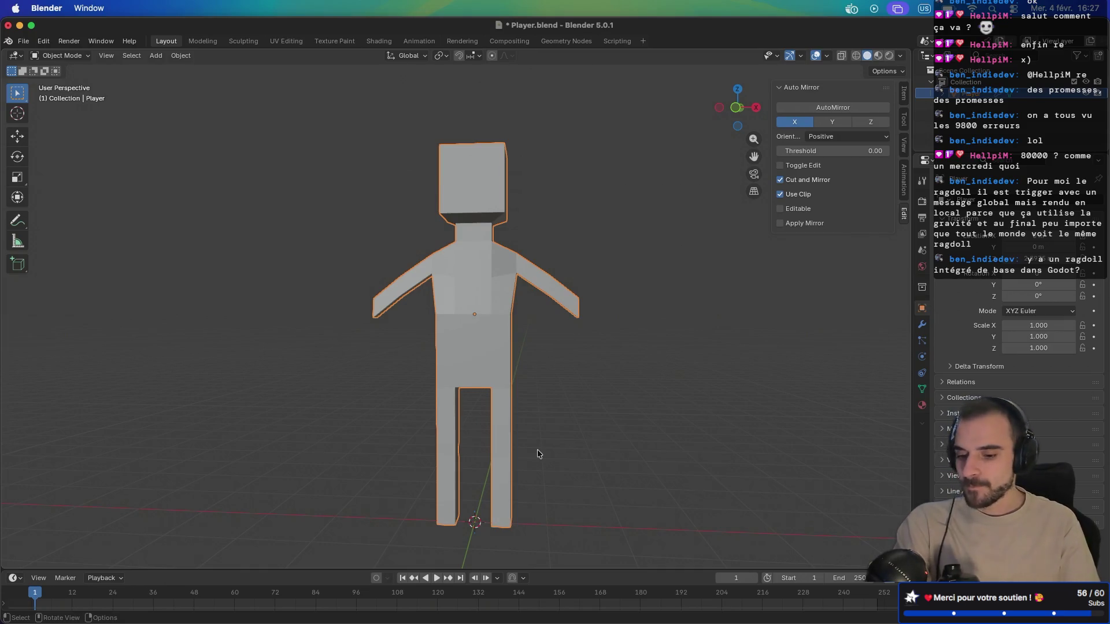
Step: Add a single-bone armature and raise it 1.890 m along Z to hip height
key("shift+a")
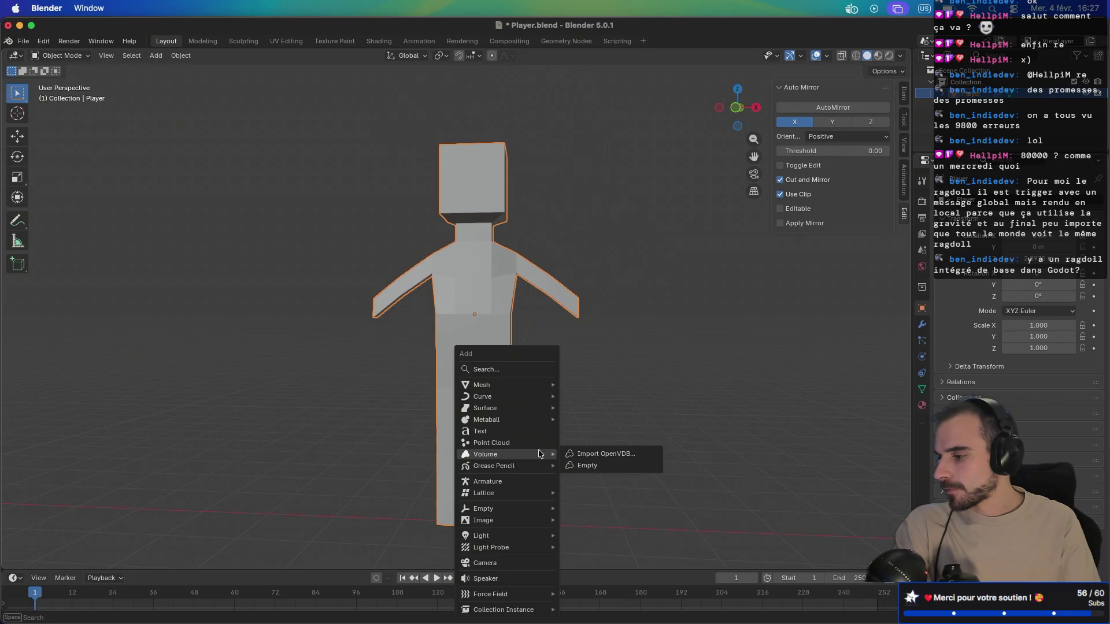
left_click(527, 482)
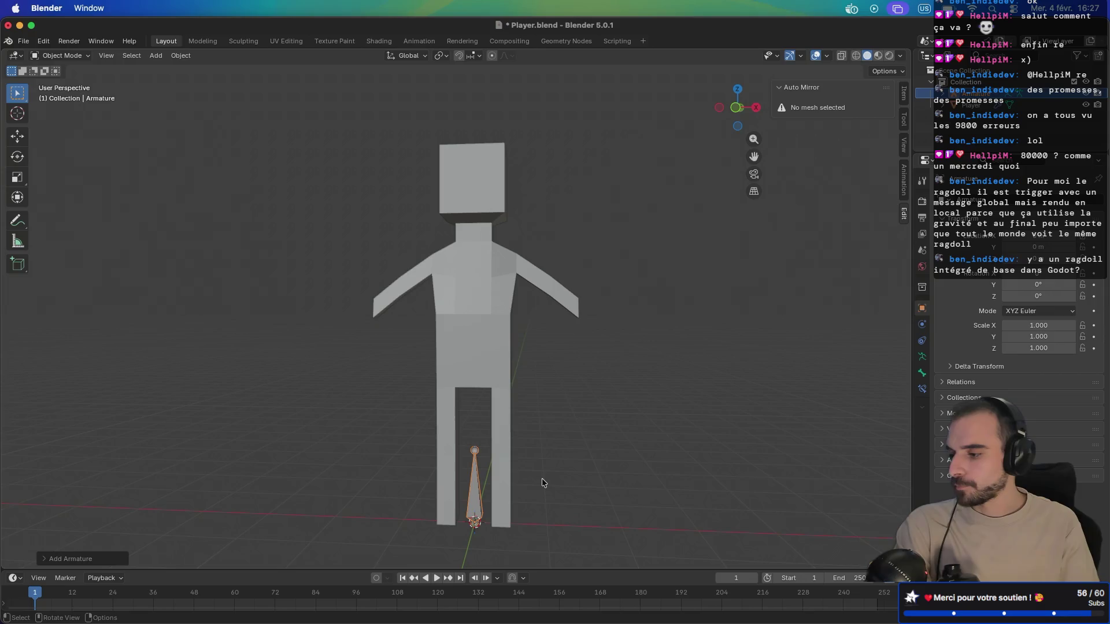
key("g")
key("z")
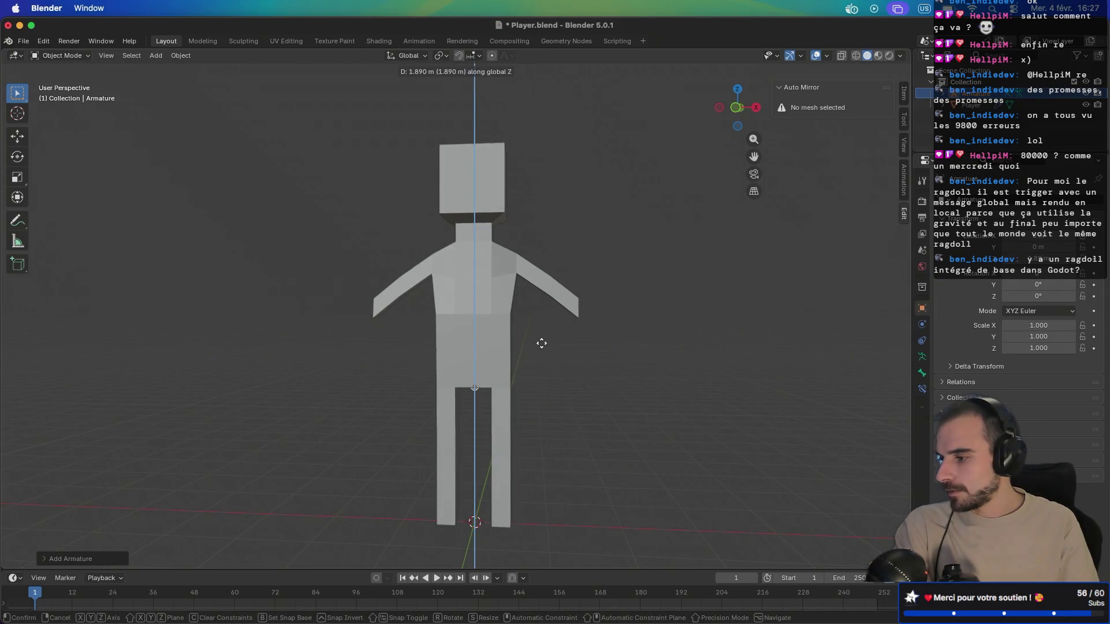
left_click(541, 343)
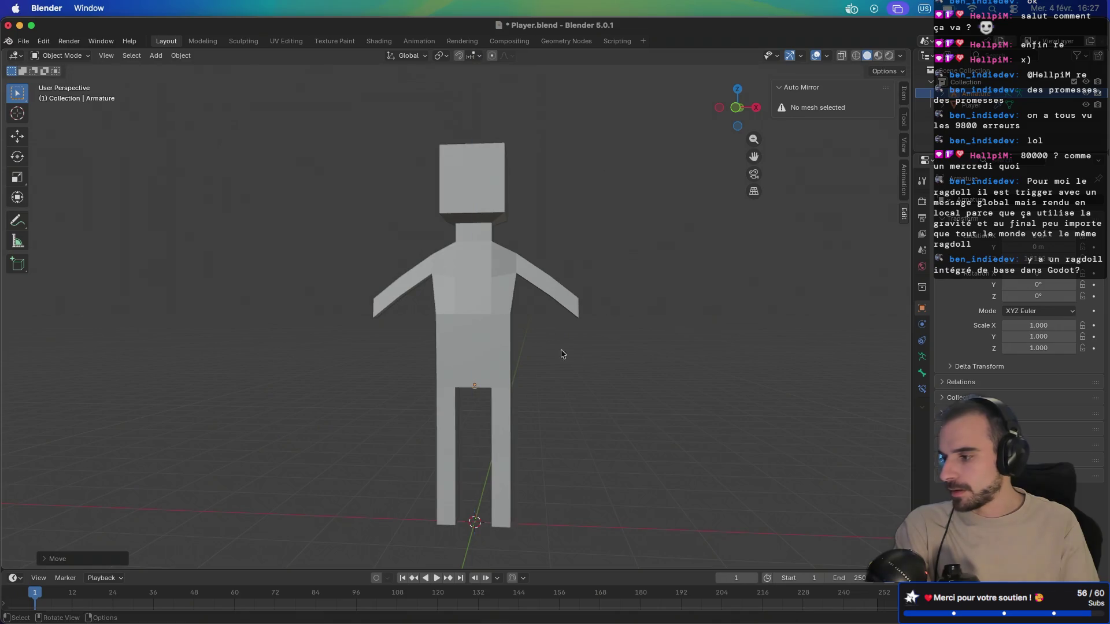
Step: Inspect the bone's display, custom shape, custom property and colour settings without changing them
left_click(922, 373)
left_click(943, 265)
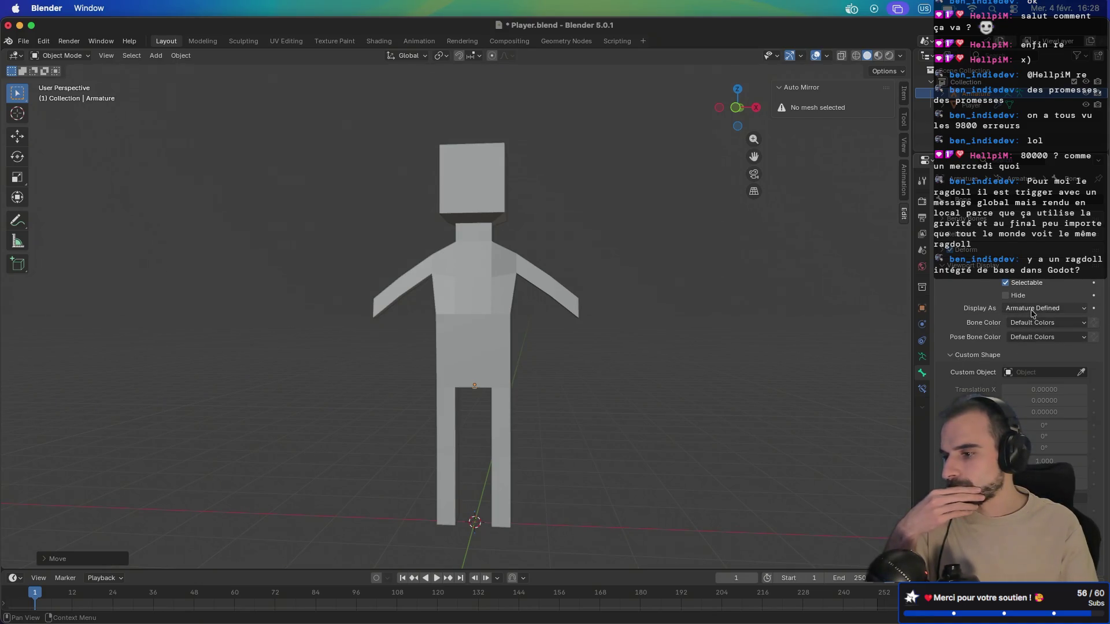
left_click(952, 355)
left_click(953, 357)
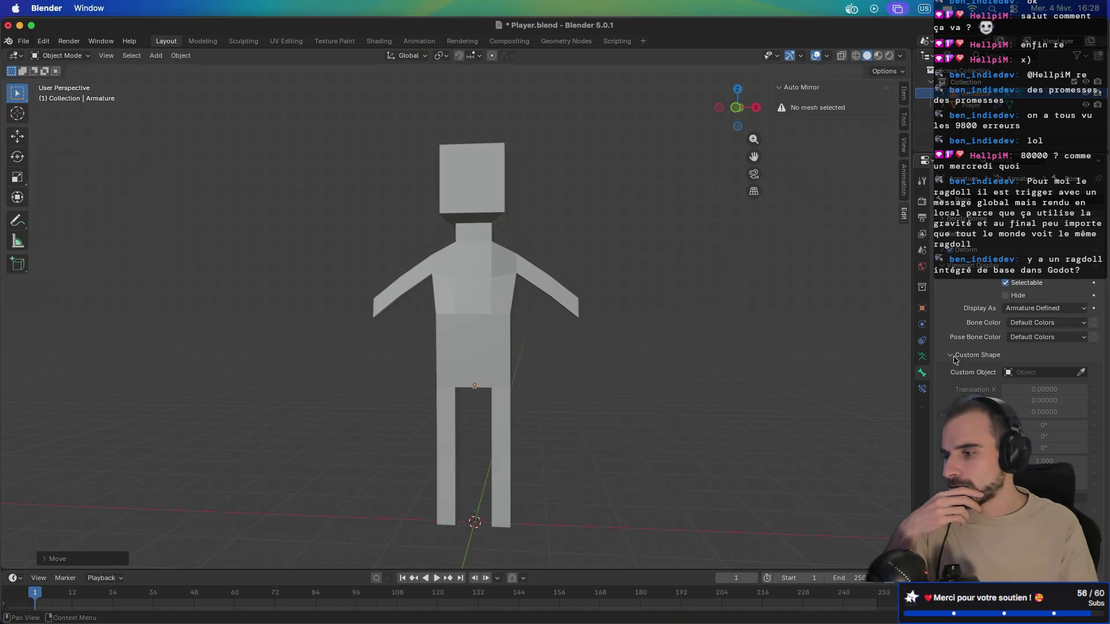
left_click(954, 357)
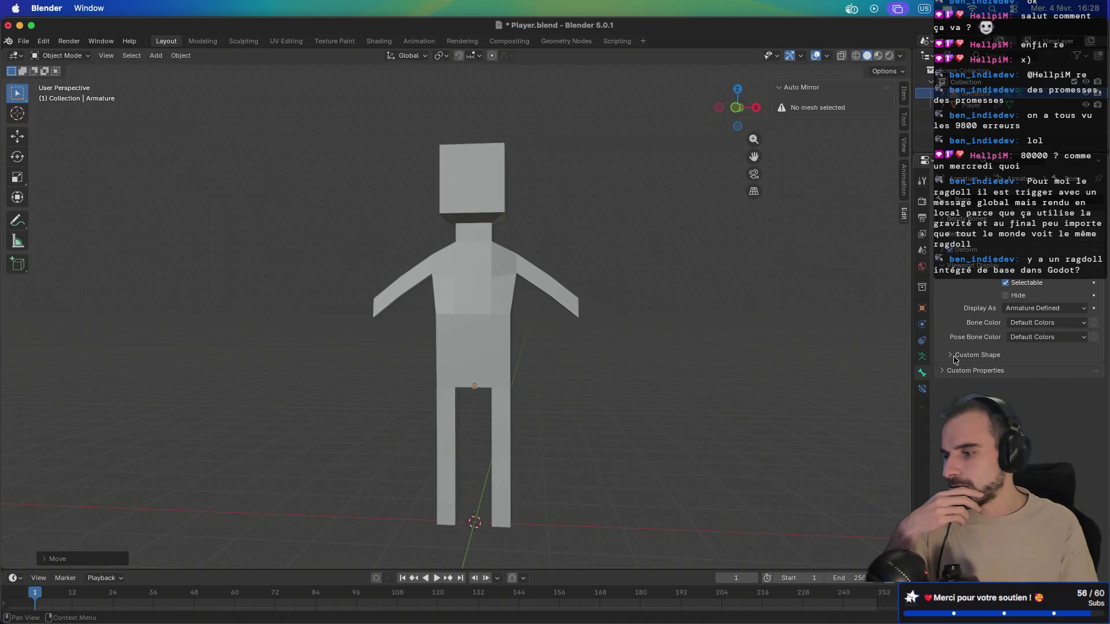
left_click(944, 374)
left_click(944, 375)
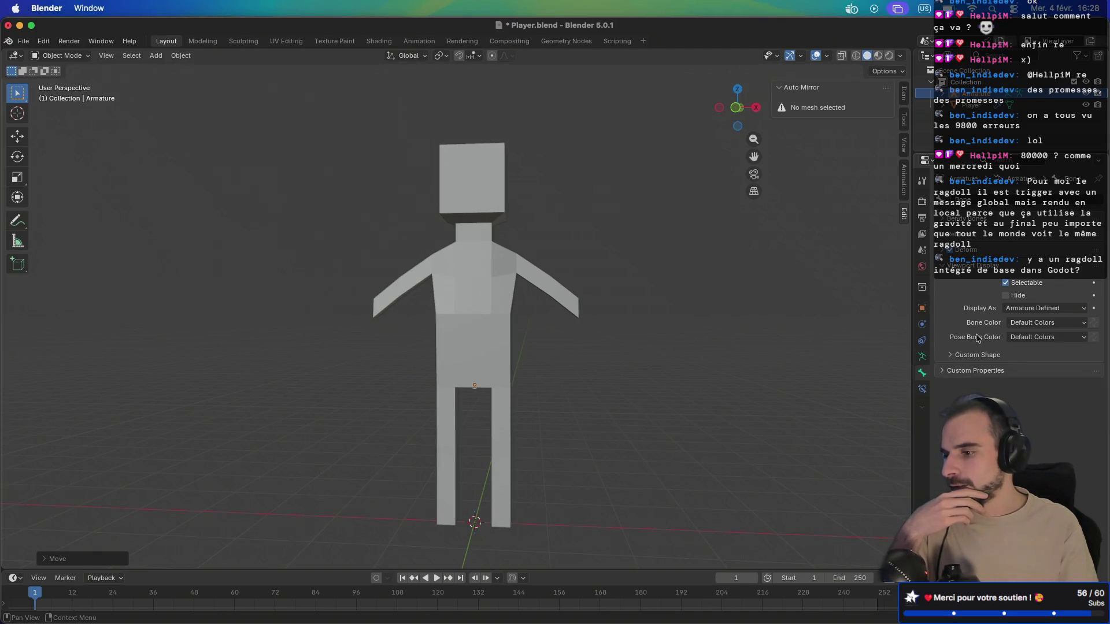
left_click(1016, 309)
left_click(1015, 311)
left_click(1020, 327)
left_click(1022, 326)
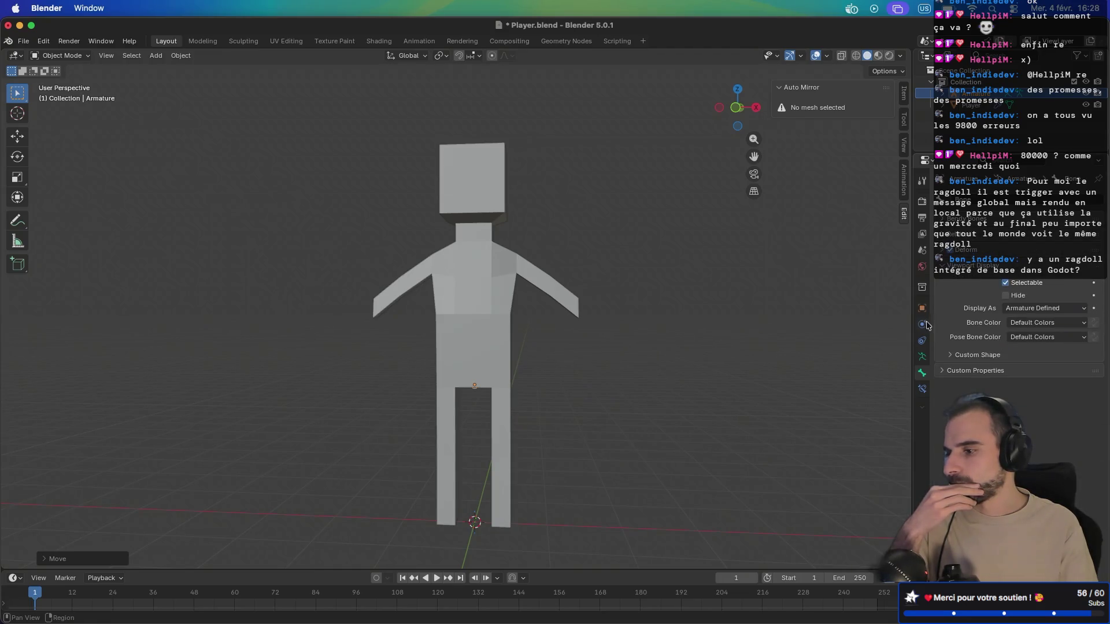
Step: Enable In Front in the armature's Viewport Display so the bone shows through the body
left_click(923, 357)
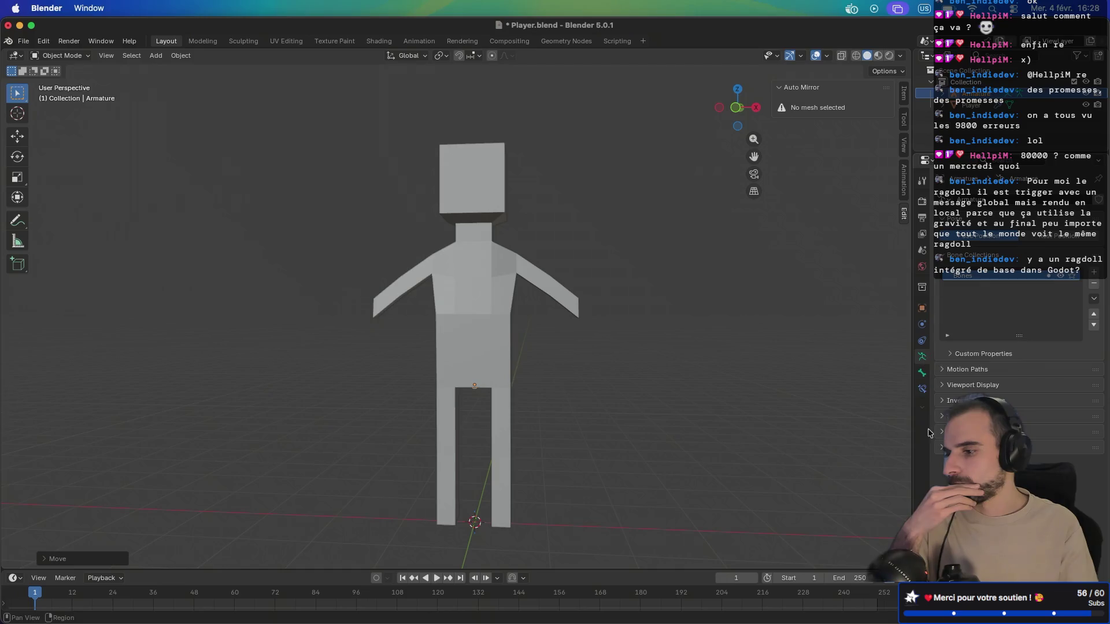
left_click(944, 386)
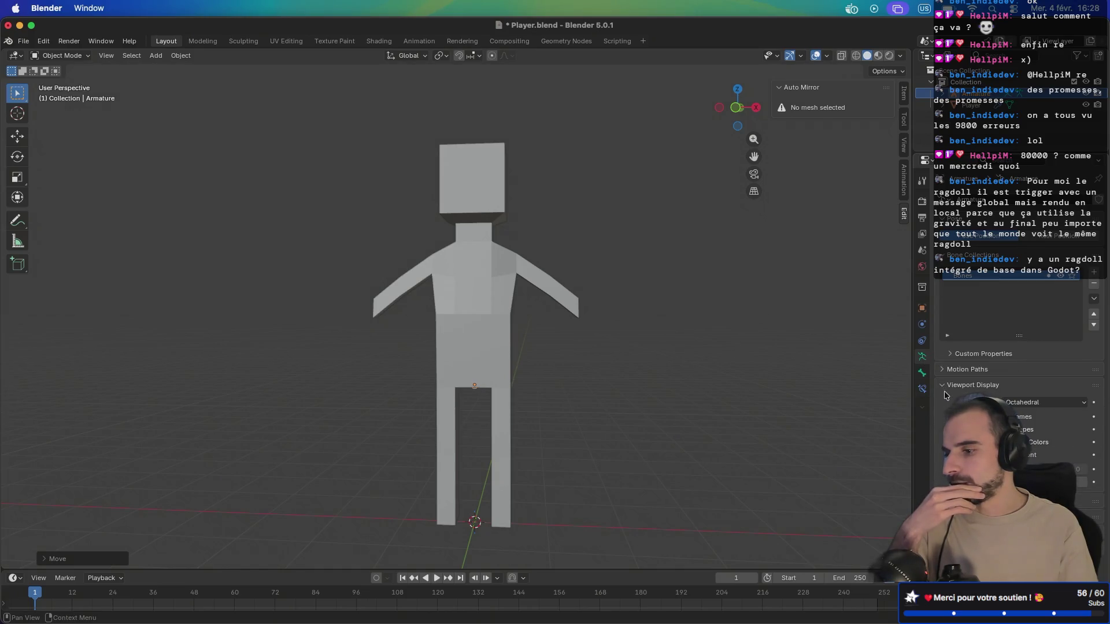
left_click(1010, 455)
mouse_move(683, 410)
left_mouse_down()
mouse_move(610, 415)
mouse_move(705, 419)
left_mouse_up()
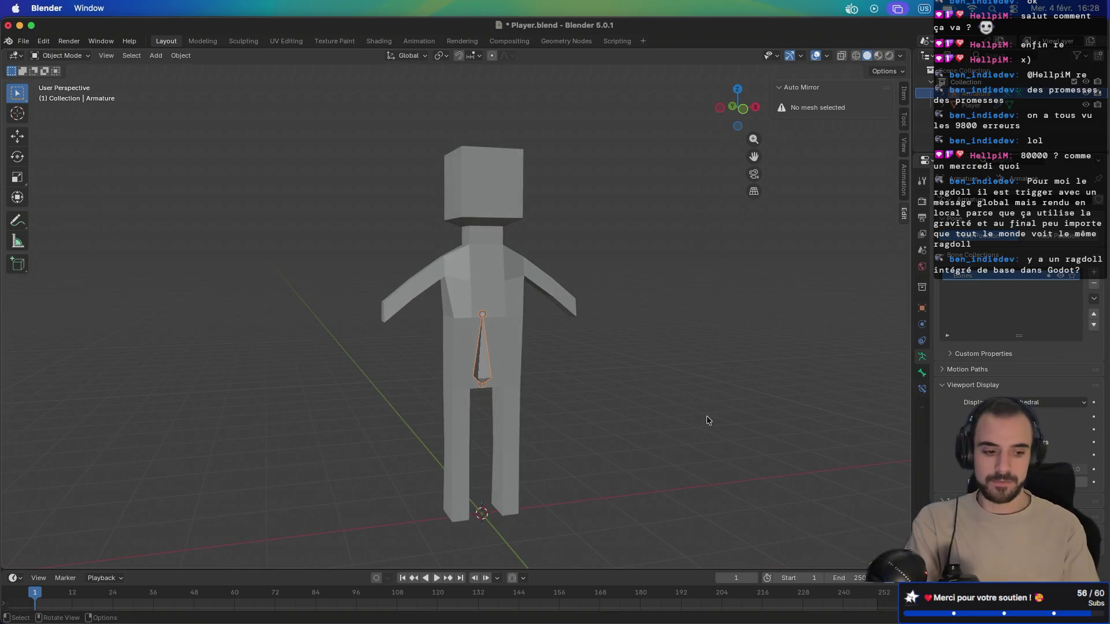
Step: In Edit Mode, front view, shorten the first bone by moving its tail down along Z
key("KP_Decimal")
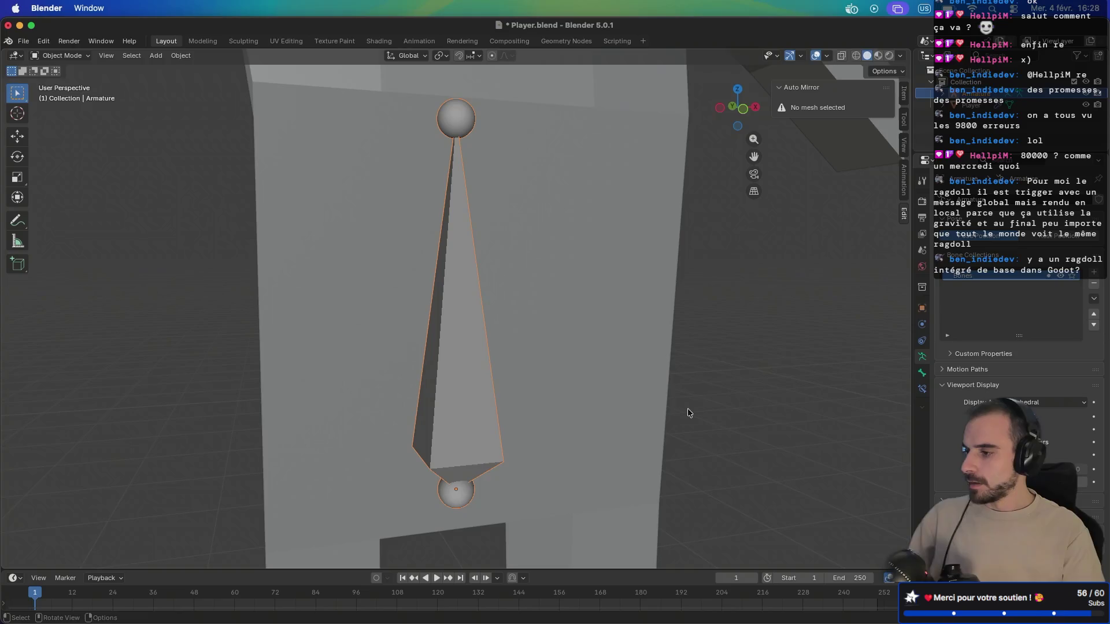
scroll(651, 303, "up", 2)
scroll(651, 307, "down", 4)
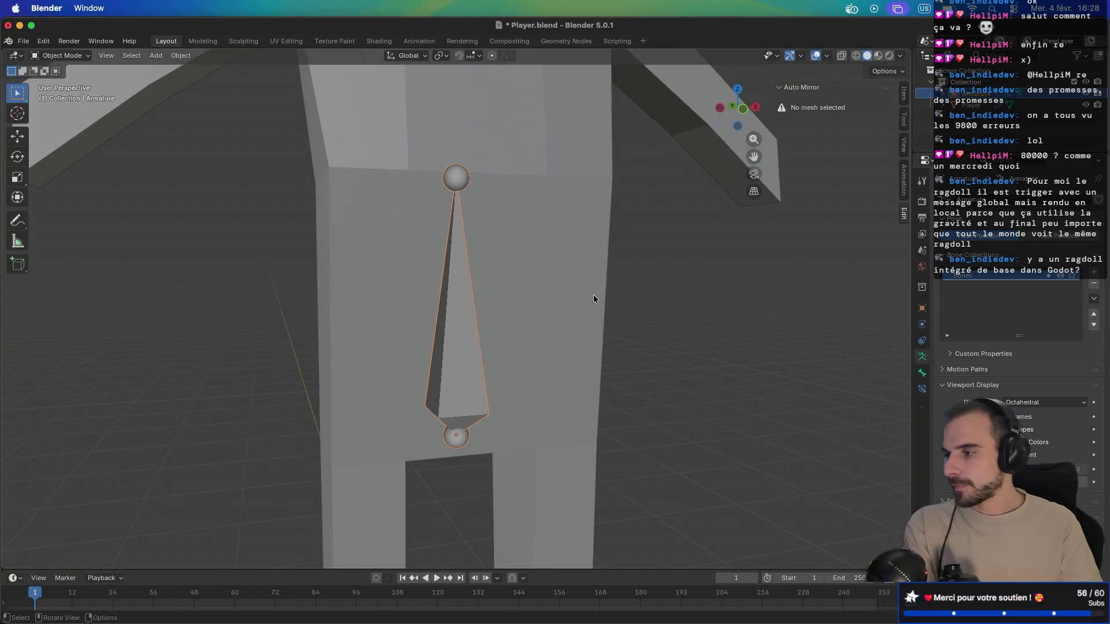
key("Tab")
key("KP_1")
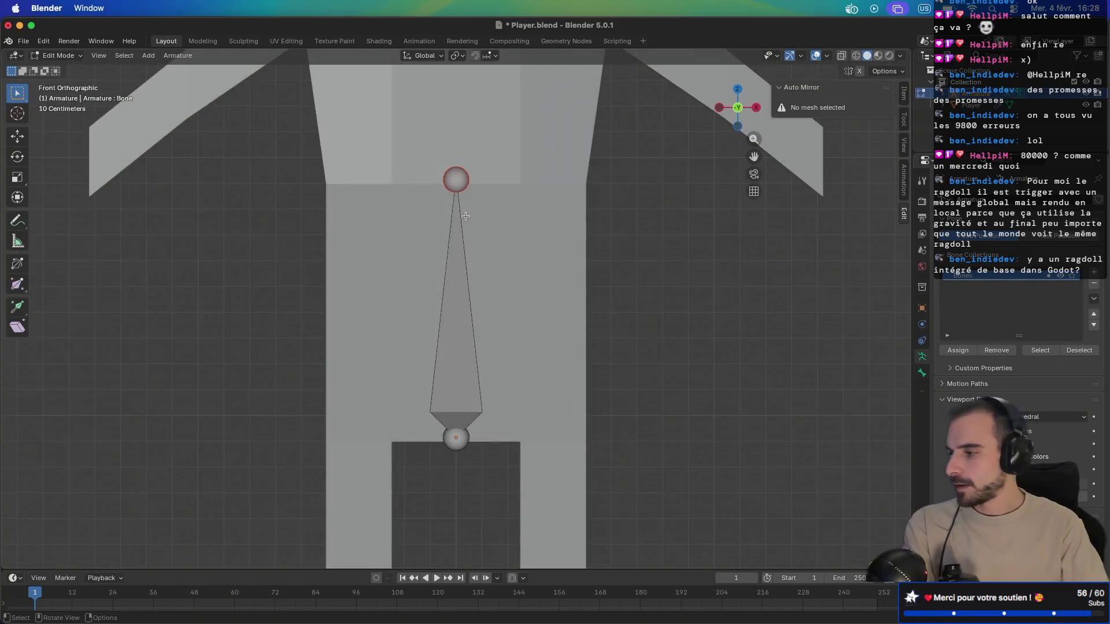
key("g")
key("z")
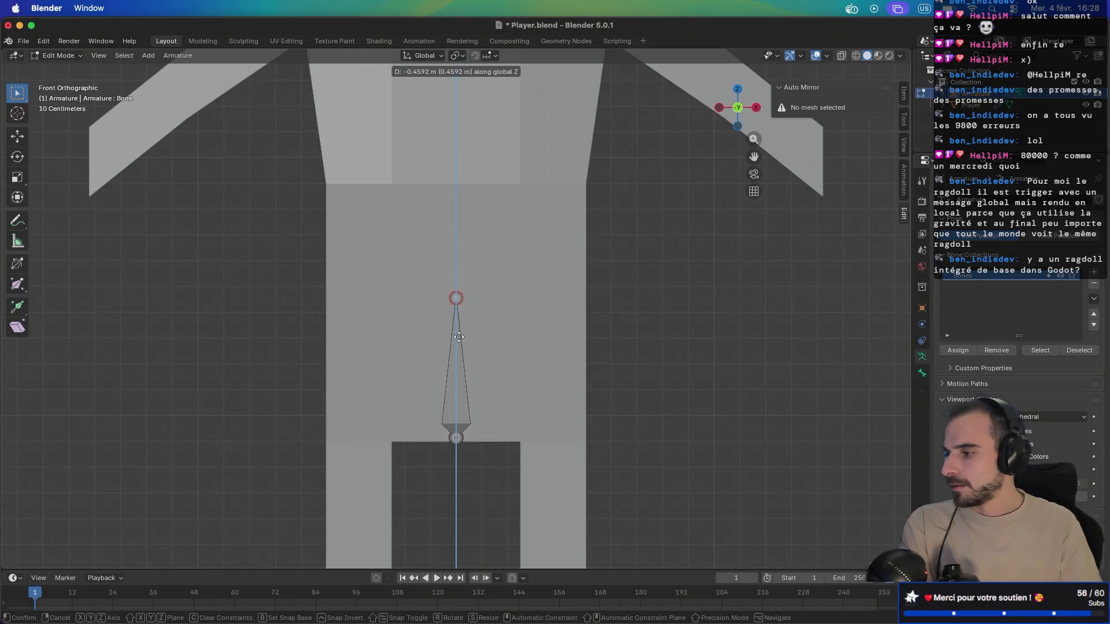
left_click(458, 347)
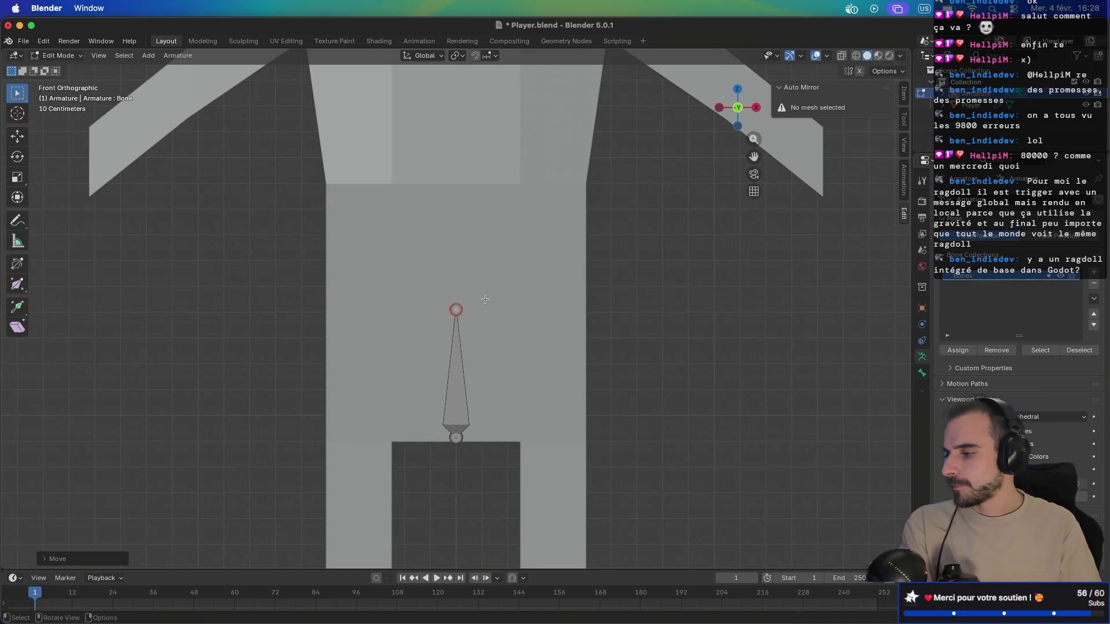
Step: Extrude two more spine bones upward to mid-chest and below the neck, then switch to the browser
scroll(485, 299, "up", 3)
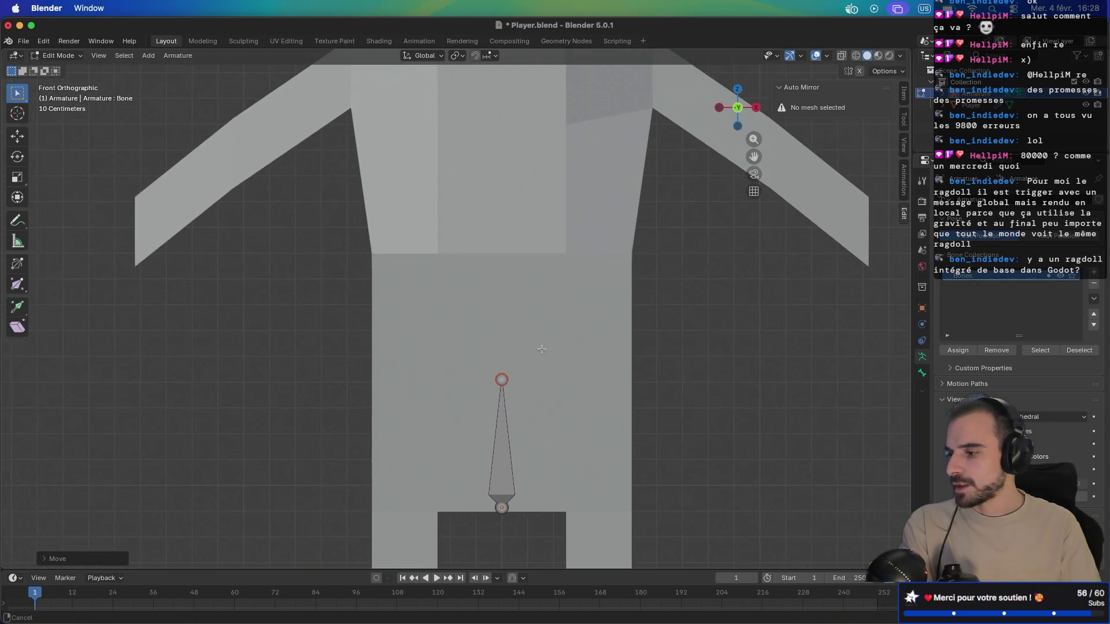
left_click(501, 379)
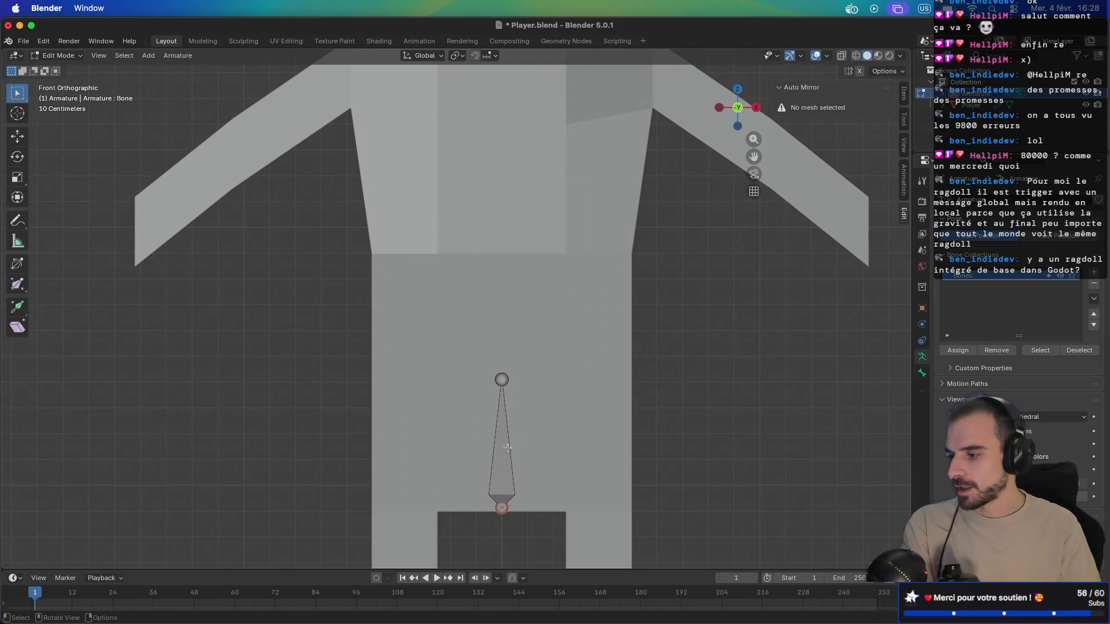
key("e")
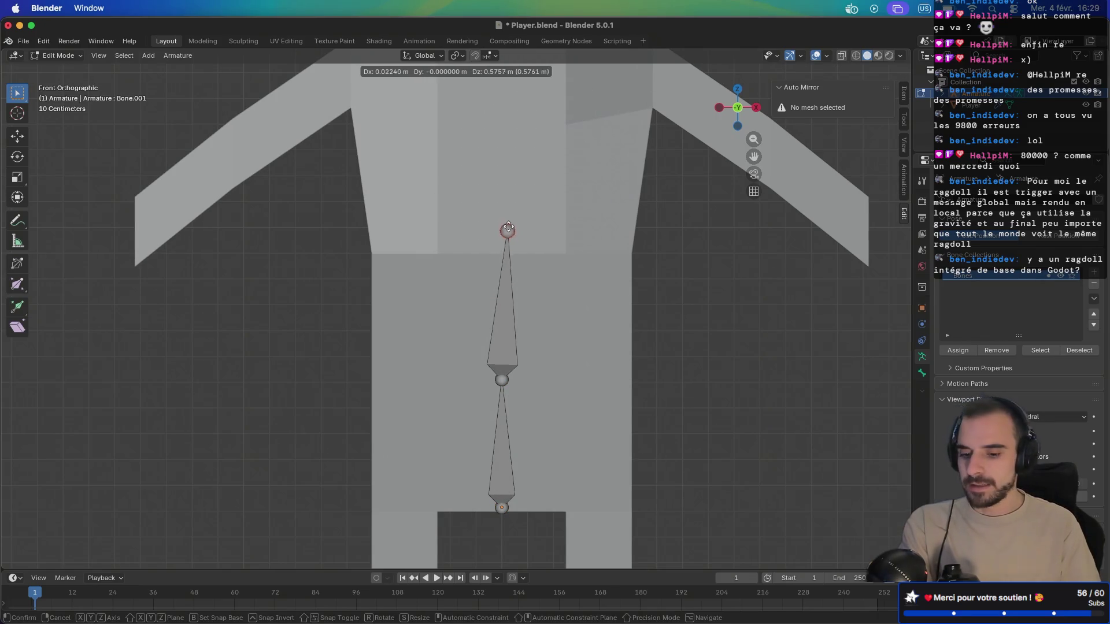
left_click(502, 203)
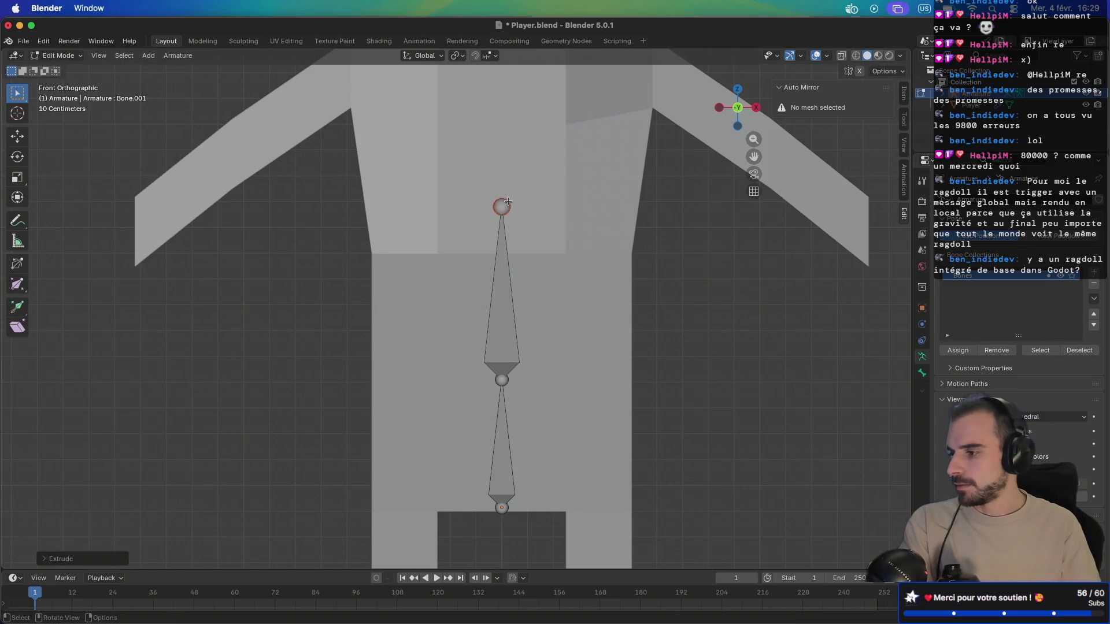
scroll(530, 168, "up", 5)
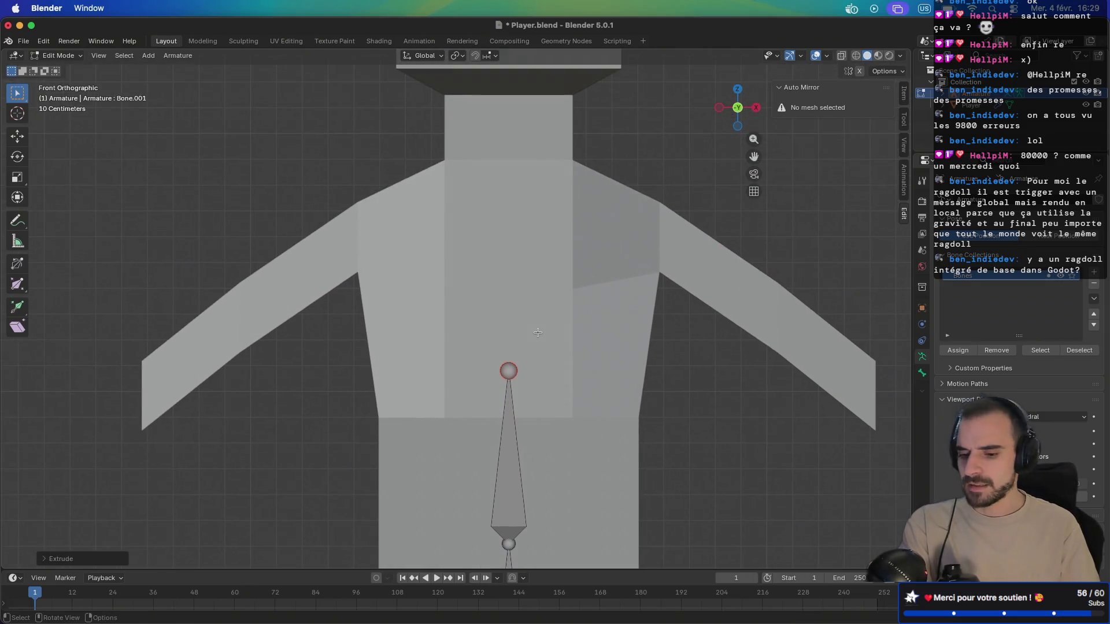
key("e")
key("z")
left_click(542, 139)
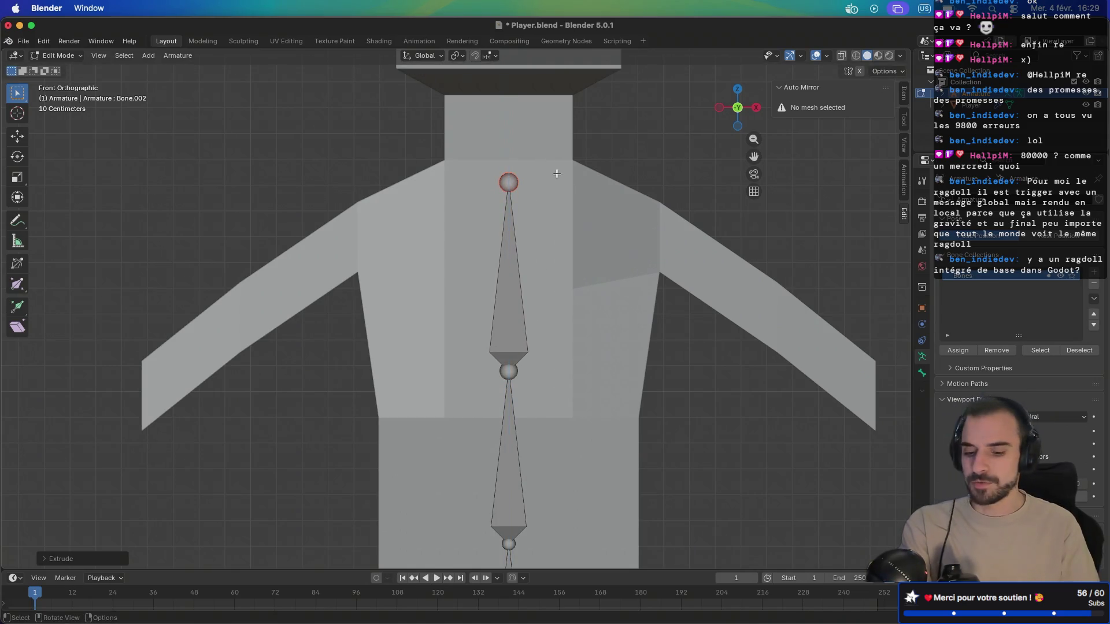
key("ctrl+Right")
key("ctrl+Right")
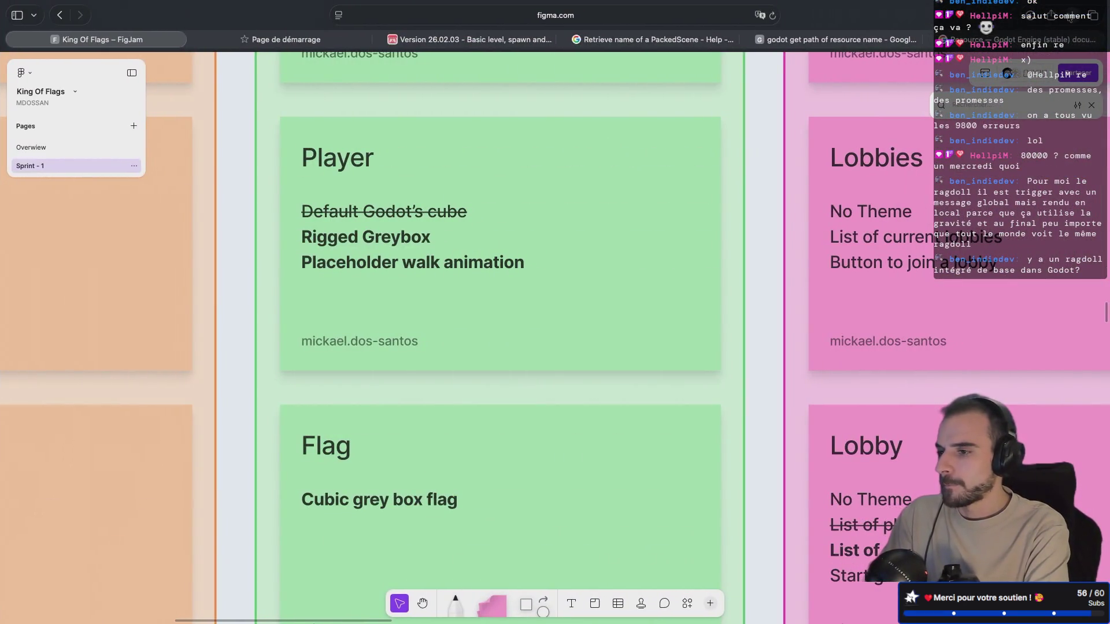
Step: Search Google for 'godot physics bone' in a new tab
left_click(1071, 15)
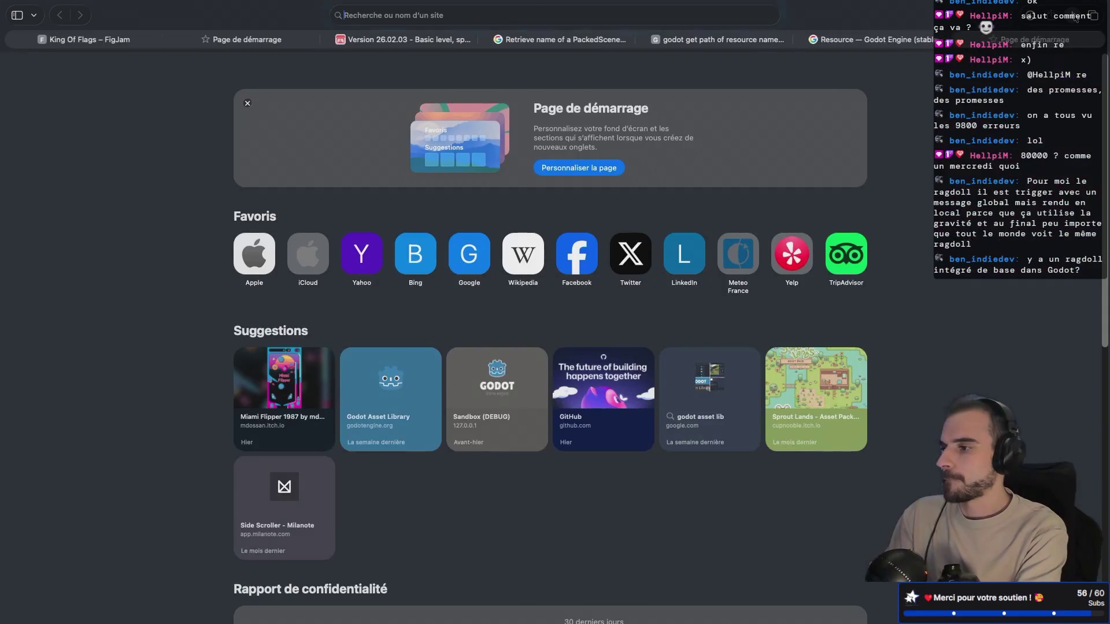
type("go")
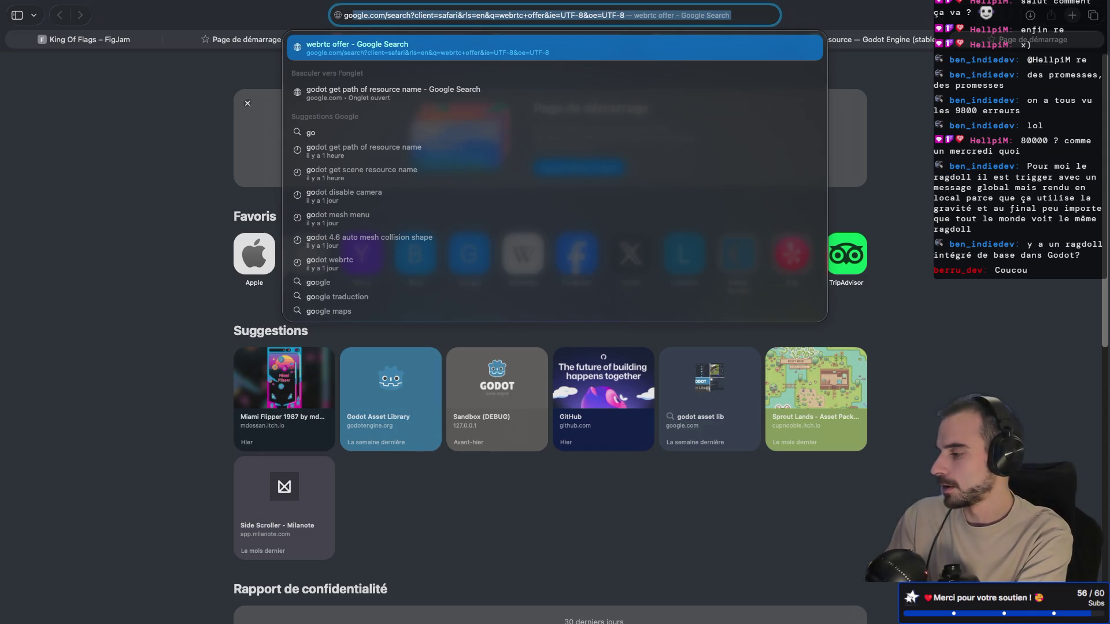
key("BackSpace")
key("BackSpace")
key("BackSpace")
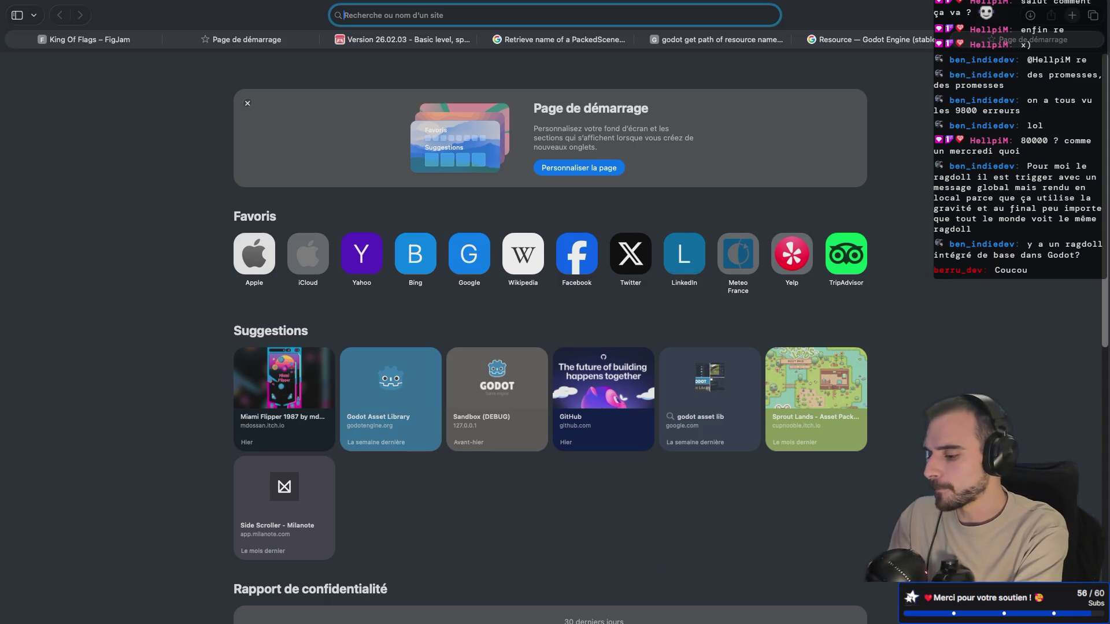
type("uv map")
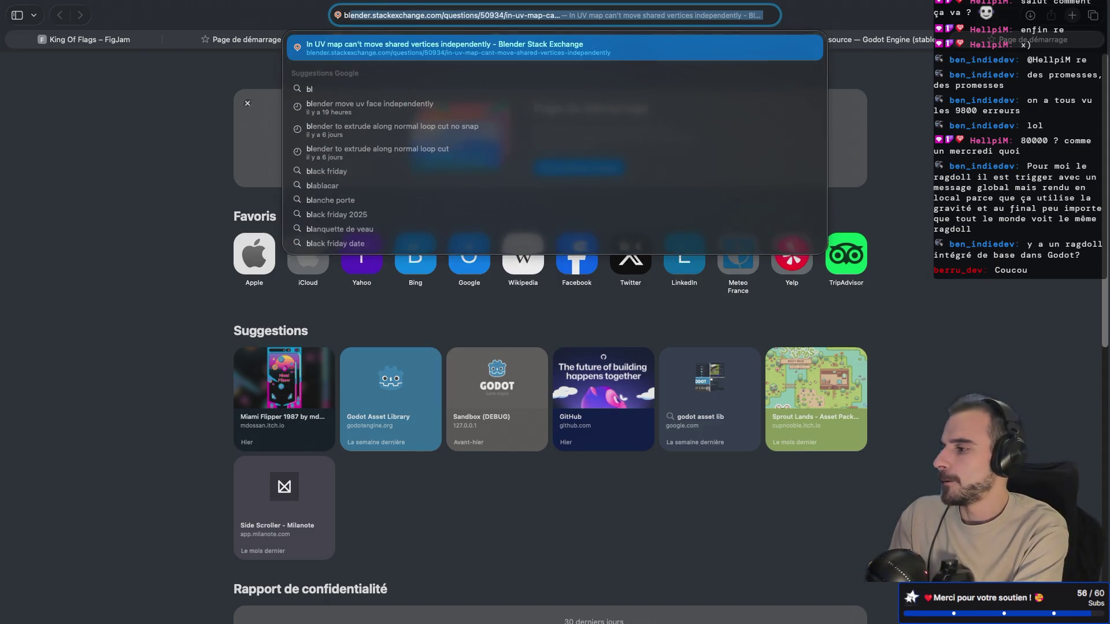
key("BackSpace")
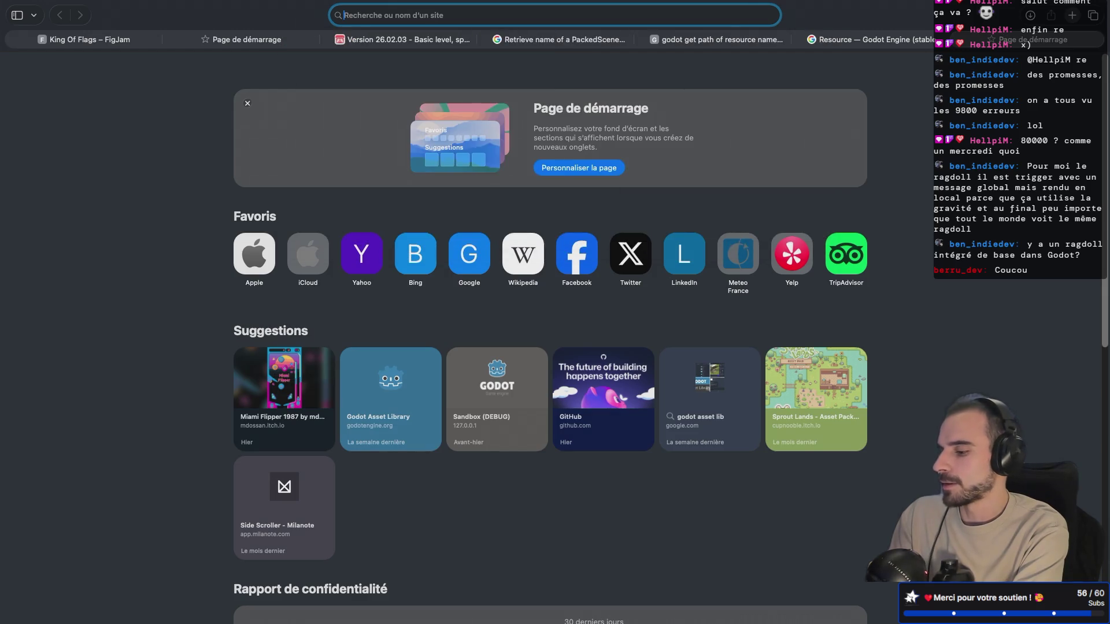
type("godot physics")
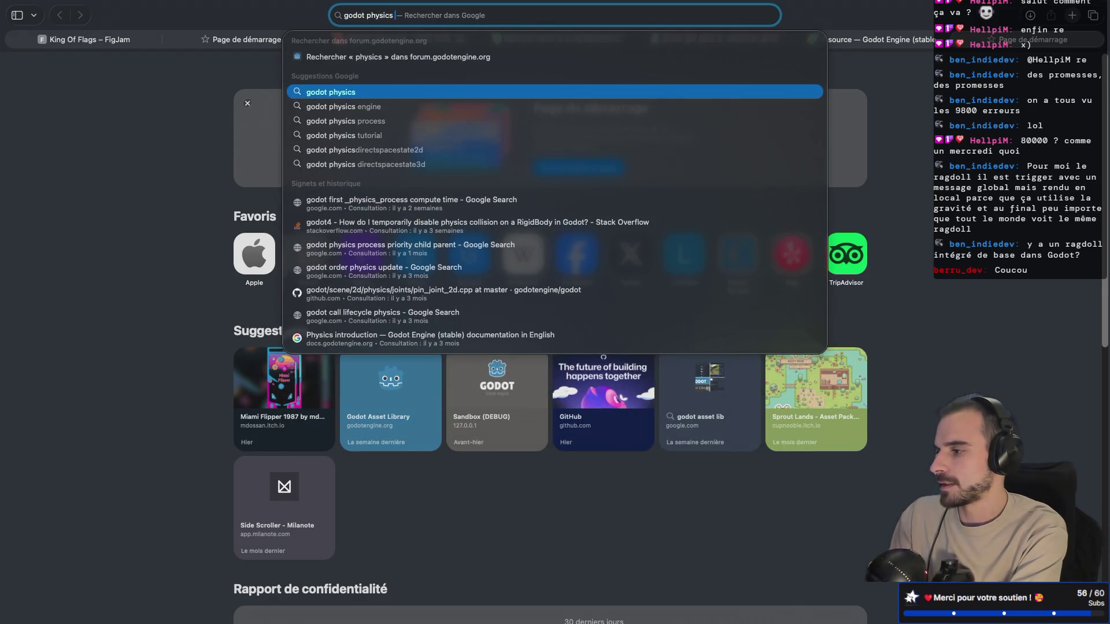
type(" bone")
key("Return")
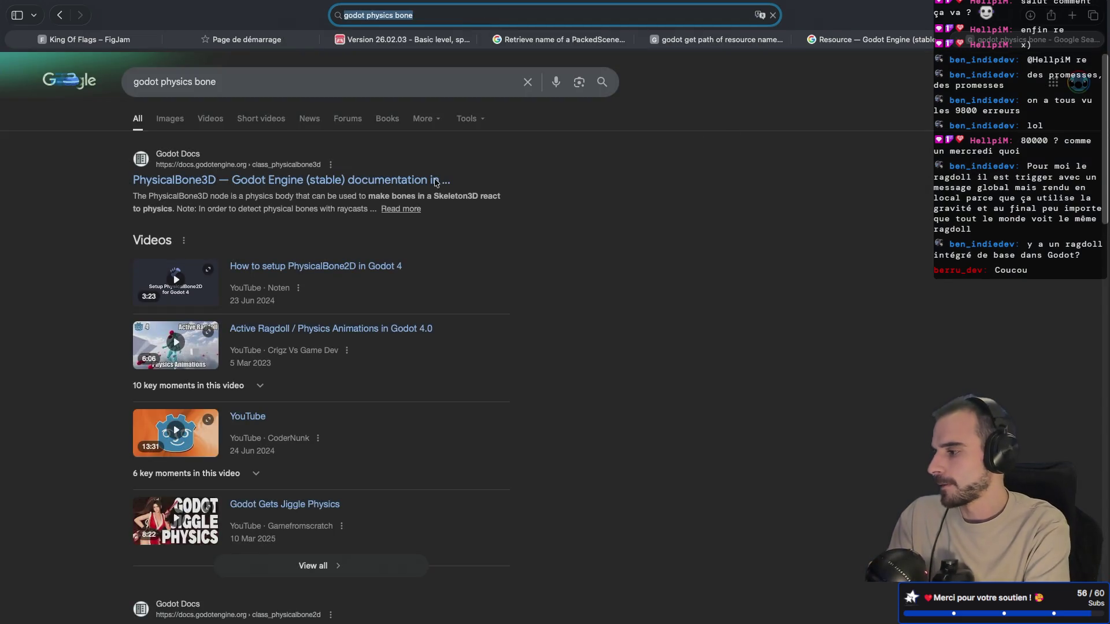
Step: Open the PhysicalBone3D docs page and follow its Tutorials link to Ragdoll System
left_click(393, 185)
scroll(453, 191, "down", 3)
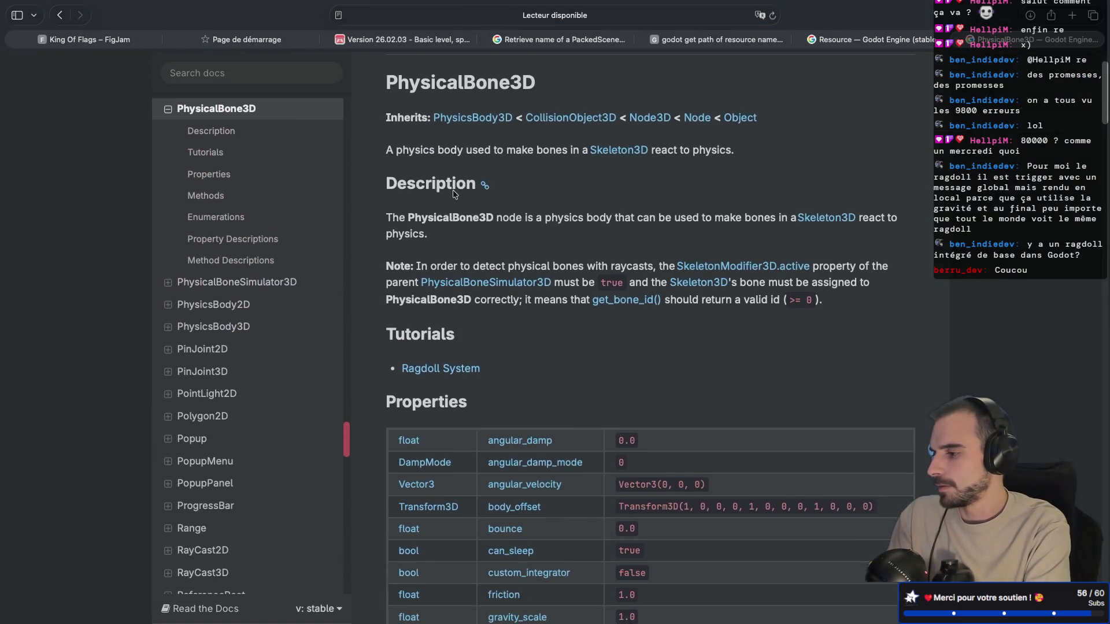
scroll(453, 191, "up", 1)
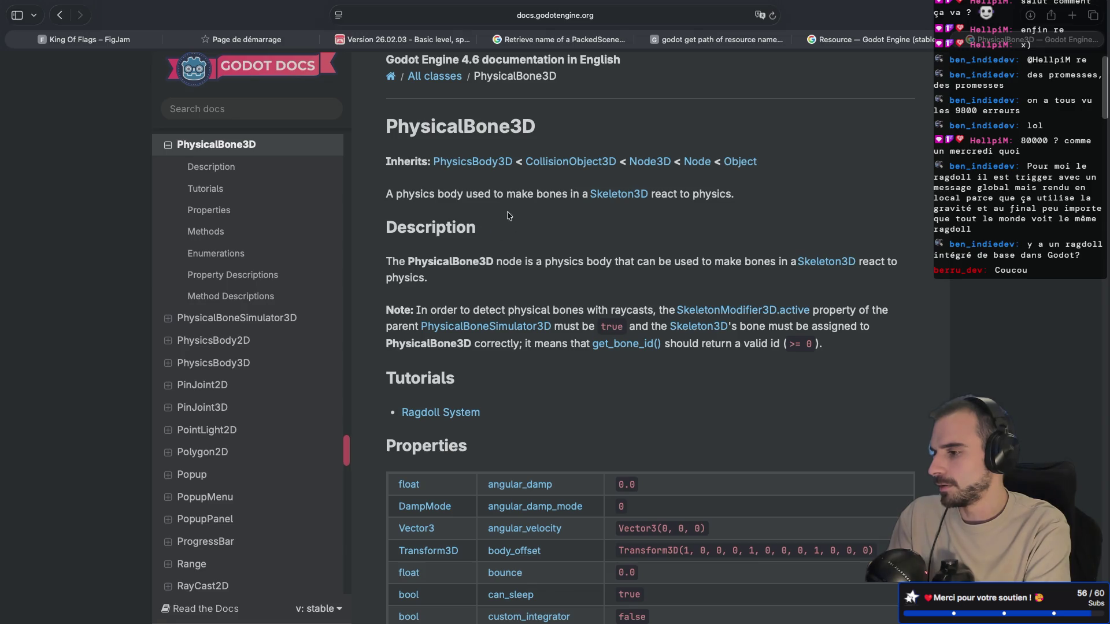
scroll(509, 216, "up", 1)
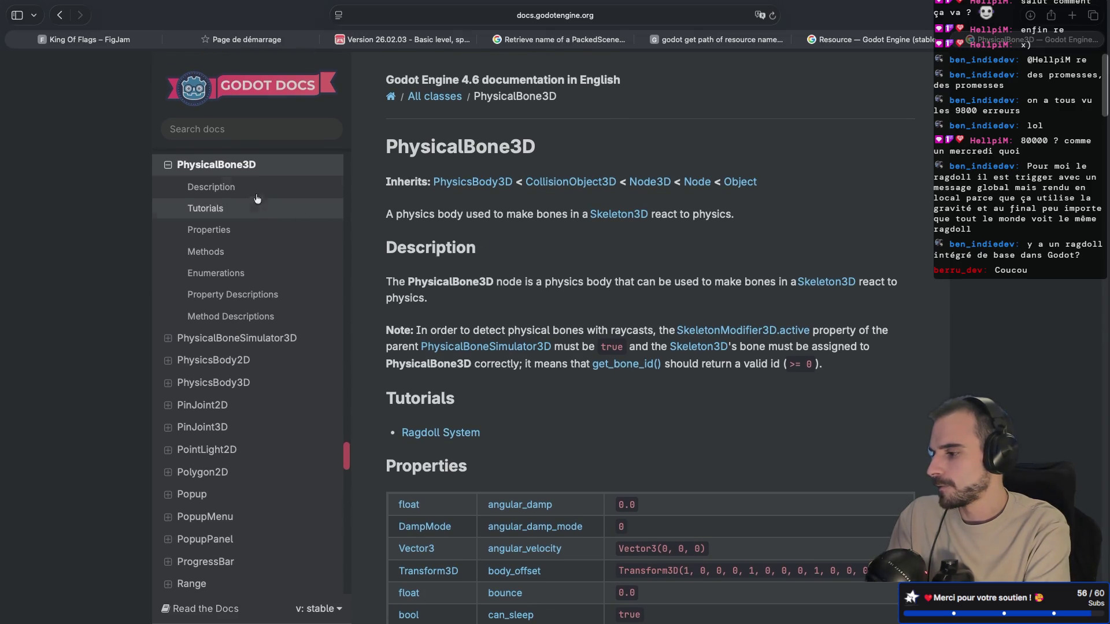
left_click(258, 207)
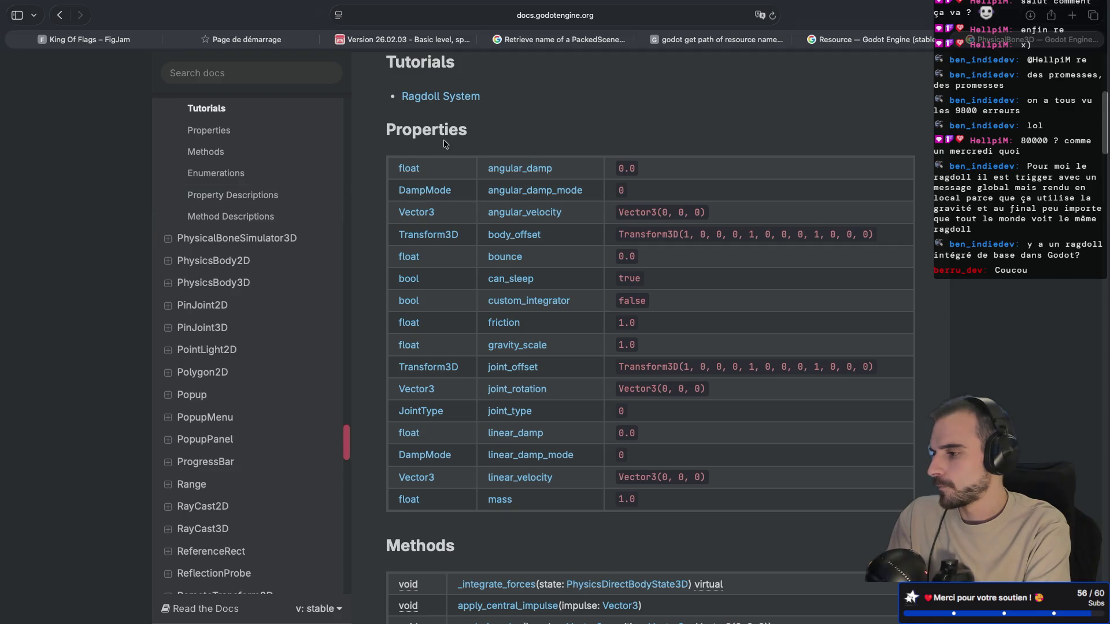
left_click(441, 96)
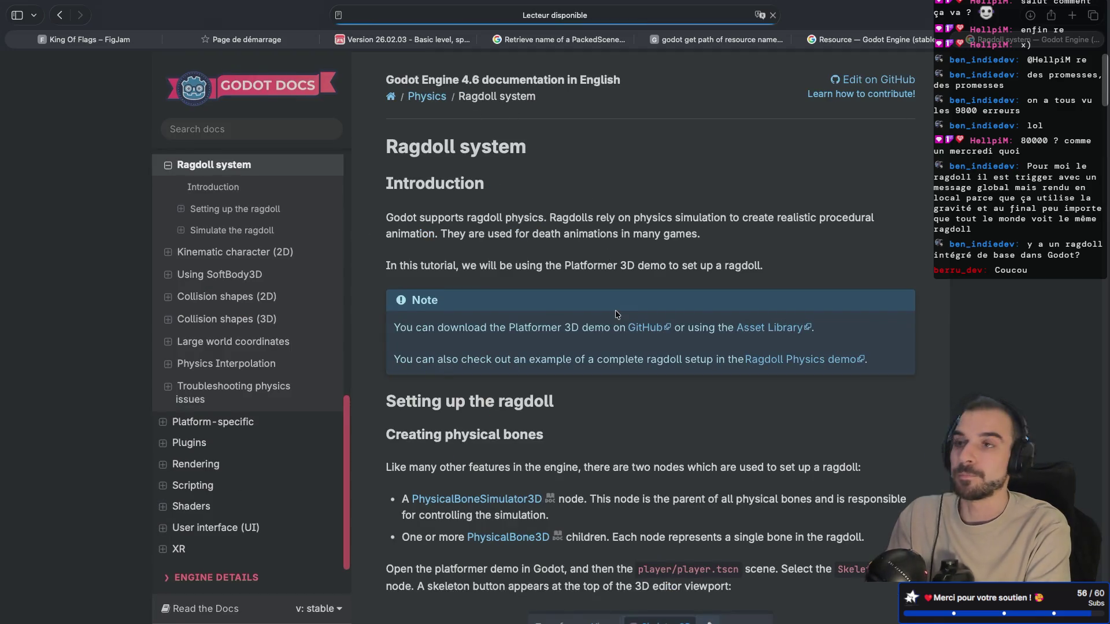
Step: Scroll through the Godot Ragdoll system tutorial page
scroll(615, 310, "down", 5)
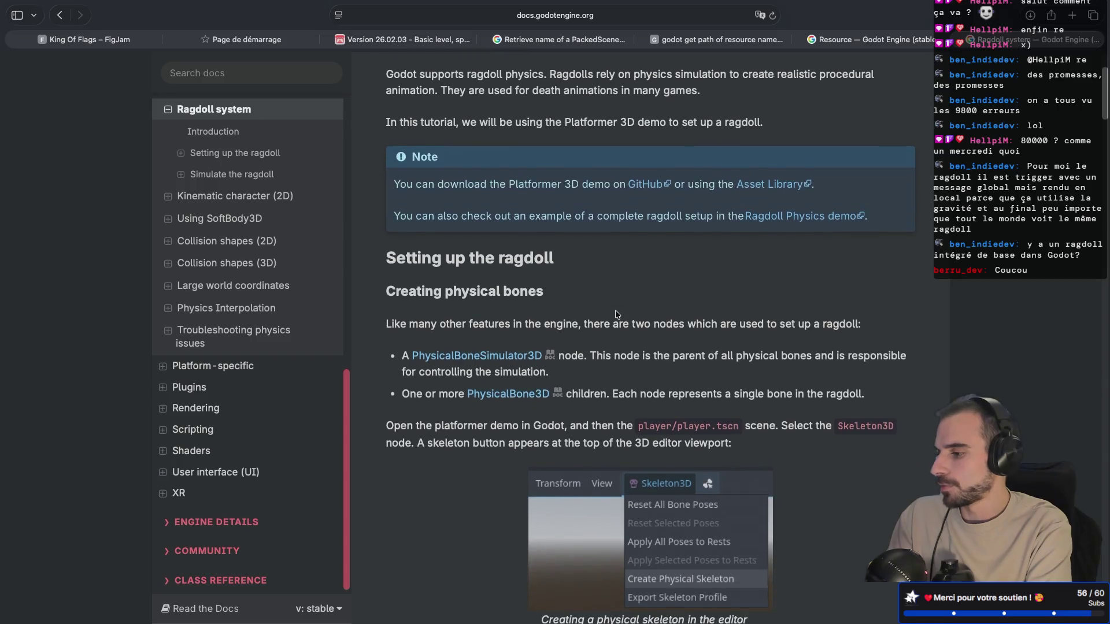
scroll(615, 310, "down", 1)
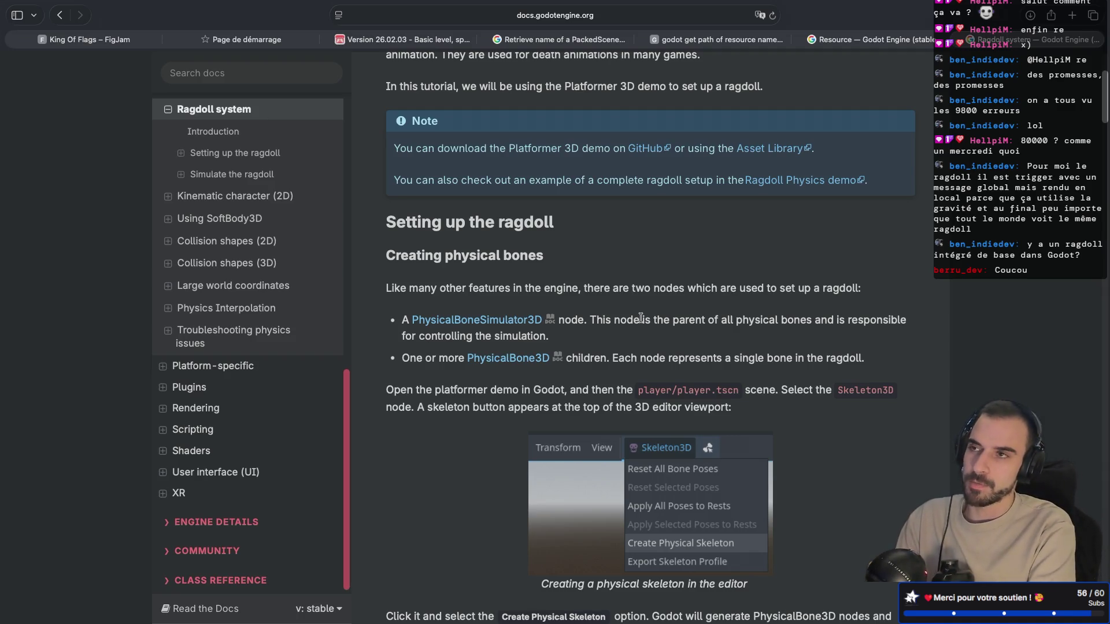
scroll(640, 317, "down", 1)
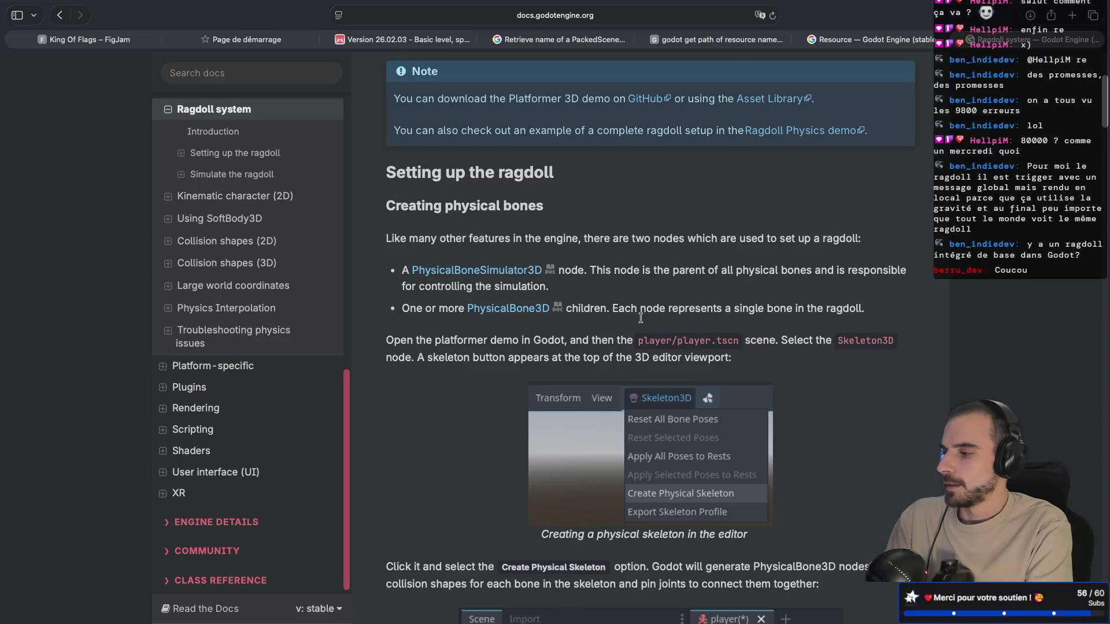
scroll(641, 321, "up", 1)
scroll(641, 322, "down", 3)
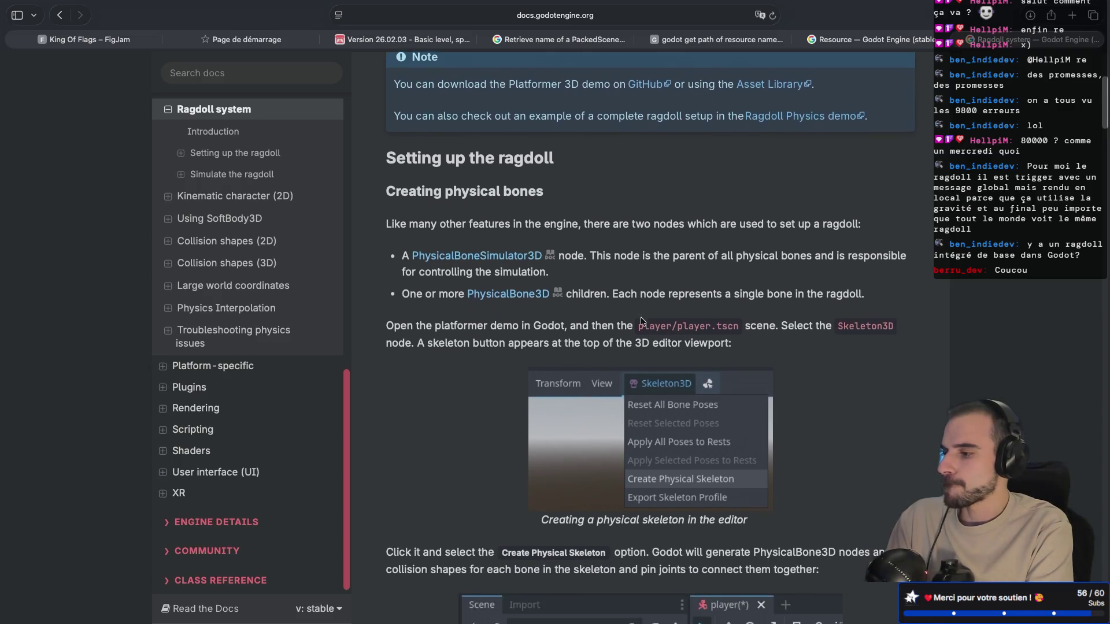
scroll(640, 321, "down", 7)
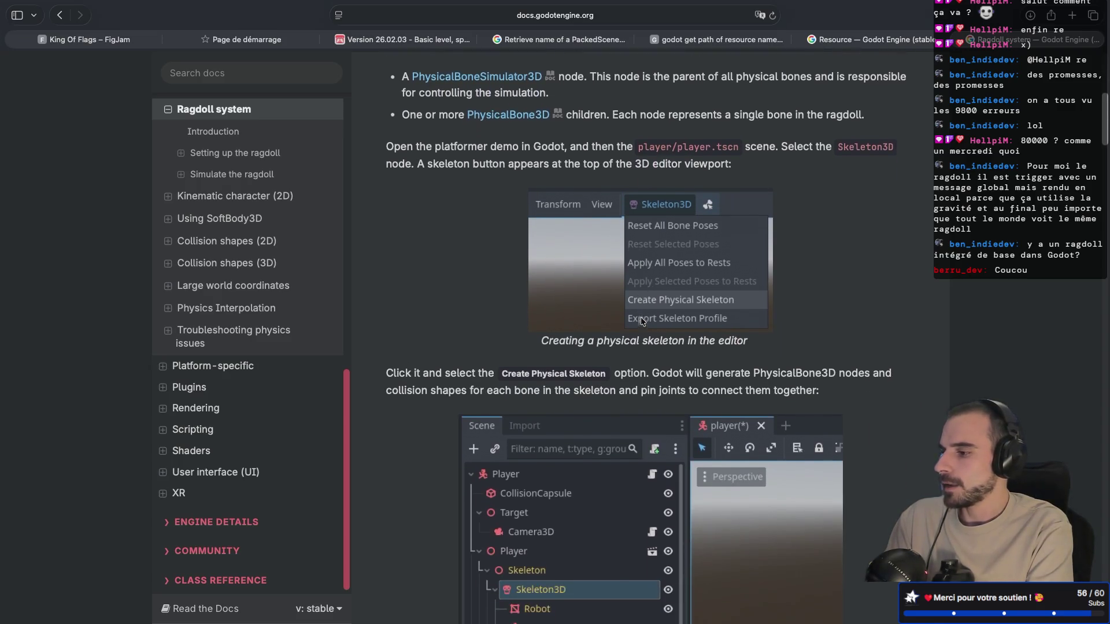
scroll(640, 321, "up", 10)
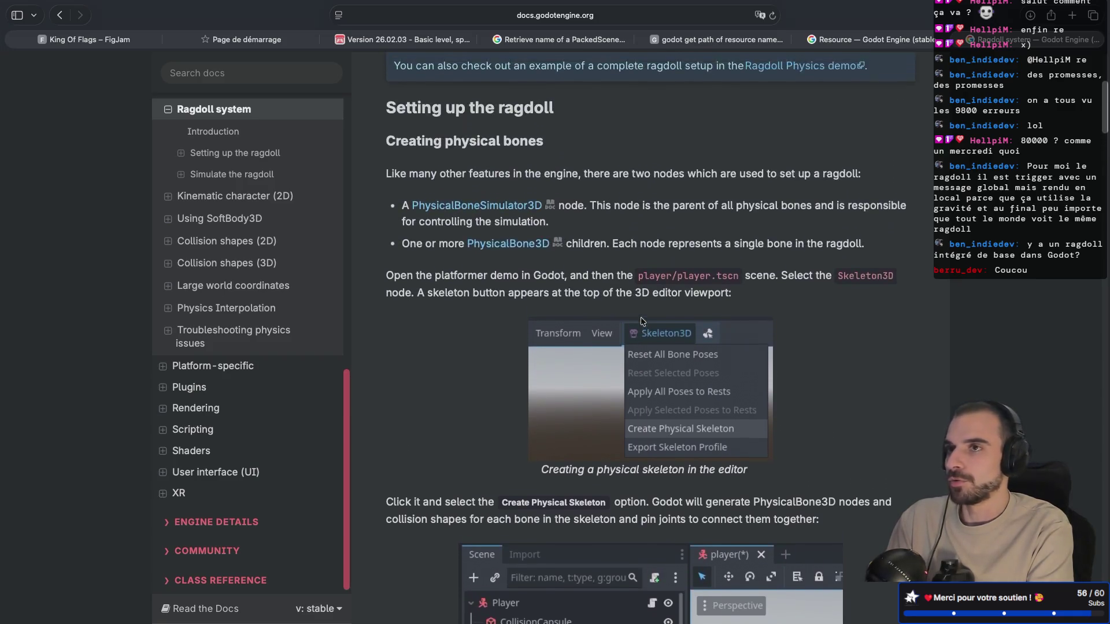
scroll(642, 319, "up", 5)
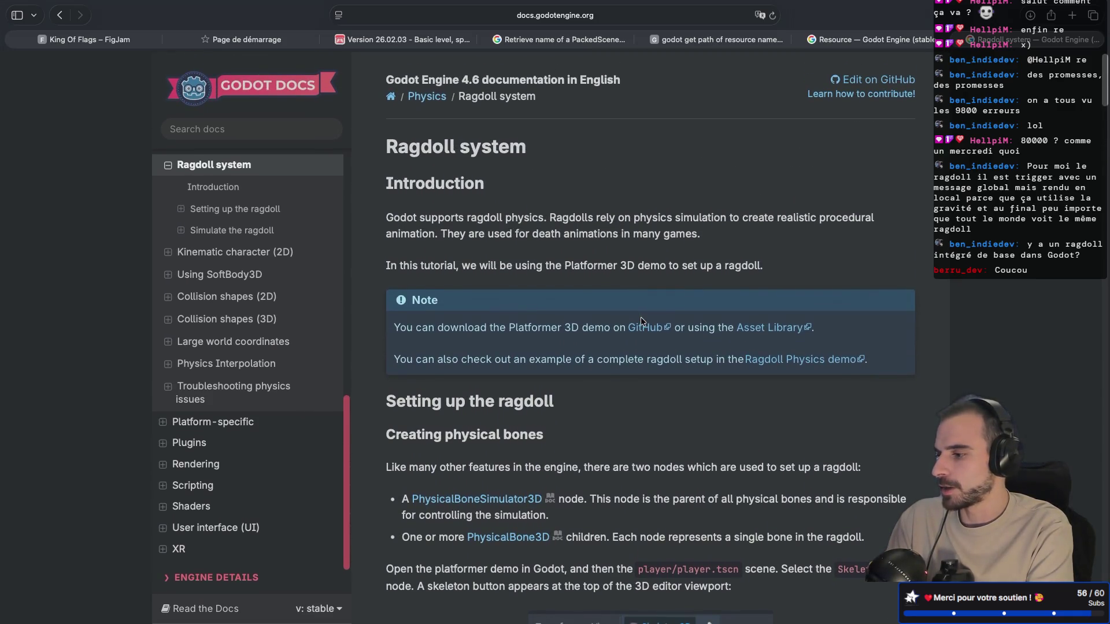
scroll(642, 320, "down", 1)
scroll(640, 319, "down", 6)
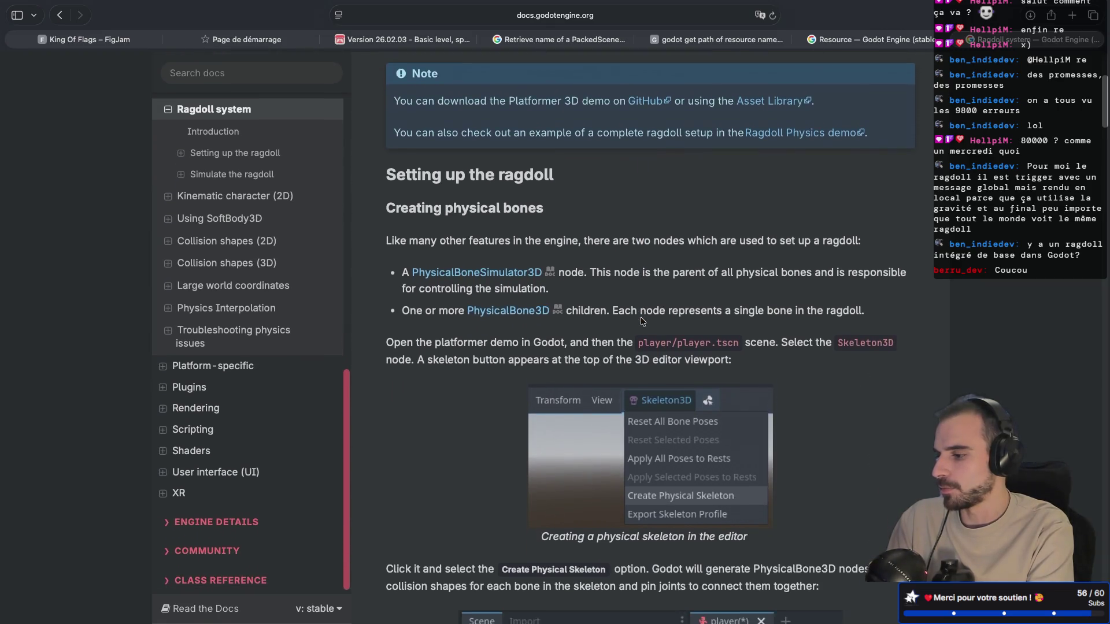
scroll(640, 322, "down", 15)
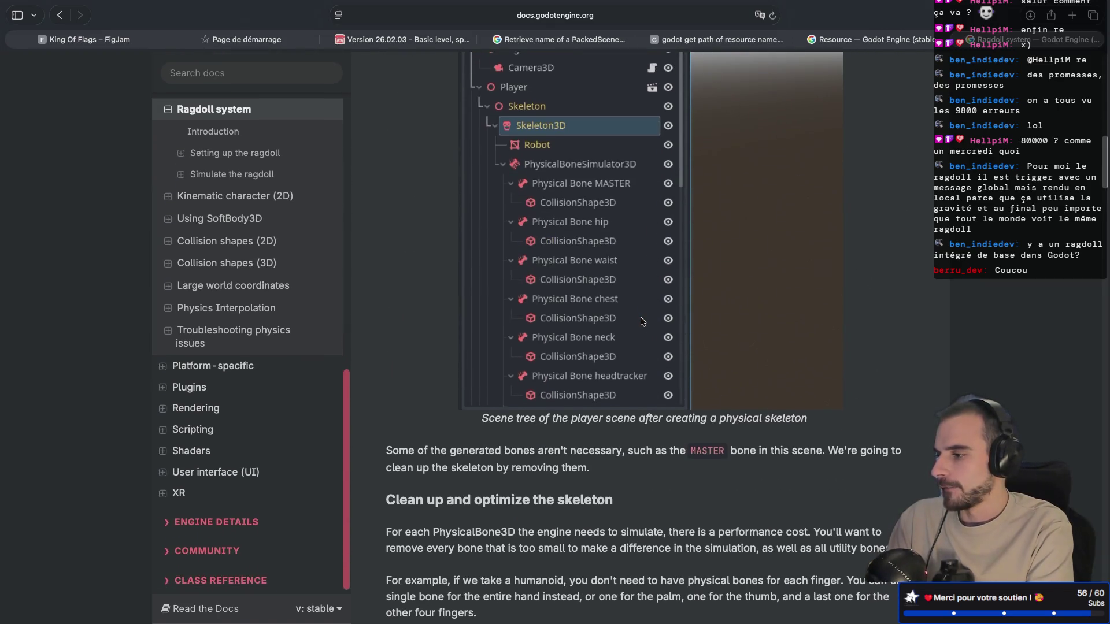
Step: Finish the tutorial and type 'godot naming 3d mesh' into a new tab's address bar
scroll(600, 184, "down", 20)
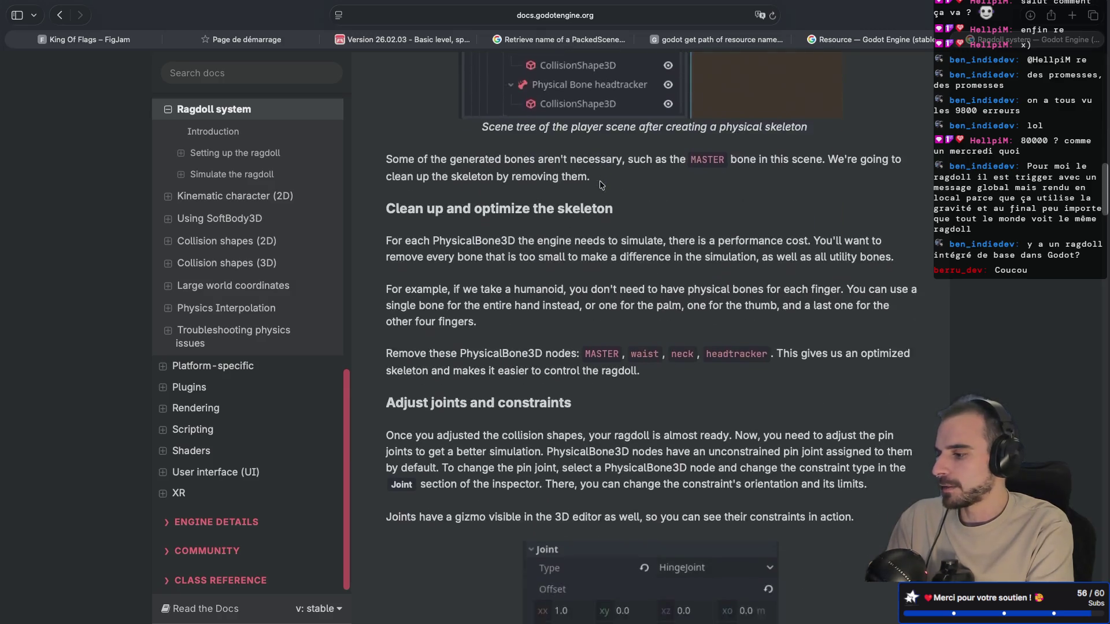
scroll(604, 182, "down", 4)
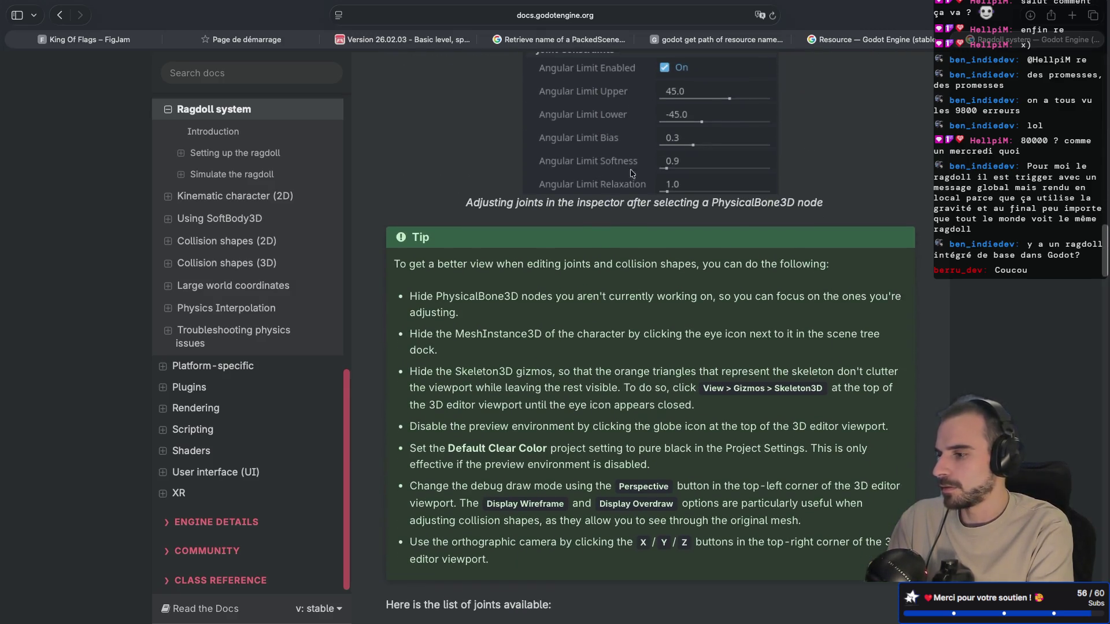
left_click(1071, 19)
type("god")
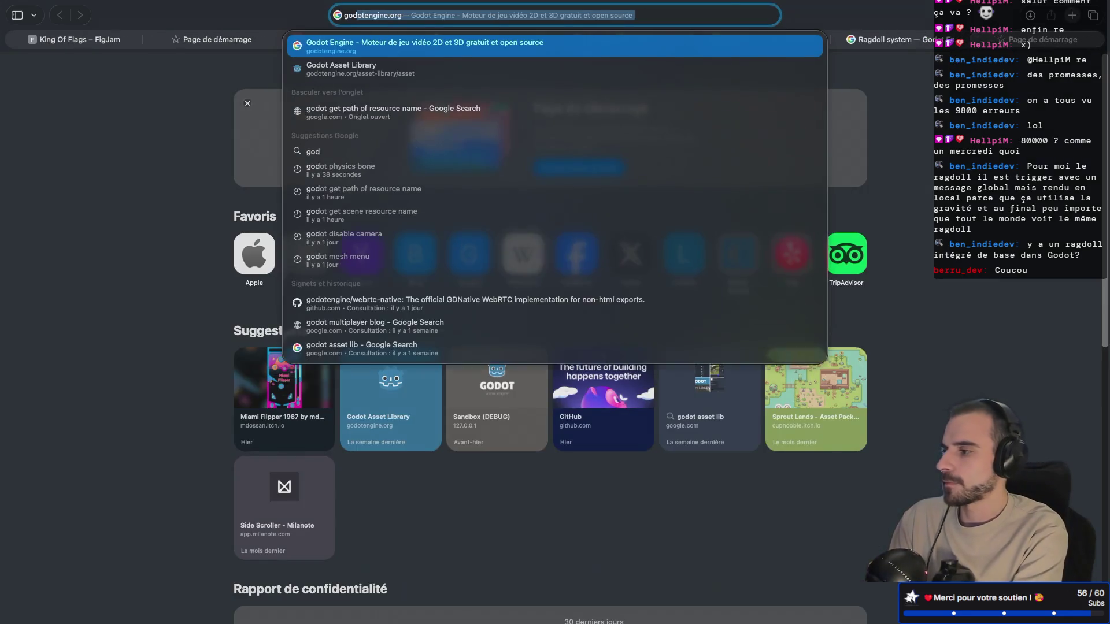
type("ot naming")
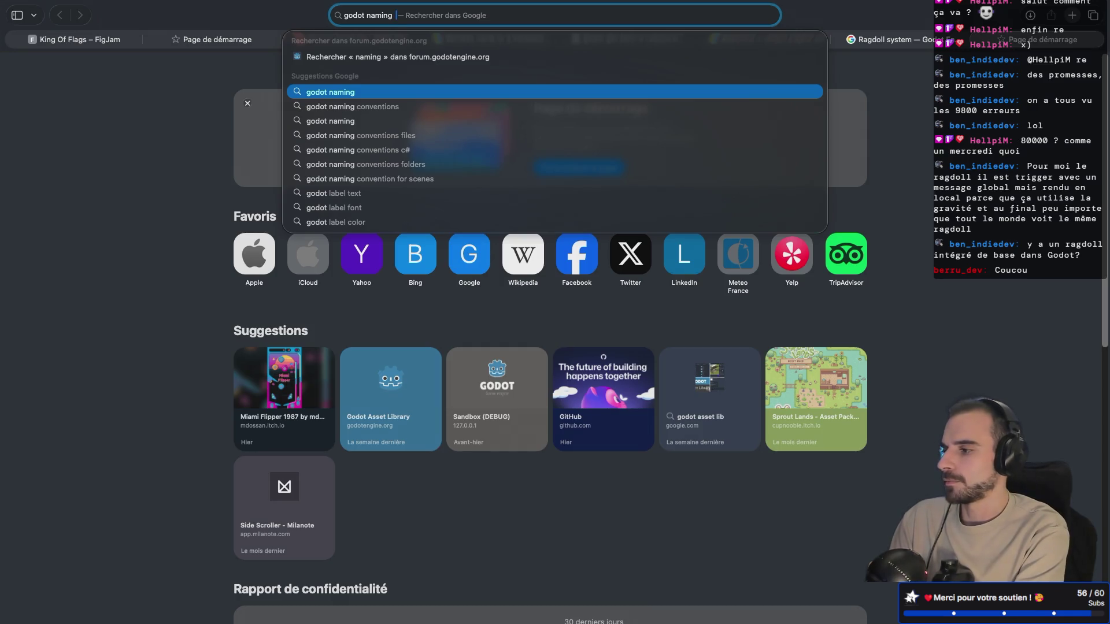
type("  3d mesh")
Step: Run the 'godot naming 3d mesh' search and browse the results
key("Return")
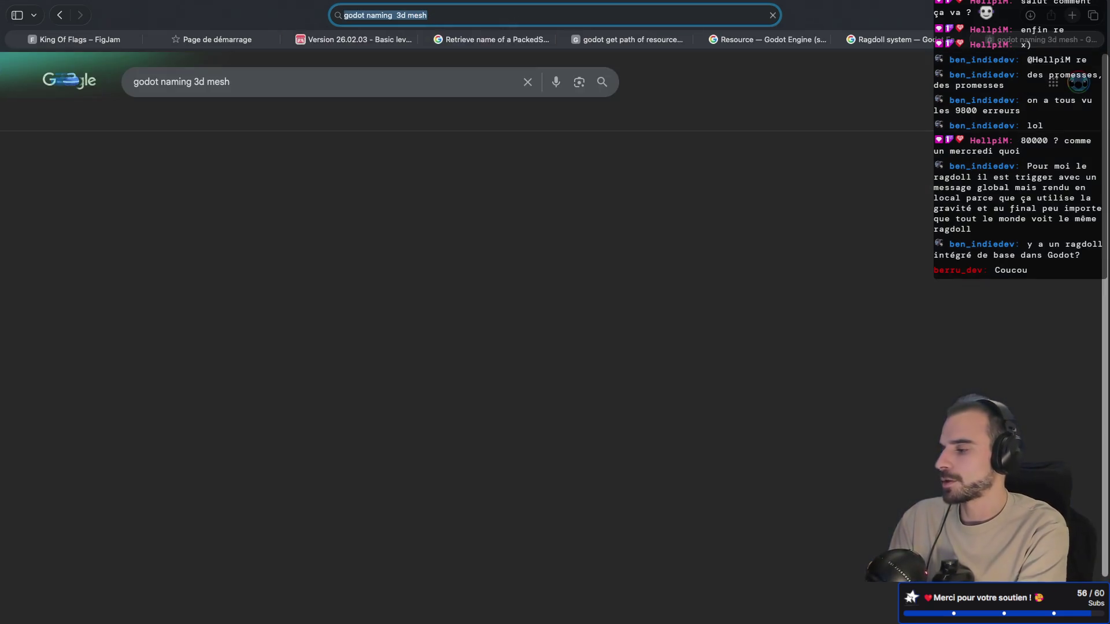
scroll(386, 186, "down", 5)
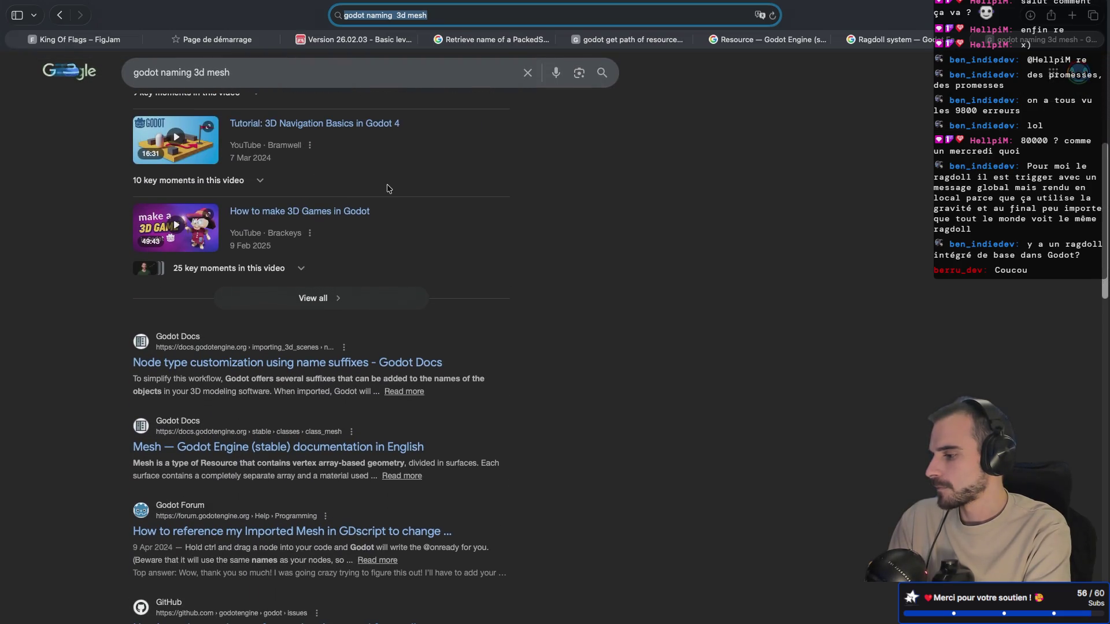
scroll(388, 189, "down", 5)
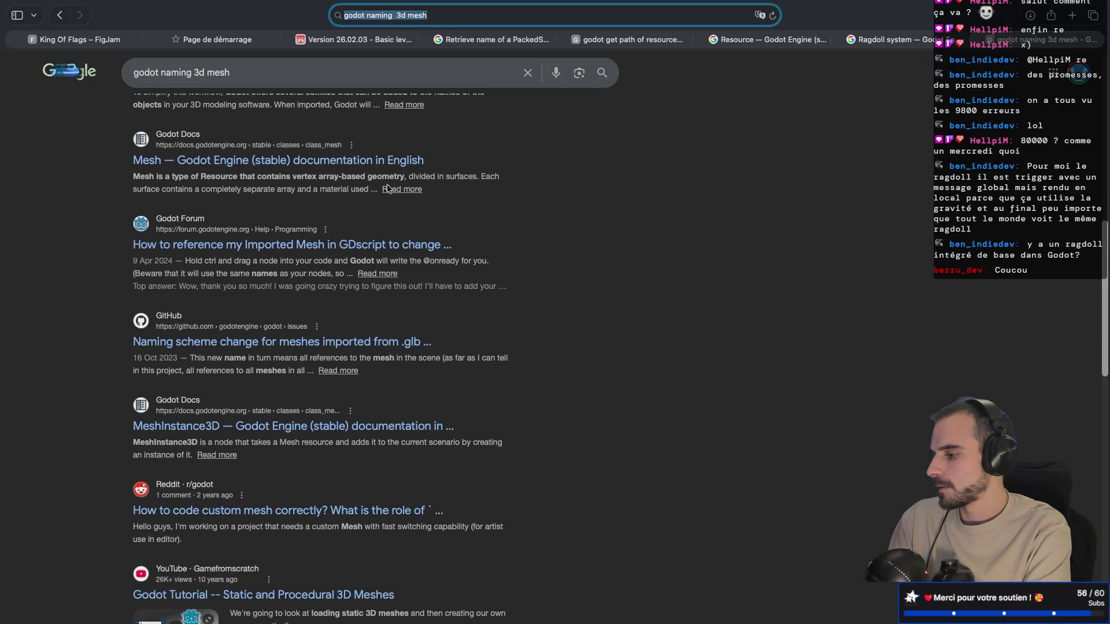
scroll(387, 189, "down", 3)
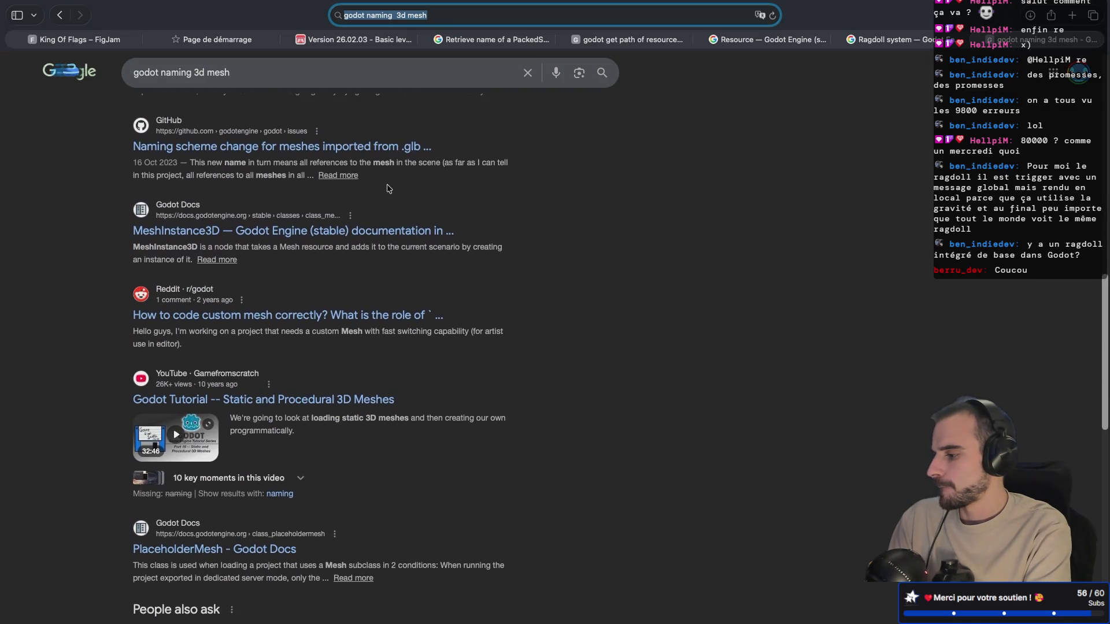
scroll(389, 188, "down", 5)
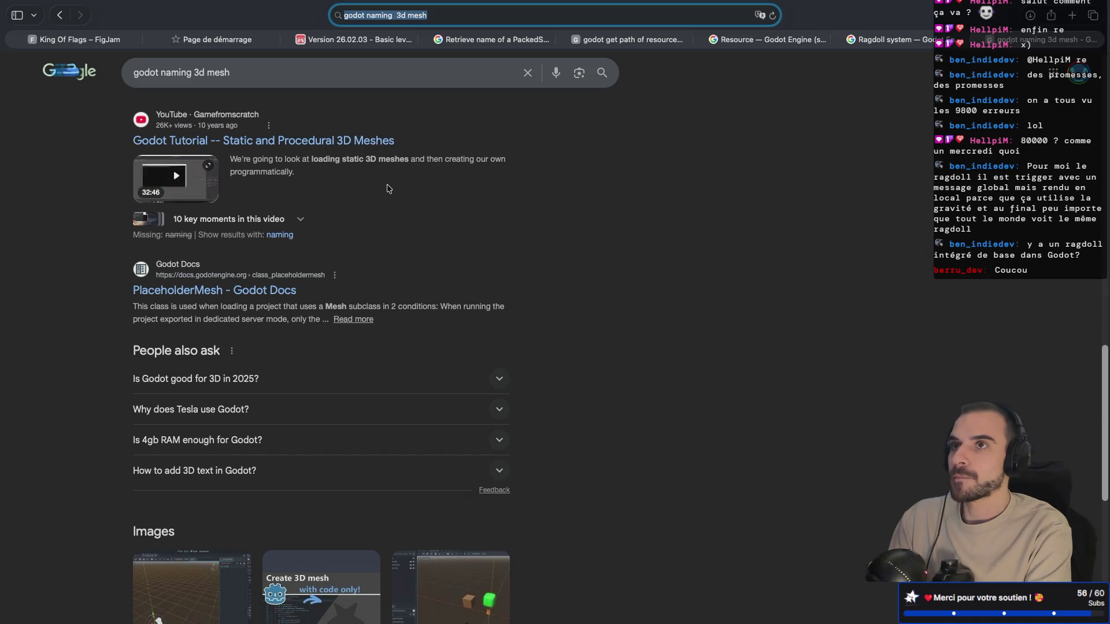
scroll(387, 188, "down", 8)
scroll(388, 188, "up", 20)
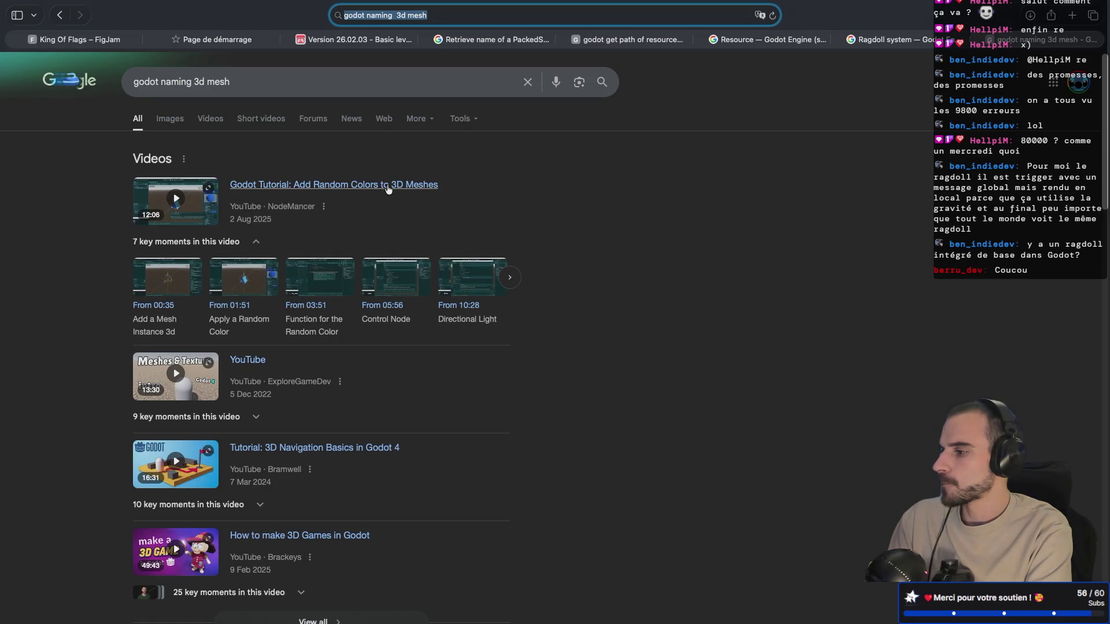
Step: Refine the query to 'godot naming bones 3d mesh' and open 'Working with 3D skeletons'
left_click(193, 82)
type("bones")
key("Return")
scroll(162, 316, "down", 5)
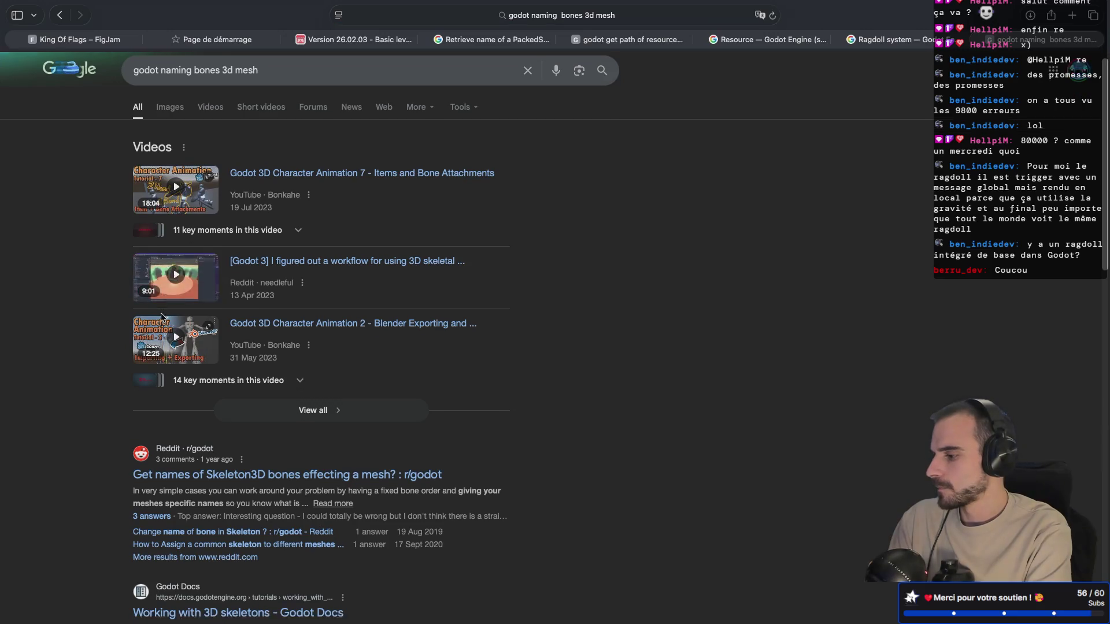
scroll(161, 316, "down", 1)
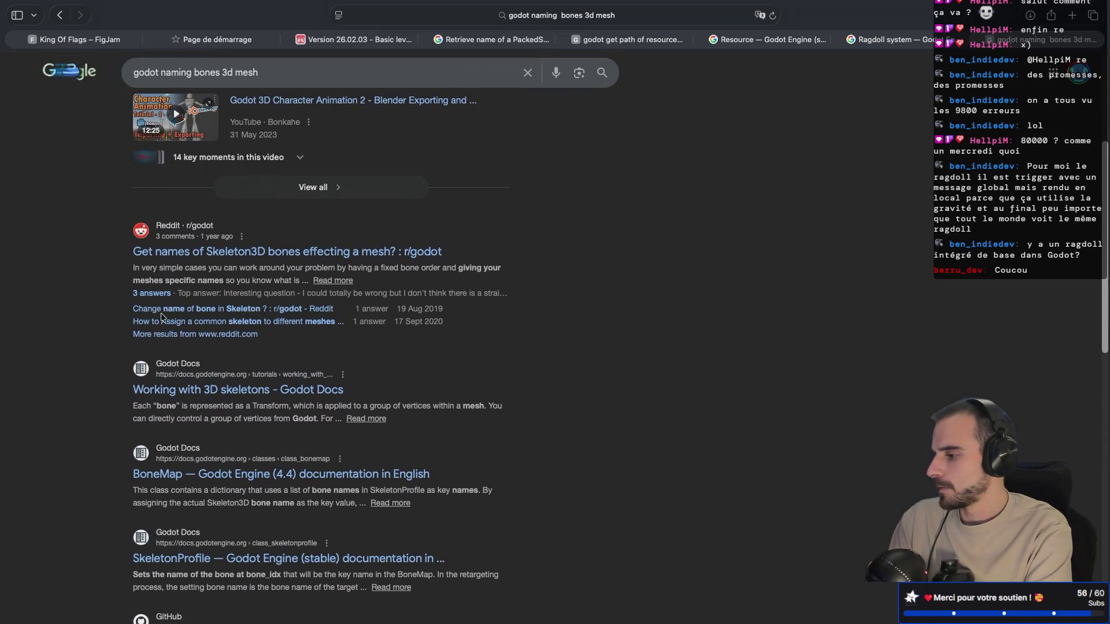
left_click(236, 398)
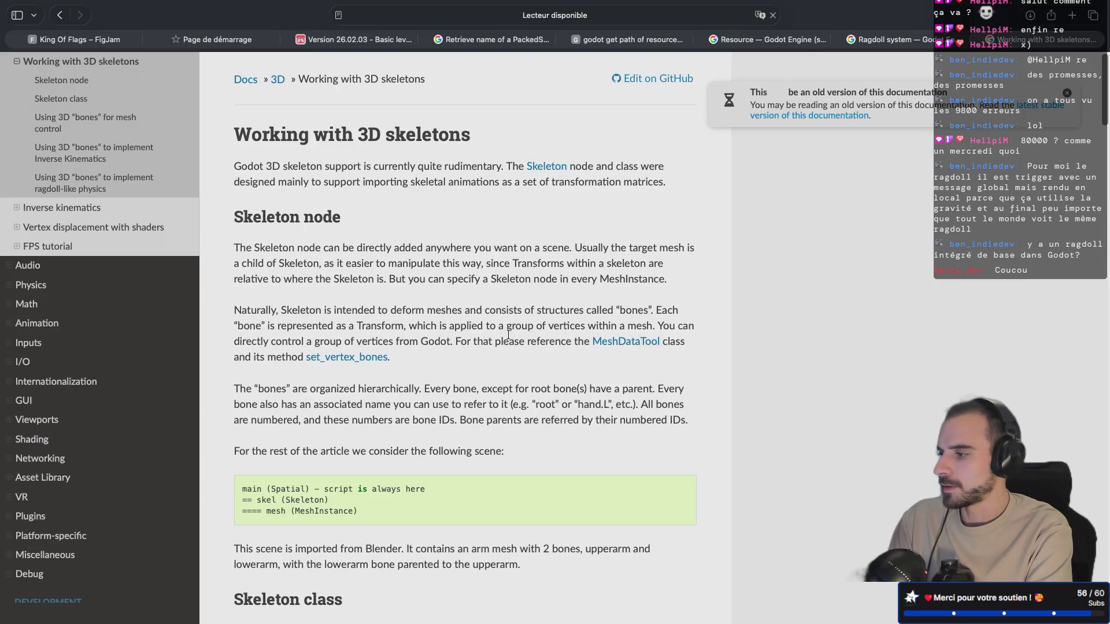
Step: Skim the Working with 3D skeletons docs page
scroll(508, 338, "down", 3)
scroll(509, 338, "up", 1)
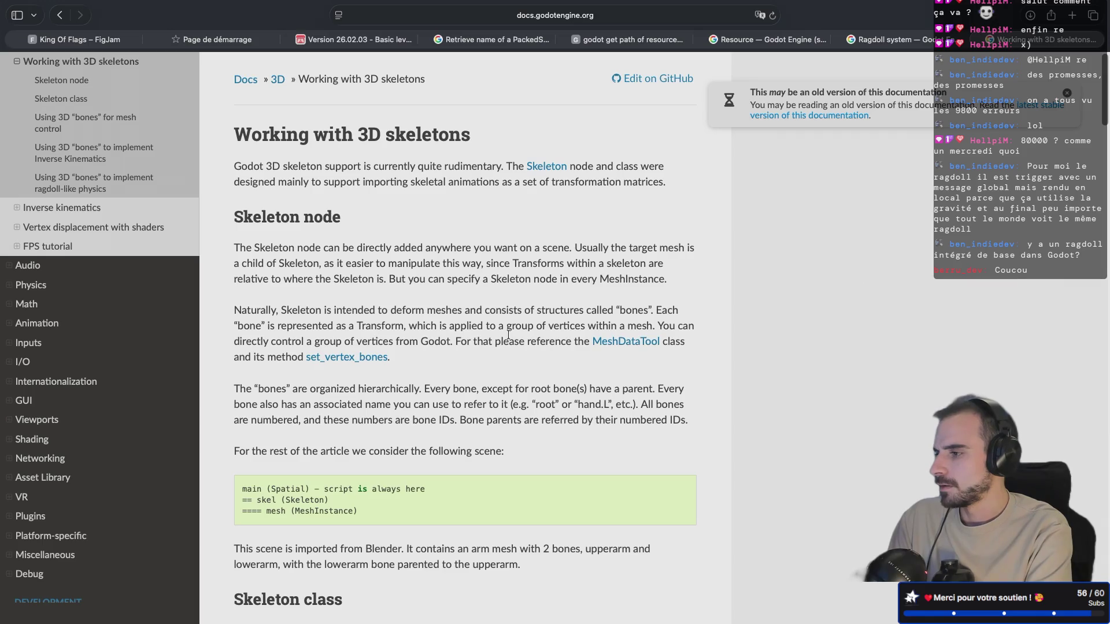
scroll(508, 334, "down", 12)
scroll(508, 334, "down", 11)
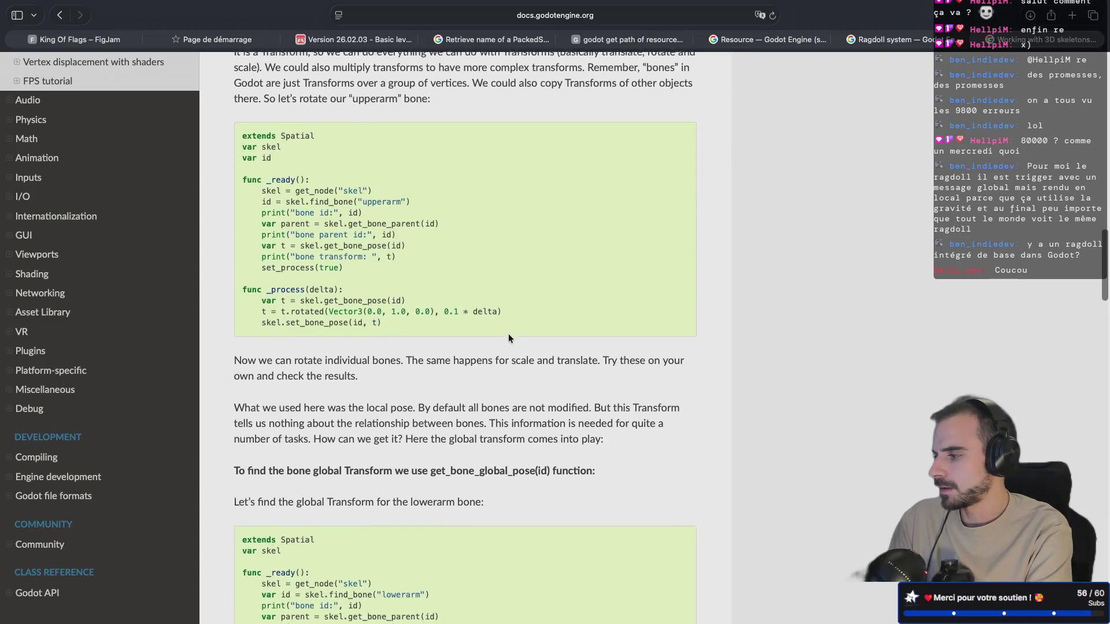
Step: Return to the Google results and read the BoneMap class reference
key("super+bracketleft")
scroll(391, 403, "down", 2)
left_click(391, 399)
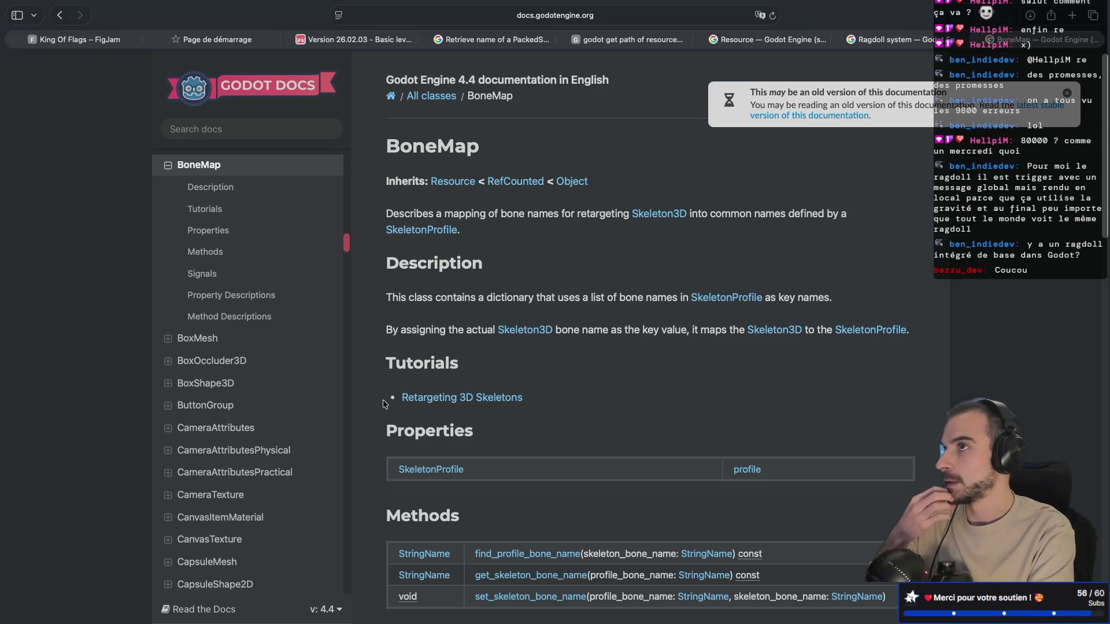
scroll(383, 403, "down", 10)
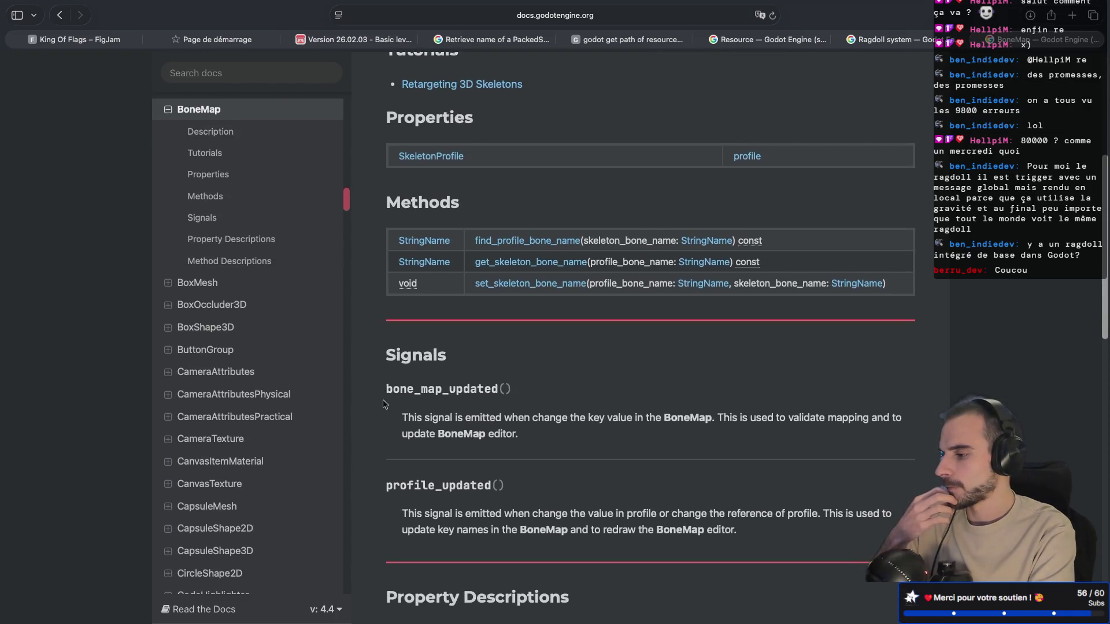
scroll(383, 402, "down", 1)
scroll(383, 400, "left", 5)
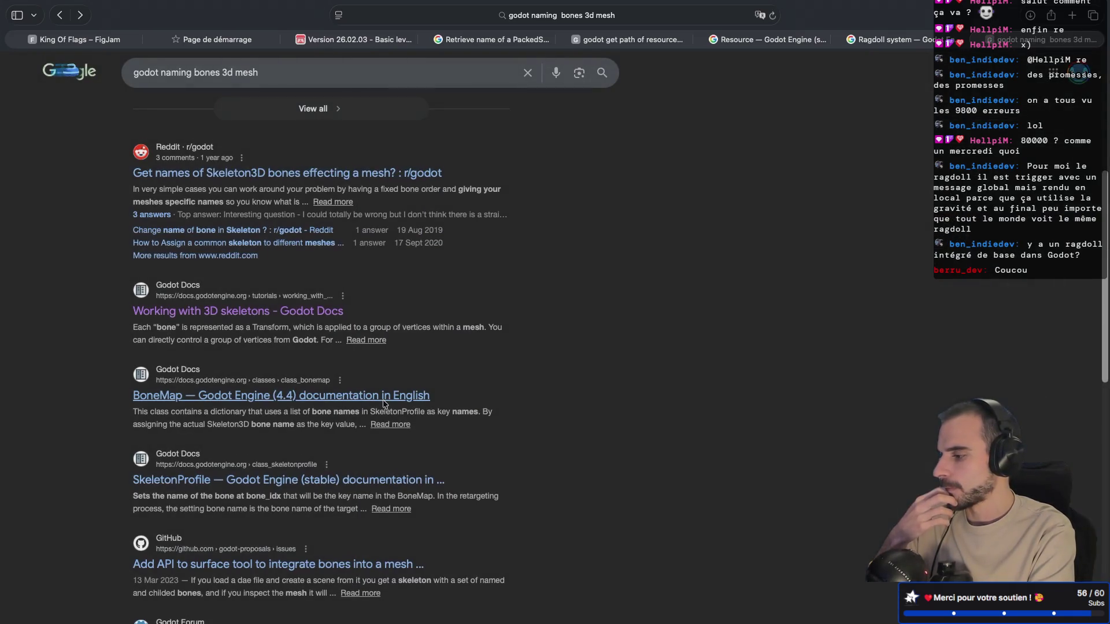
Step: Search 'blender bone naming convention' in a new tab and open the manual's Naming page
scroll(384, 403, "down", 3)
scroll(383, 403, "down", 5)
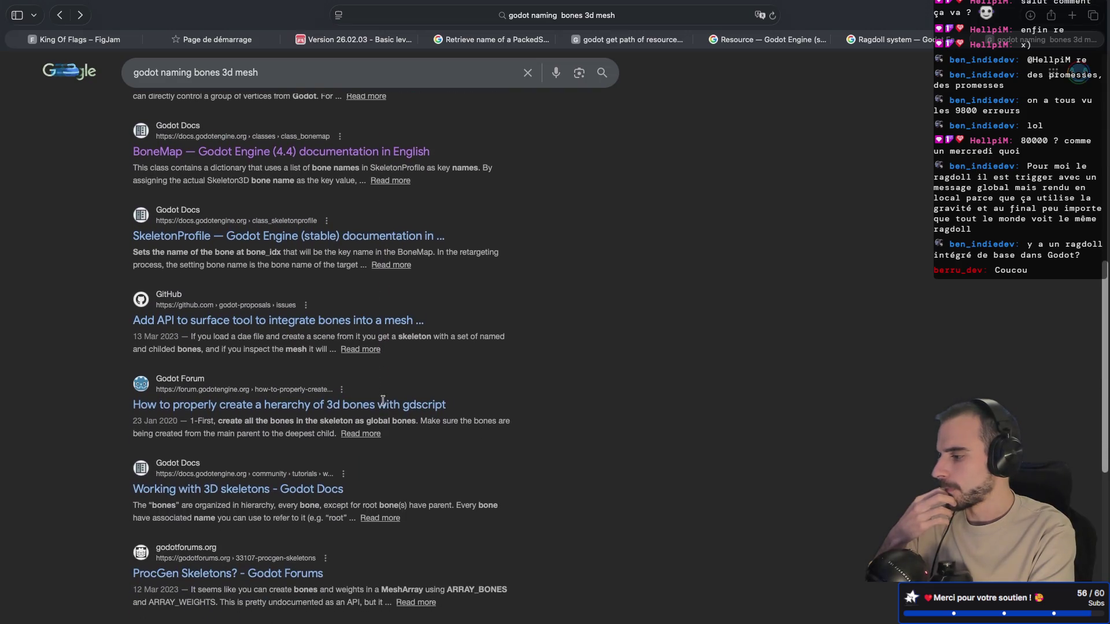
scroll(383, 402, "down", 8)
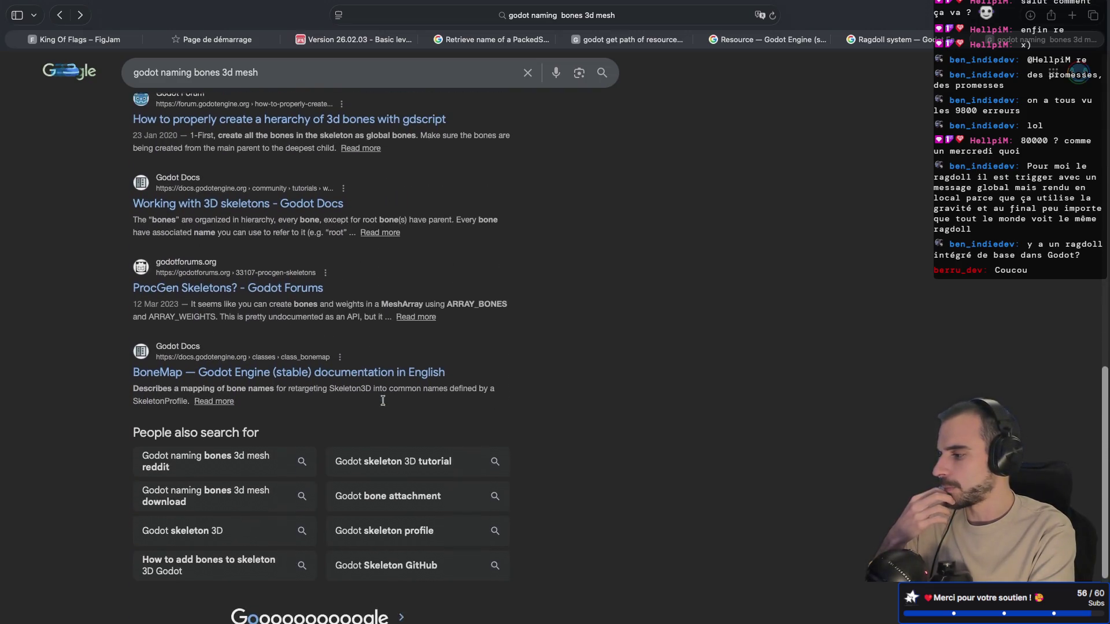
left_click(1072, 15)
type("blender bone naim")
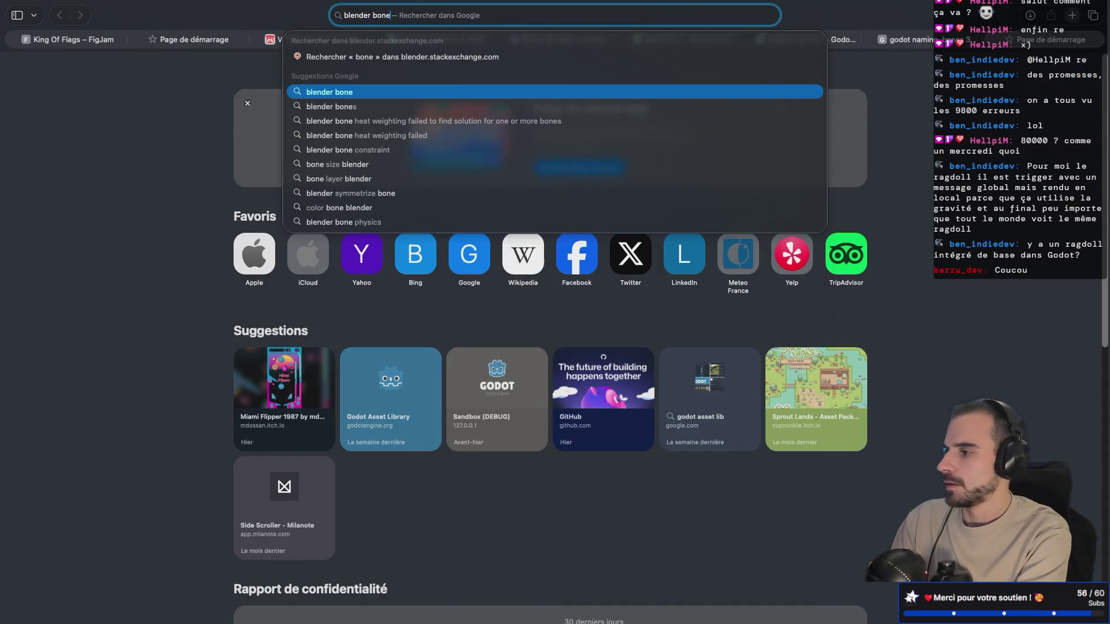
key("BackSpace")
key("BackSpace")
type("min")
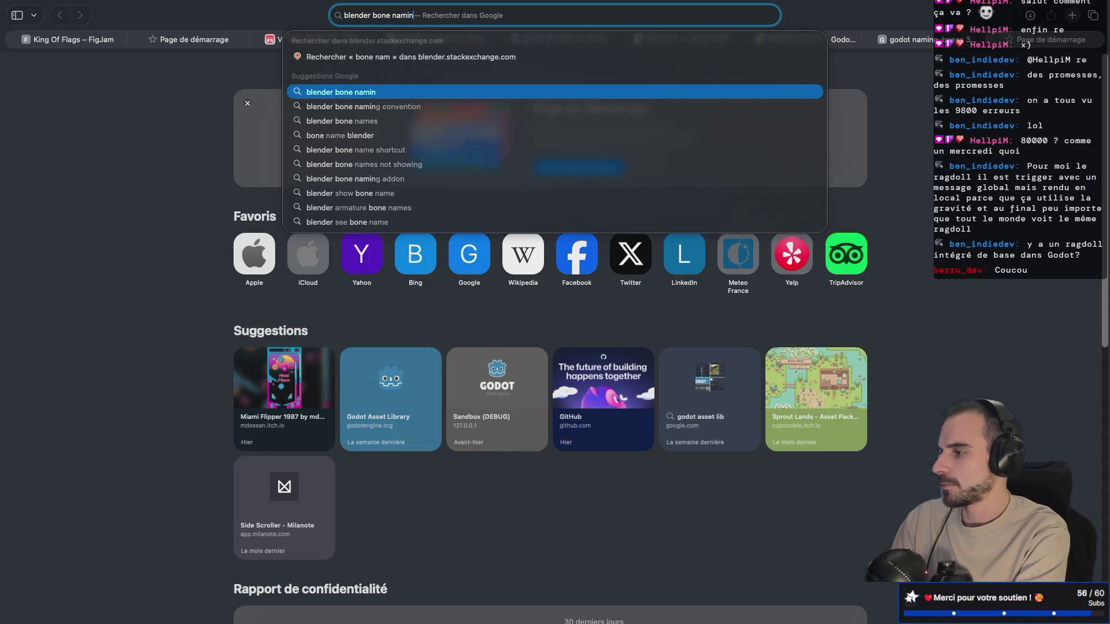
type("g convention")
key("Return")
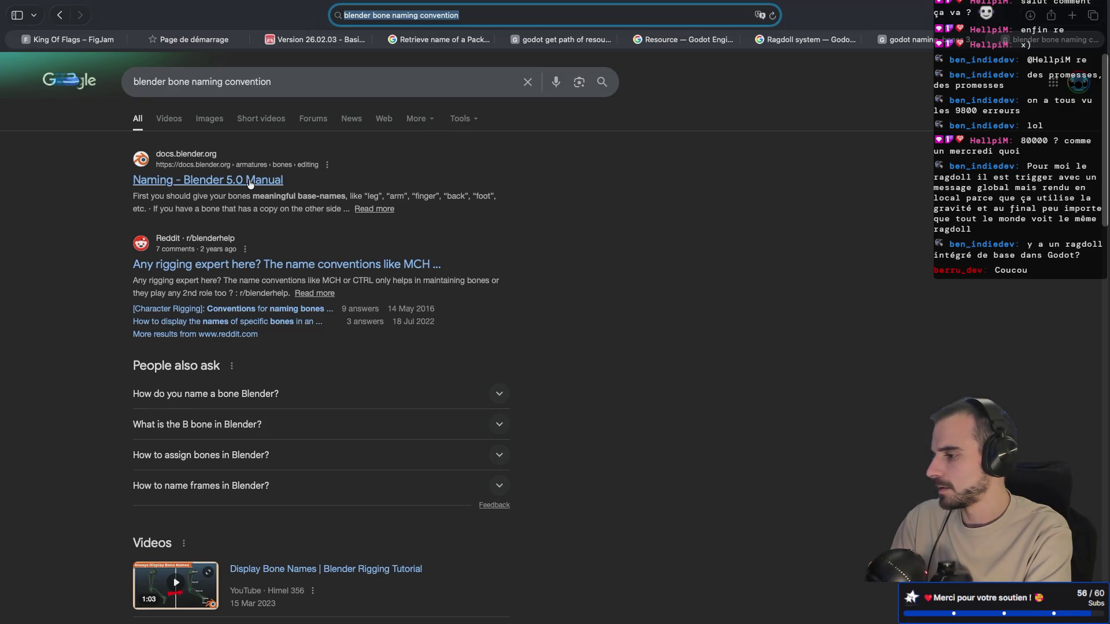
left_click(250, 181)
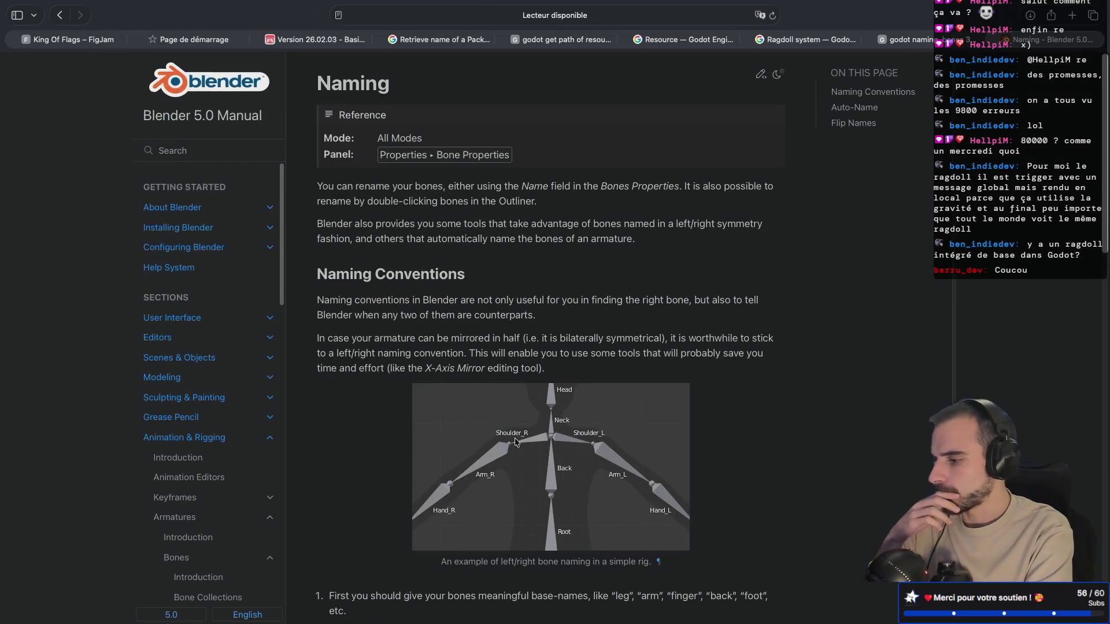
Step: Read the Blender manual's left/right bone naming conventions
scroll(538, 505, "down", 2)
scroll(538, 505, "down", 5)
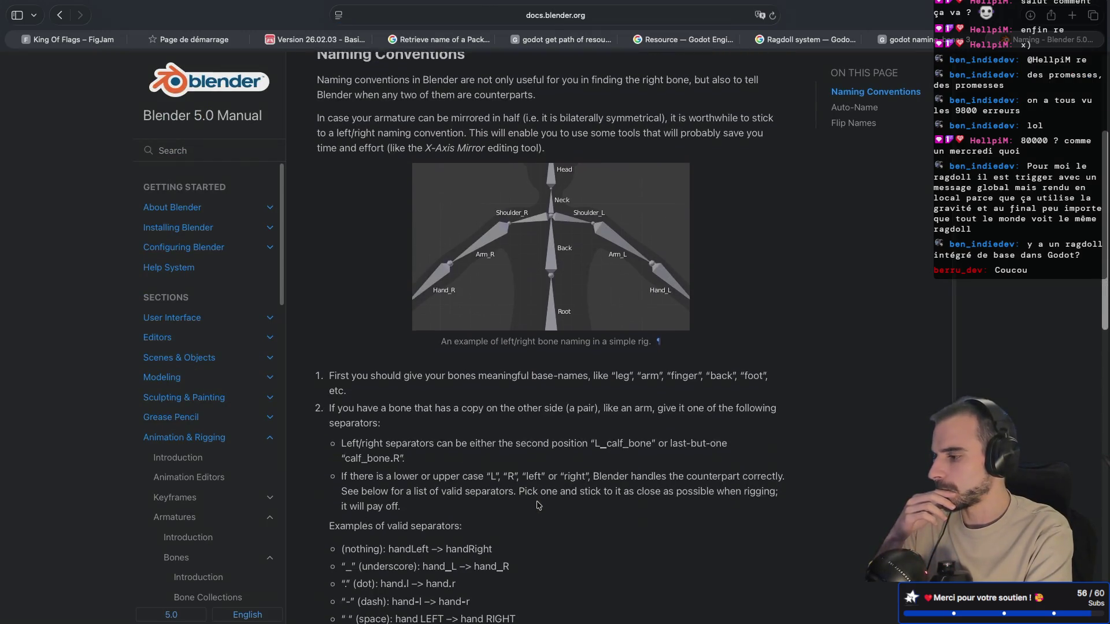
scroll(538, 505, "down", 1)
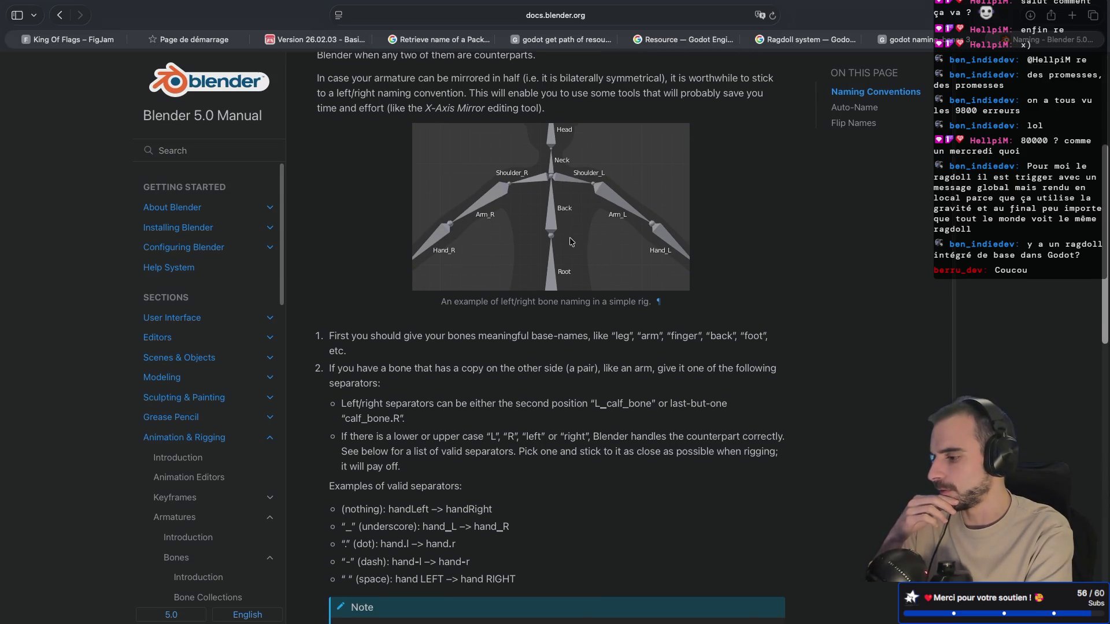
scroll(571, 241, "down", 8)
scroll(571, 241, "up", 8)
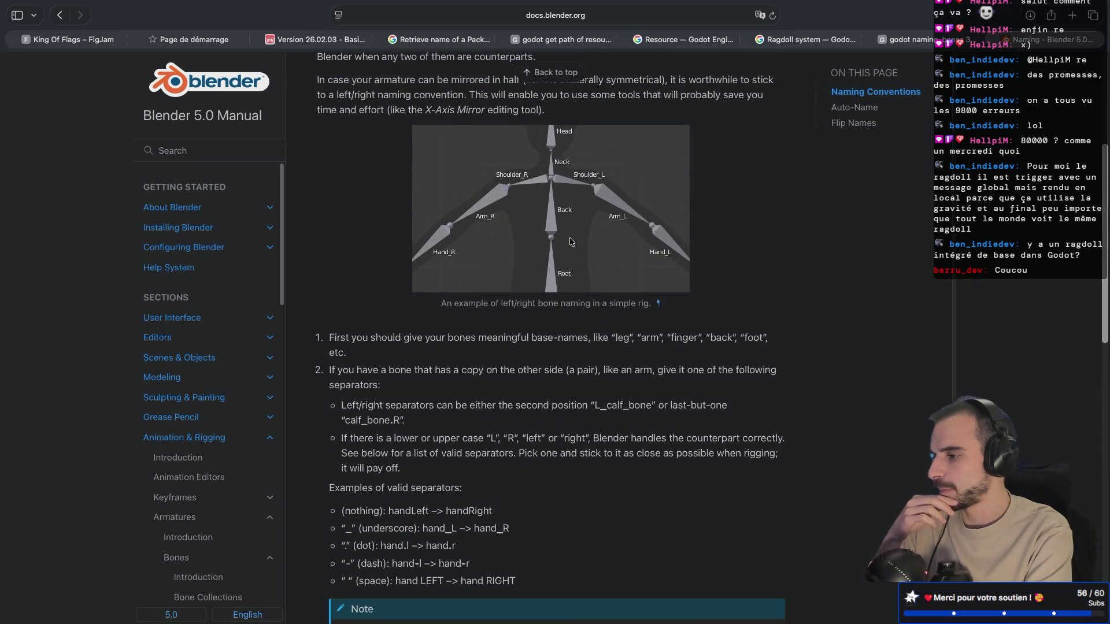
scroll(571, 242, "up", 1)
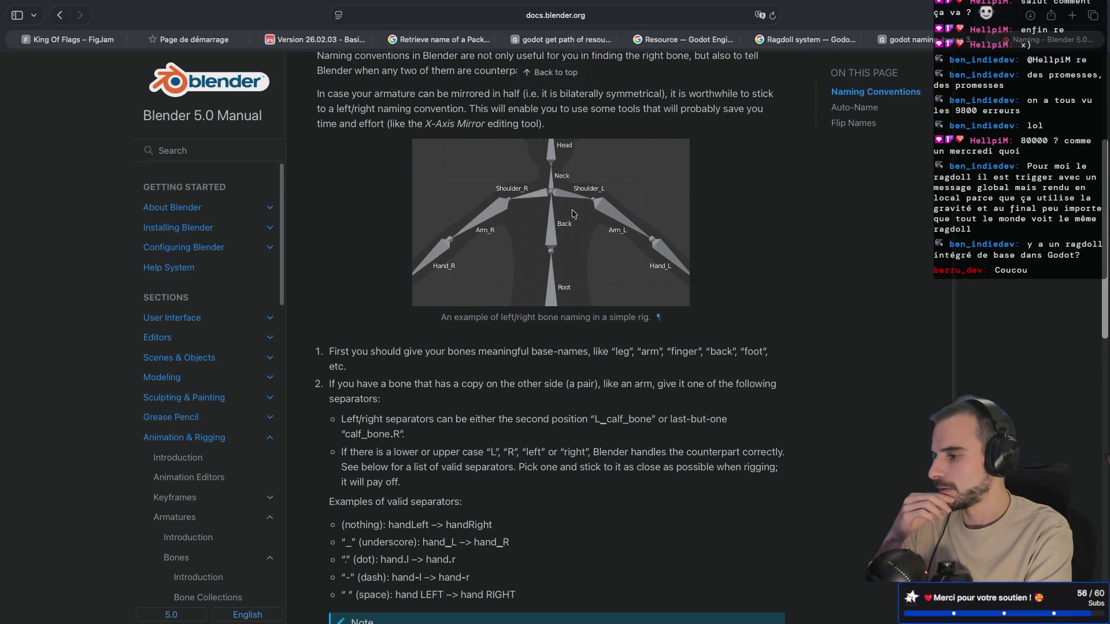
scroll(587, 172, "down", 3)
scroll(586, 172, "down", 12)
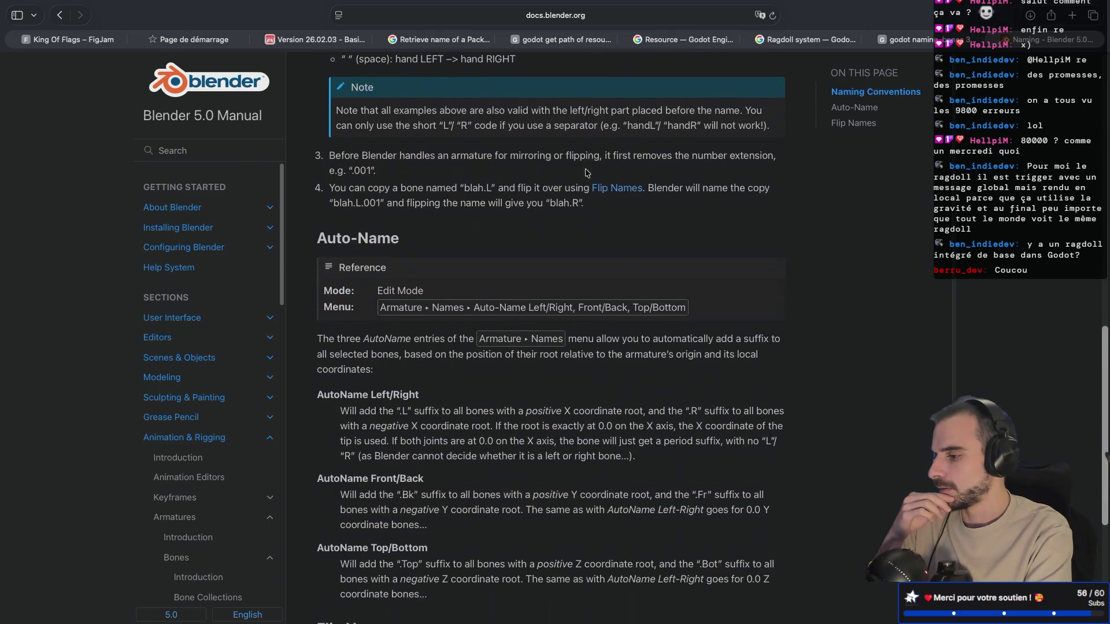
scroll(585, 168, "up", 10)
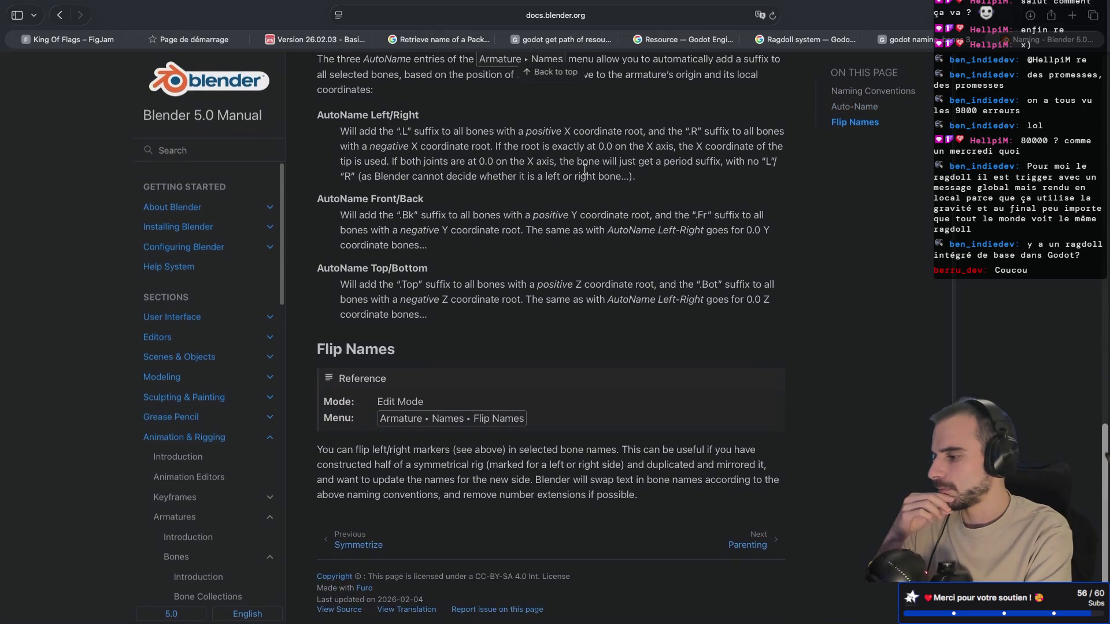
scroll(585, 169, "up", 1)
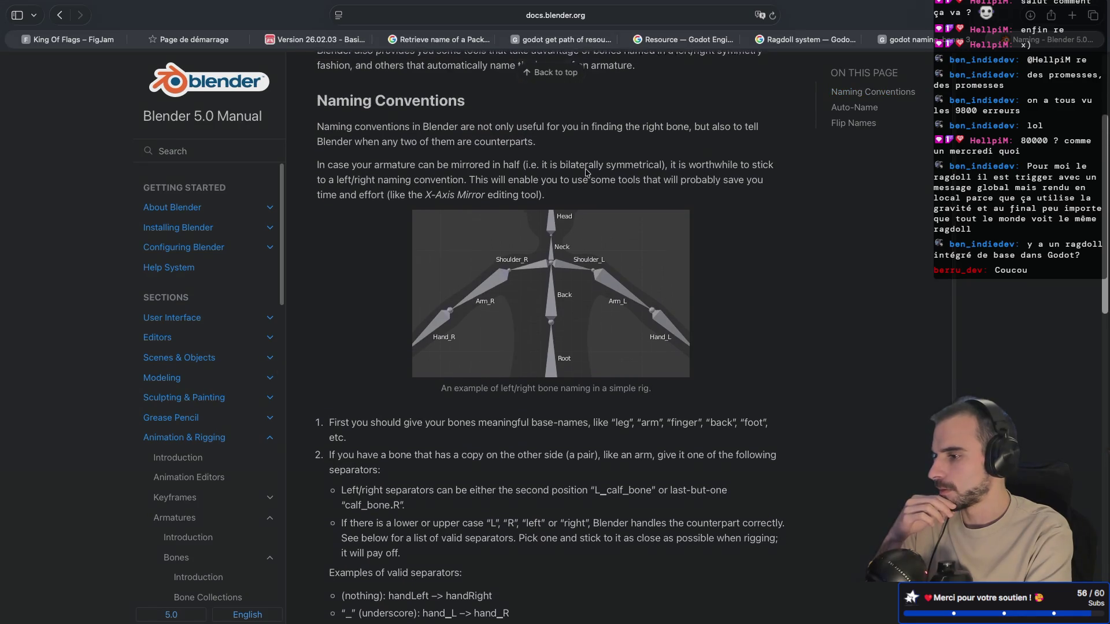
Step: Review the Auto-Name and Flip Names guidance, then return to Blender
left_click(838, 108)
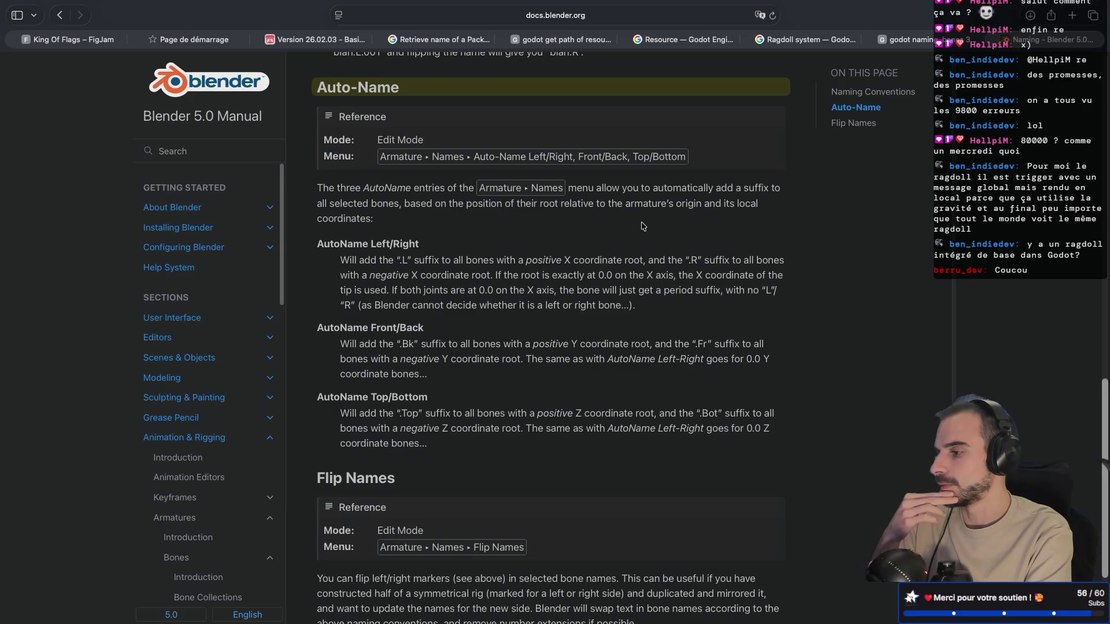
scroll(643, 226, "down", 2)
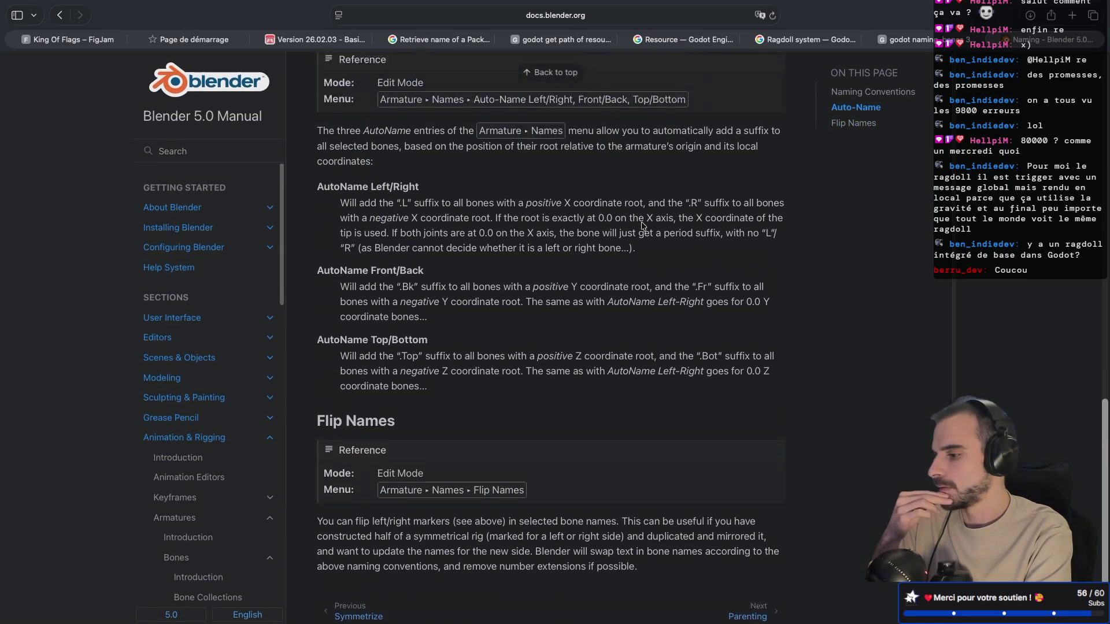
scroll(643, 226, "up", 10)
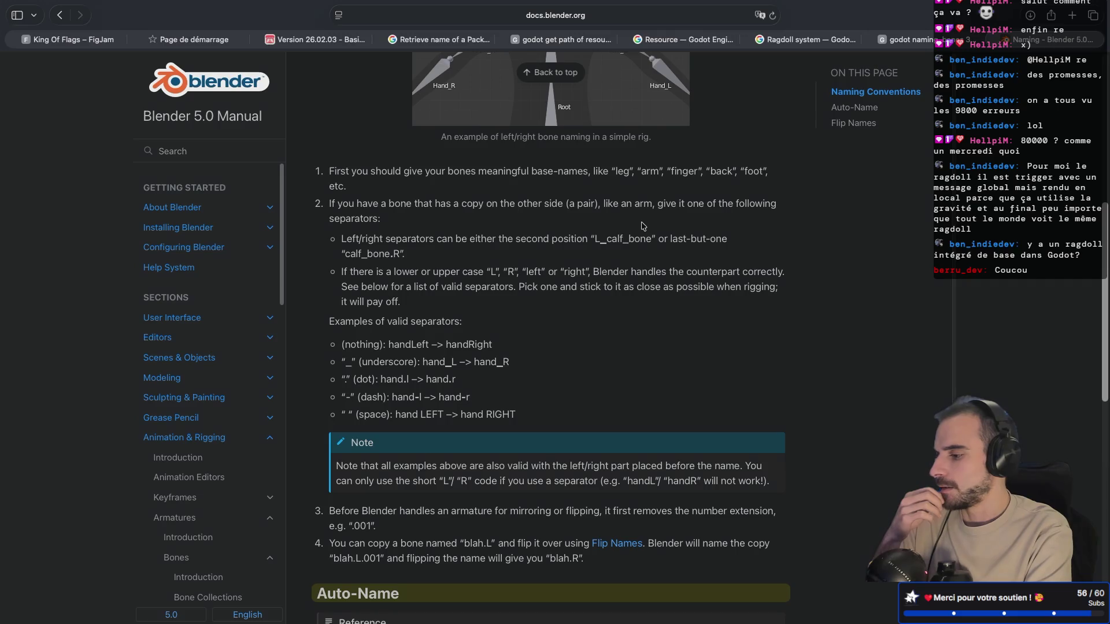
scroll(644, 226, "up", 3)
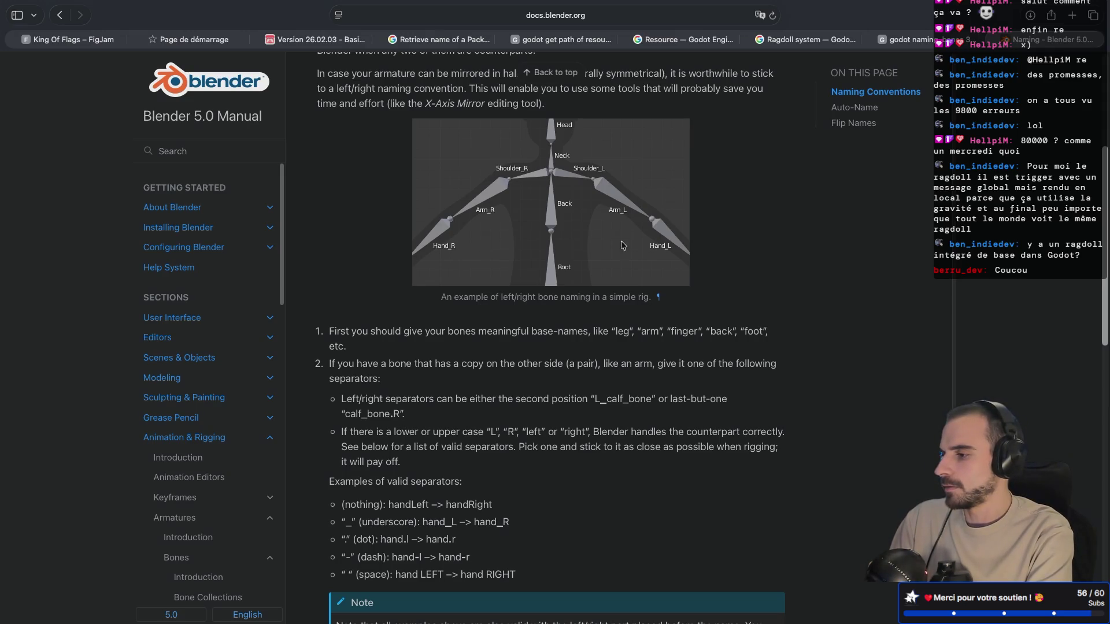
key("super+Tab")
key("super+Tab")
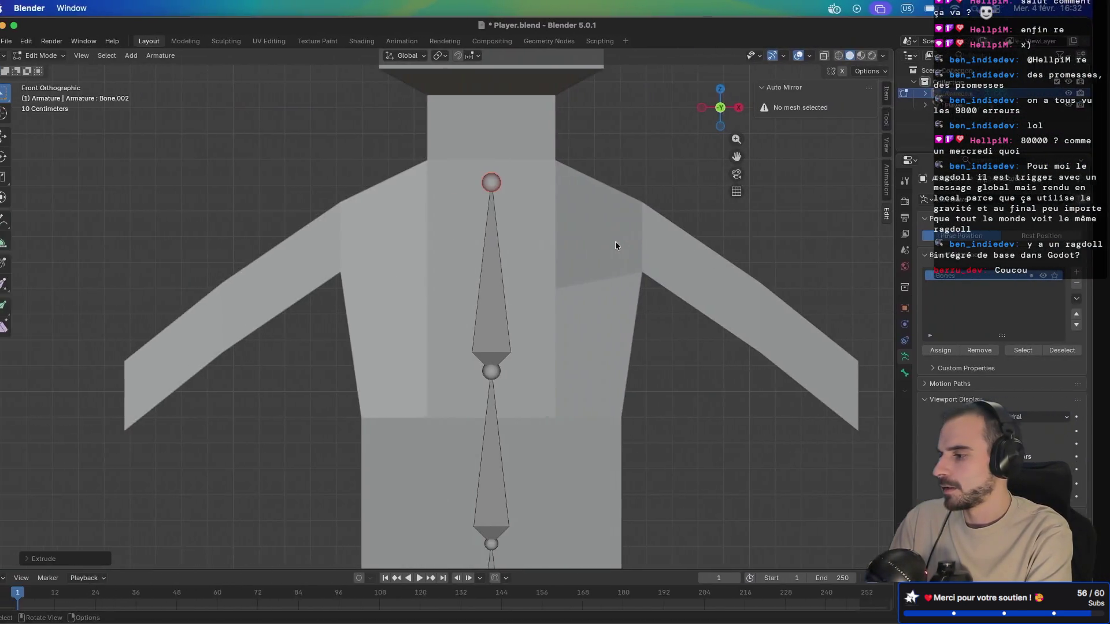
Step: Delete the extra top bone from the spine chain
scroll(496, 439, "down", 10)
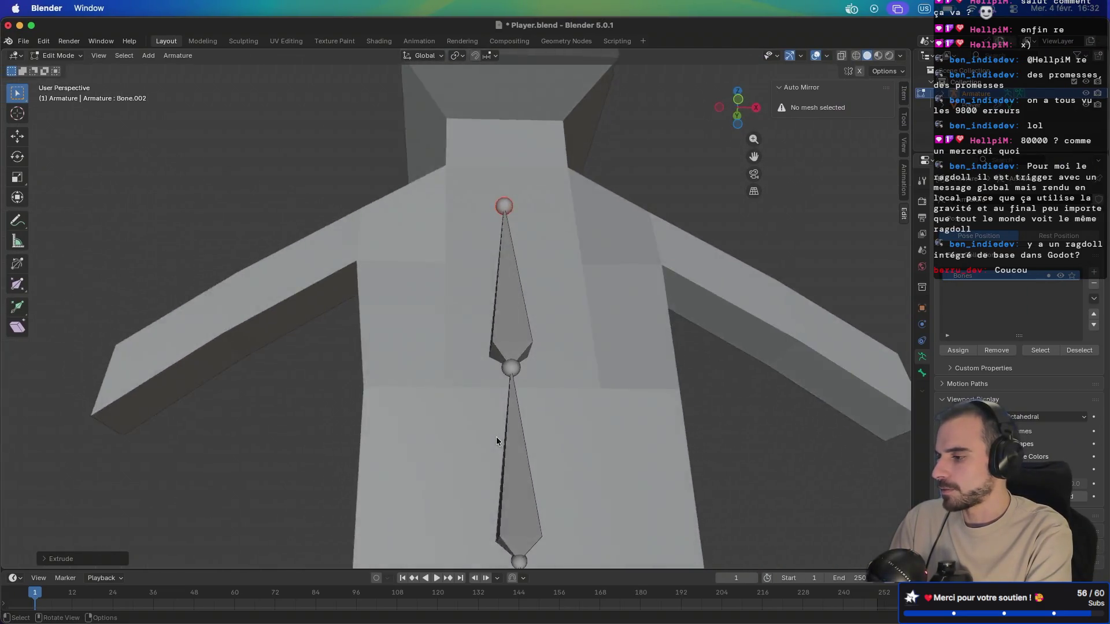
scroll(496, 440, "down", 10)
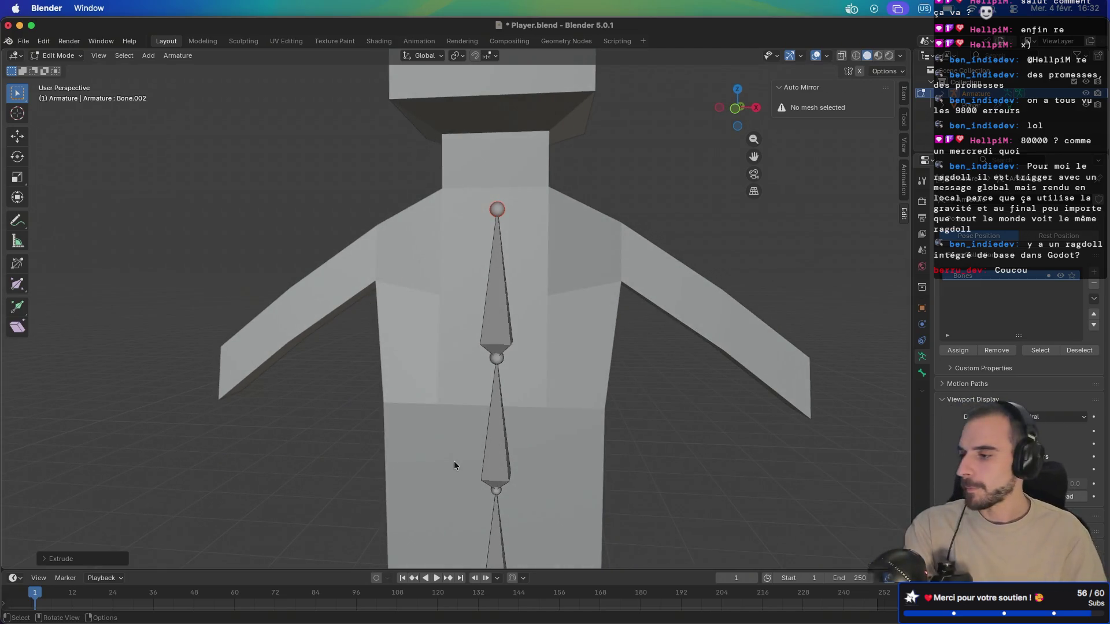
left_click(500, 346)
key("x")
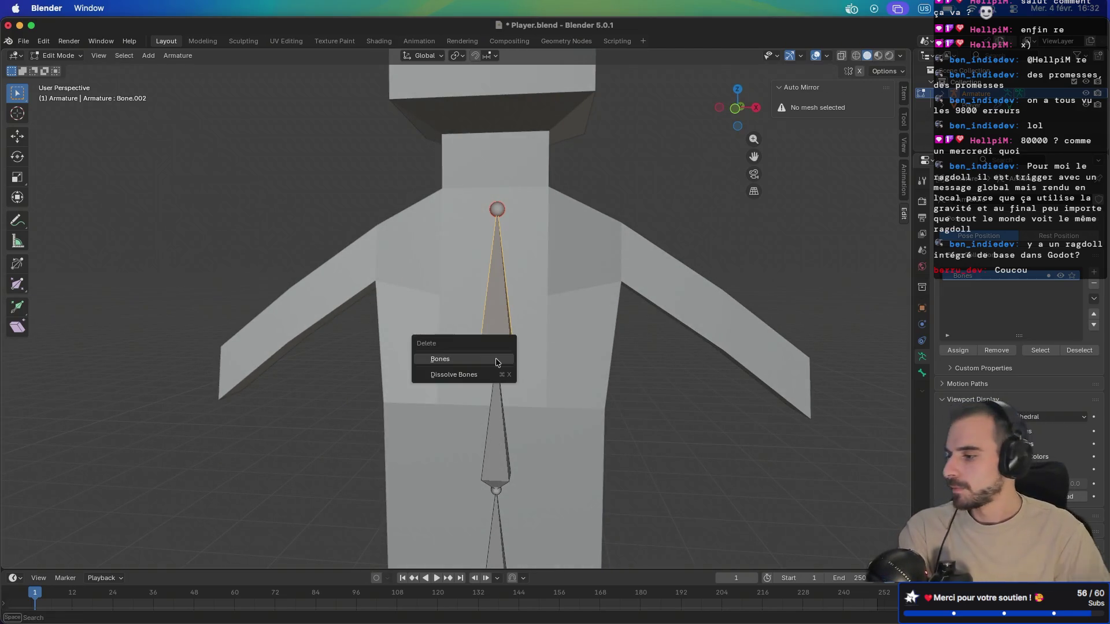
left_click(496, 360)
Step: Raise the middle joint and lift Bone.001's tip 0.6204 m up to the neck base
left_click(496, 358)
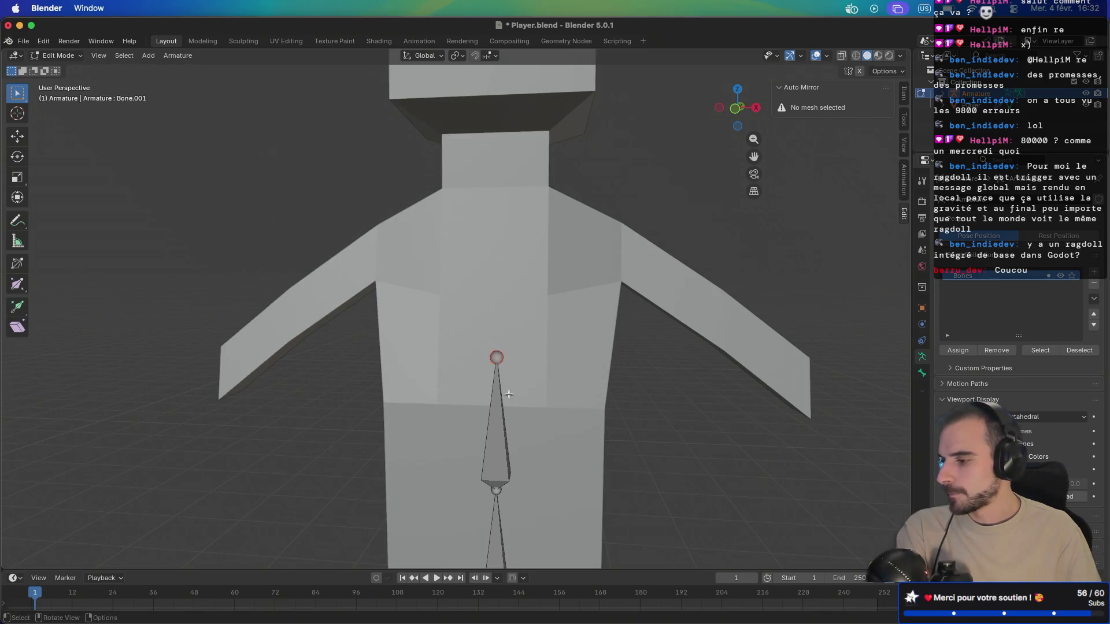
scroll(497, 382, "down", 5)
left_click(499, 411)
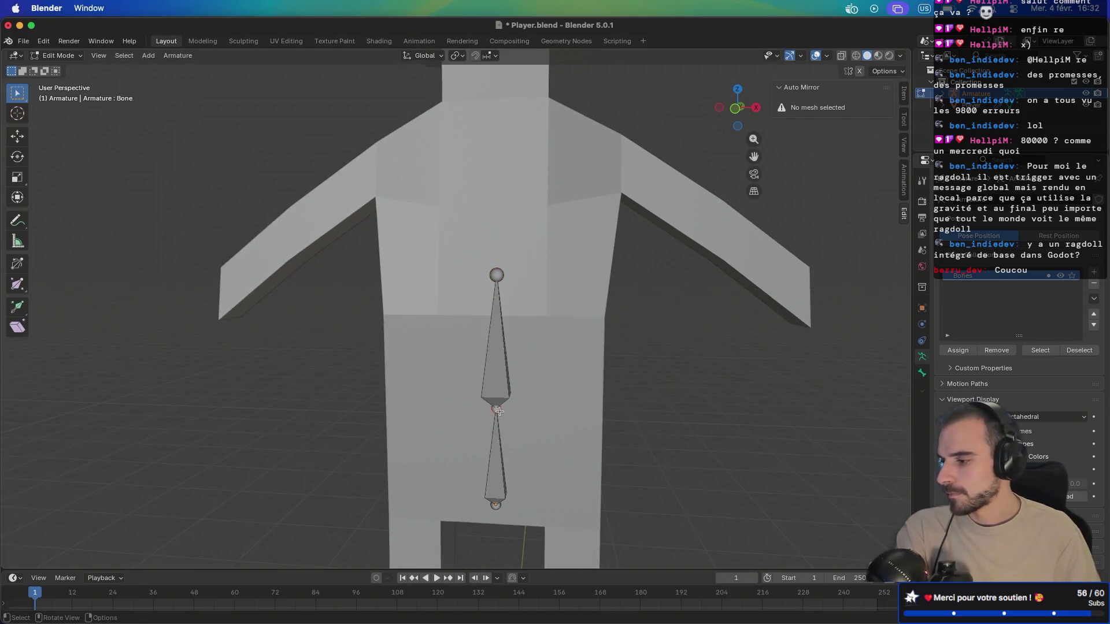
left_click_drag(498, 411, 495, 308)
left_click(496, 277)
key("g")
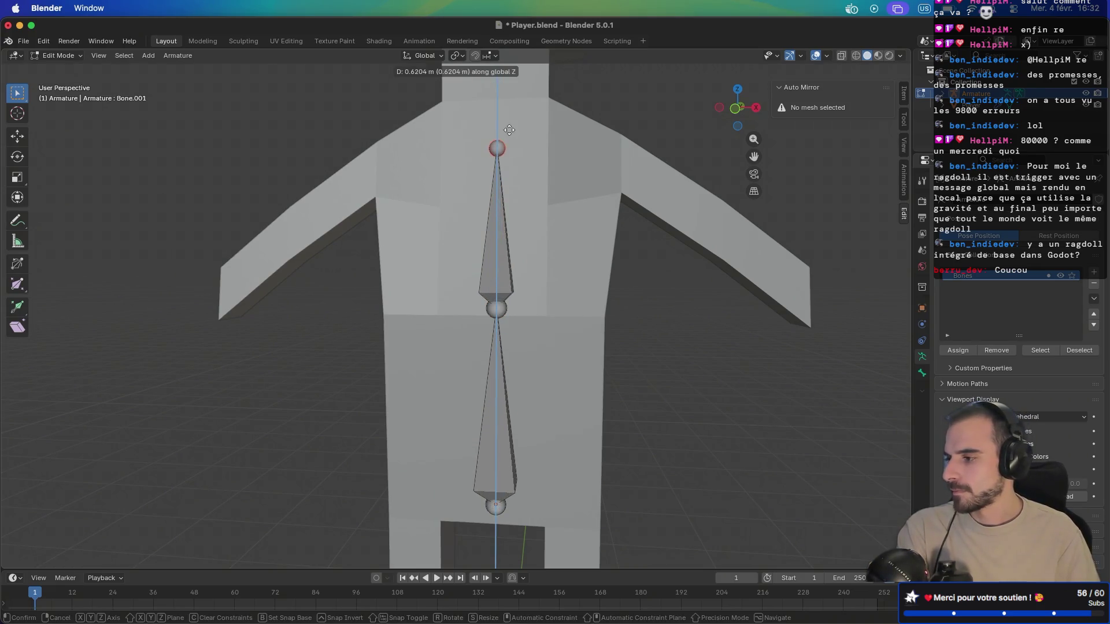
left_click(506, 120)
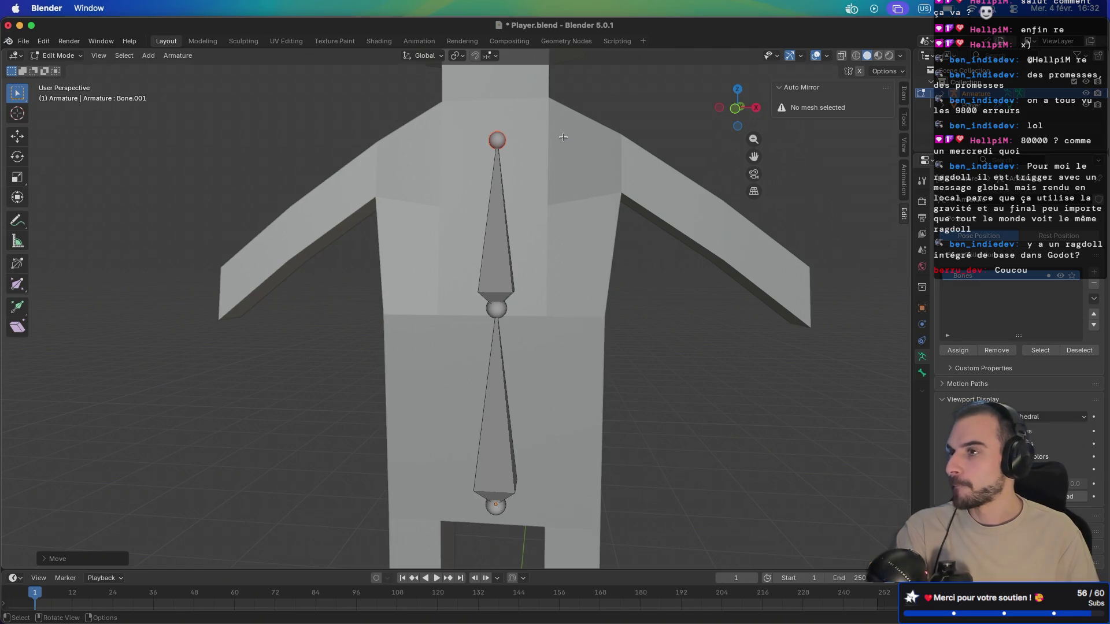
Step: Extrude Bone.002 from the spine's top joint out to the right shoulder and select it
key("e")
left_click(681, 163)
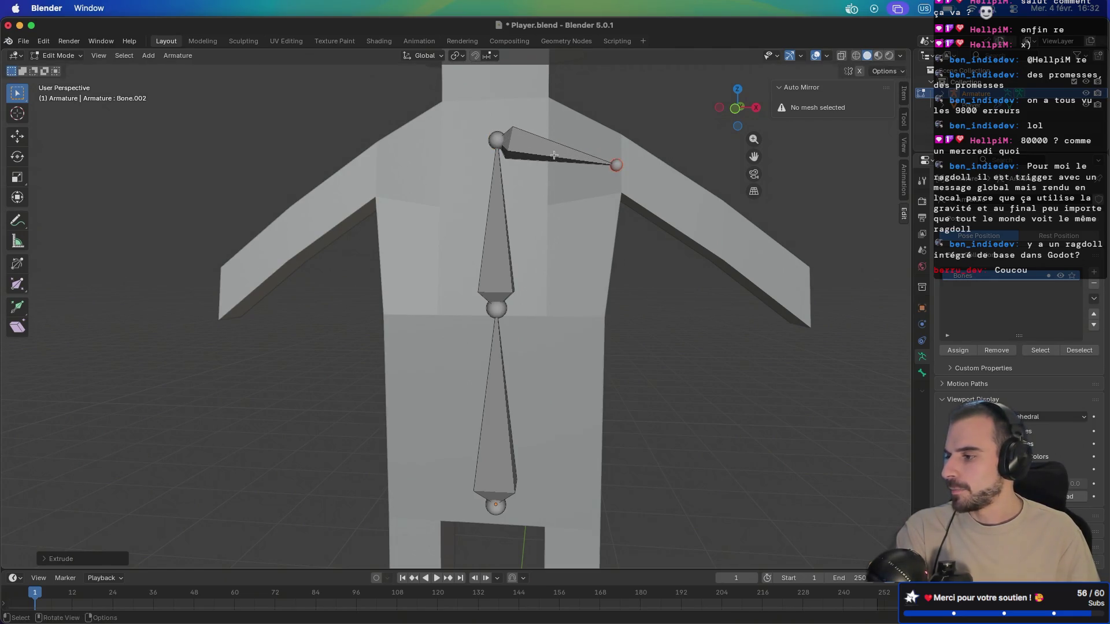
left_click(546, 156)
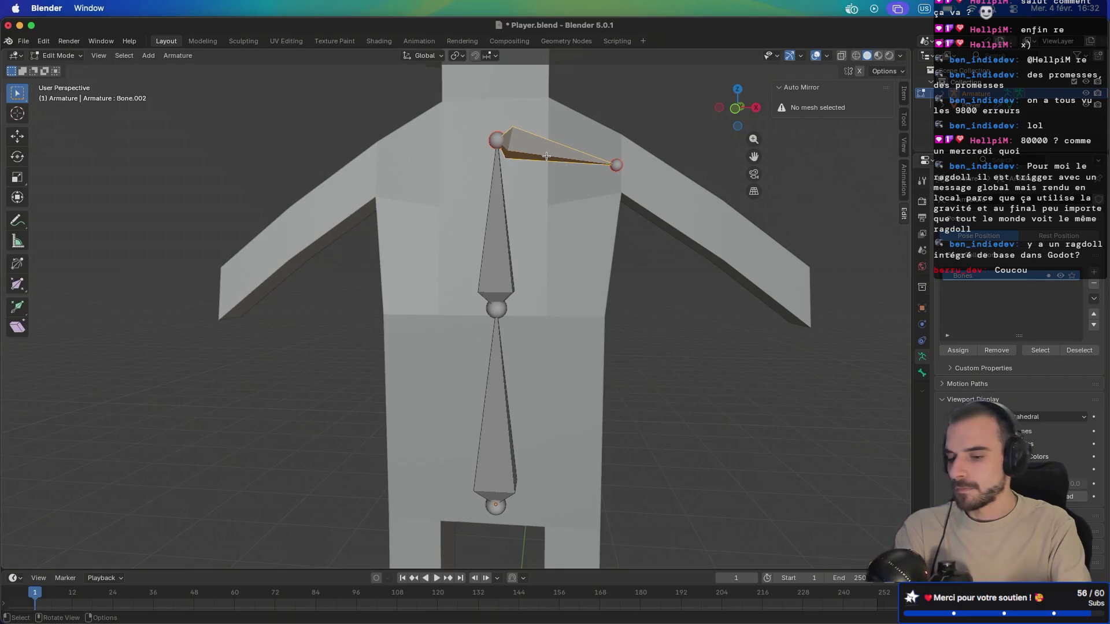
Step: Delete the misplaced shoulder bone
key("x")
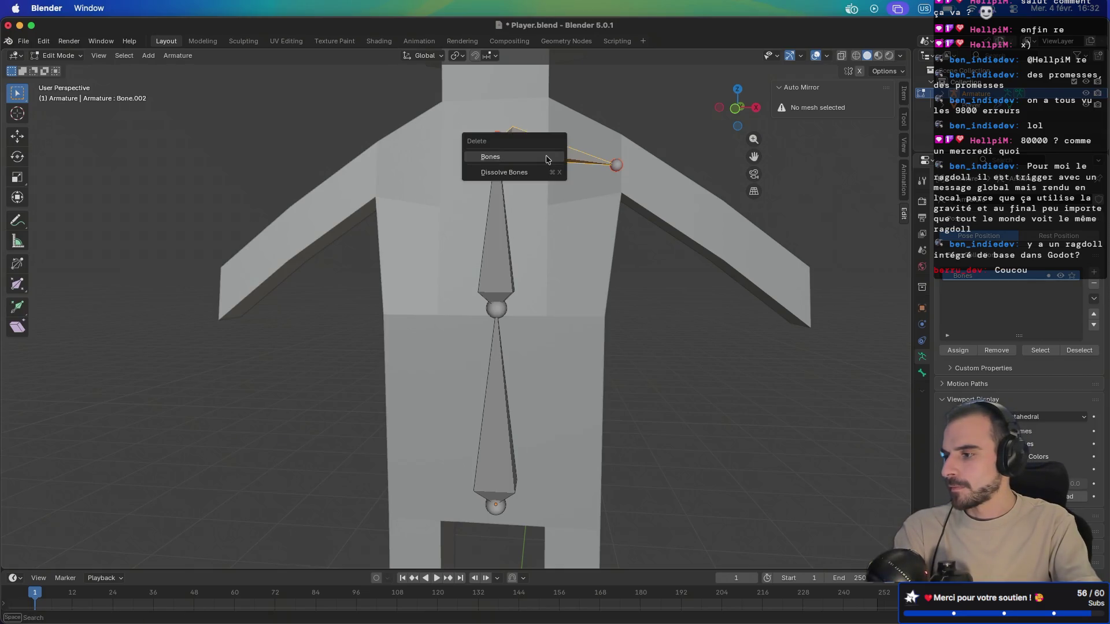
left_click(546, 156)
left_click(580, 165)
Step: Extrude upper-arm and forearm bones from the spine's top down the right arm
left_click(504, 139)
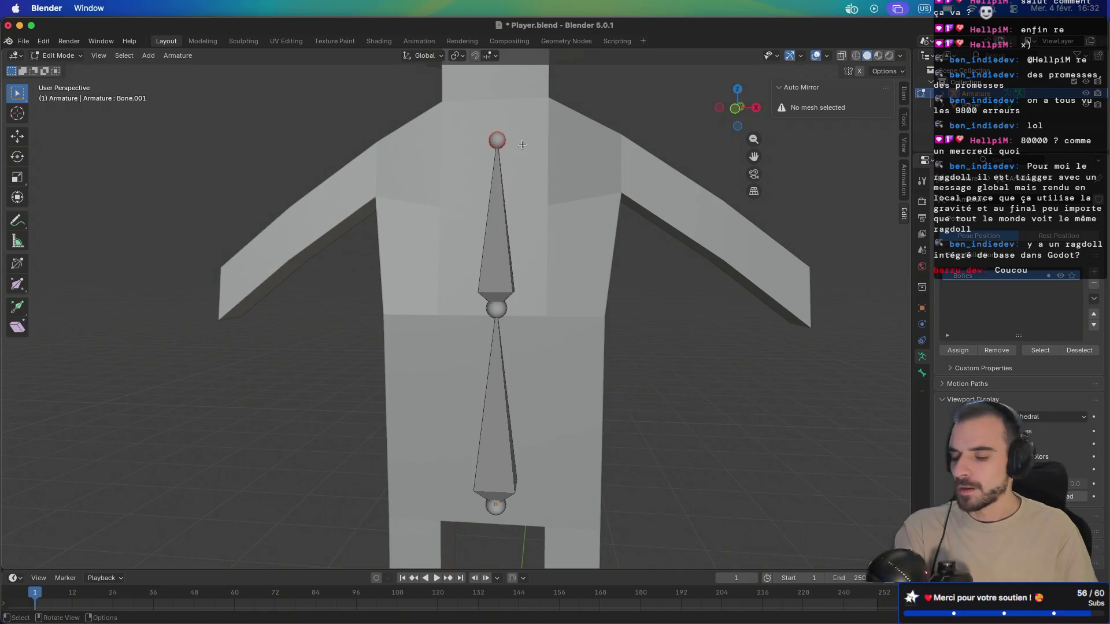
key("e")
left_click(676, 189)
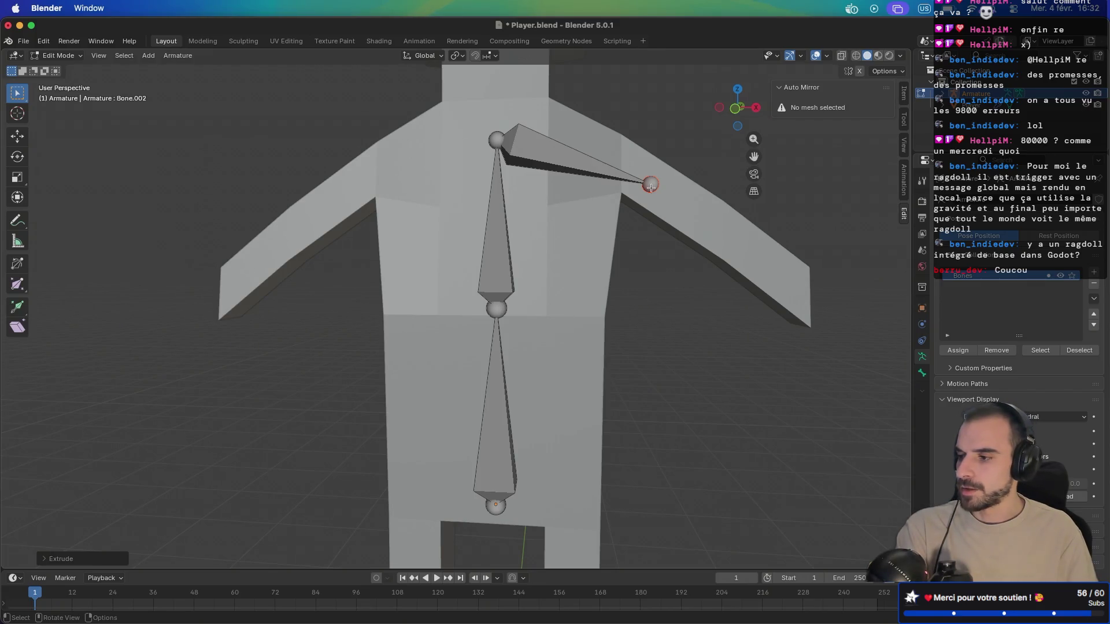
key("e")
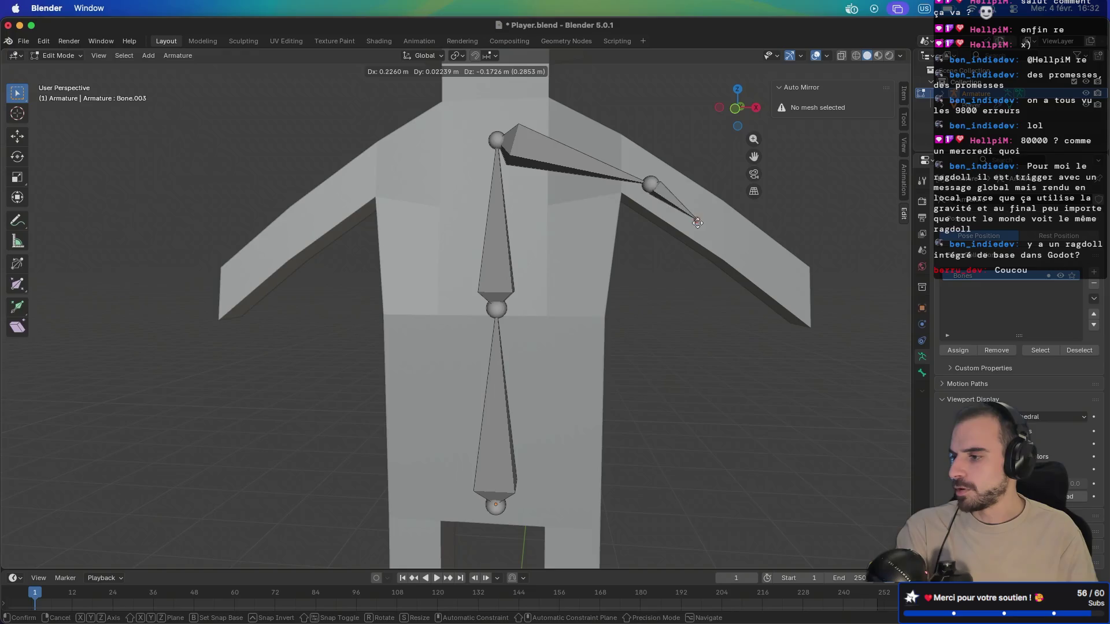
left_click(759, 250)
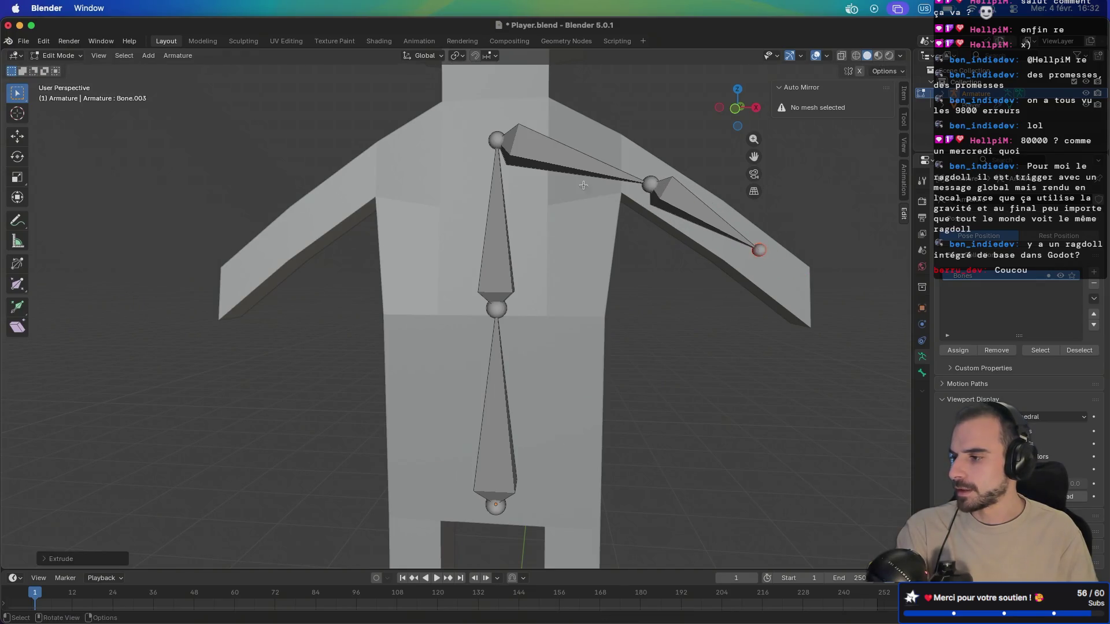
left_click(502, 143)
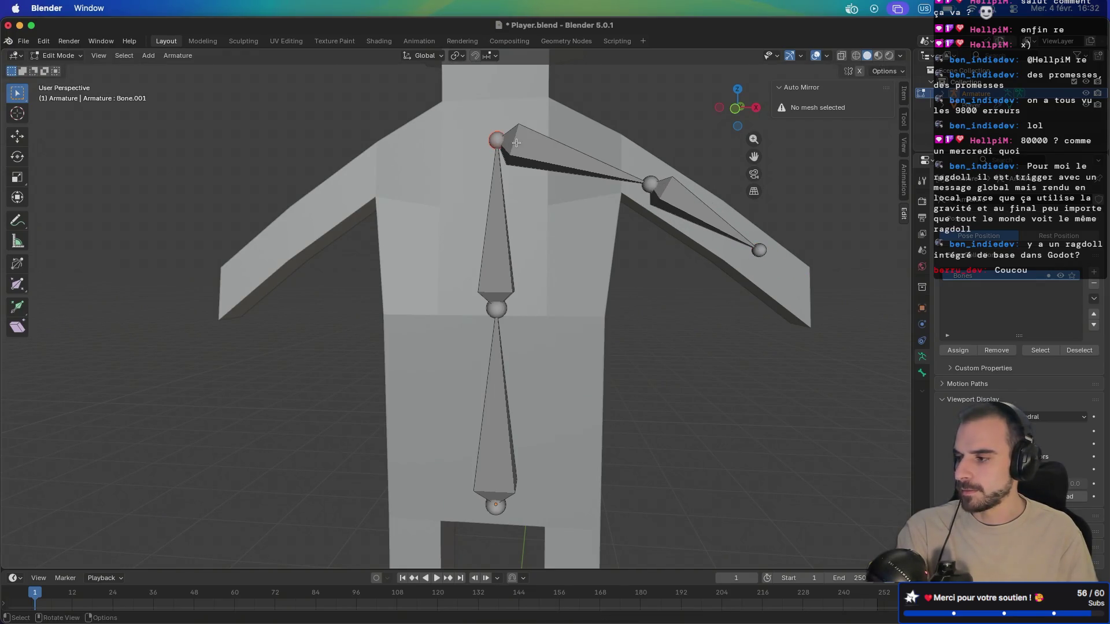
left_click(516, 142)
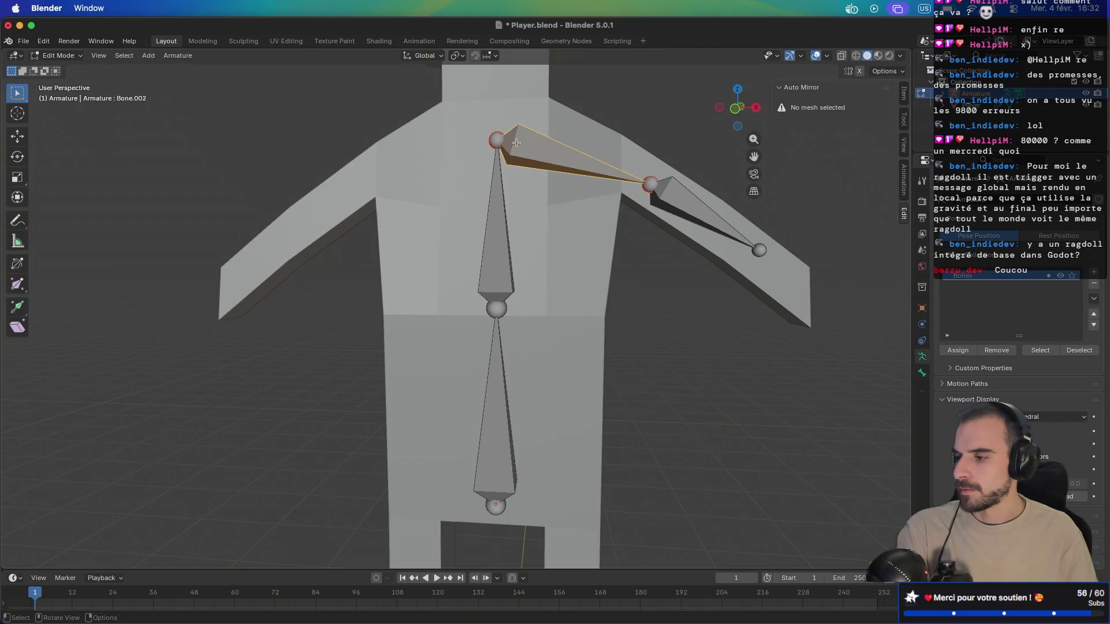
right_click(516, 143)
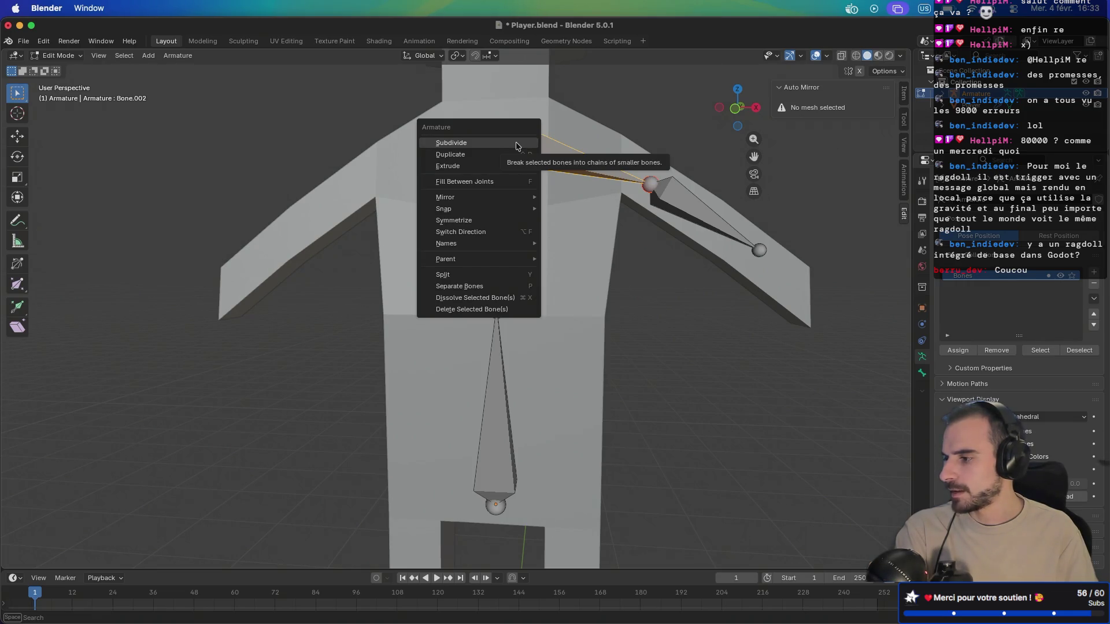
Step: Detach the upper-arm bone from the rig with Separate Bones
left_click(502, 286)
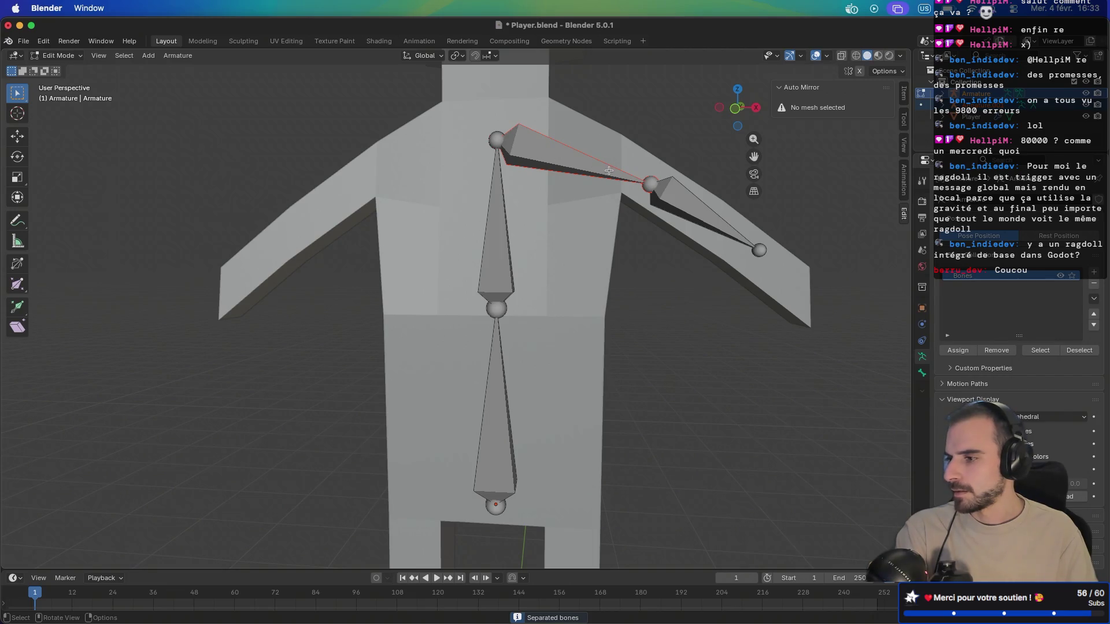
left_click(655, 196)
left_click(590, 177)
left_click(485, 212)
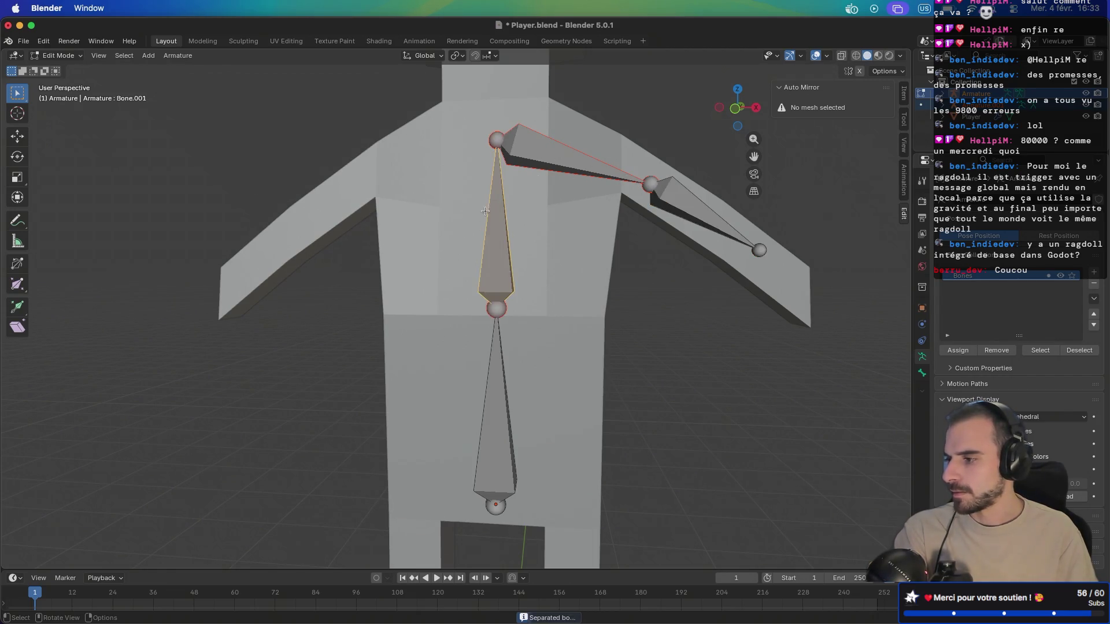
left_click(628, 218)
left_click(666, 197)
left_click(601, 184)
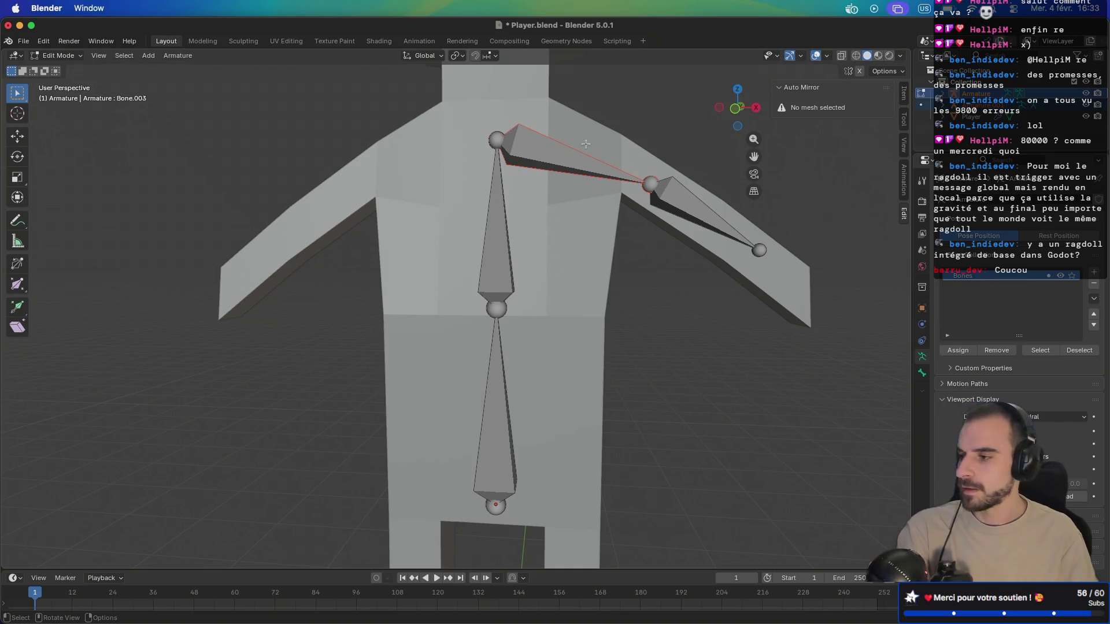
Step: Move the forearm bone, Bone.003, farther down the right arm
left_click(672, 193)
key("g")
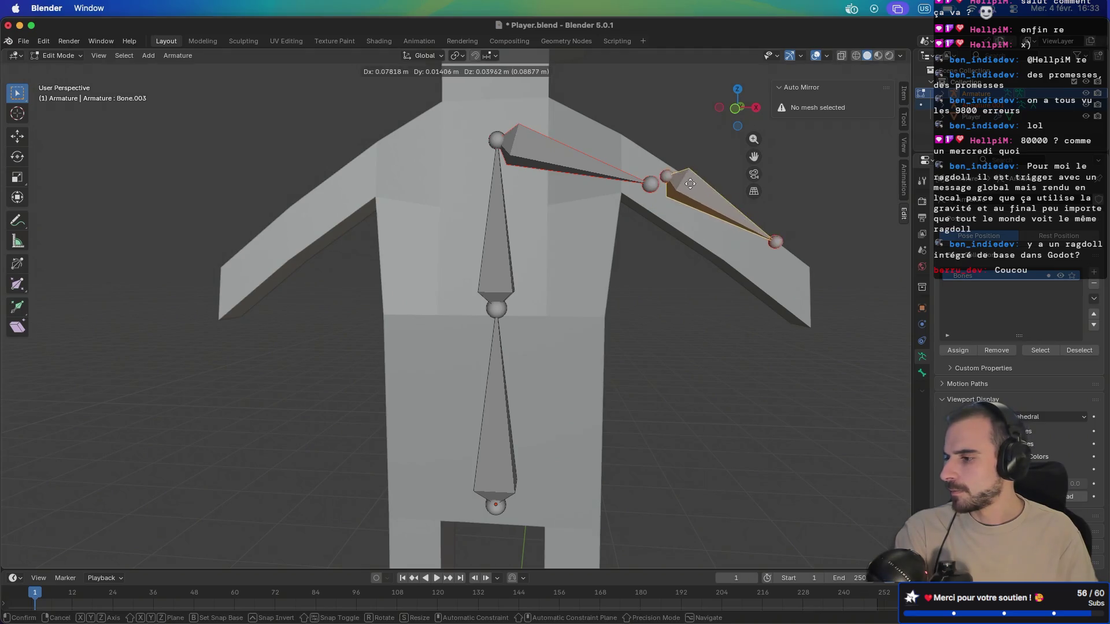
left_click(701, 206)
key("alt+a")
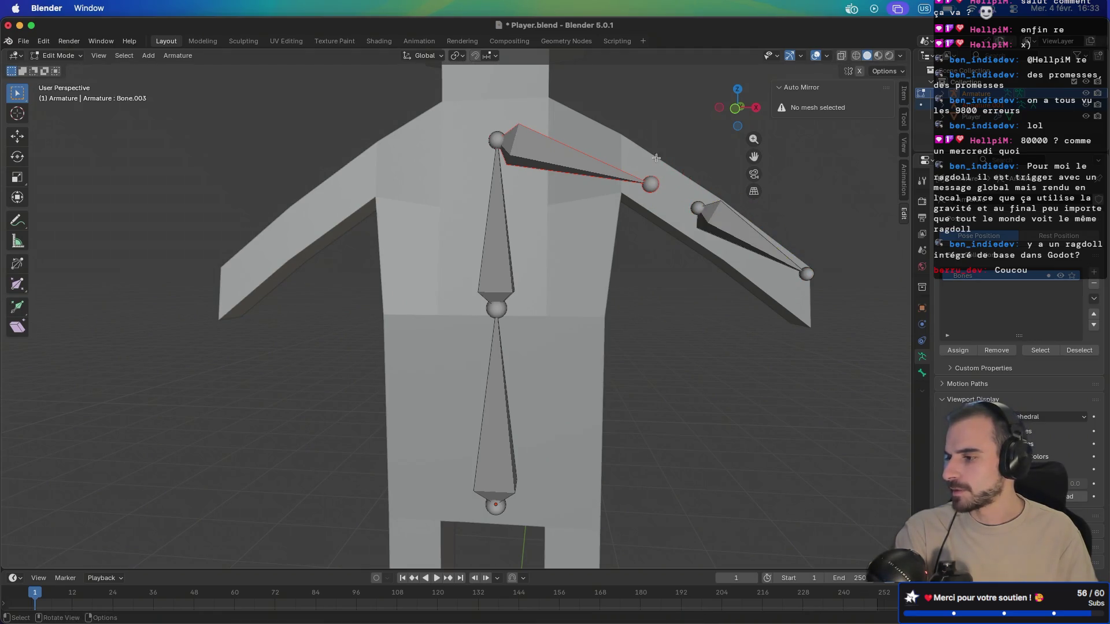
left_click(612, 176, "alt")
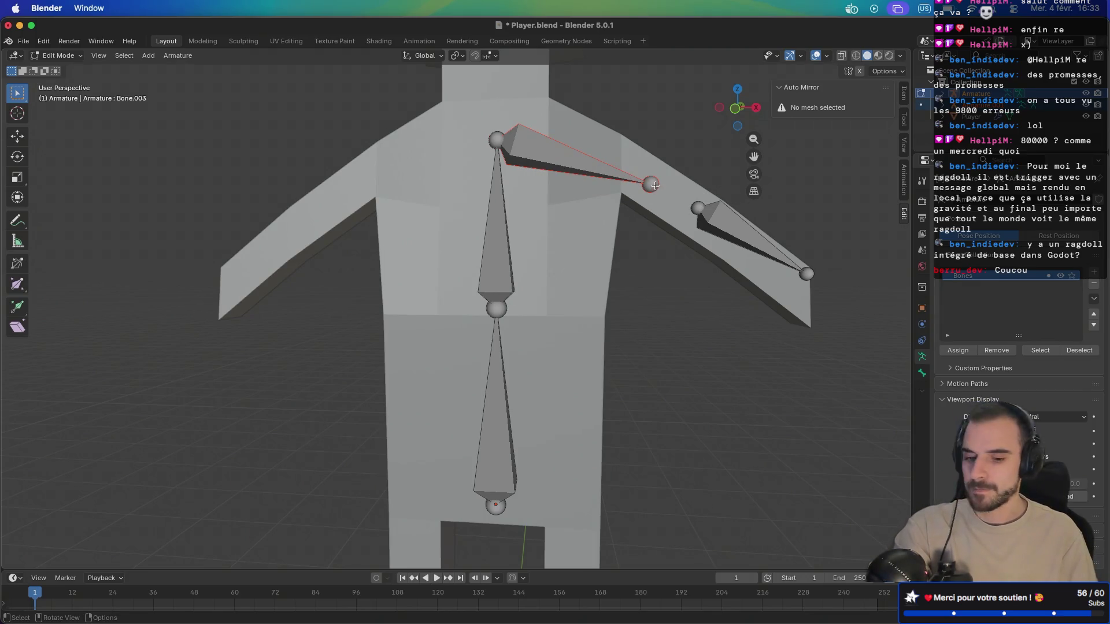
left_click(968, 96)
left_click(614, 177)
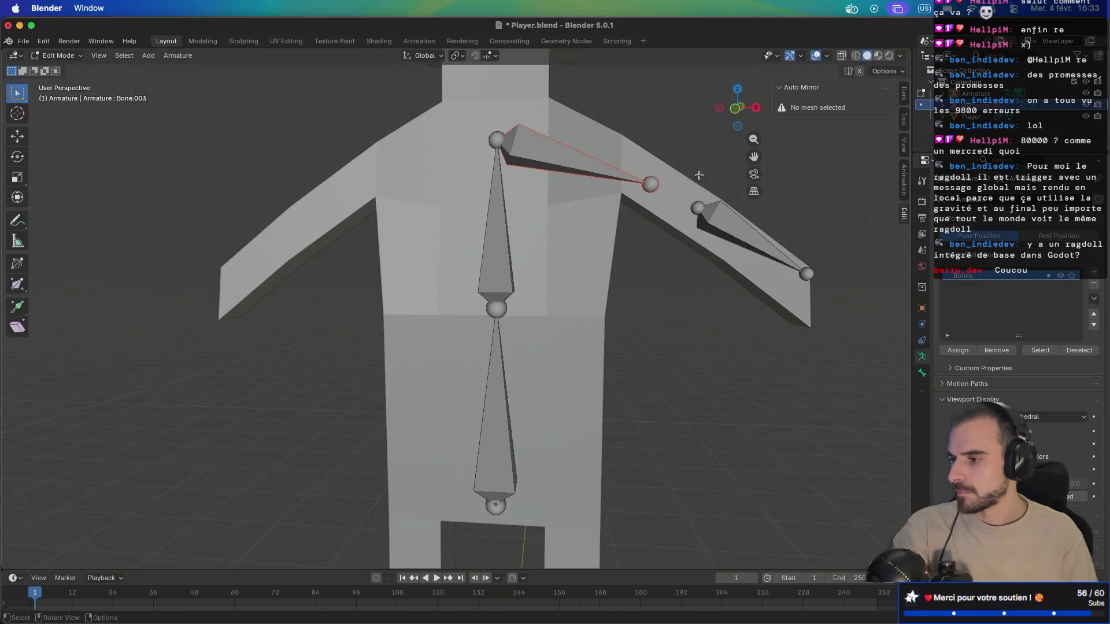
Step: Try parenting the upper-arm bone with Keep Offset, then return to Edit Mode
key("ctrl+p")
key("Escape")
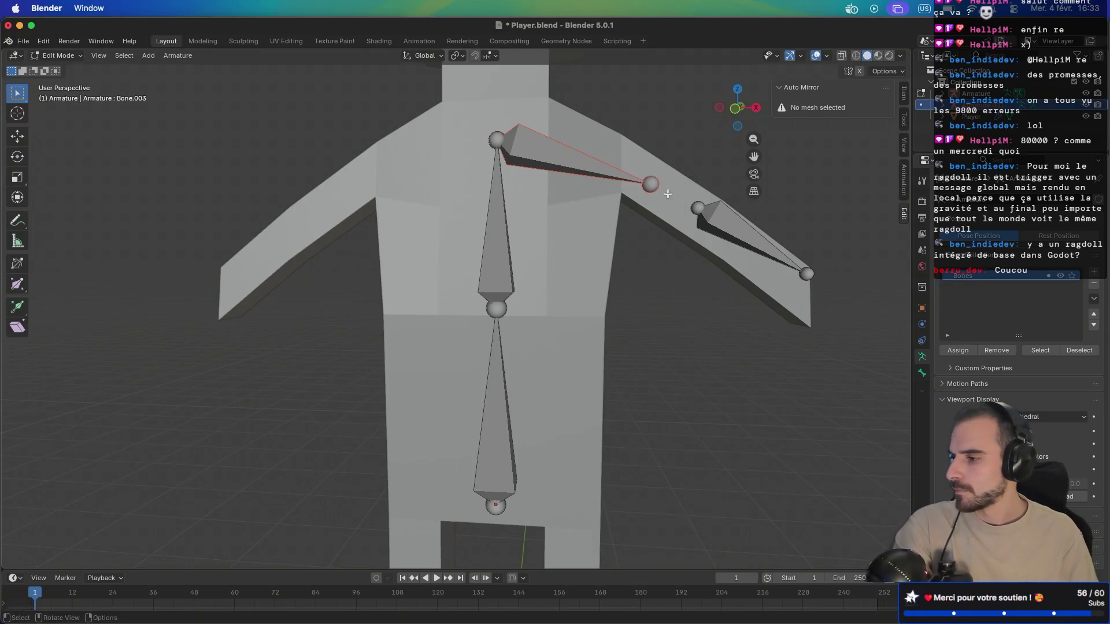
key("ctrl+p")
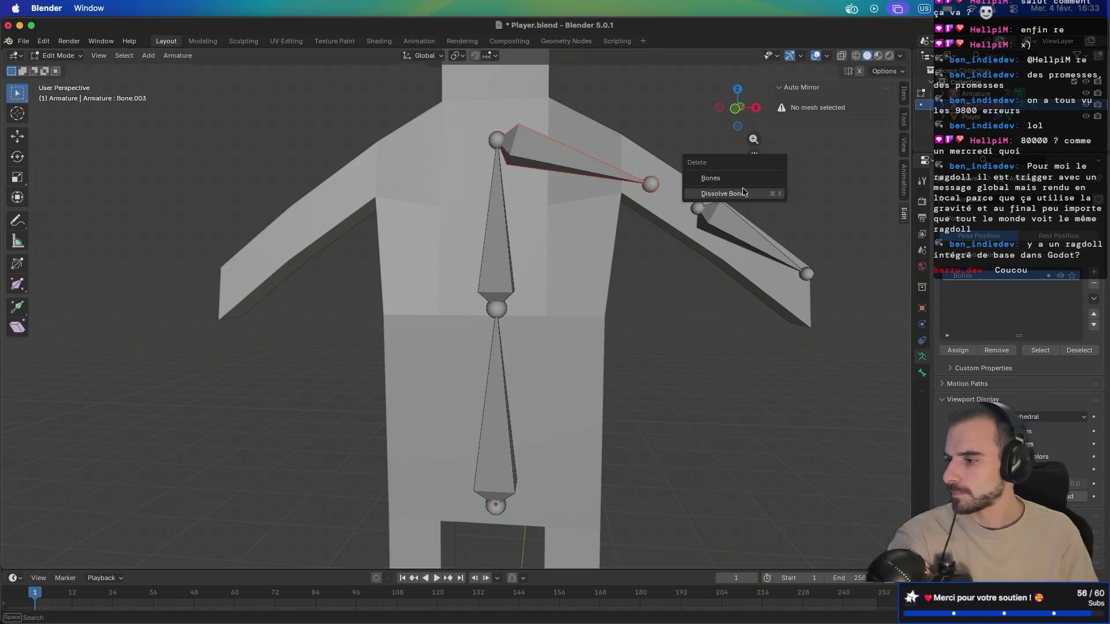
left_click(746, 196)
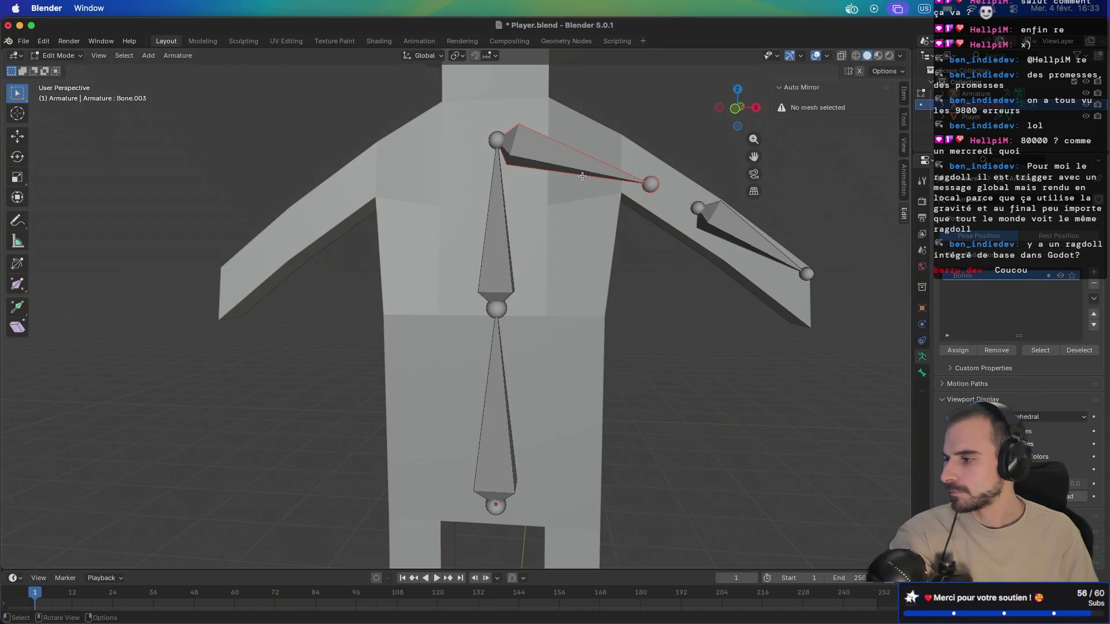
key("Tab")
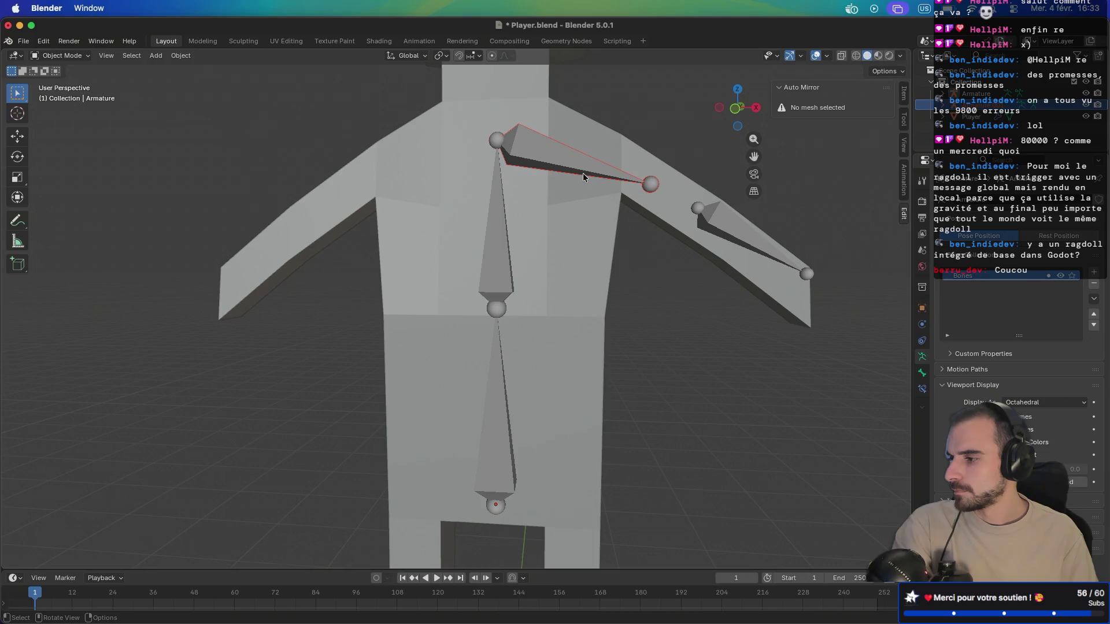
key("Tab")
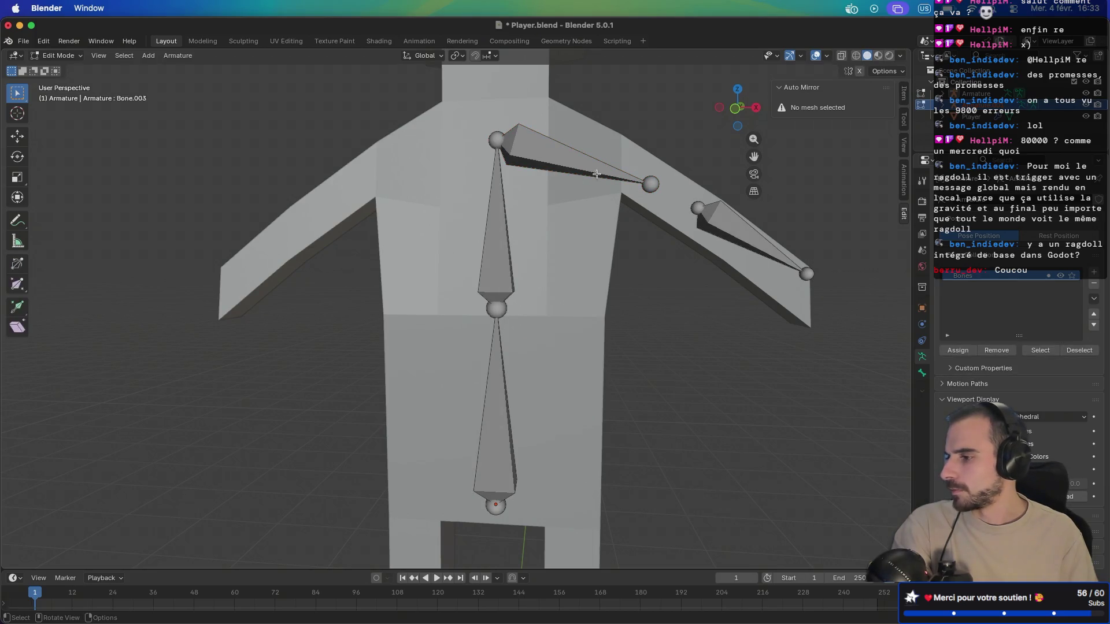
Step: Delete the detached upper-arm bone
left_click(648, 185)
key("x")
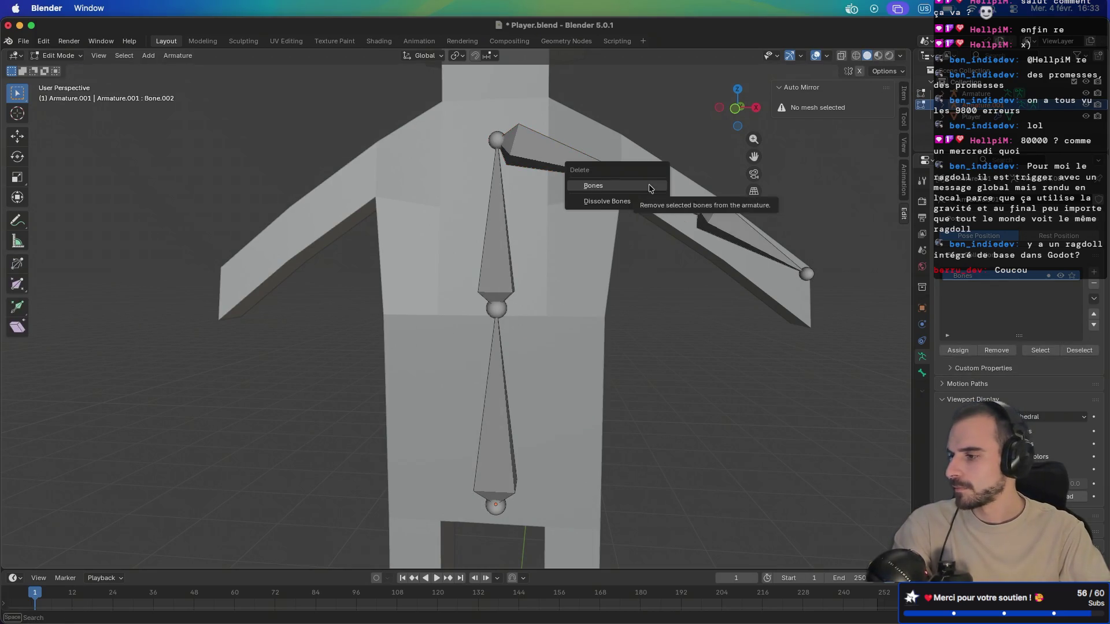
left_click(650, 186)
key("x")
key("Escape")
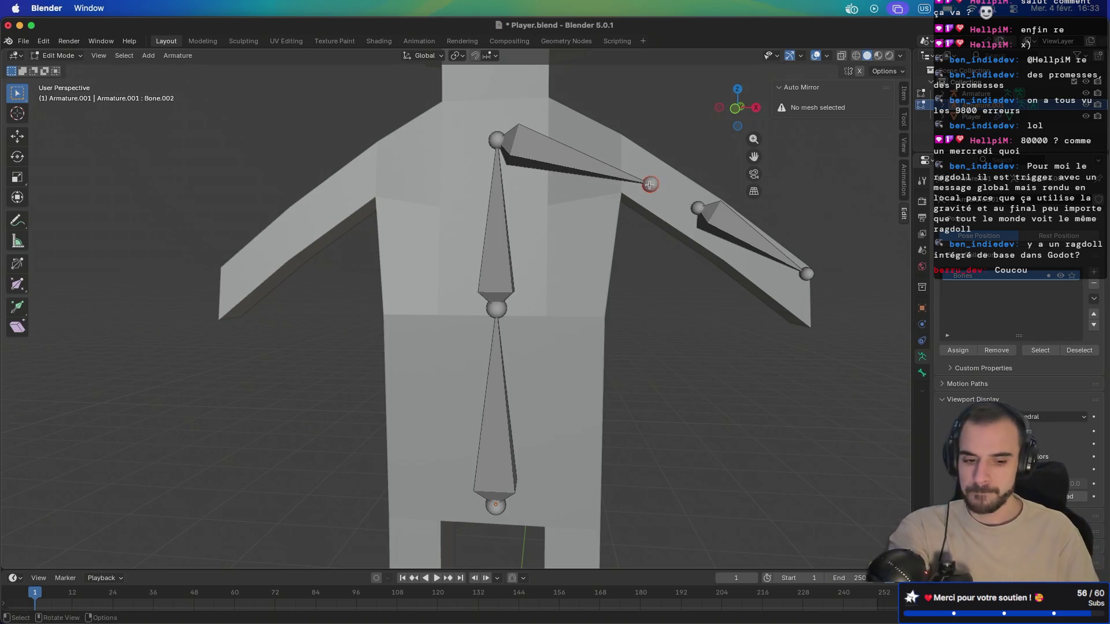
key("x")
left_click(650, 185)
key("x")
left_click(650, 186)
key("x")
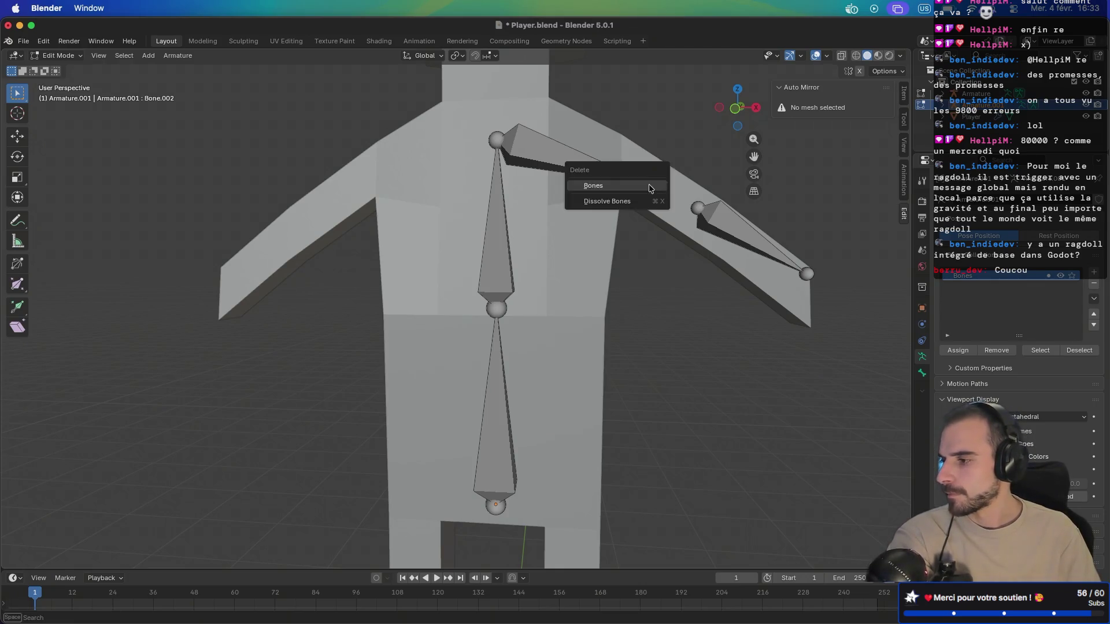
left_click(649, 186)
left_click(546, 163)
key("x")
left_click(511, 152)
Step: Move Bone.003 up to sit at the character's right shoulder, viewed from the front
left_click(720, 217)
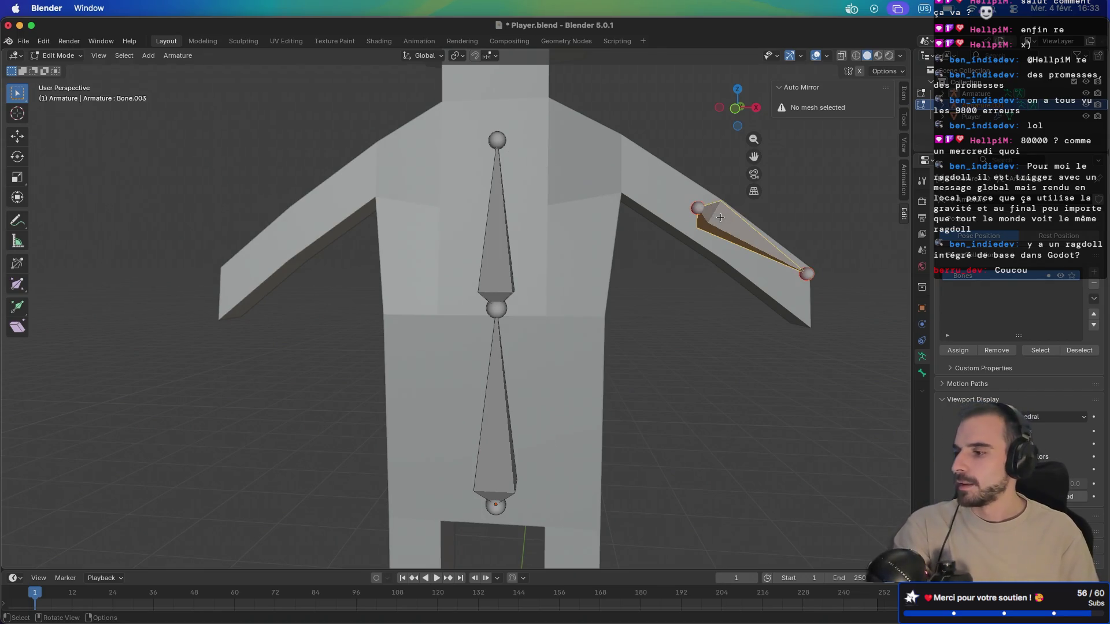
key("g")
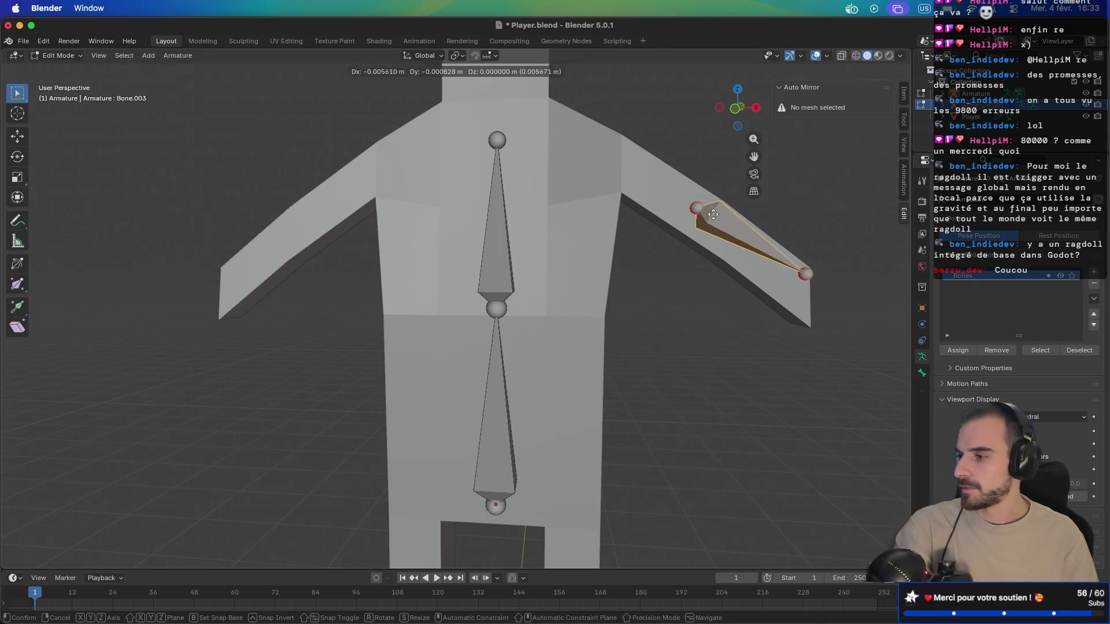
left_click(627, 173)
mouse_move(627, 172)
left_mouse_down()
mouse_move(567, 173)
mouse_move(655, 171)
left_mouse_up()
key("KP_1")
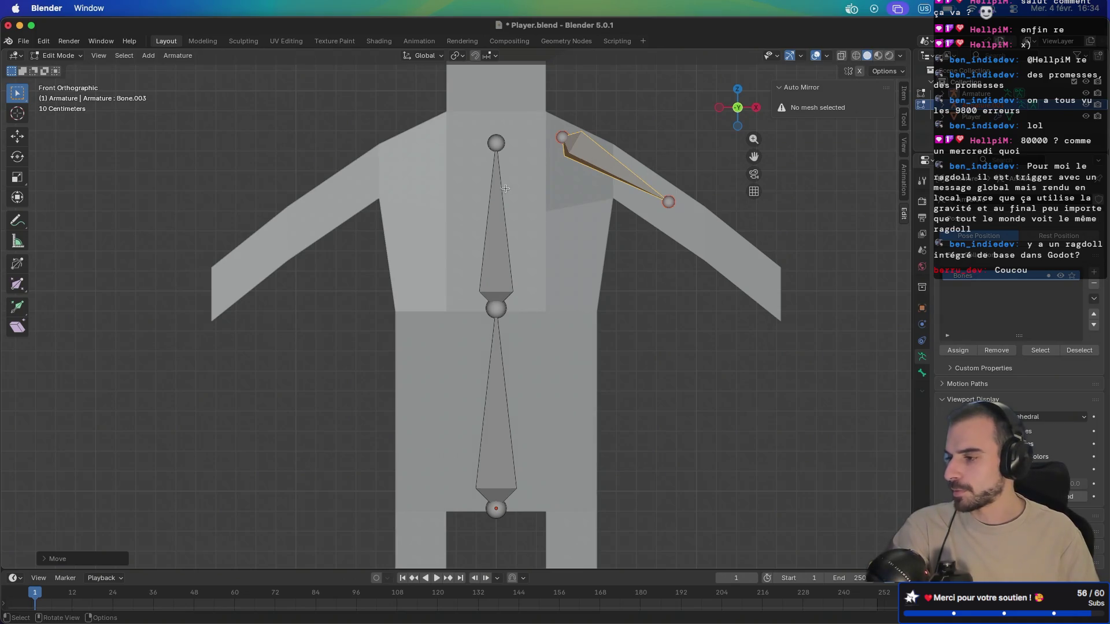
Step: Parent Bone.003 to the spine's top bone with Keep Offset
left_click(576, 150)
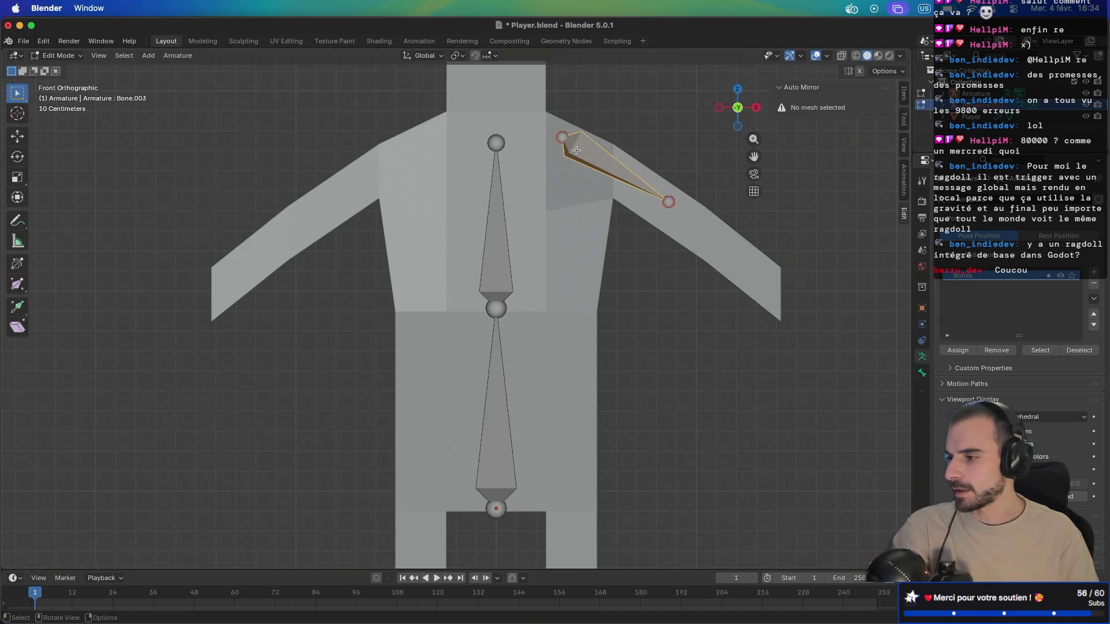
left_click(498, 145, "shift")
key("ctrl")
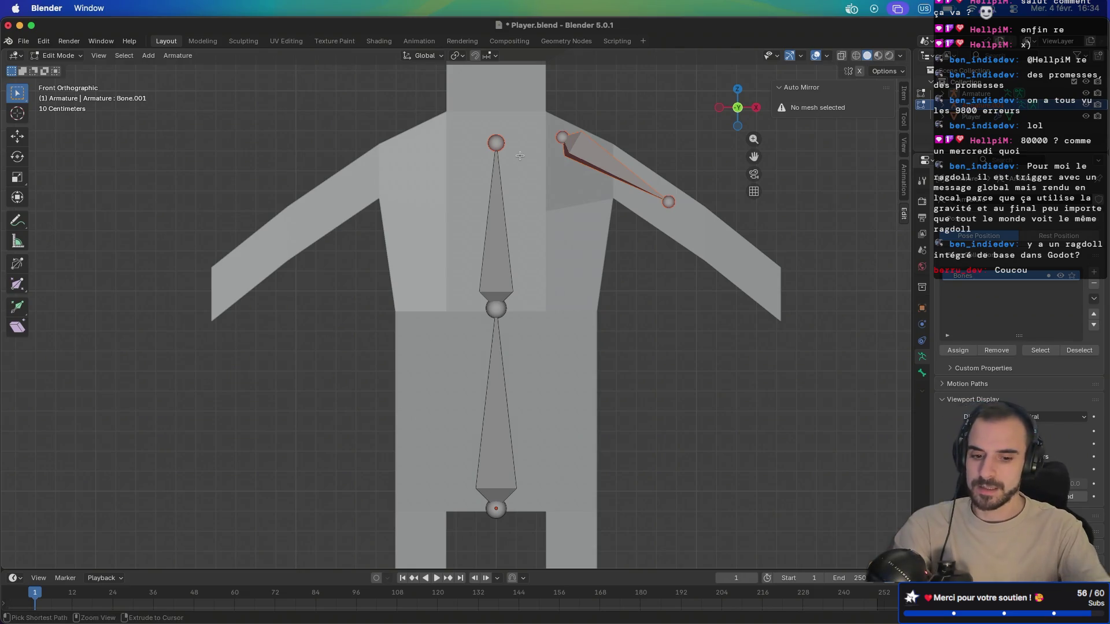
key("ctrl+p")
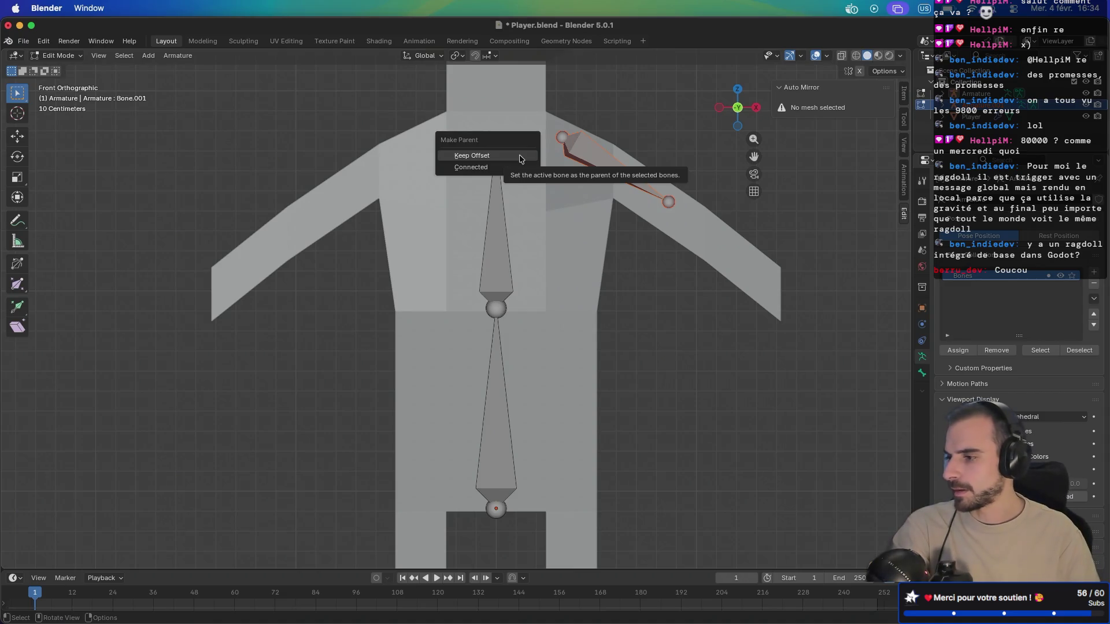
left_click(521, 157)
left_click(582, 155)
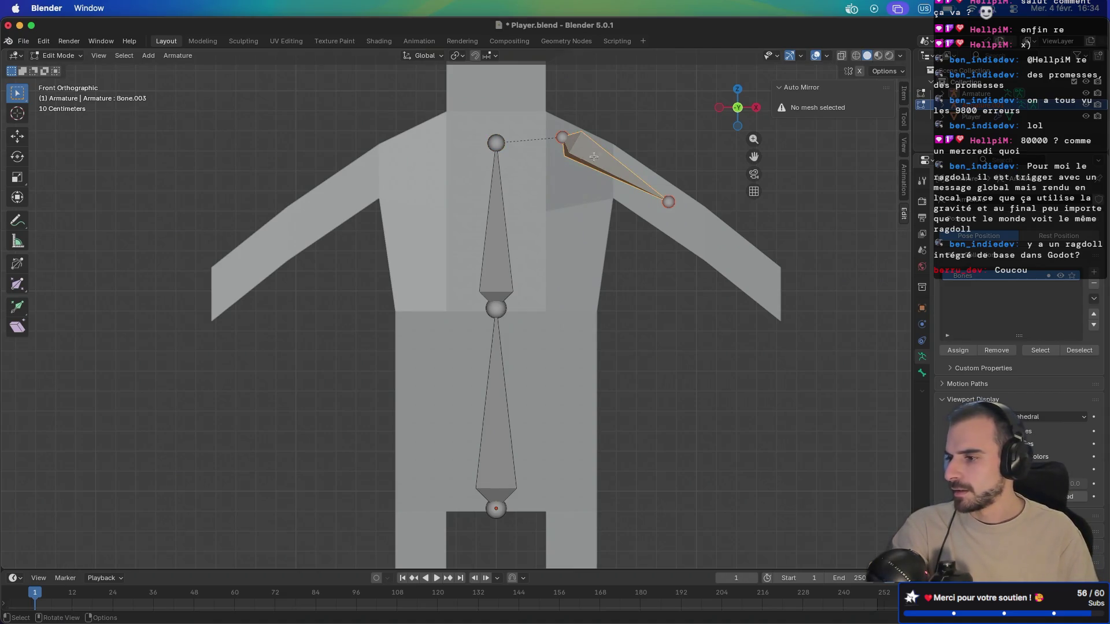
Step: Delete the duplicate Armature.001 in Object Mode and resume editing the original Armature
scroll(590, 155, "left", 10)
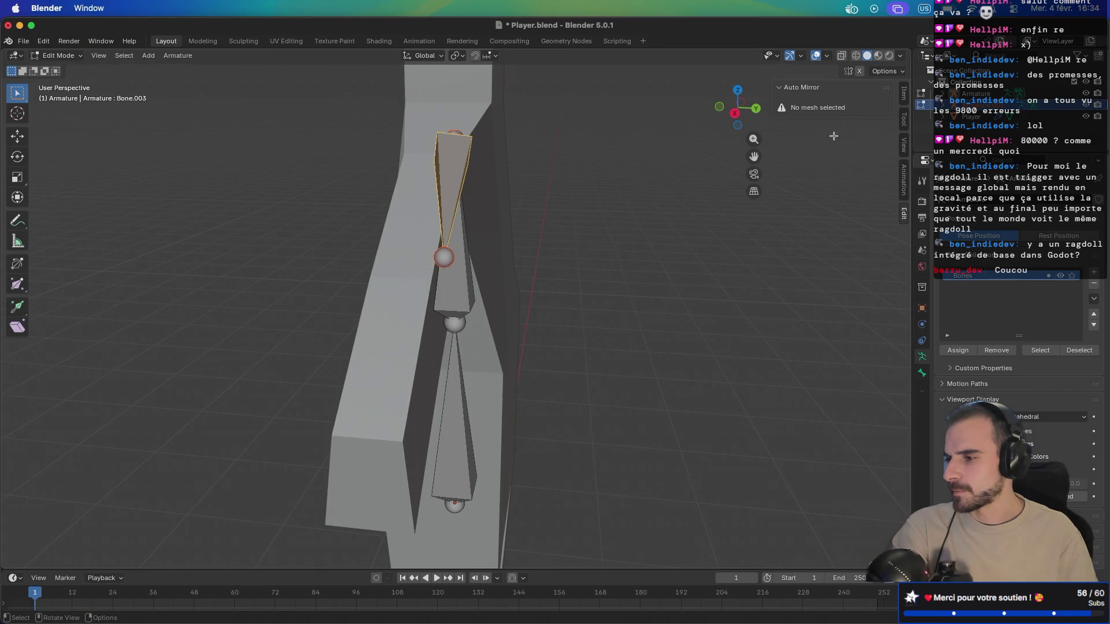
left_click(926, 101)
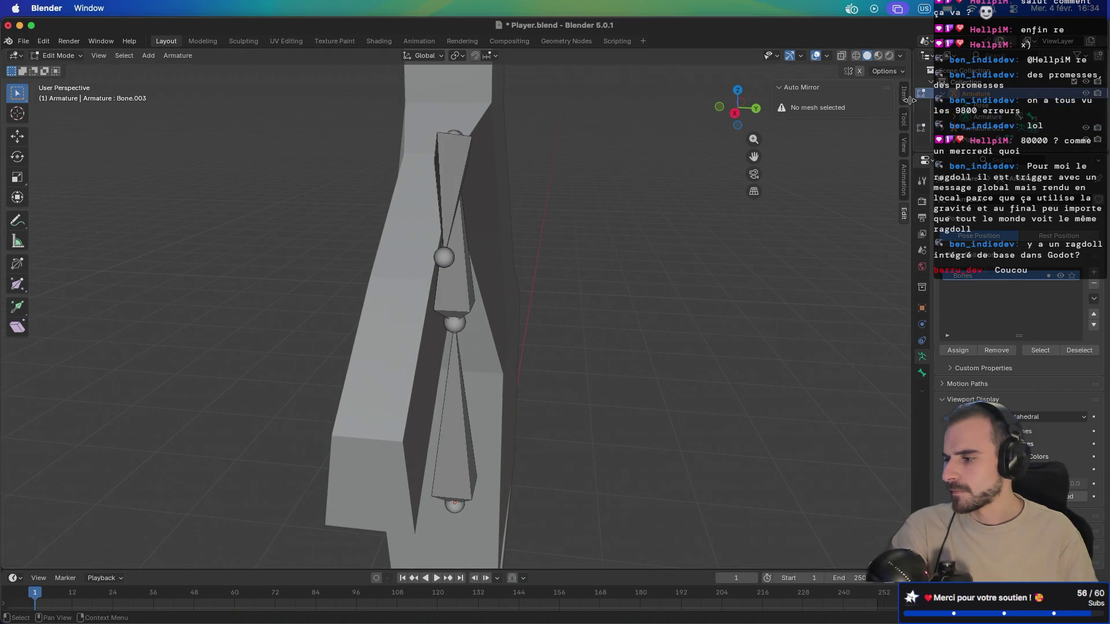
scroll(589, 289, "right", 10)
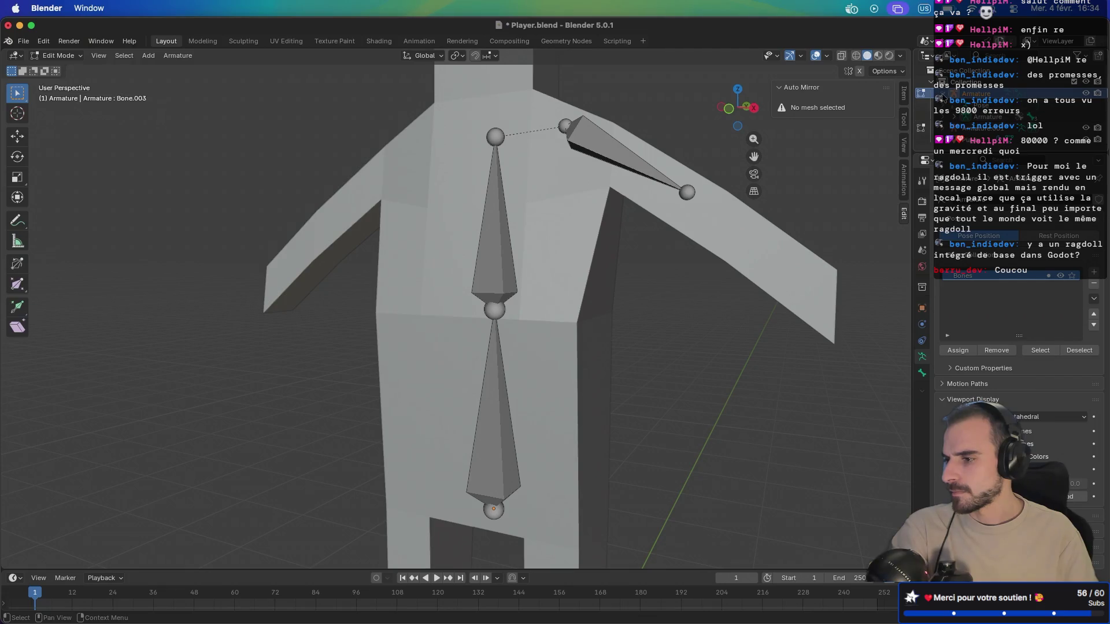
left_click(944, 105)
left_click(966, 93)
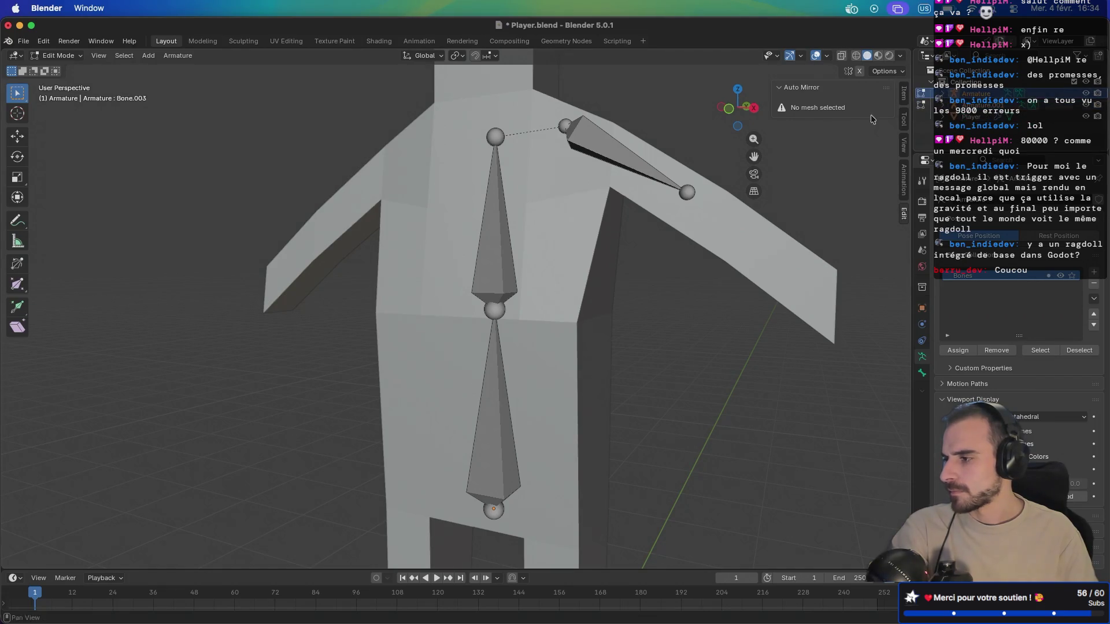
key("Tab")
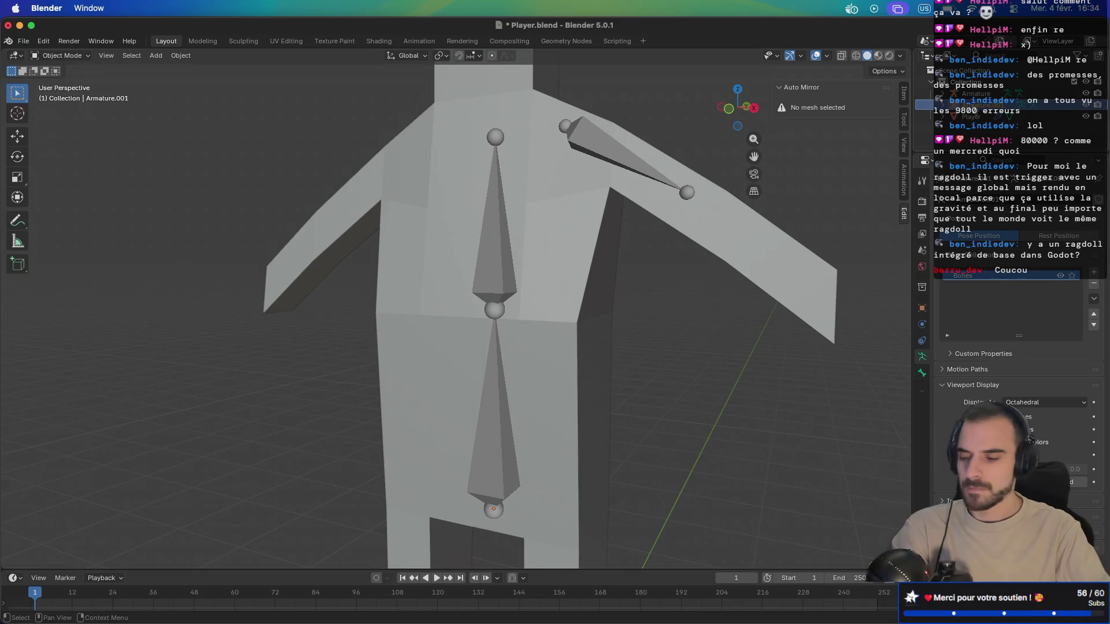
key("Delete")
left_click(975, 93)
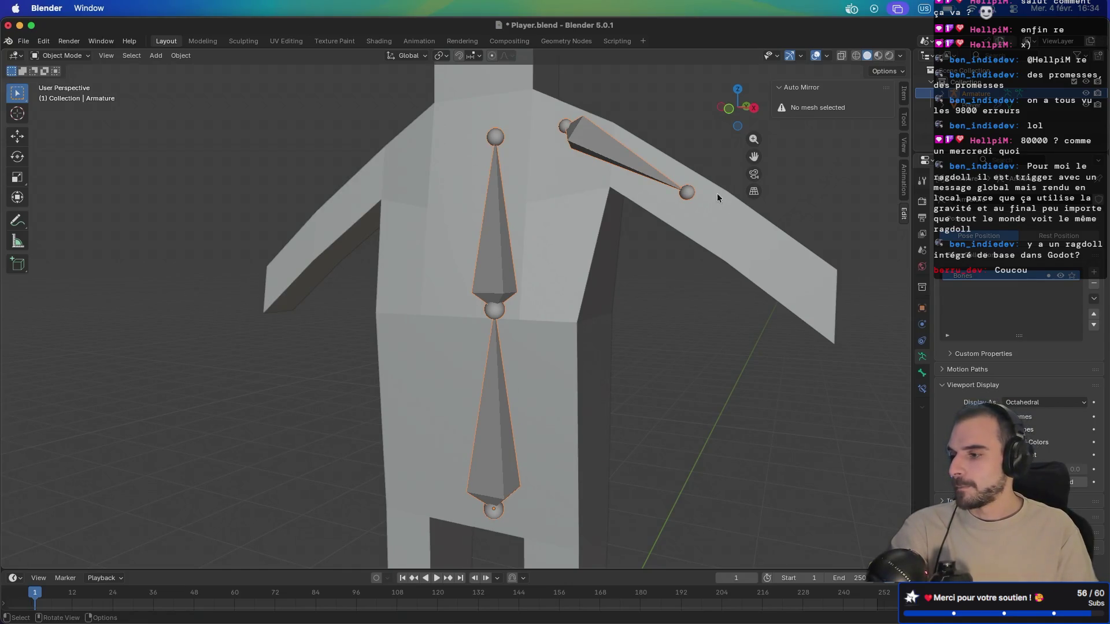
key("Tab")
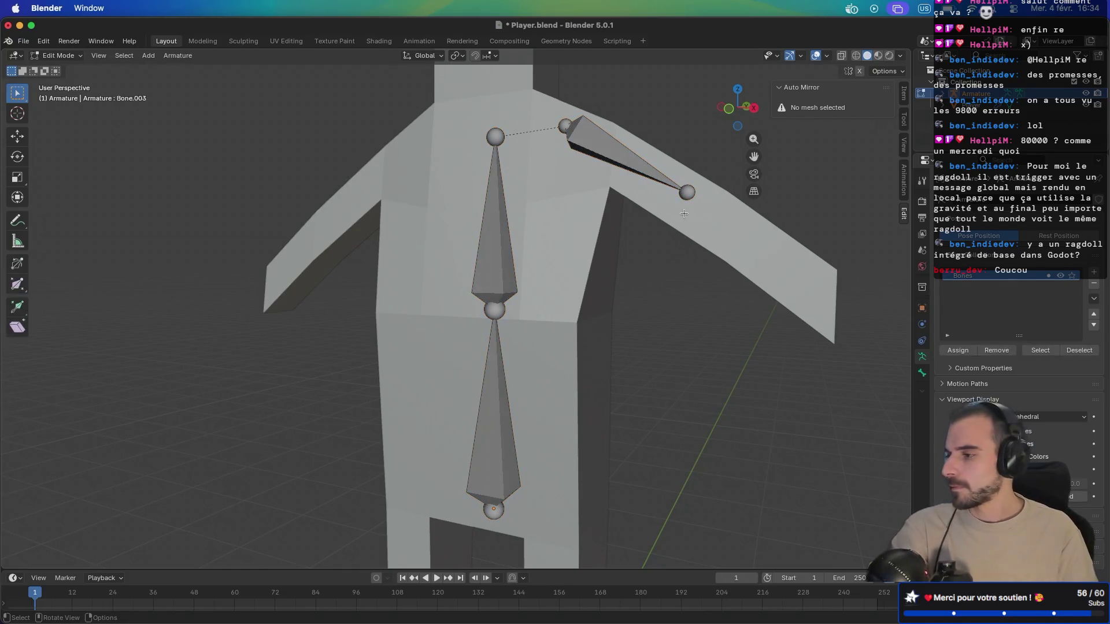
Step: Extrude a forearm bone from the upper arm's tip down to the wrist in front view
key("KP_1")
left_click(669, 203)
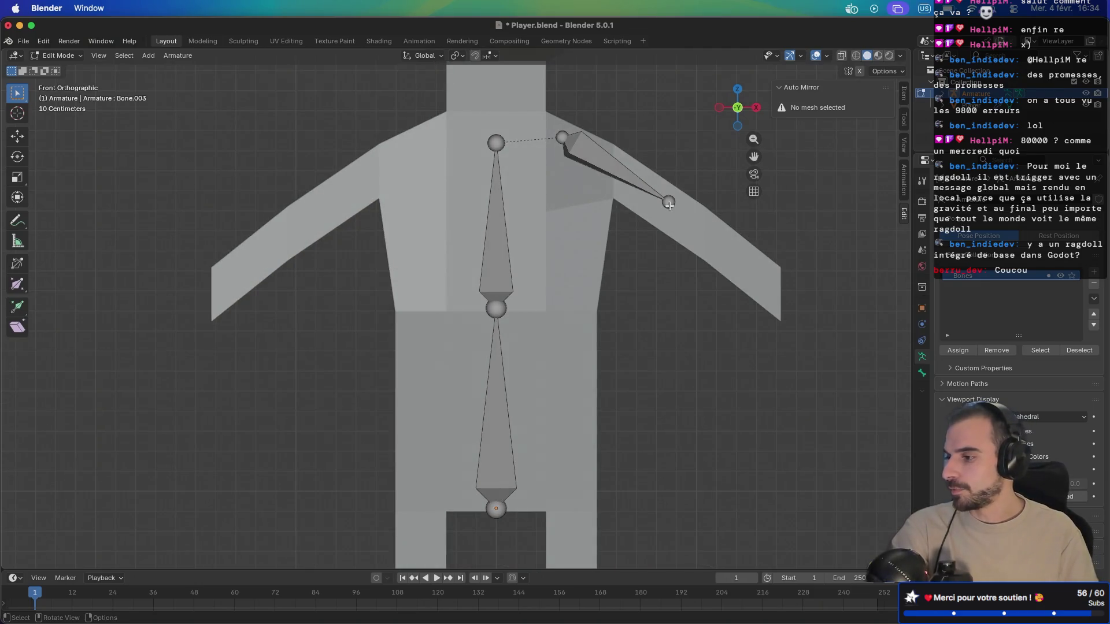
key("e")
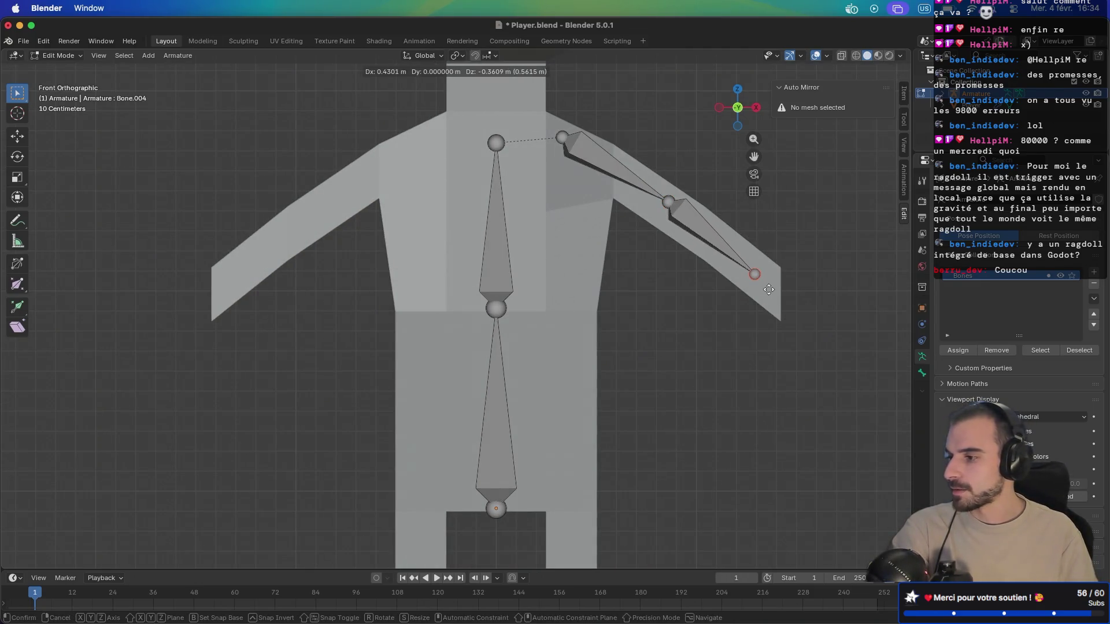
left_click(771, 289)
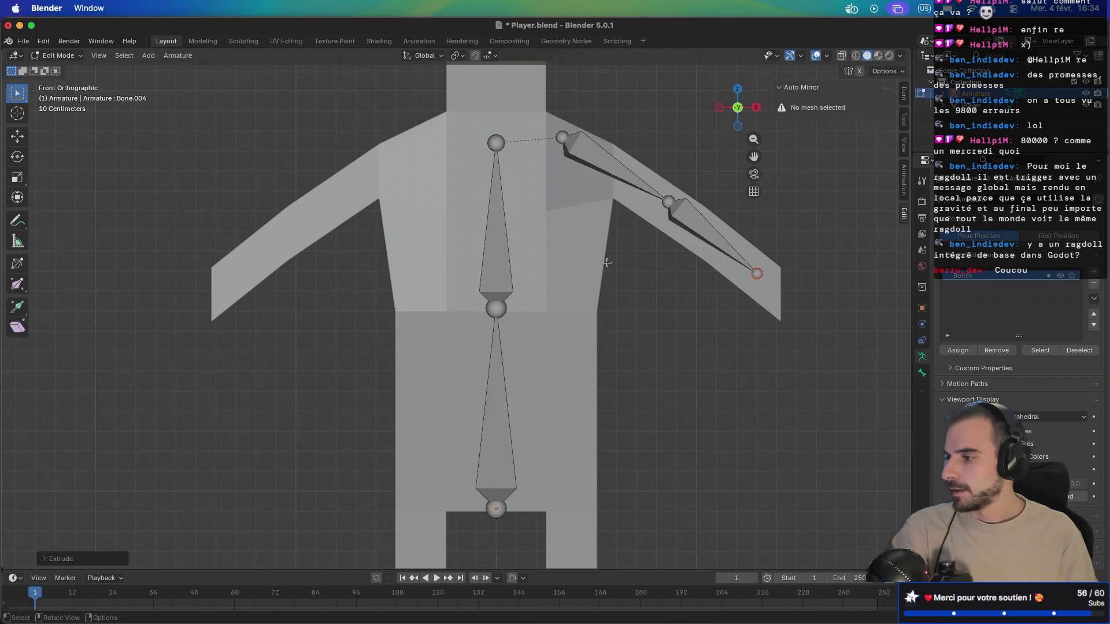
Step: Extrude a trial leg bone from the spine's base, delete it, and switch to the browser
scroll(608, 262, "down", 2)
scroll(619, 277, "down", 5)
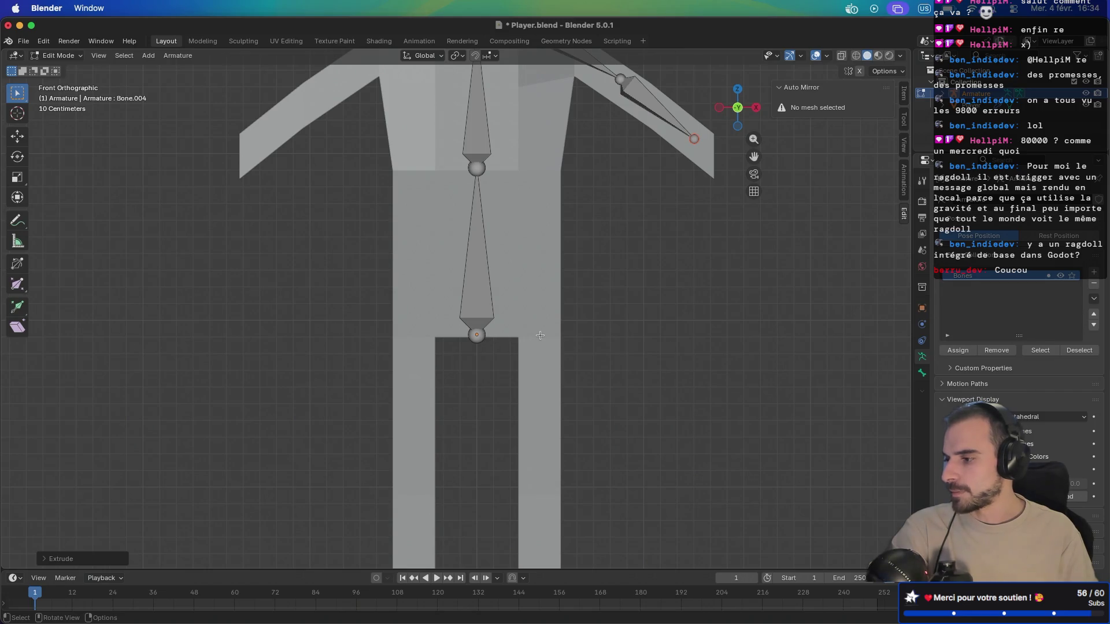
left_click(510, 339)
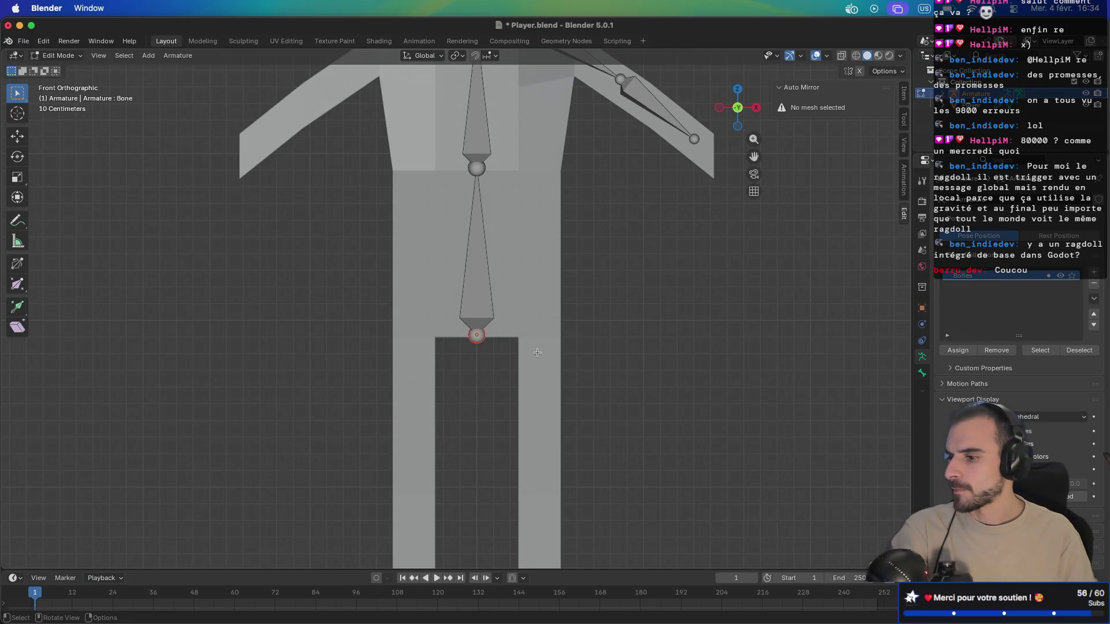
key("e")
left_click(605, 438)
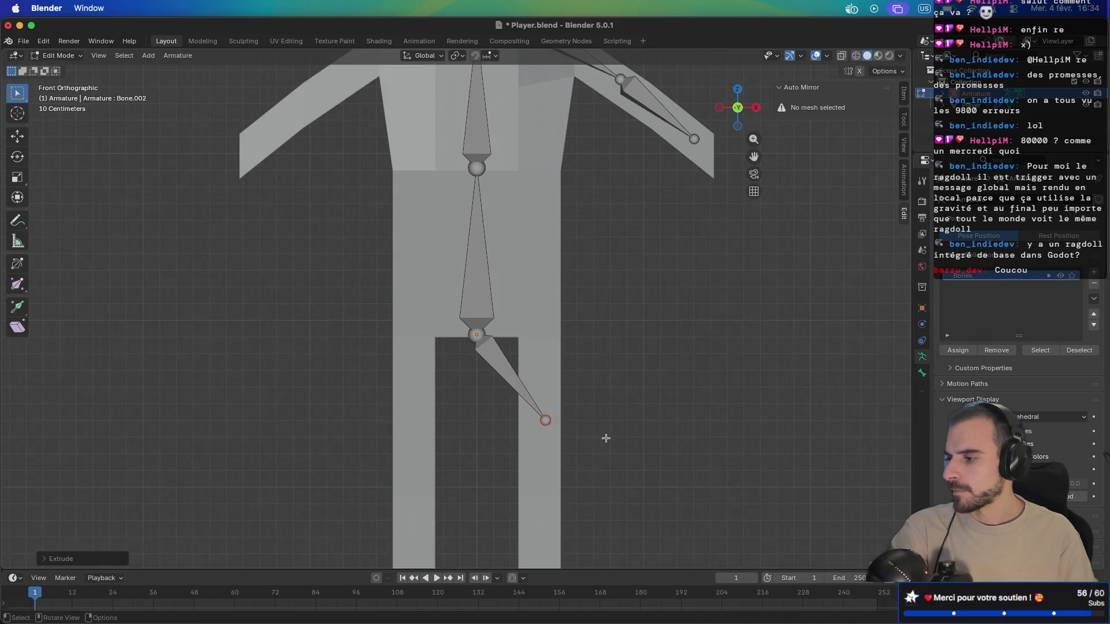
left_click(561, 427)
left_click_drag(566, 471, 573, 537)
left_click(520, 391)
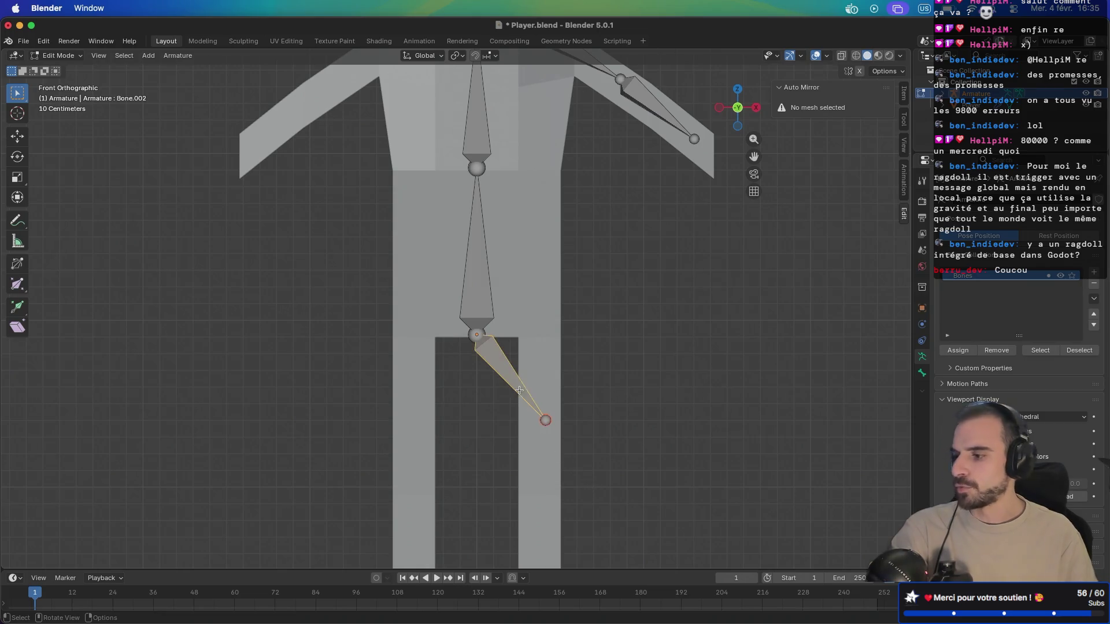
key("x")
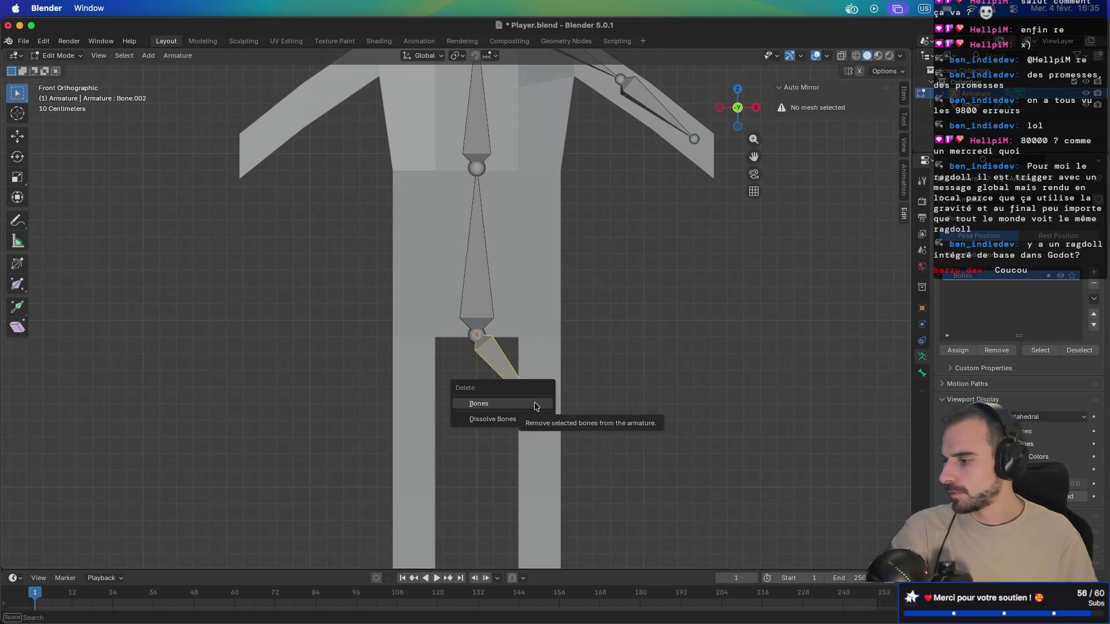
left_click(536, 403)
left_click_drag(536, 402, 541, 309)
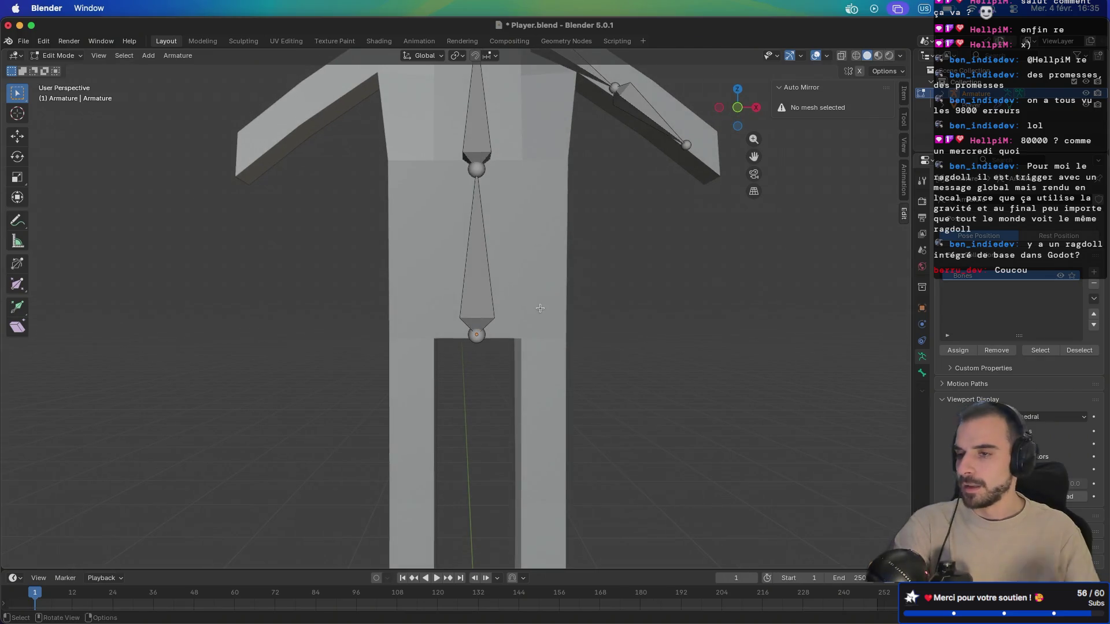
key("super+Tab")
key("super+Tab")
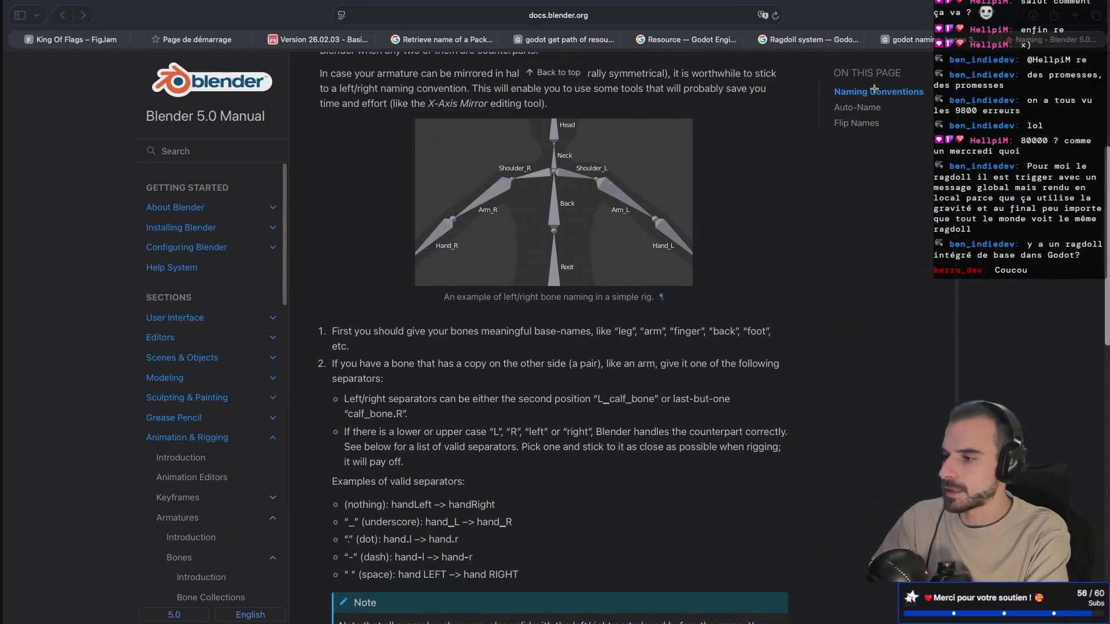
Step: Search Google for 'blender start detached bone' in a new Safari tab
left_click(1073, 15)
type("blend")
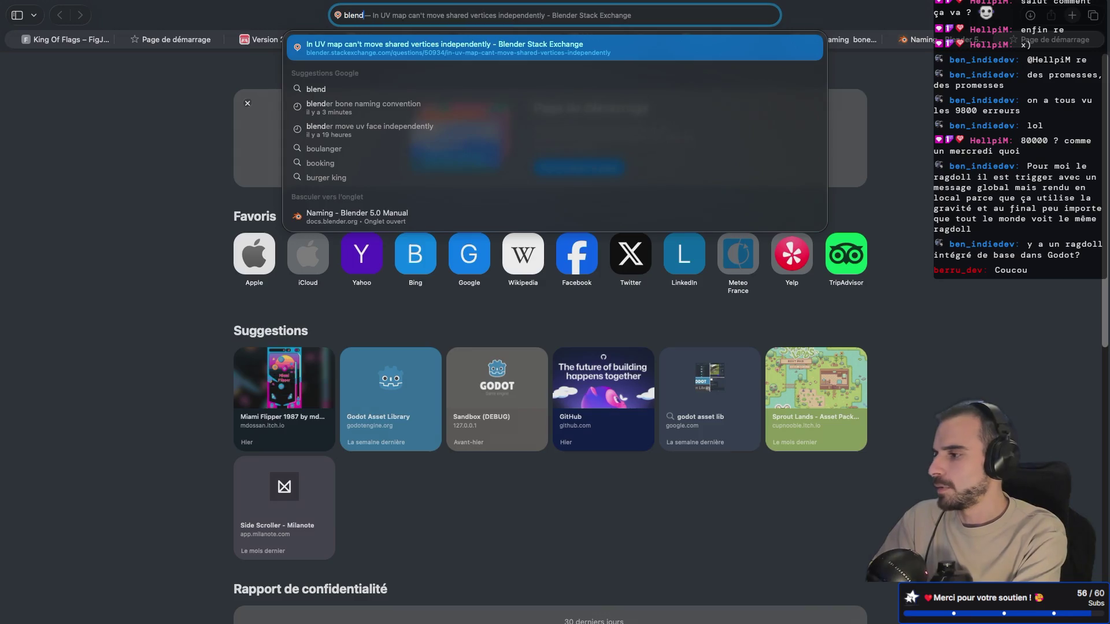
type("er start bo")
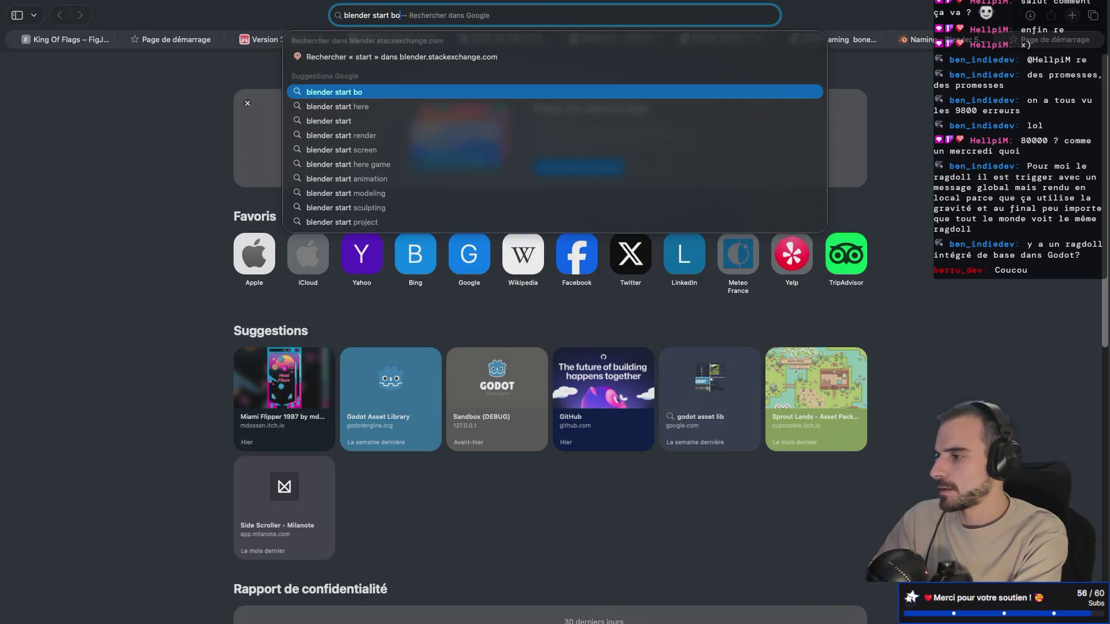
key("BackSpace")
key("BackSpace")
type("det")
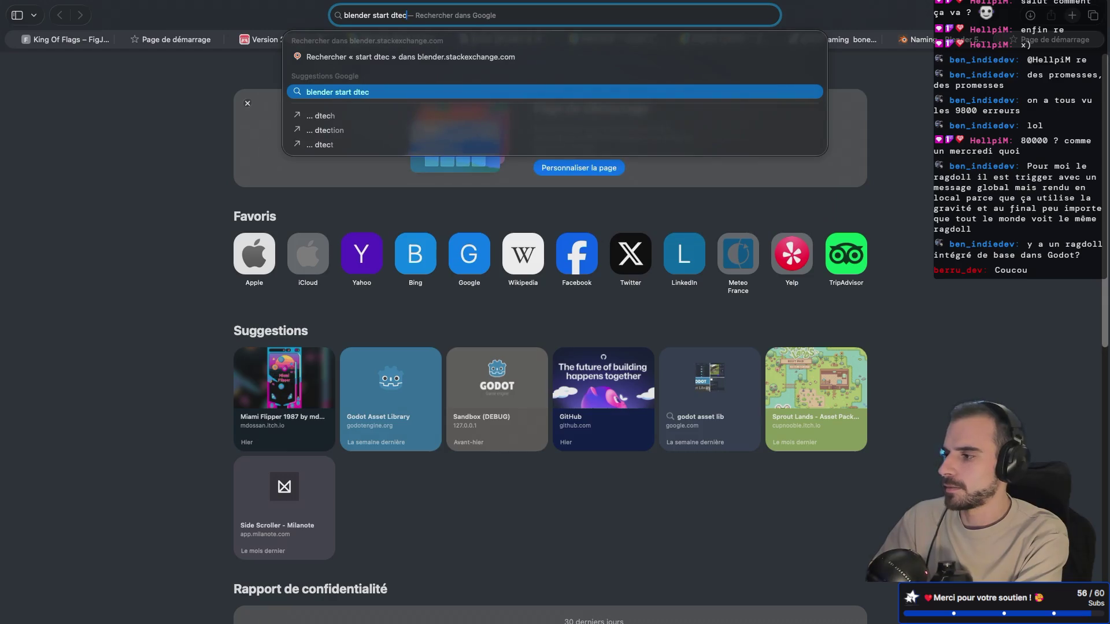
type("ached bone")
key("Return")
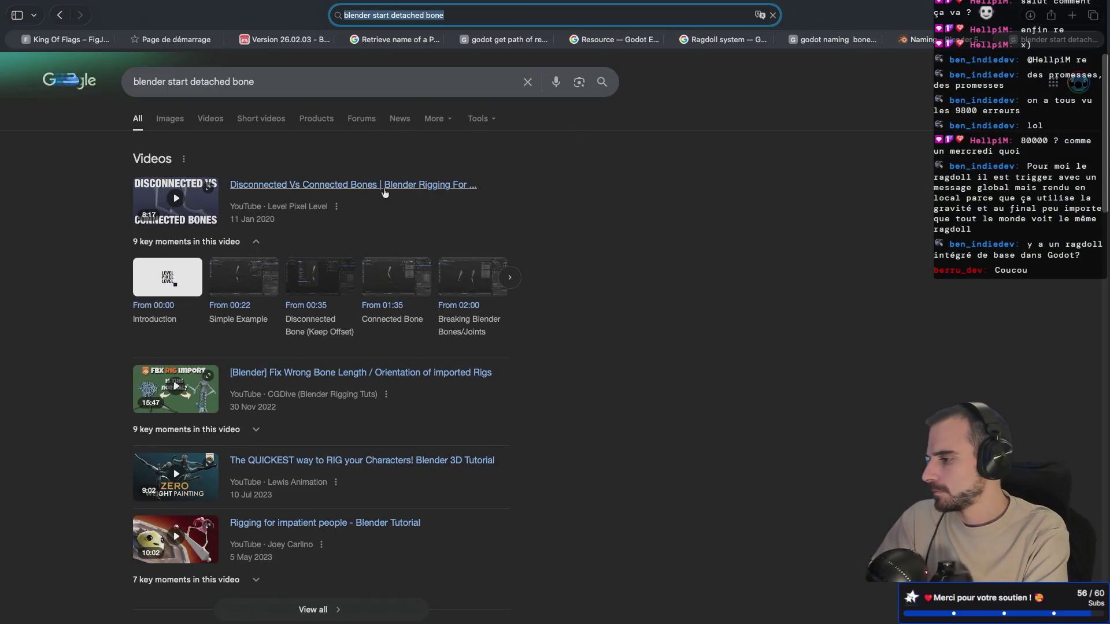
Step: Scroll the results and read the Blender manual's Separate Bones page
scroll(404, 216, "down", 6)
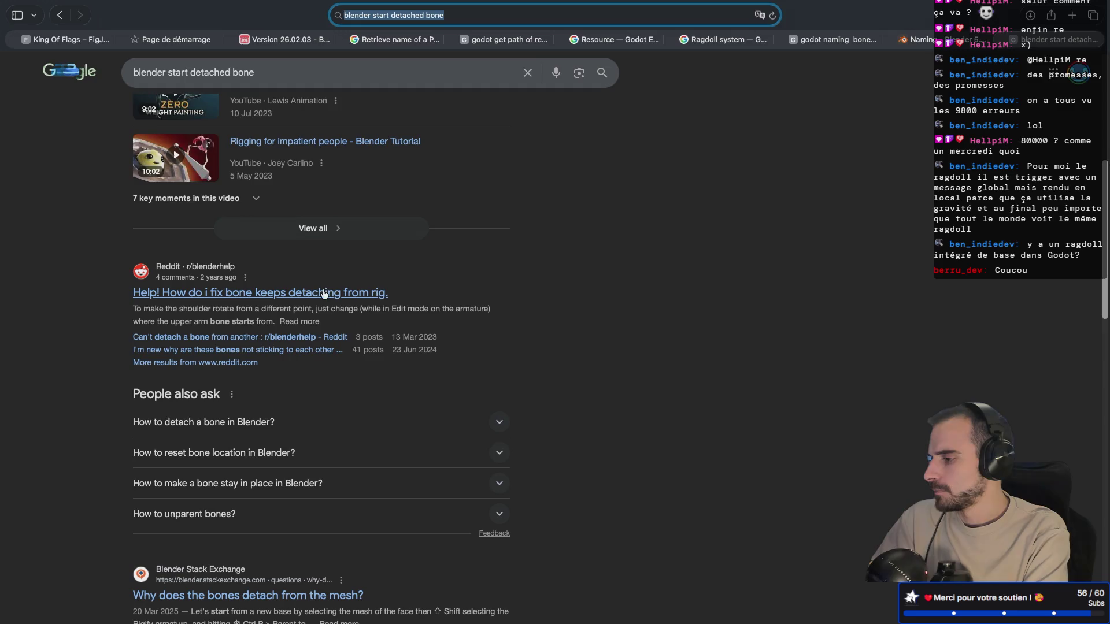
scroll(325, 293, "down", 4)
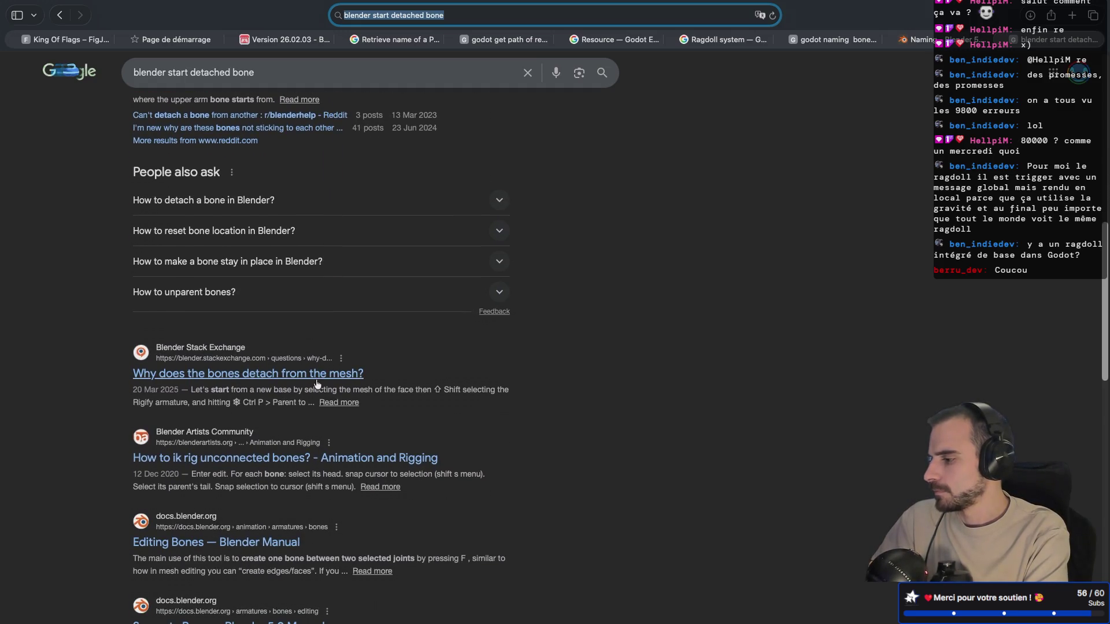
scroll(318, 381, "down", 2)
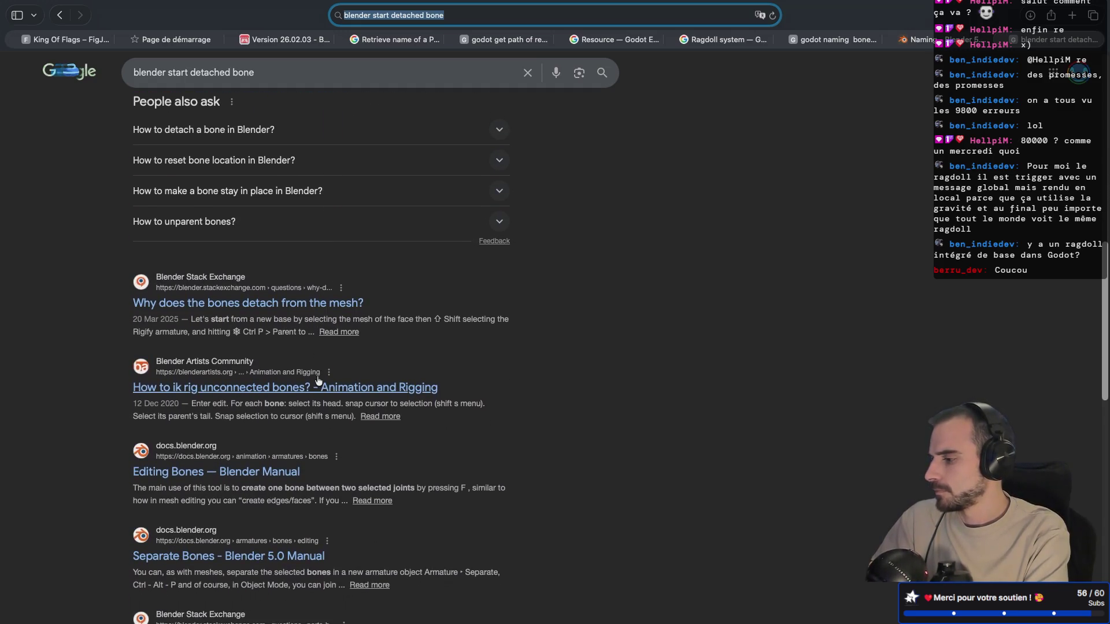
scroll(299, 380, "down", 3)
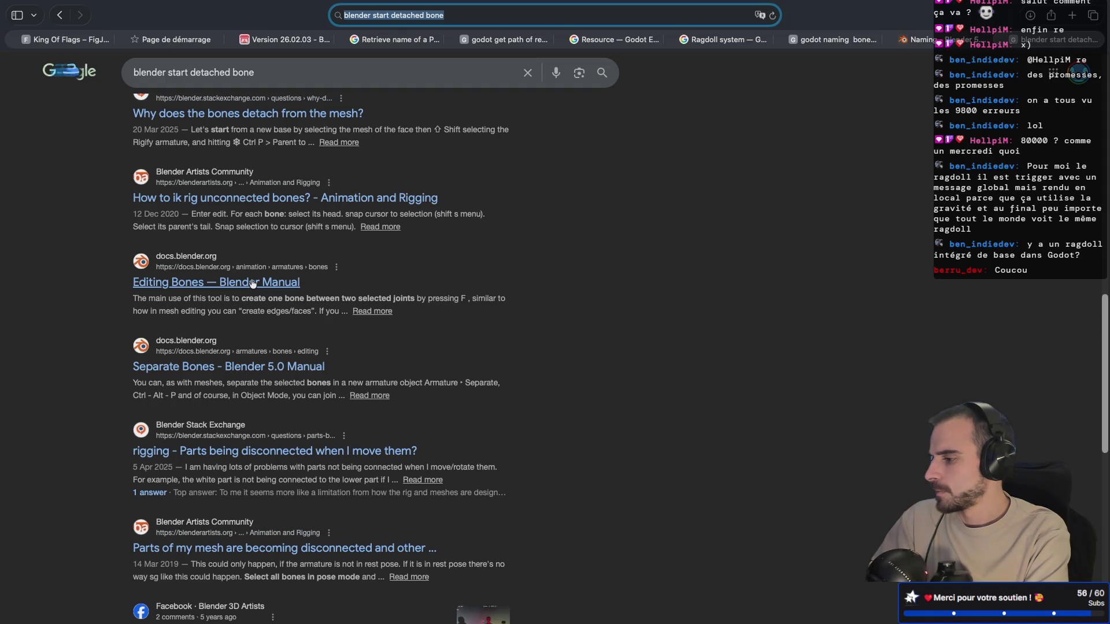
left_click(269, 369)
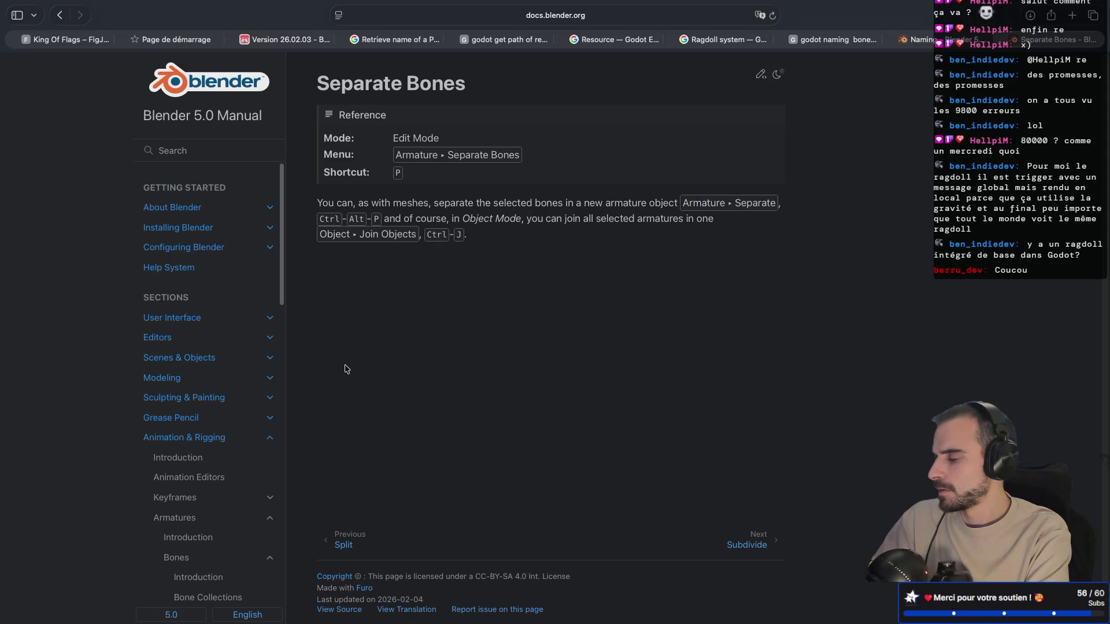
key("super+bracketleft")
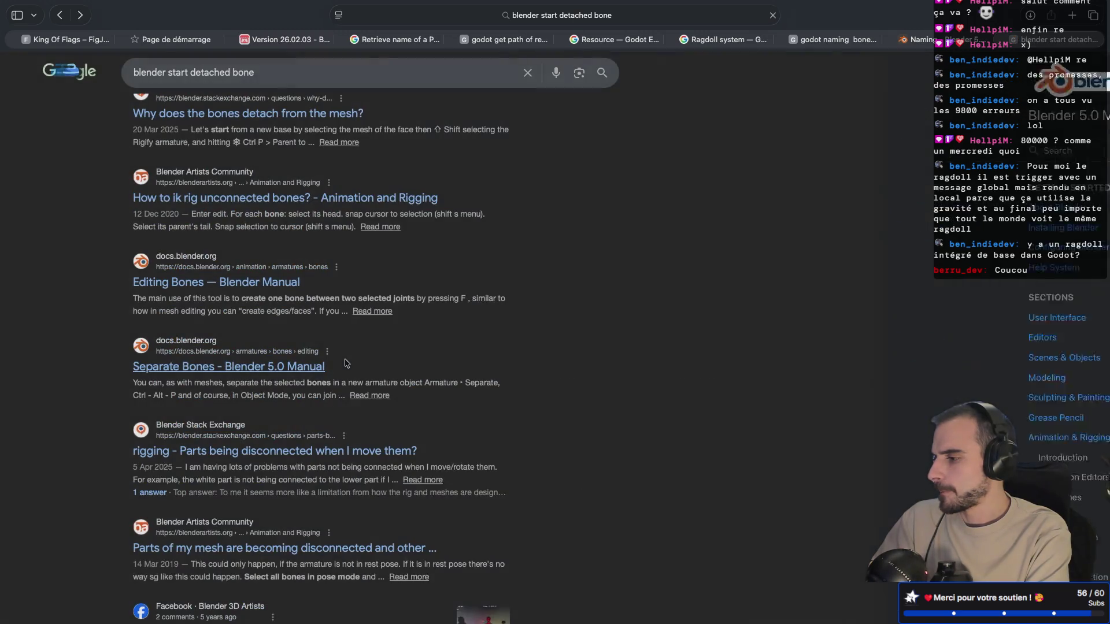
Step: Look further through the search results, then return to the Blender workspace
scroll(347, 363, "down", 3)
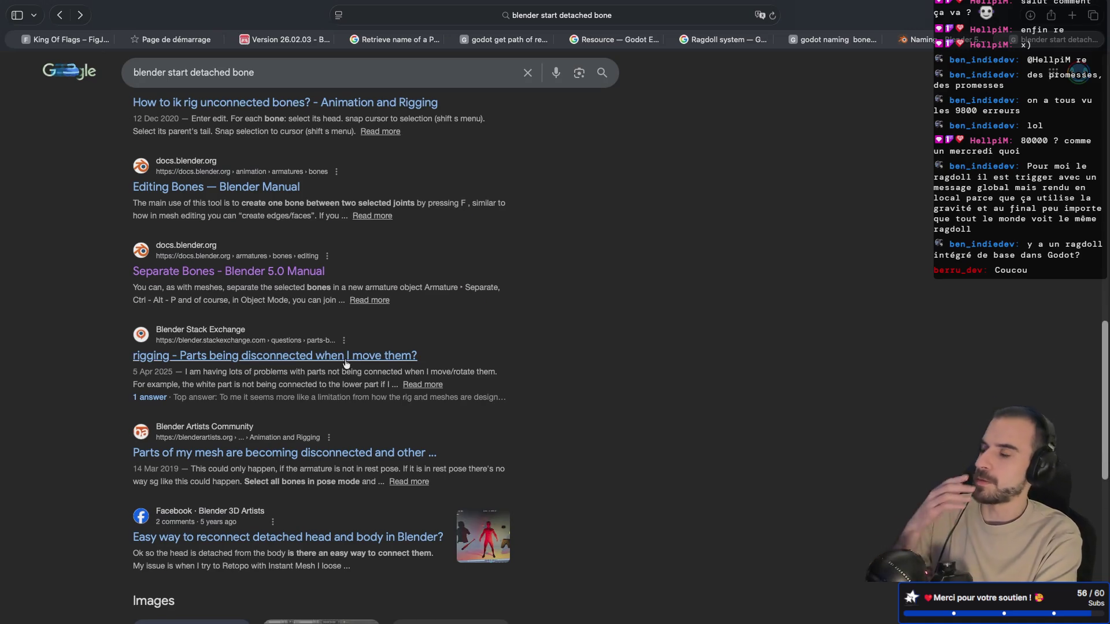
scroll(346, 363, "down", 3)
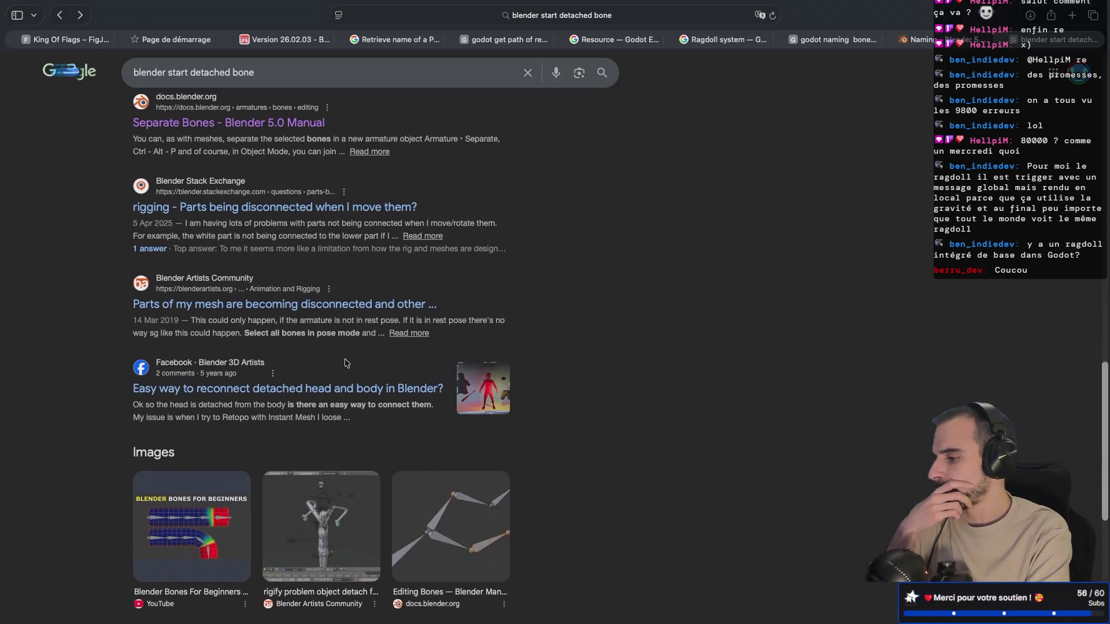
scroll(346, 363, "down", 3)
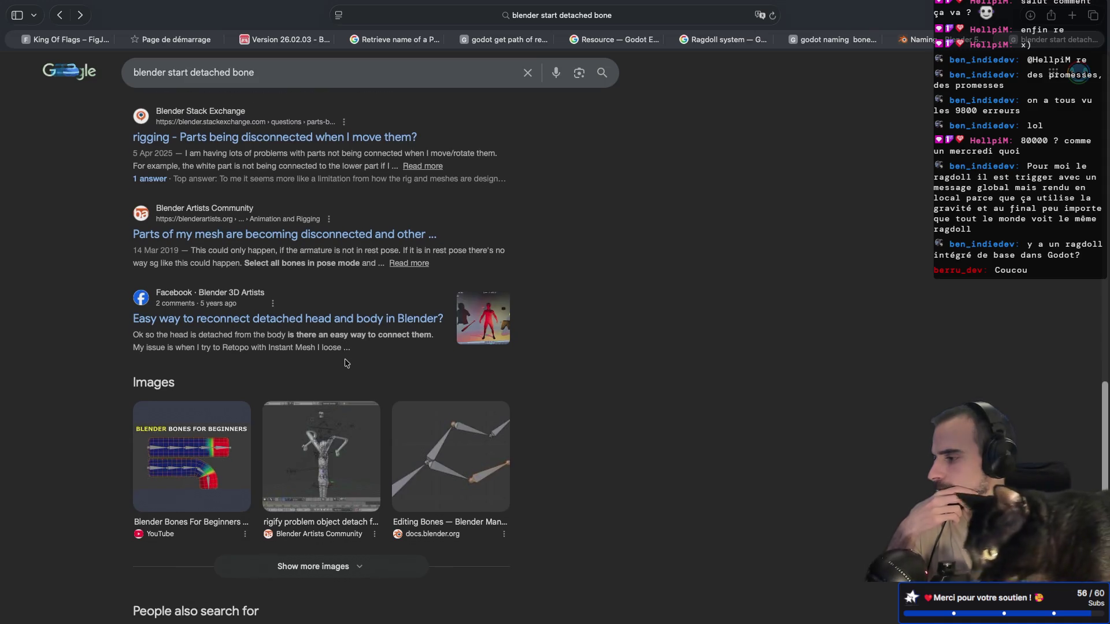
scroll(345, 363, "down", 4)
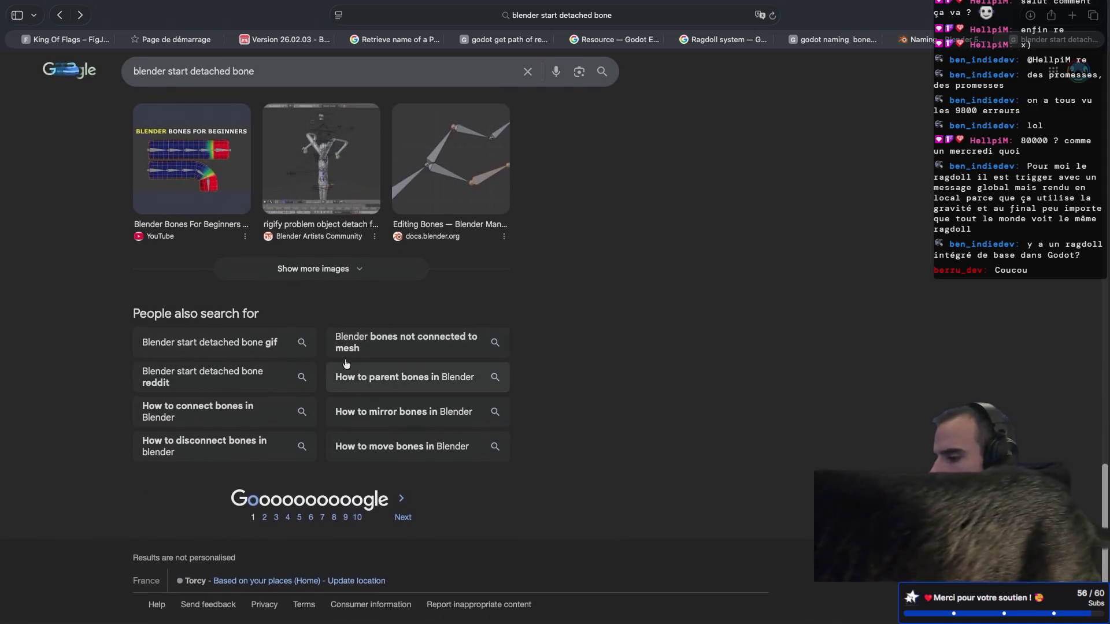
key("ctrl+Right")
key("ctrl+Right")
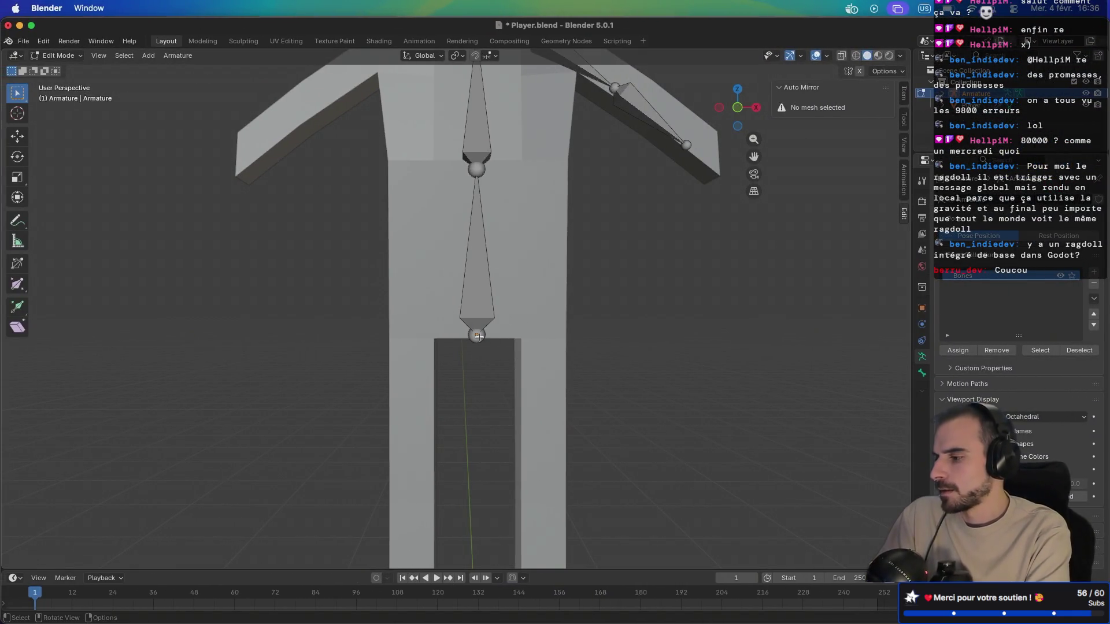
Step: Add a new unconnected bone with Shift+A near the feet and select it
left_click(477, 336)
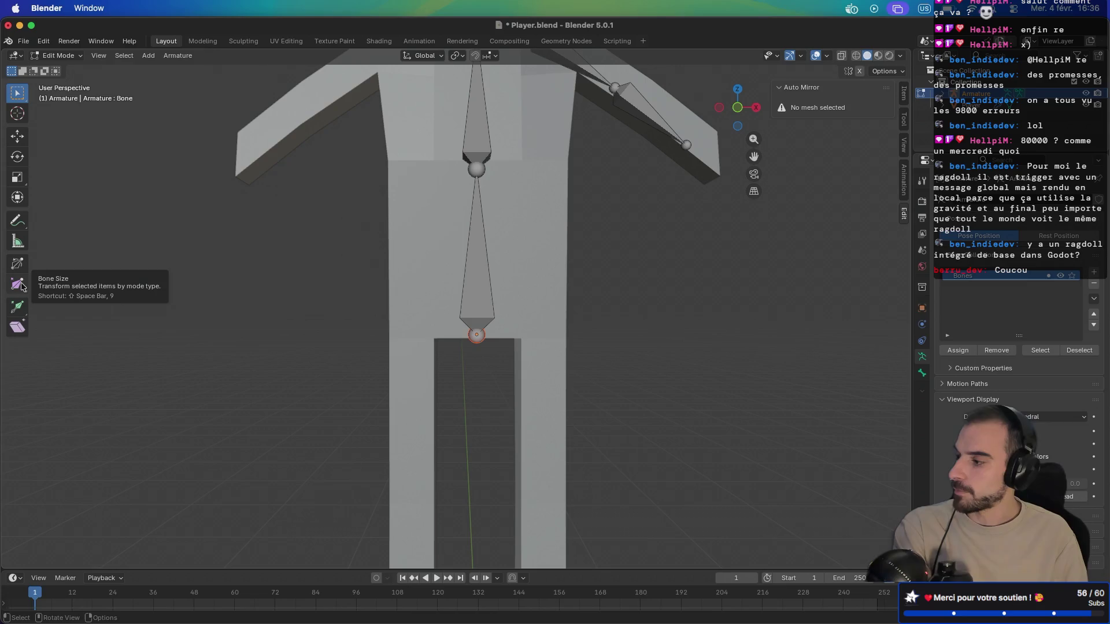
left_click(24, 311)
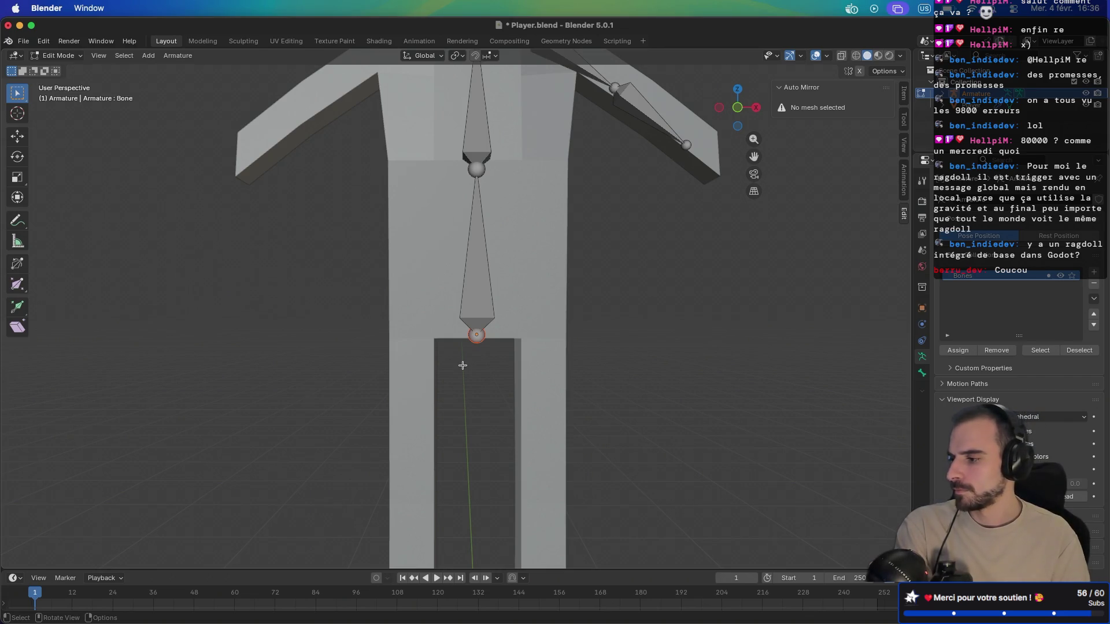
left_click_drag(501, 371, 537, 370)
key("shift+a")
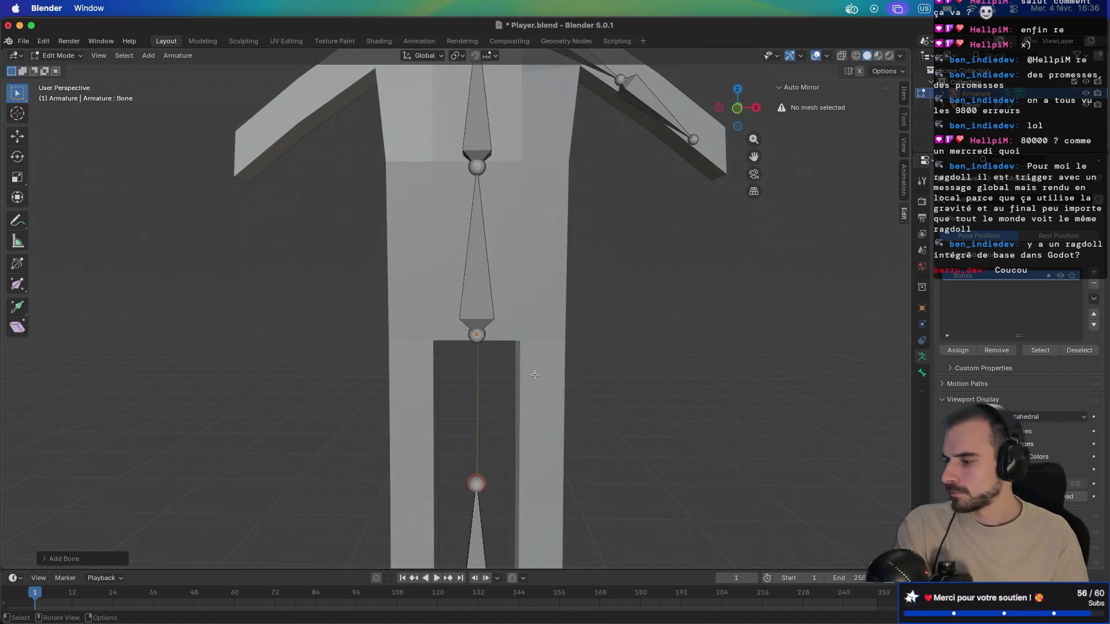
scroll(534, 374, "down", 4)
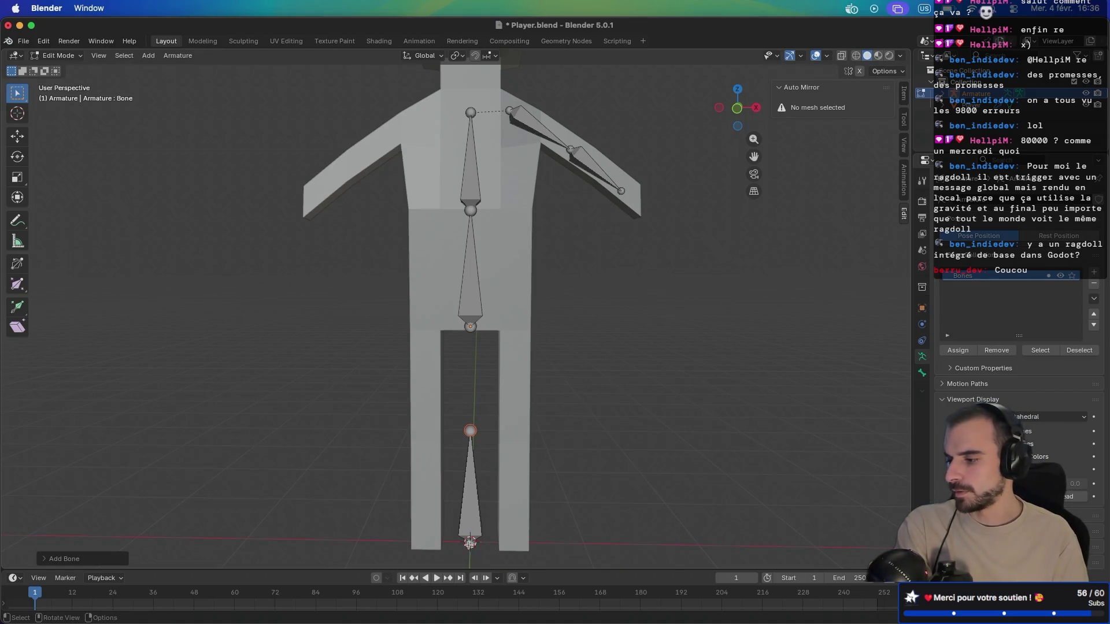
left_click(469, 543)
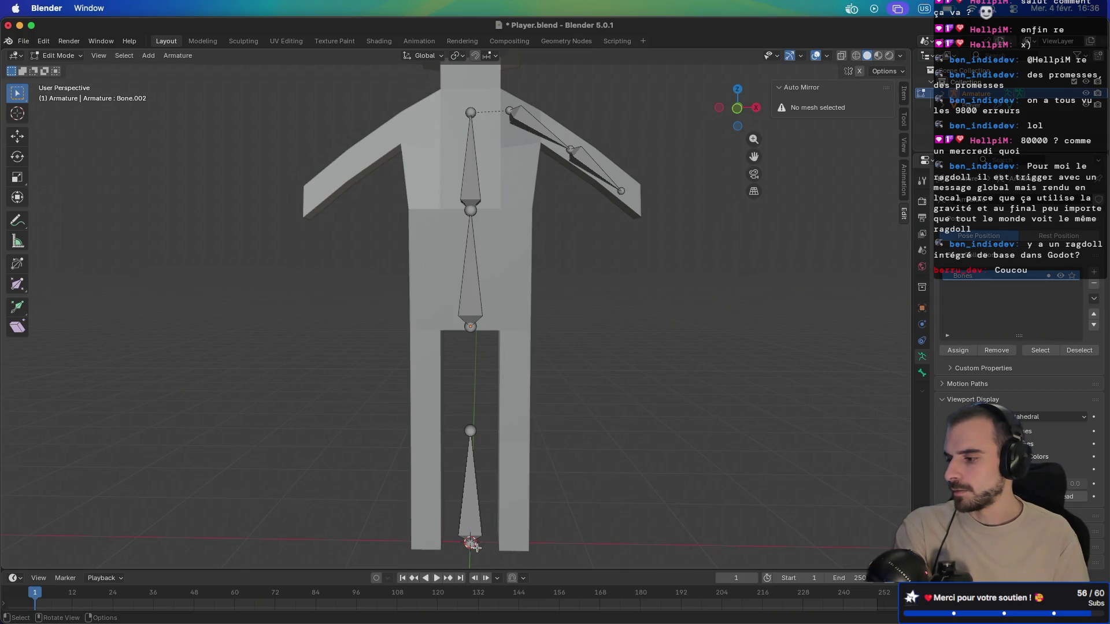
left_click(480, 498)
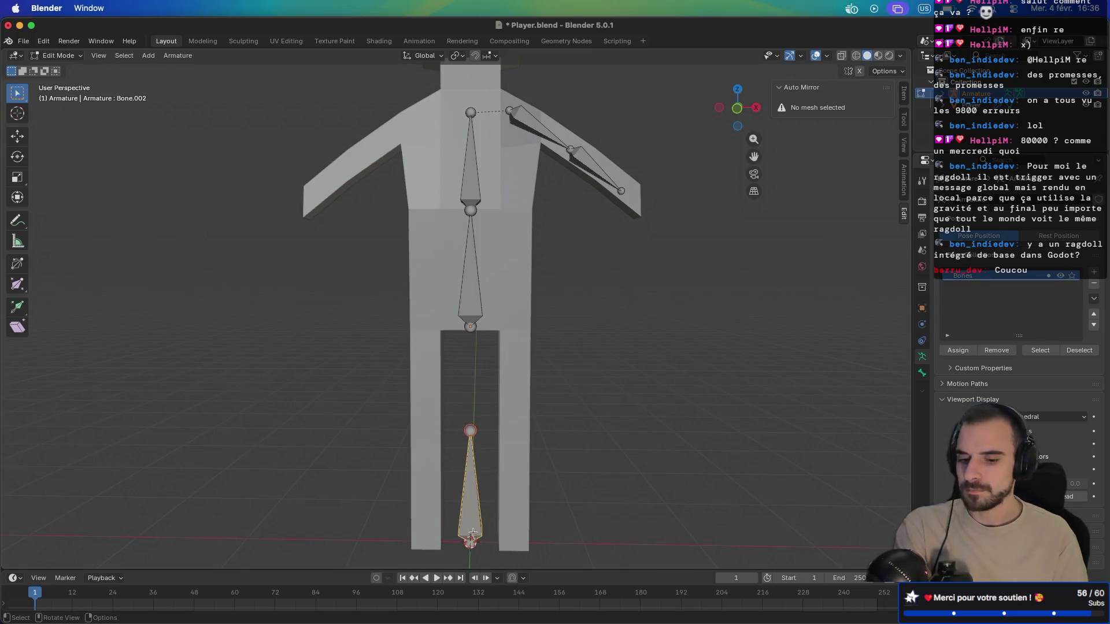
Step: Move Bone.002 into the right leg and flip it to run from hip to knee
key("g")
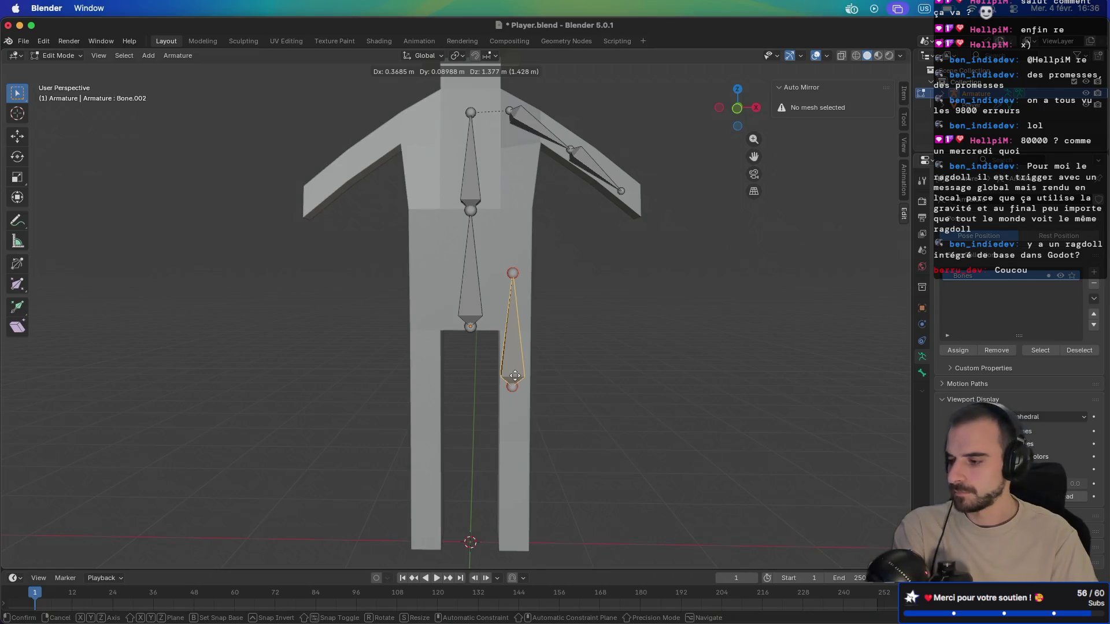
left_click(515, 376)
key("KP_1")
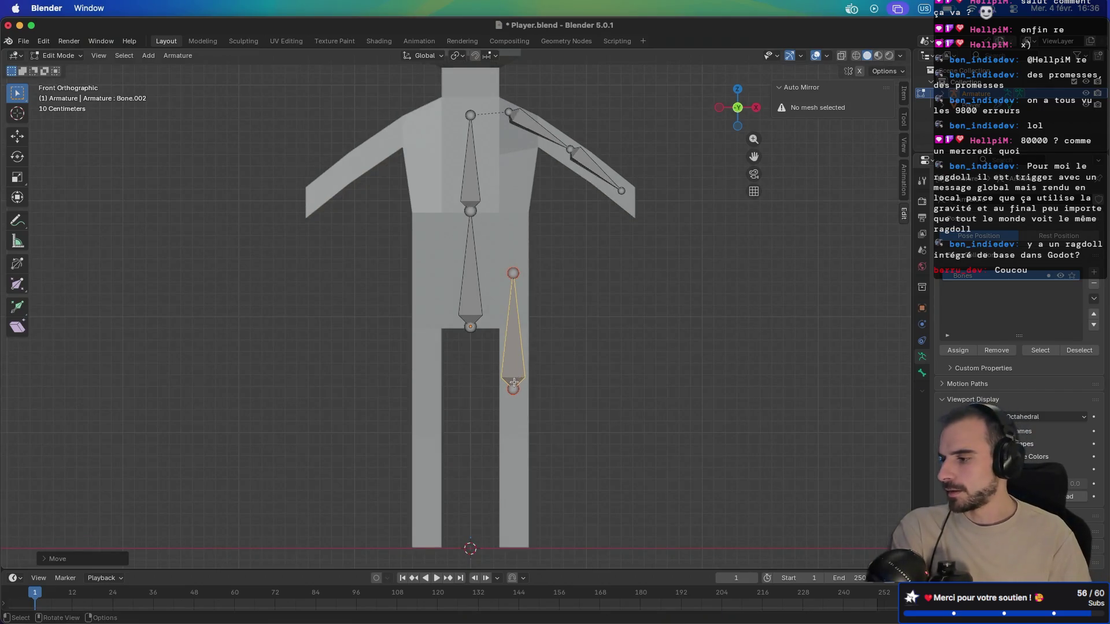
scroll(515, 380, "down", 5)
scroll(538, 330, "up", 7)
left_click_drag(541, 427, 537, 340)
left_click_drag(537, 255, 537, 472)
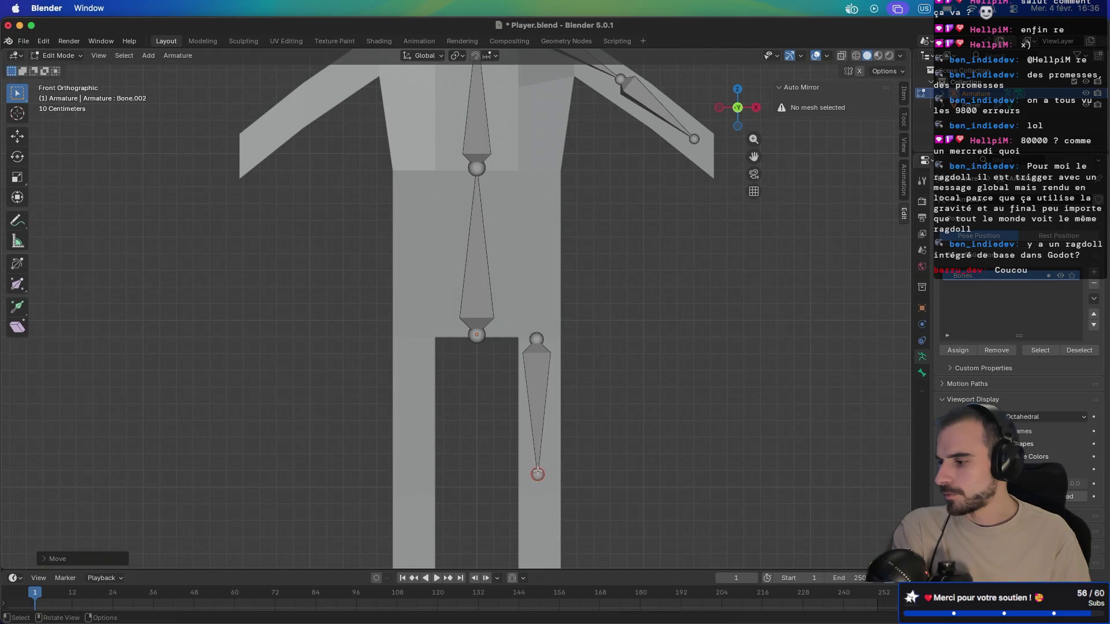
Step: Extrude a shin bone down to the foot, then select the thigh top and spine base joints
scroll(537, 472, "down", 5)
key("e")
left_click(508, 321)
key("e")
left_click(508, 472)
left_click(509, 183)
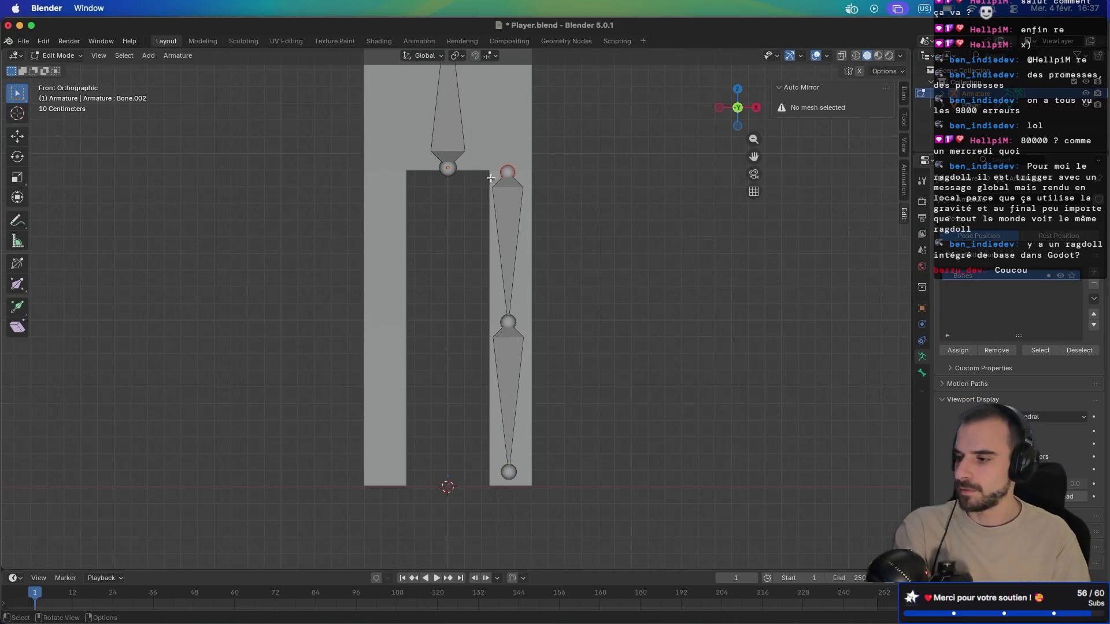
left_click(449, 168, "shift")
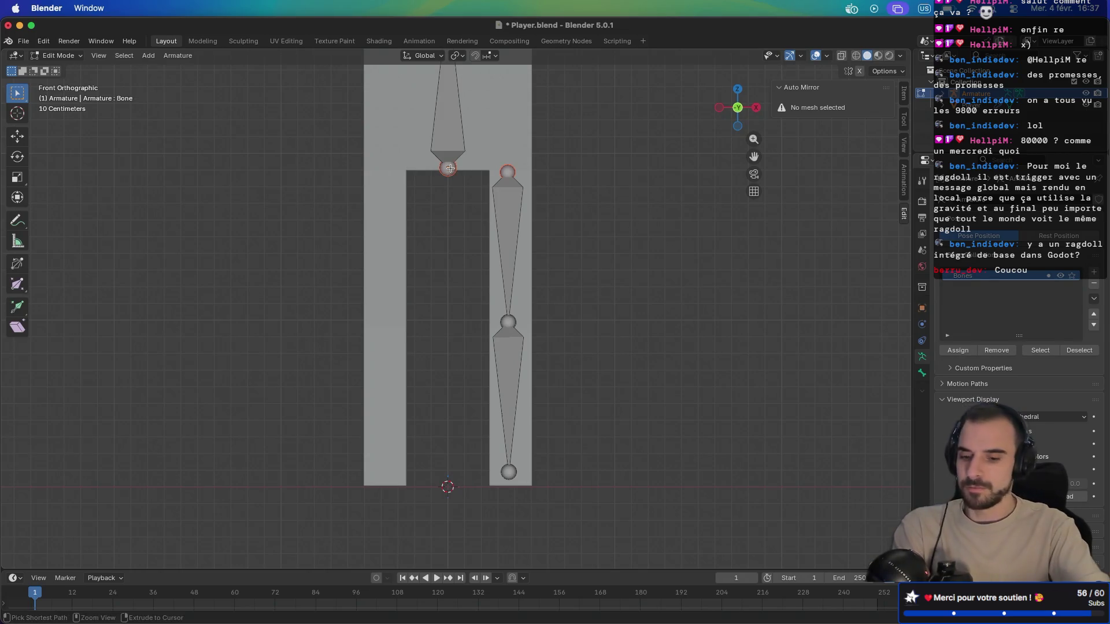
Step: Parent the thigh bone to the spine with Keep Offset, then check the leg bones in Object Mode
key("ctrl+p")
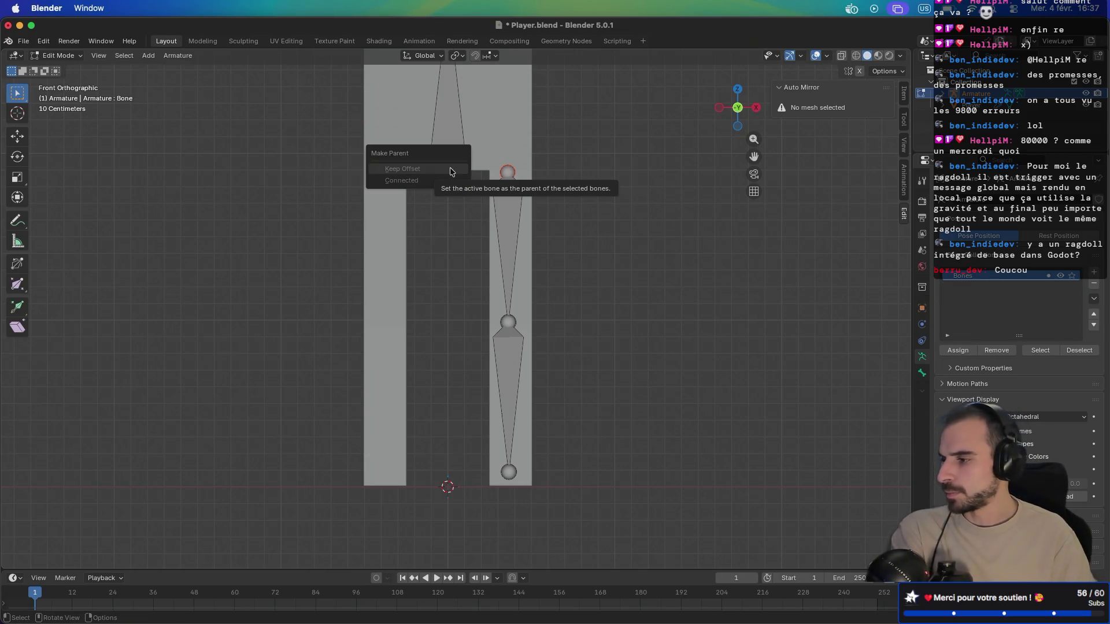
left_click(450, 172)
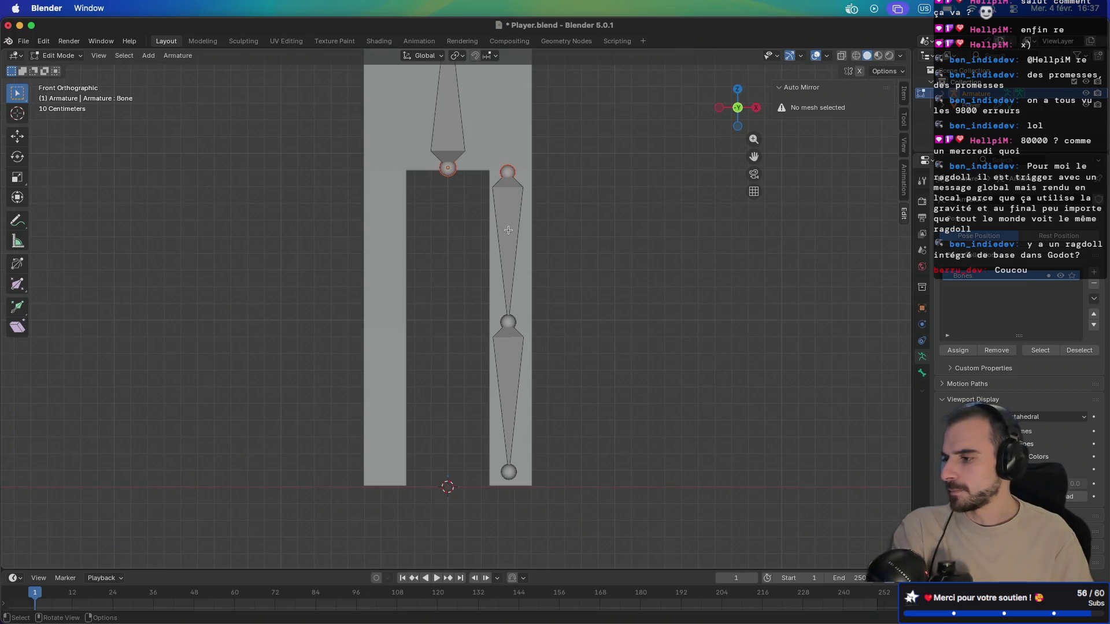
key("Tab")
mouse_move(487, 205)
left_mouse_down()
mouse_move(488, 243)
mouse_move(486, 217)
left_mouse_up()
Step: Reselect the thigh and bottom spine bone and reapply Keep Offset parenting
key("Tab")
left_click(505, 204)
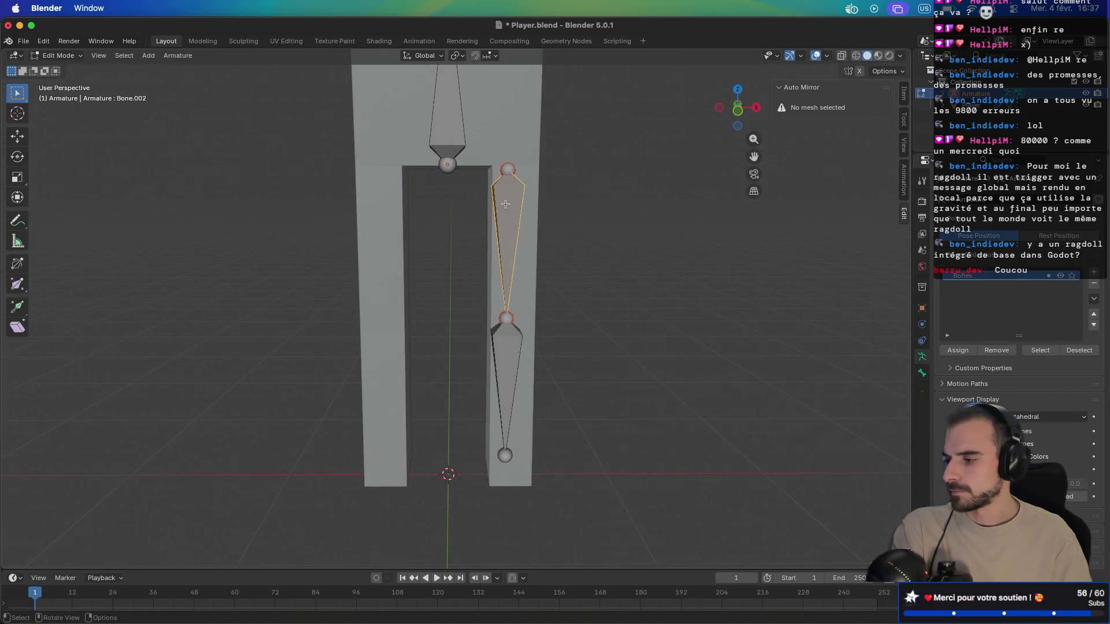
left_click(450, 165, "shift")
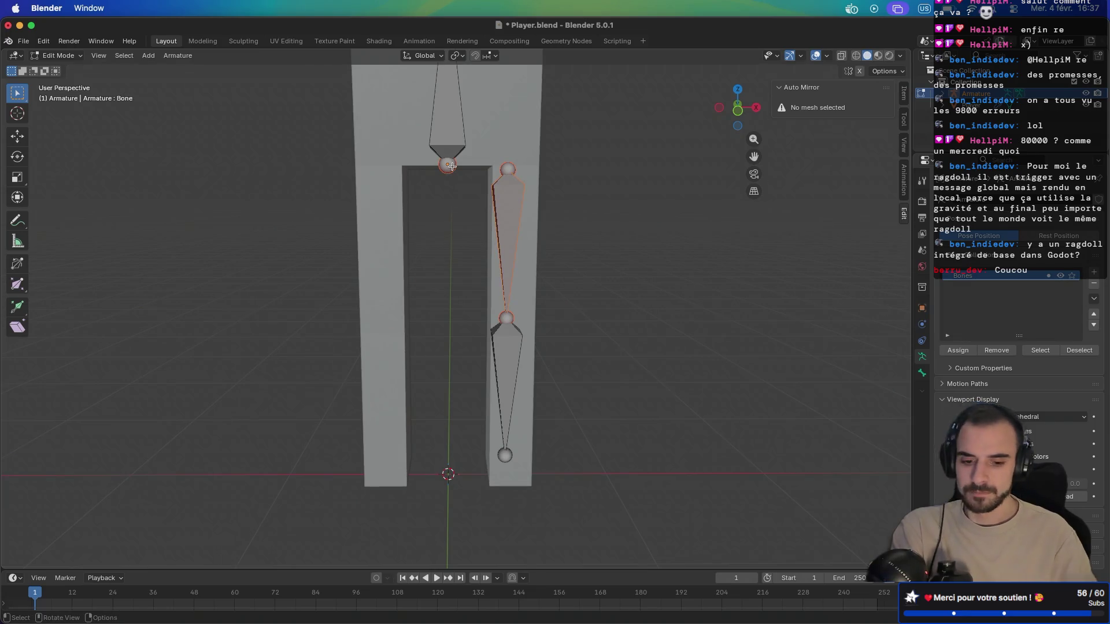
key("ctrl+p")
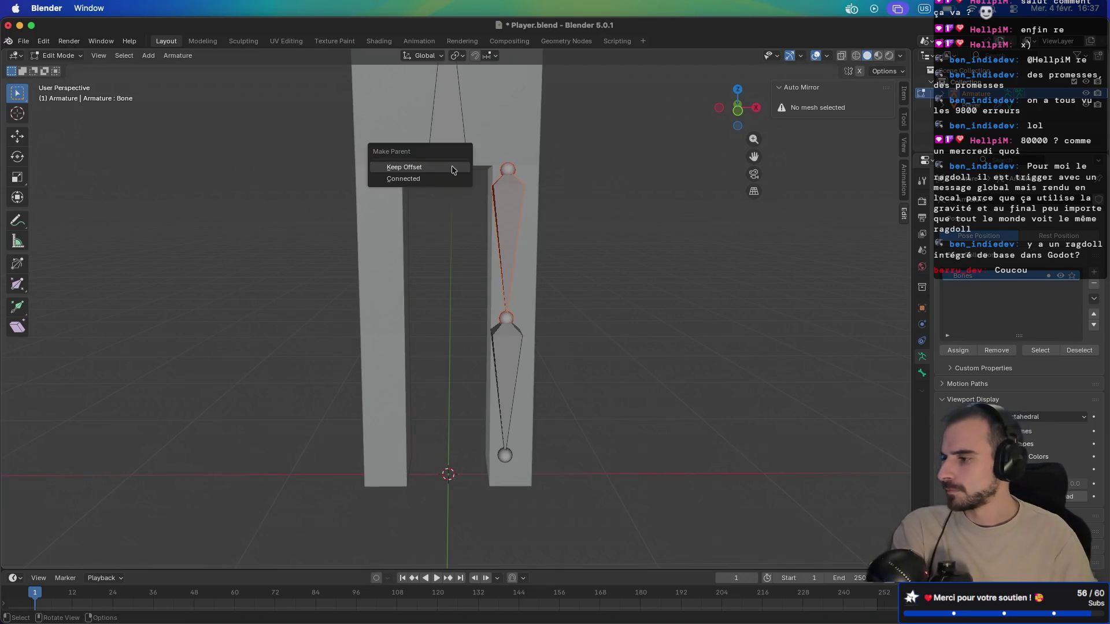
left_click(452, 170)
Step: Review the whole rig, select the character mesh and return to Object Mode
scroll(472, 160, "up", 2)
scroll(474, 173, "down", 6)
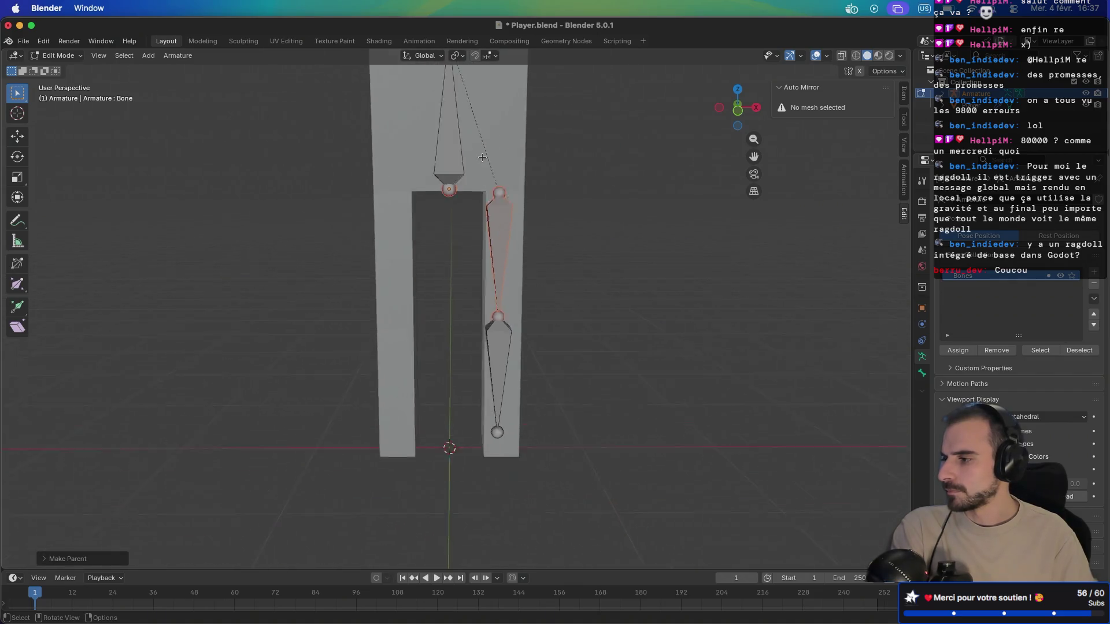
mouse_move(475, 192)
left_mouse_down()
mouse_move(471, 294)
mouse_move(492, 307)
mouse_move(324, 292)
mouse_move(498, 302)
left_mouse_up()
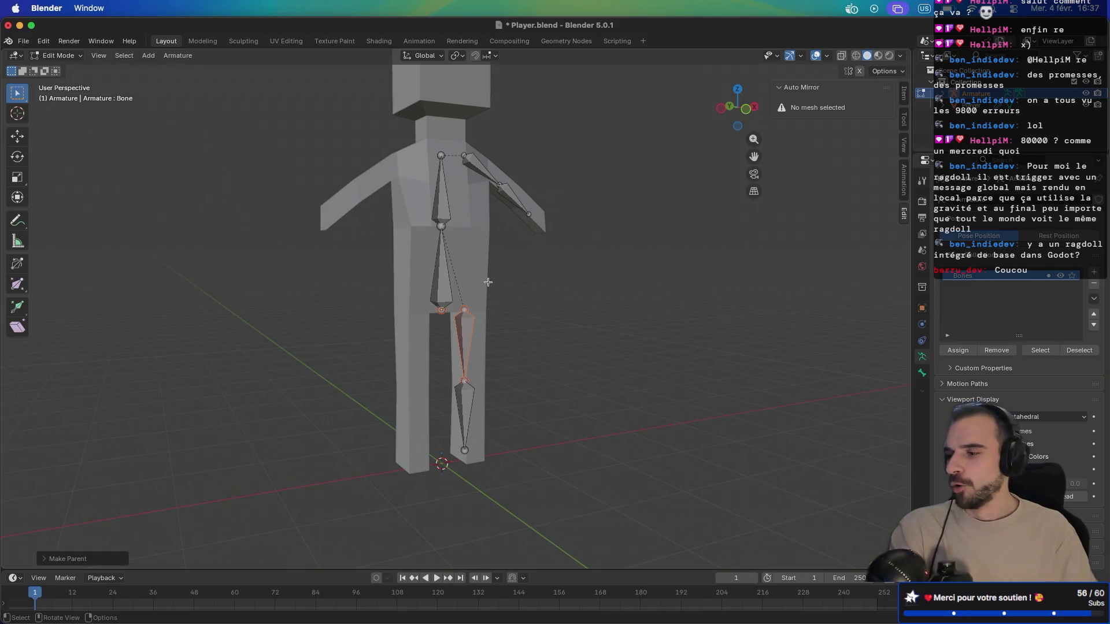
left_click(977, 104)
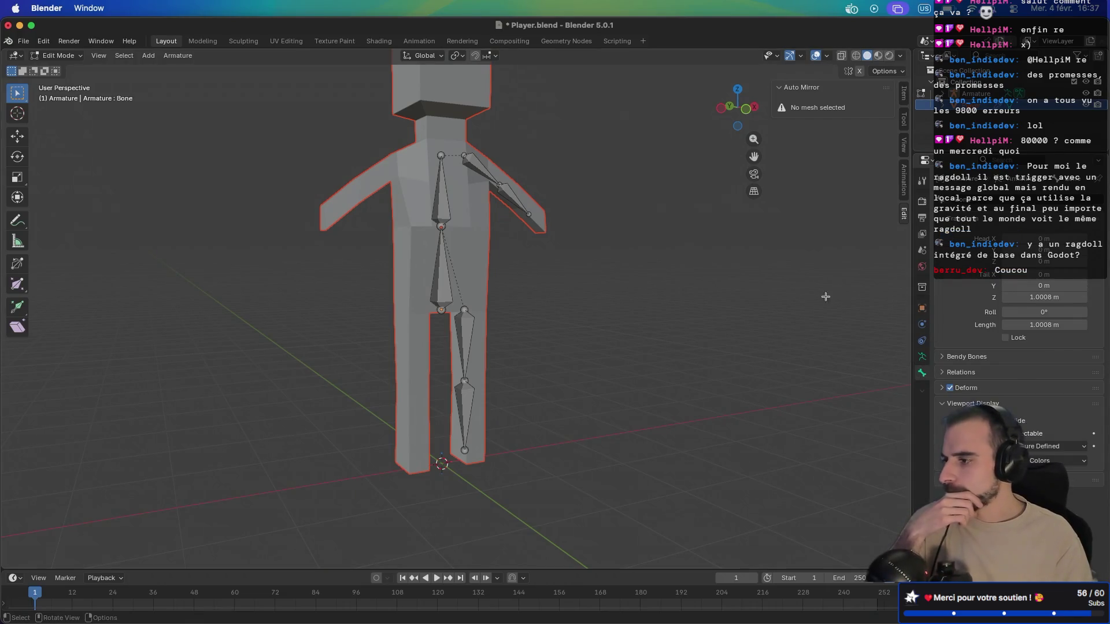
key("Tab")
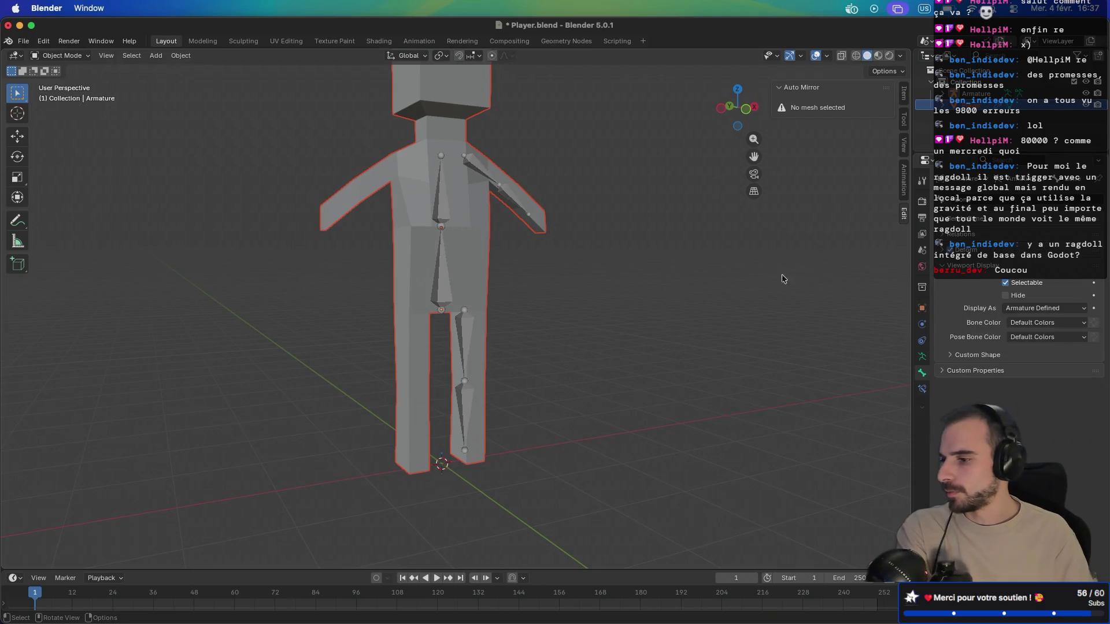
Step: Select the Player mesh and look through its material, data and physics properties
left_click(923, 389)
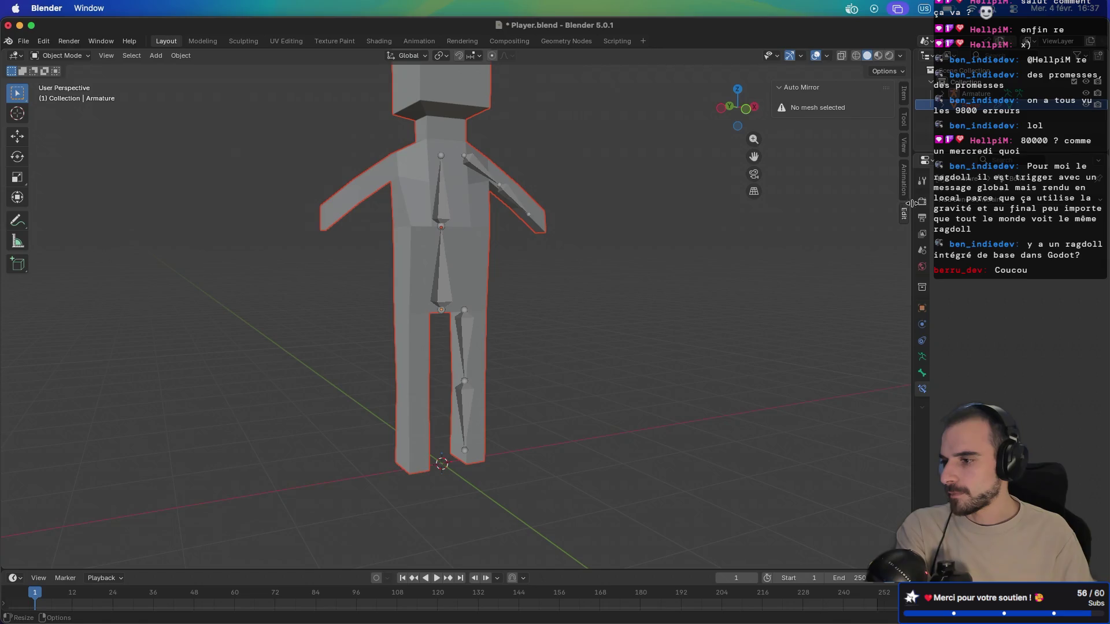
left_click_drag(751, 196, 615, 205)
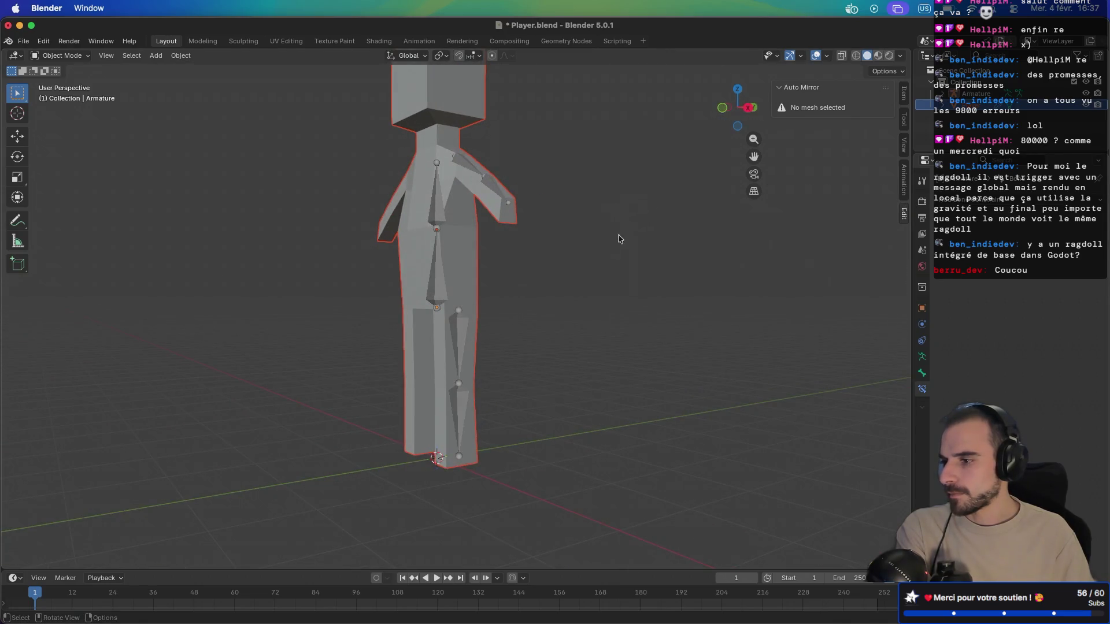
left_click(954, 93)
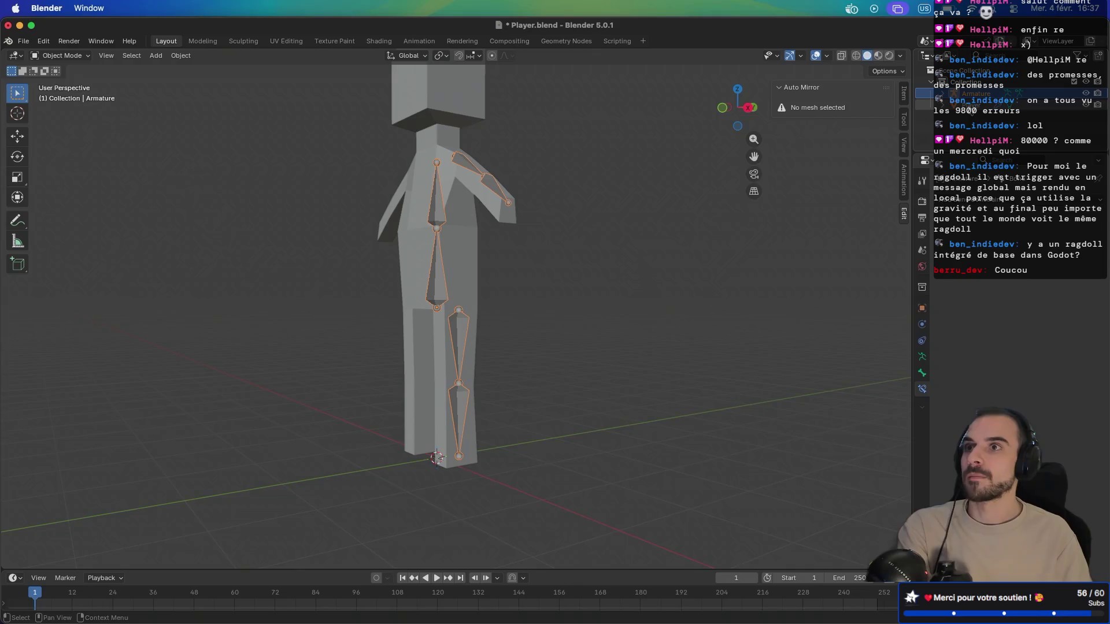
left_click(959, 105)
mouse_move(729, 261)
left_mouse_down()
mouse_move(637, 302)
mouse_move(670, 299)
left_mouse_up()
left_click(921, 406)
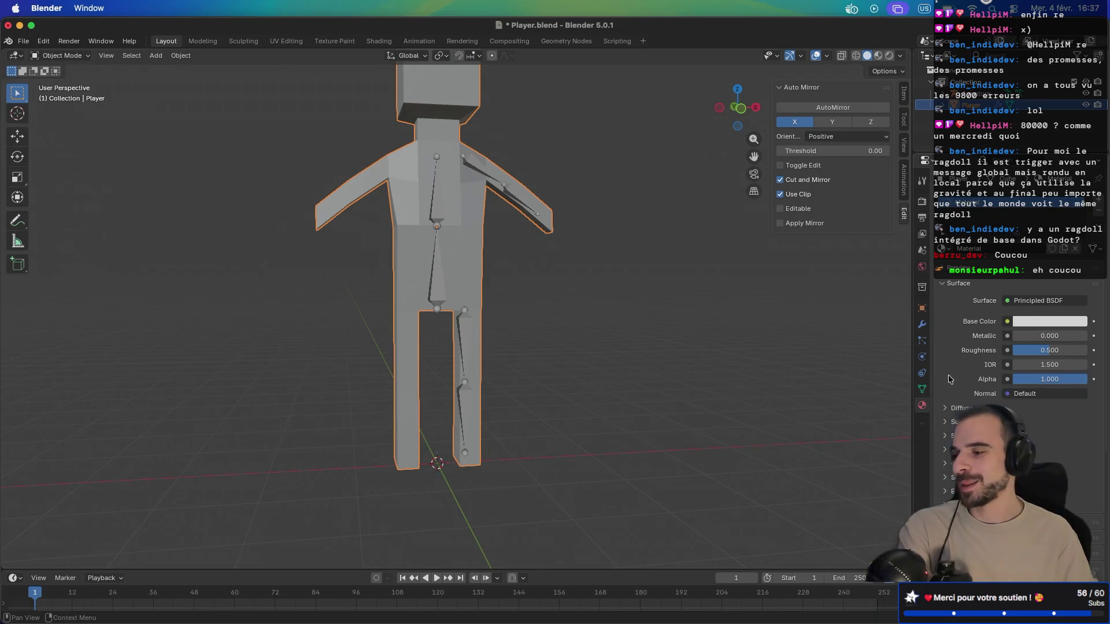
left_click(925, 391)
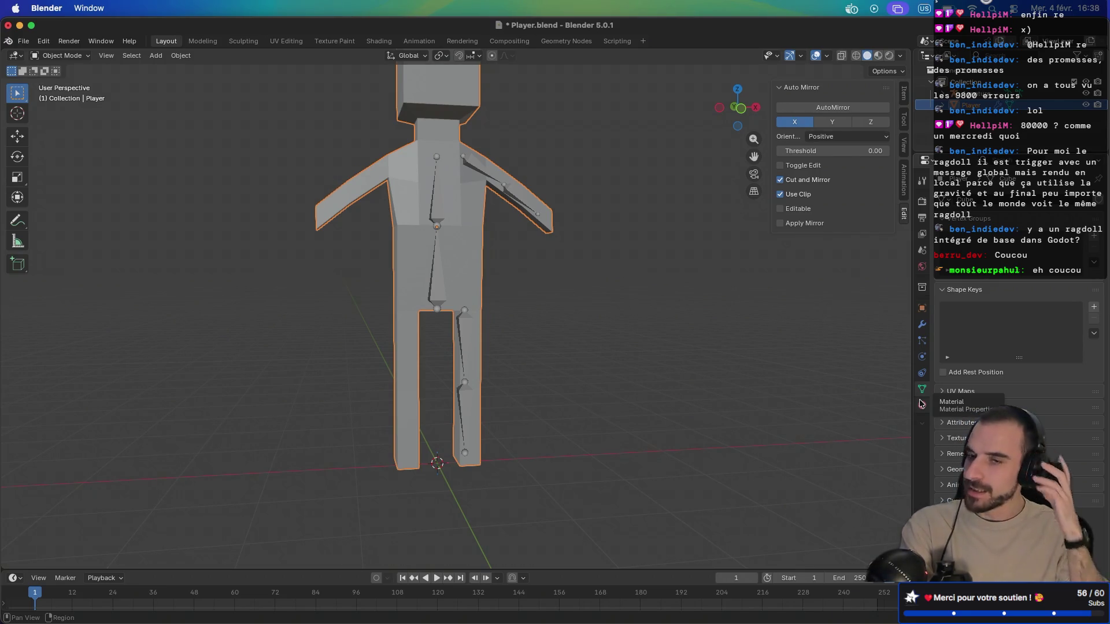
left_click(922, 406)
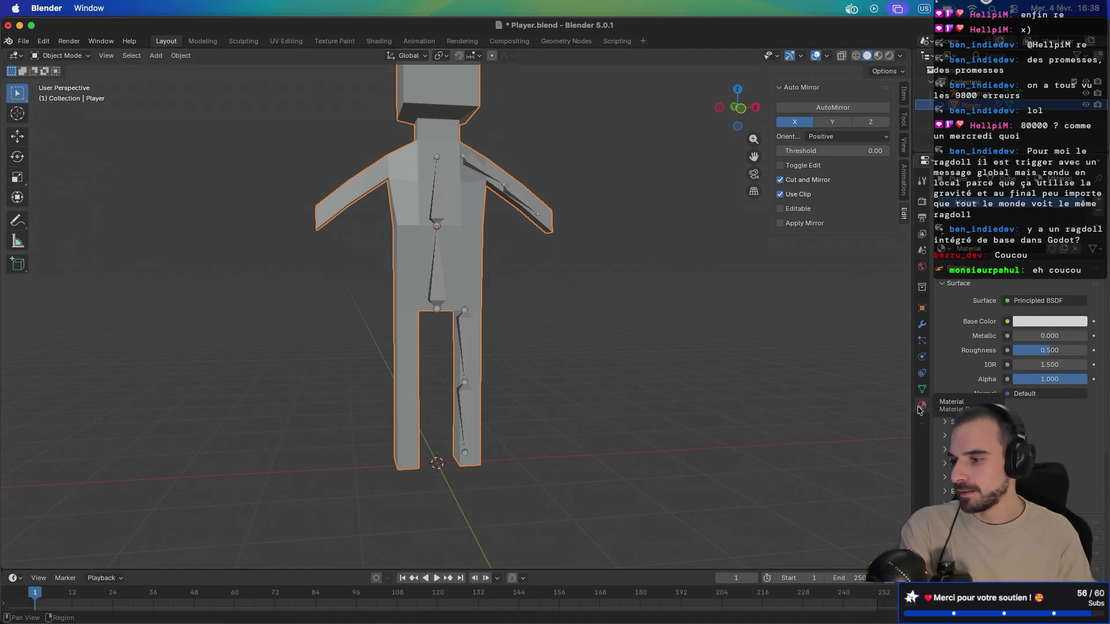
left_click(923, 389)
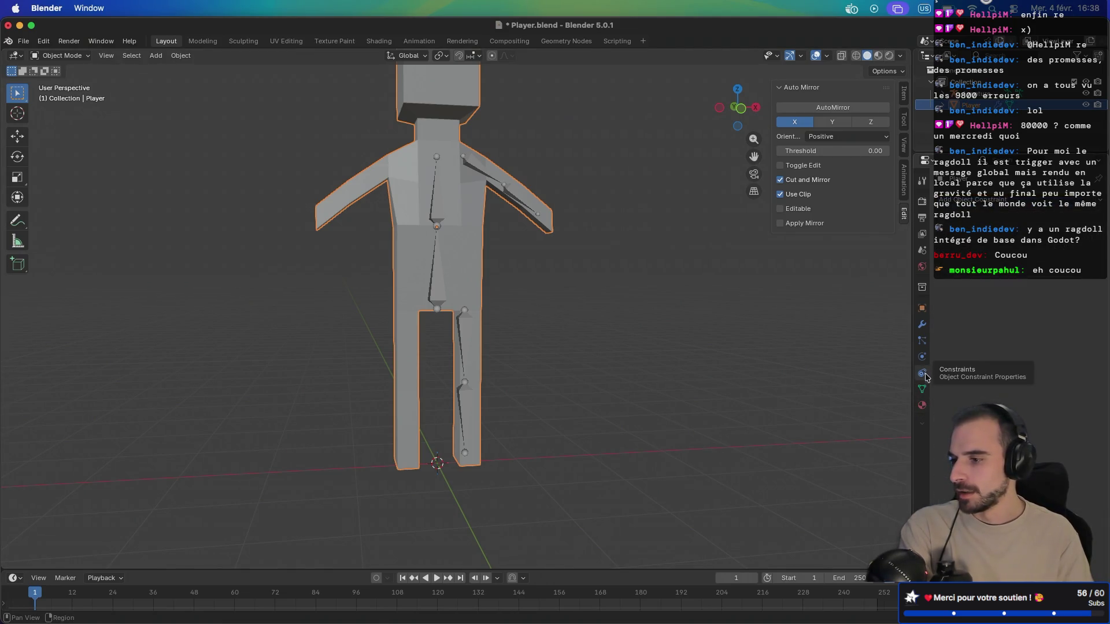
left_click(922, 355)
Step: Apply the Player mesh's Mirror modifier, save Player.blend, and select the armature
left_click(922, 325)
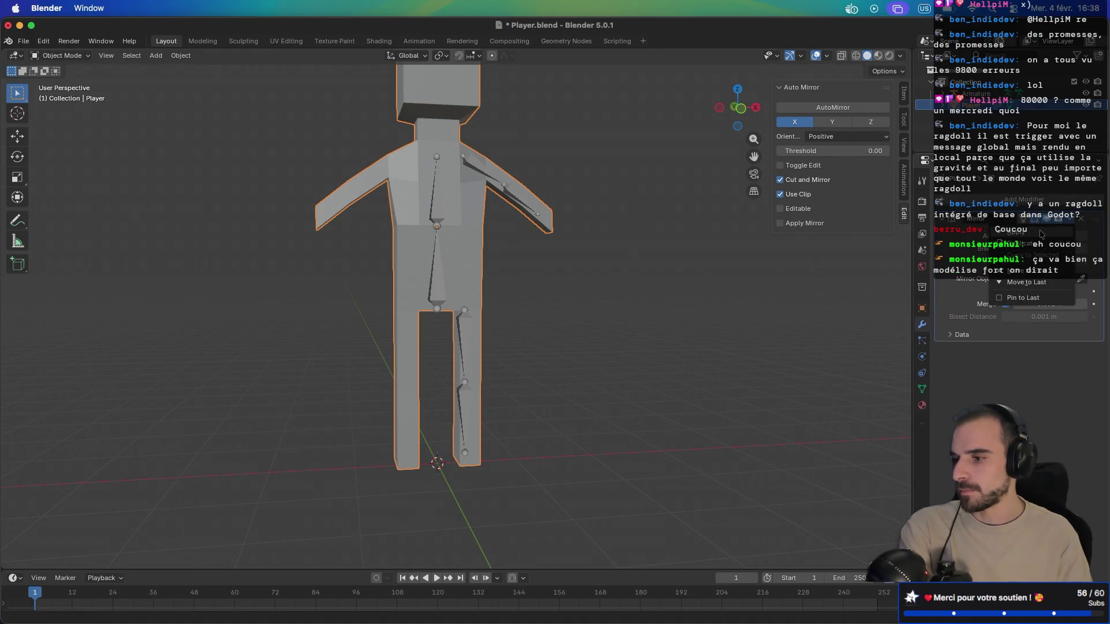
left_click(1077, 219)
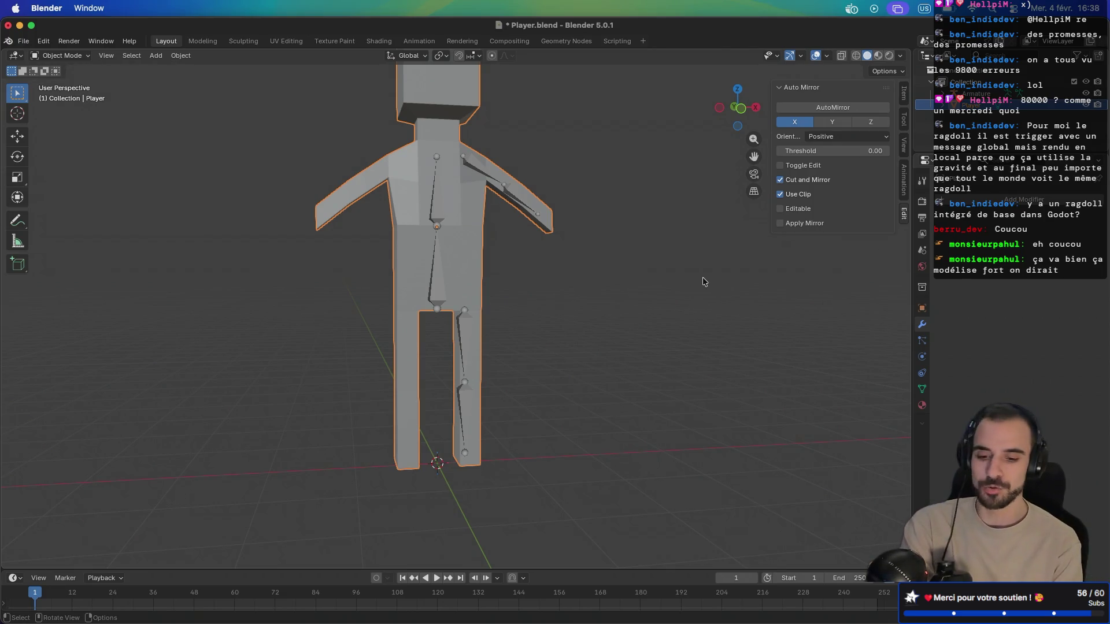
key("ctrl+s")
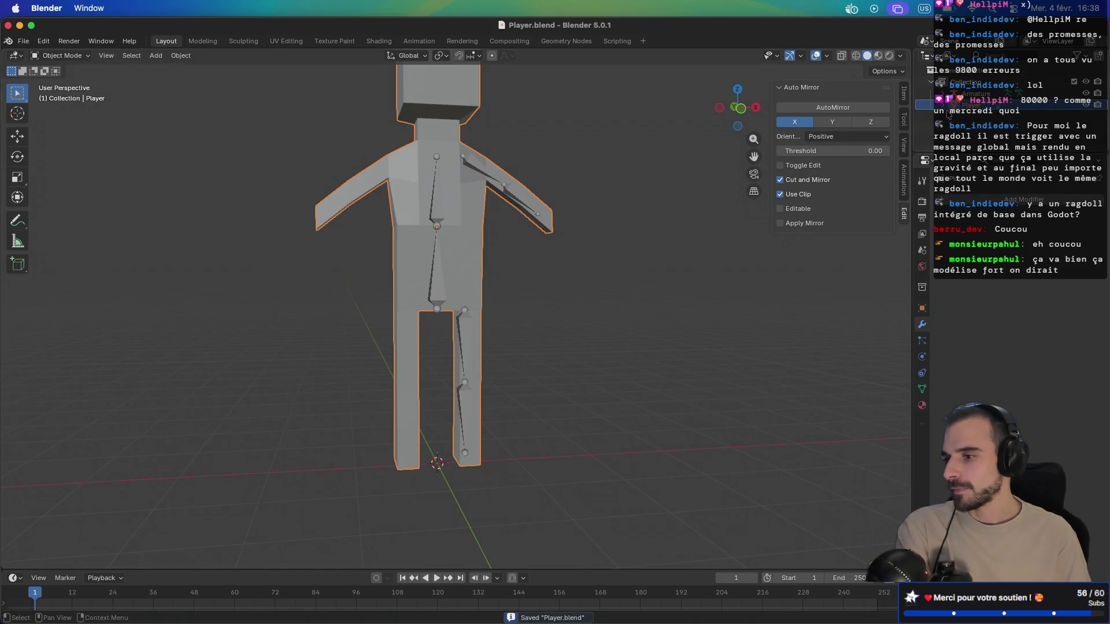
mouse_move(604, 236)
left_mouse_down()
mouse_move(538, 252)
mouse_move(483, 290)
mouse_move(583, 241)
left_mouse_up()
left_click(431, 298)
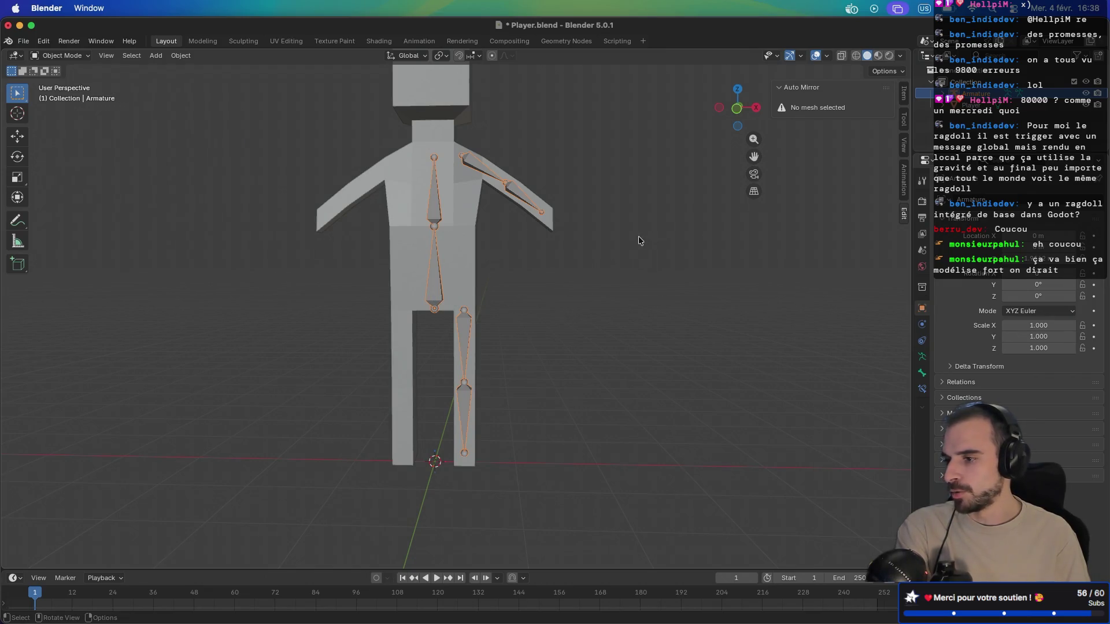
Step: In Edit Mode, rename the lower spine bone to Hips in Bone properties
key("Tab")
left_click(430, 282)
left_click(922, 373)
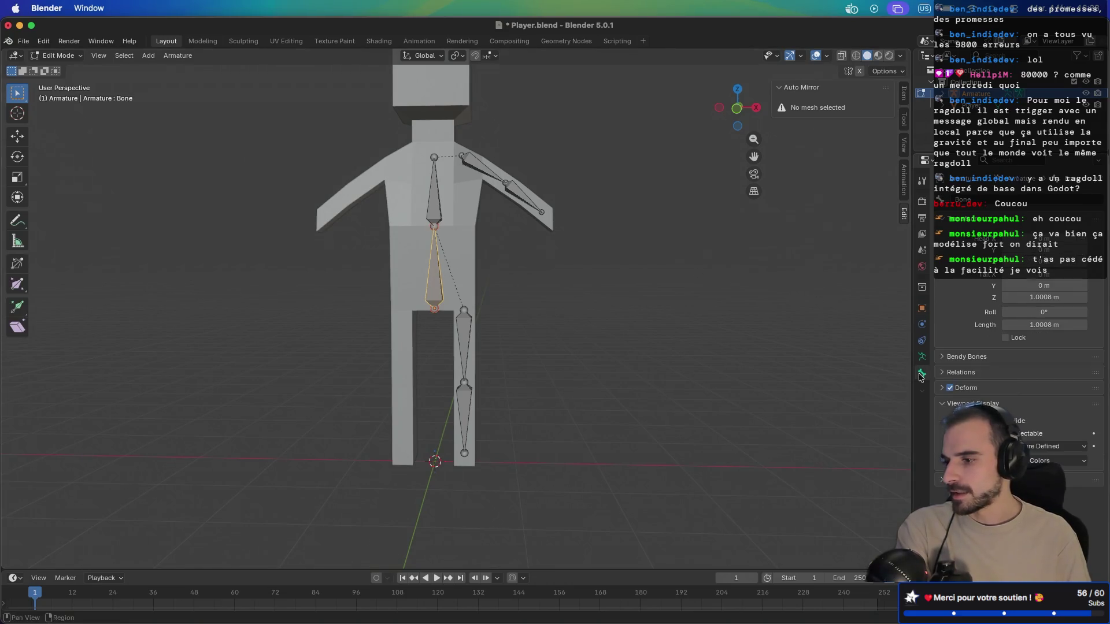
left_click(980, 202)
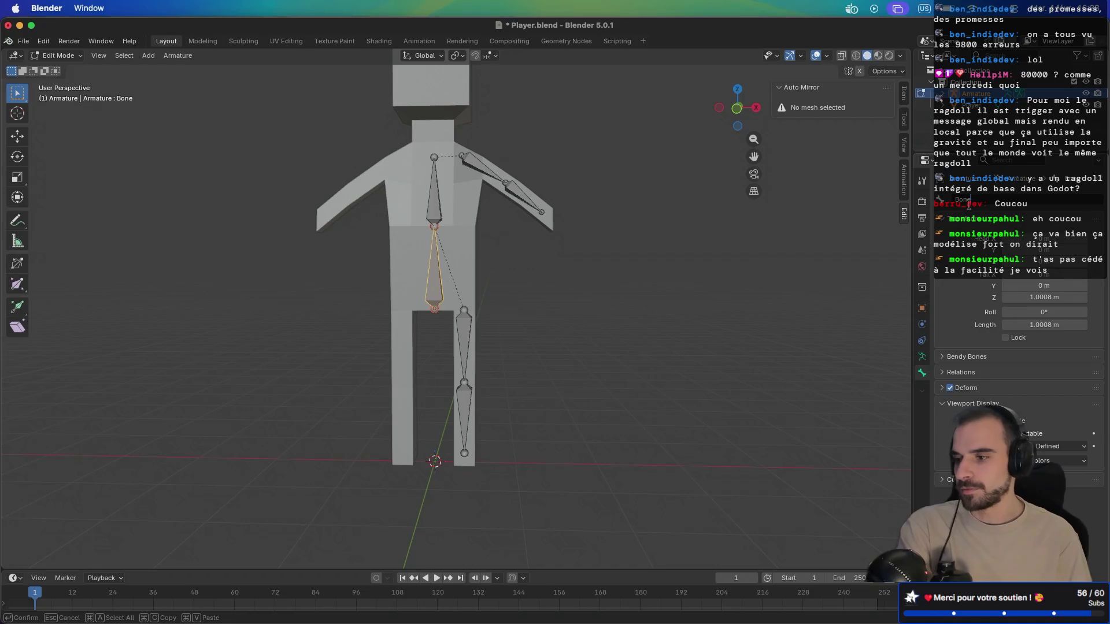
type("Hips")
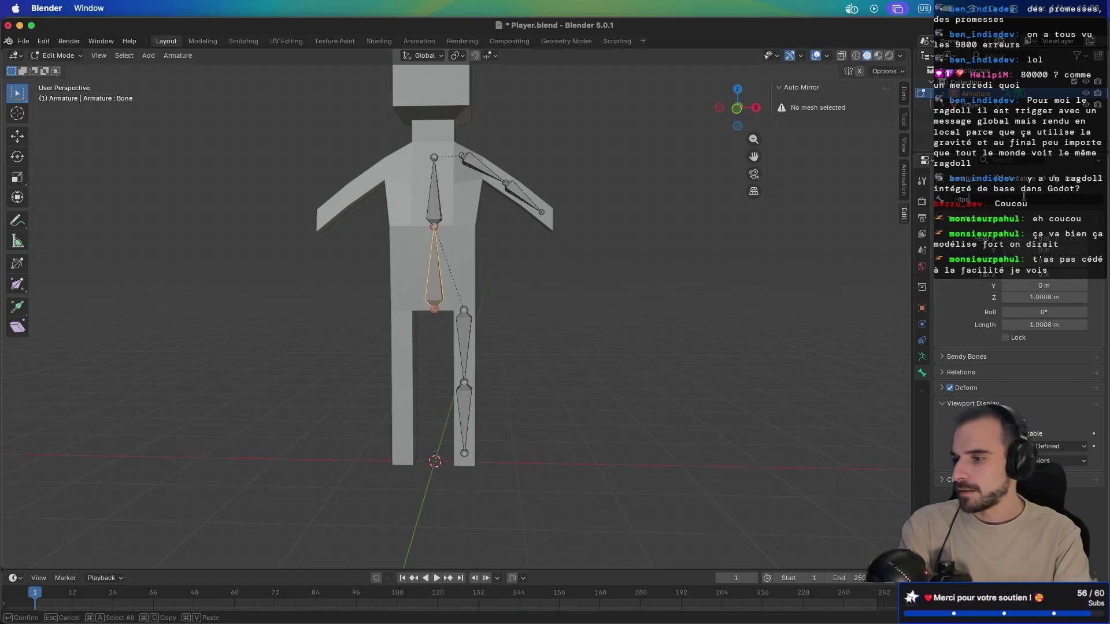
key("Return")
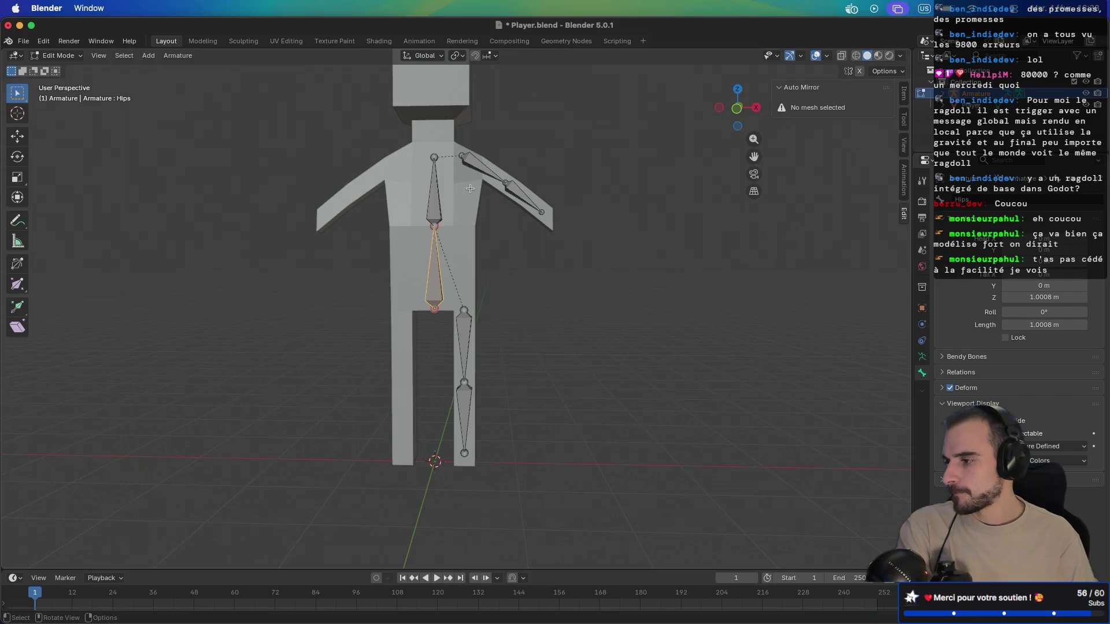
Step: Rename the upper-arm bone Arm.L and begin naming the forearm bone Forearm
left_click(477, 171)
left_click(989, 200)
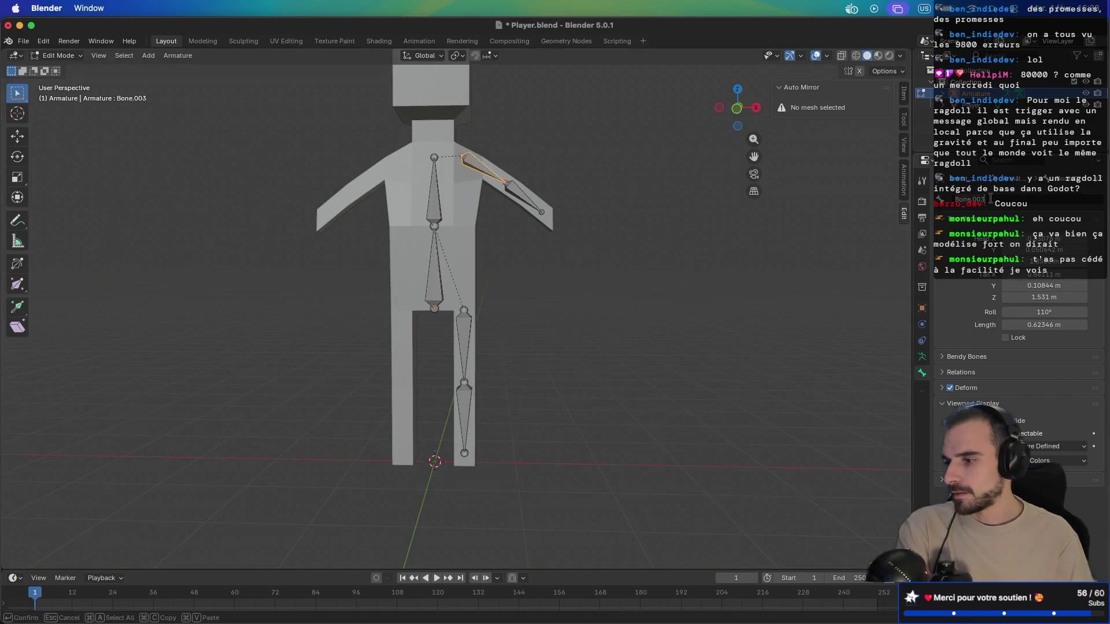
type("Arm.L")
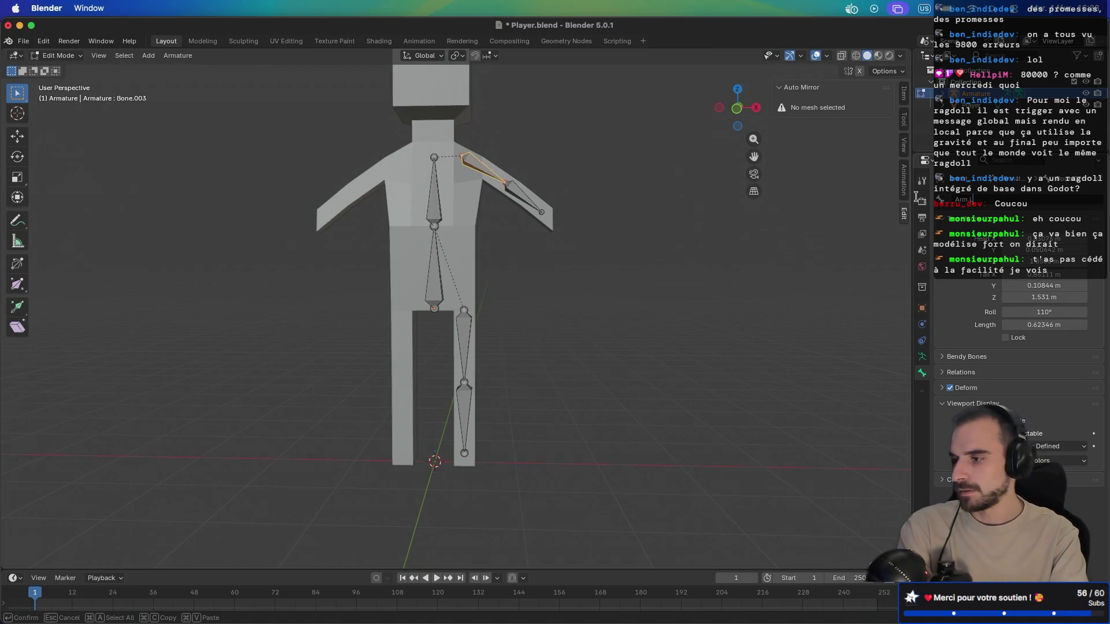
key("Return")
left_click(517, 193)
left_click(993, 199)
type("Forearm")
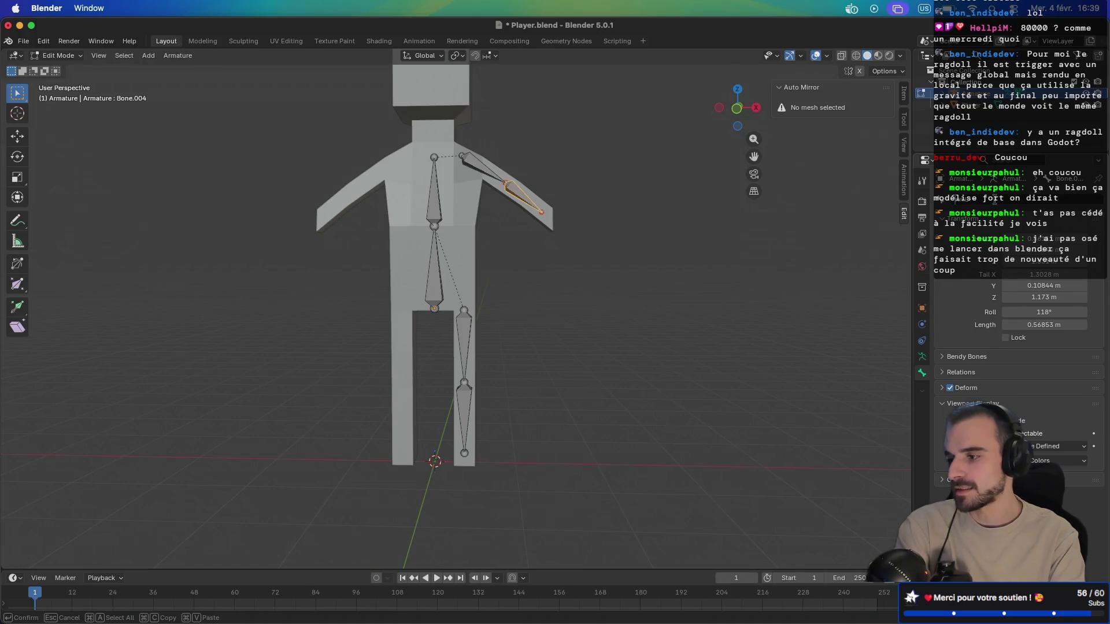
Step: Google 'avant bras en anglais' in a new Safari tab to get 'forearm', then return to Blender
key("ctrl+Right")
key("ctrl+Right")
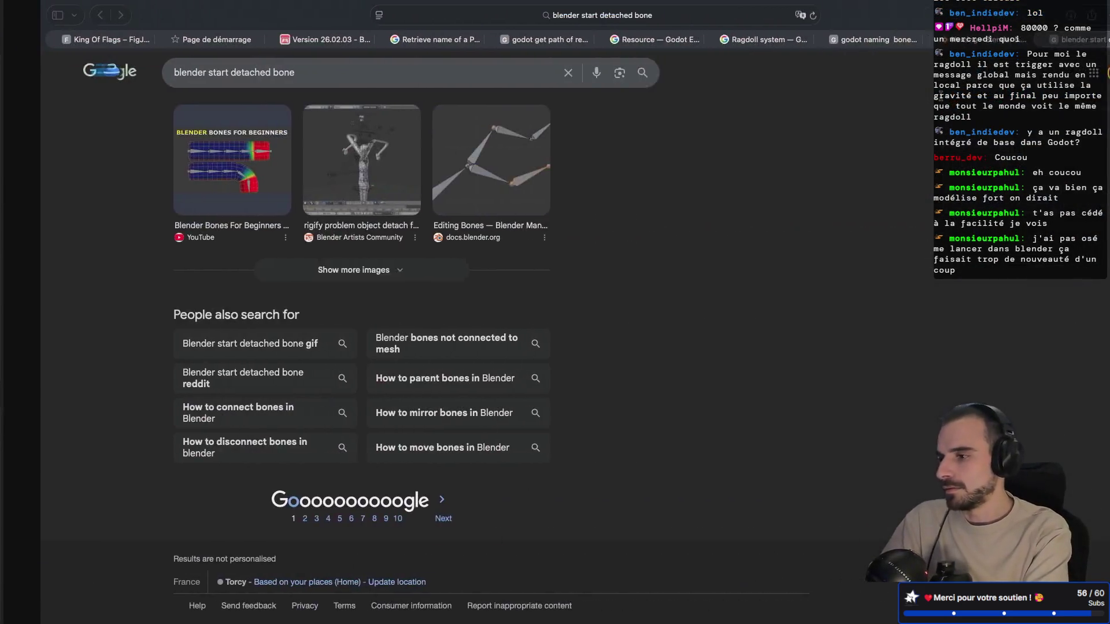
left_click(1071, 13)
type("ava")
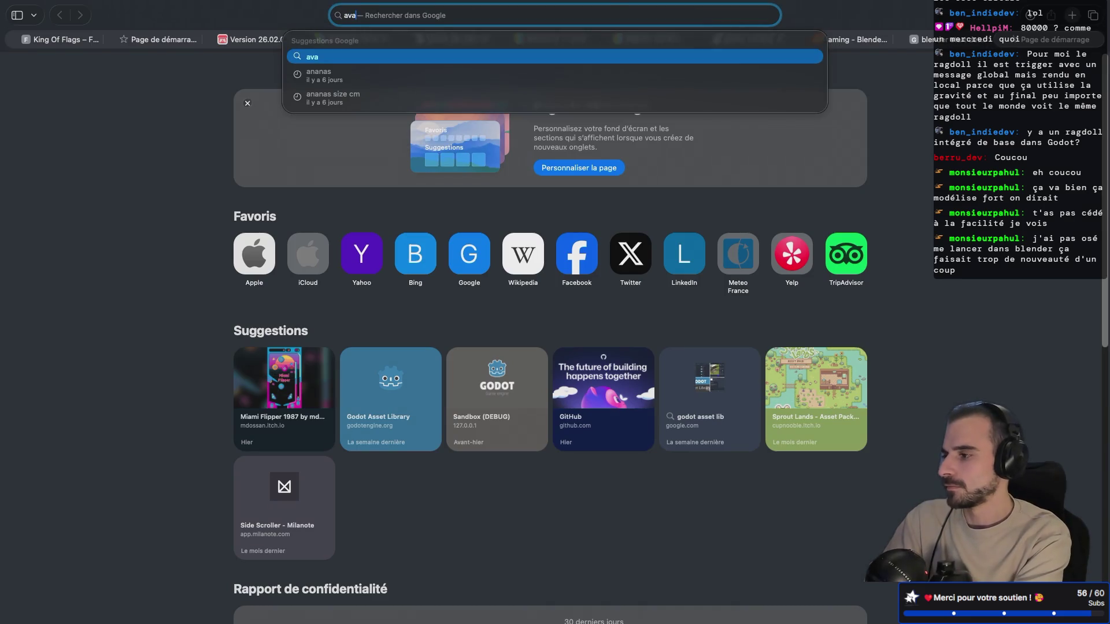
type("nt bras en")
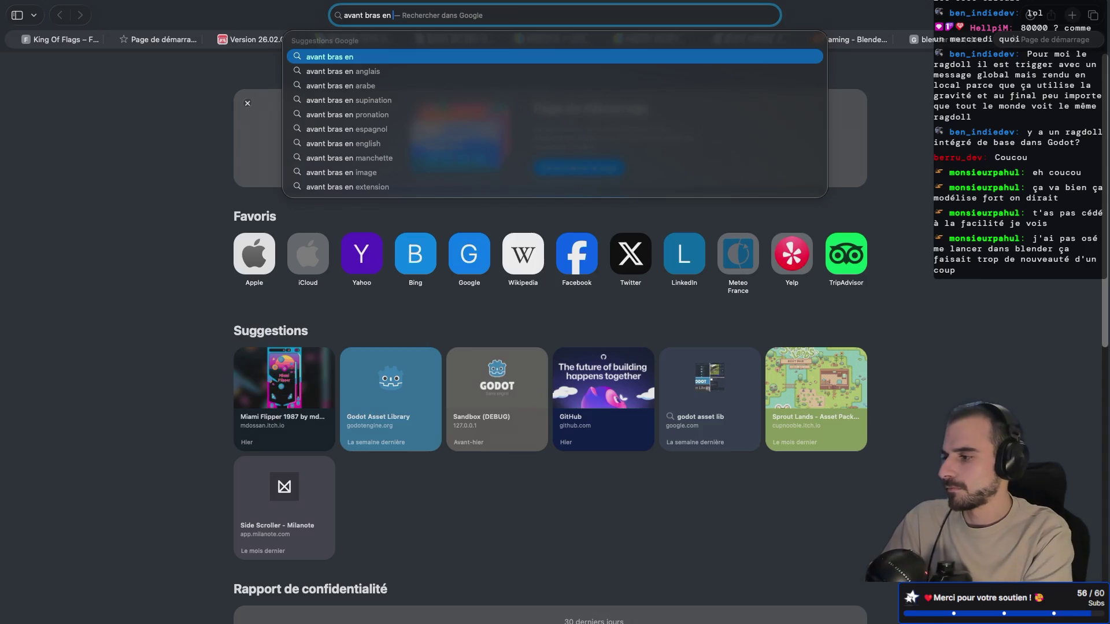
key("Down")
key("Return")
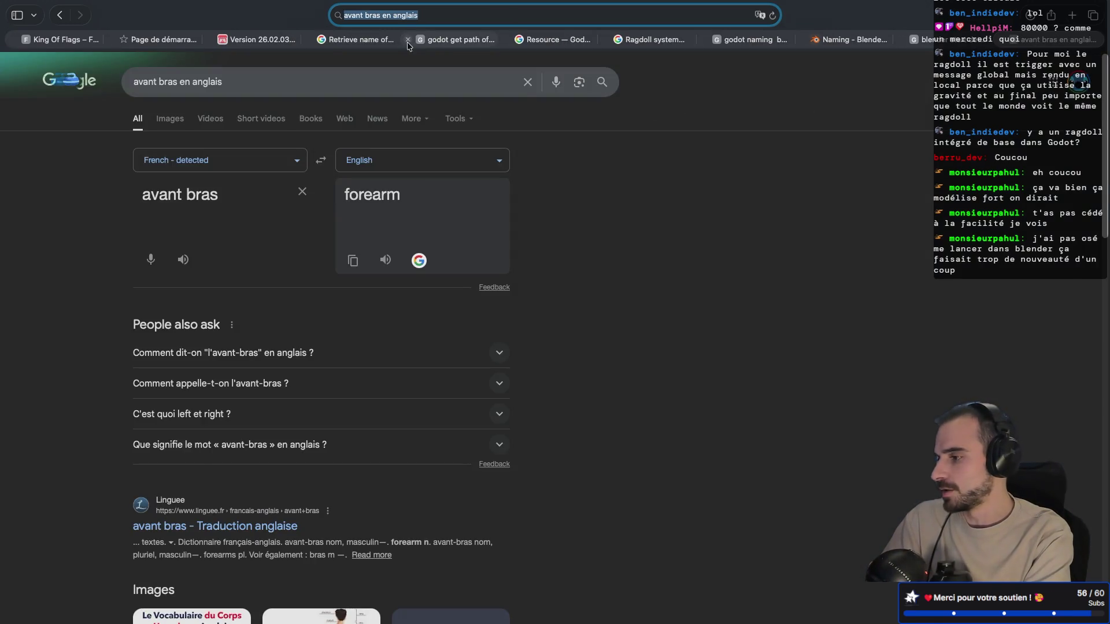
key("ctrl+Left")
key("ctrl+Left")
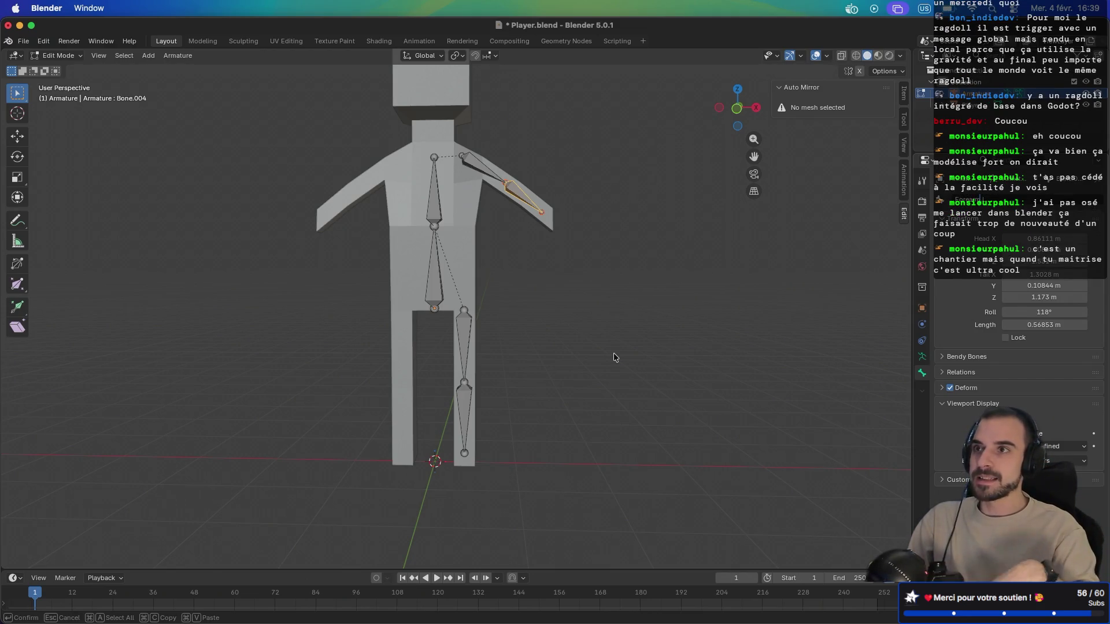
Step: Check the arm bones, then select the upper-leg bone and start editing its name
left_click(463, 341)
left_click(473, 169)
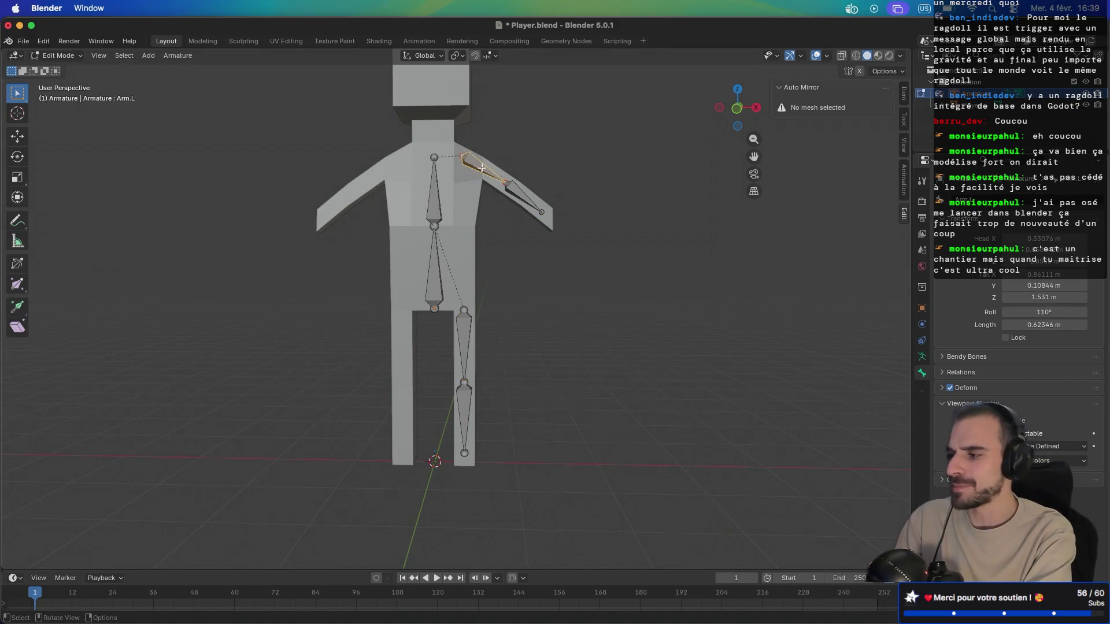
left_click(515, 195)
left_click(465, 335)
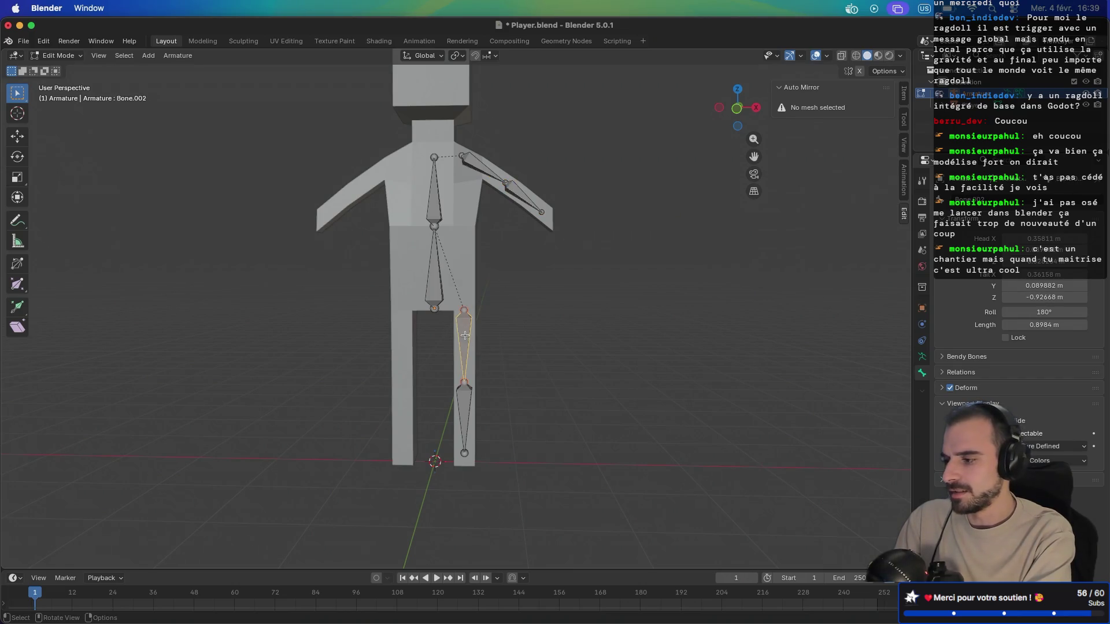
left_click(982, 199)
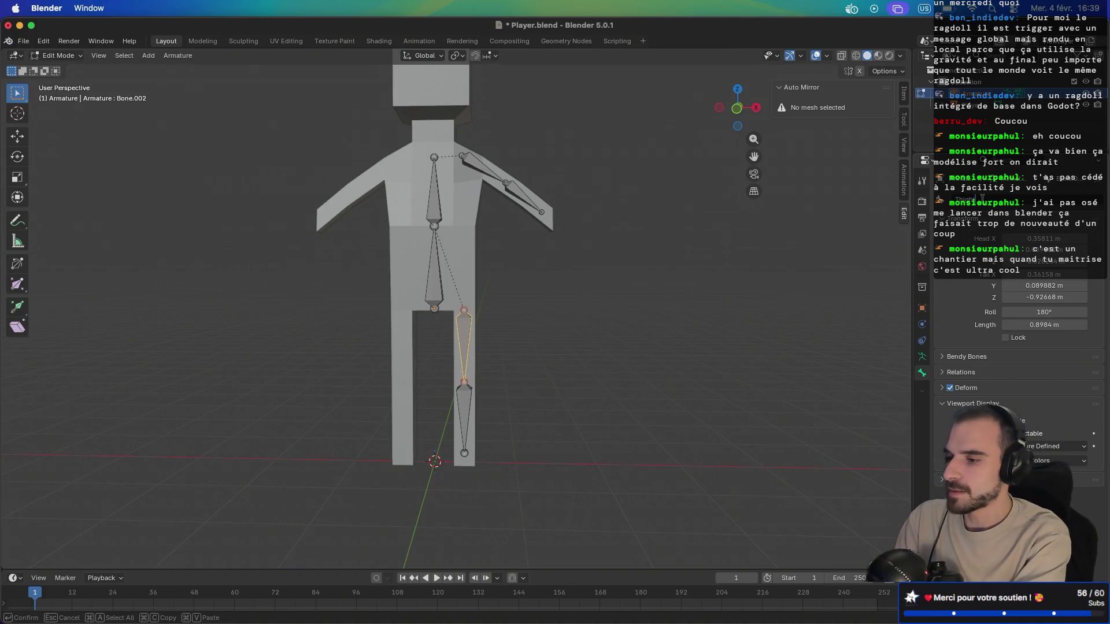
key("ctrl+Right")
key("ctrl+Right")
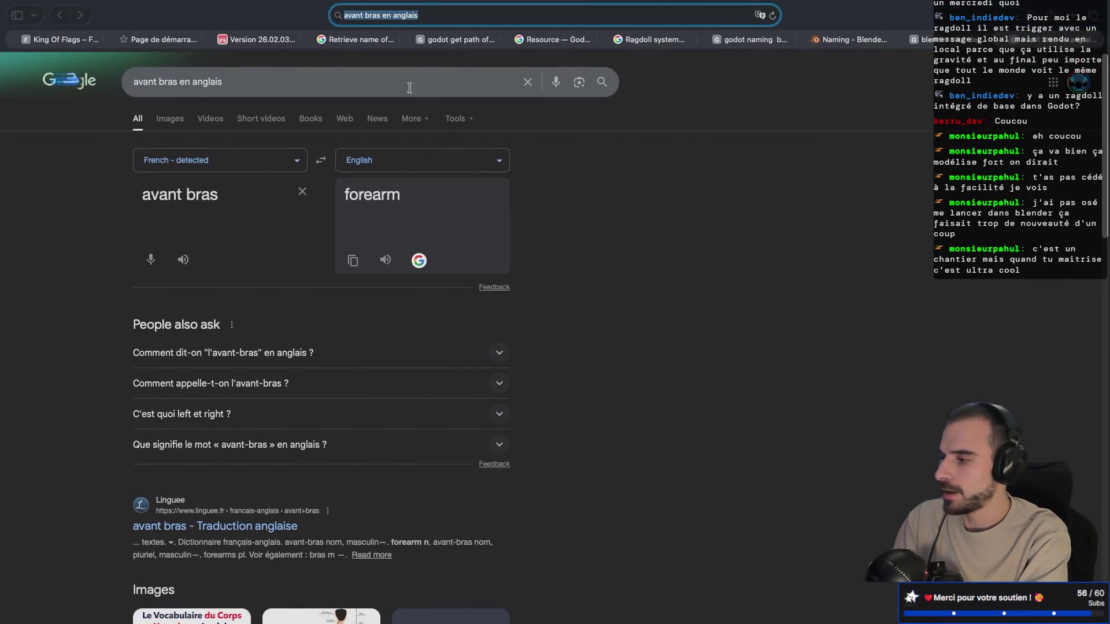
Step: Search Google for 'cuisse en anglais', confirming it translates to 'thigh', then return to Blender
left_click(409, 88)
type("cuisse en anglais")
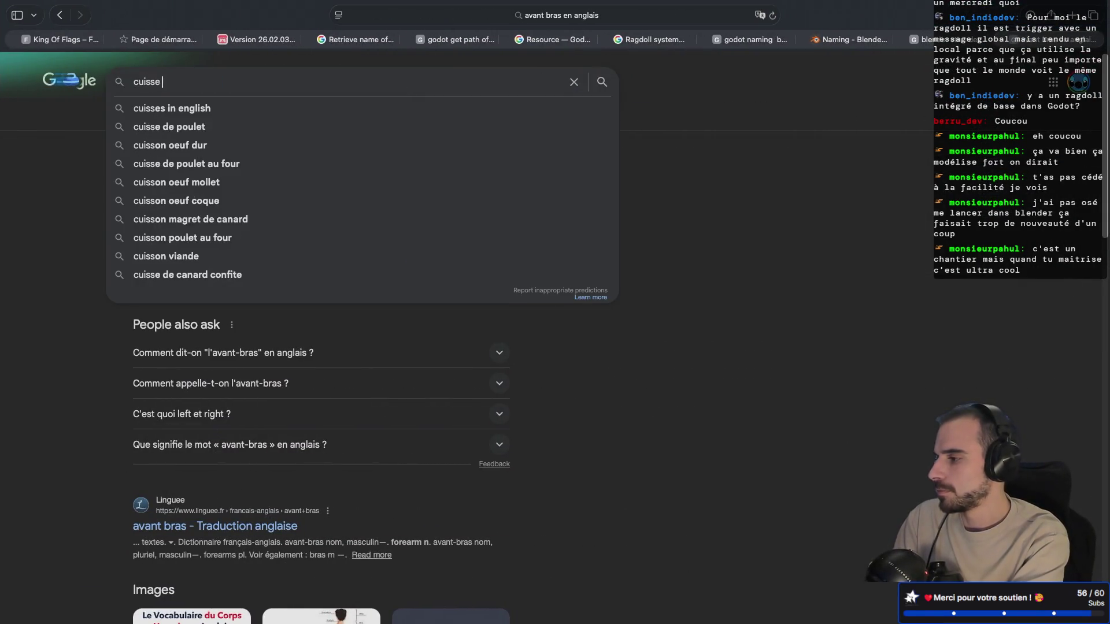
key("Return")
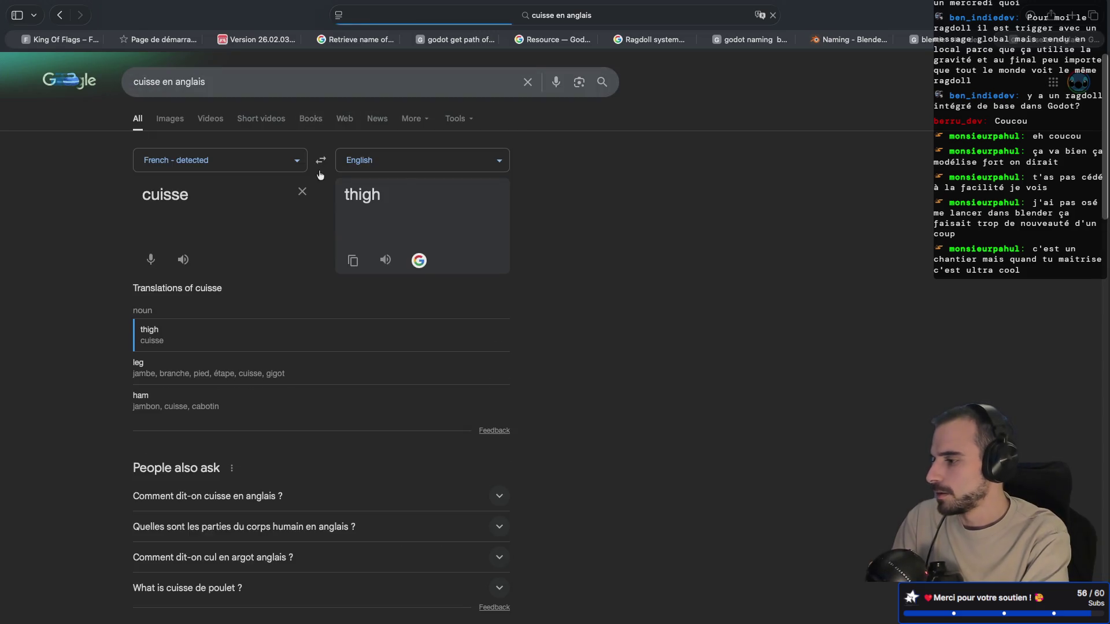
key("ctrl+Left")
key("ctrl+Left")
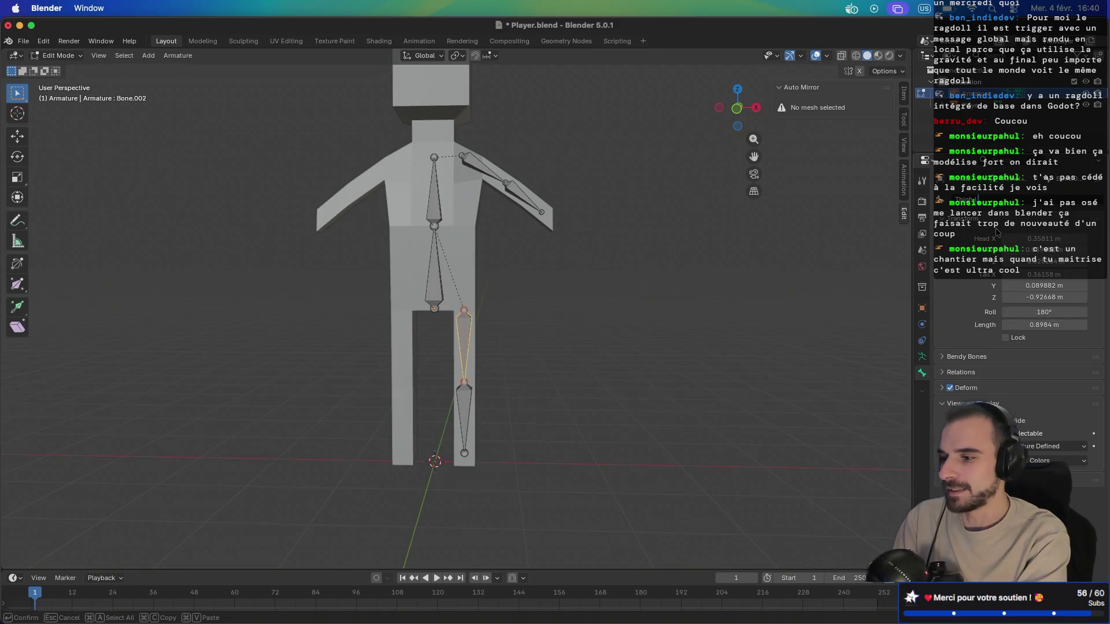
Step: Confirm Thigh.L, rename the lower-leg bone Leg.L, and exit to Object Mode
key("Return")
left_click(455, 408)
double_click(990, 200)
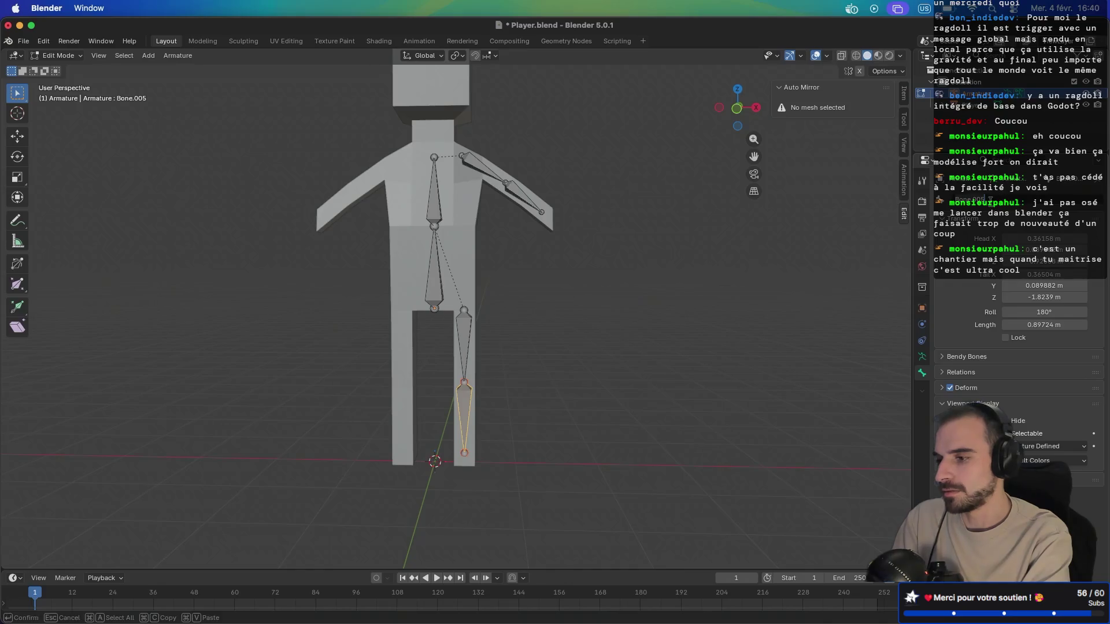
type("Leg.L")
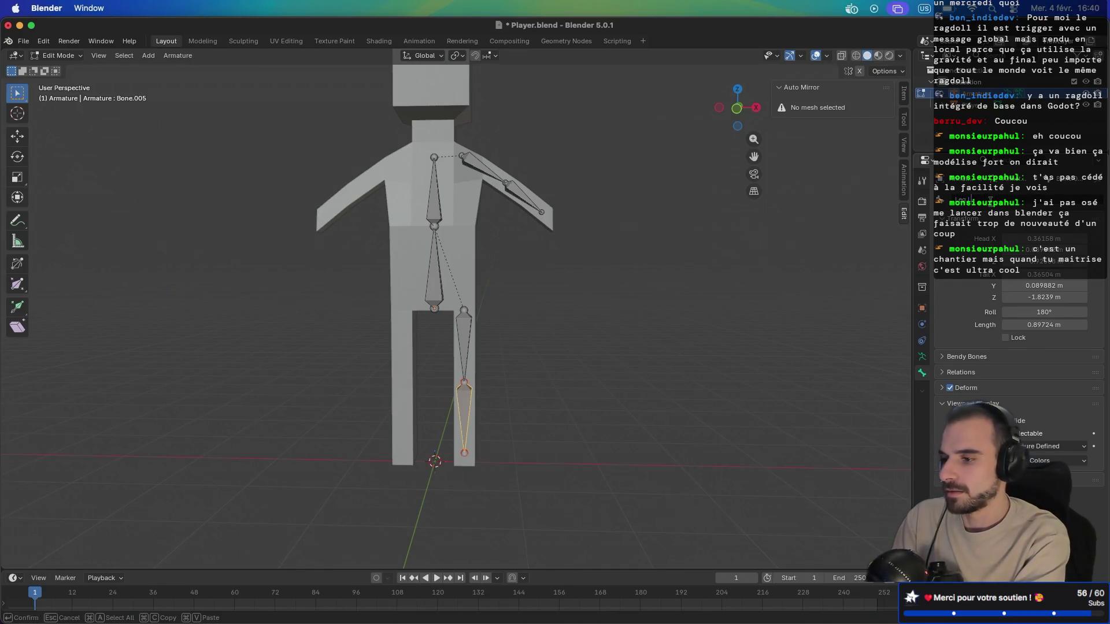
key("Return")
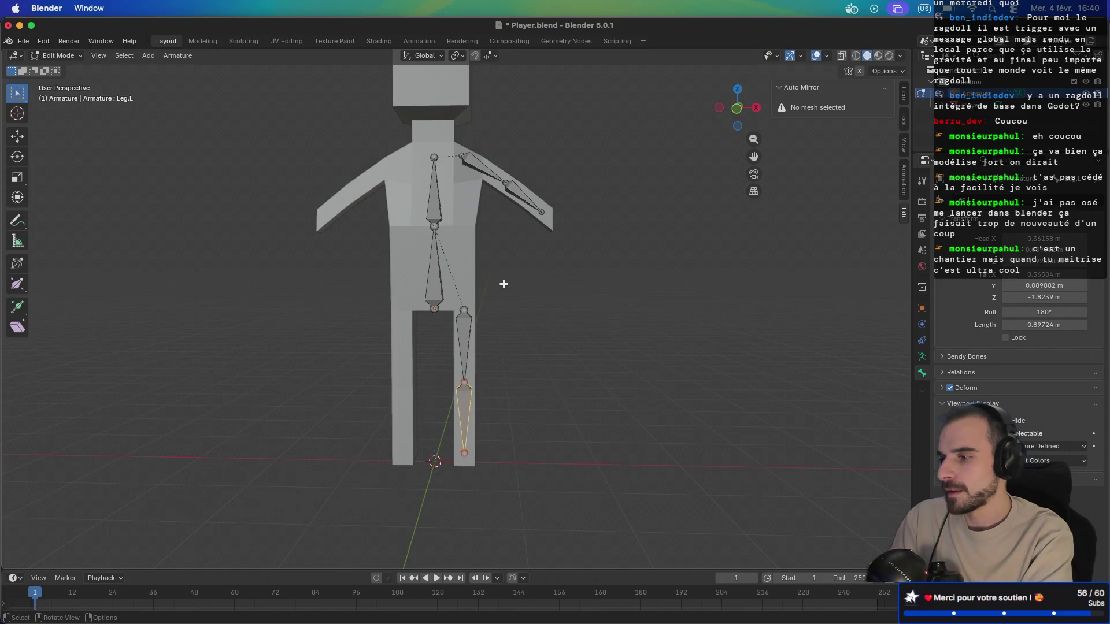
key("Tab")
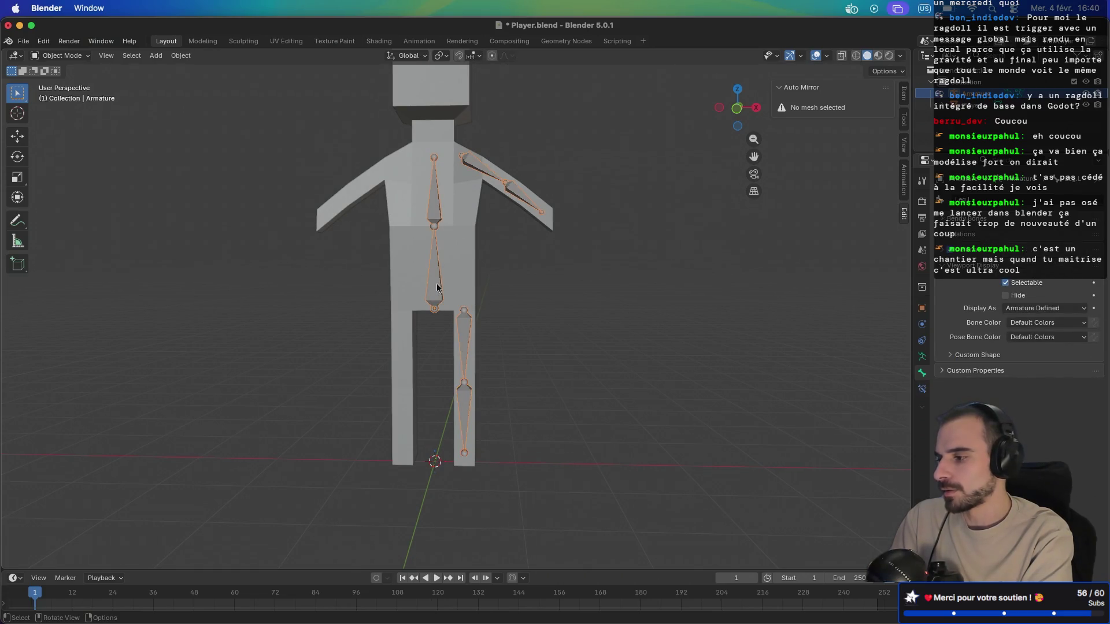
Step: Select all bones in Edit Mode and Symmetrize them onto the right side
right_click(438, 287)
mouse_move(438, 287)
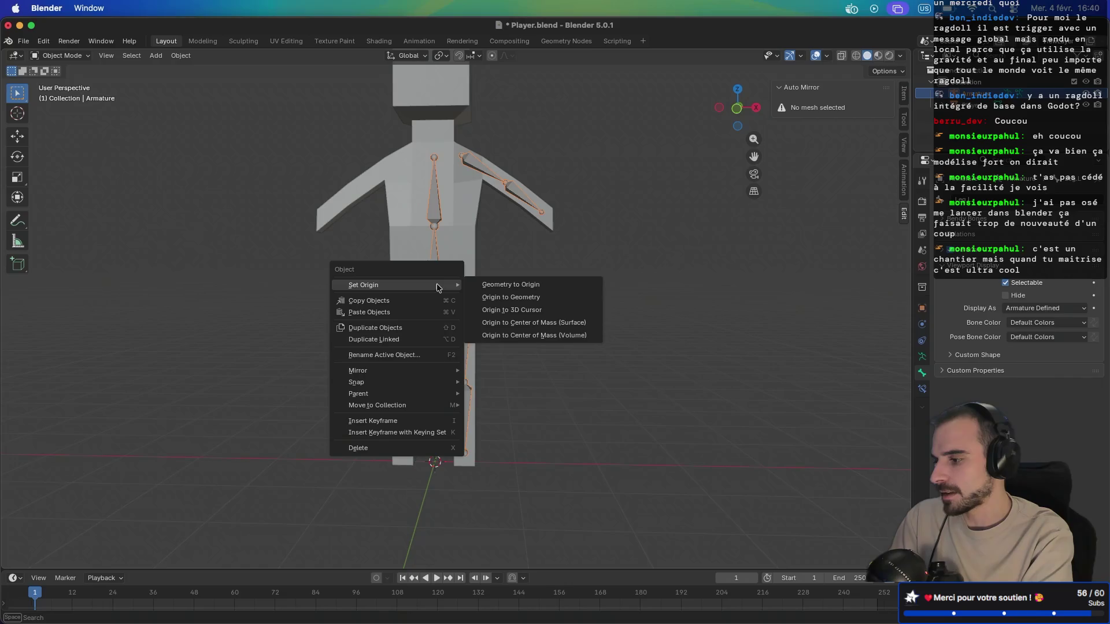
key("Escape")
key("Tab")
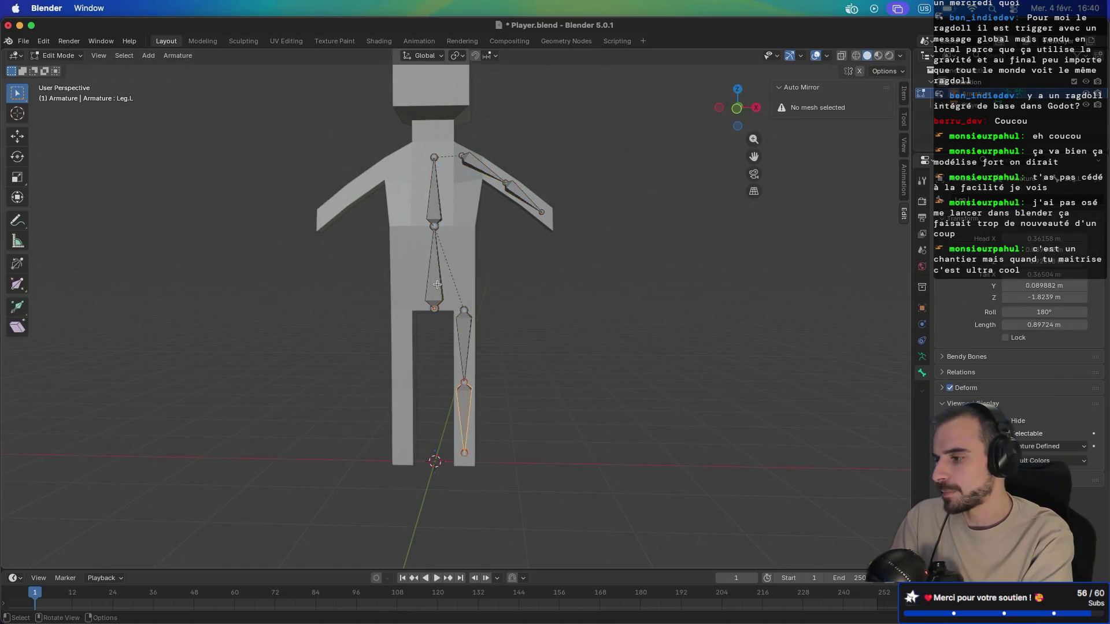
right_click(437, 285)
key("Escape")
key("a")
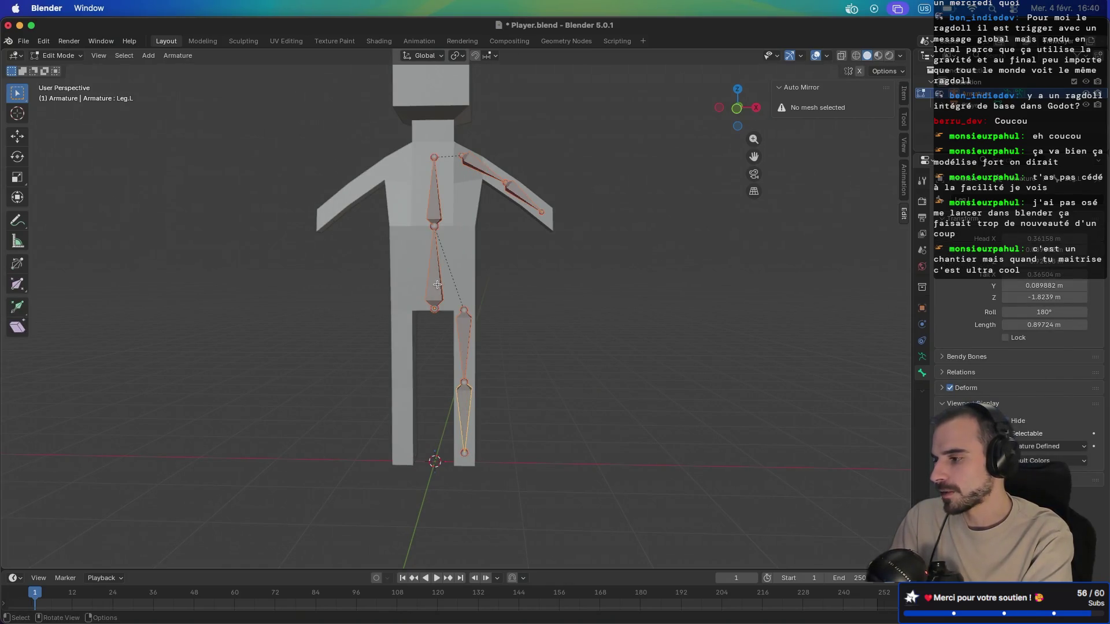
right_click(437, 284)
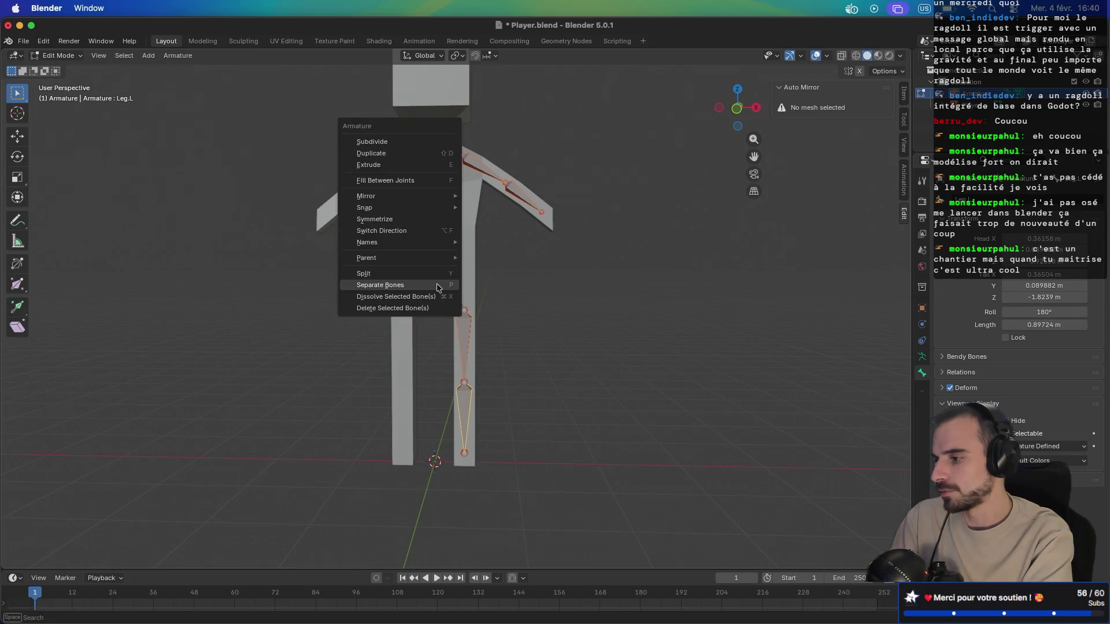
left_click(418, 223)
Step: Save Player.blend and look over the mirrored rig
key("ctrl+s")
scroll(452, 245, "right", 10)
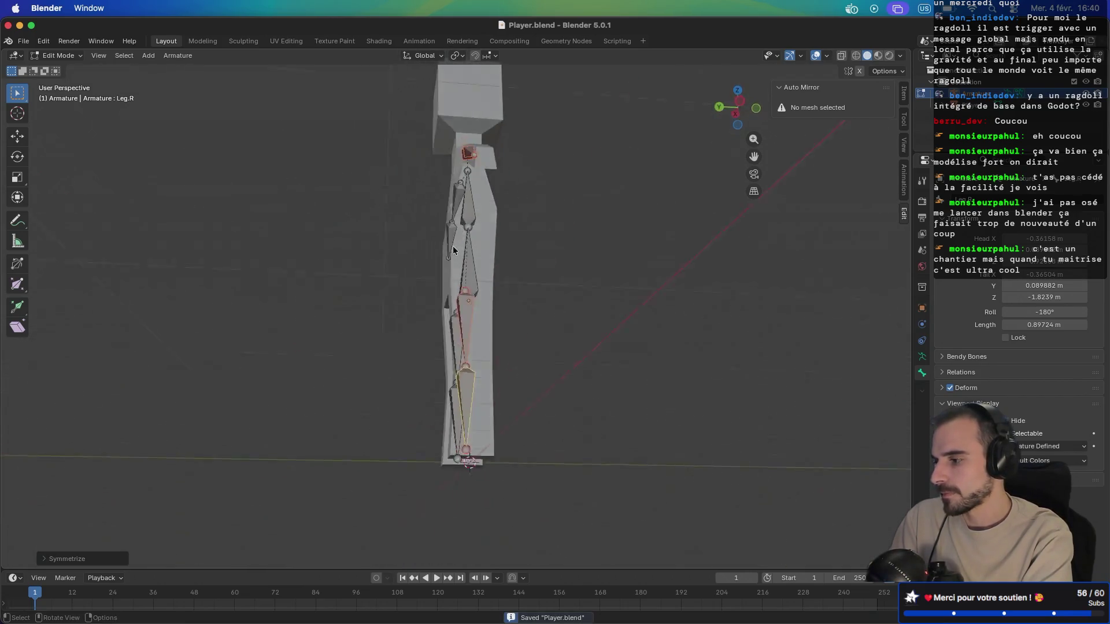
scroll(452, 245, "right", 10)
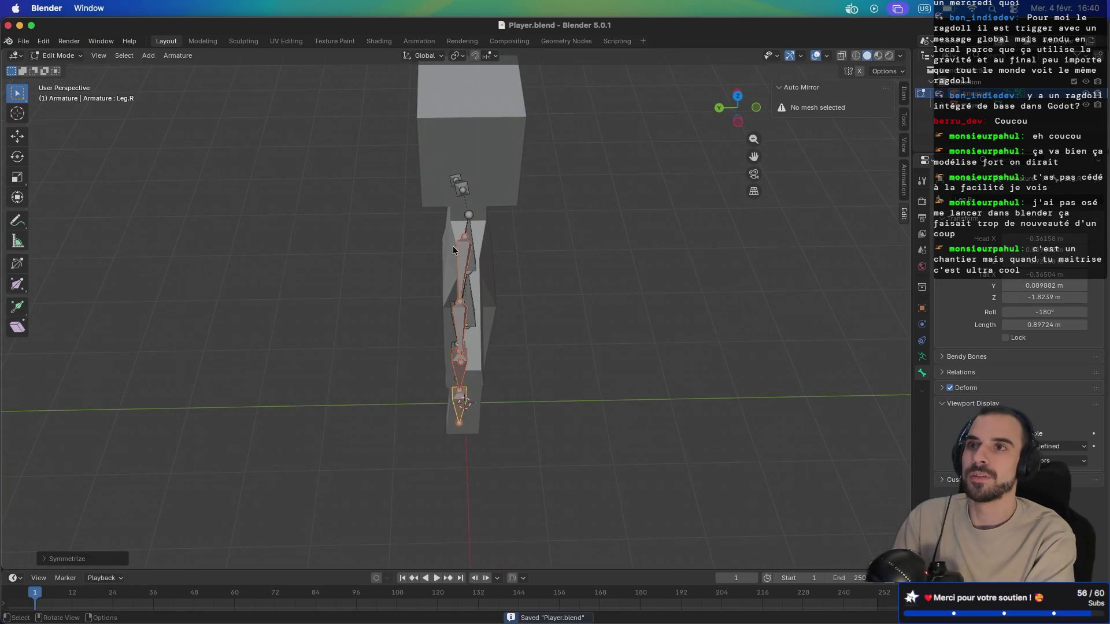
scroll(452, 249, "up", 10)
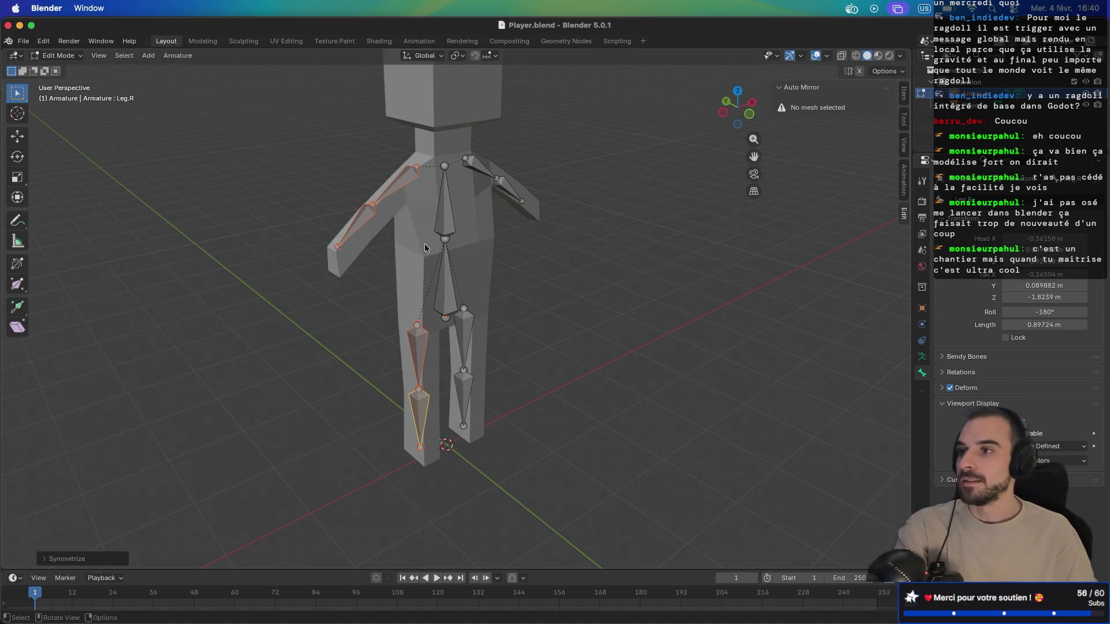
Step: Undo the mirrored bones and nudge the left forearm bone in top view
key("ctrl+shift+m")
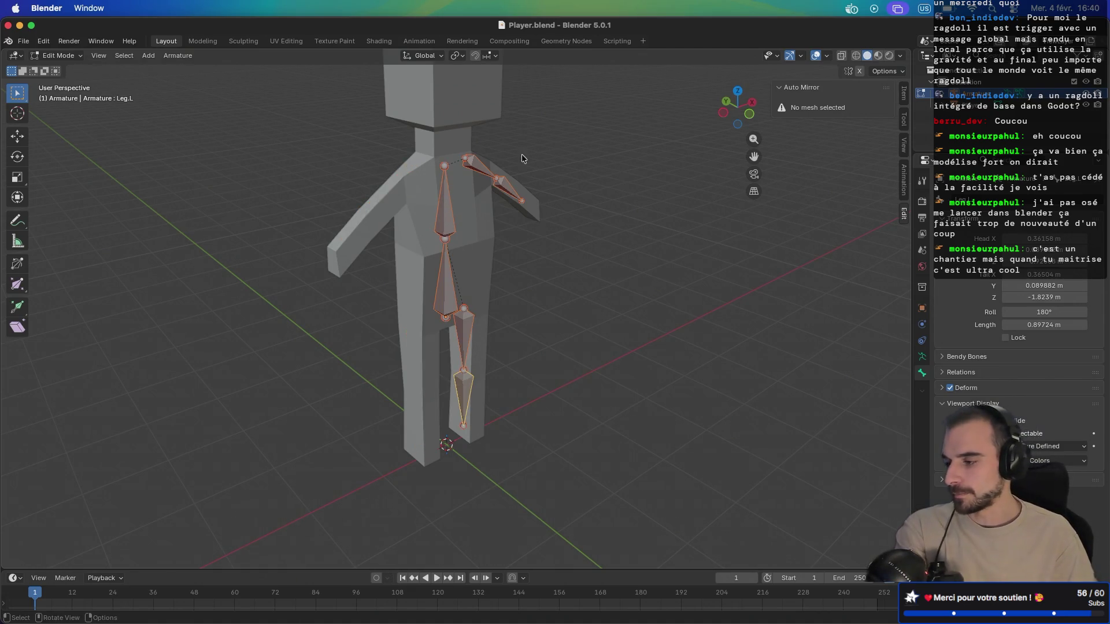
left_click(483, 179)
left_click(513, 191, "shift")
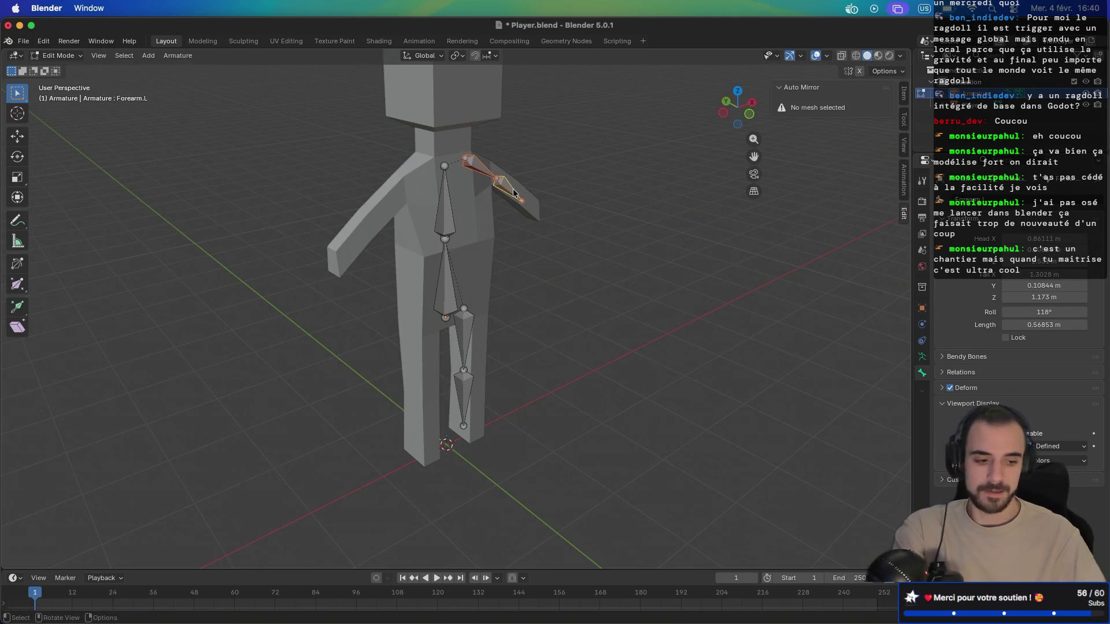
key("KP_7")
left_click(523, 310)
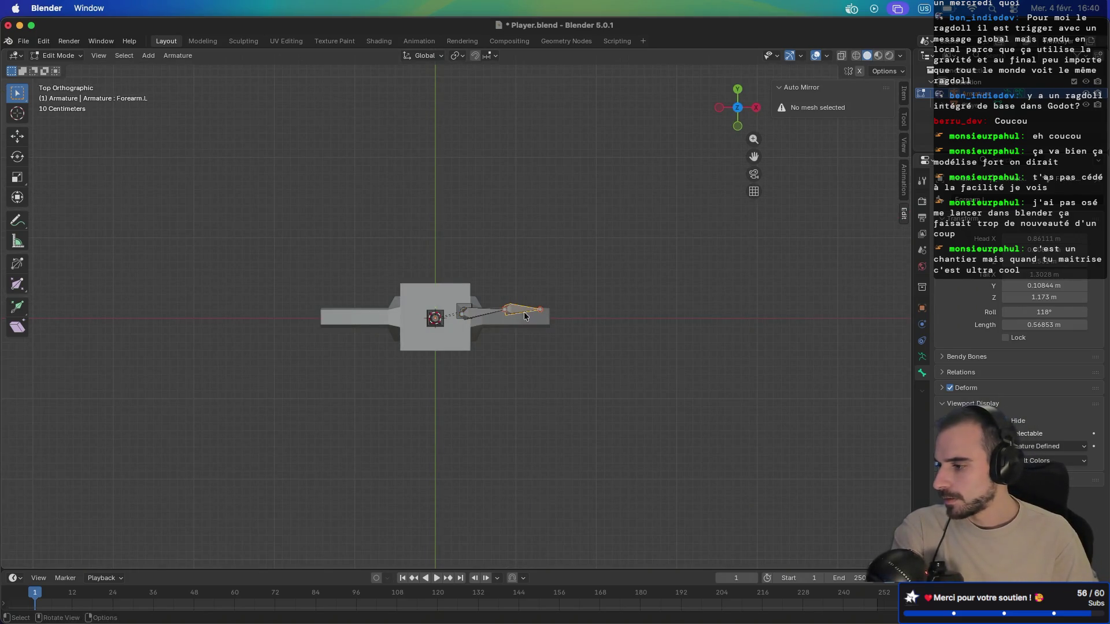
key("g")
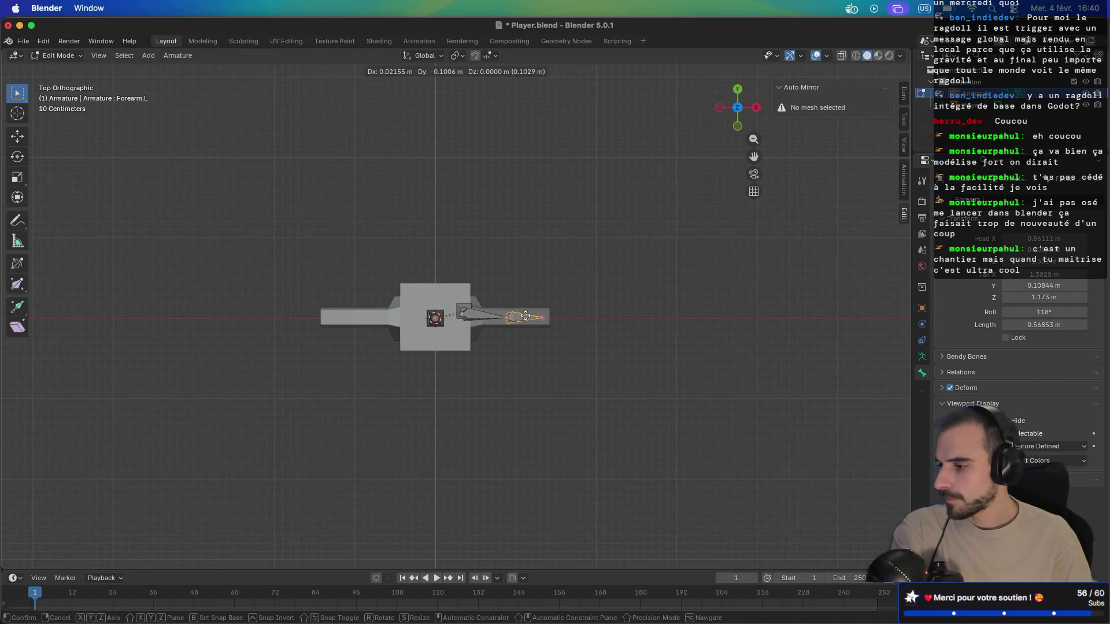
left_click(524, 315)
Step: Reposition the left upper arm, forearm and forearm tip joint to sit inside the arm
scroll(523, 330, "down", 4)
scroll(524, 330, "up", 10)
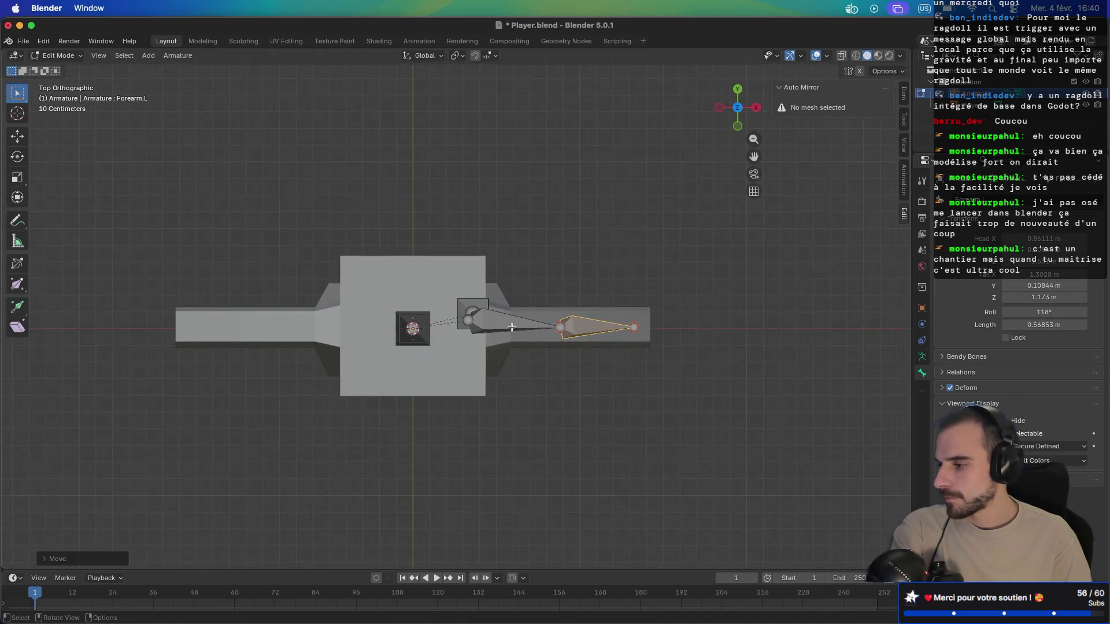
left_click(512, 331)
key("g")
left_click(511, 331)
left_click(629, 345)
key("g")
left_click(632, 340)
left_click(716, 332)
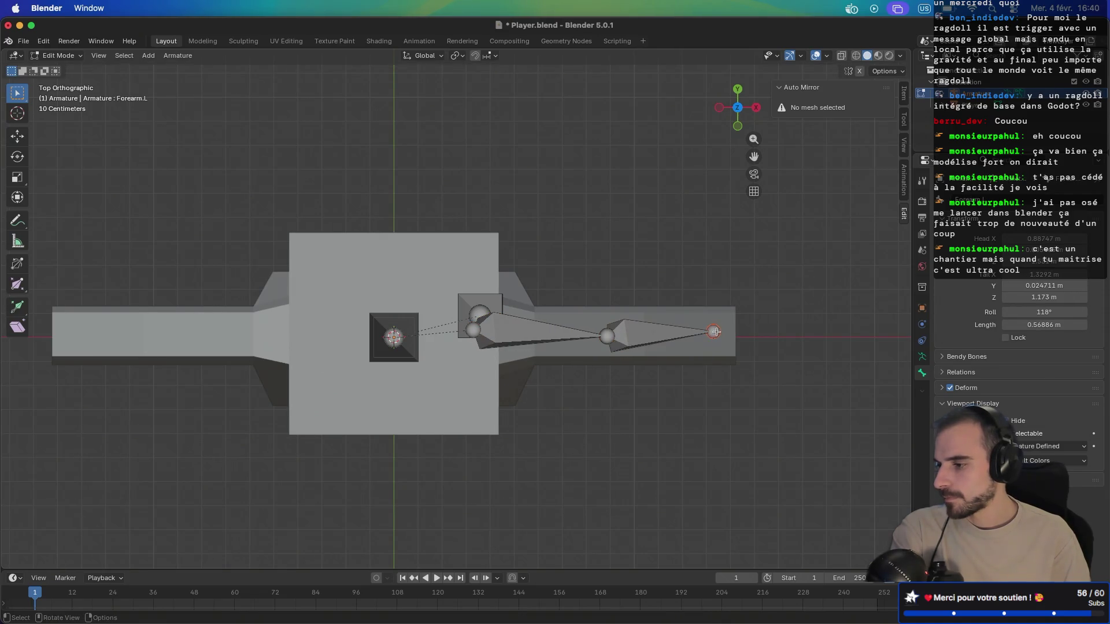
key("g")
left_click(713, 337)
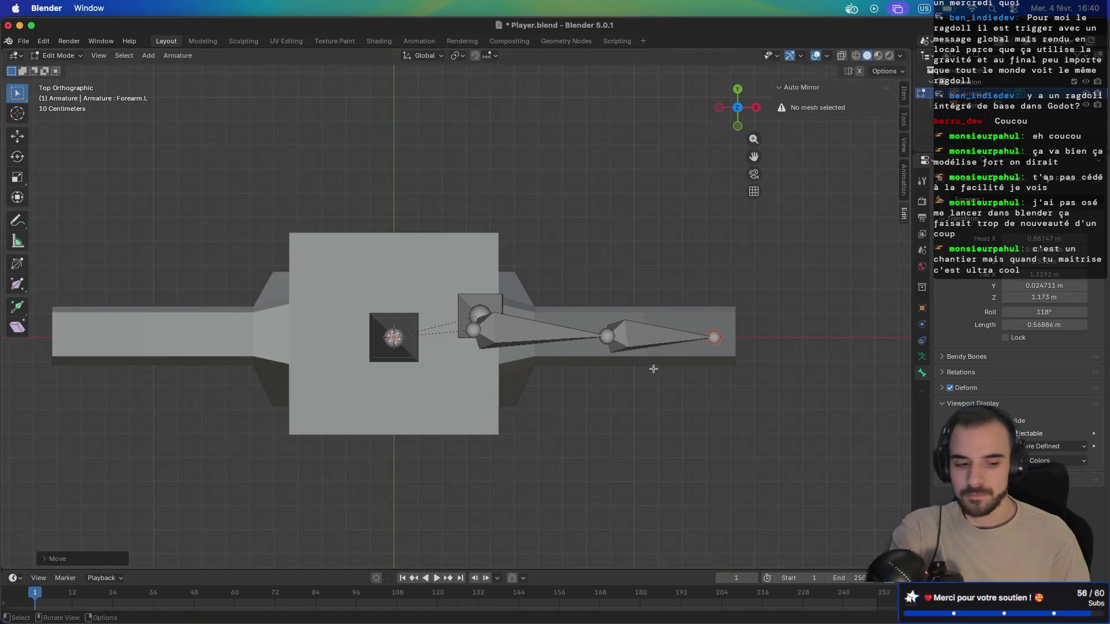
Step: Move the left thigh bone into the leg mesh from a side view
key("ctrl+3")
key("3")
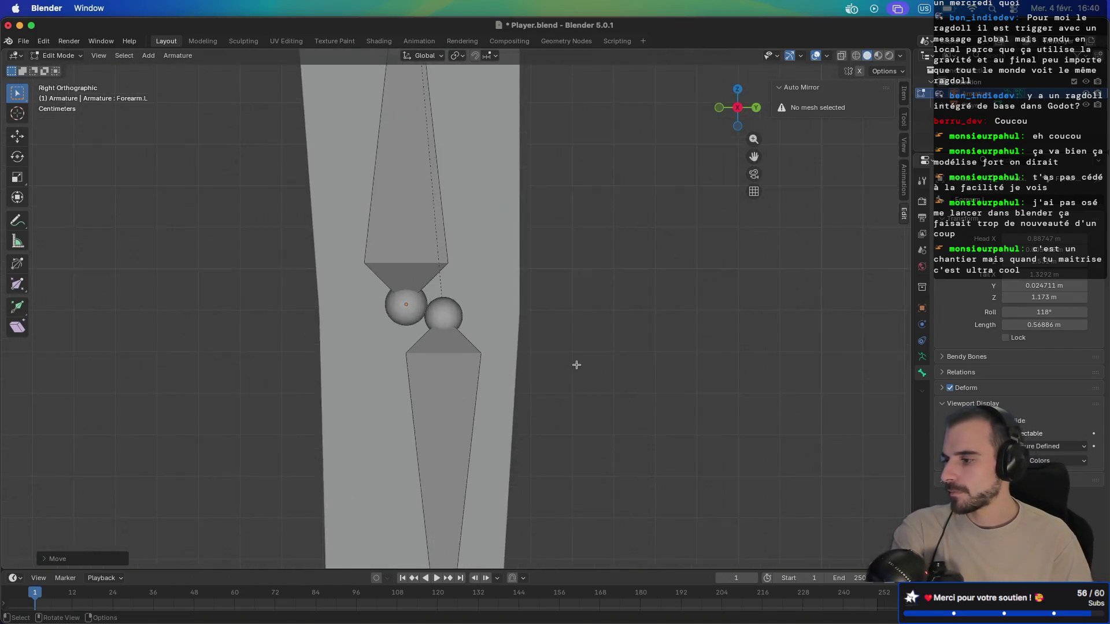
scroll(577, 364, "down", 5)
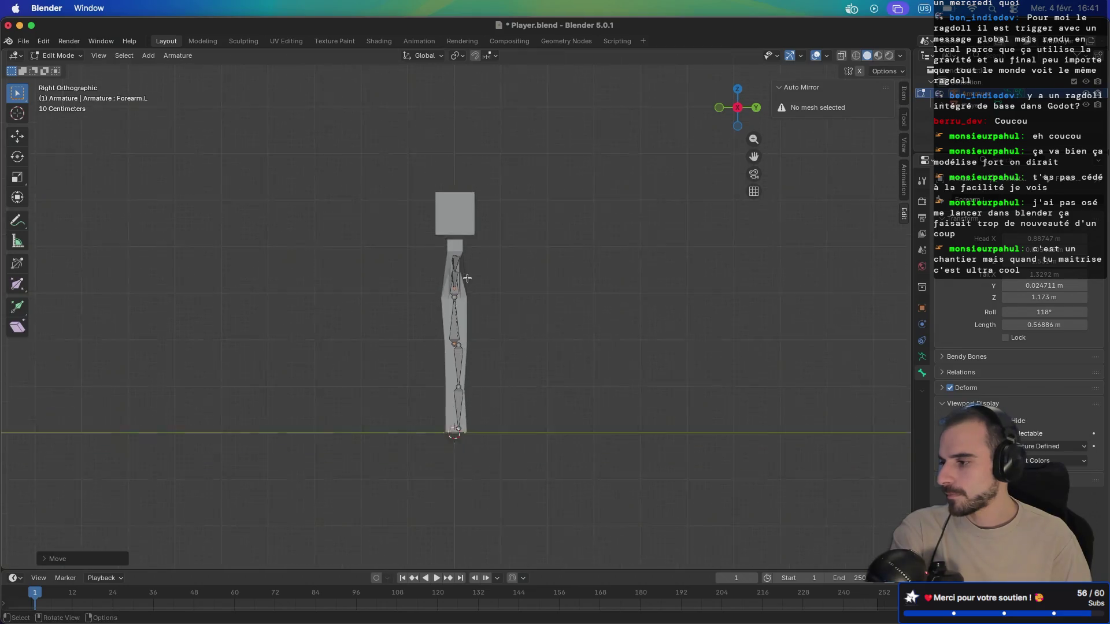
scroll(467, 278, "up", 1)
key("KP_3")
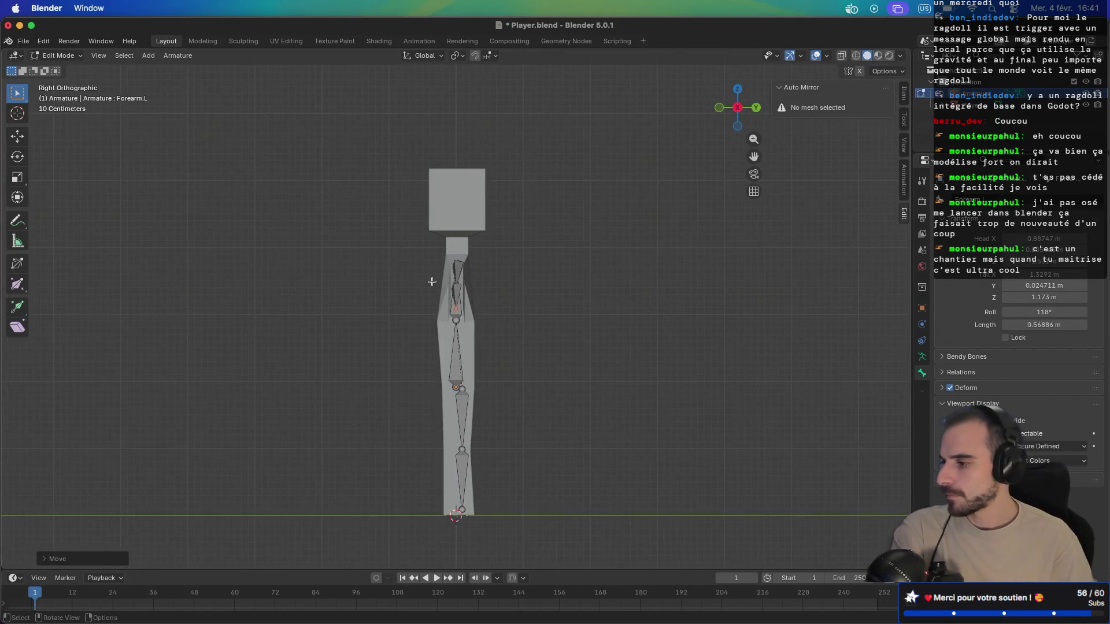
scroll(456, 277, "up", 6)
scroll(452, 276, "down", 6)
mouse_move(513, 264)
left_mouse_down()
mouse_move(445, 321)
mouse_move(417, 364)
mouse_move(397, 441)
left_mouse_up()
left_click(402, 438)
key("KP_Decimal")
mouse_move(367, 404)
left_mouse_down()
mouse_move(441, 317)
mouse_move(399, 312)
mouse_move(389, 324)
mouse_move(500, 332)
mouse_move(483, 330)
left_mouse_up()
scroll(401, 316, "down", 3)
key("g")
left_click(429, 309)
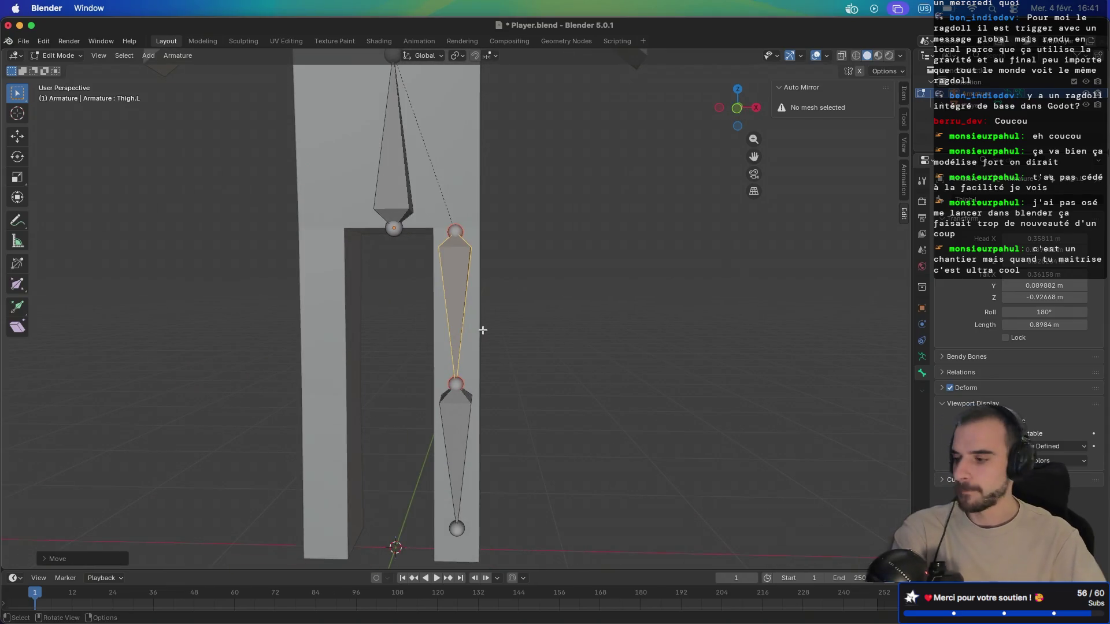
Step: Nudge the thigh right in front view and move the ankle joint into the leg
key("KP_1")
key("g")
left_click(483, 327)
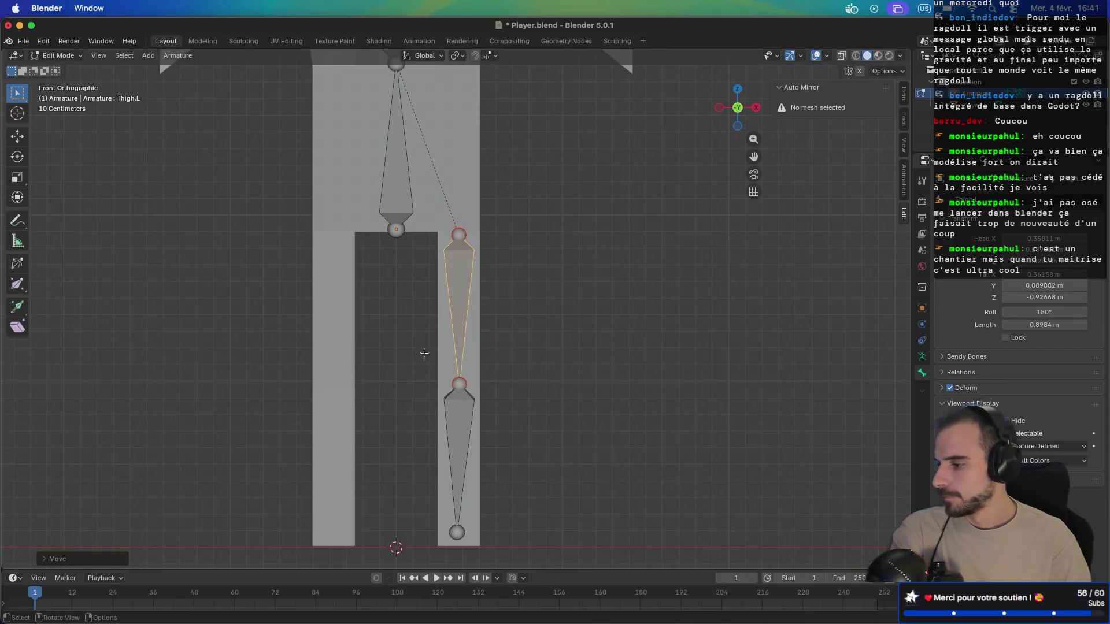
left_click(450, 431)
left_click_drag(386, 414, 453, 482)
key("KP_3")
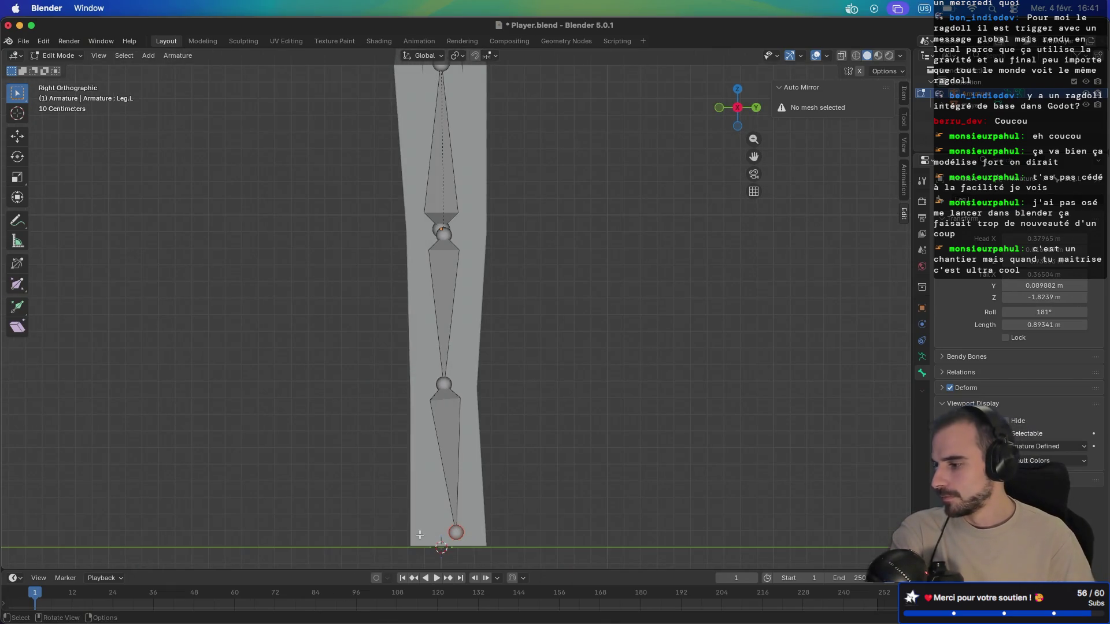
key("g")
left_click(414, 537)
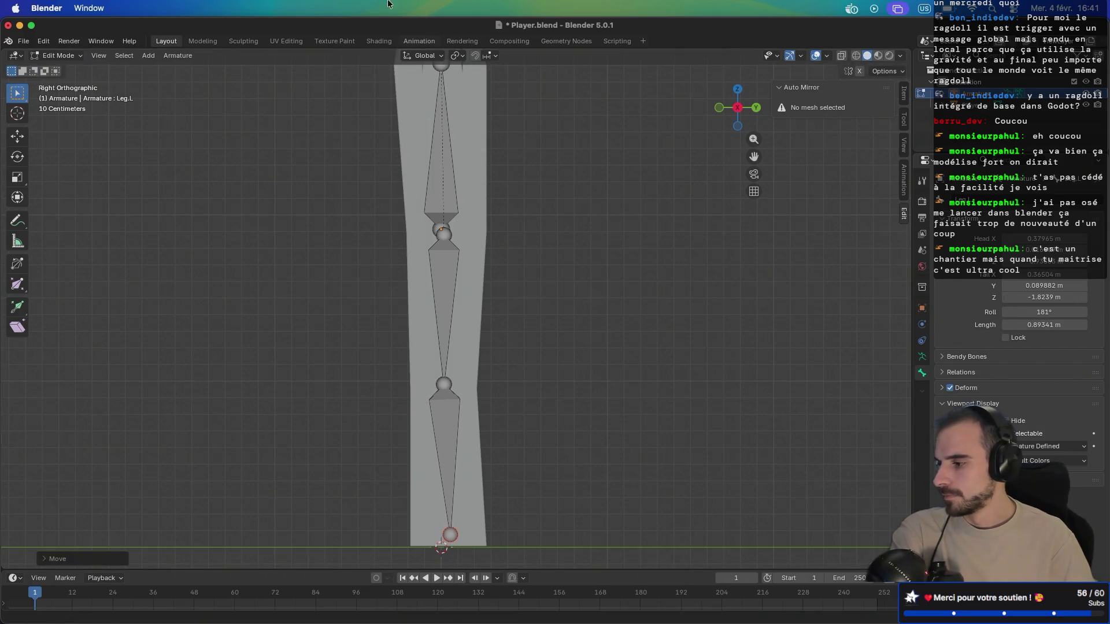
Step: Reposition the knee joint inside the leg, shortening Thigh.L to 0.88938 m
left_click(447, 395)
scroll(439, 347, "right", 10)
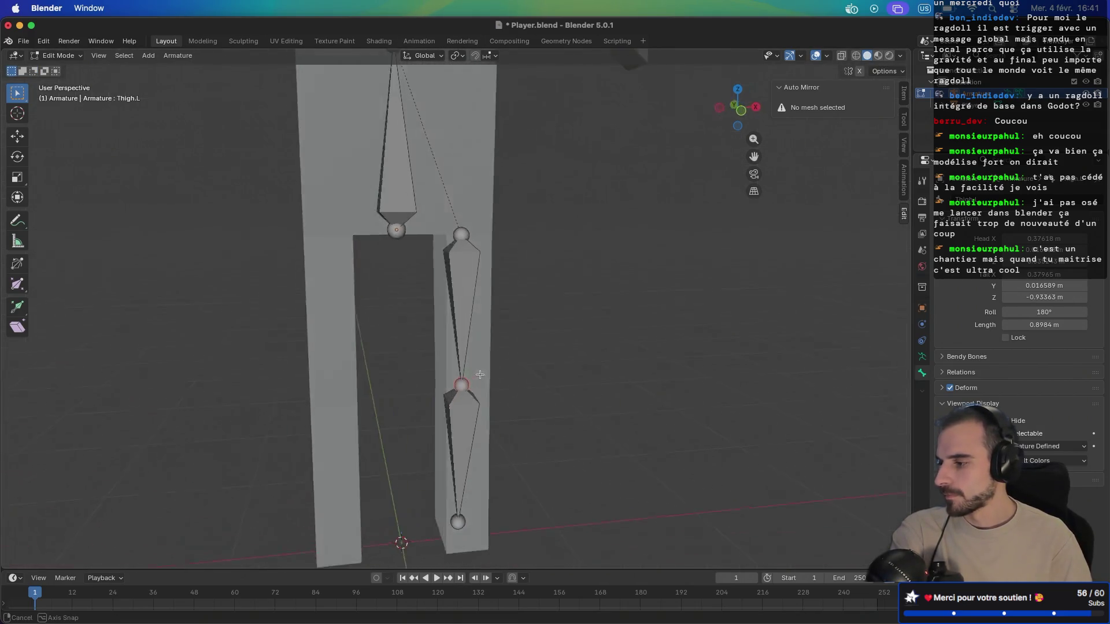
key("g")
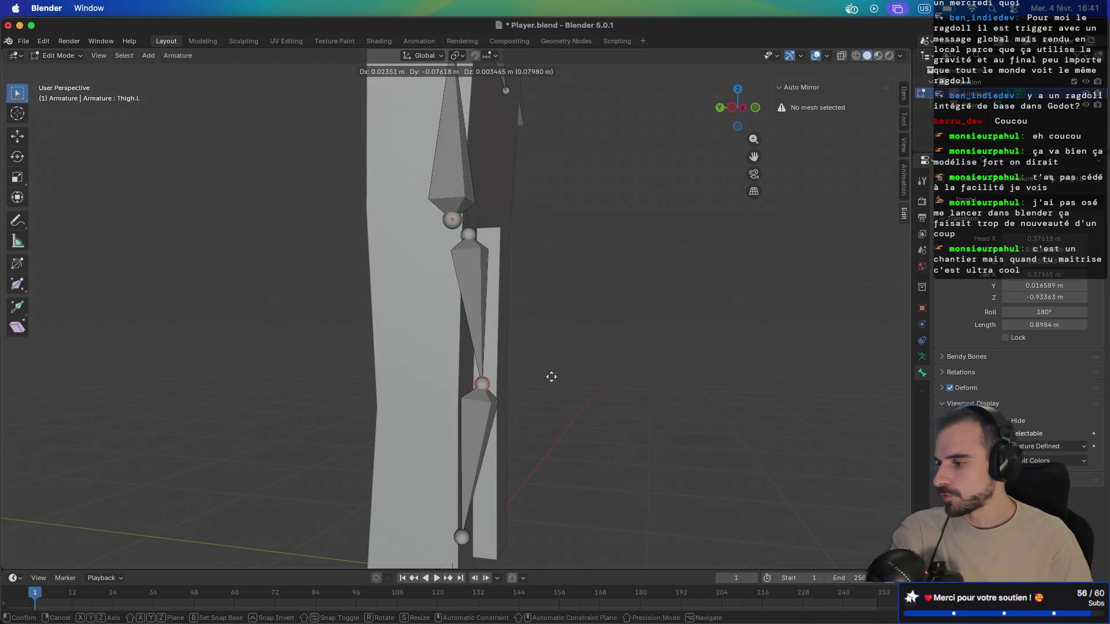
left_click(550, 376)
scroll(584, 347, "right", 5)
scroll(426, 331, "right", 5)
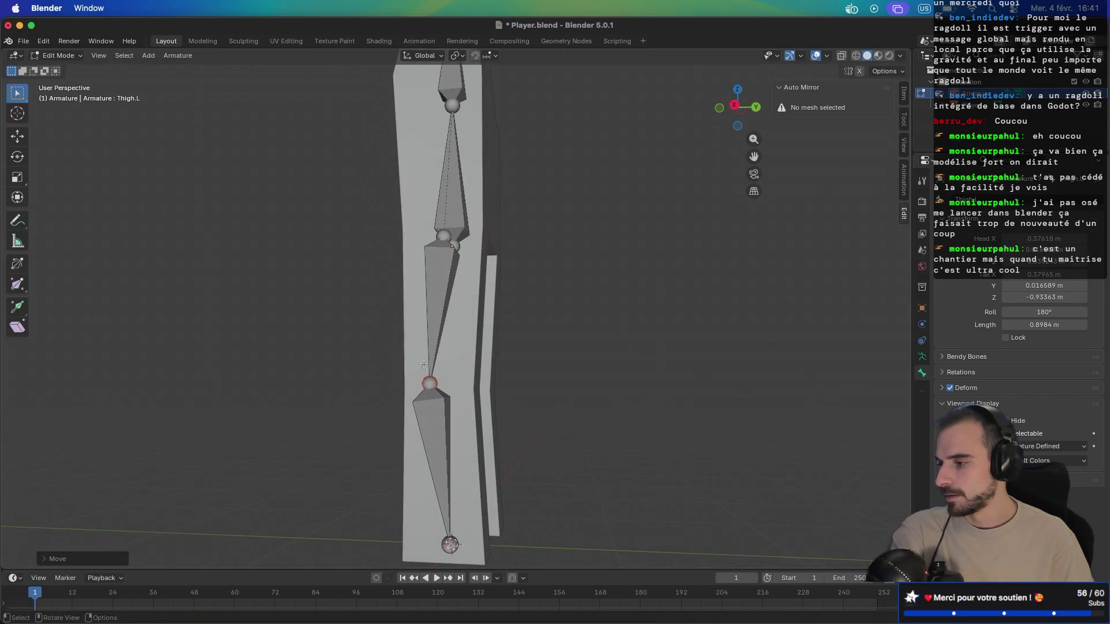
key("g")
left_click(435, 382)
scroll(451, 346, "left", 8)
scroll(456, 336, "down", 5)
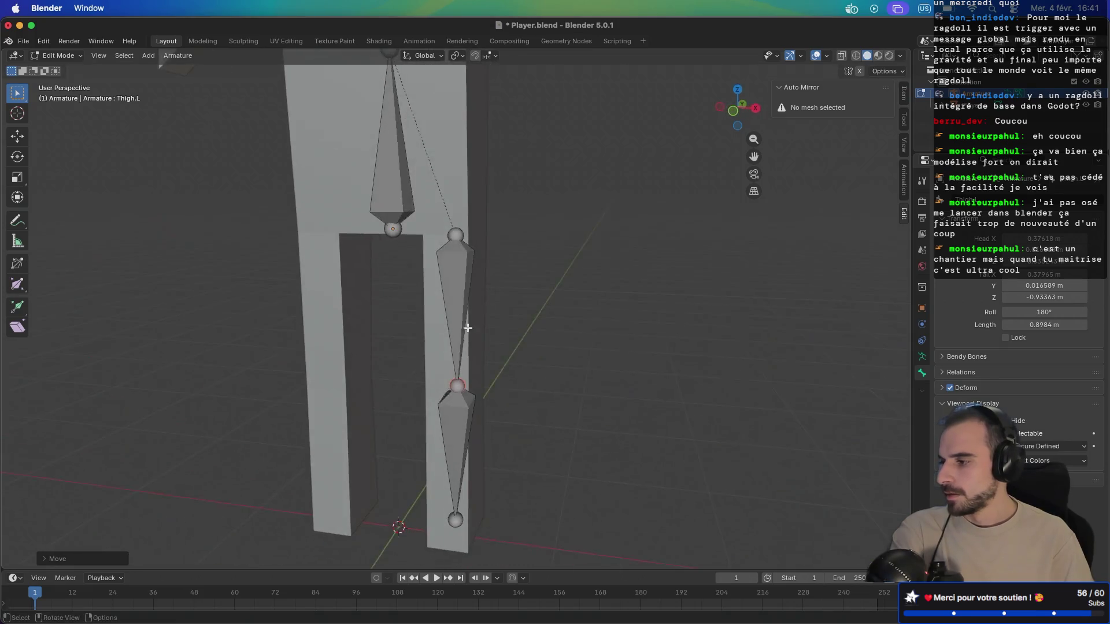
scroll(467, 326, "down", 2)
Step: Symmetrize all bones to add right-side bones like Thigh.R, and save Player.blend
key("a")
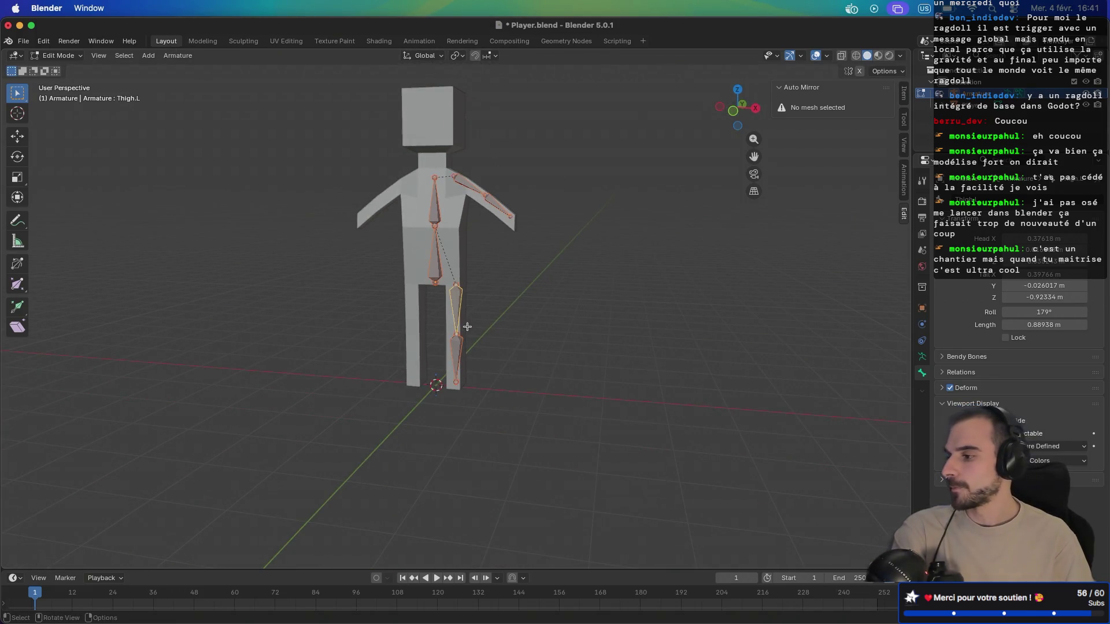
right_click(433, 267)
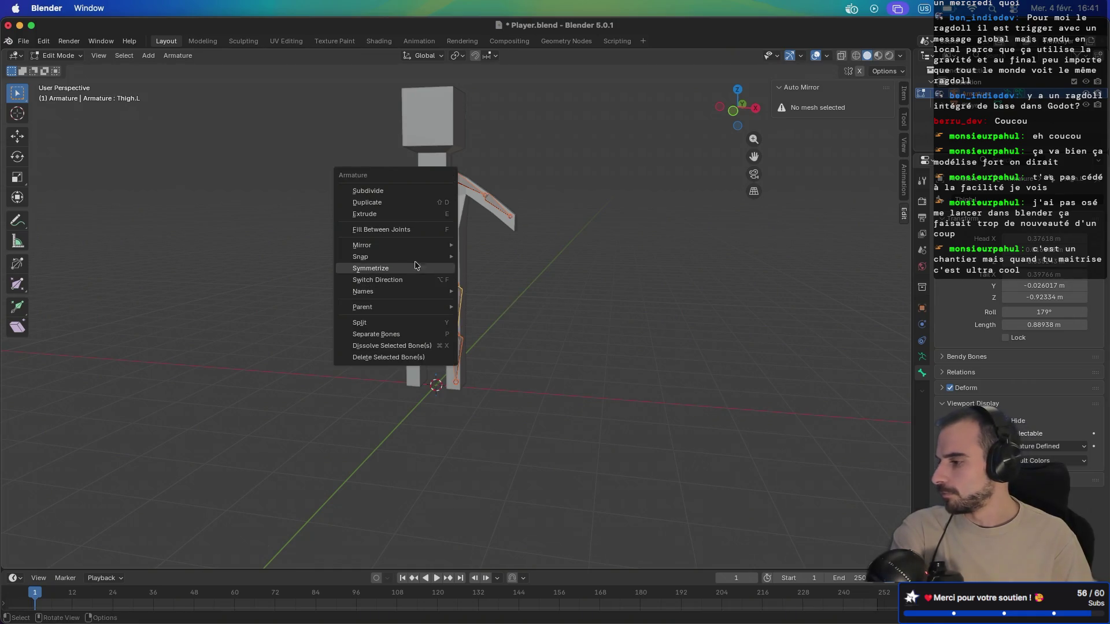
left_click(408, 269)
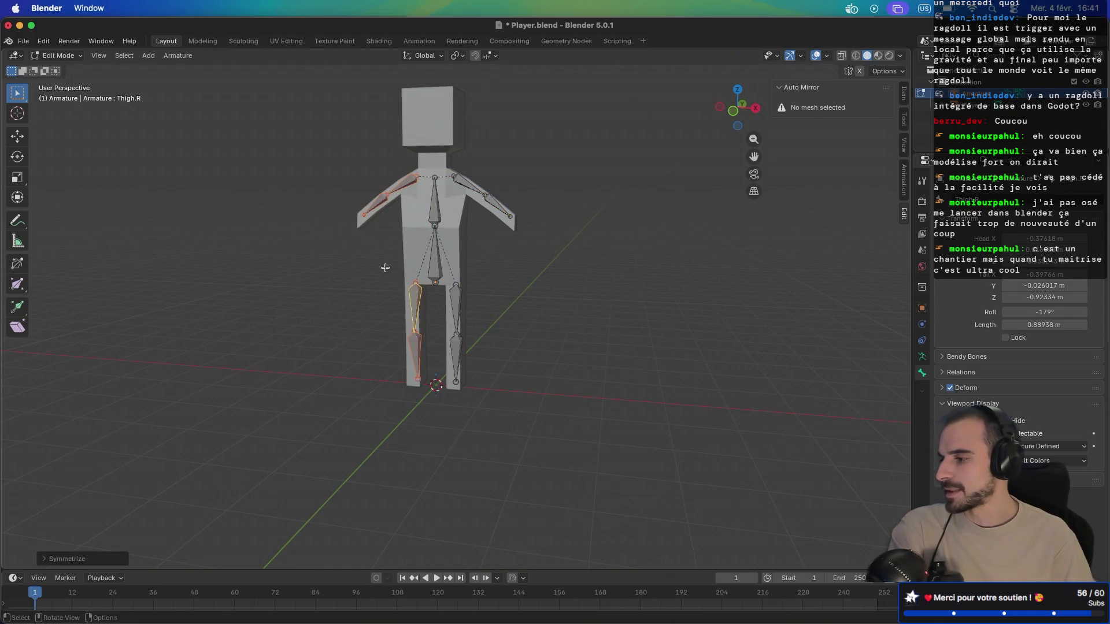
scroll(385, 267, "right", 10)
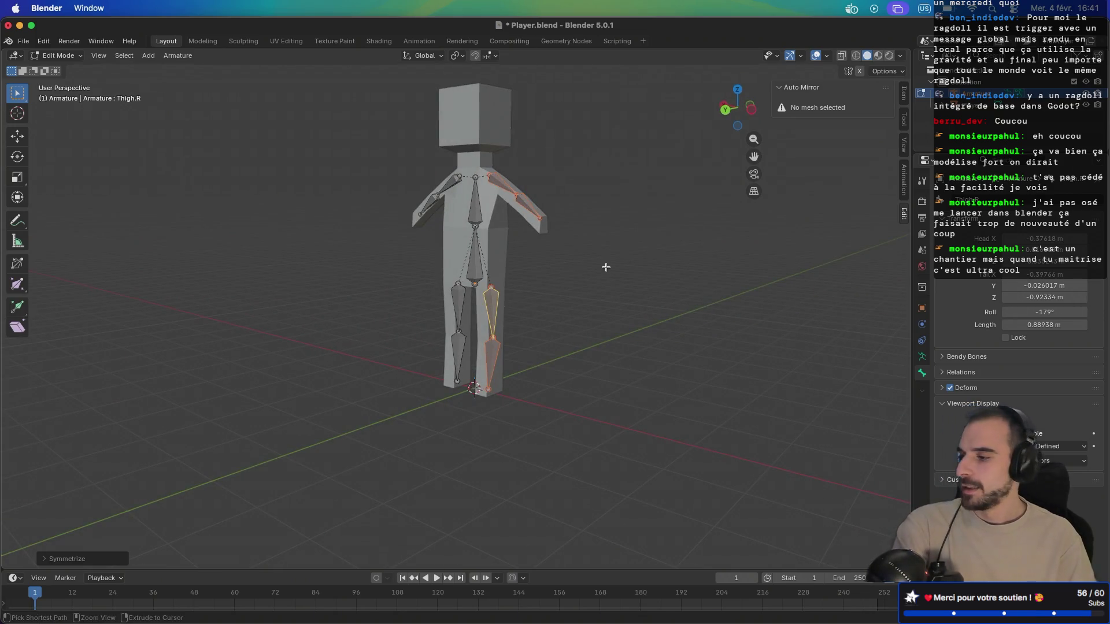
key("ctrl+s")
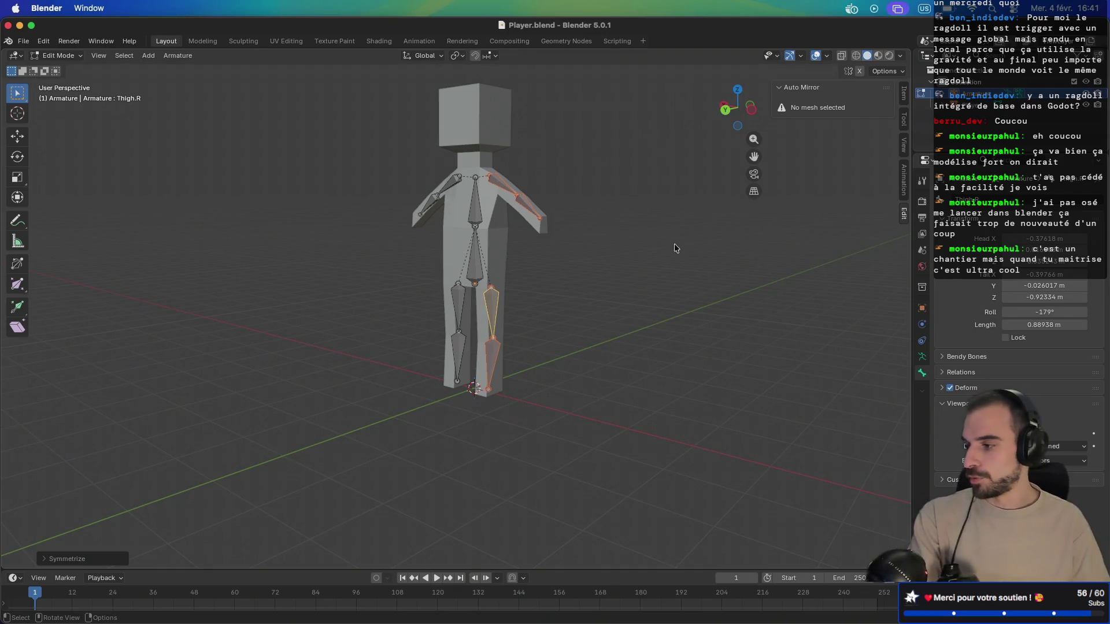
Step: Extrude two bones from the top spine bone, one for the neck and one reaching the head top
left_click(469, 176)
scroll(542, 186, "left", 5)
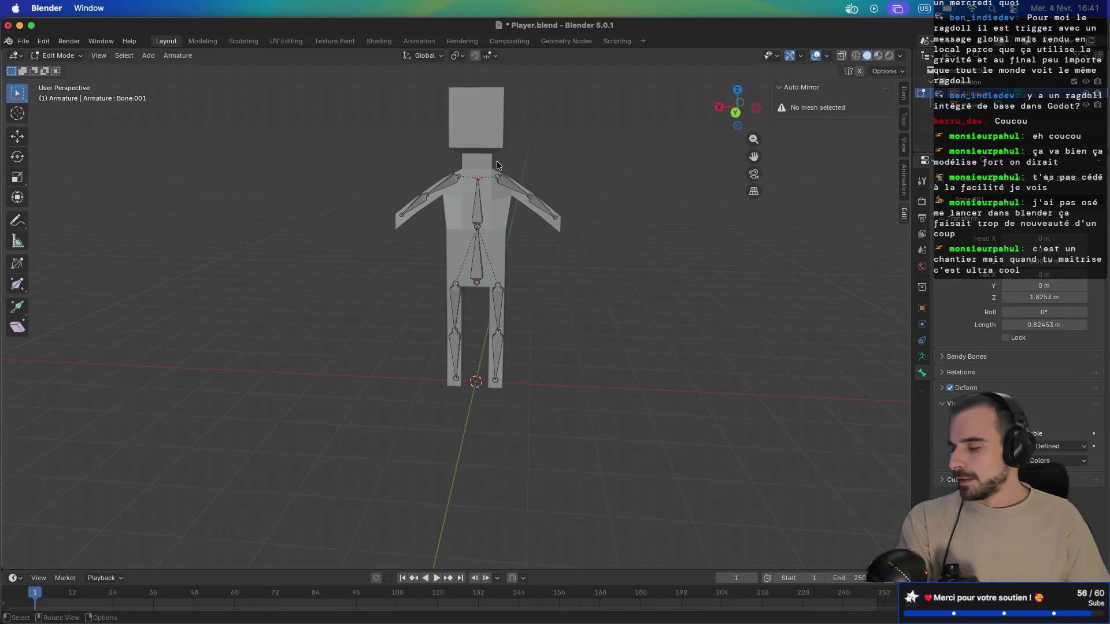
key("e")
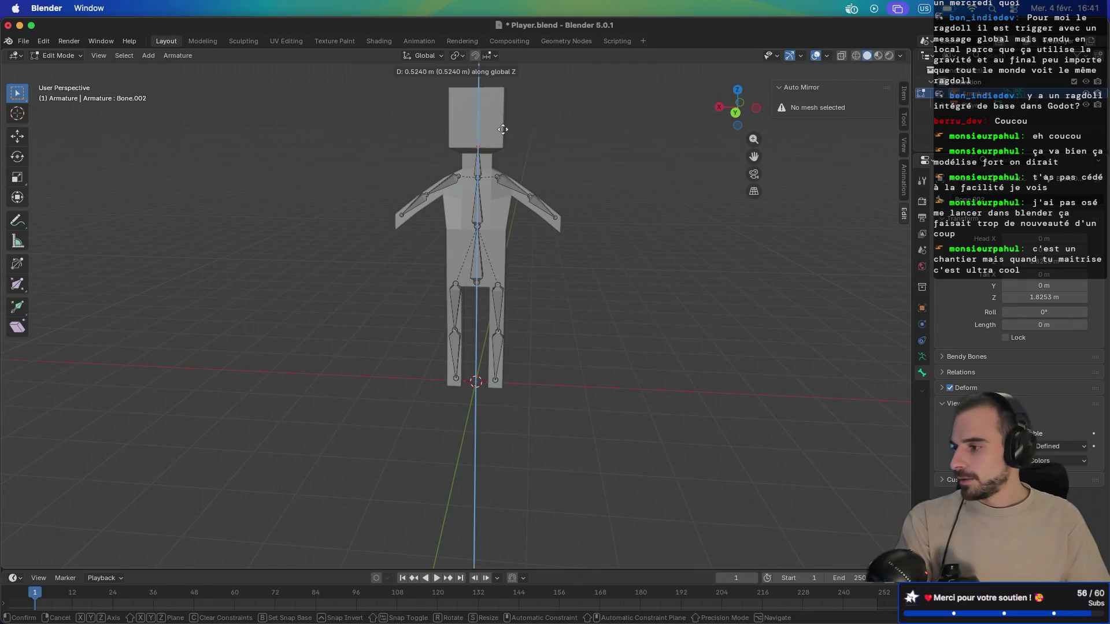
left_click(504, 136)
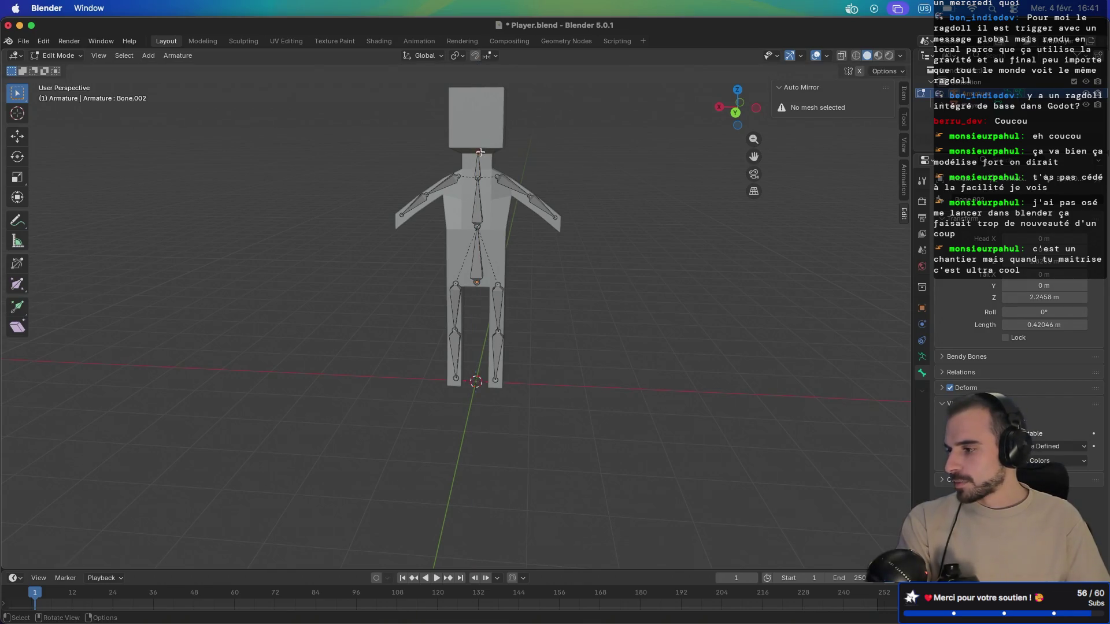
key("e")
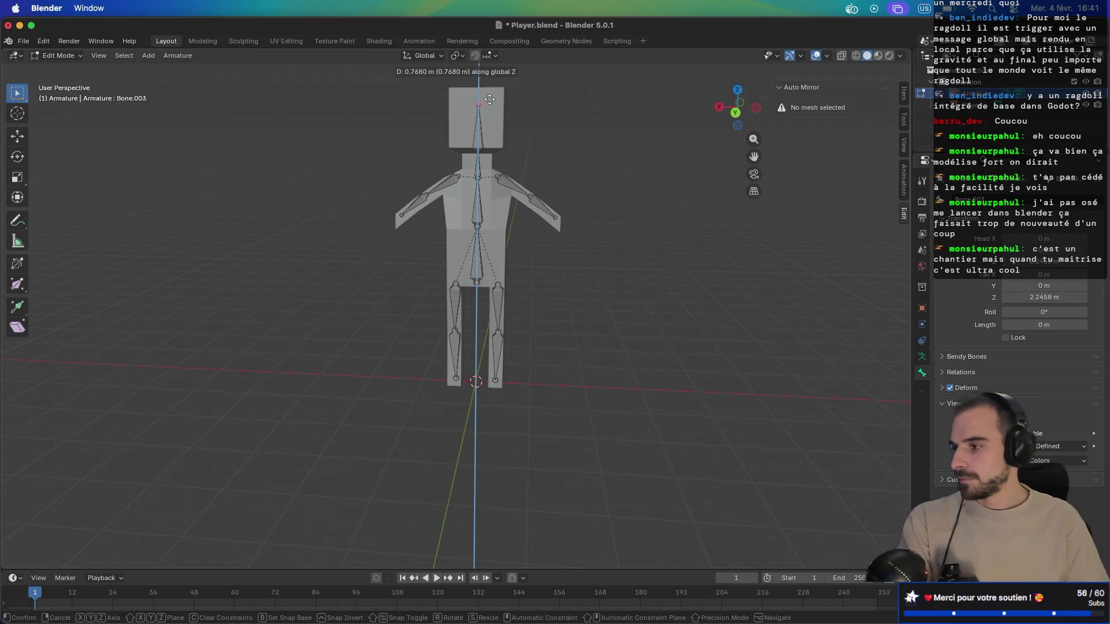
left_click(490, 87)
scroll(497, 116, "left", 5)
scroll(502, 150, "up", 3)
Step: Clear the lower bone's old name and name the bone inside the head 'Head'
left_click(489, 114)
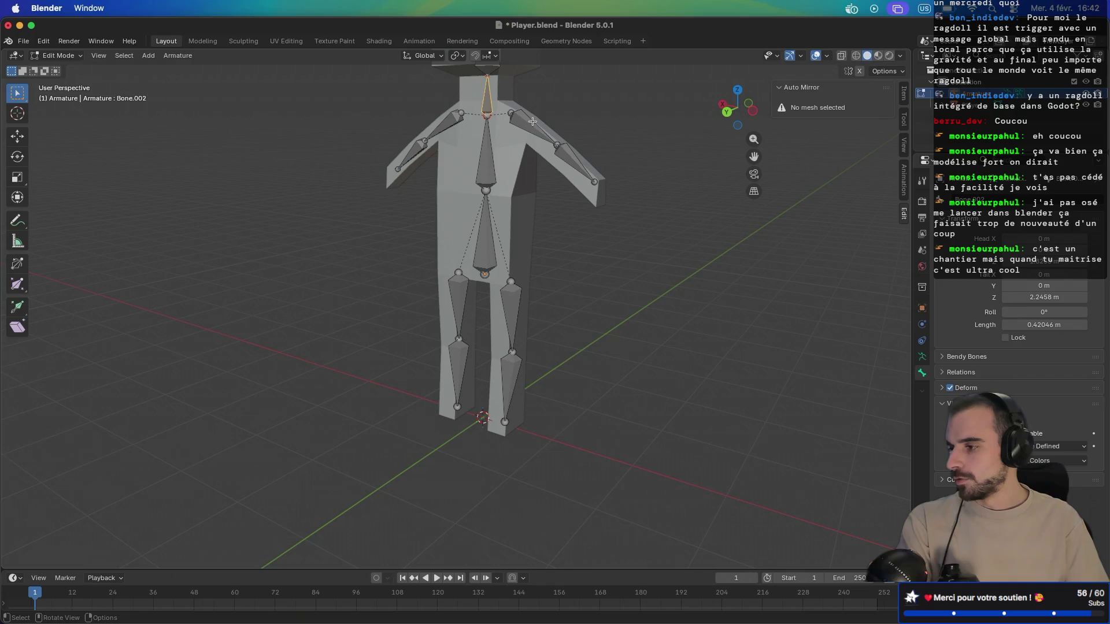
left_click(981, 202)
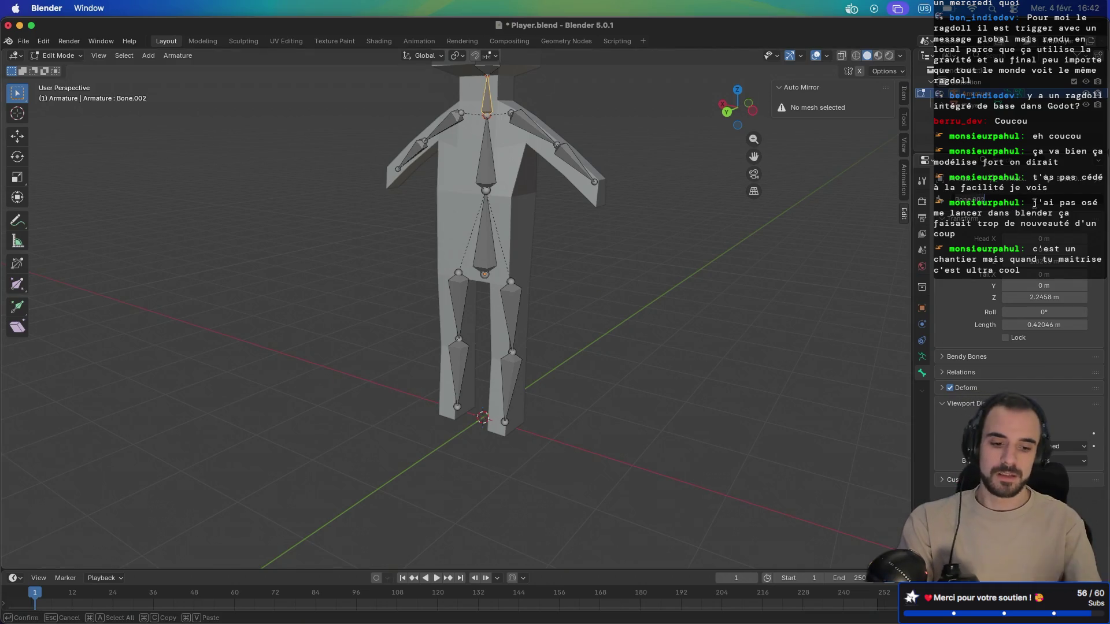
key("BackSpace")
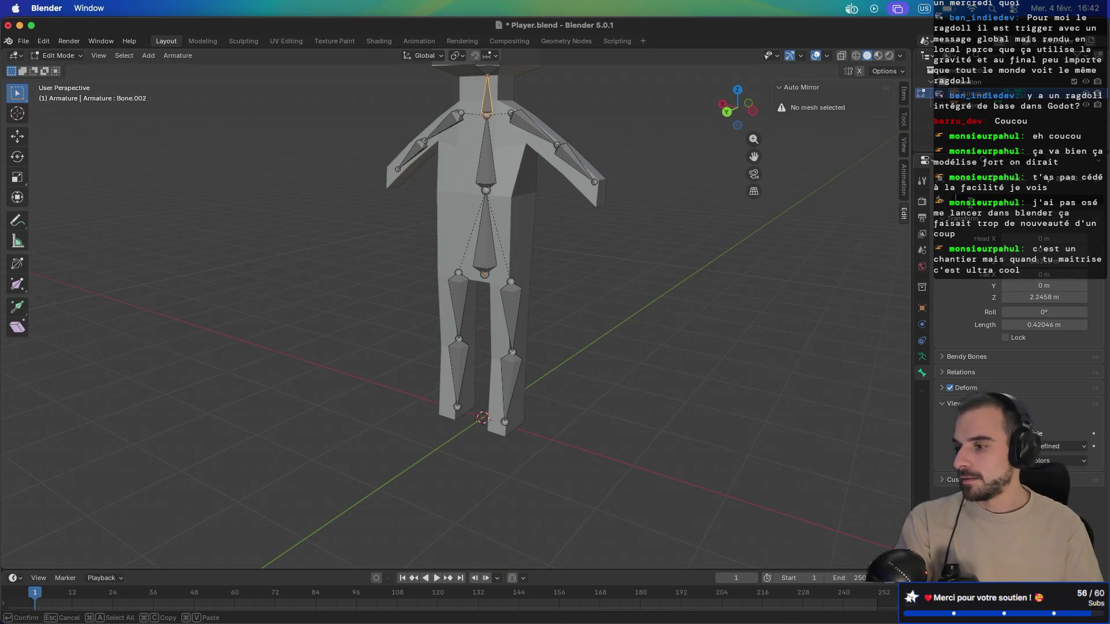
key("Return")
scroll(694, 166, "up", 5)
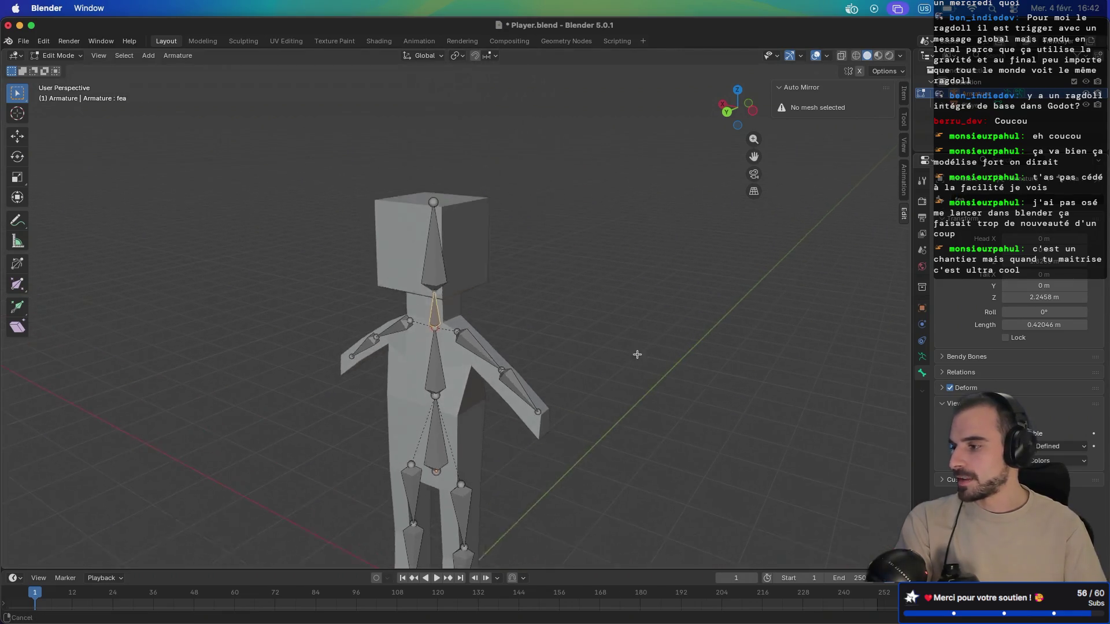
left_click(430, 289)
double_click(977, 199)
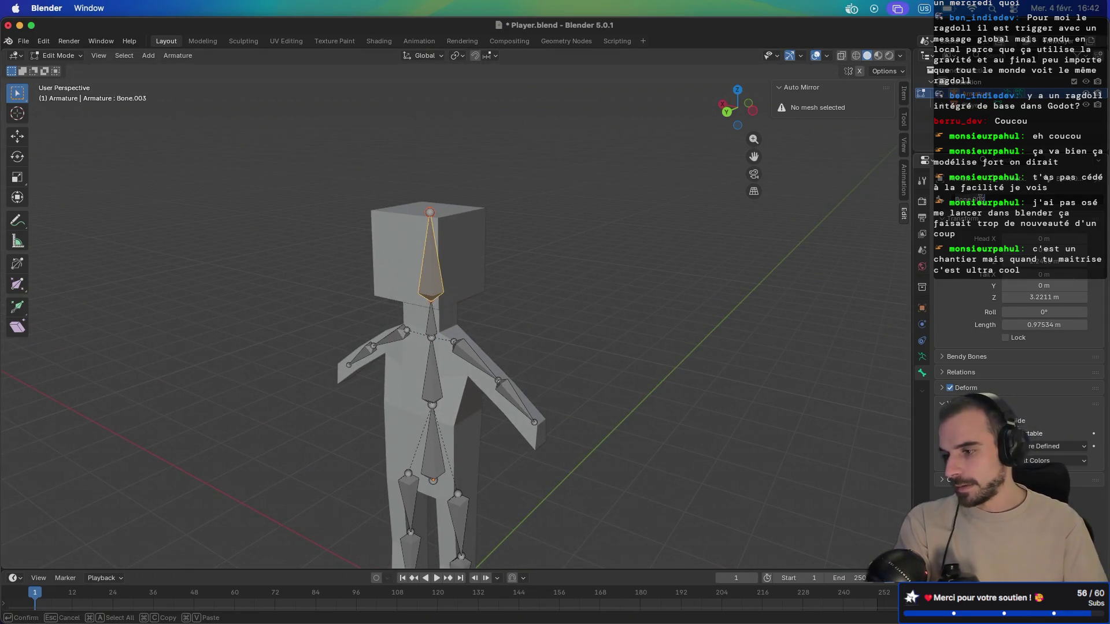
type("Head")
key("Return")
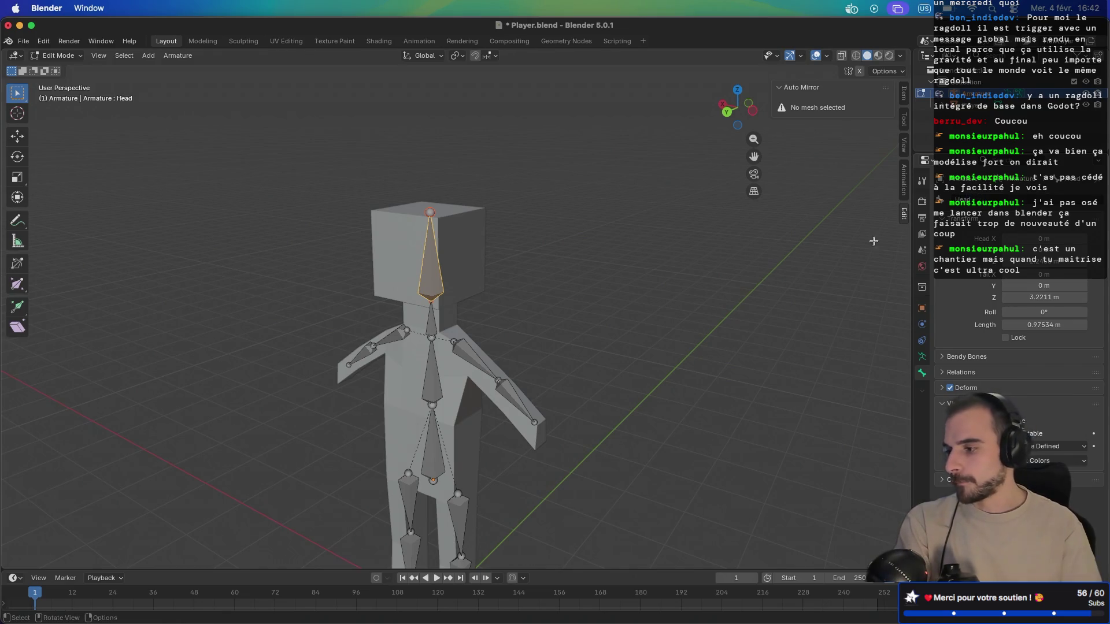
Step: Check a translation in the browser, then return and select the neck bone for renaming
key("super+Tab")
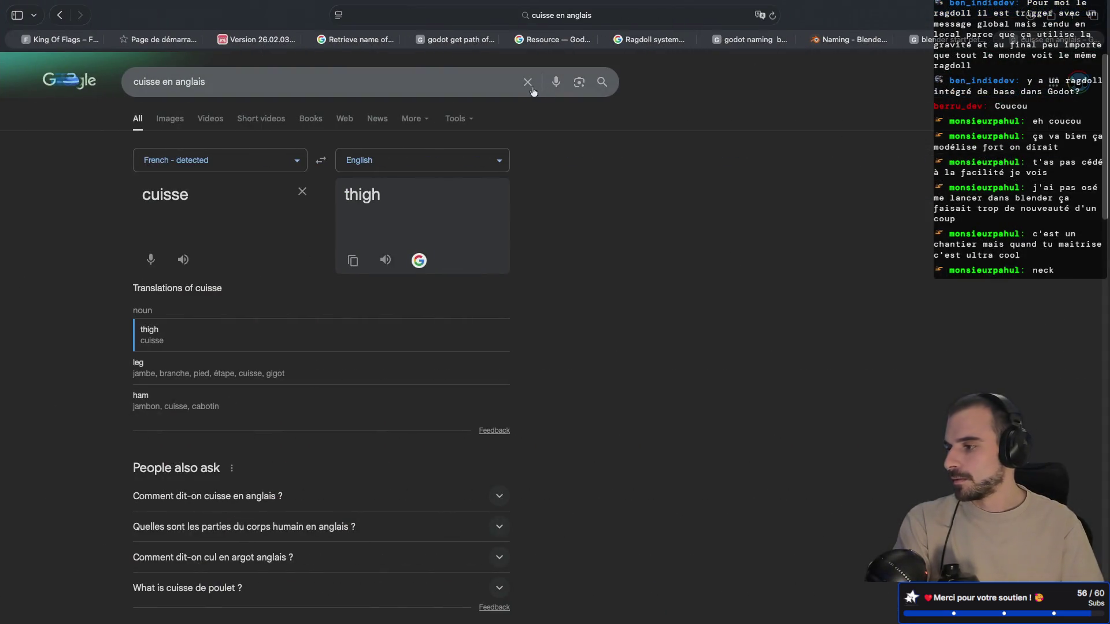
left_click(496, 80)
key("super+Left")
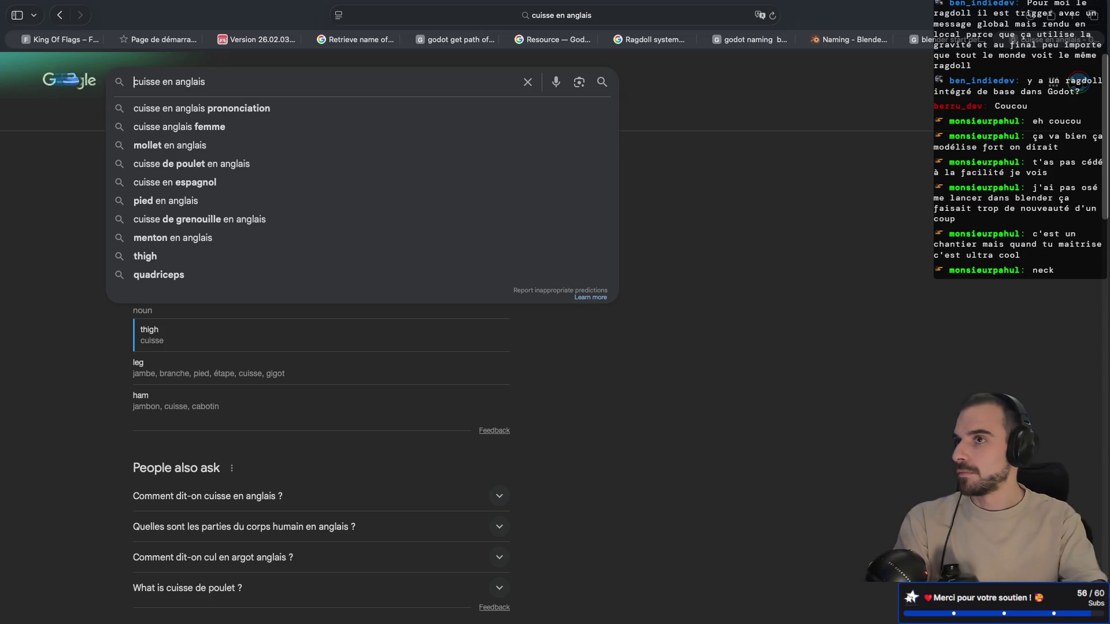
key("super+Tab")
left_click(427, 326)
left_click(983, 203)
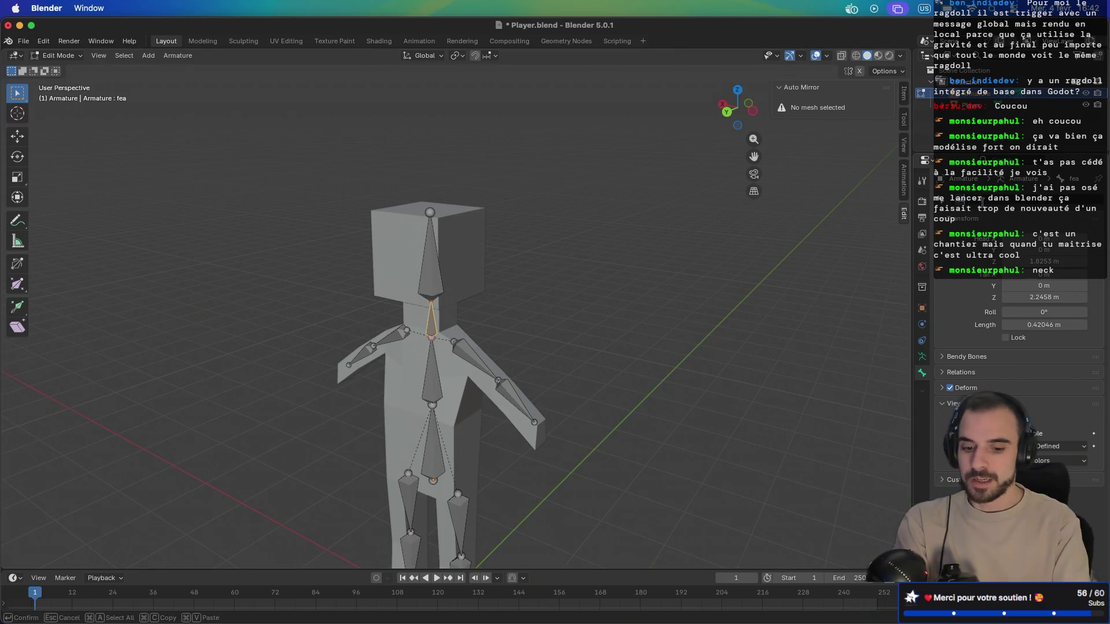
Step: Name the short bone 'Neck', fixing the 'NEck' capitalisation, and save Player.blend
type("NEck")
key("Return")
double_click(983, 203)
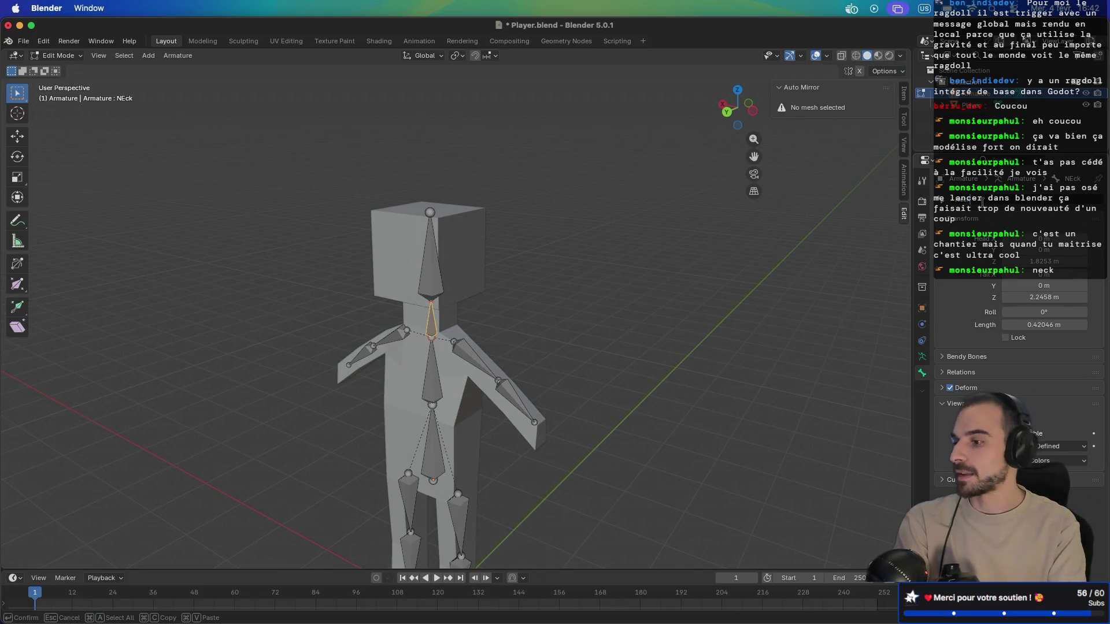
type("Neck")
key("Return")
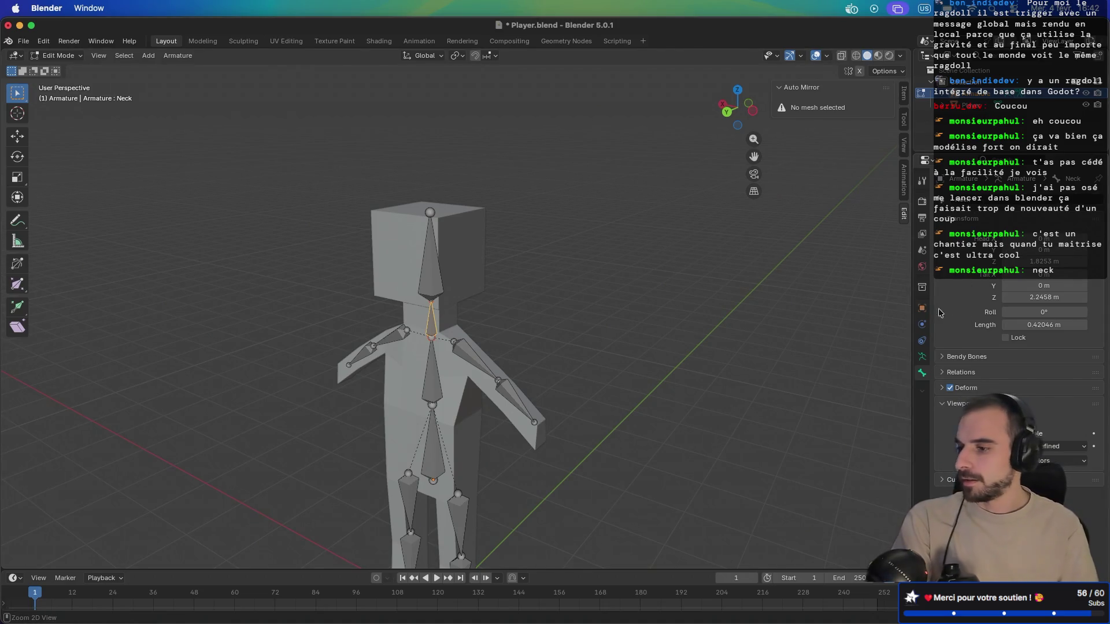
key("ctrl+s")
left_click(520, 397)
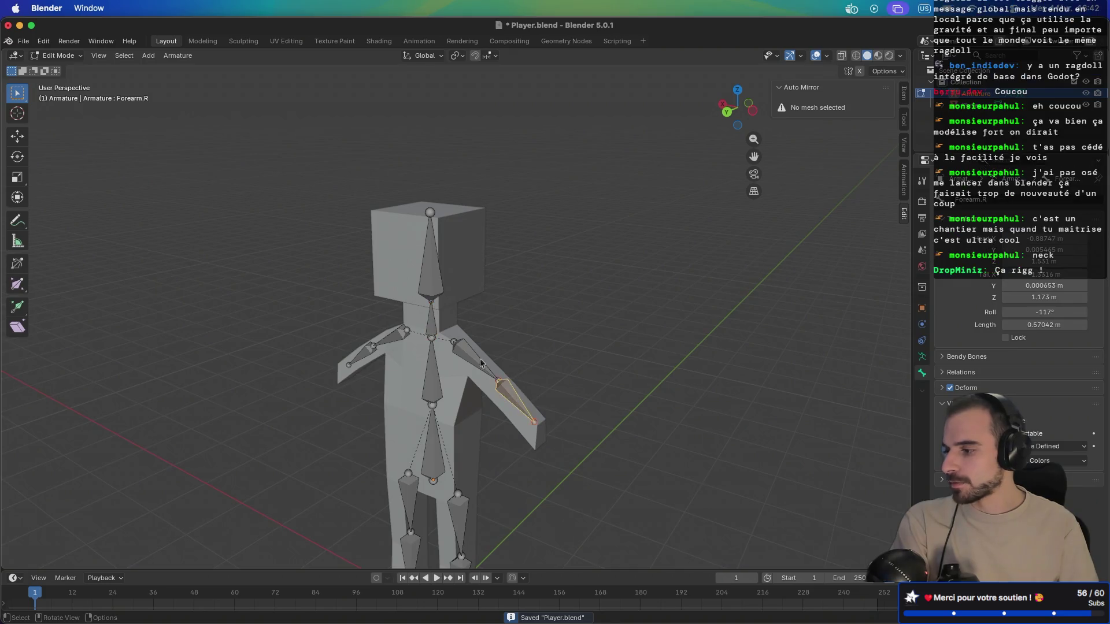
left_click(464, 355)
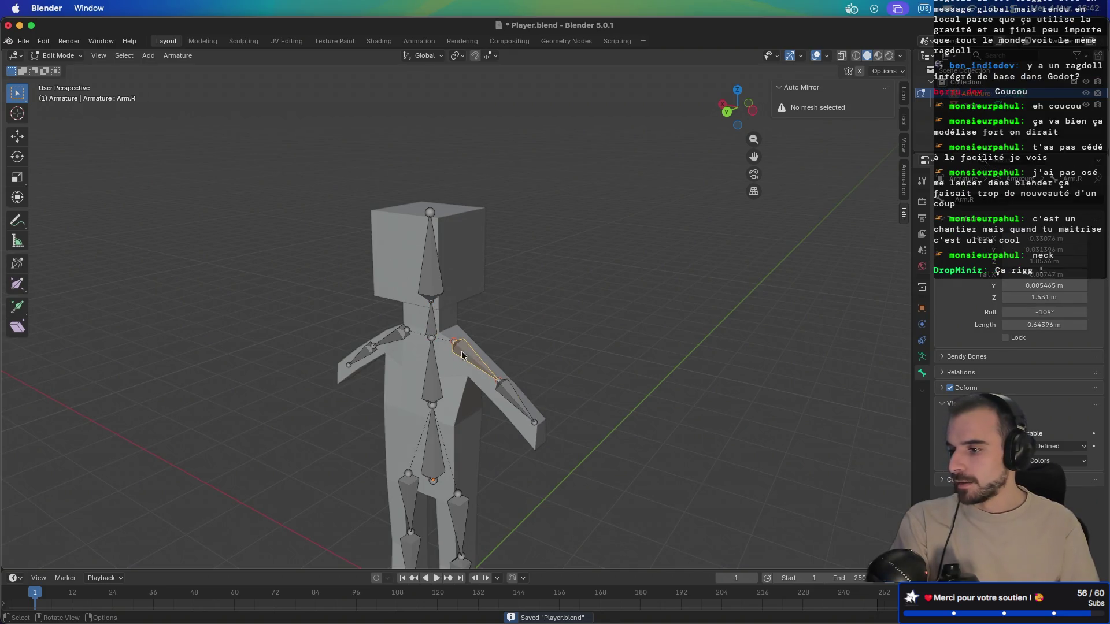
left_click(392, 338)
left_click(364, 351)
mouse_move(502, 338)
left_mouse_down()
mouse_move(311, 352)
mouse_move(532, 359)
mouse_move(503, 346)
mouse_move(552, 314)
mouse_move(515, 310)
mouse_move(439, 336)
mouse_move(328, 349)
mouse_move(505, 342)
mouse_move(492, 350)
left_mouse_up()
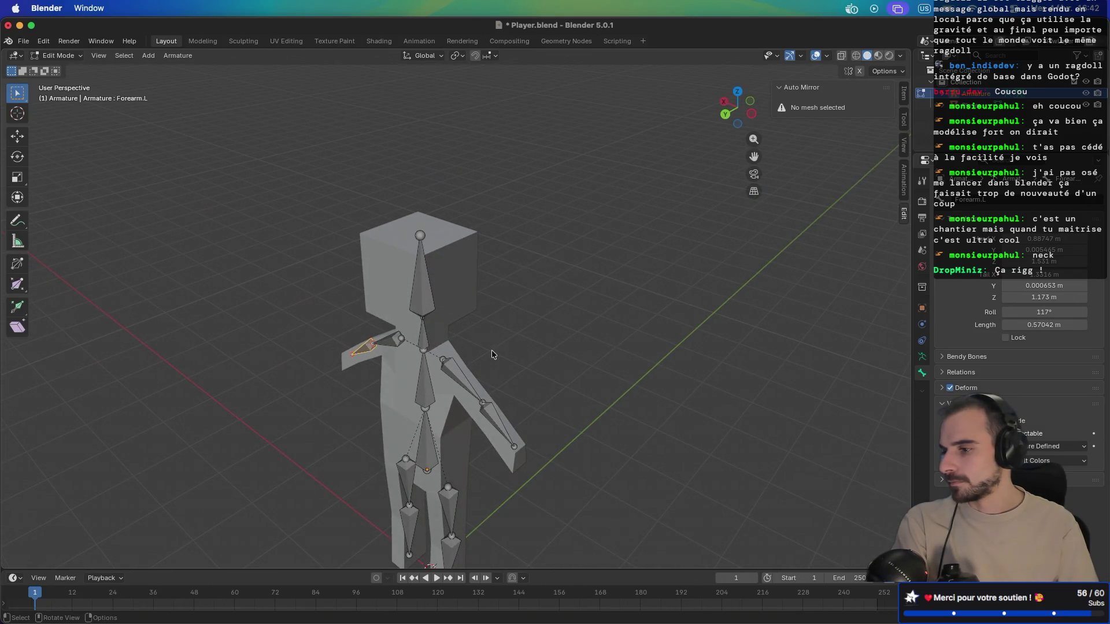
left_click(385, 348)
left_click(381, 351)
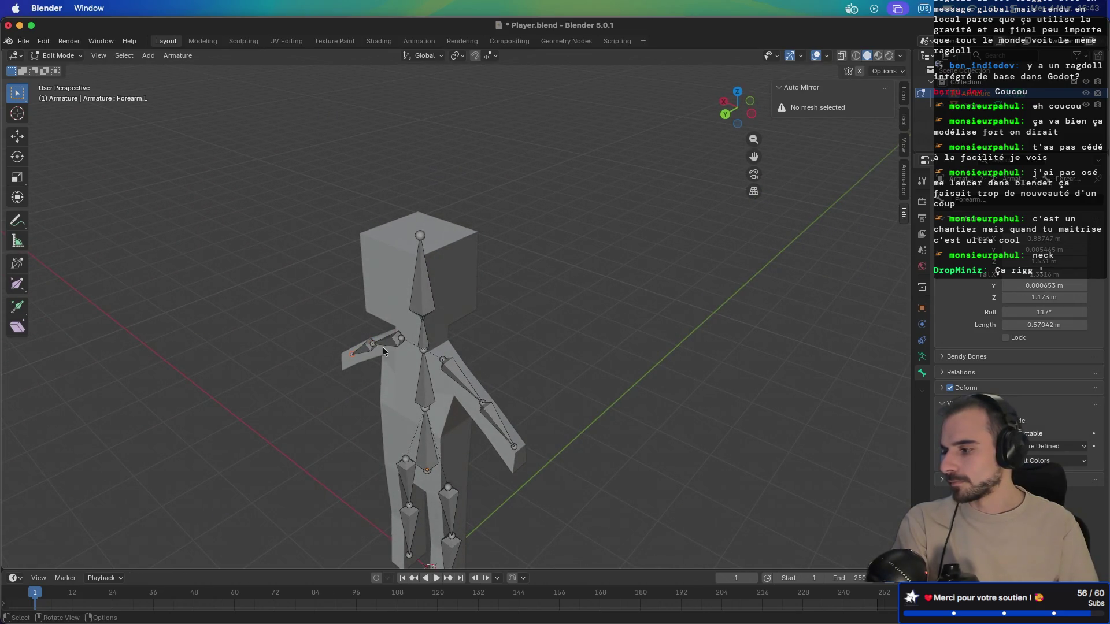
left_click(364, 349)
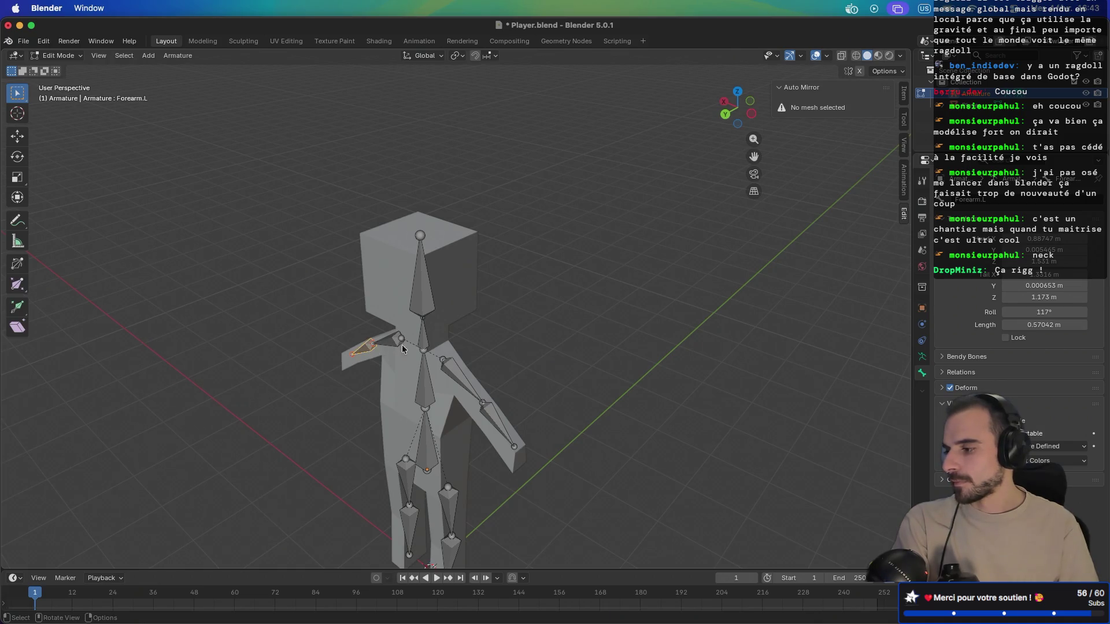
left_click(999, 200)
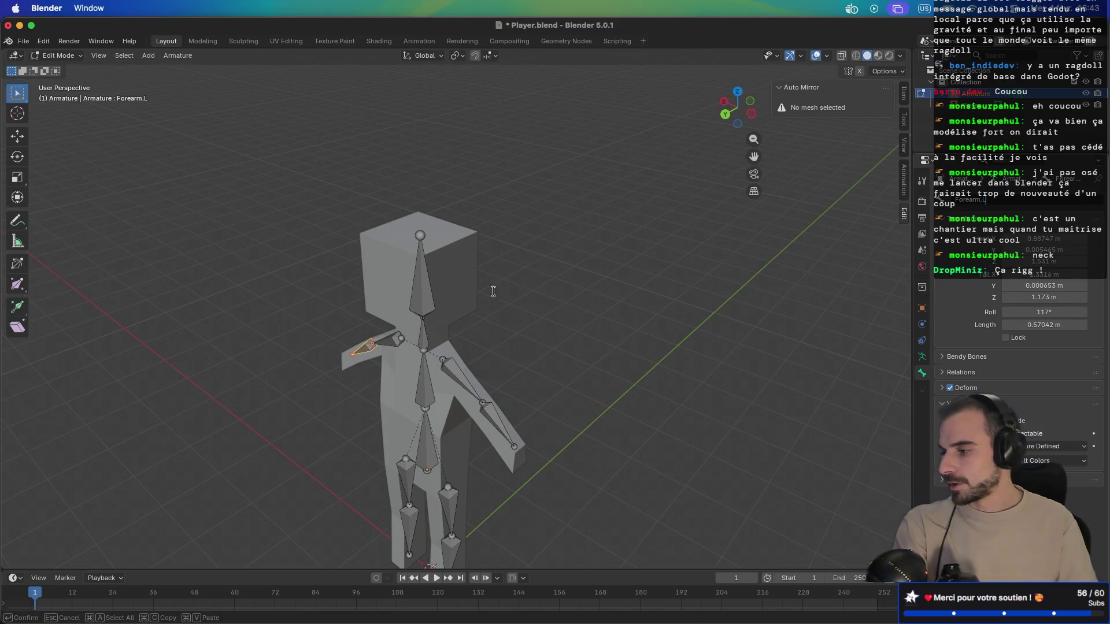
key("Return")
mouse_move(599, 360)
left_mouse_down()
mouse_move(478, 325)
mouse_move(488, 362)
mouse_move(392, 347)
mouse_move(334, 322)
mouse_move(268, 328)
mouse_move(473, 348)
left_mouse_up()
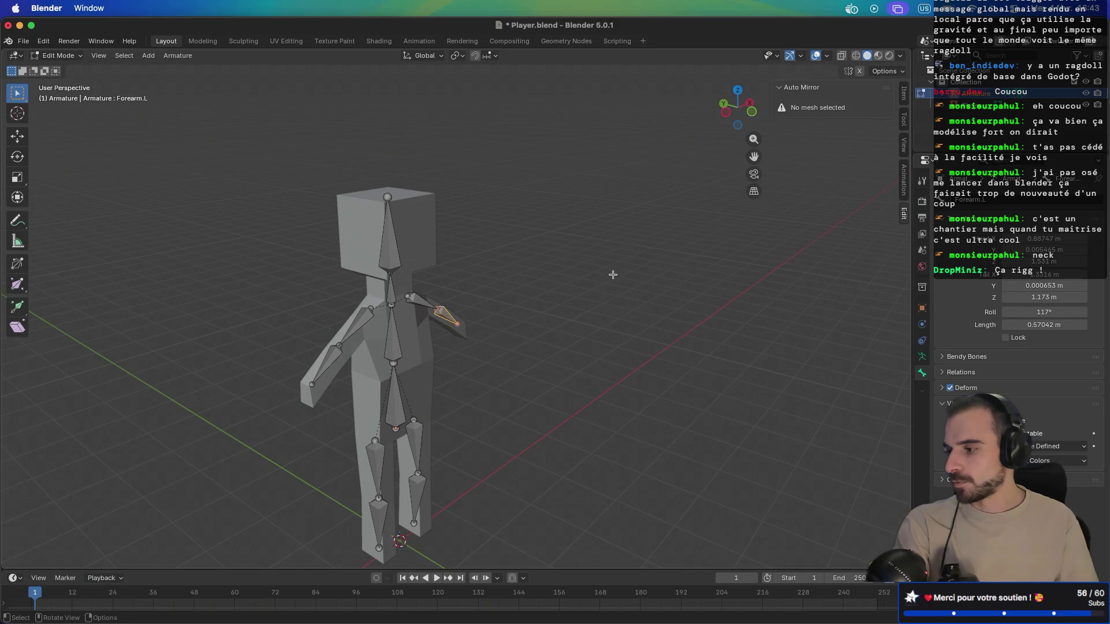
Step: Rotate all armature bones 180° around the Z axis with R Z 180
key("a")
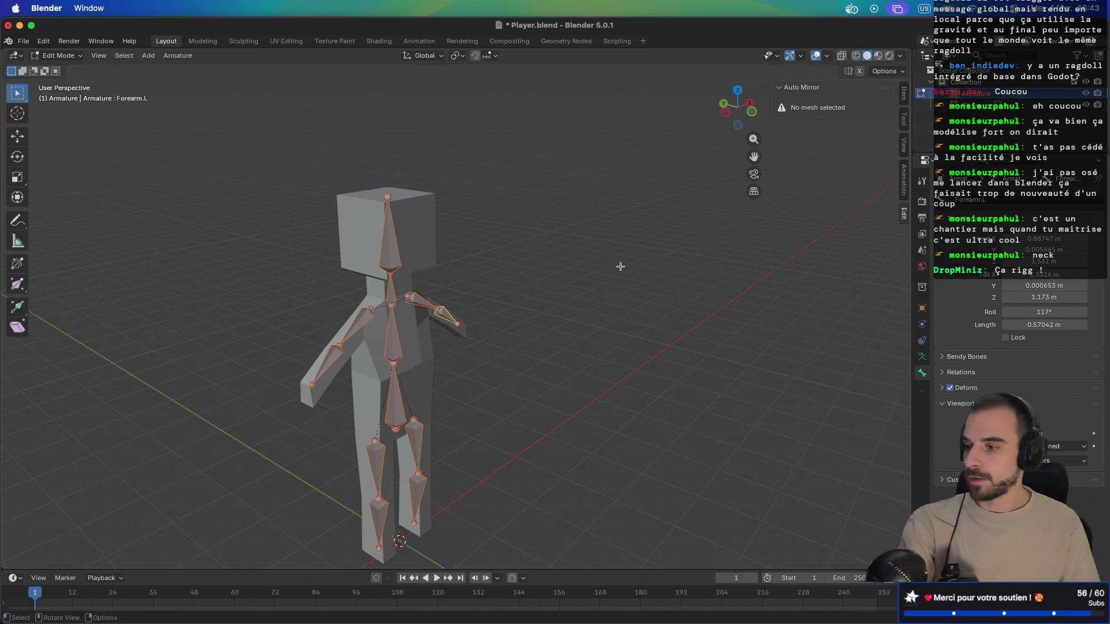
type("rz180")
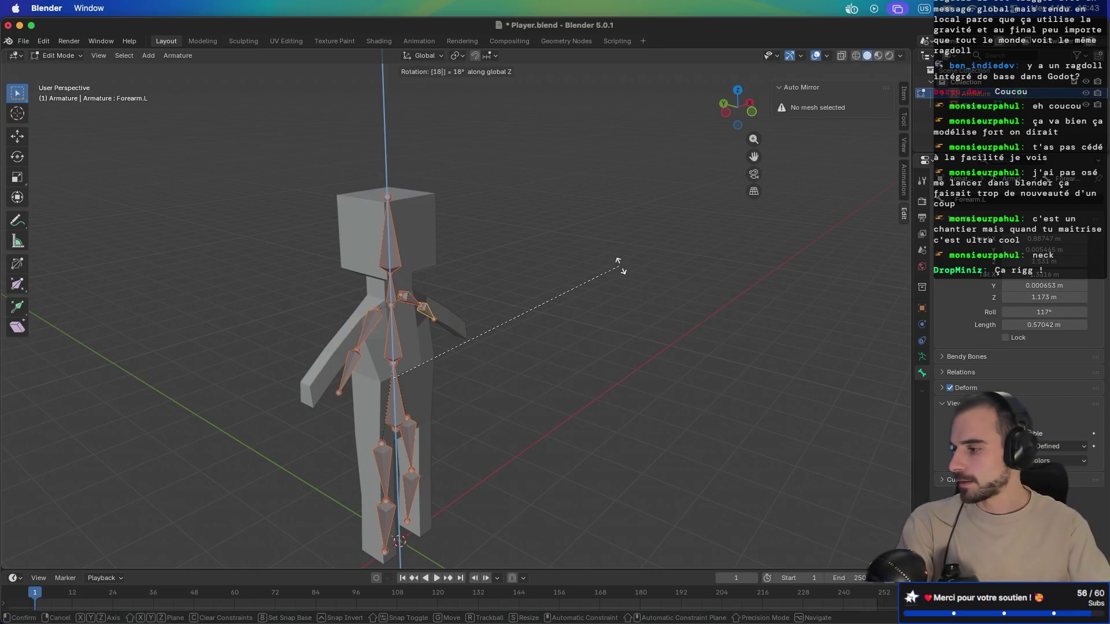
key("Return")
left_click(543, 319)
Step: Inspect the Arm.L, Forearm.L and Forearm.R bones from several angles and save Player.blend
mouse_move(543, 319)
left_mouse_down()
mouse_move(443, 339)
mouse_move(558, 346)
mouse_move(548, 368)
mouse_move(572, 359)
mouse_move(421, 377)
left_mouse_up()
left_click(483, 372)
left_click(356, 387)
mouse_move(356, 387)
left_mouse_down()
mouse_move(470, 355)
mouse_move(330, 366)
mouse_move(255, 310)
mouse_move(396, 361)
left_mouse_up()
left_click(512, 320)
left_click(549, 338)
mouse_move(614, 325)
left_mouse_down()
mouse_move(476, 352)
mouse_move(605, 345)
mouse_move(452, 333)
mouse_move(616, 252)
mouse_move(631, 328)
left_mouse_up()
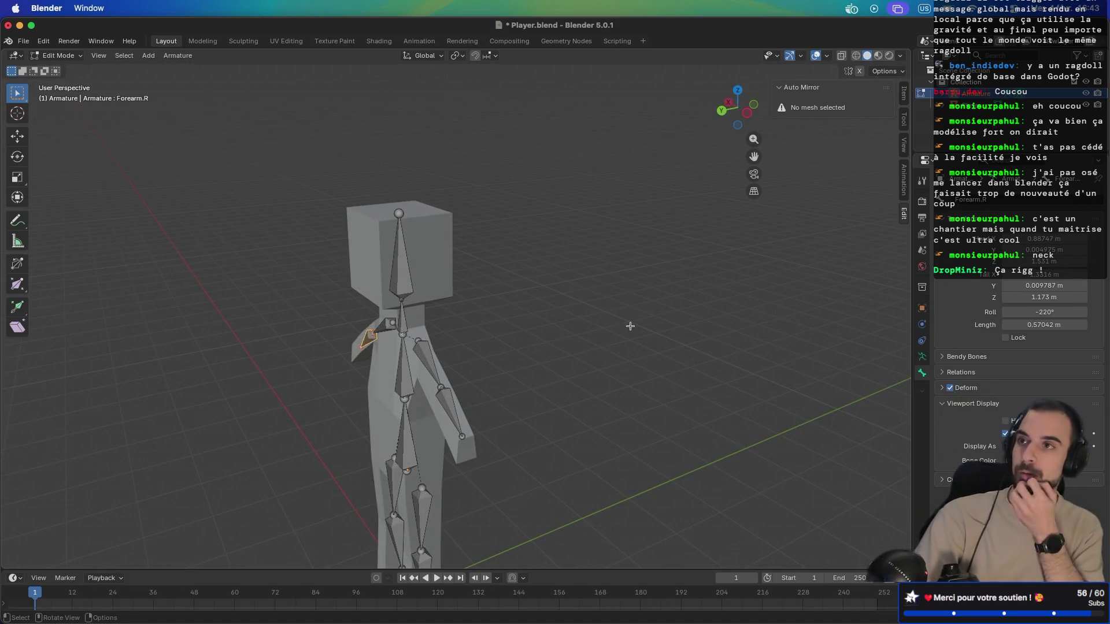
key("ctrl+s")
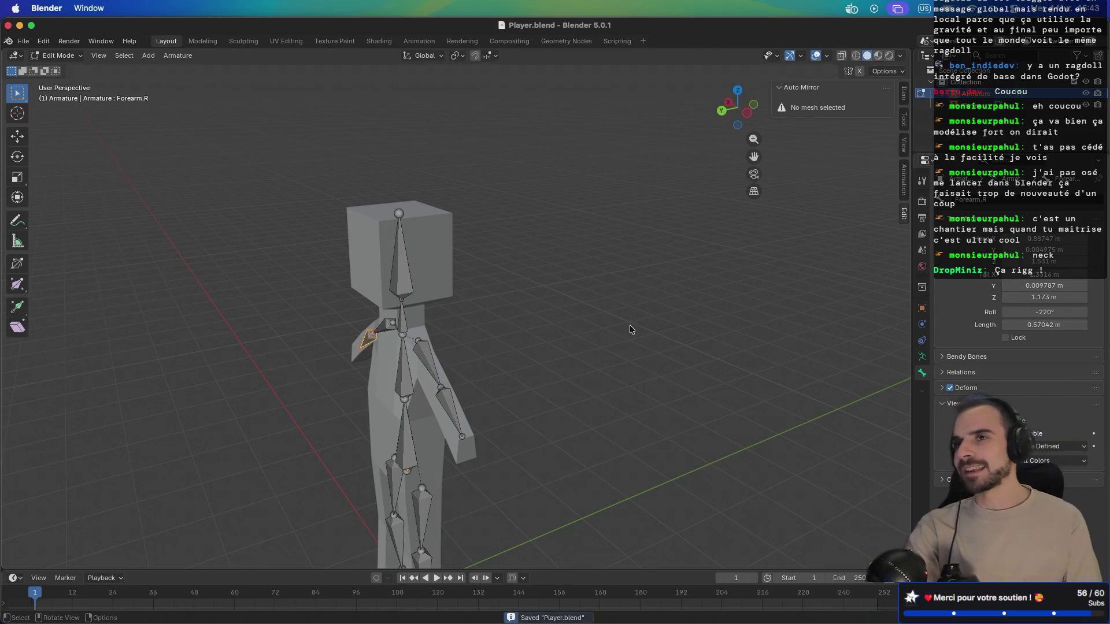
Step: Select the character mesh in the Outliner and save Player.blend
left_click_drag(630, 325, 639, 240)
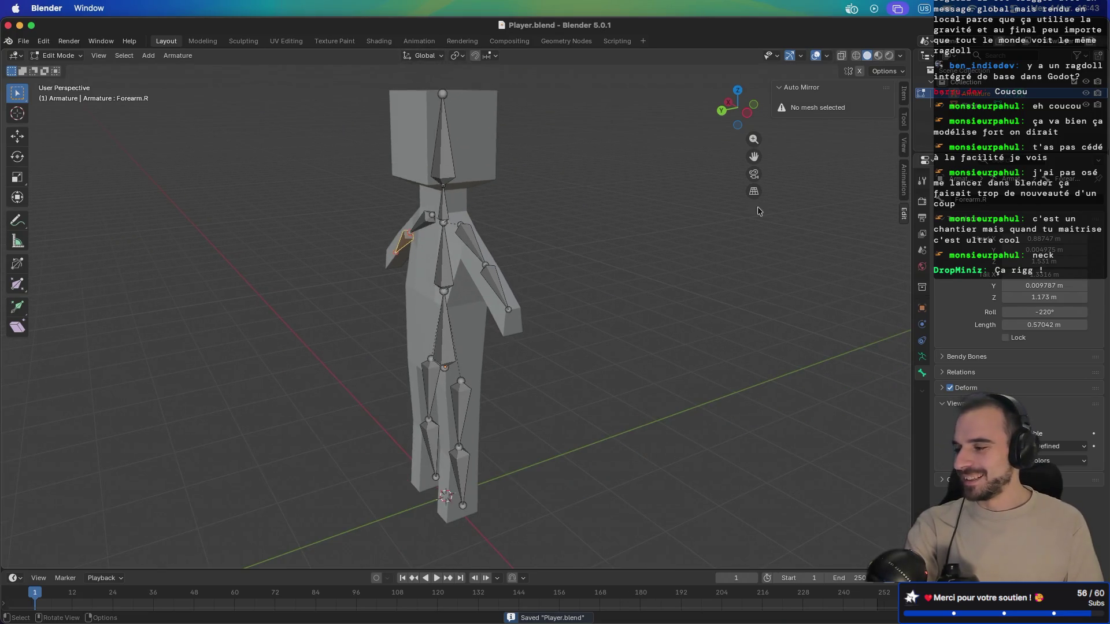
left_click(963, 106)
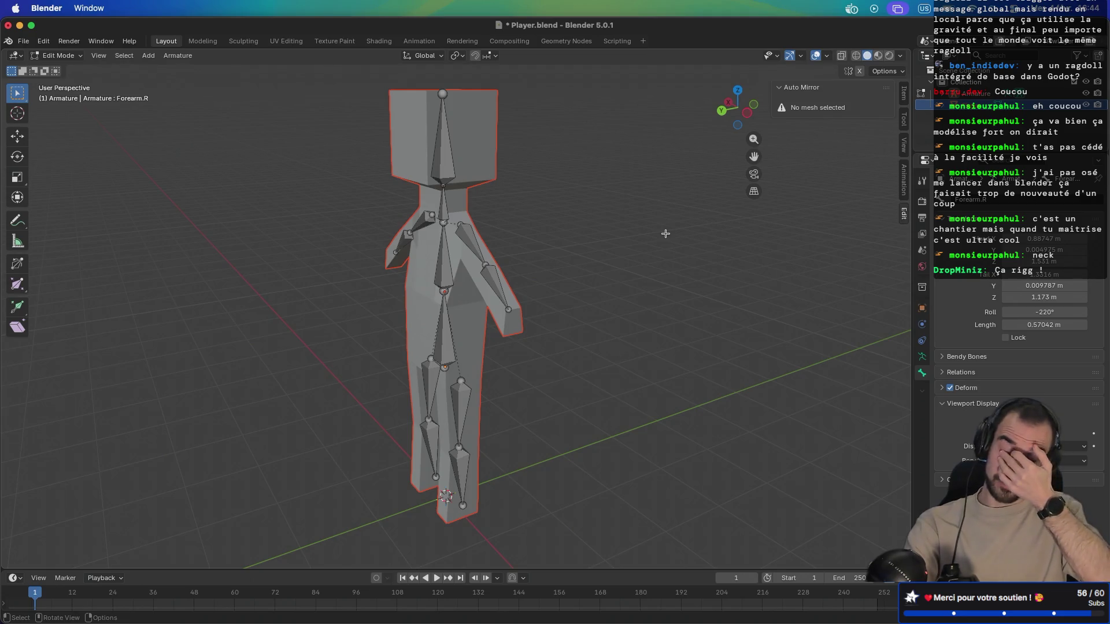
key("ctrl+s")
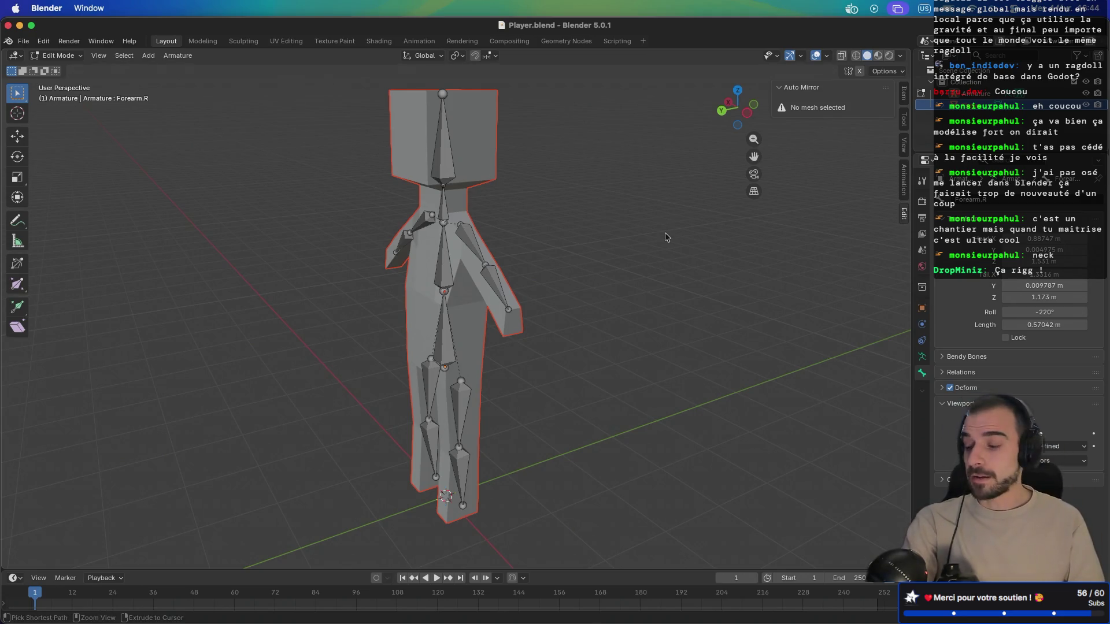
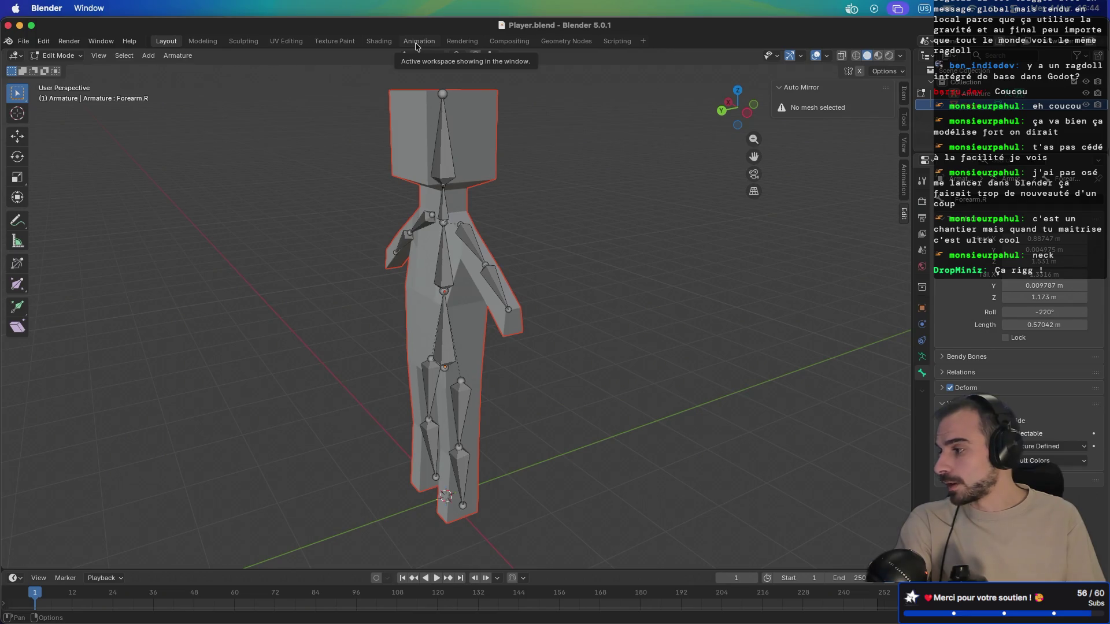
Step: Return to Object Mode and parent the Player mesh to the Armature as an object
key("Tab")
mouse_move(407, 165)
left_mouse_down()
mouse_move(419, 165)
mouse_move(399, 163)
left_mouse_up()
left_click(976, 108)
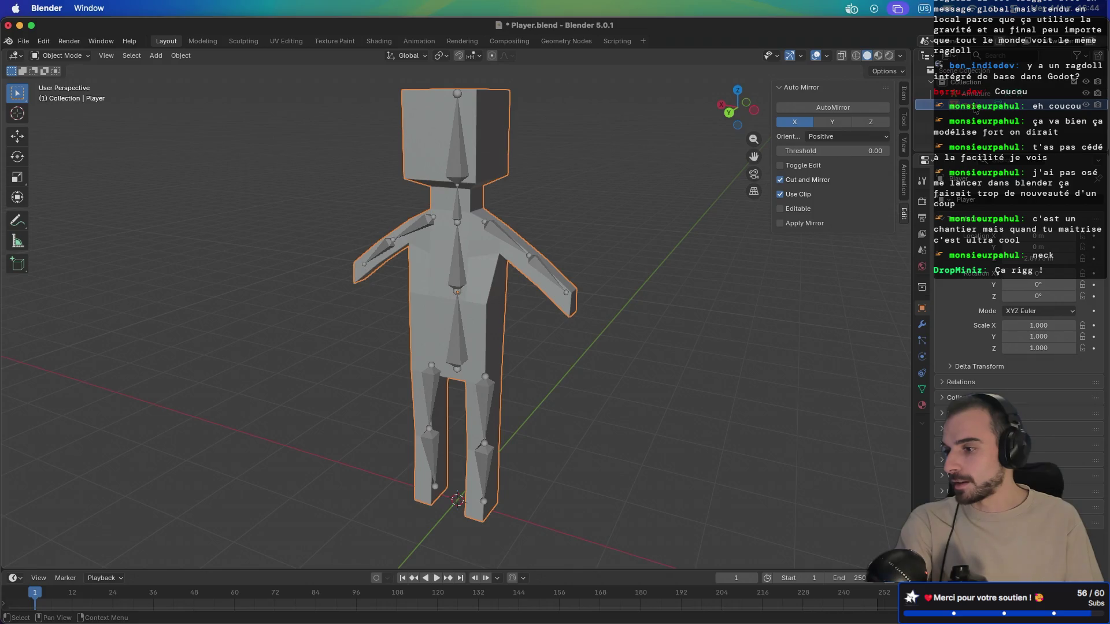
left_click(978, 94, "ctrl")
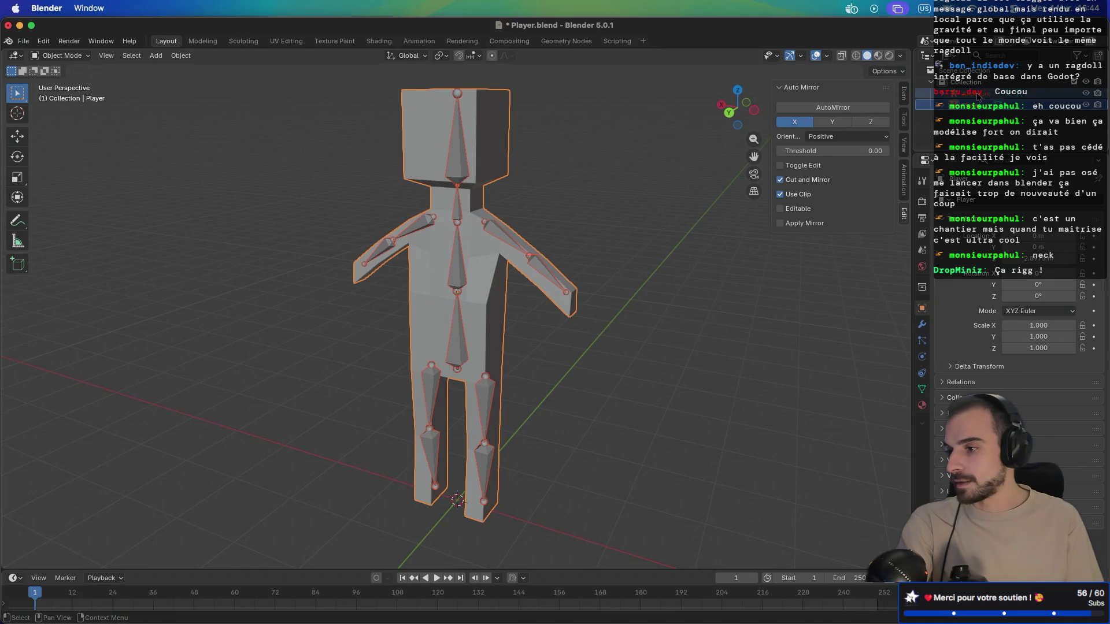
key("super+p")
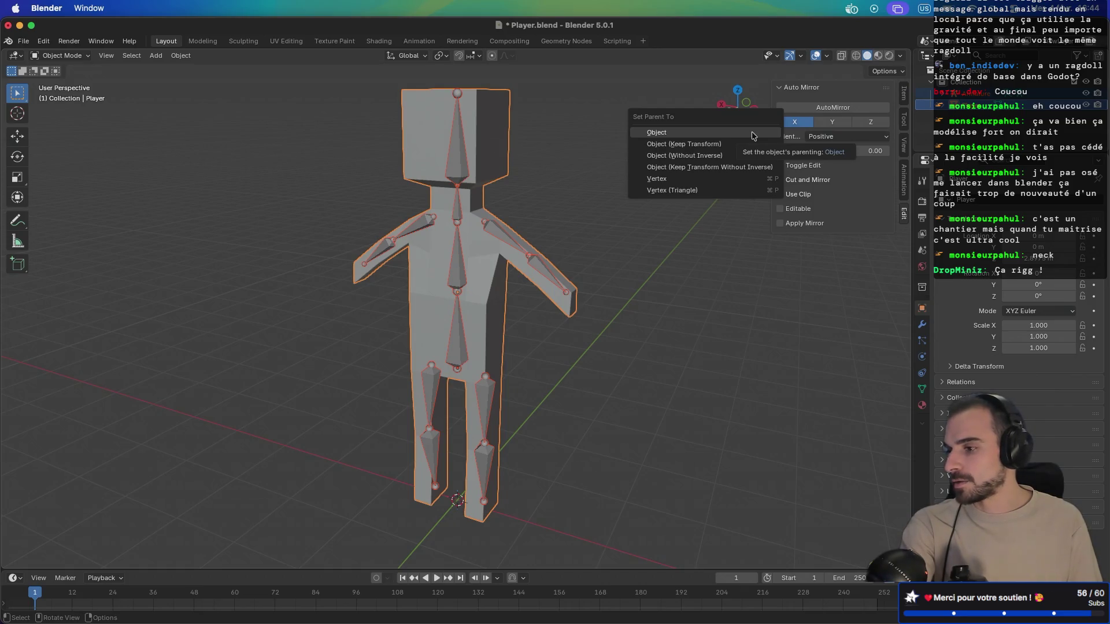
left_click(753, 135)
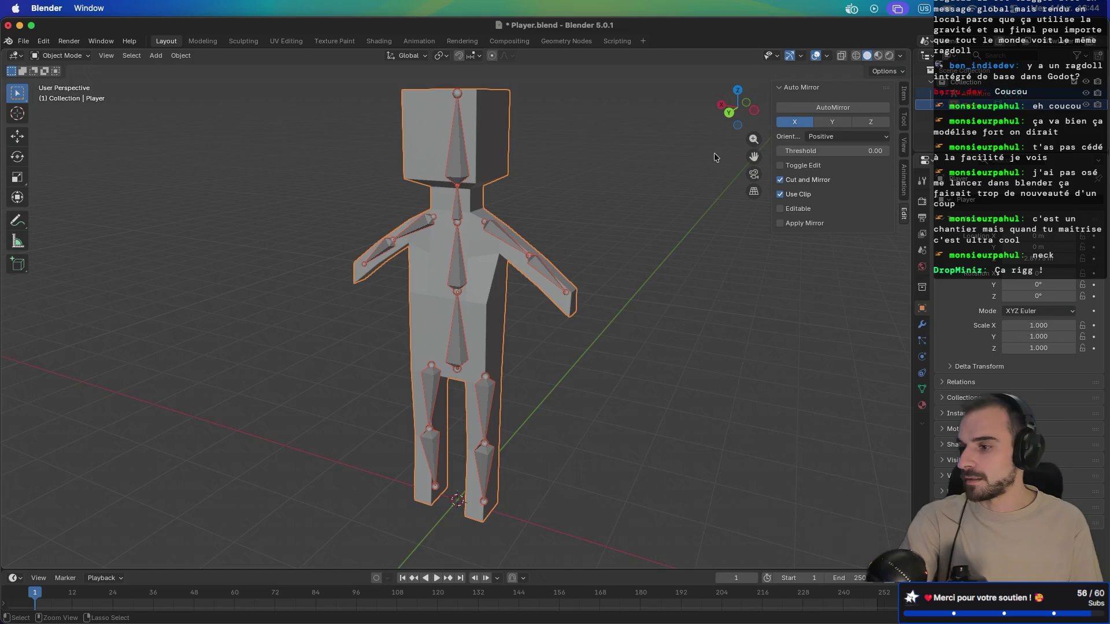
Step: Re-parent the Player mesh to the armature With Automatic Weights
left_click(969, 112)
left_click(970, 111, "ctrl")
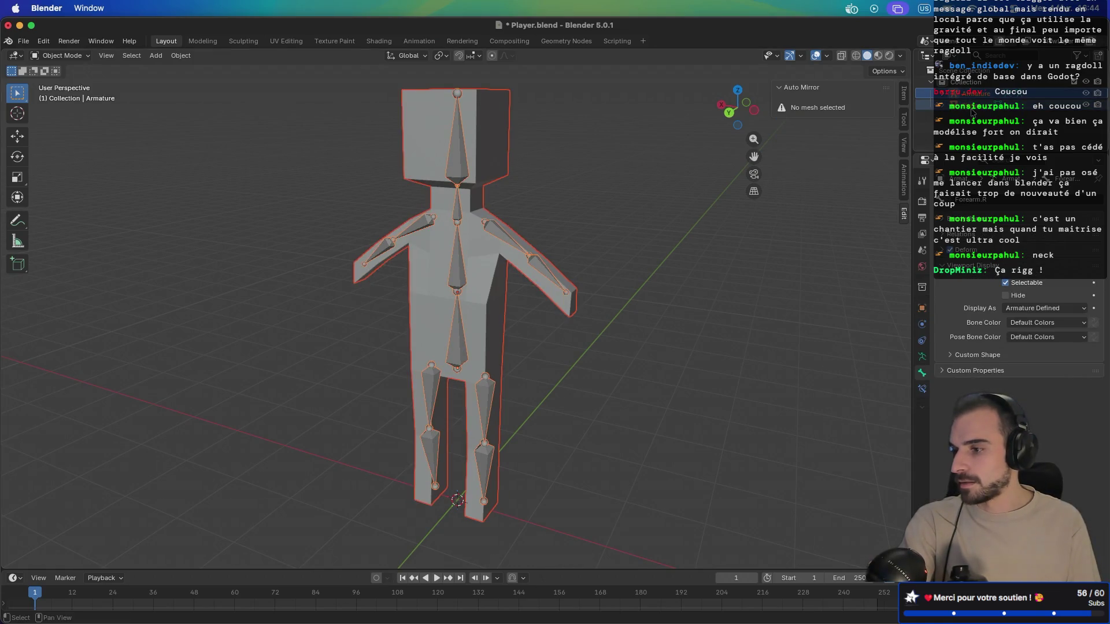
key("super+p")
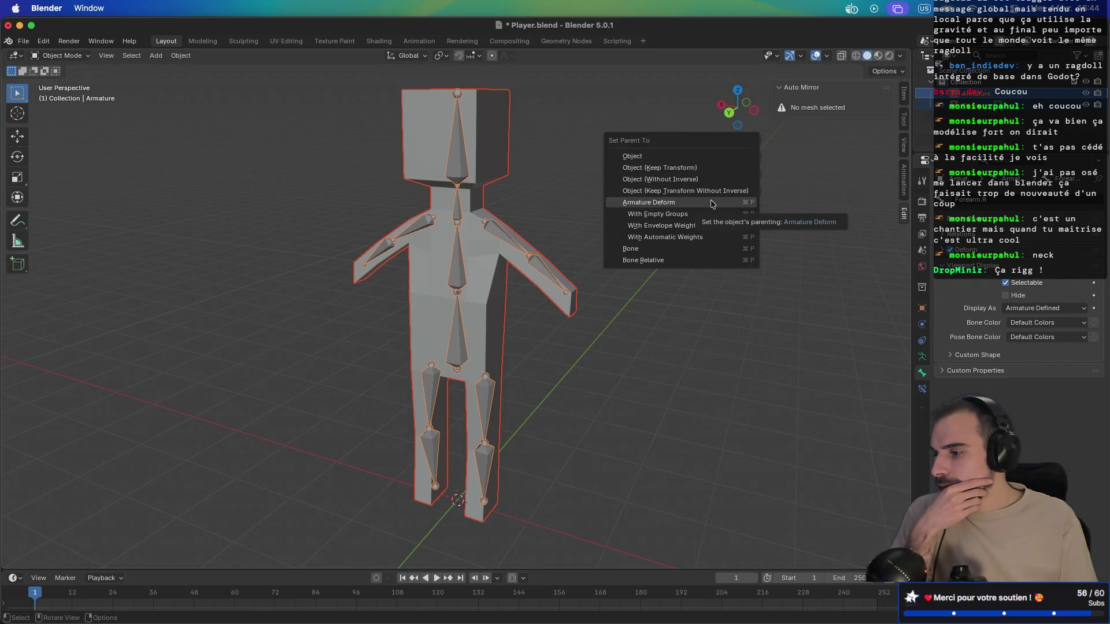
left_click(703, 237)
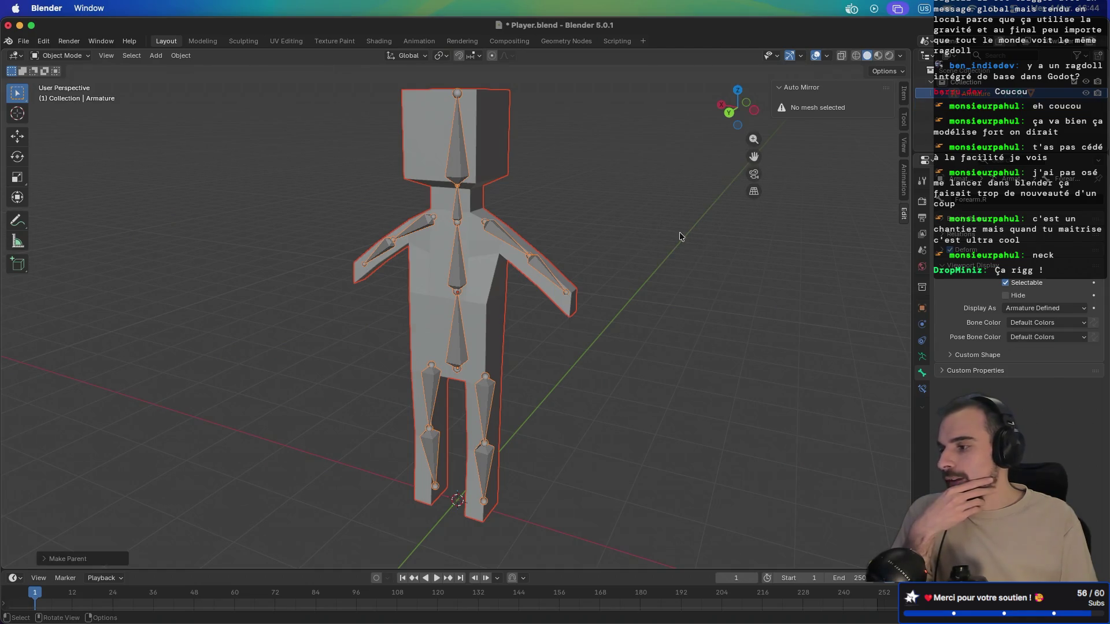
left_click_drag(661, 234, 631, 237)
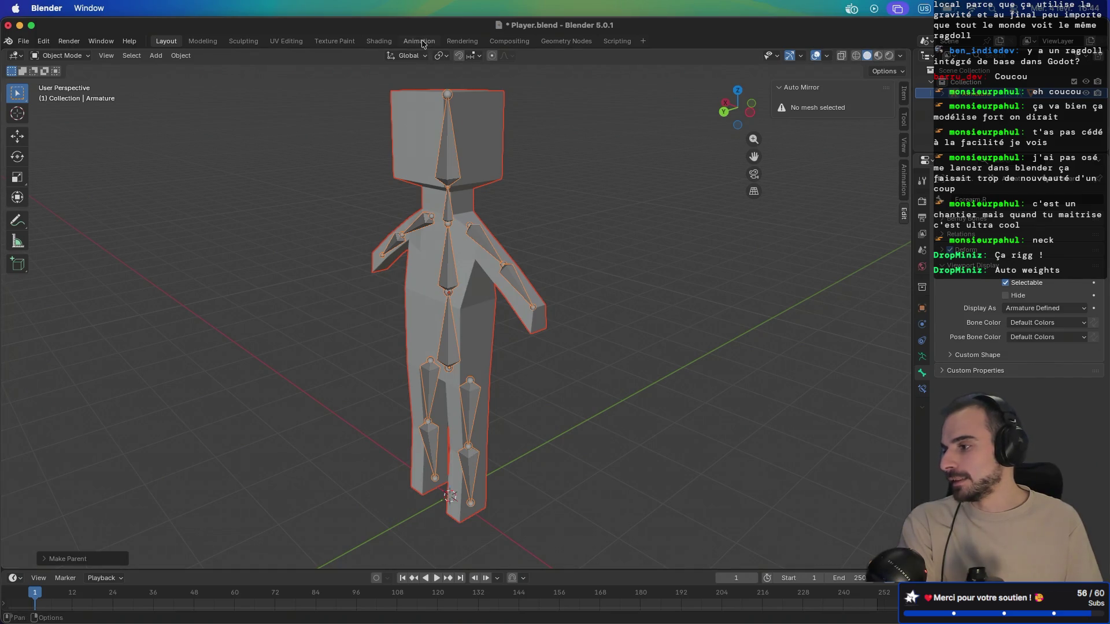
Step: Look through the Texture Paint and Modeling workspaces, then return to Layout
left_click(350, 42)
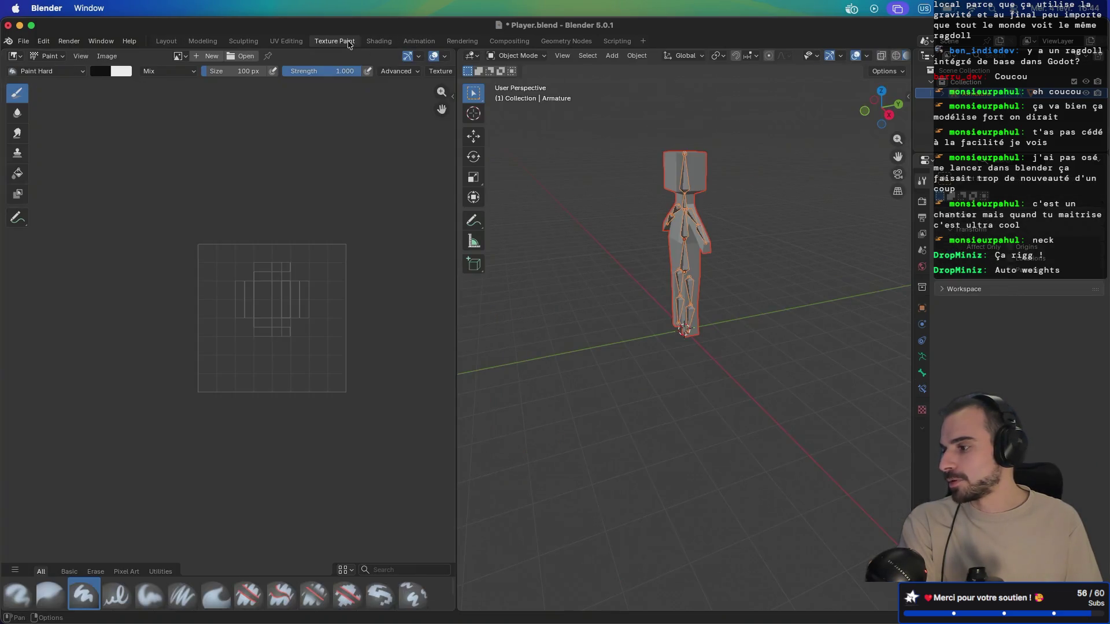
left_click(522, 56)
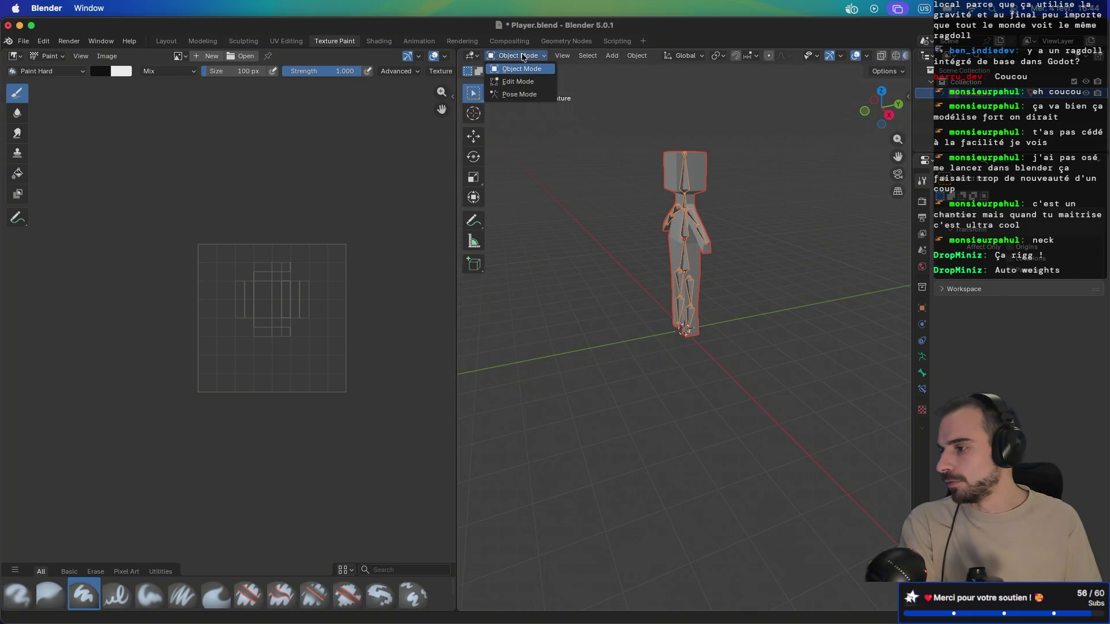
left_click(207, 47)
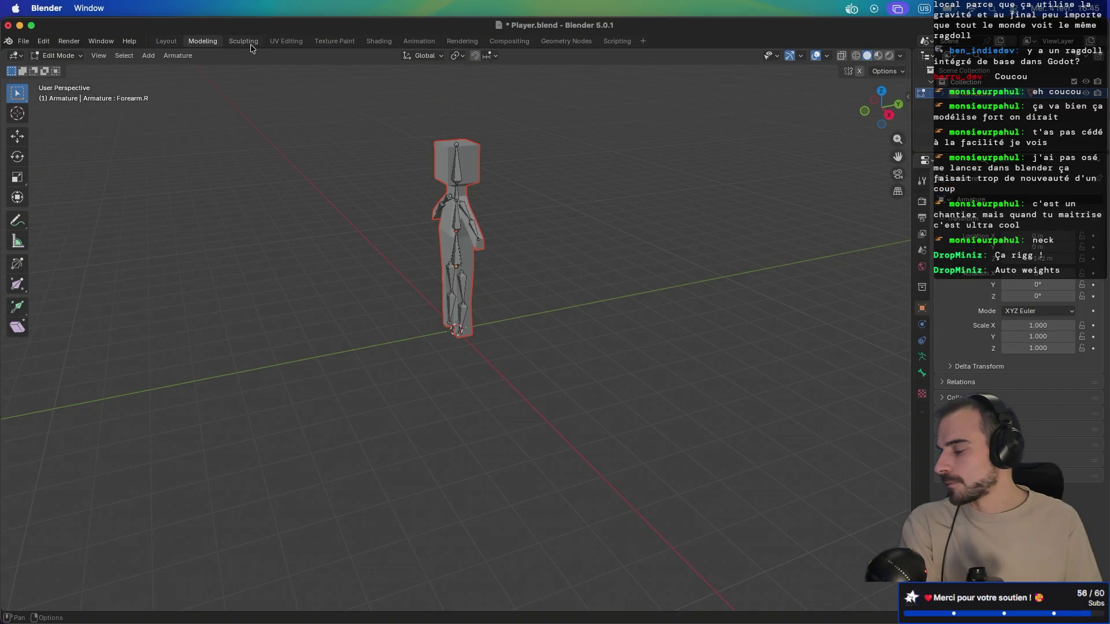
left_click(166, 41)
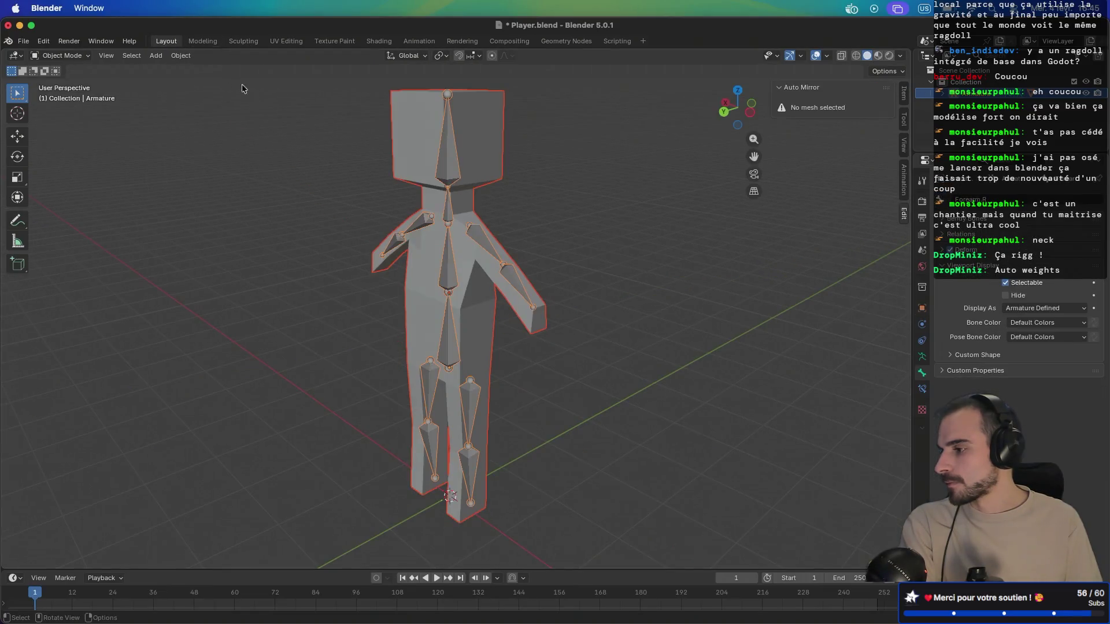
Step: Switch the armature into Pose Mode from the viewport mode dropdown
left_click(63, 55)
left_click(74, 61)
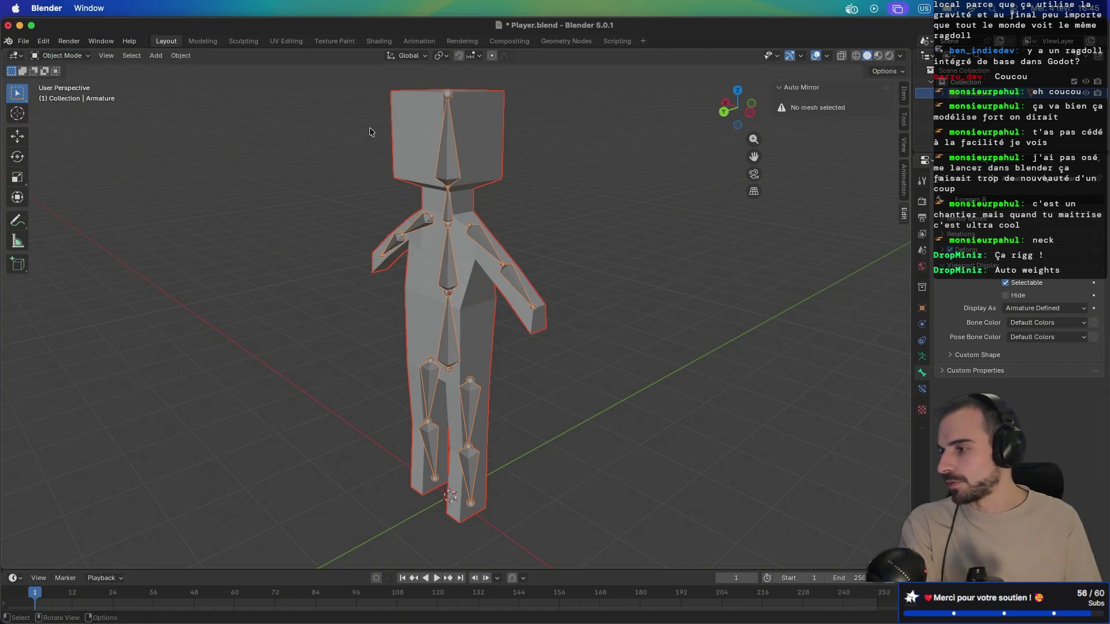
key("shift+Tab")
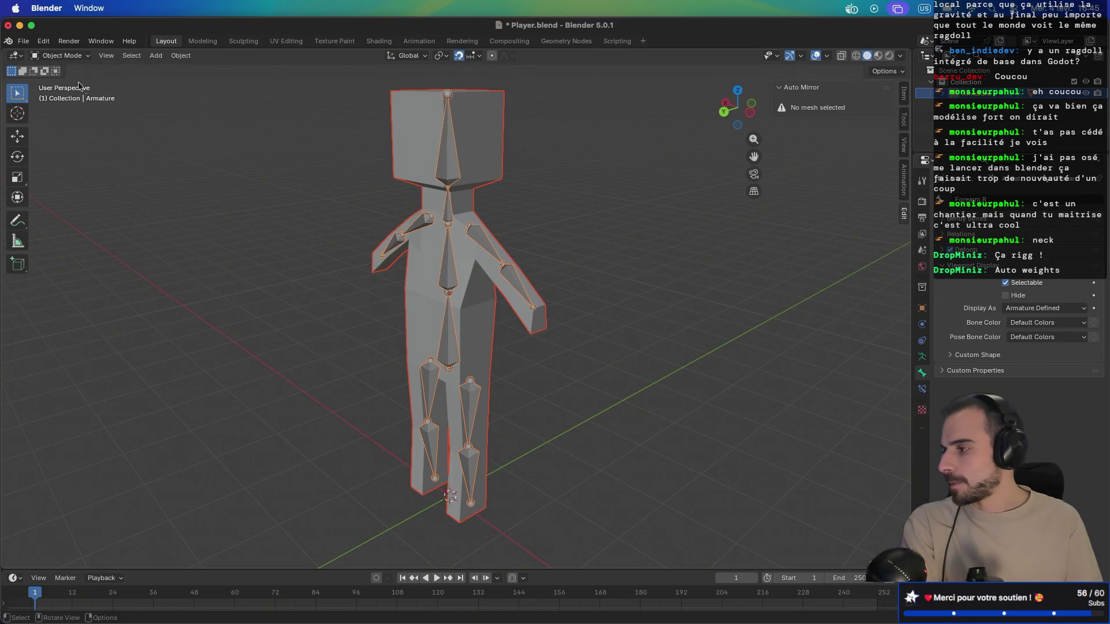
left_click(61, 55)
left_click(61, 94)
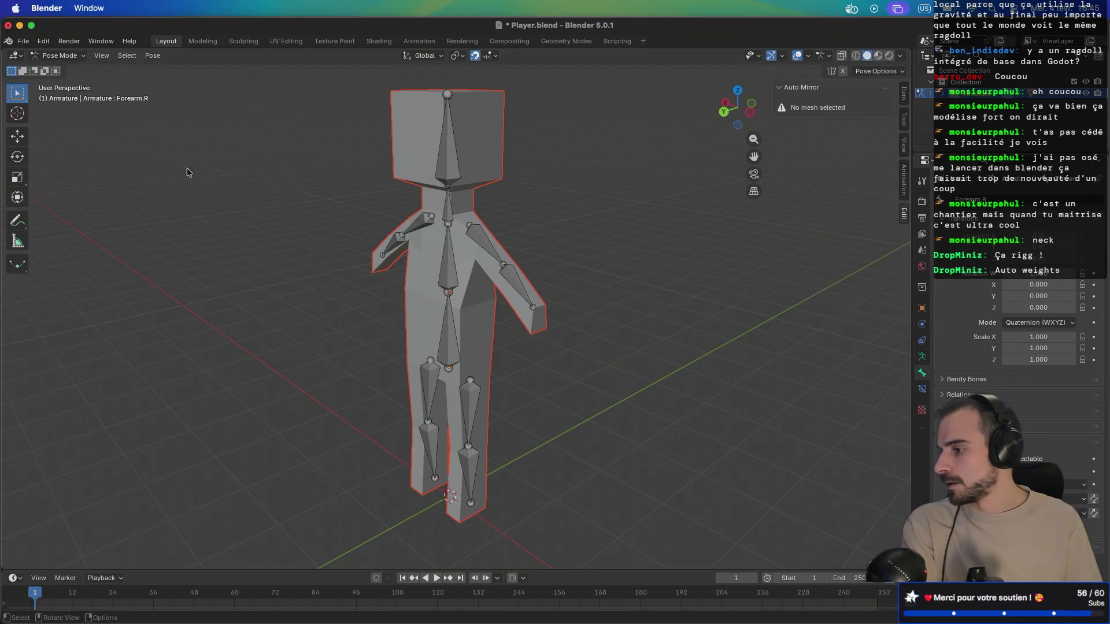
mouse_move(397, 283)
left_mouse_down()
mouse_move(453, 311)
mouse_move(415, 317)
left_mouse_up()
Step: Rotate Thigh.L to raise the leg, then clear its rotation with Alt+R
left_click(420, 398)
key("g")
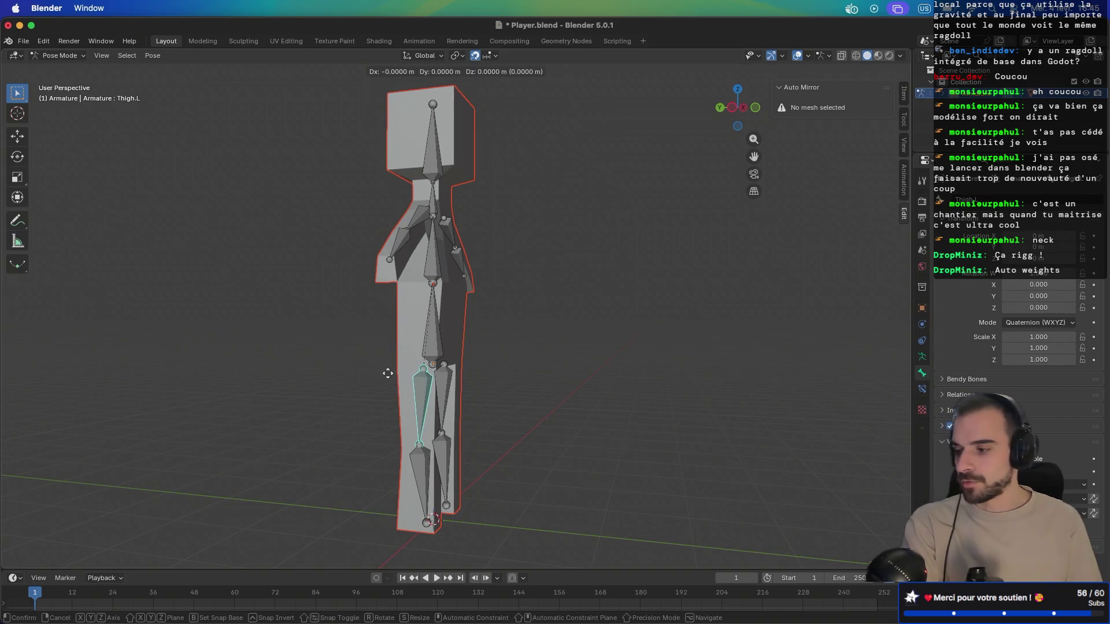
key("r")
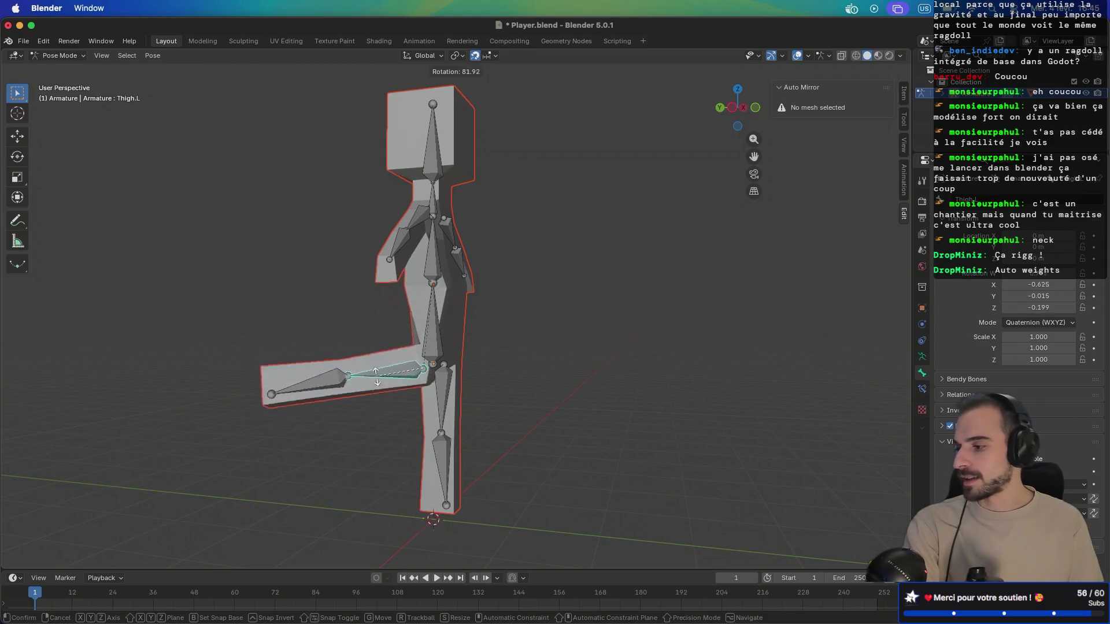
left_click(384, 368)
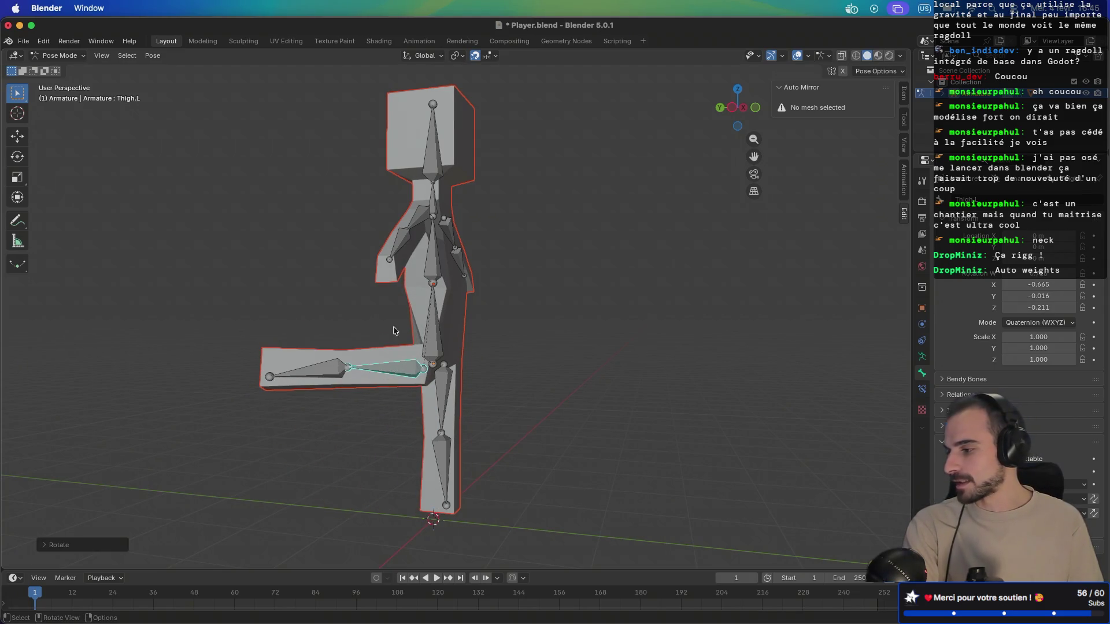
scroll(421, 334, "left", 5)
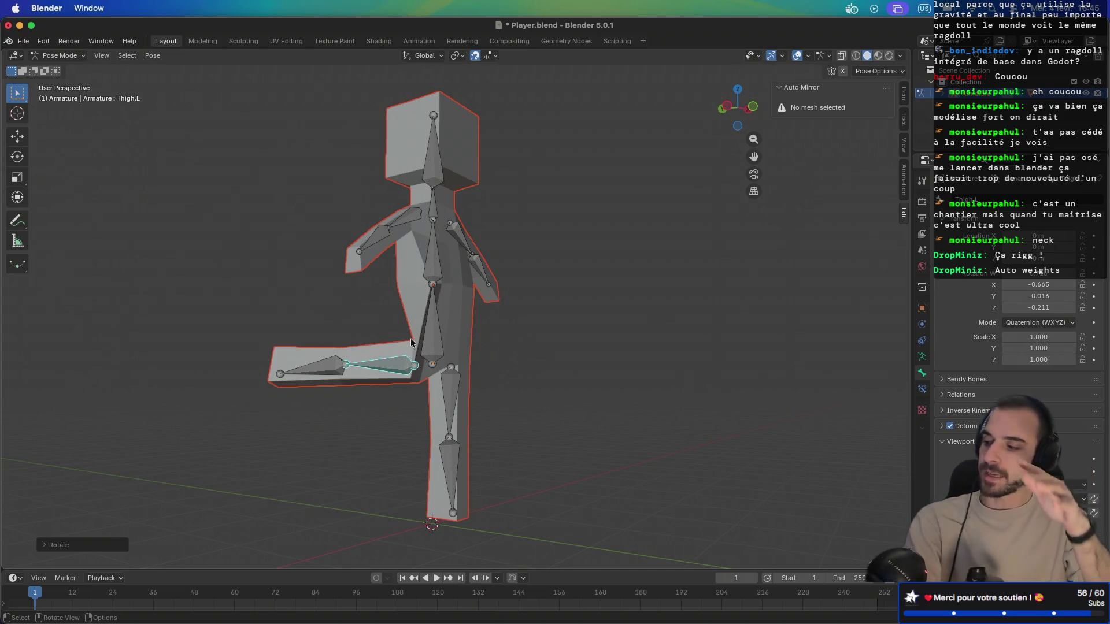
key("alt+r")
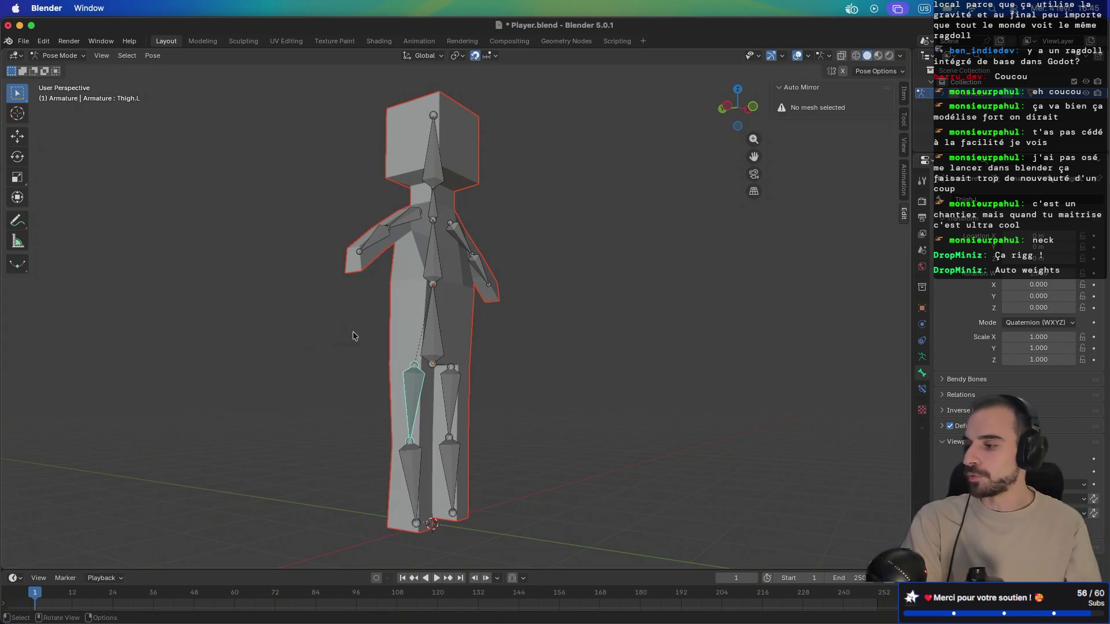
scroll(420, 346, "left", 5)
scroll(420, 346, "left", 2)
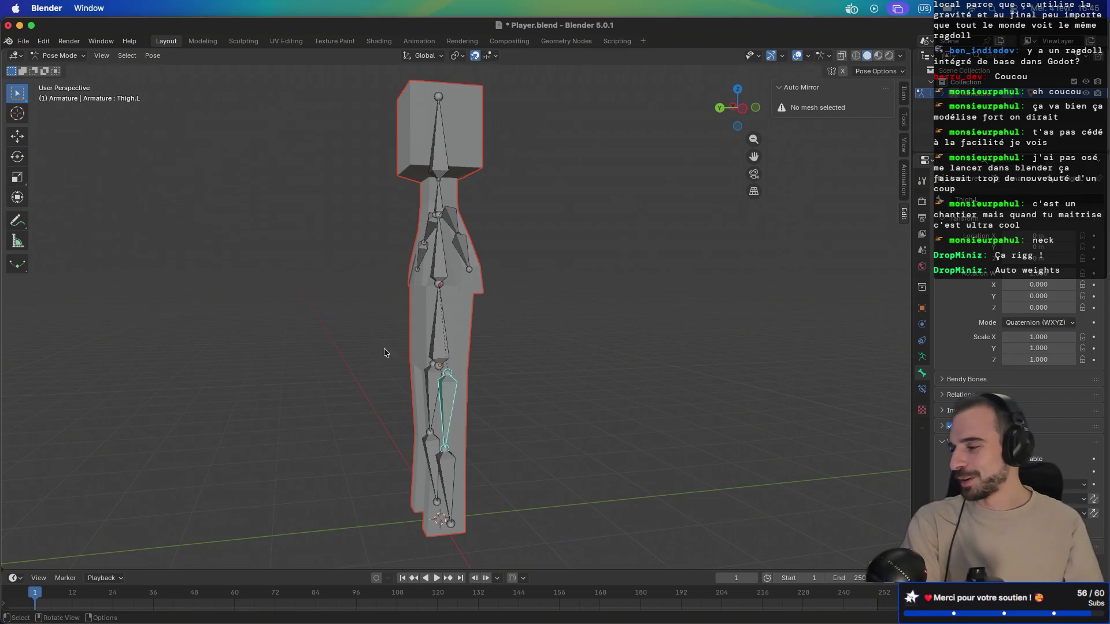
scroll(405, 344, "left", 5)
Step: Test-rotate the Hips and Bone.001, undo the upper-body tilt, and save Player.blend
left_click(471, 333)
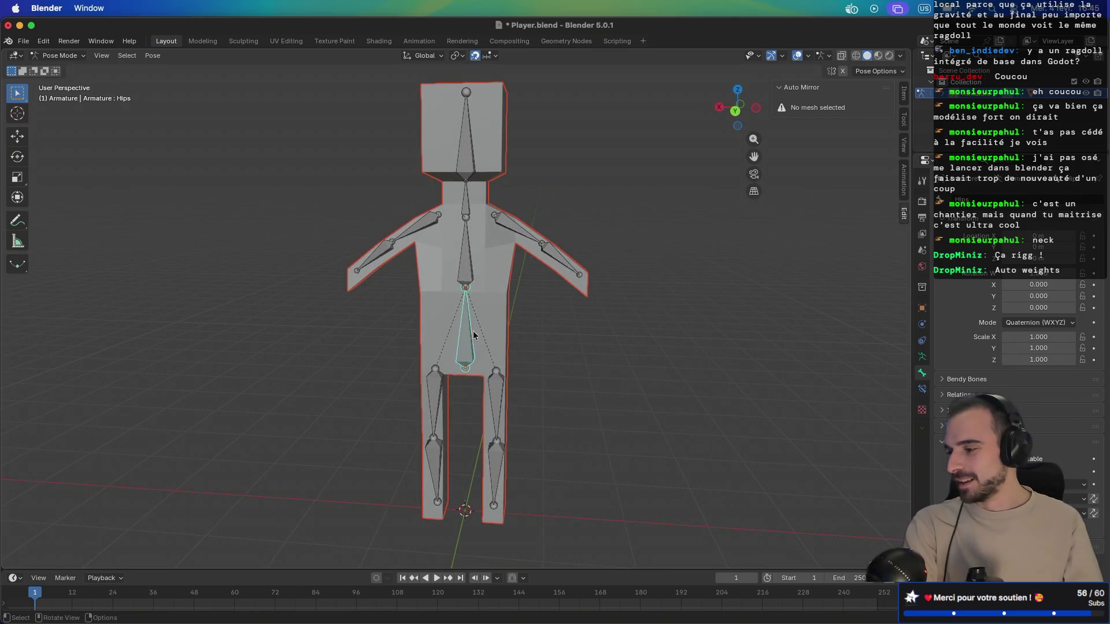
scroll(471, 333, "left", 5)
key("r")
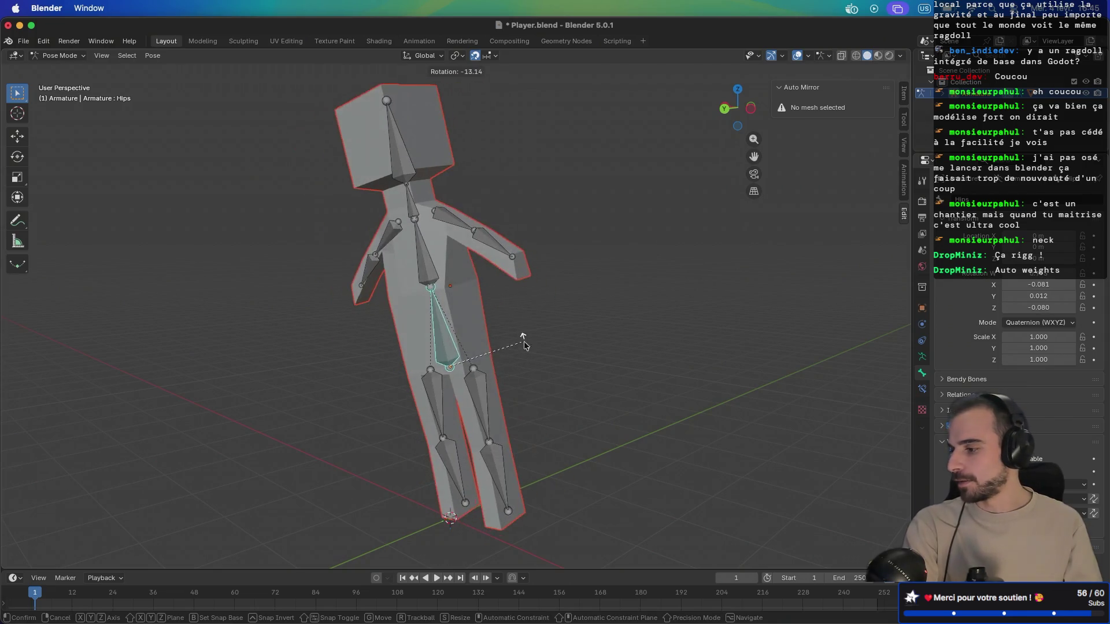
key("Escape")
scroll(507, 341, "left", 2)
left_click(448, 279)
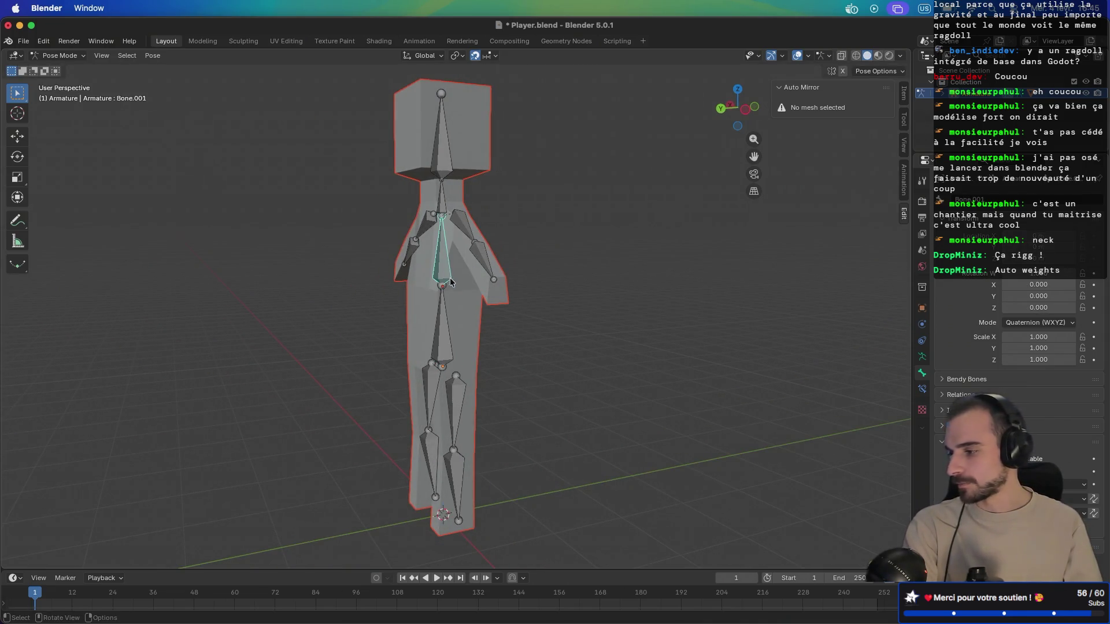
key("r")
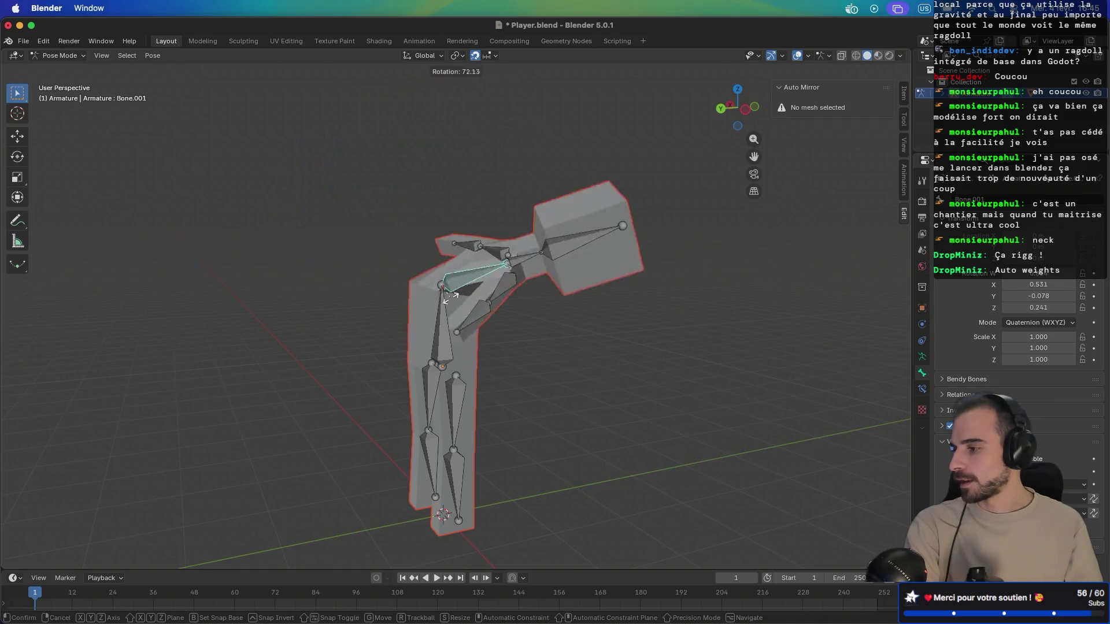
left_click(450, 289)
key("super+z")
scroll(410, 325, "left", 3)
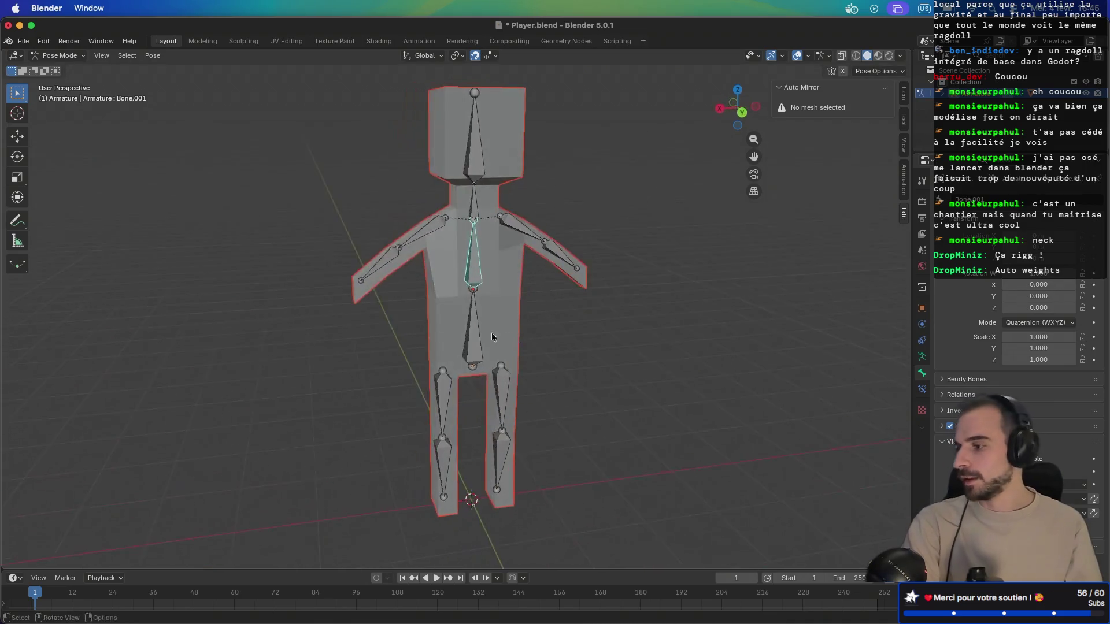
scroll(570, 328, "left", 5)
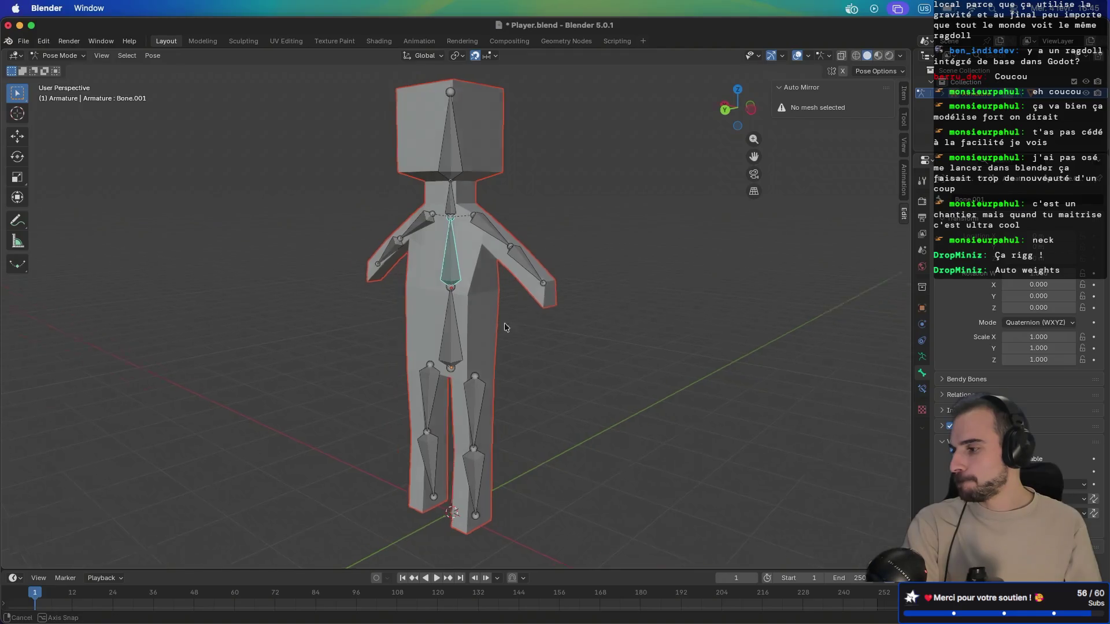
scroll(597, 325, "left", 5)
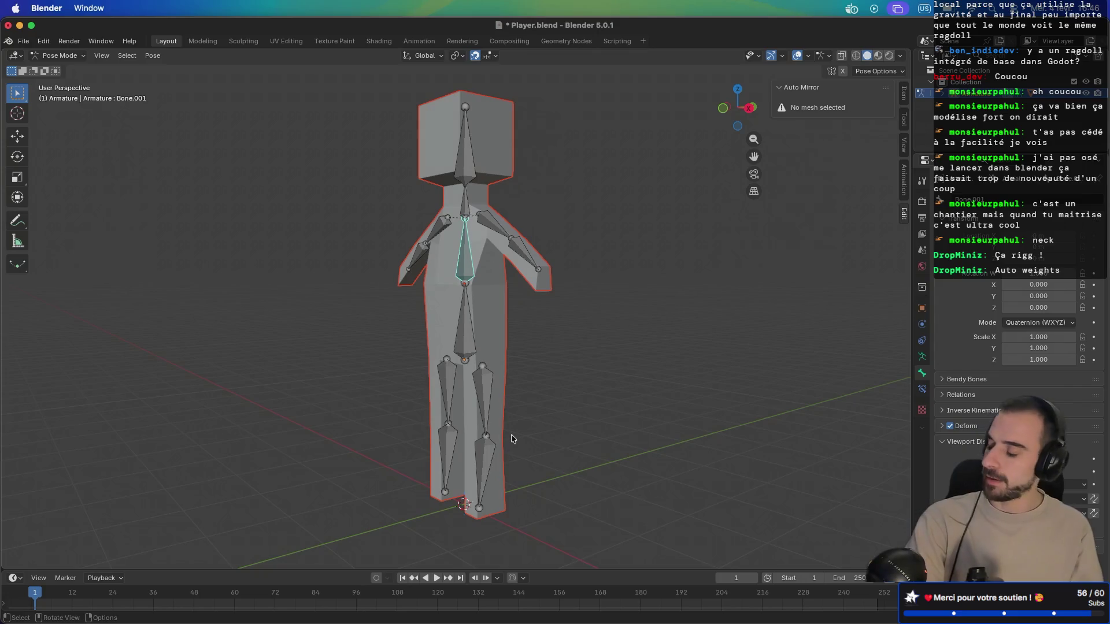
key("ctrl+s")
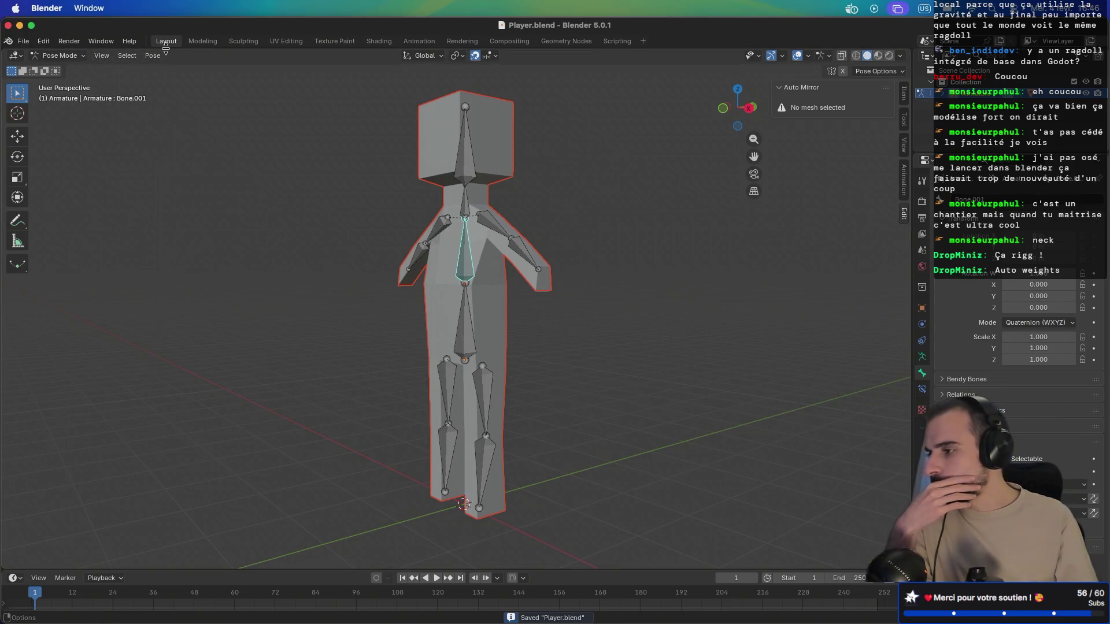
Step: Look through the Texture Paint mode and editor-type menus, then switch to the Modeling workspace
left_click(333, 45)
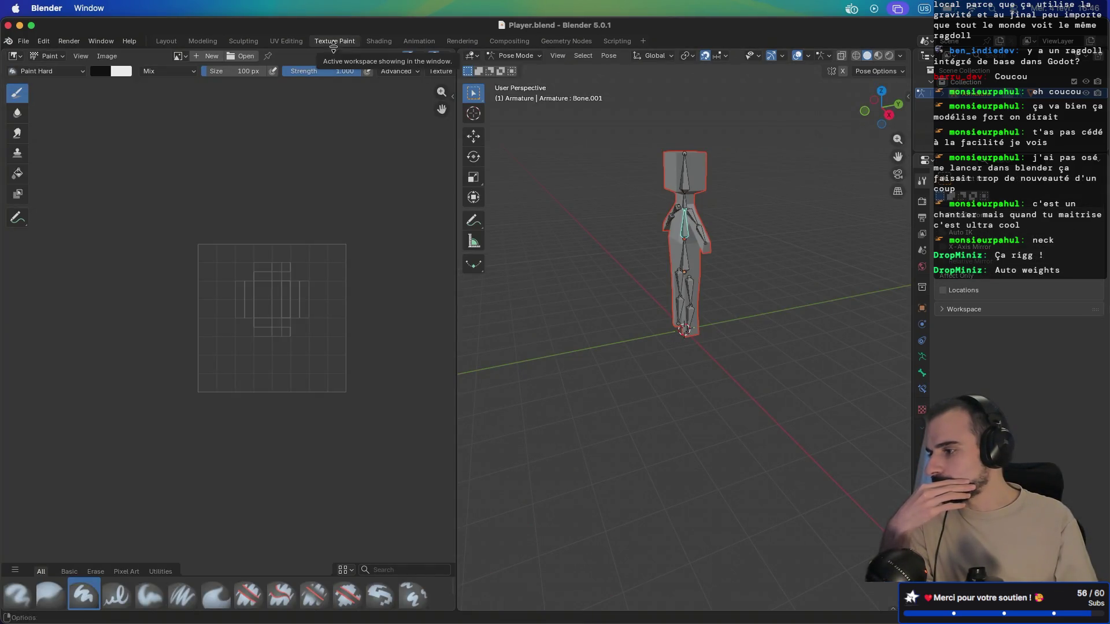
left_click(65, 58)
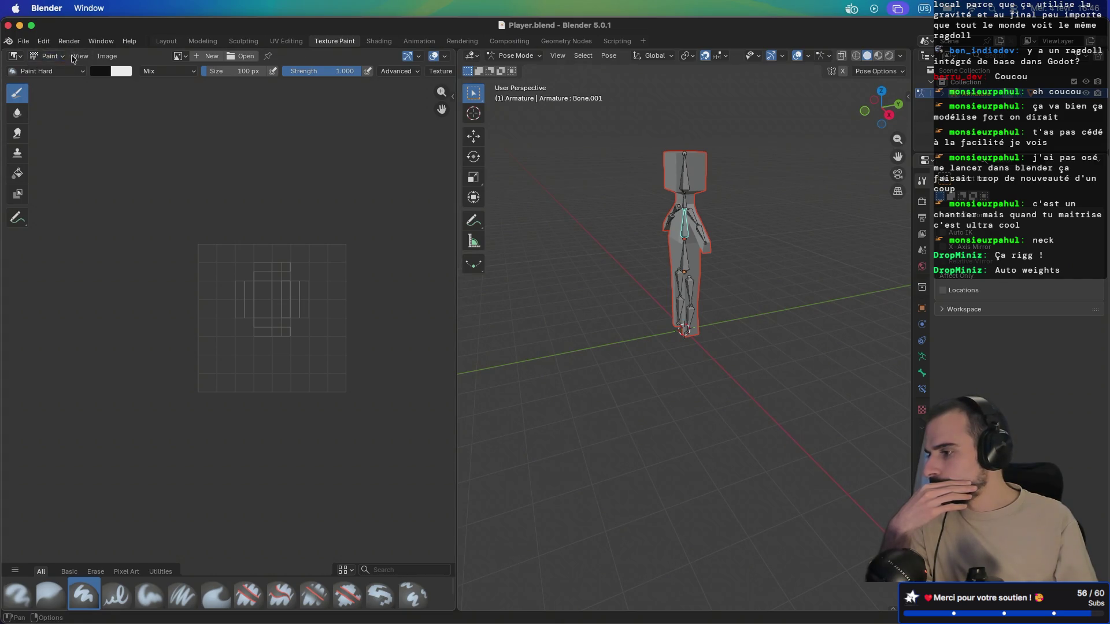
left_click(506, 55)
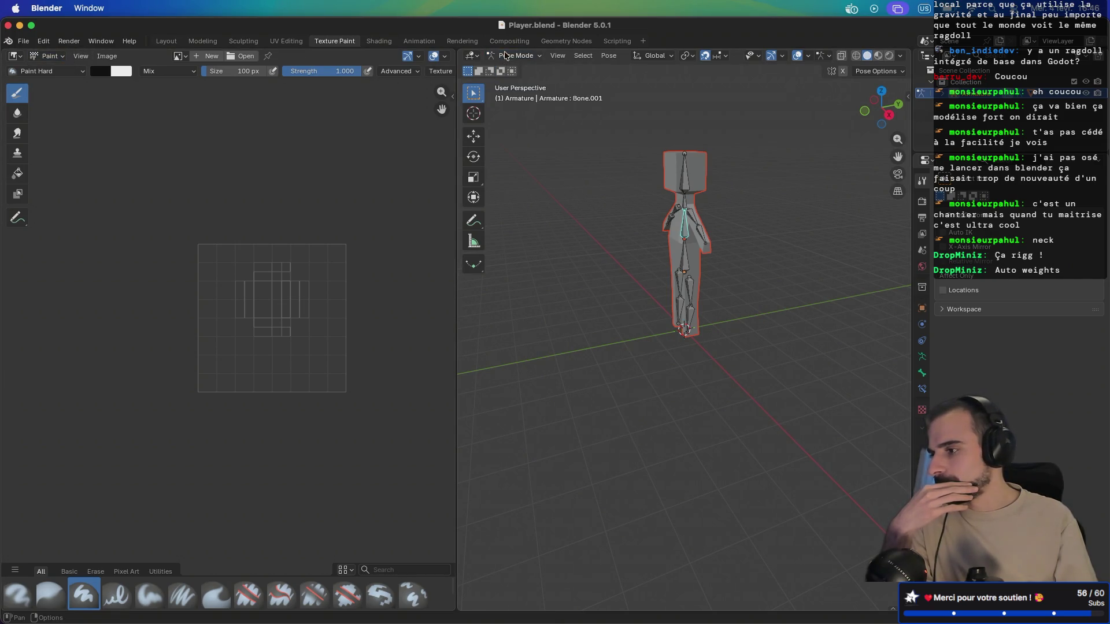
left_click(476, 55)
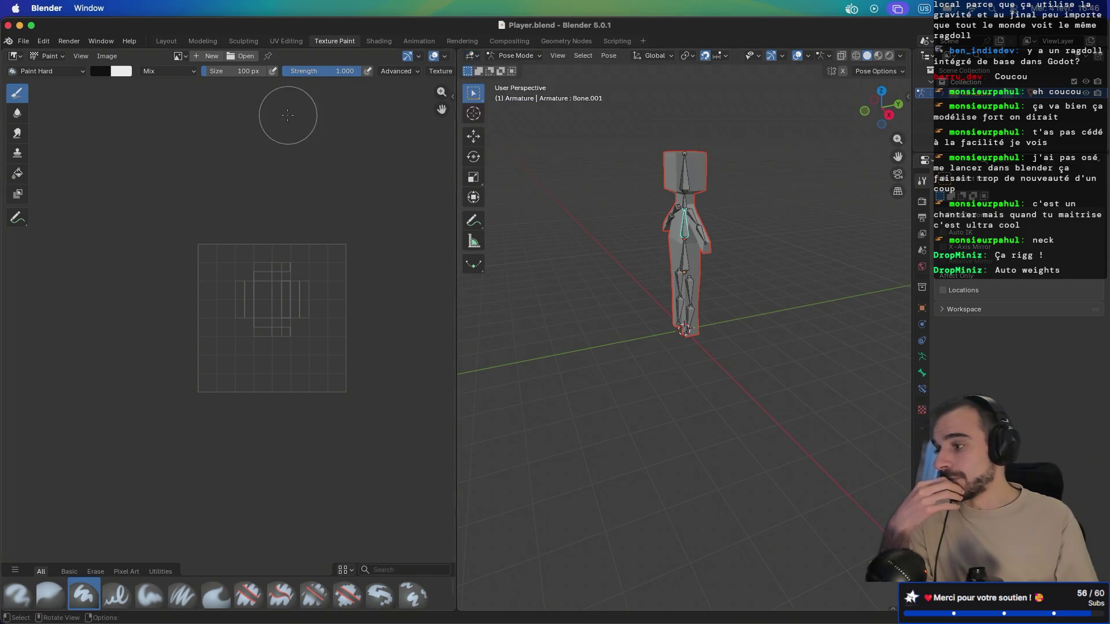
left_click(199, 41)
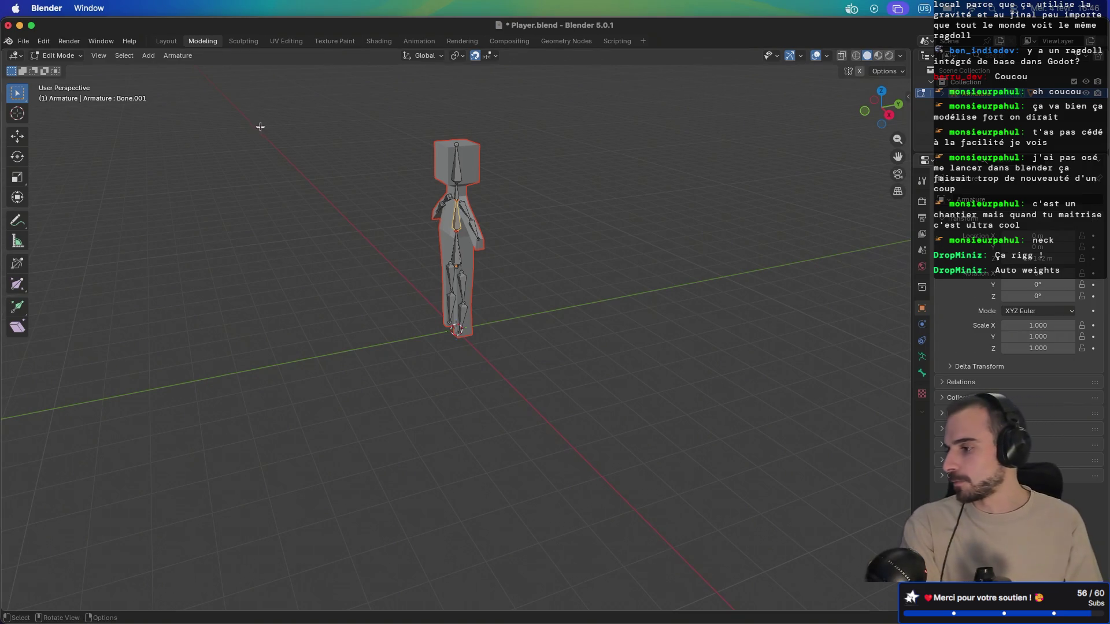
Step: Reselect the armature in the Outliner and leave Edit Mode for Object Mode with Tab
scroll(359, 191, "right", 5)
scroll(379, 204, "up", 5)
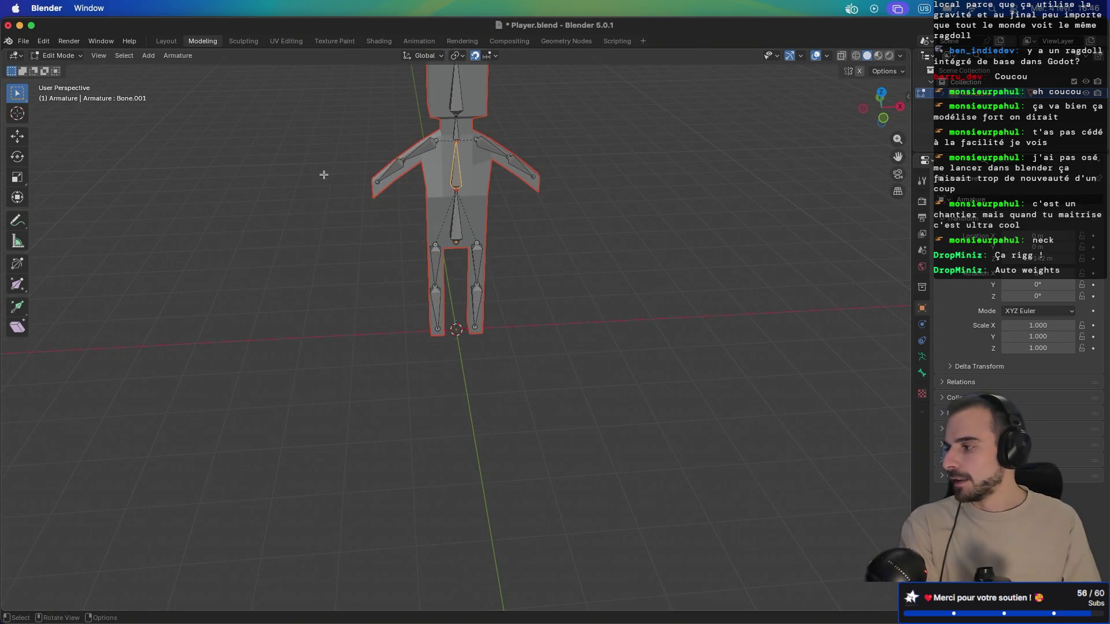
scroll(361, 245, "down", 3)
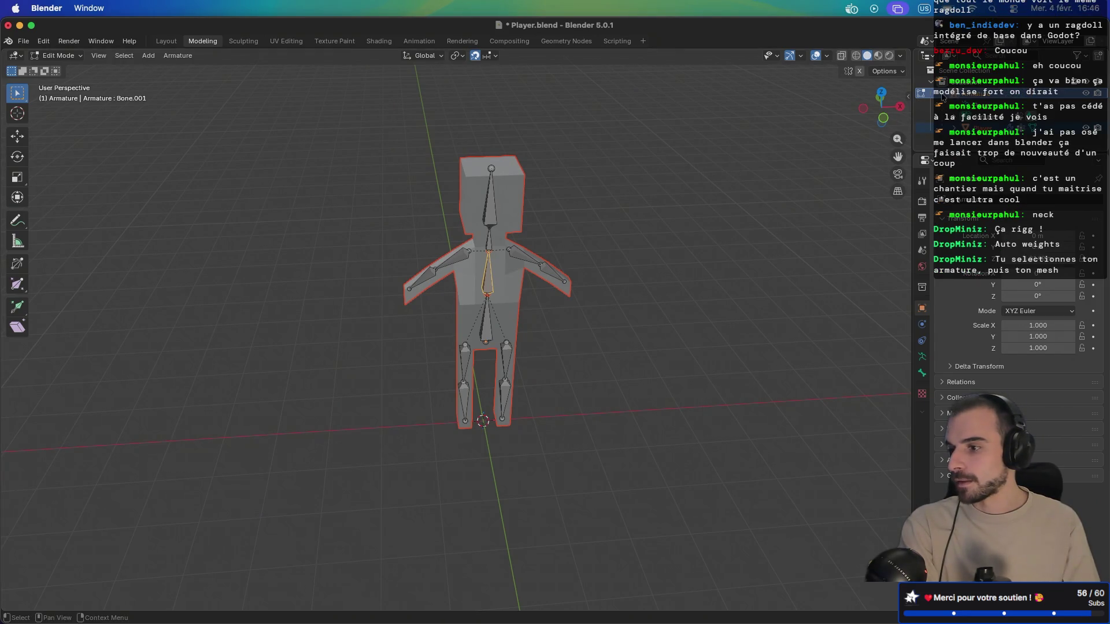
left_click(977, 128)
left_click(977, 93)
left_click(977, 128, "ctrl")
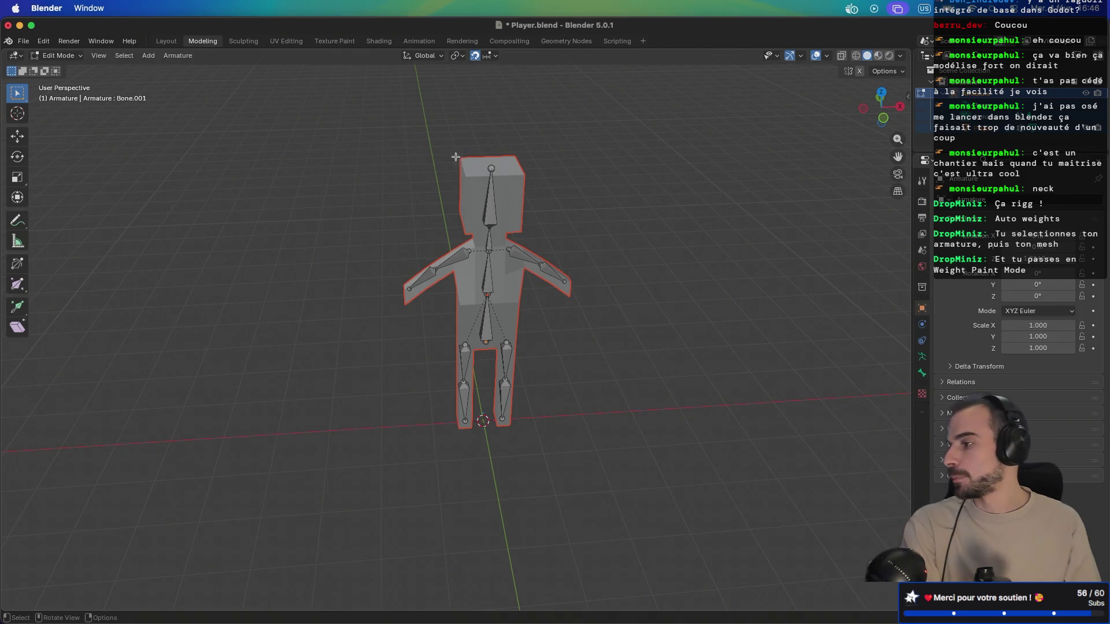
left_click(56, 57)
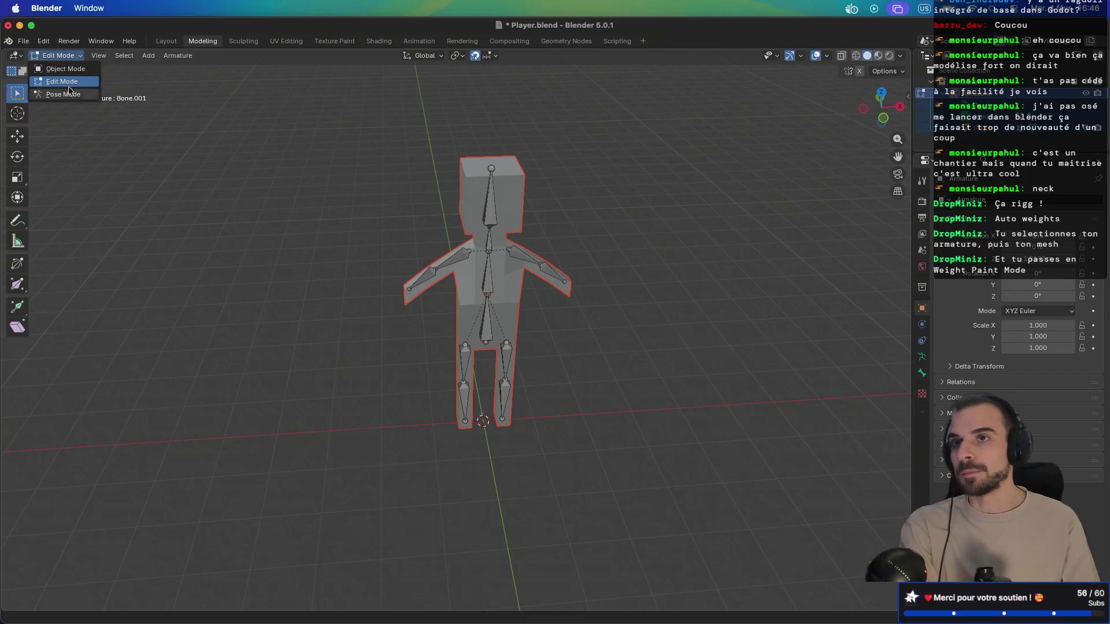
left_click(64, 58)
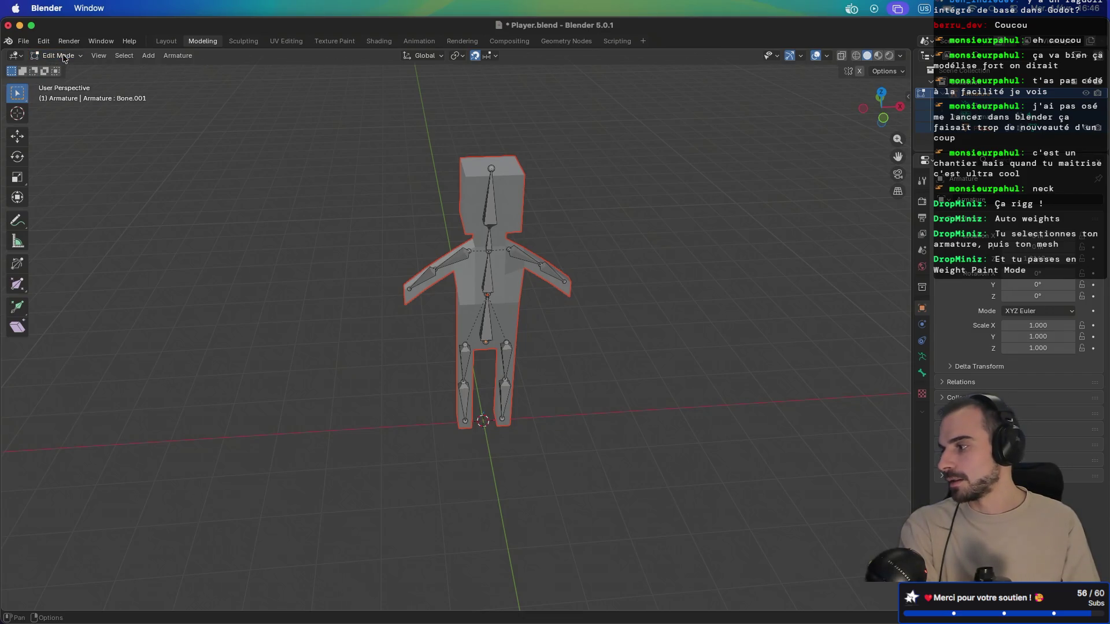
left_click(15, 55)
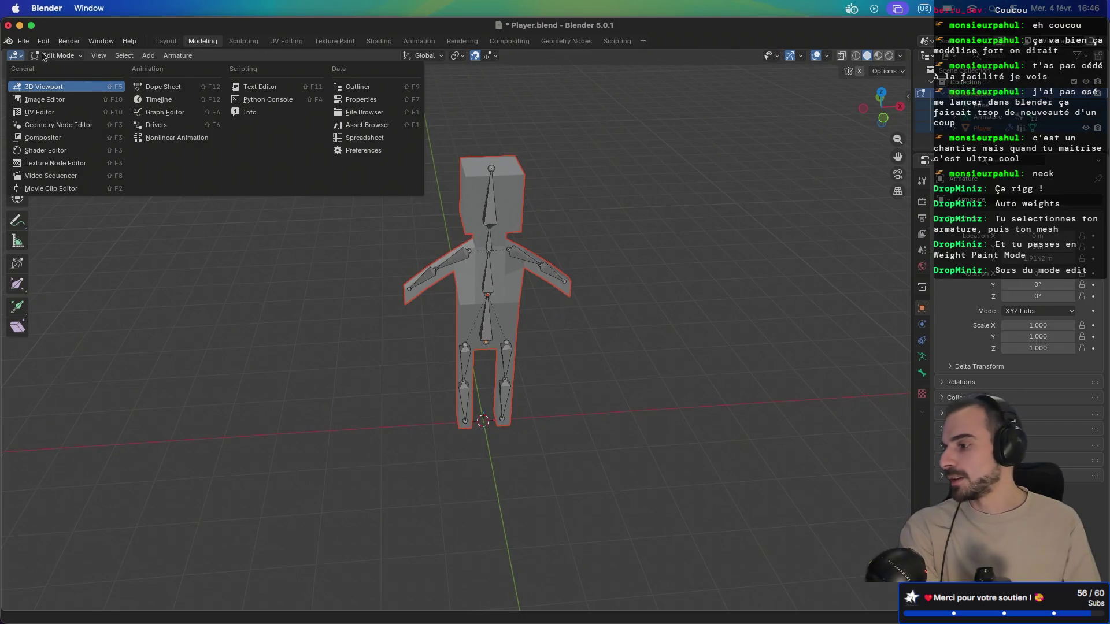
key("Tab")
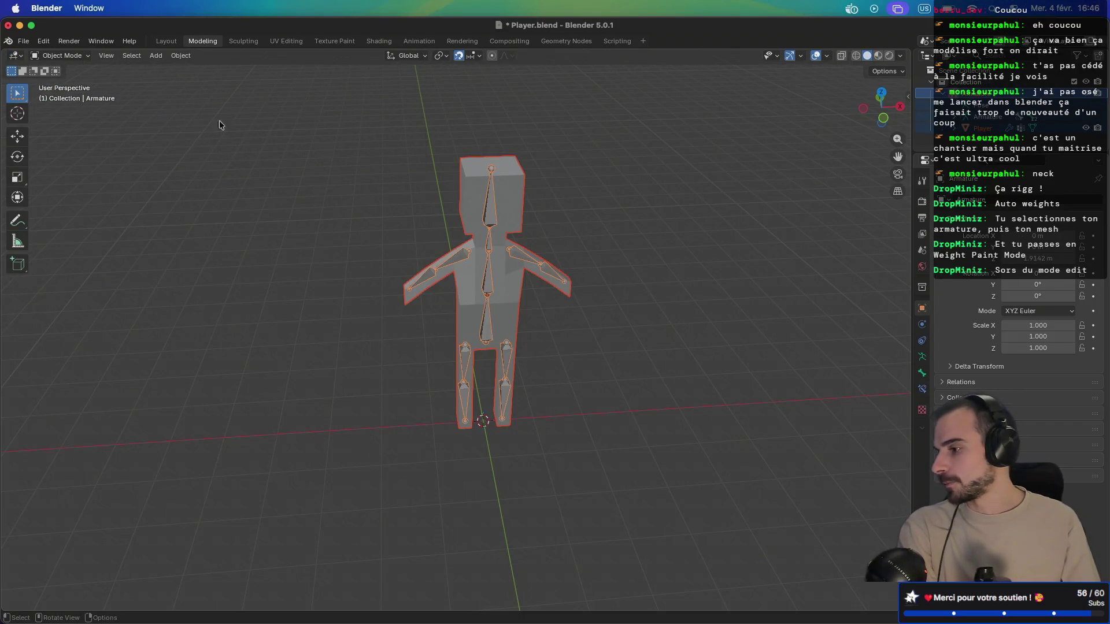
Step: Make the Player mesh the only active object and enter Weight Paint mode
left_click(61, 55)
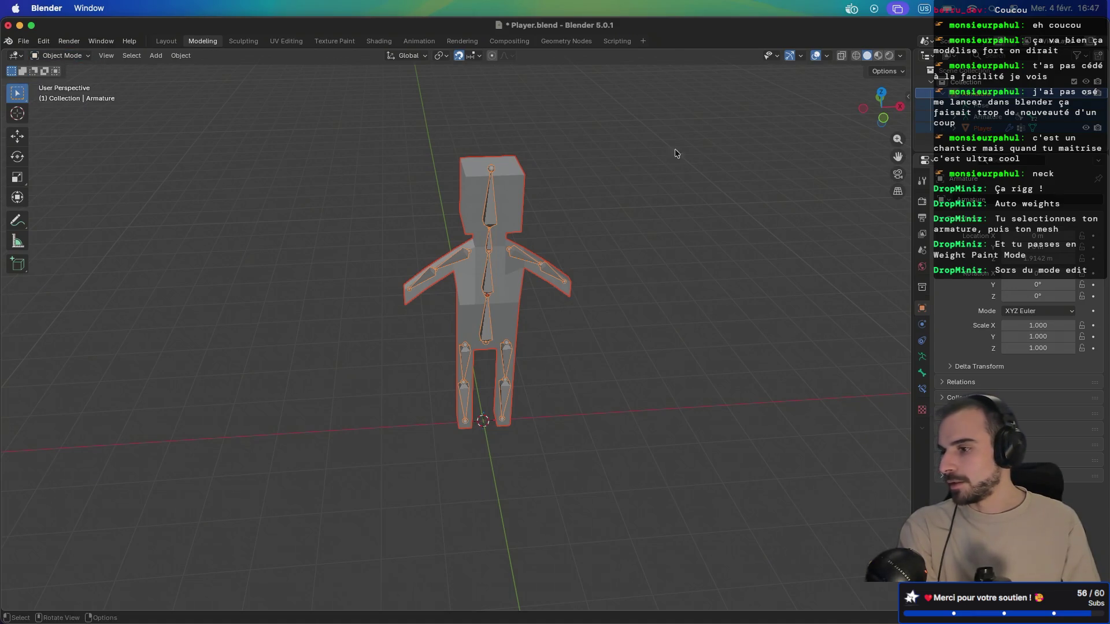
left_click(985, 115)
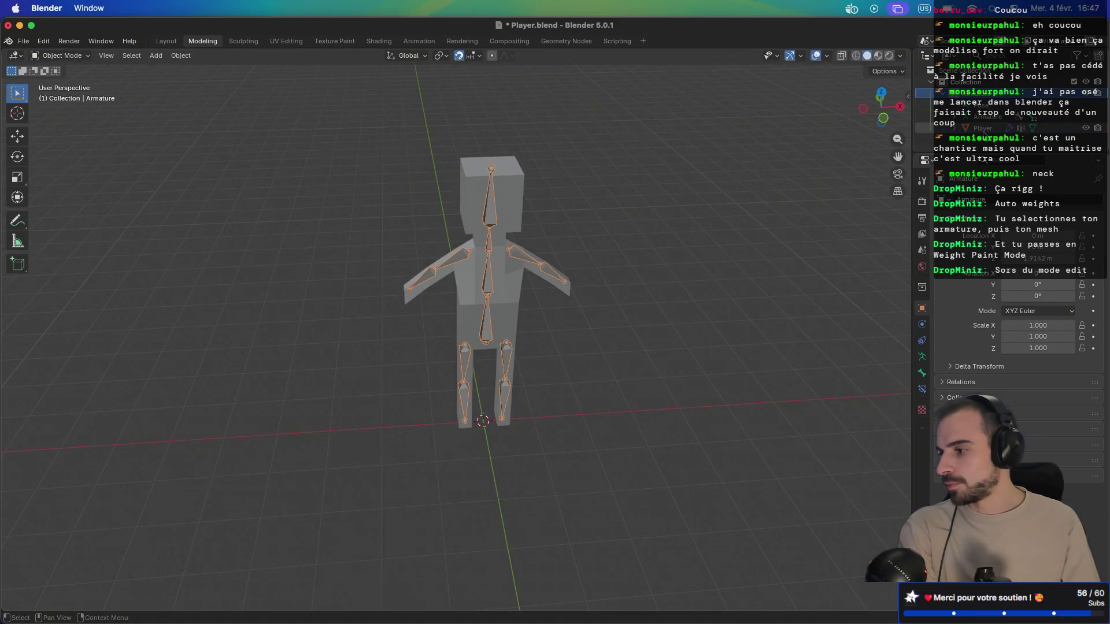
left_click(982, 129, "ctrl")
left_click(77, 56)
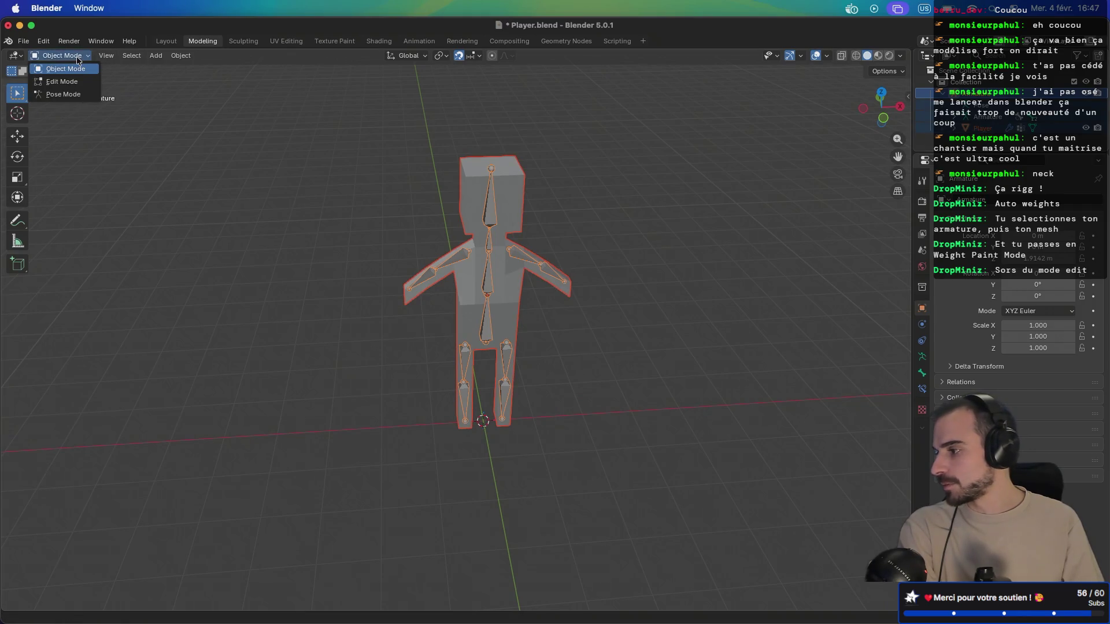
left_click(1008, 128)
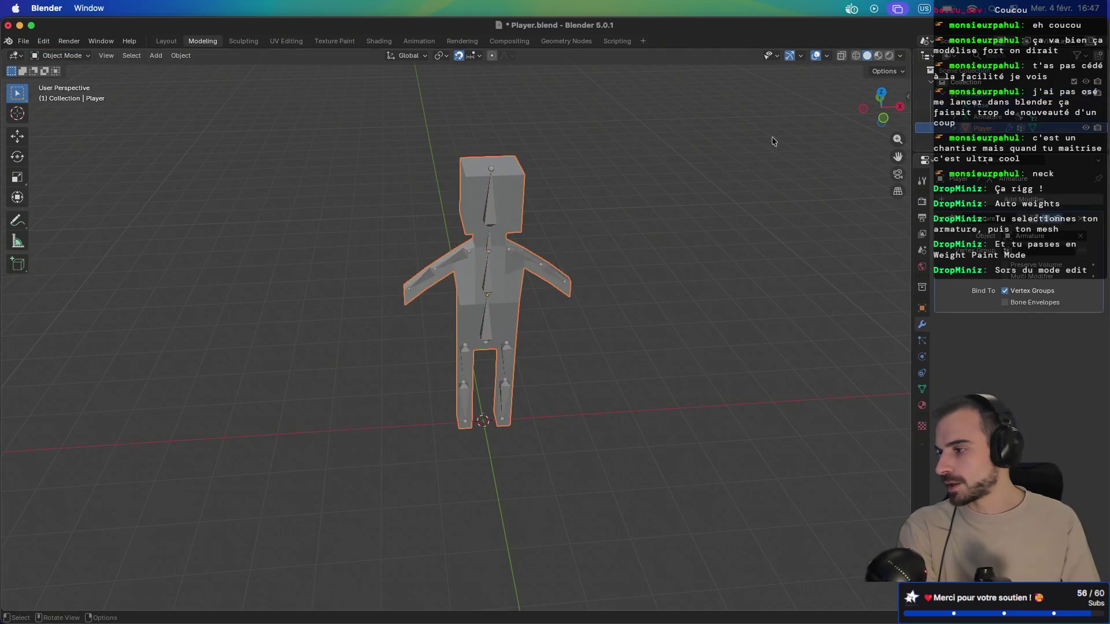
left_click(75, 56)
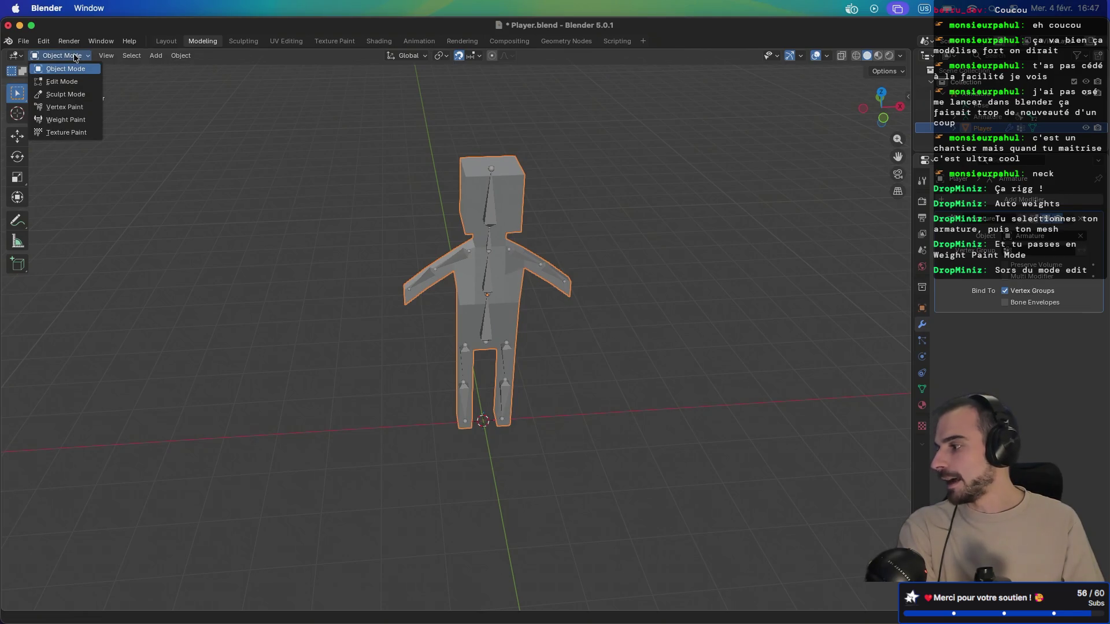
left_click(73, 120)
Step: Orbit to inspect the red Leg.R weights, then return the Player mesh to Object Mode
mouse_move(247, 223)
left_mouse_down()
mouse_move(376, 202)
mouse_move(329, 176)
mouse_move(254, 168)
left_mouse_up()
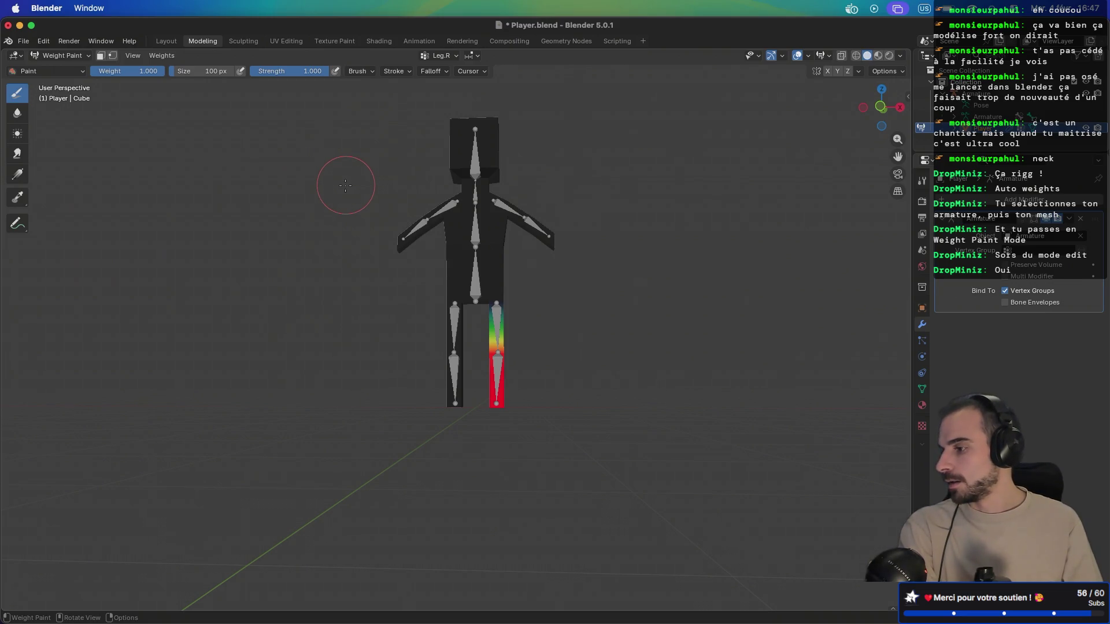
scroll(345, 185, "down", 3)
left_click_drag(468, 263, 488, 298)
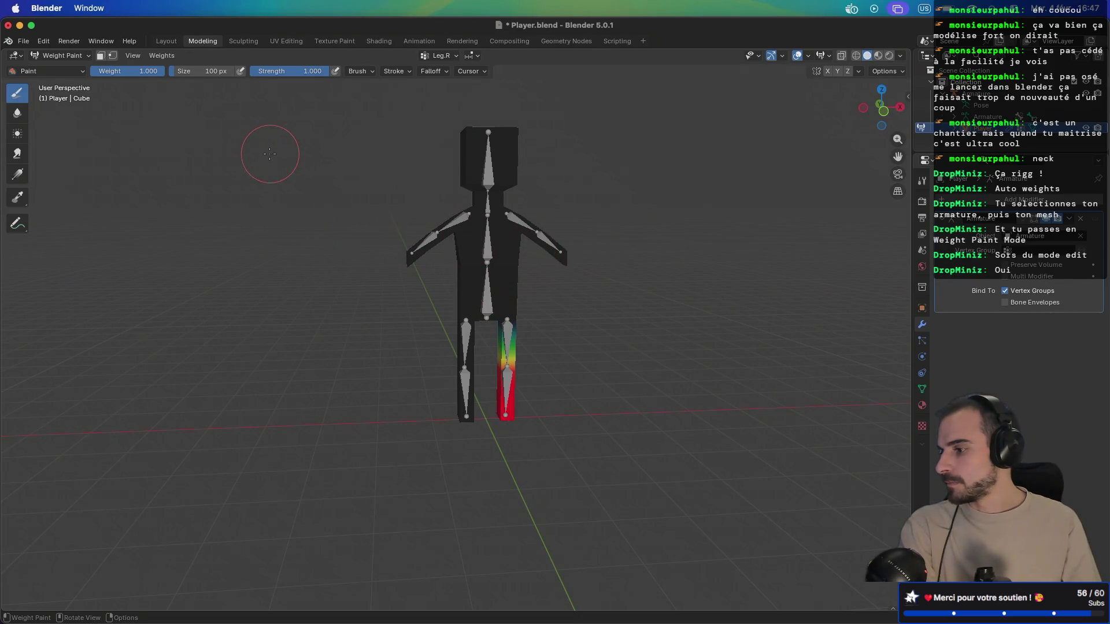
left_click(61, 55)
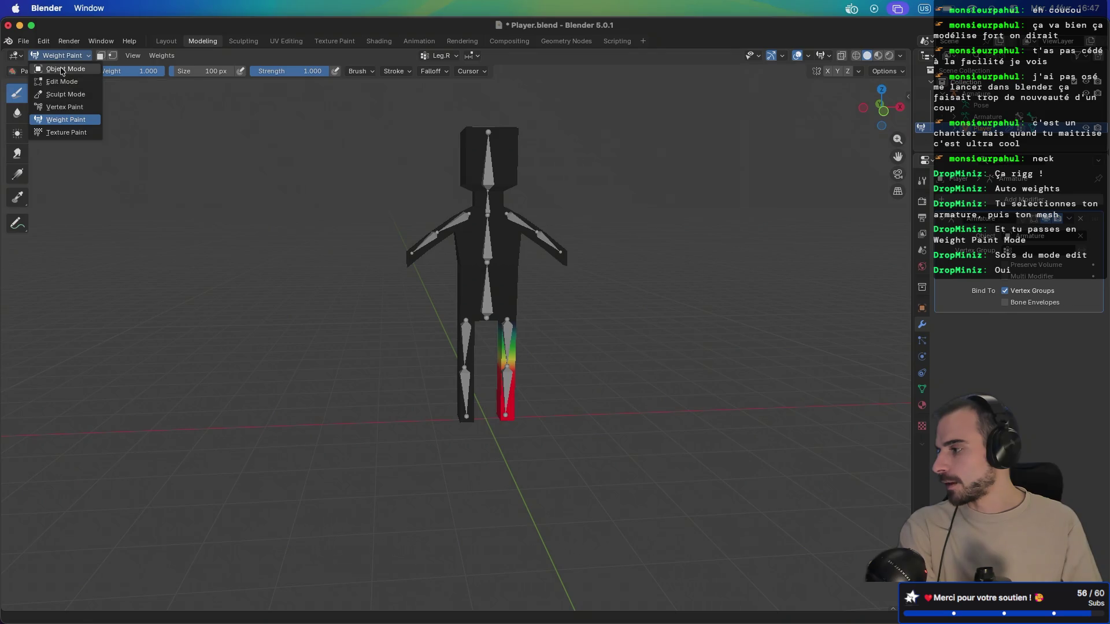
left_click(62, 69)
Step: Make the Armature active, save Player.blend, and bring up the File > Export formats list
left_click(487, 300)
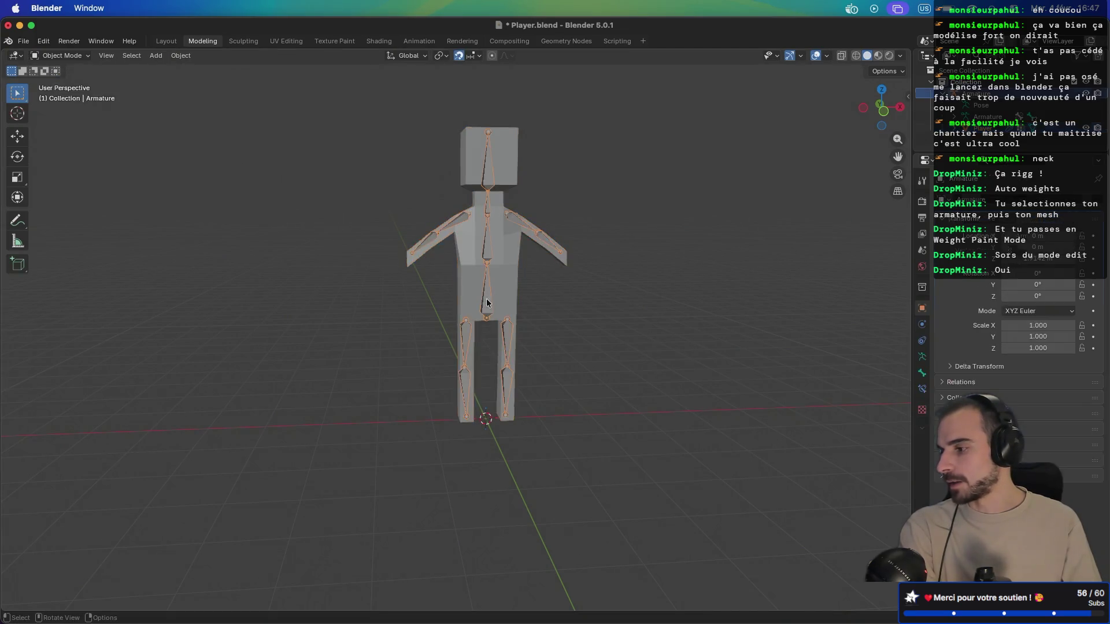
mouse_move(347, 257)
left_mouse_down()
mouse_move(473, 262)
mouse_move(352, 263)
left_mouse_up()
key("super+s")
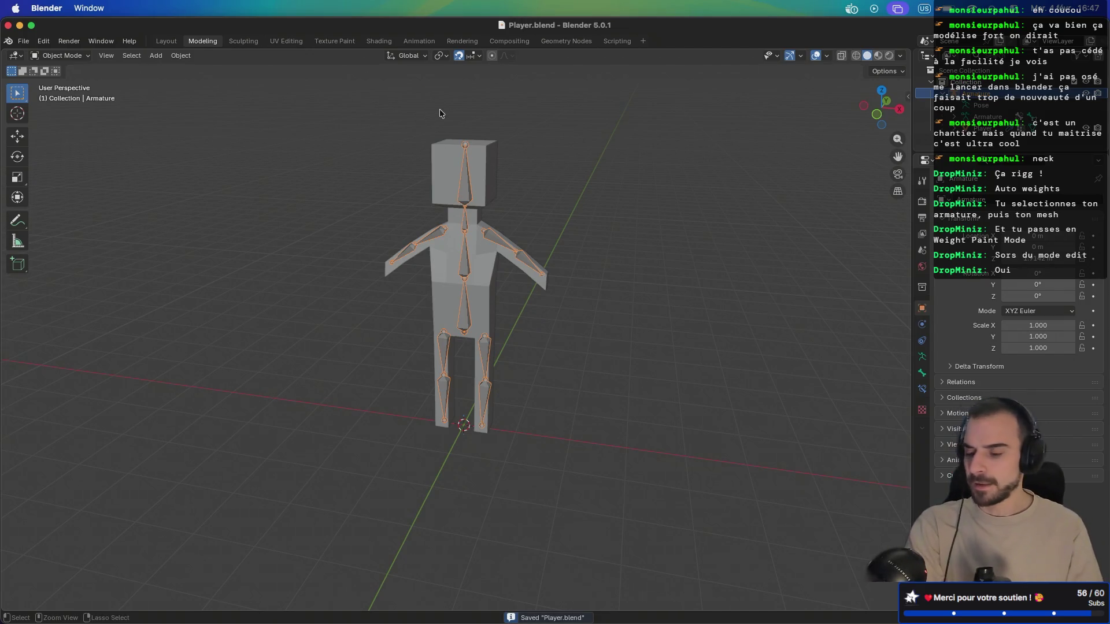
left_click(32, 43)
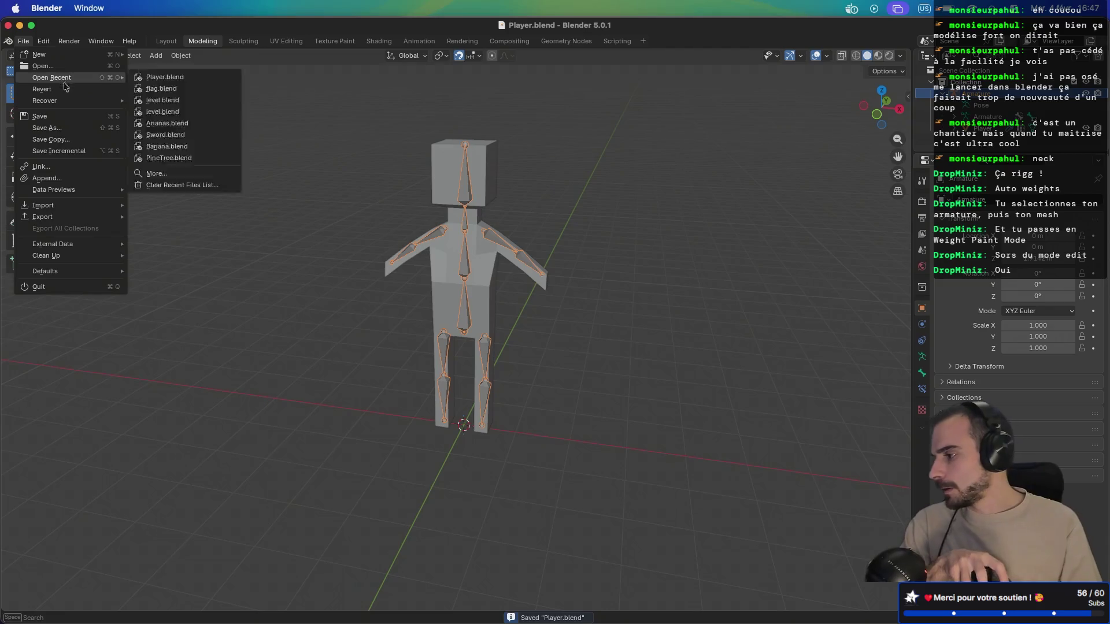
left_click(45, 42)
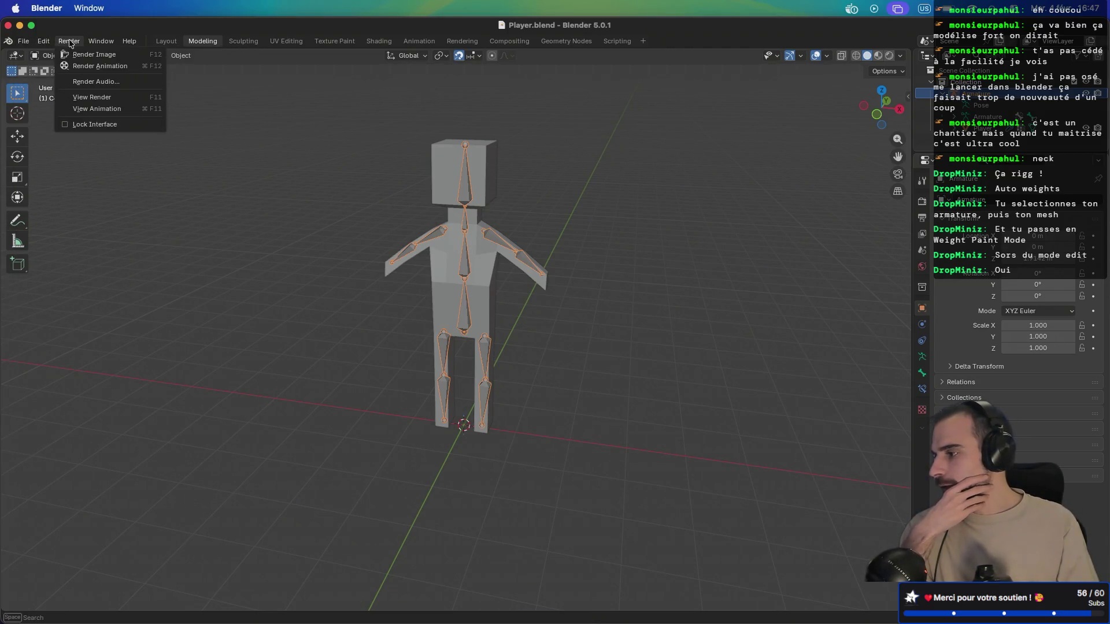
mouse_move(23, 41)
mouse_move(65, 218)
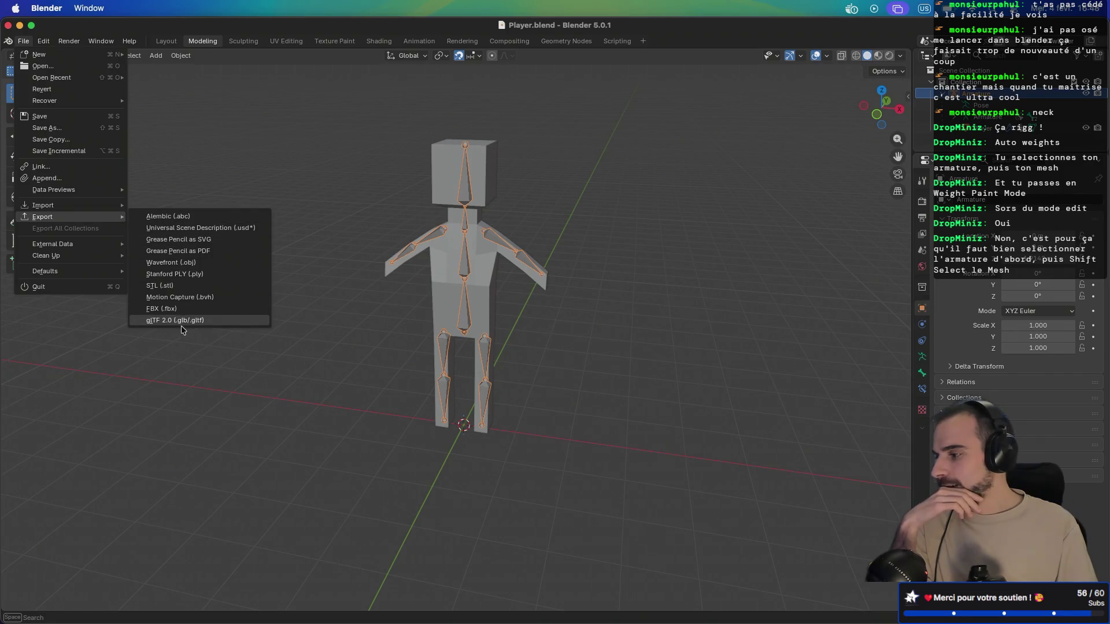
Step: Export the rig with glTF 2.0 as Player.glb into the level folder
left_click(181, 324)
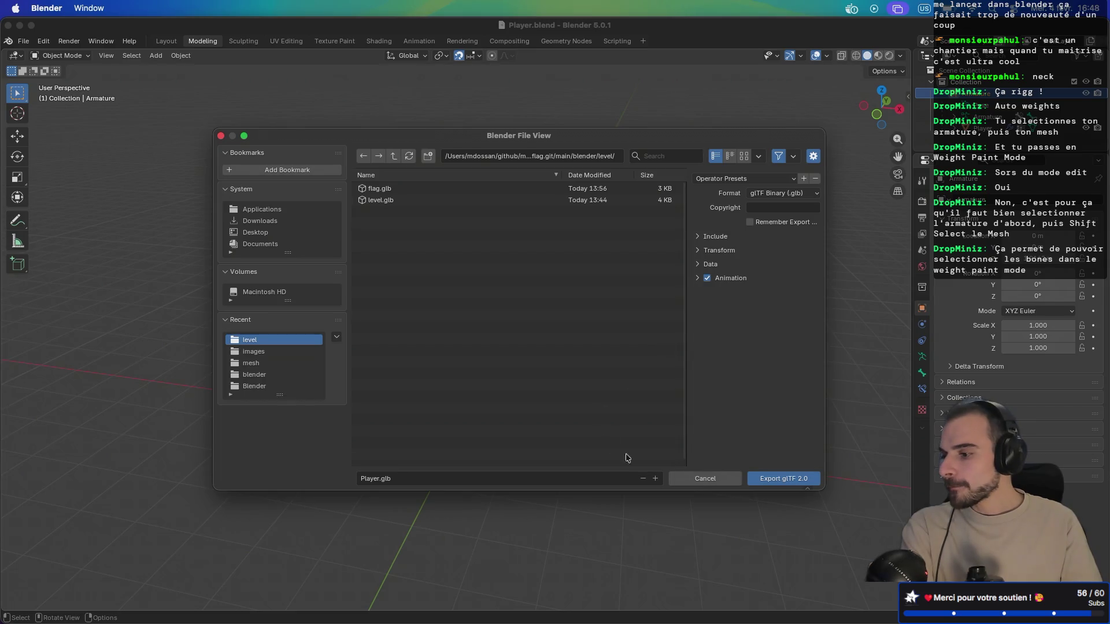
left_click(781, 484)
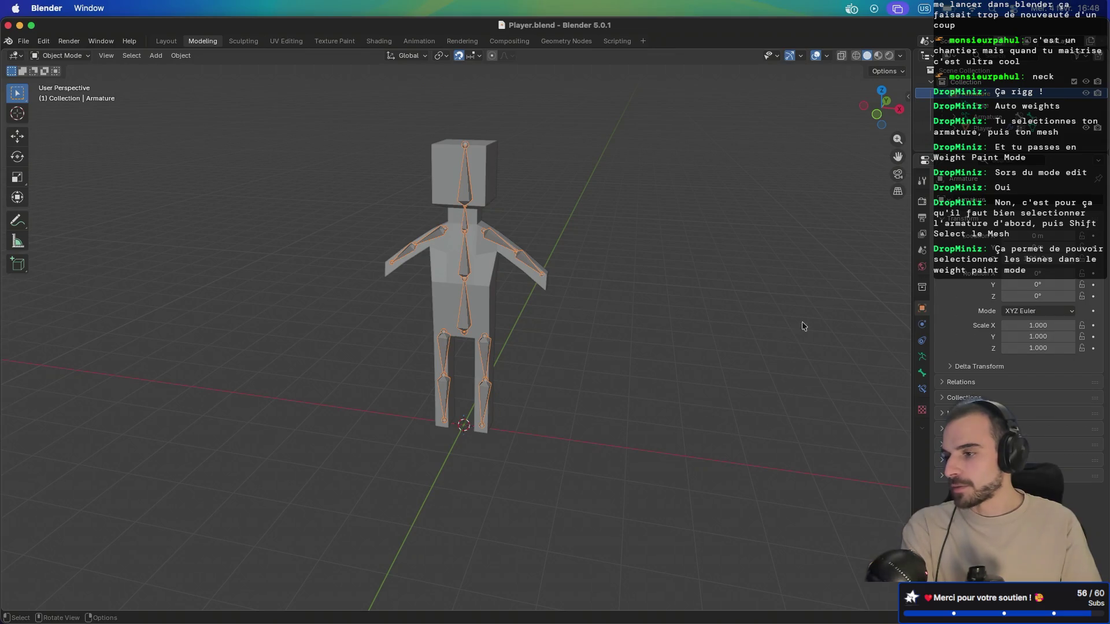
Step: Try different Outliner selections of the Player mesh and armature while checking the mode list
left_click(983, 133, "shift")
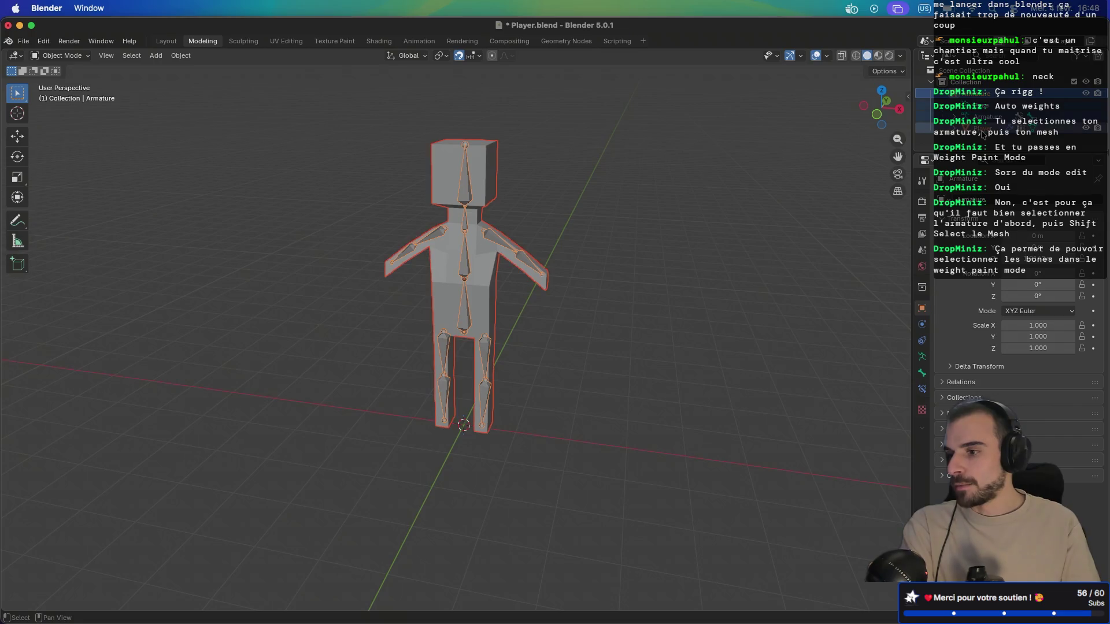
left_click(72, 55)
left_click(72, 55)
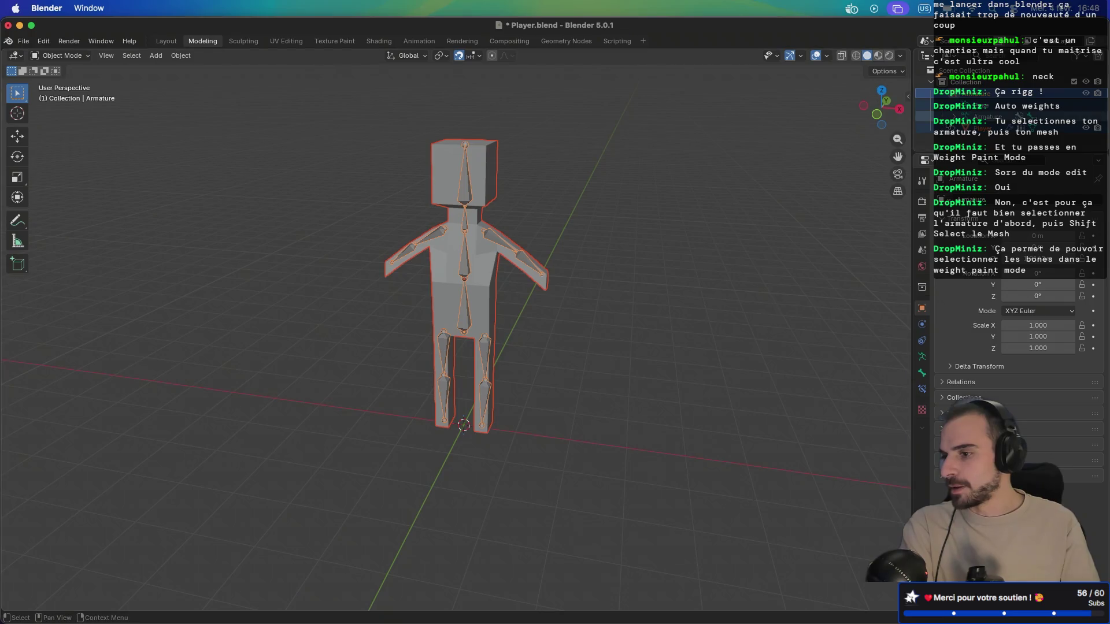
left_click(984, 128, "shift")
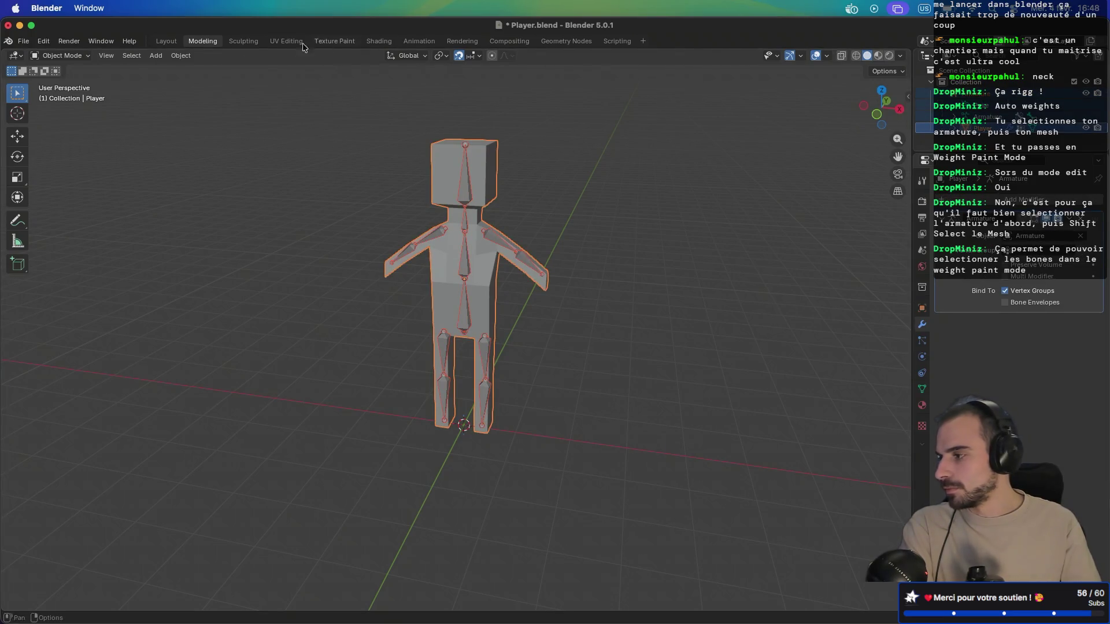
left_click(79, 57)
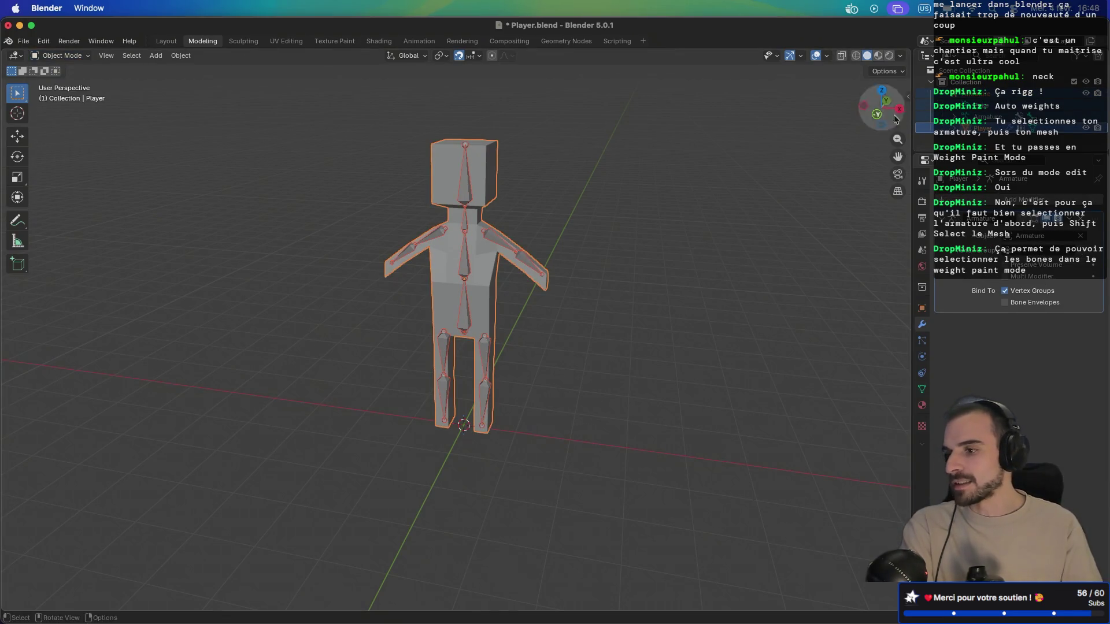
left_click(981, 130)
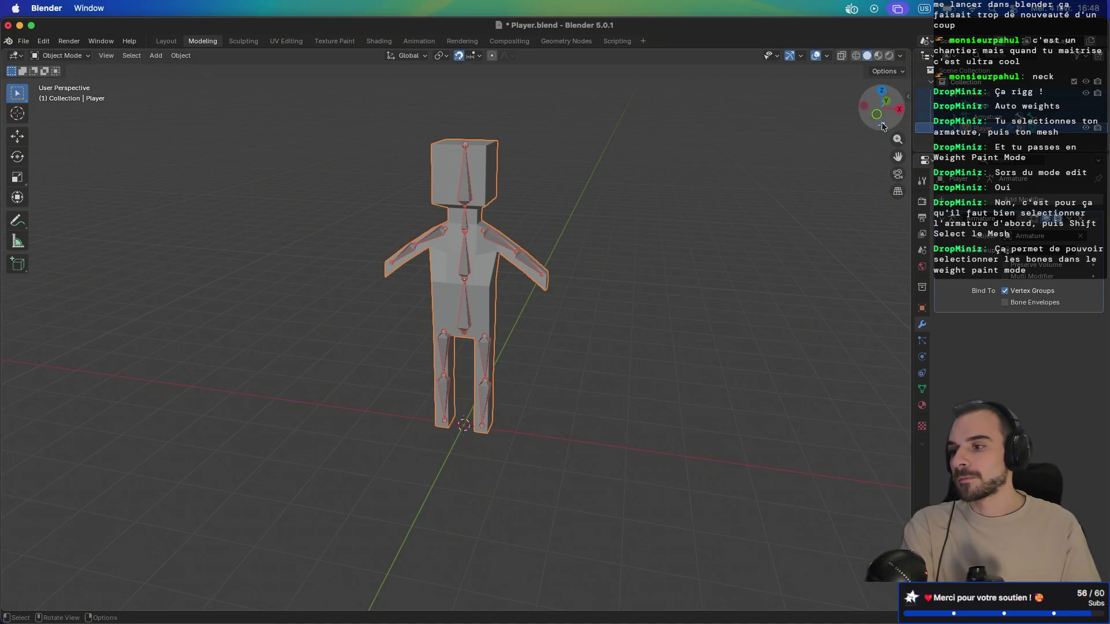
left_click(72, 58)
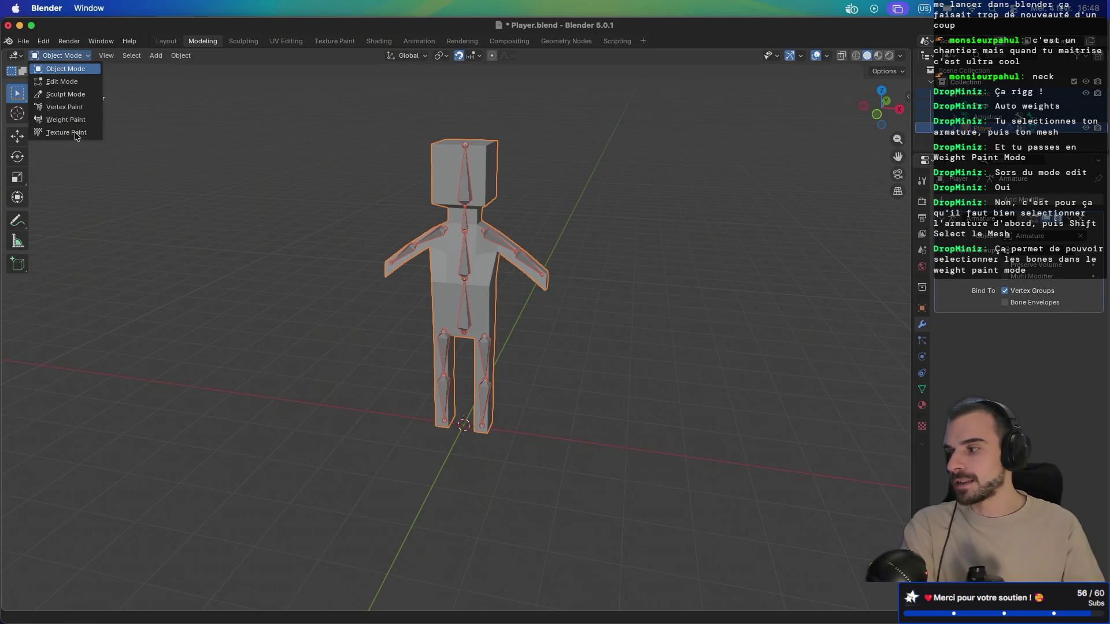
Step: Select the armature, add the Player mesh as active, and enter Weight Paint mode
left_click(977, 95)
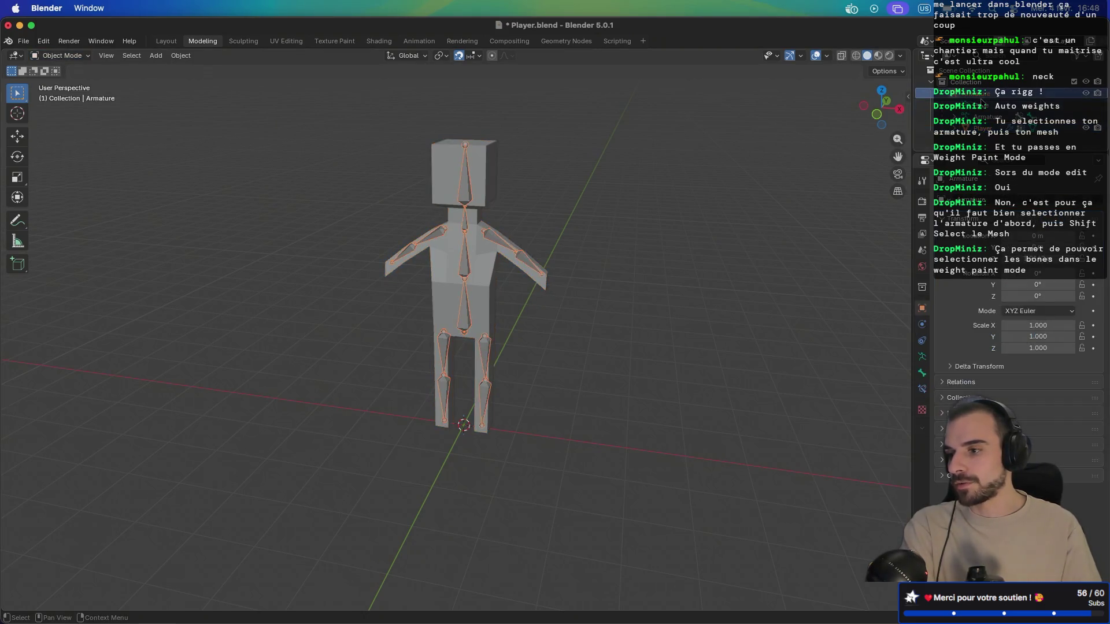
left_click(977, 127, "shift")
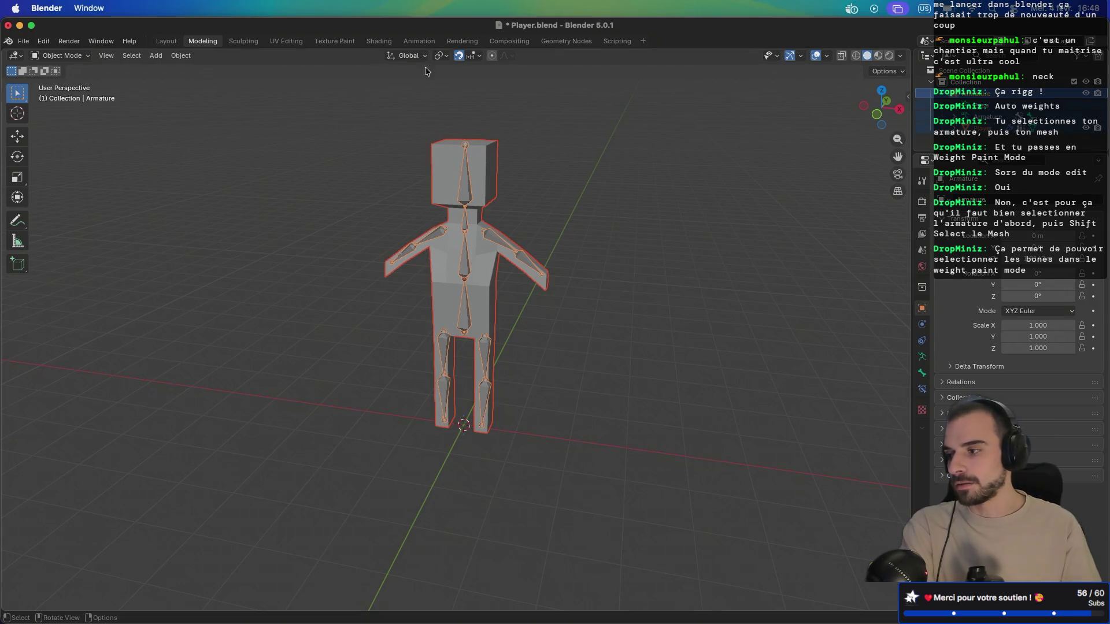
left_click(73, 58)
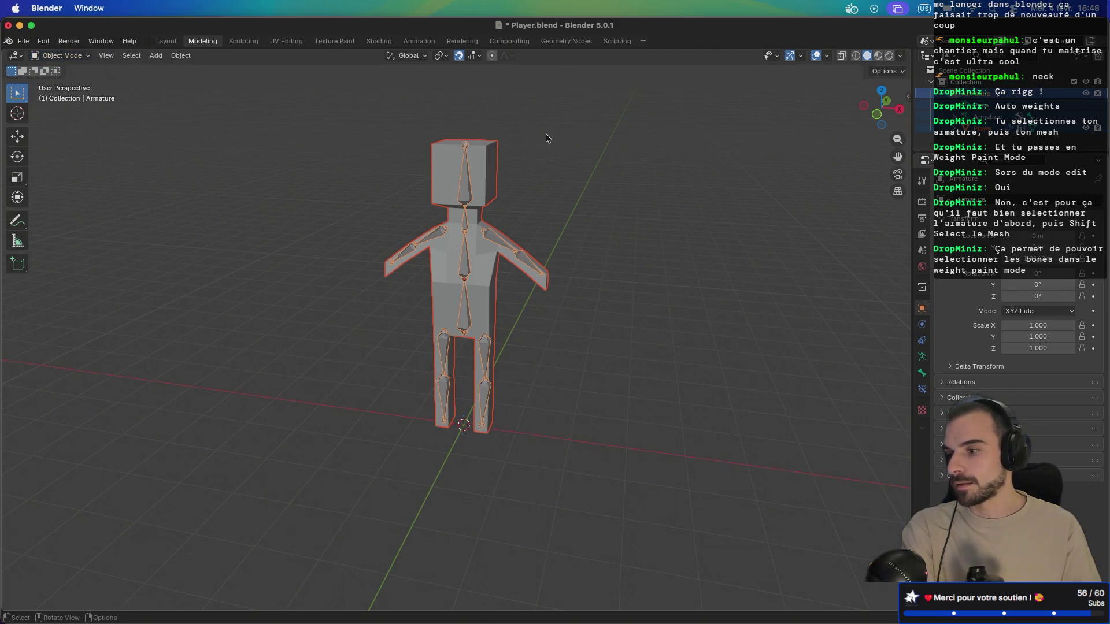
left_click(768, 148)
left_click(998, 128)
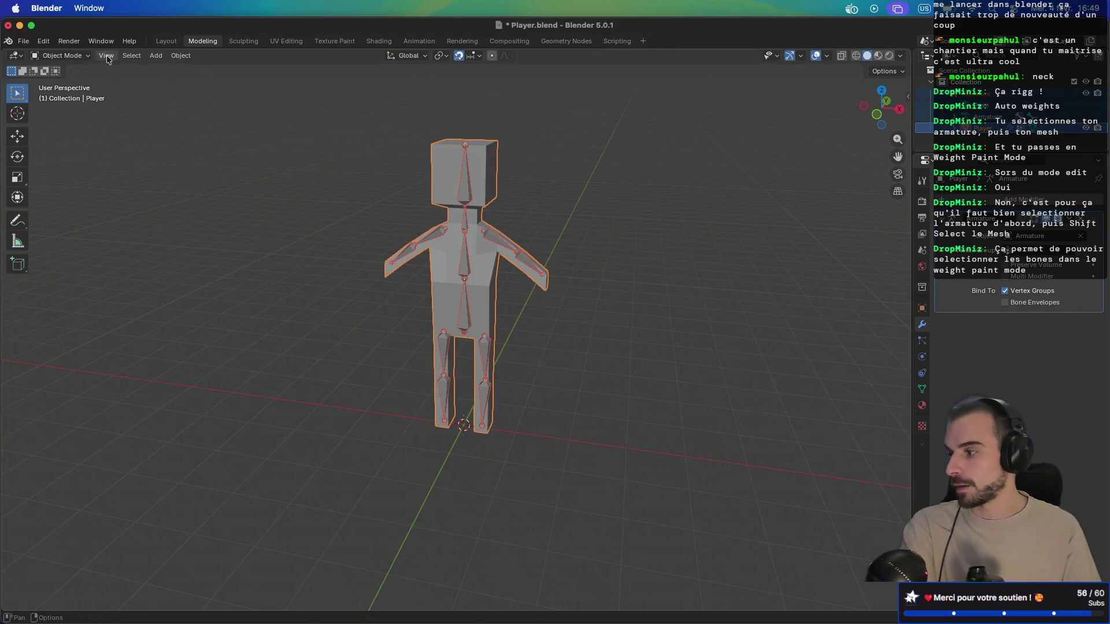
left_click(60, 56)
left_click(68, 120)
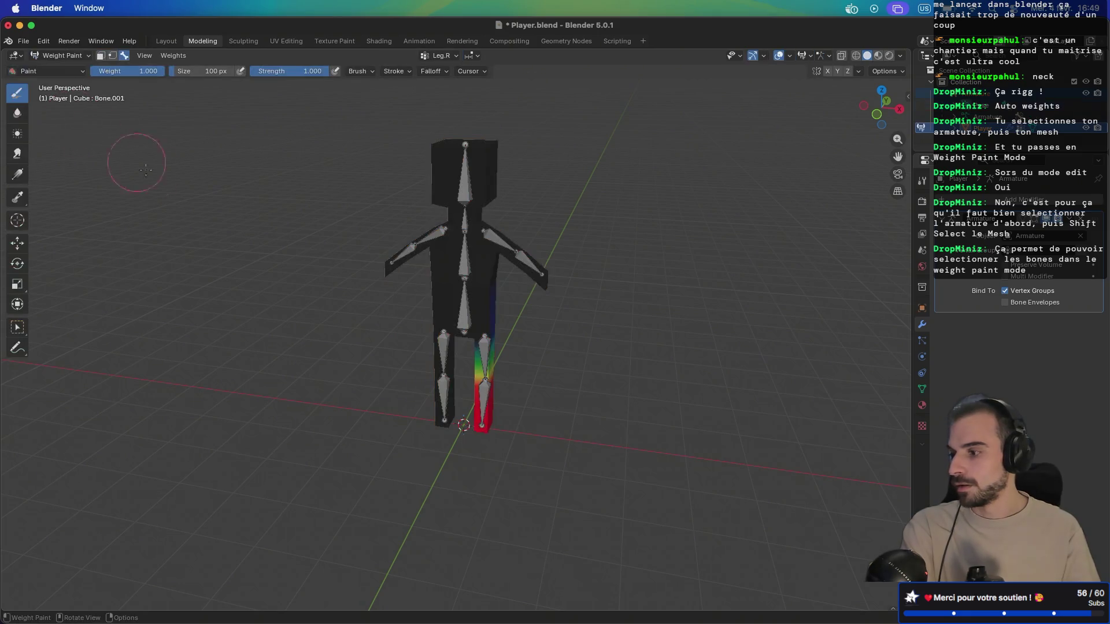
mouse_move(432, 286)
left_mouse_down()
mouse_move(468, 341)
mouse_move(462, 318)
left_mouse_up()
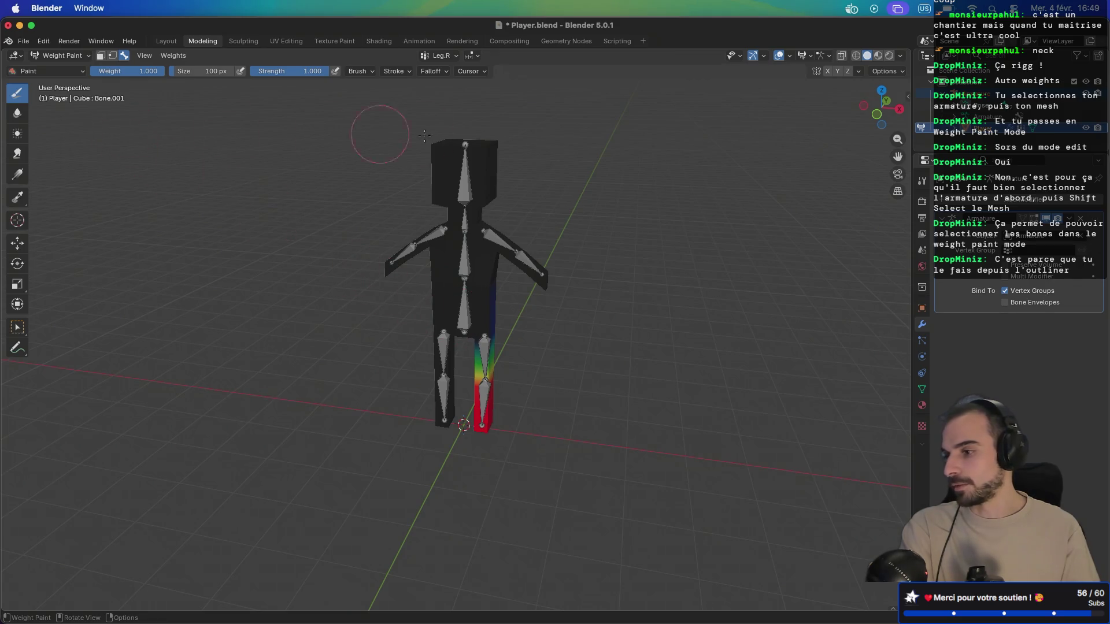
left_click(60, 56)
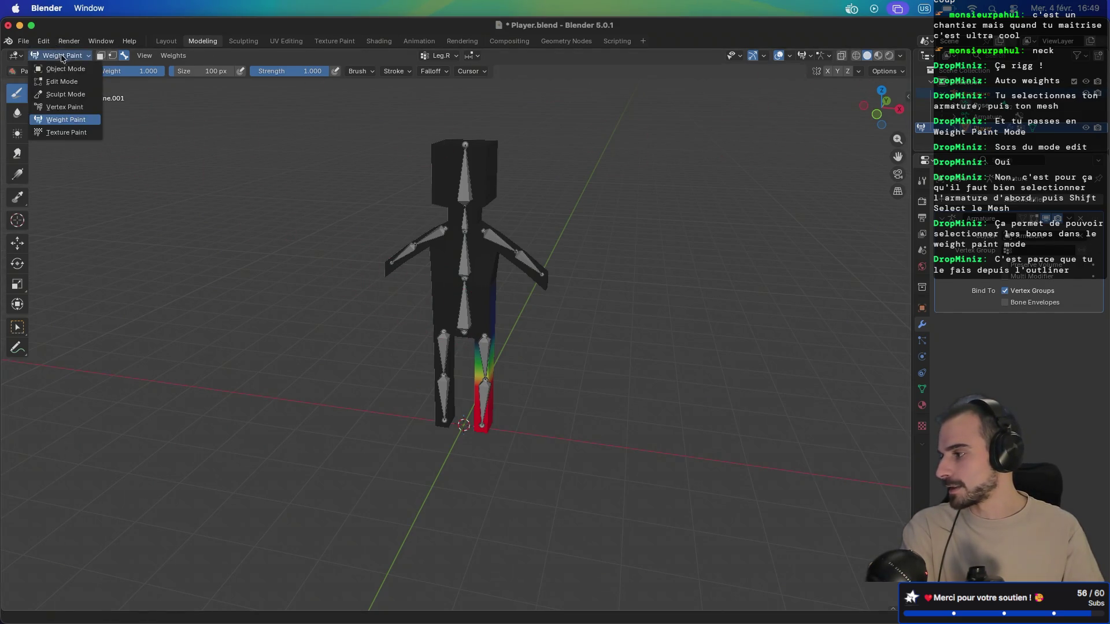
left_click(66, 69)
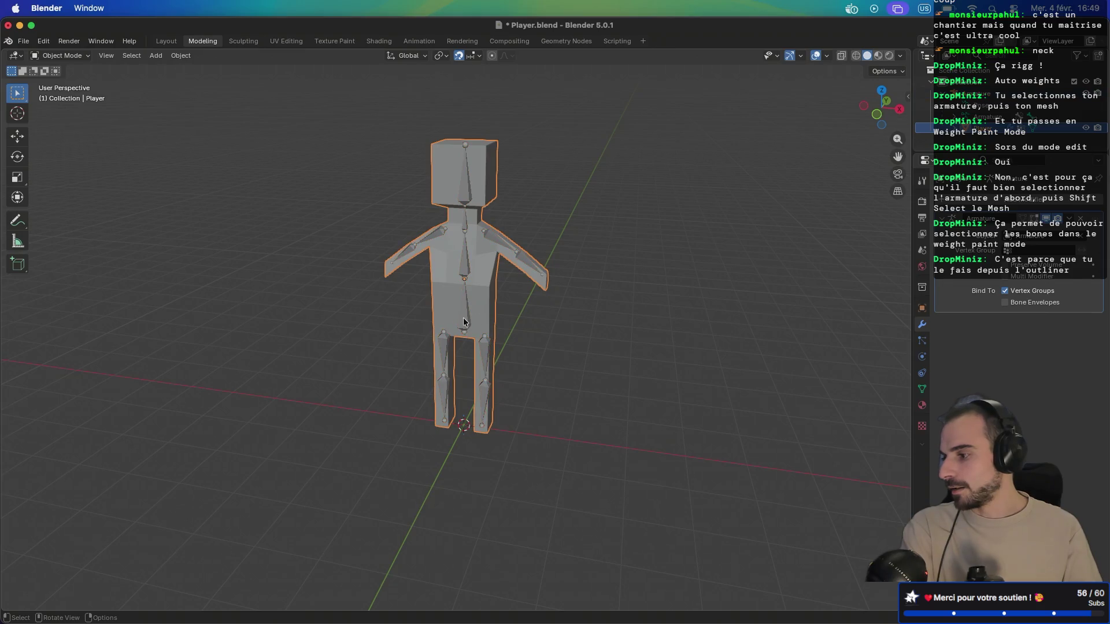
left_click(483, 334)
left_click(487, 309, "shift")
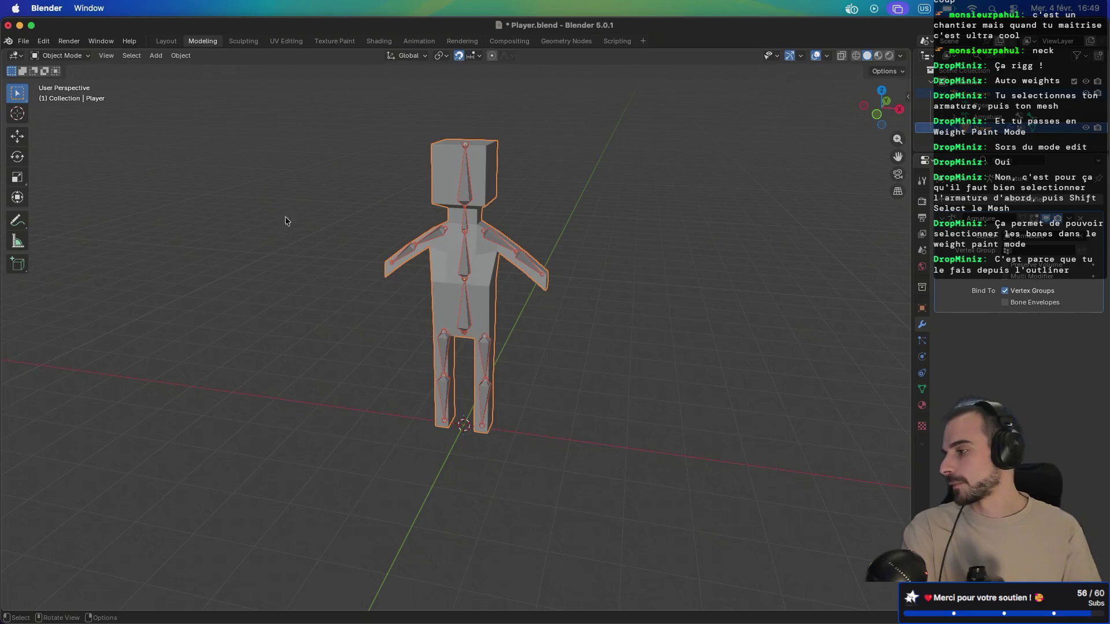
left_click(64, 56)
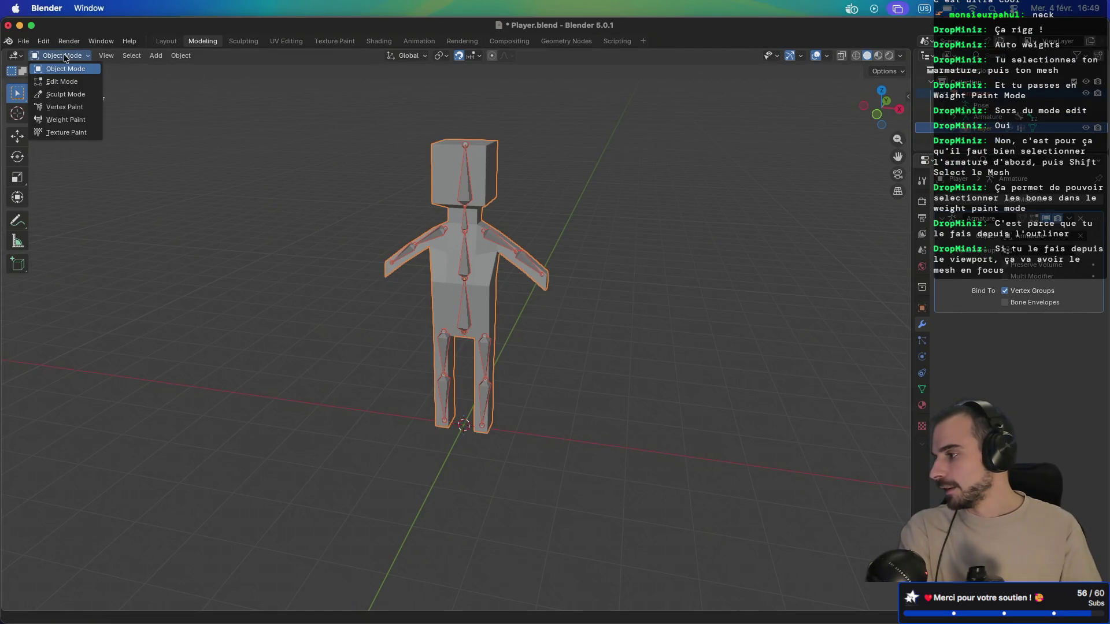
left_click(66, 119)
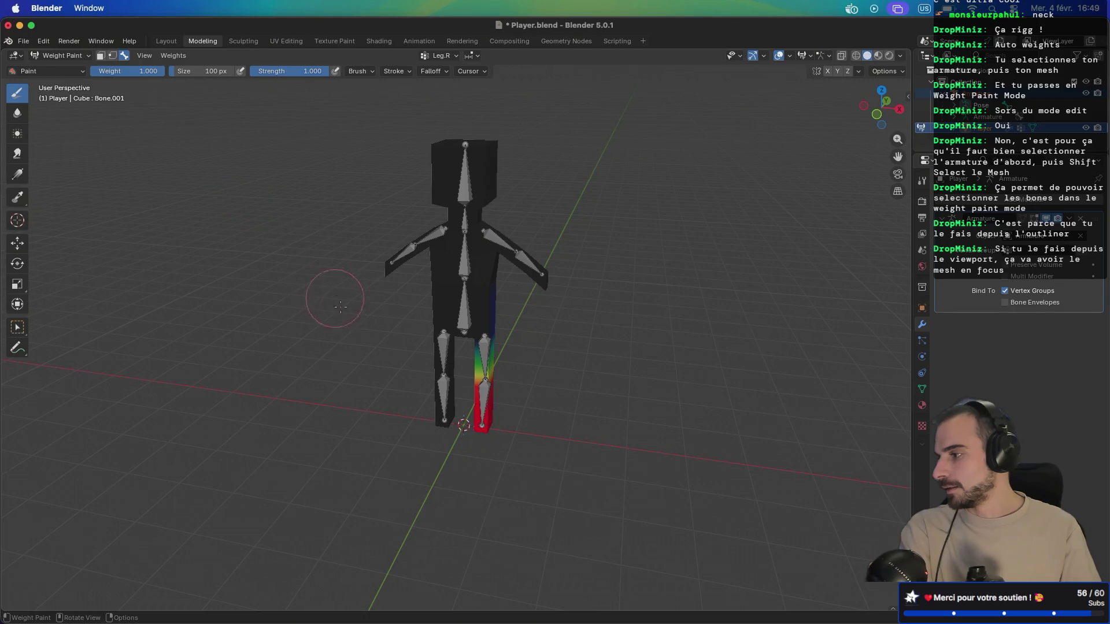
Step: Inspect the Thigh.R and Head vertex group weights on the leg and head
scroll(366, 325, "down", 3)
scroll(366, 325, "up", 5)
left_click_drag(248, 243, 273, 233)
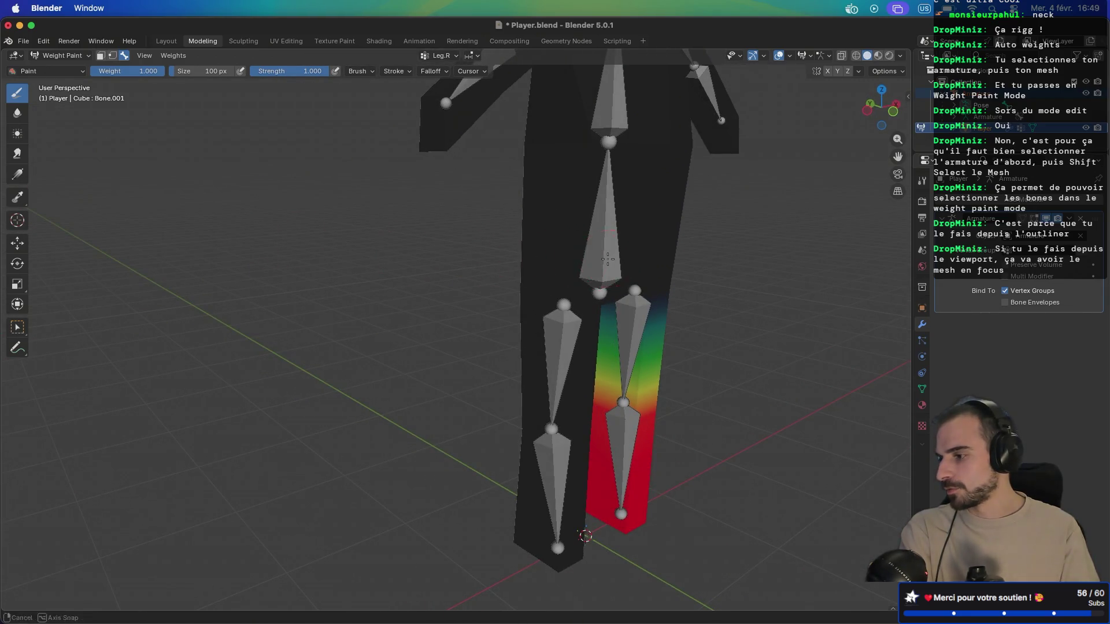
right_click(590, 278)
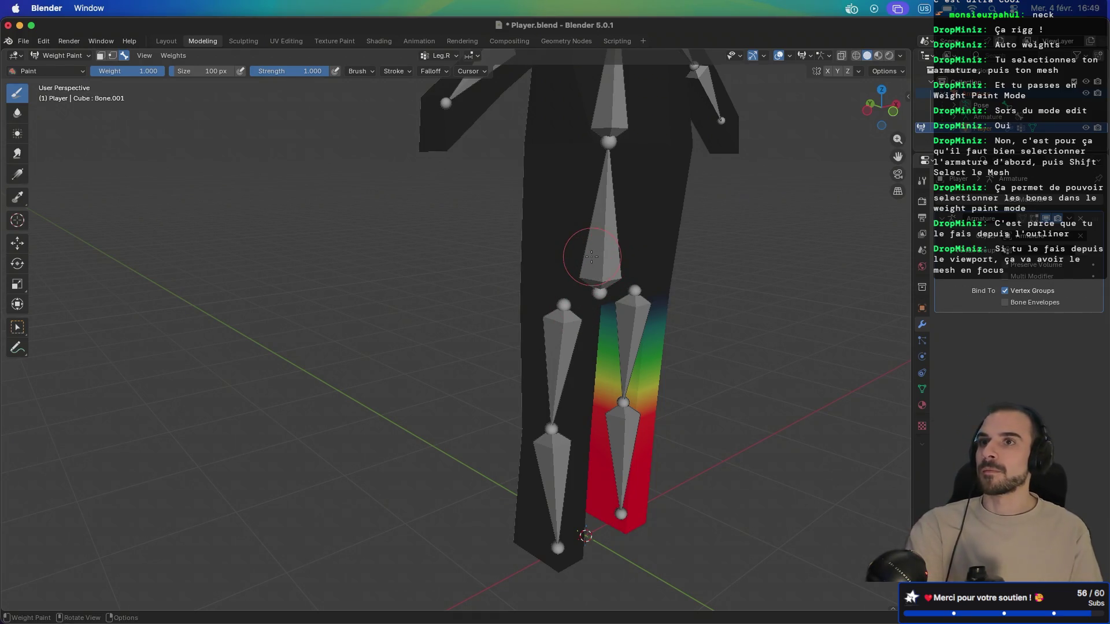
scroll(604, 257, "up", 5)
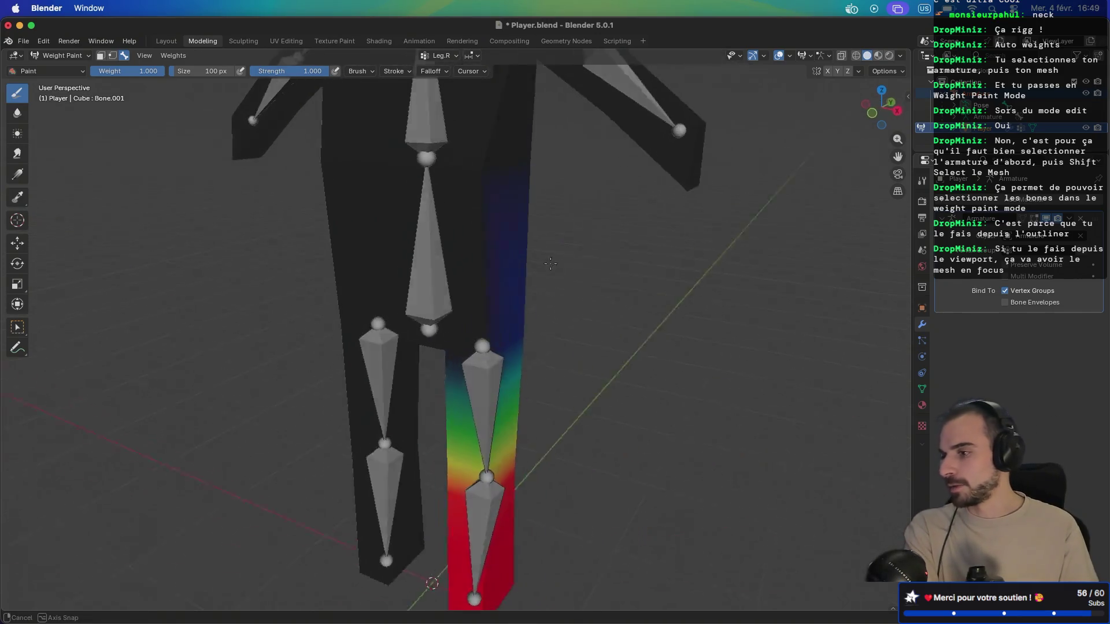
scroll(562, 285, "down", 8)
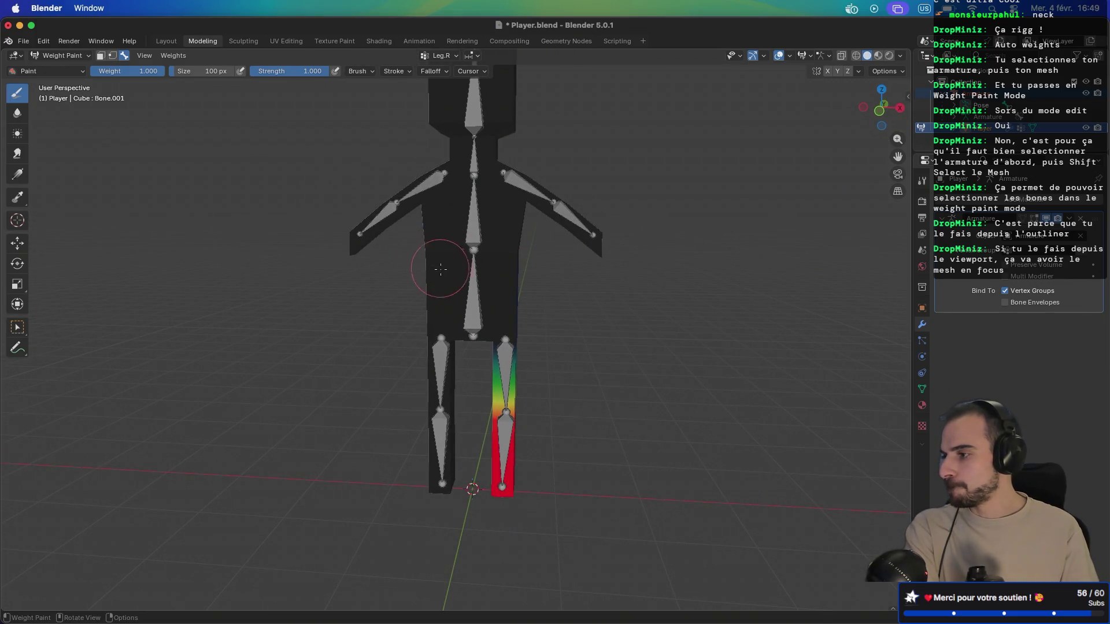
left_click(445, 57)
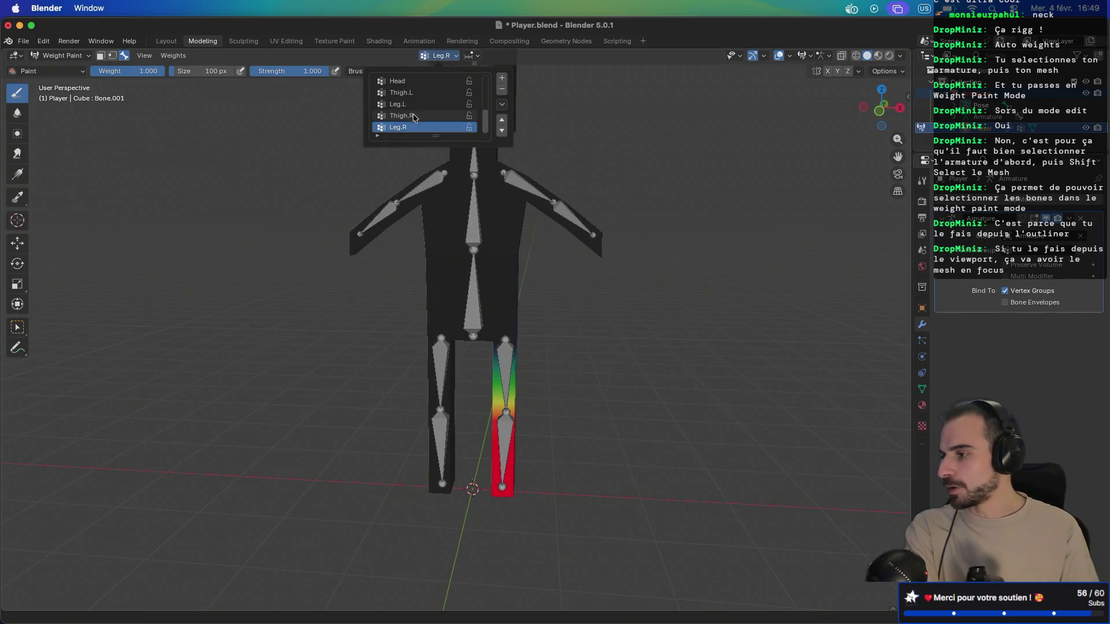
left_click(413, 115)
left_click(441, 56)
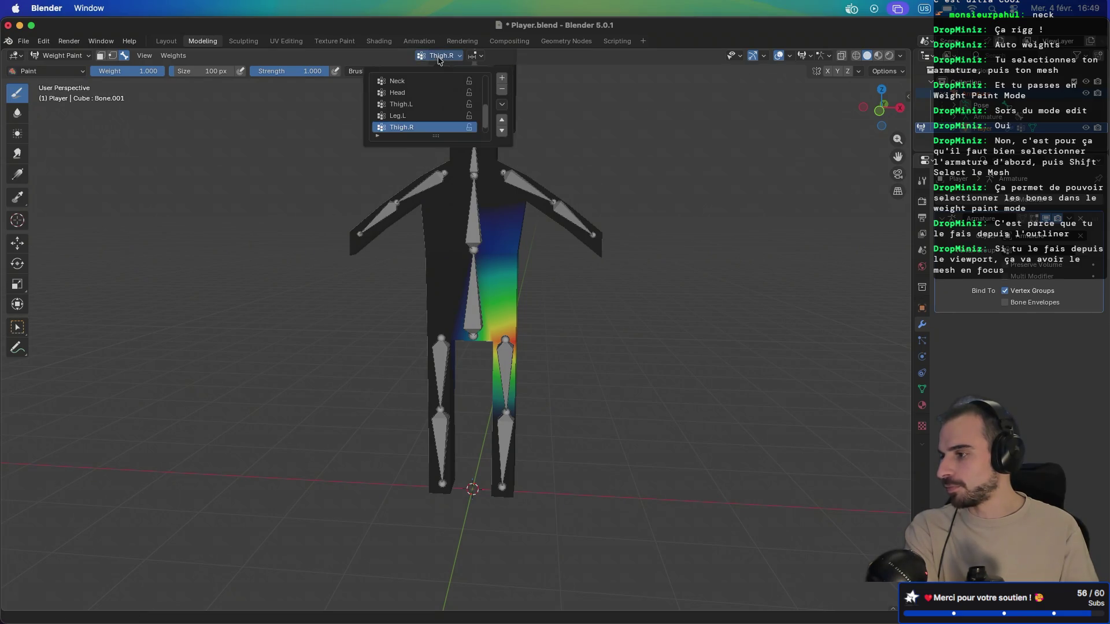
left_click(419, 83)
scroll(416, 92, "down", 10)
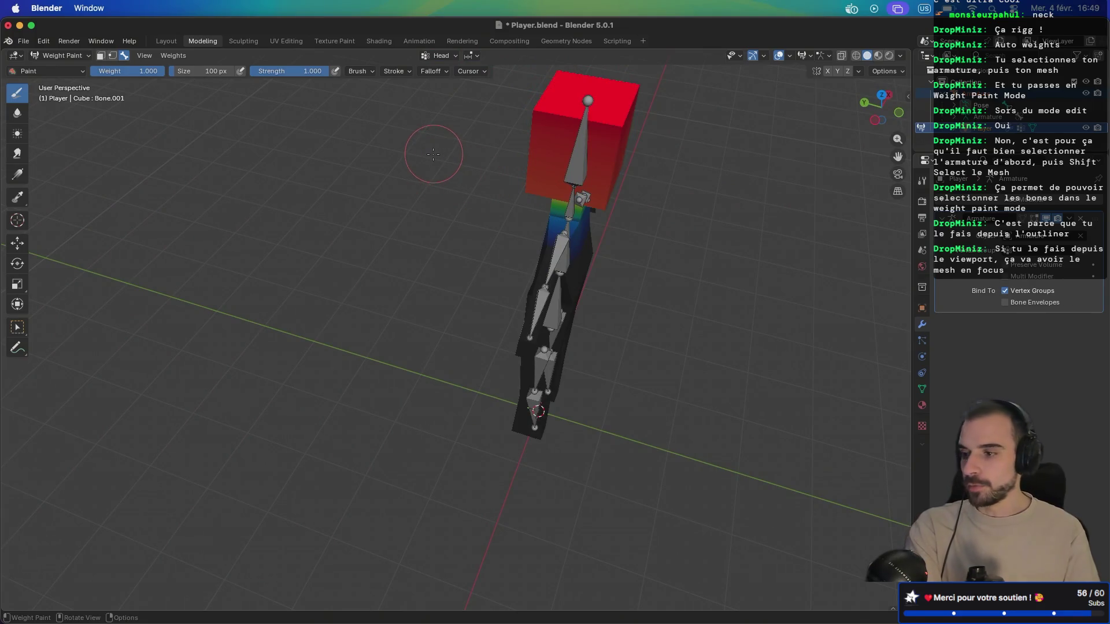
Step: Leave weight painting for Object Mode and save Player.blend
key("Tab")
left_click(58, 56)
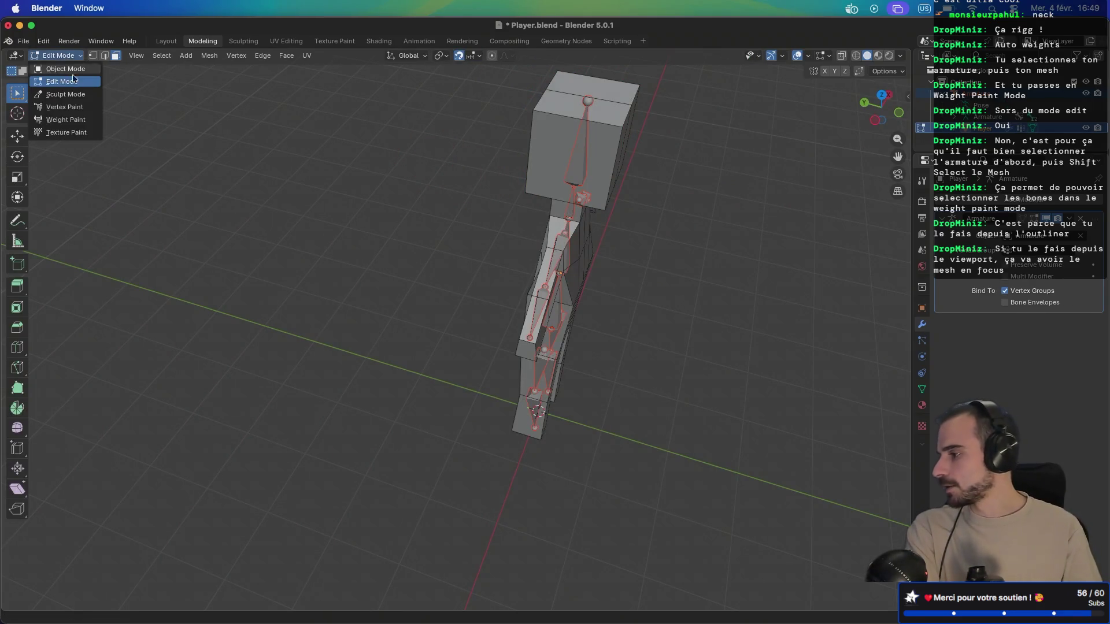
left_click(67, 69)
scroll(452, 185, "up", 10)
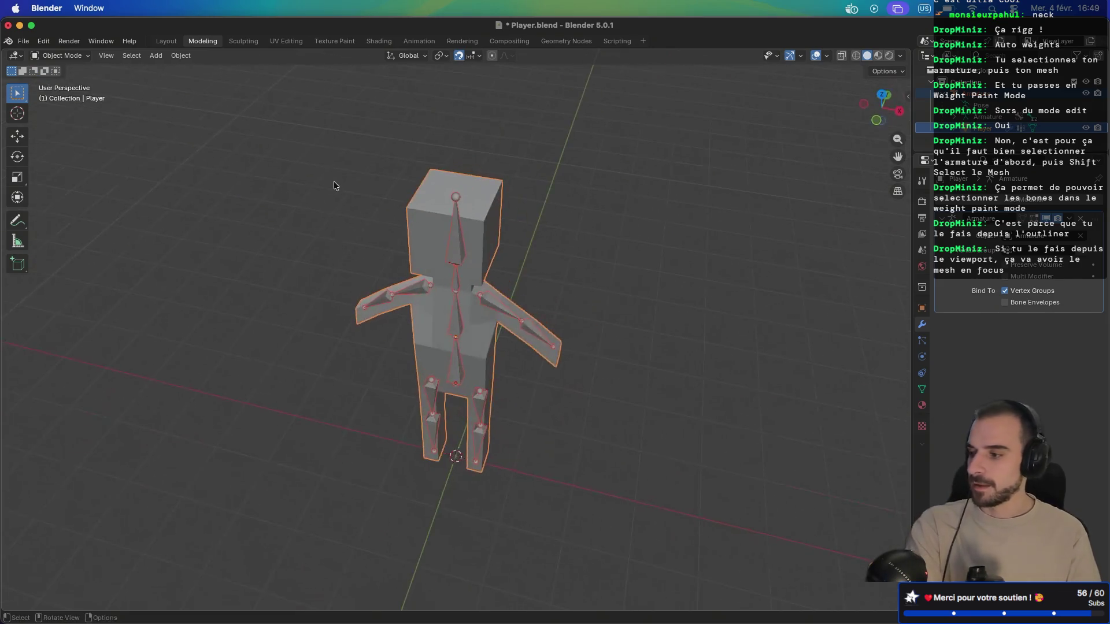
scroll(376, 198, "left", 5)
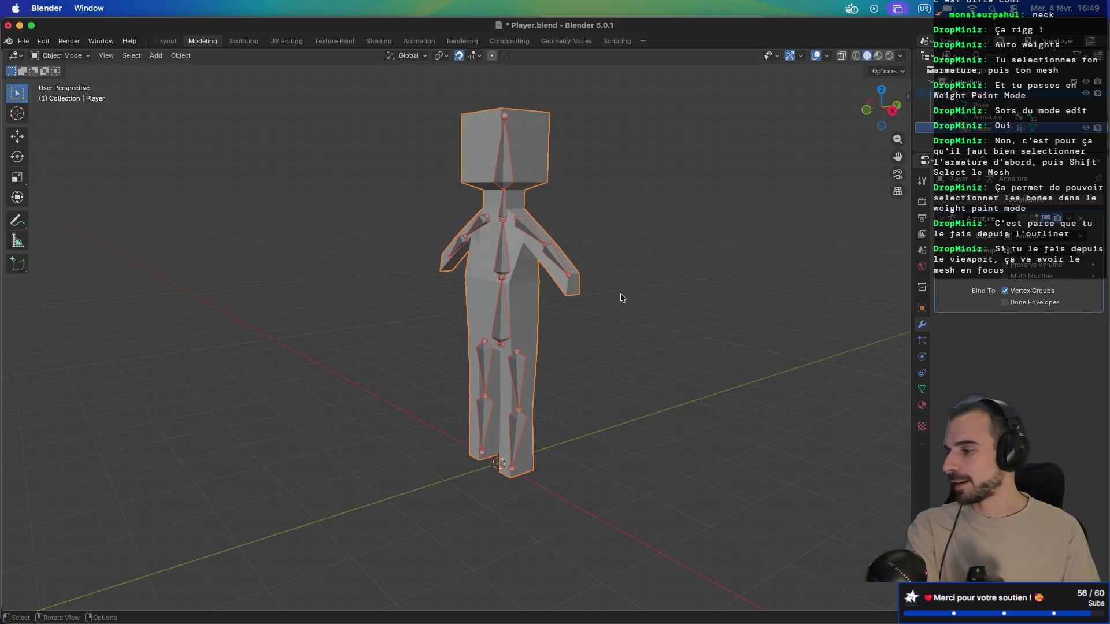
key("super+s")
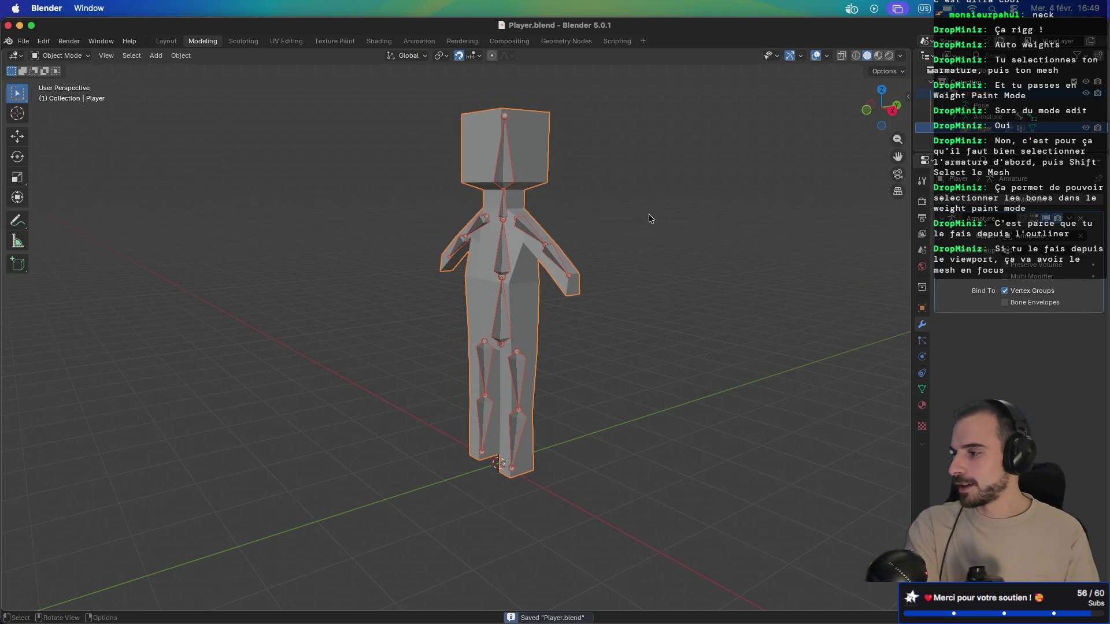
key("super+Tab")
key("super+Tab")
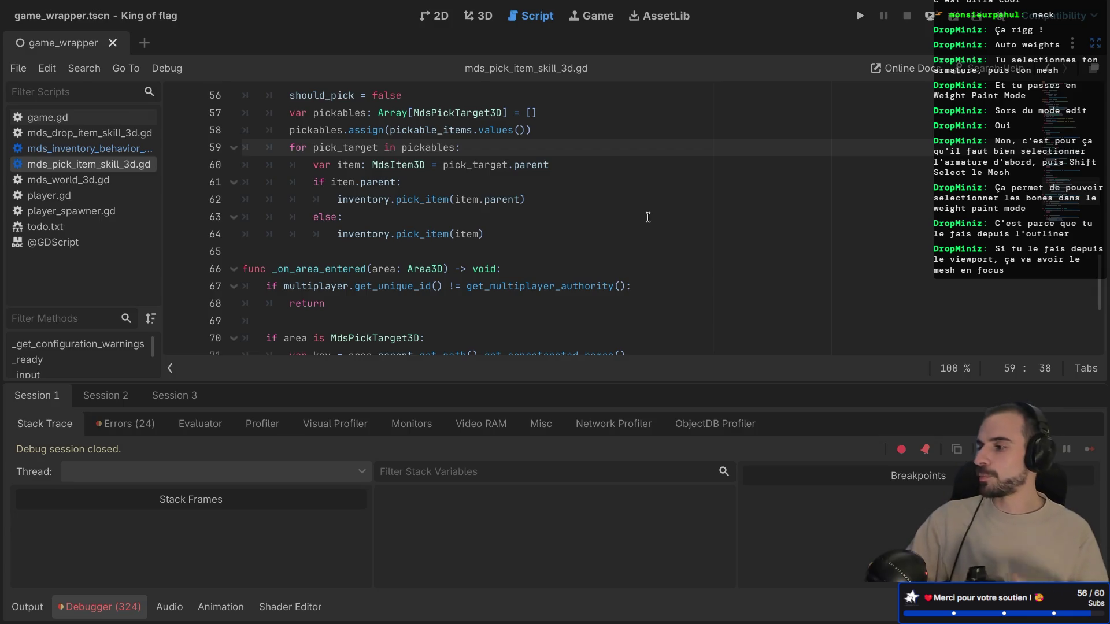
Step: Save the game_wrapper scene and restore the Scene, Inspector and FileSystem docks
key("XF86MonBrightnessUp")
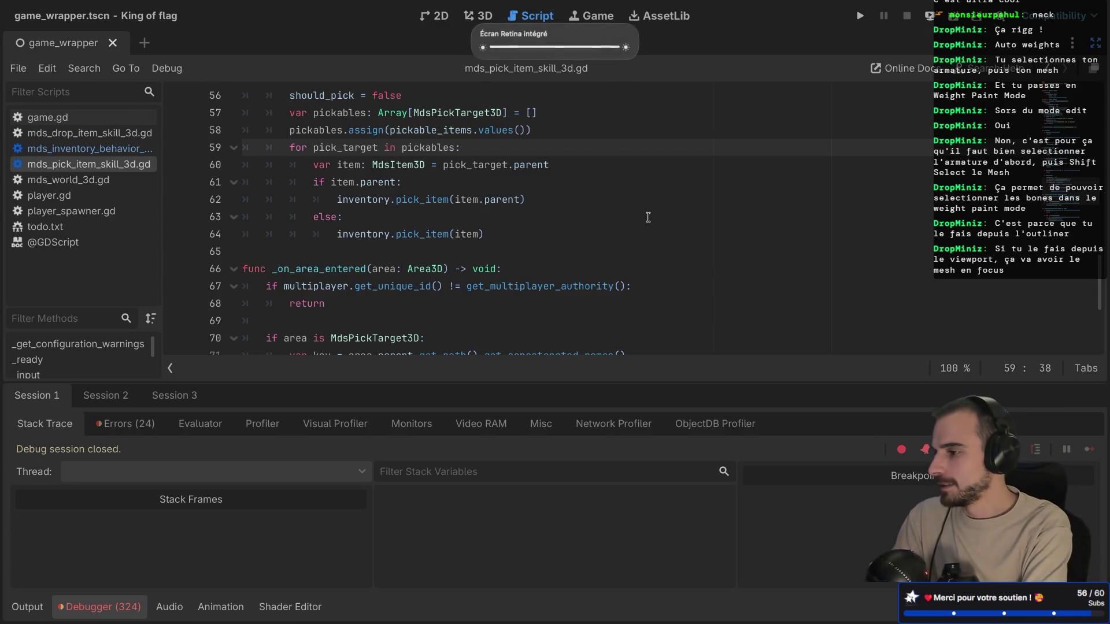
scroll(467, 252, "down", 2)
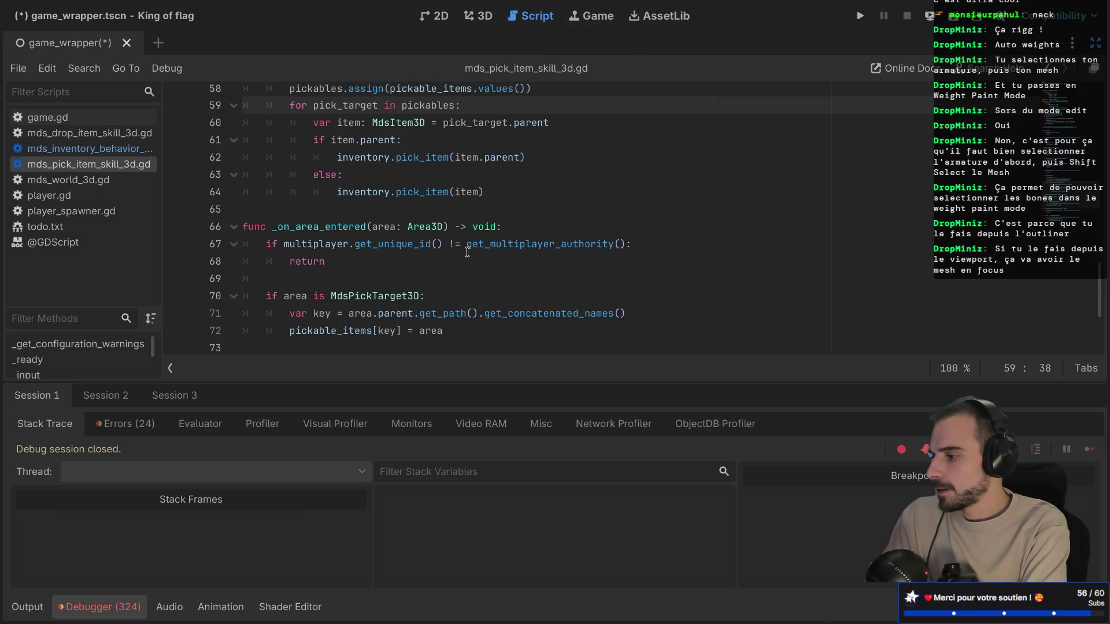
scroll(468, 245, "up", 3)
scroll(468, 245, "down", 5)
key("ctrl+s")
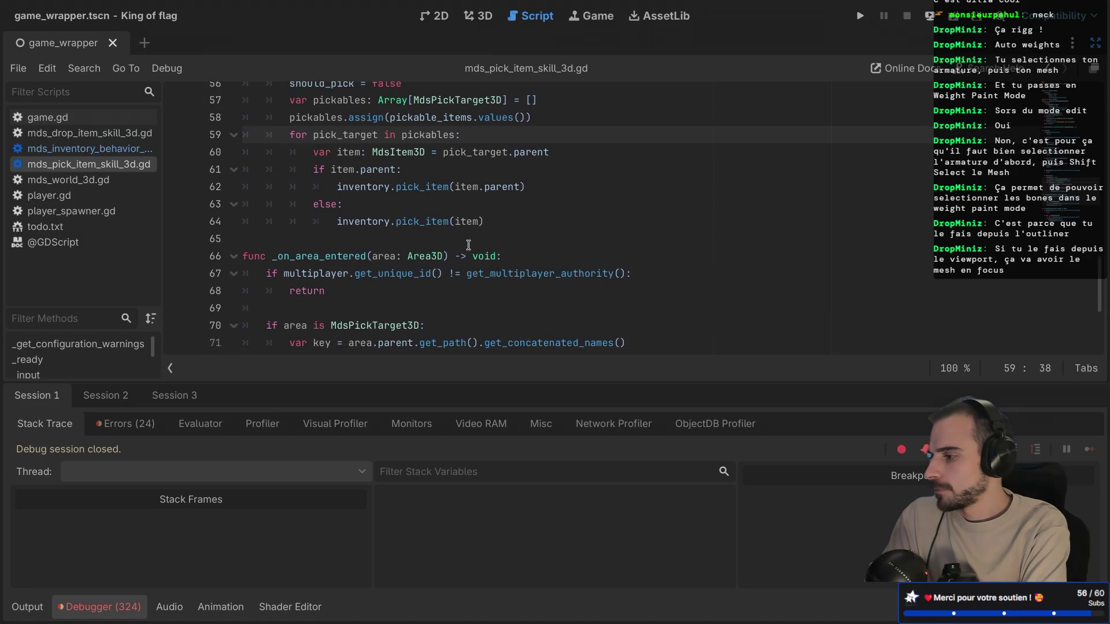
key("ctrl+shift+F11")
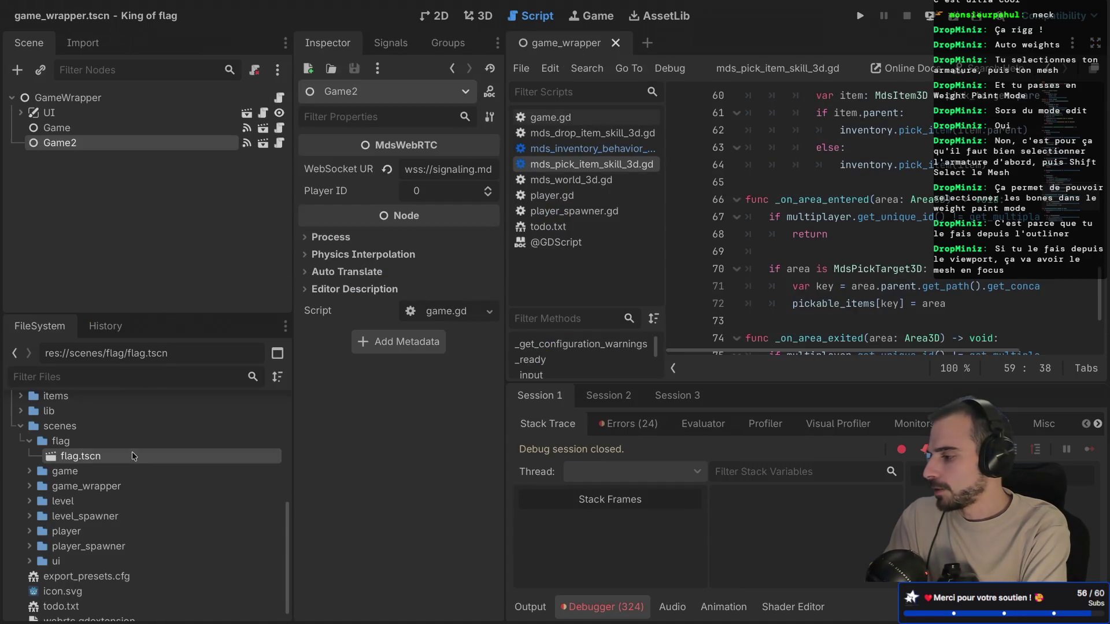
Step: Filter the FileSystem by 'player', open the player scene and expand its Head node
left_click(86, 381)
type("pl")
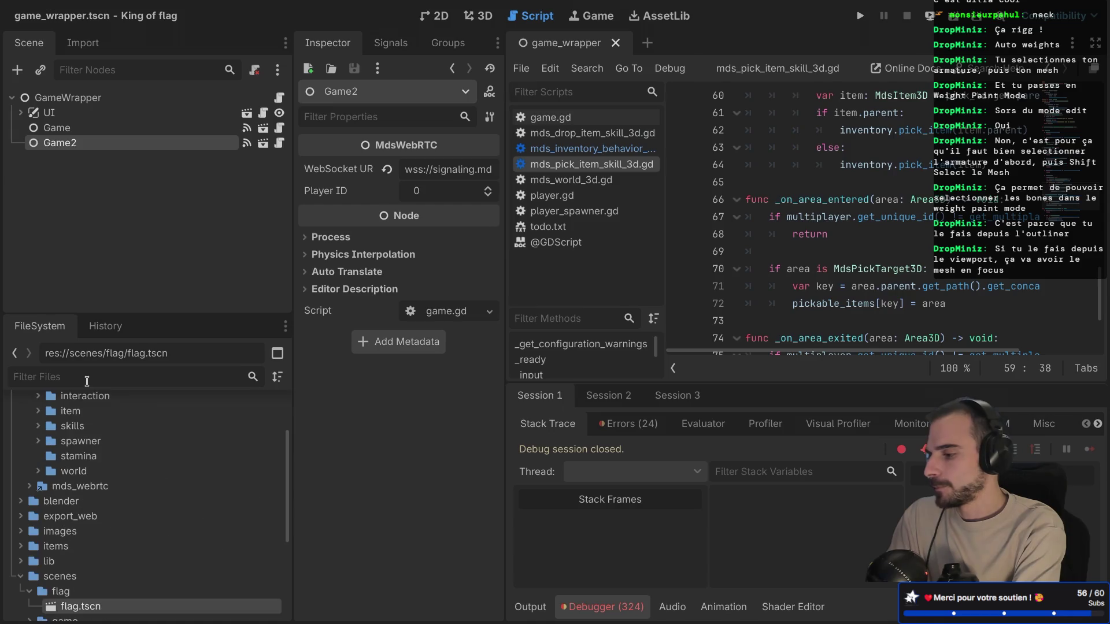
type("ayer")
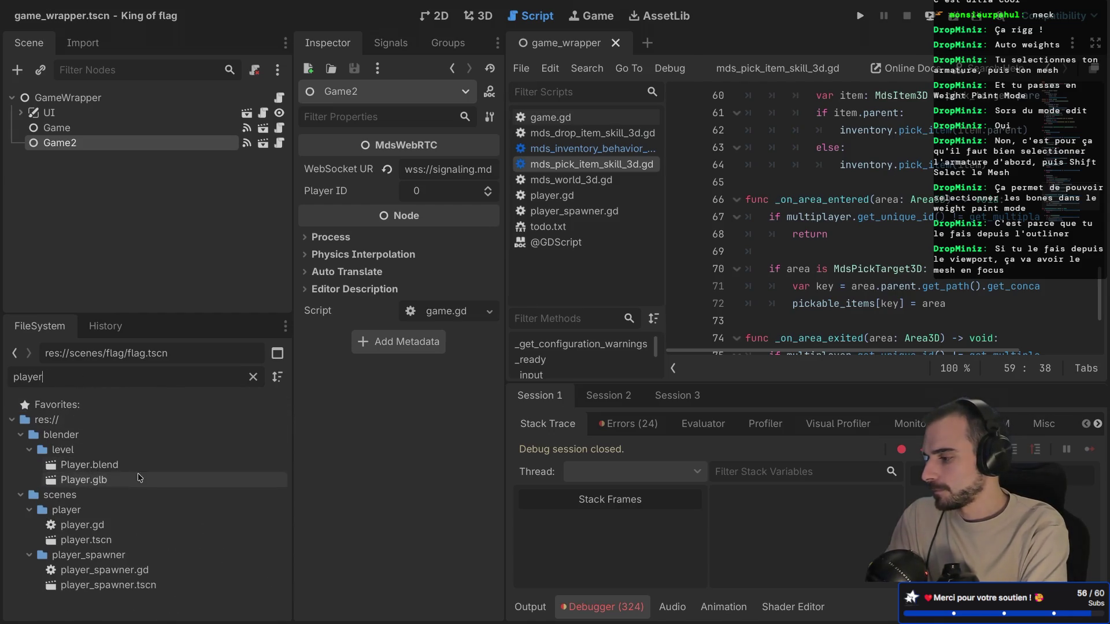
left_click(107, 480)
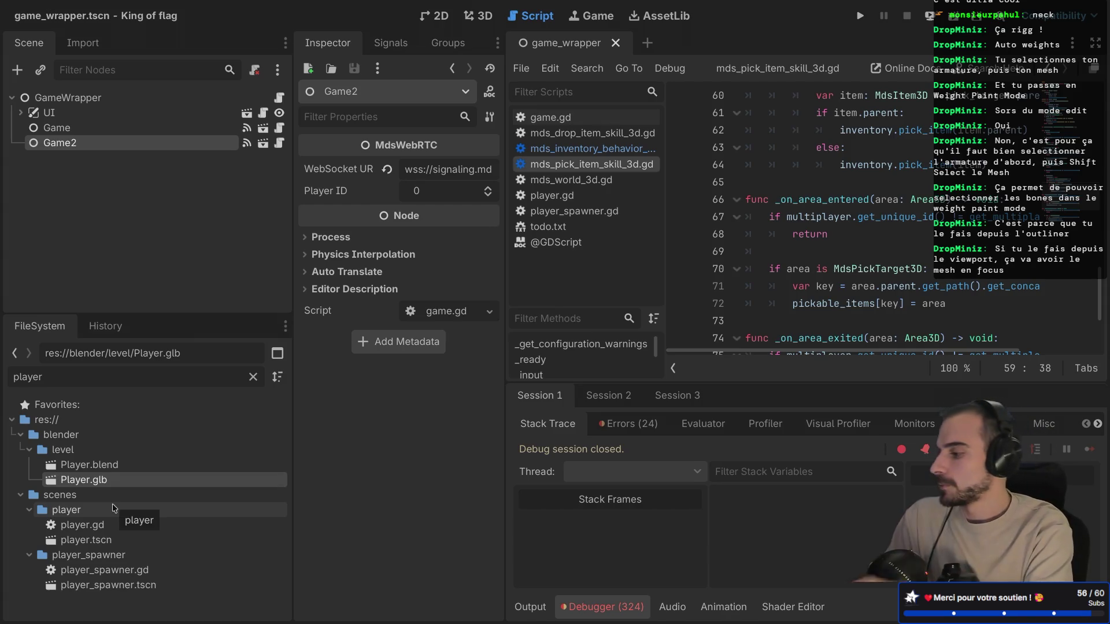
double_click(107, 540)
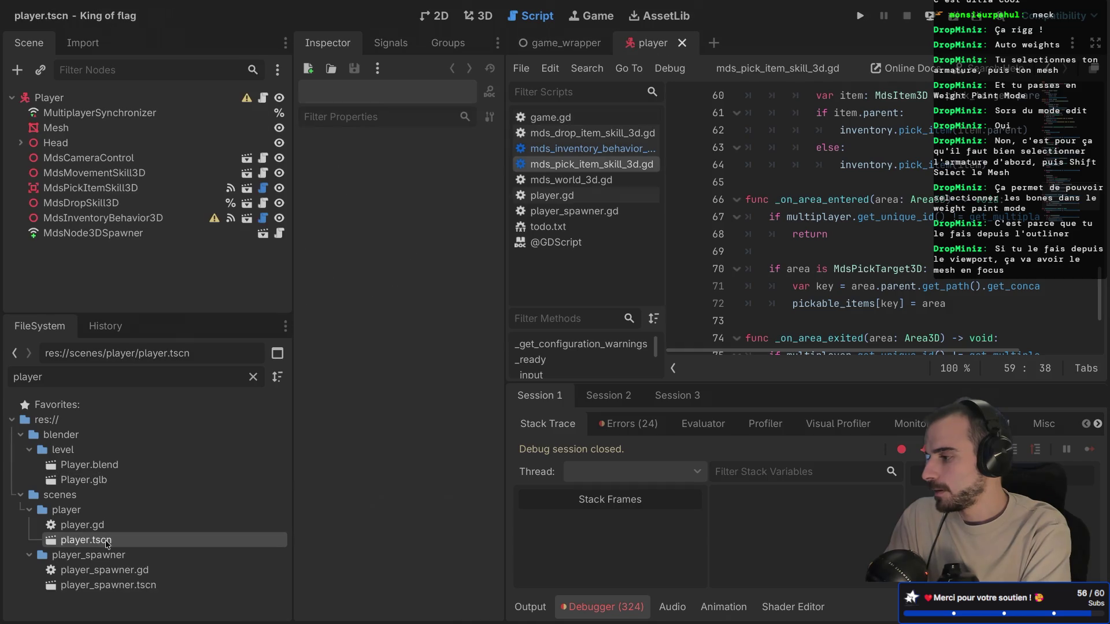
left_click(21, 143)
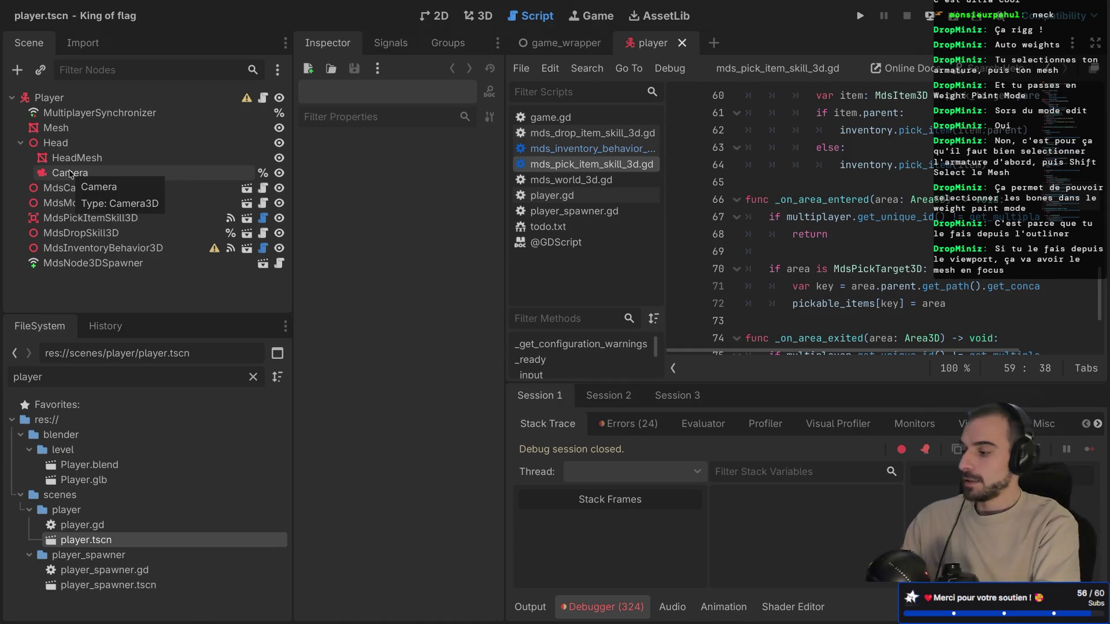
Step: Drag Player.glb onto the Player node to add it as Player2
left_click(89, 482)
mouse_move(89, 479)
left_mouse_down()
mouse_move(139, 271)
mouse_move(74, 101)
left_mouse_up()
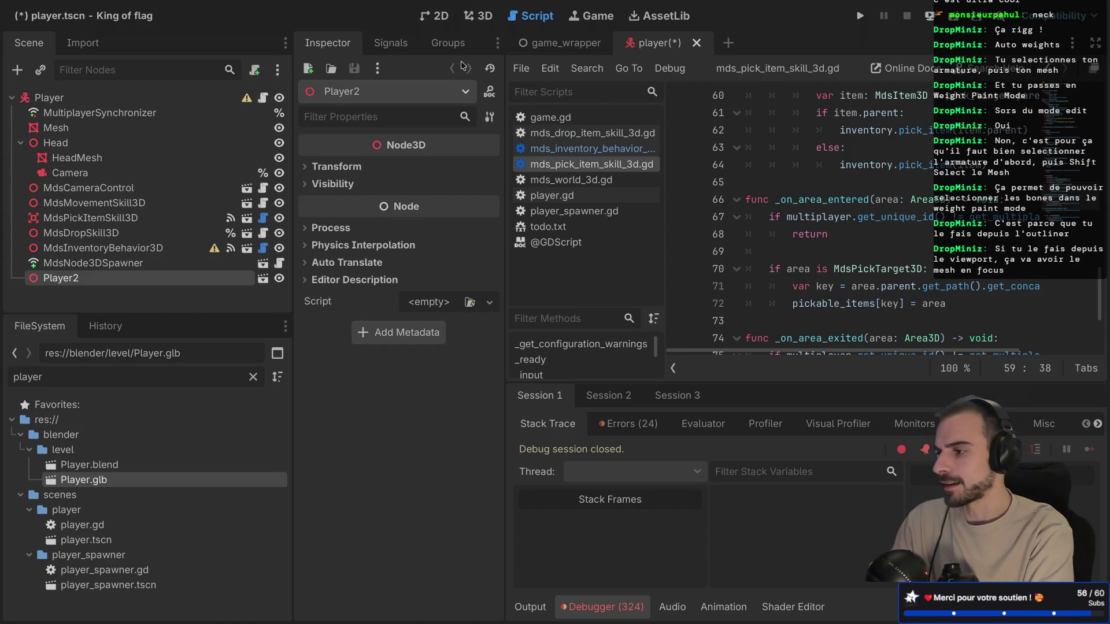
left_click(478, 17)
Step: Set Player2's Transform scale to 0.5 on all axes
scroll(703, 110, "down", 5)
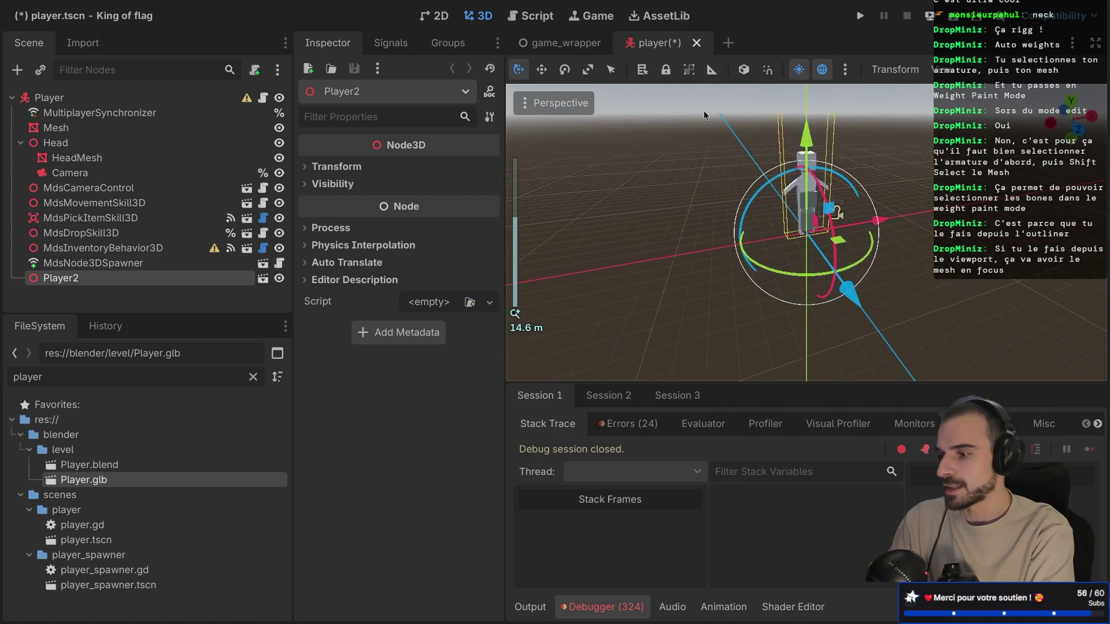
scroll(703, 110, "up", 6)
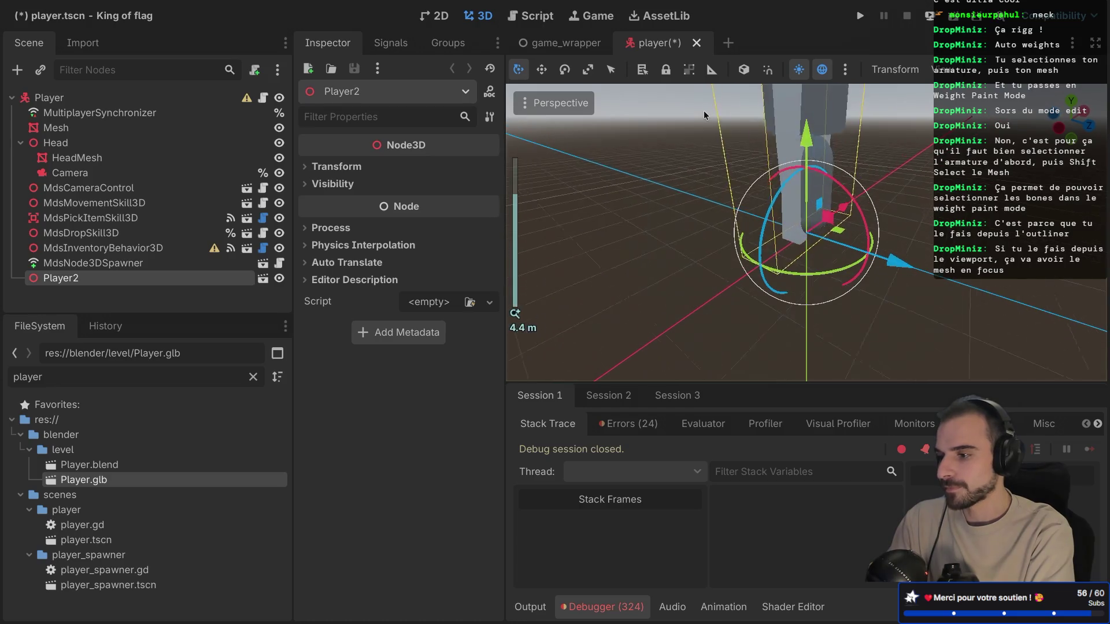
scroll(703, 110, "down", 4)
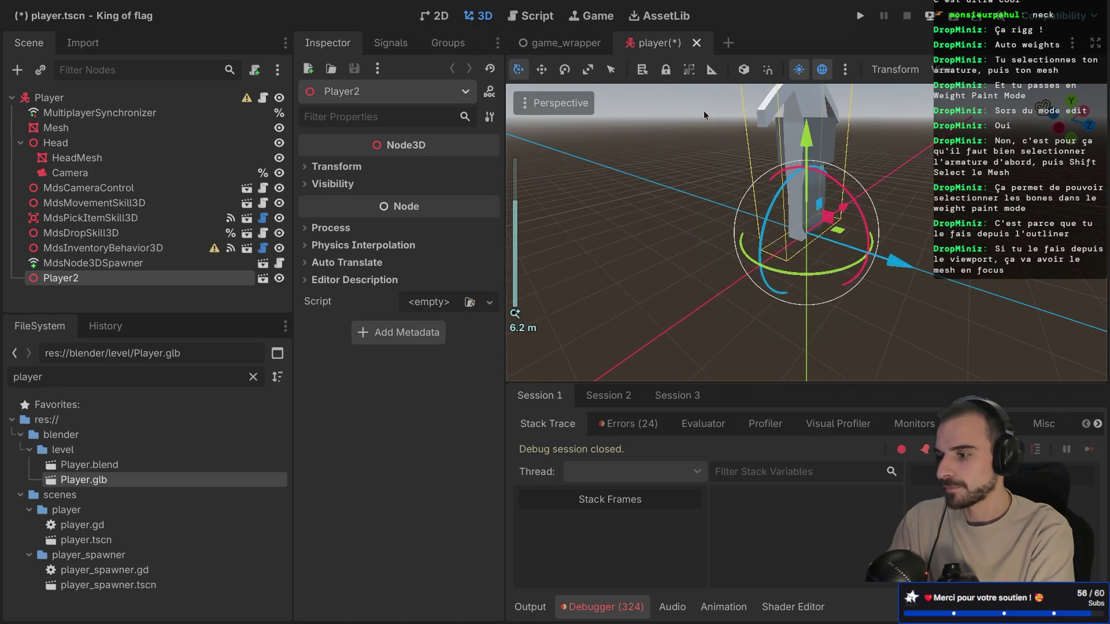
scroll(765, 155, "down", 8)
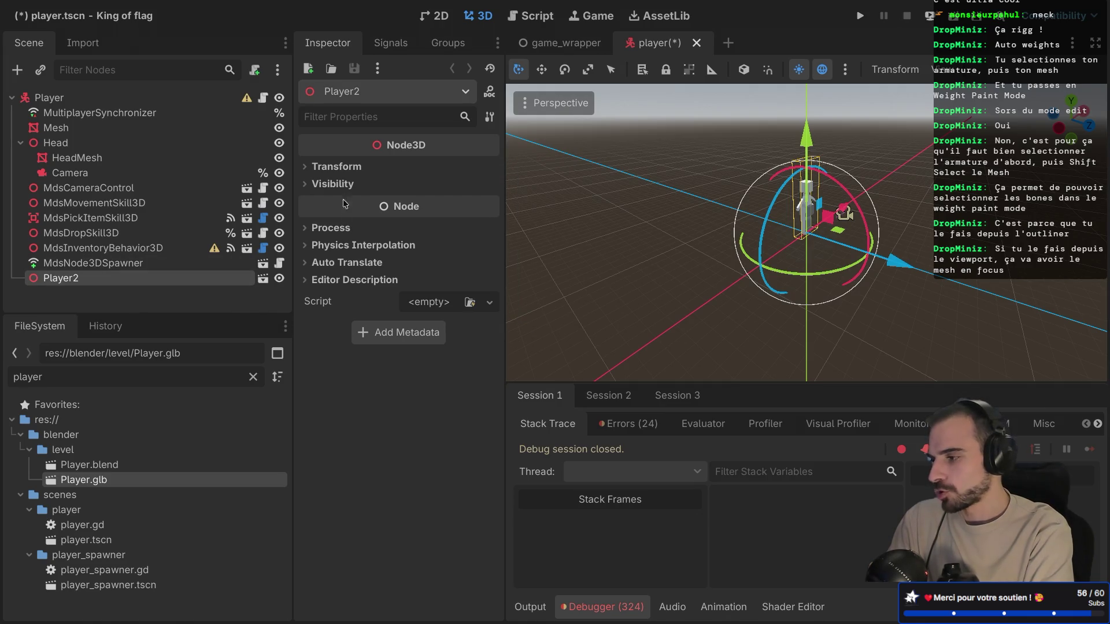
left_click(335, 167)
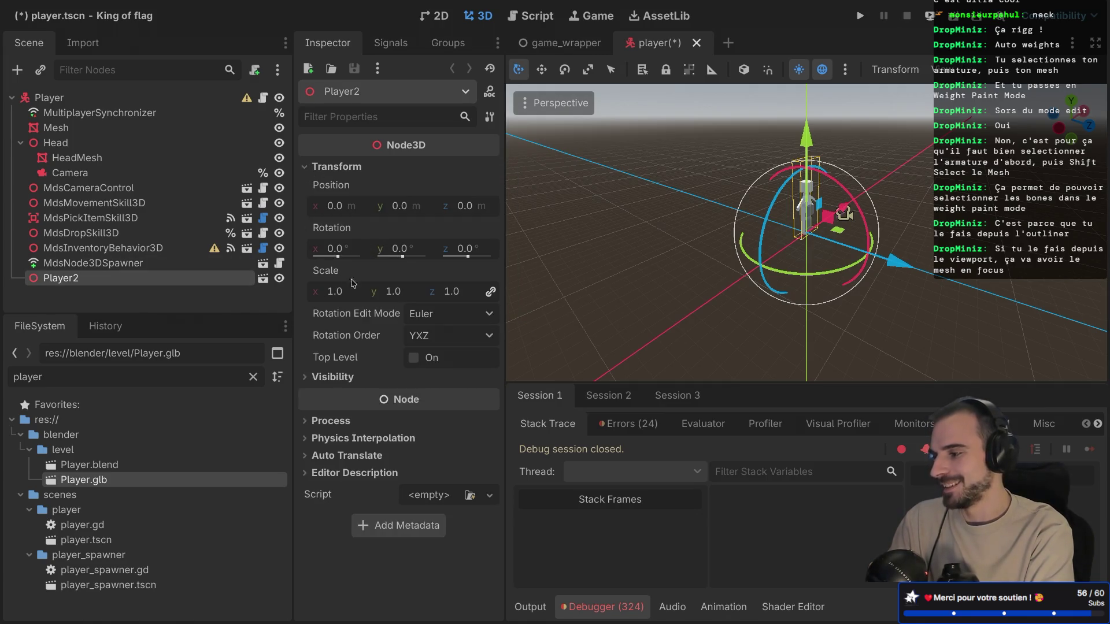
type("0.5")
key("Return")
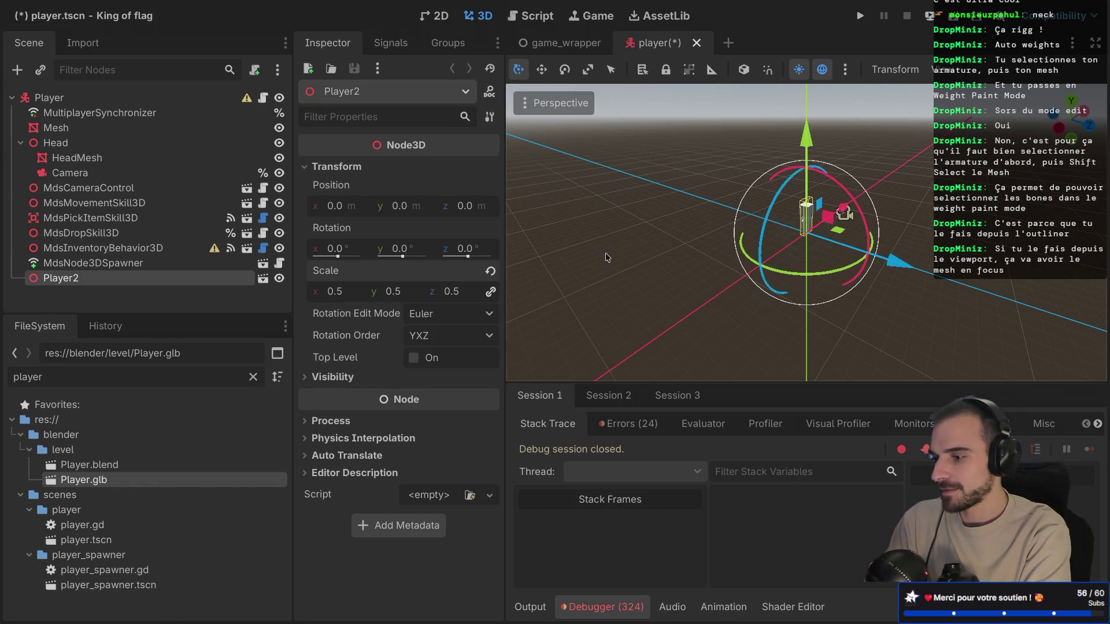
scroll(780, 221, "up", 10)
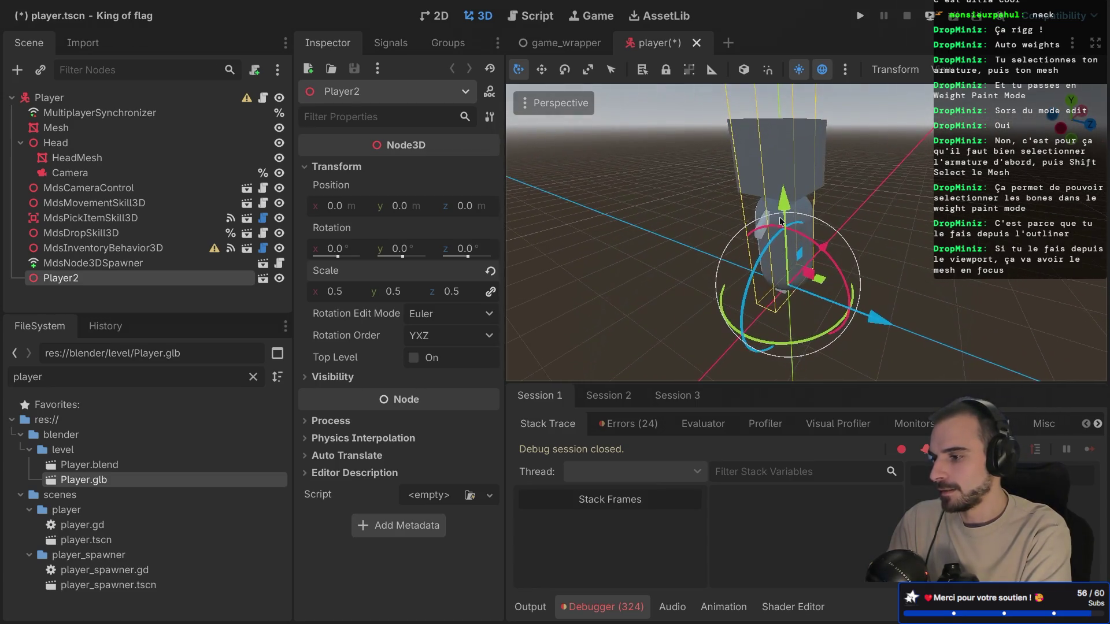
Step: Hide the Mesh and HeadMesh placeholders and orbit around the imported Player2 character
left_click(279, 128)
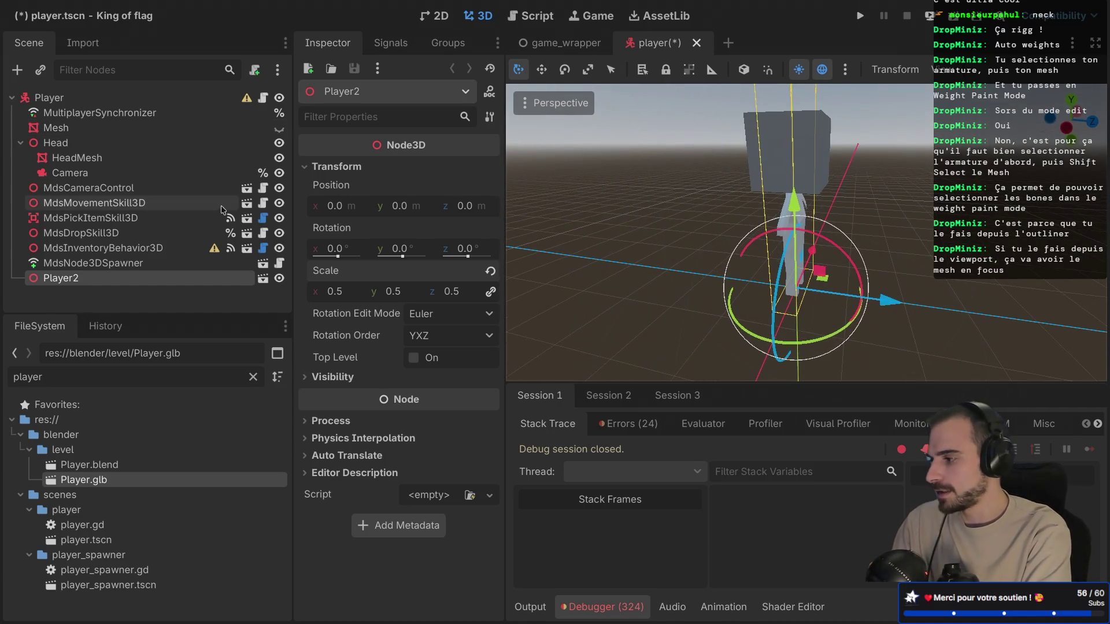
left_click(279, 157)
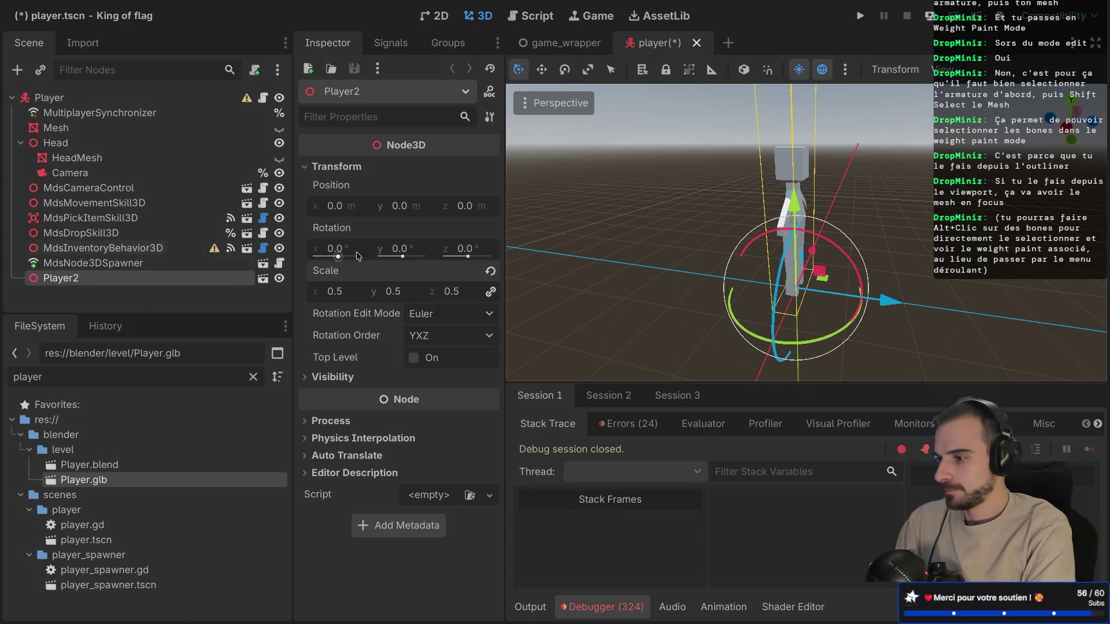
left_click_drag(690, 244, 691, 247)
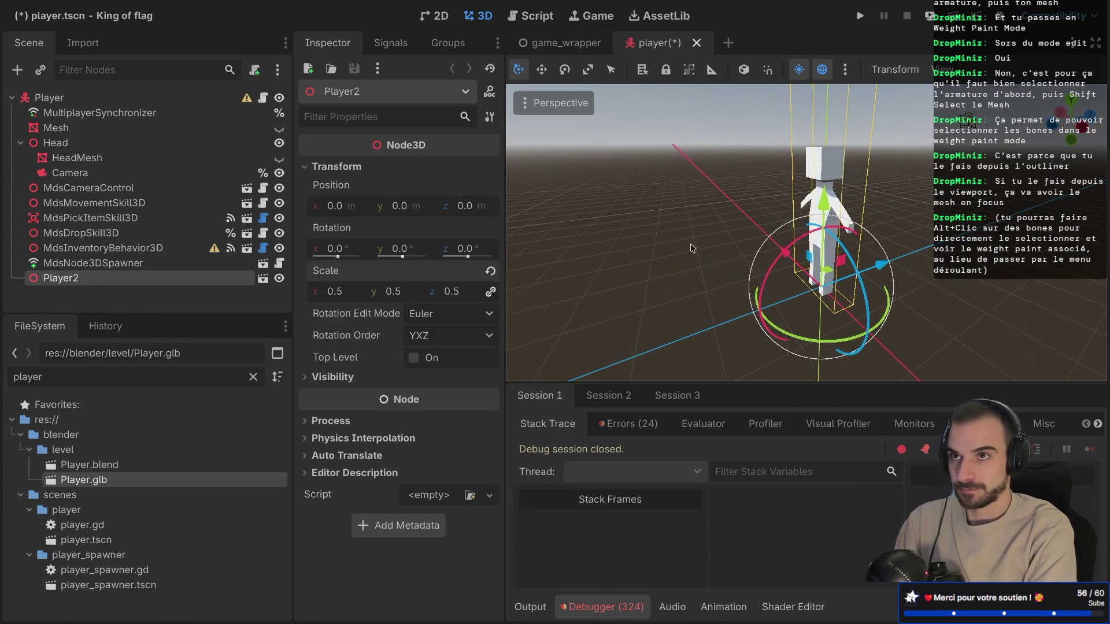
left_click_drag(691, 245, 692, 244)
left_click_drag(783, 220, 783, 221)
right_click(145, 279)
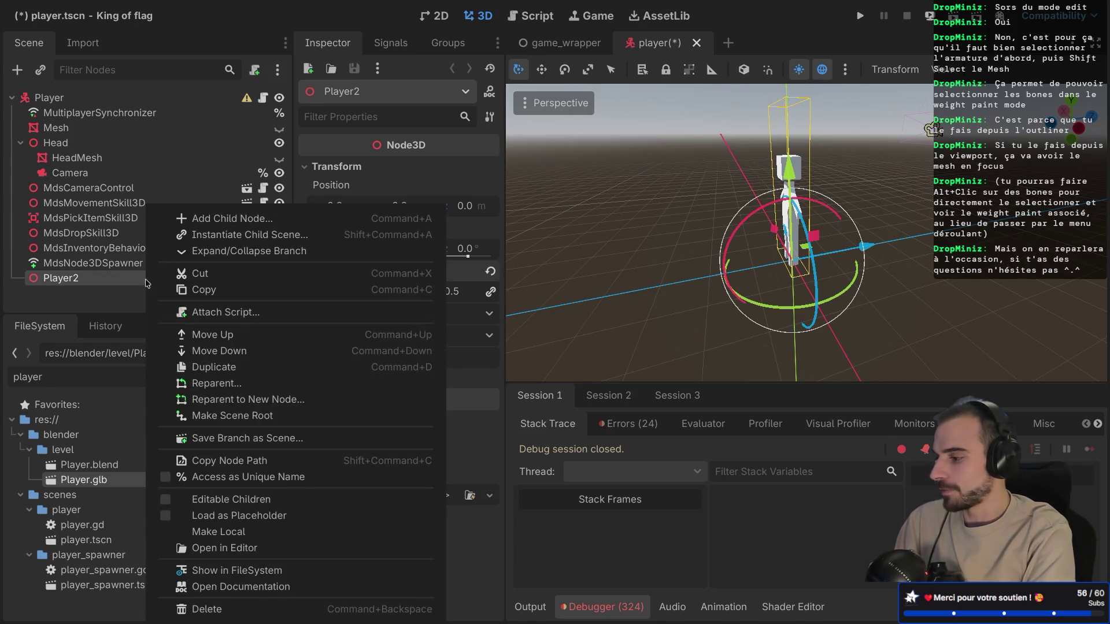
left_click(69, 311)
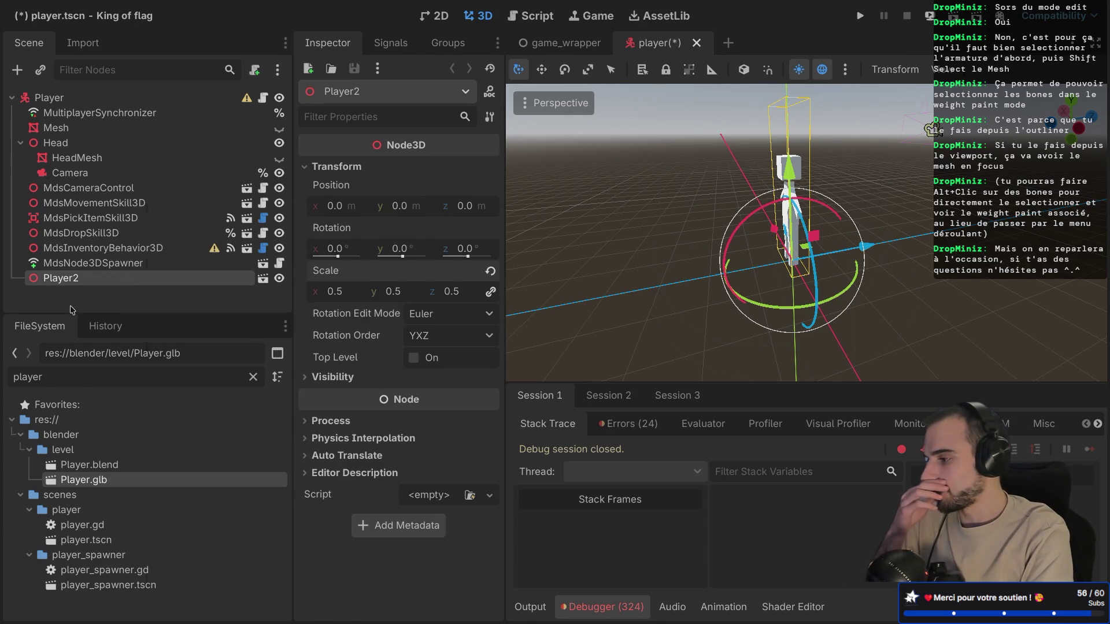
right_click(80, 281)
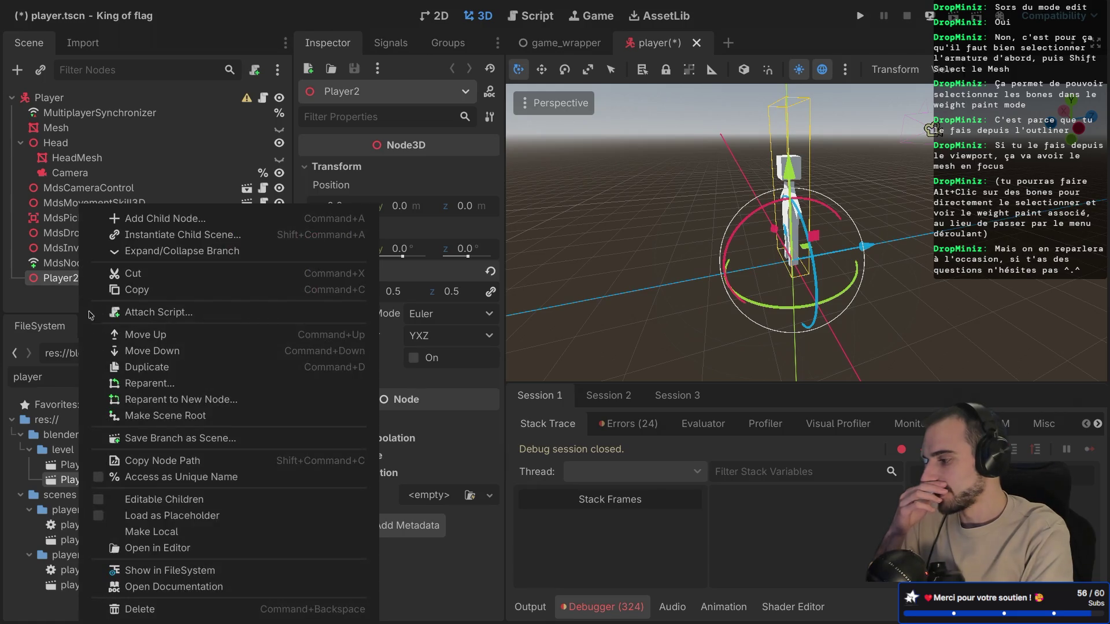
left_click(51, 327)
left_click(73, 174)
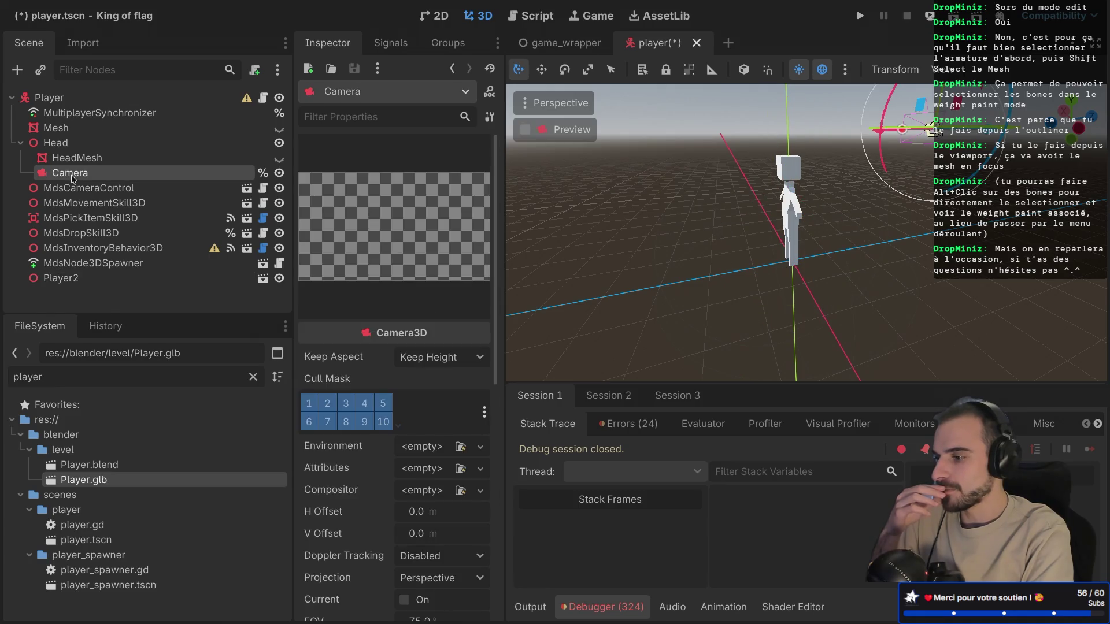
left_click(66, 144)
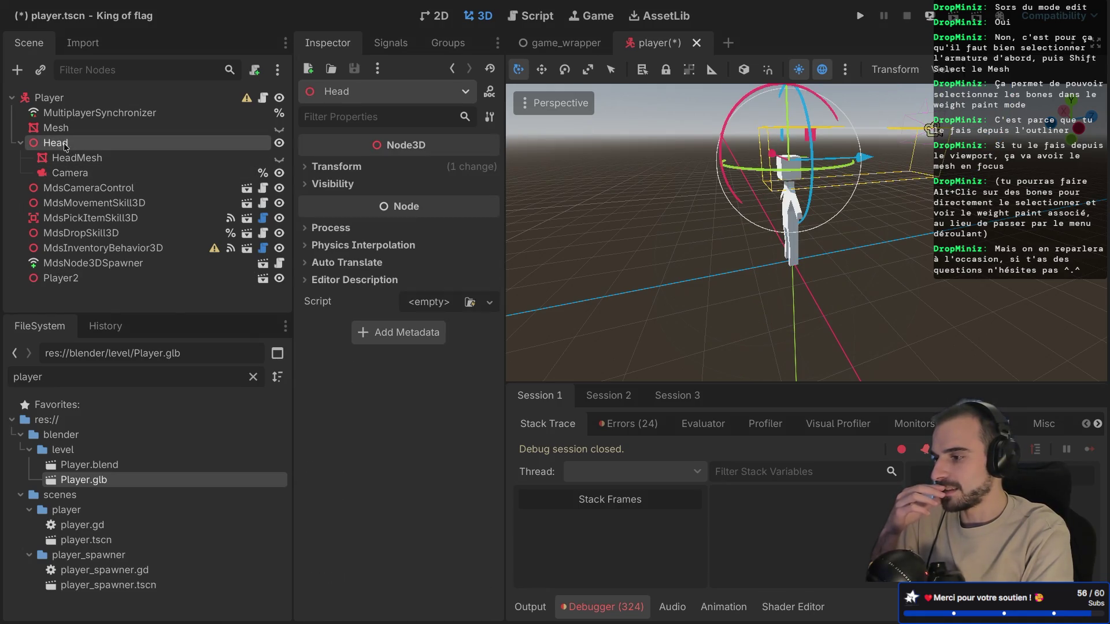
left_click(70, 174)
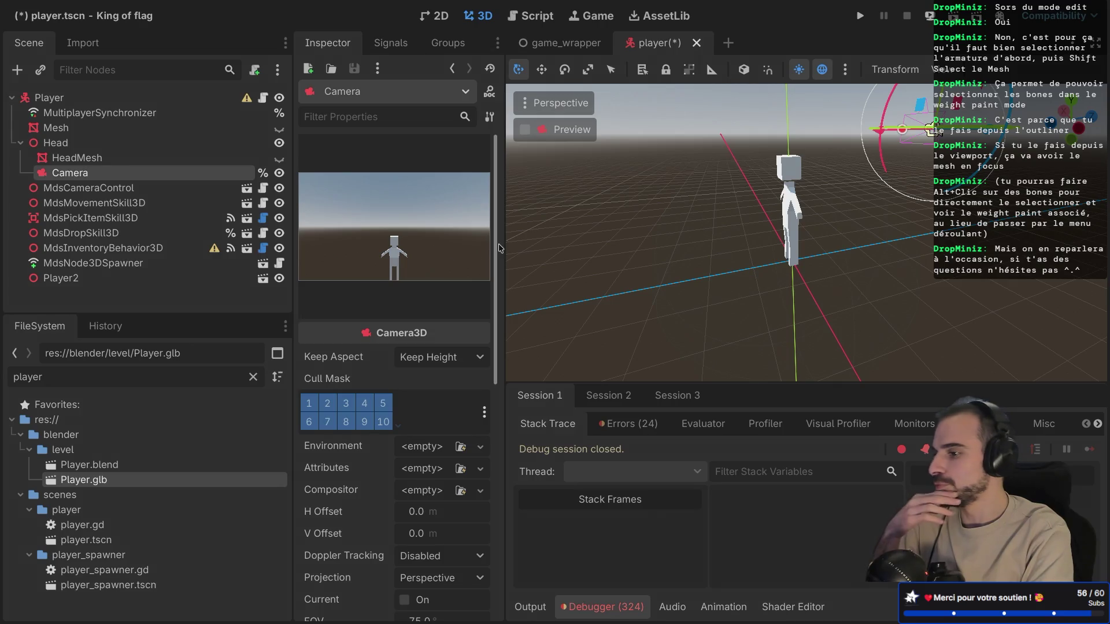
left_click(100, 156)
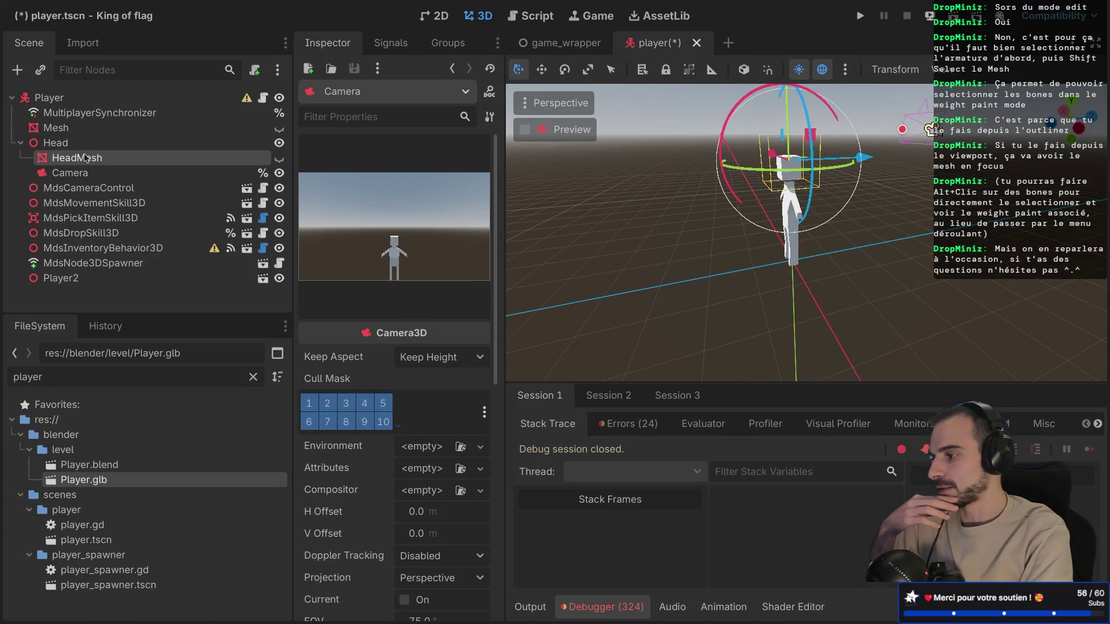
left_click(279, 158)
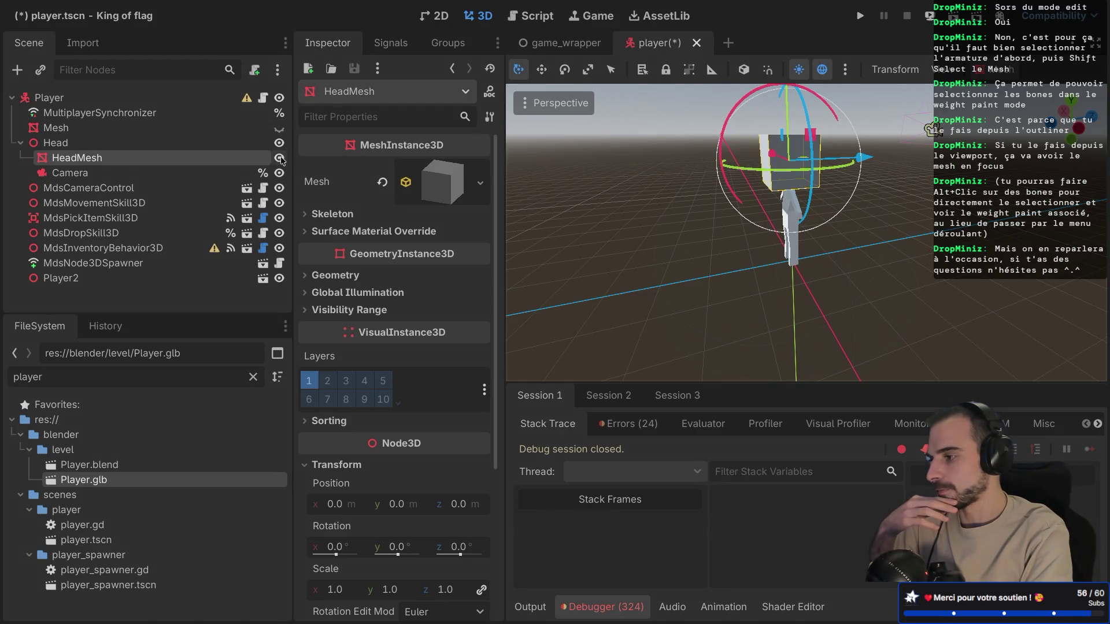
left_click(279, 158)
left_click(110, 279)
right_click(110, 280)
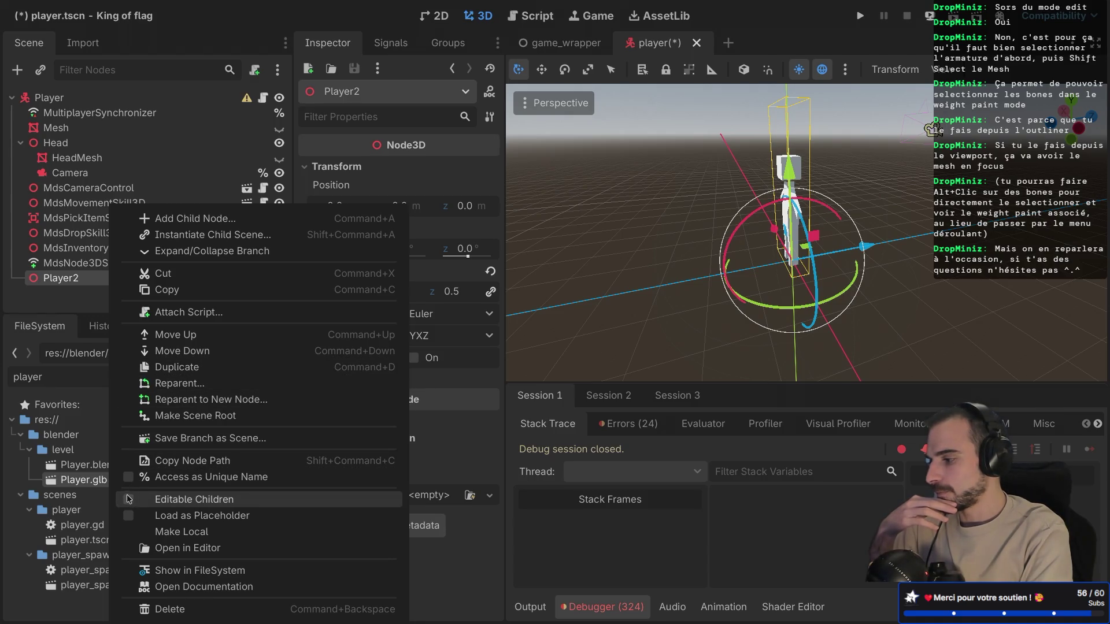
Step: Make Player2's children editable and drag the Camera into the imported character
left_click(156, 499)
scroll(144, 265, "down", 1)
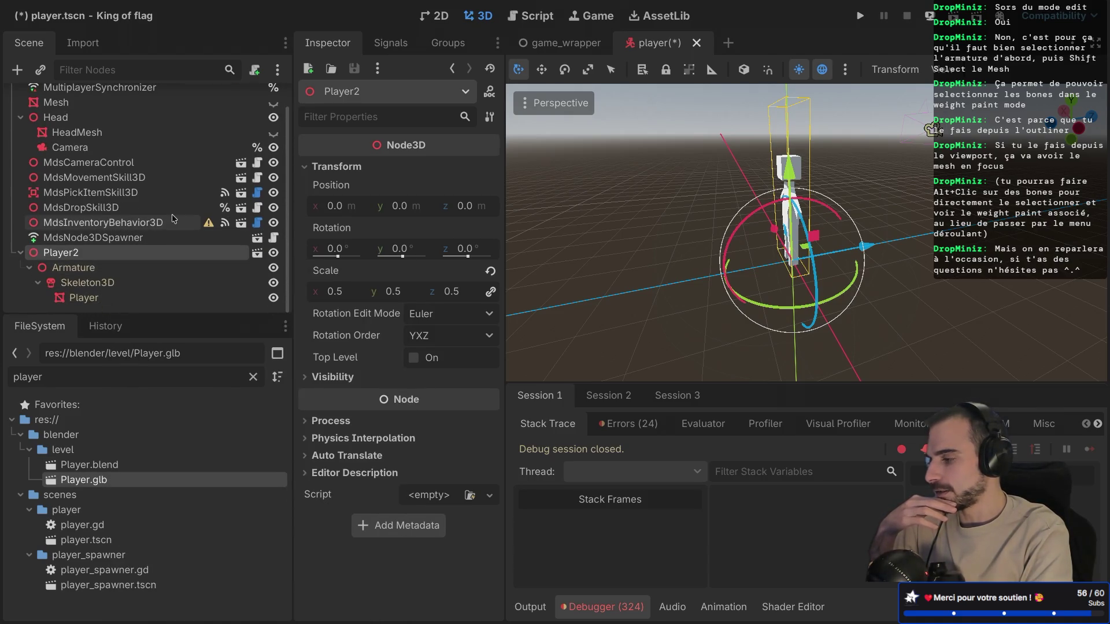
left_click(75, 298)
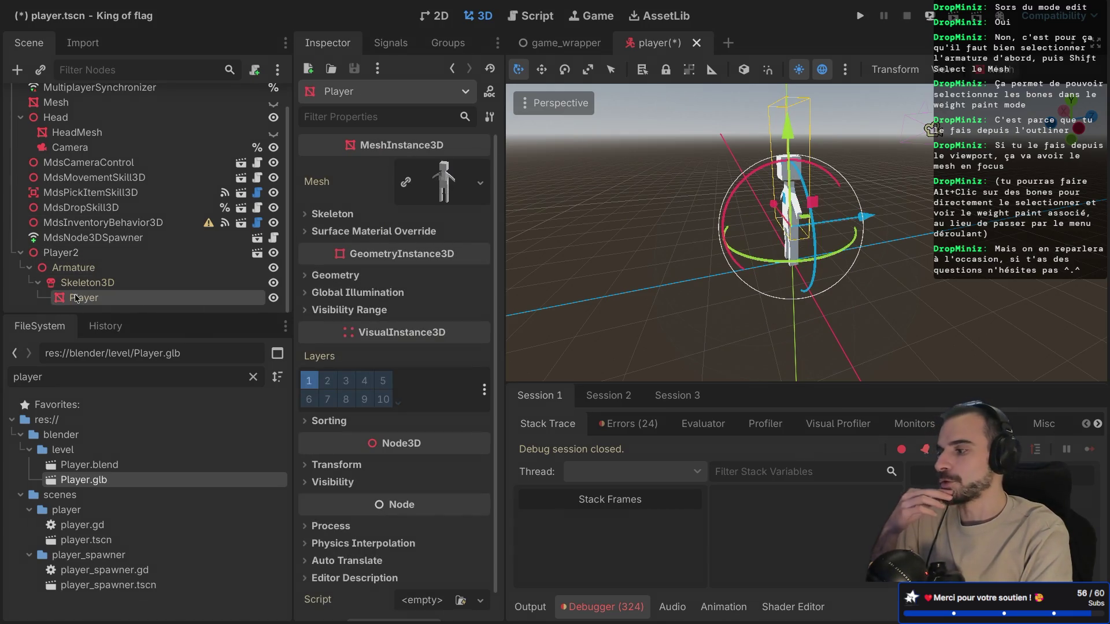
left_click_drag(91, 147, 96, 283)
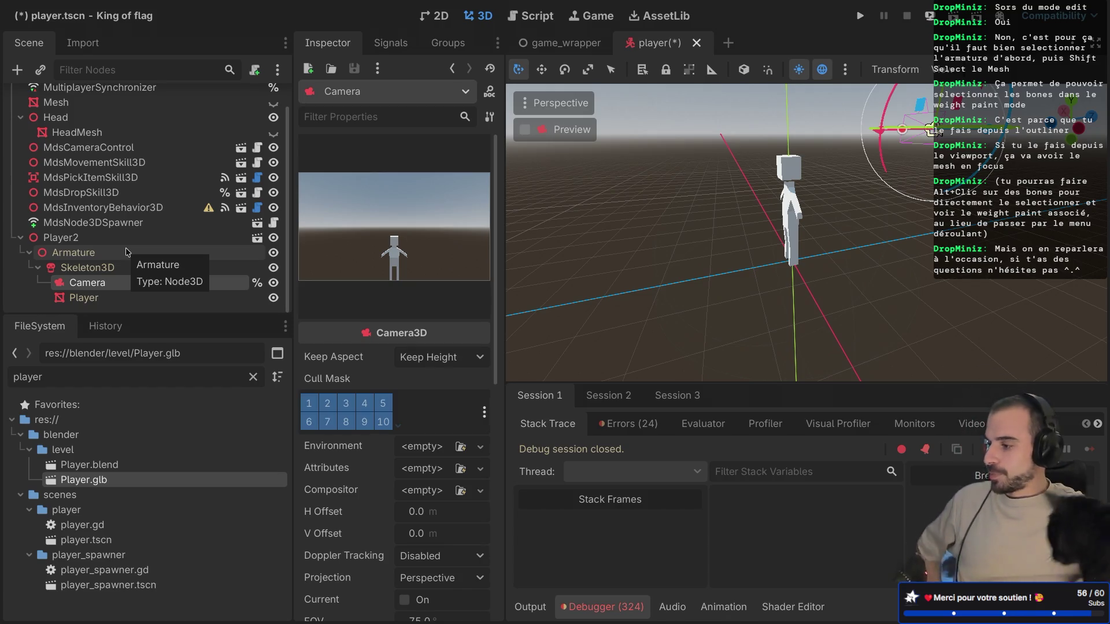
Step: Inspect the imported Player mesh and the Skeleton3D's bone list
left_click(88, 267)
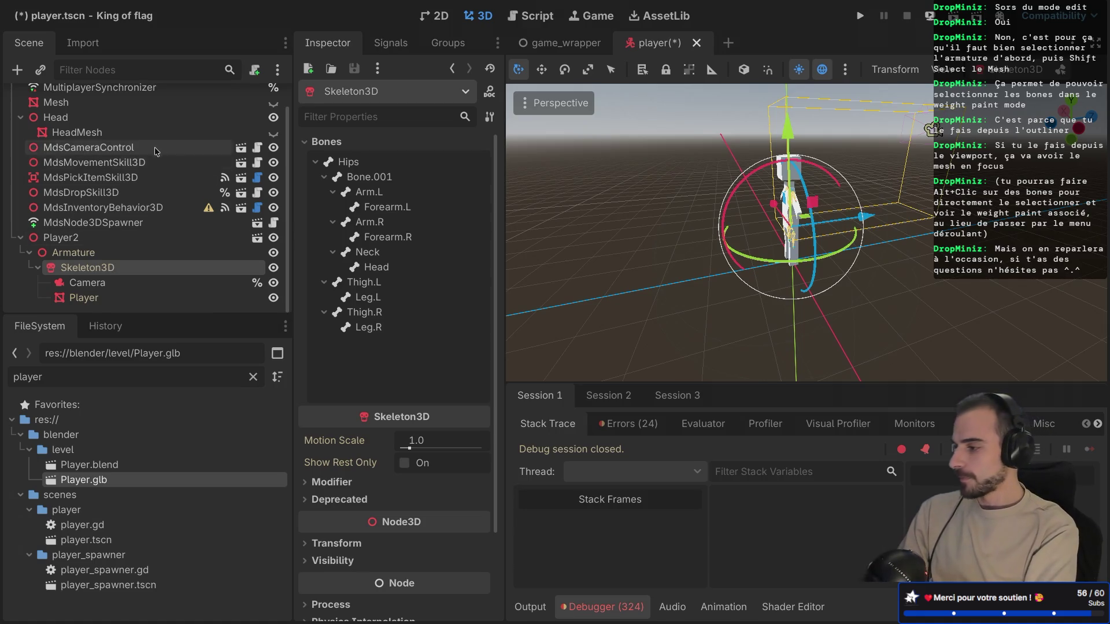
scroll(152, 148, "up", 1)
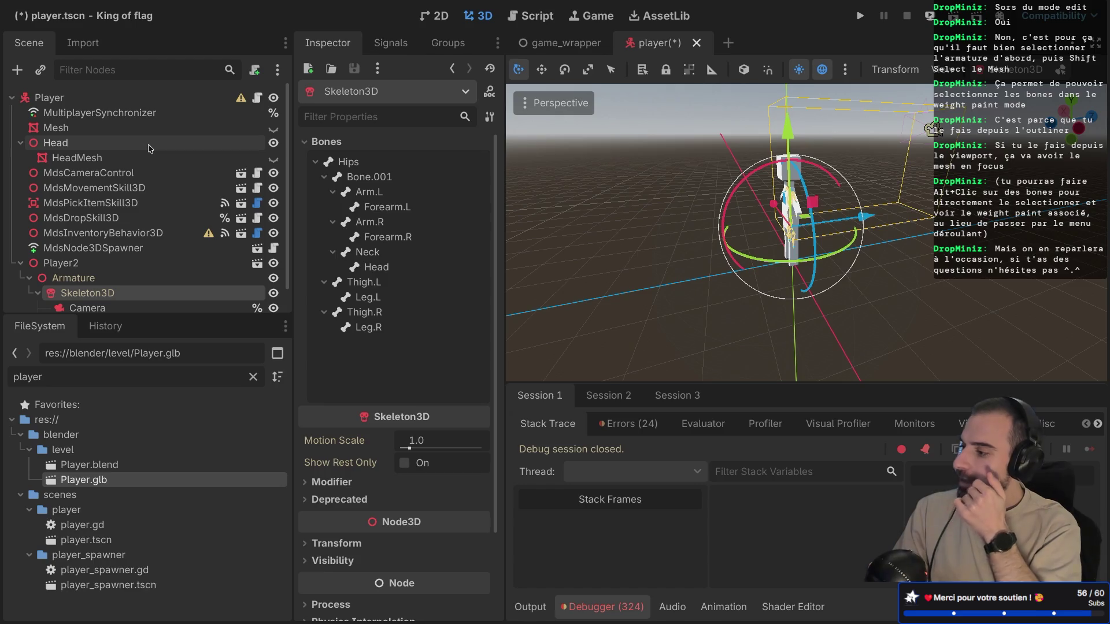
scroll(130, 283, "down", 1)
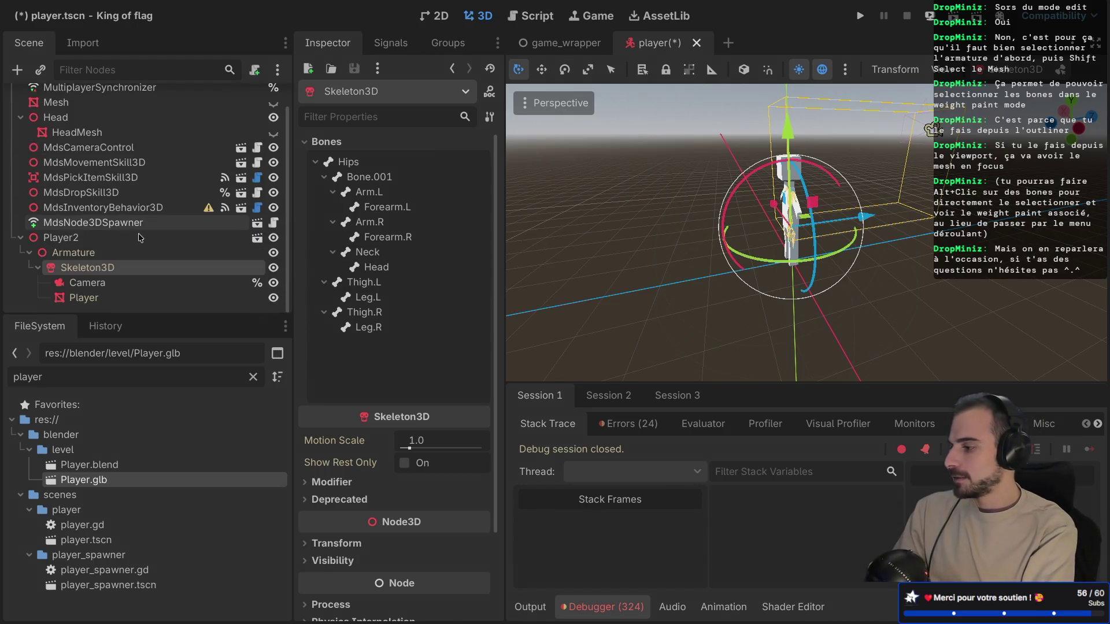
scroll(127, 267, "up", 1)
scroll(115, 270, "down", 1)
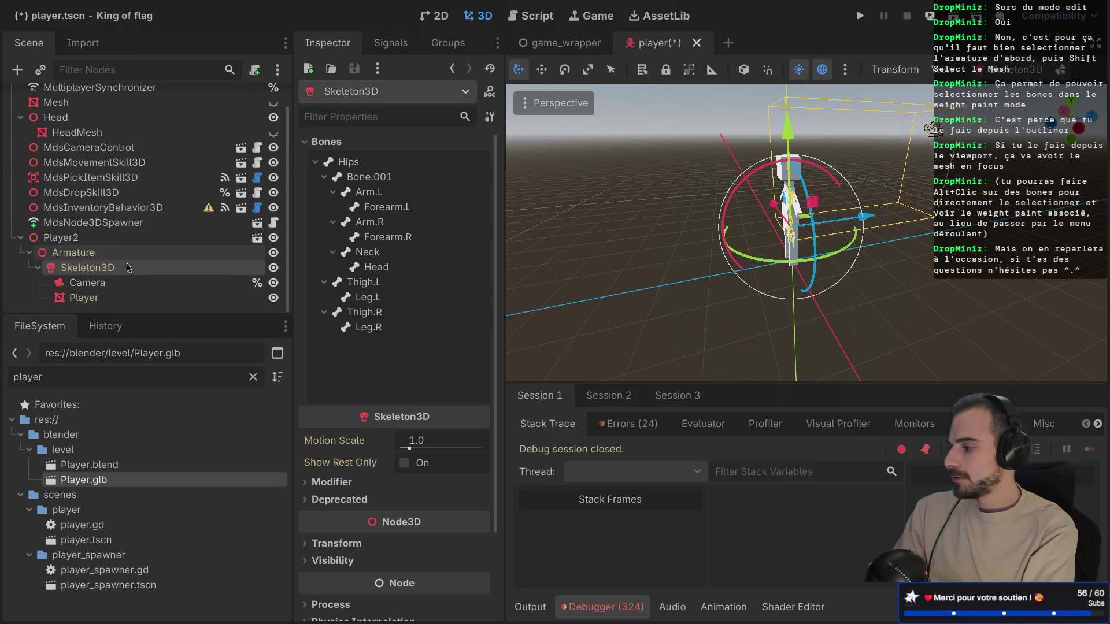
left_click(97, 298)
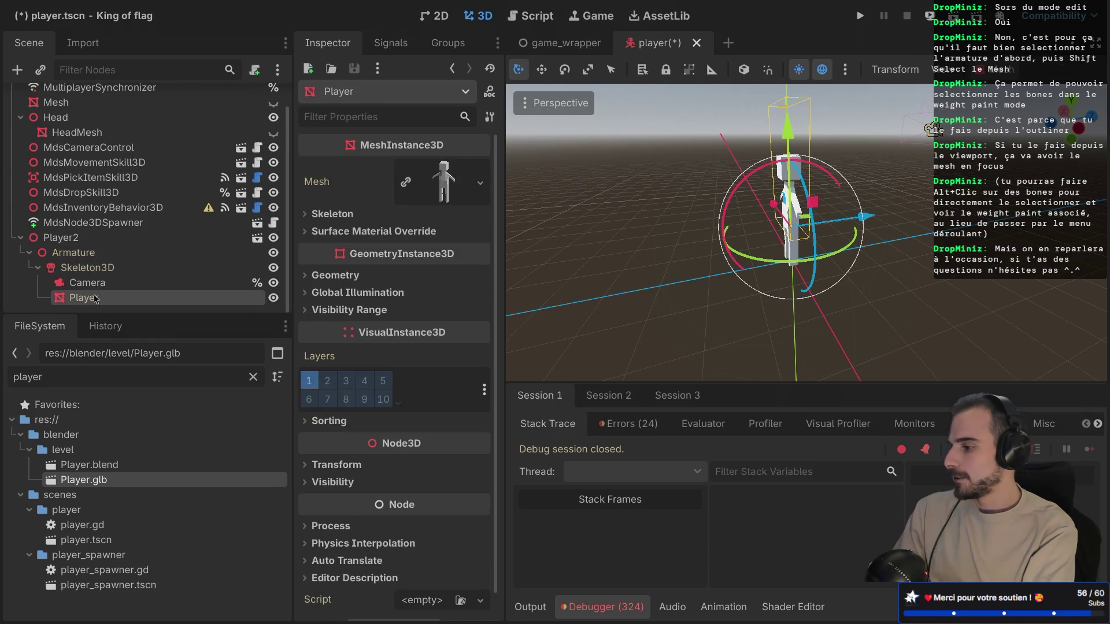
left_click(106, 270)
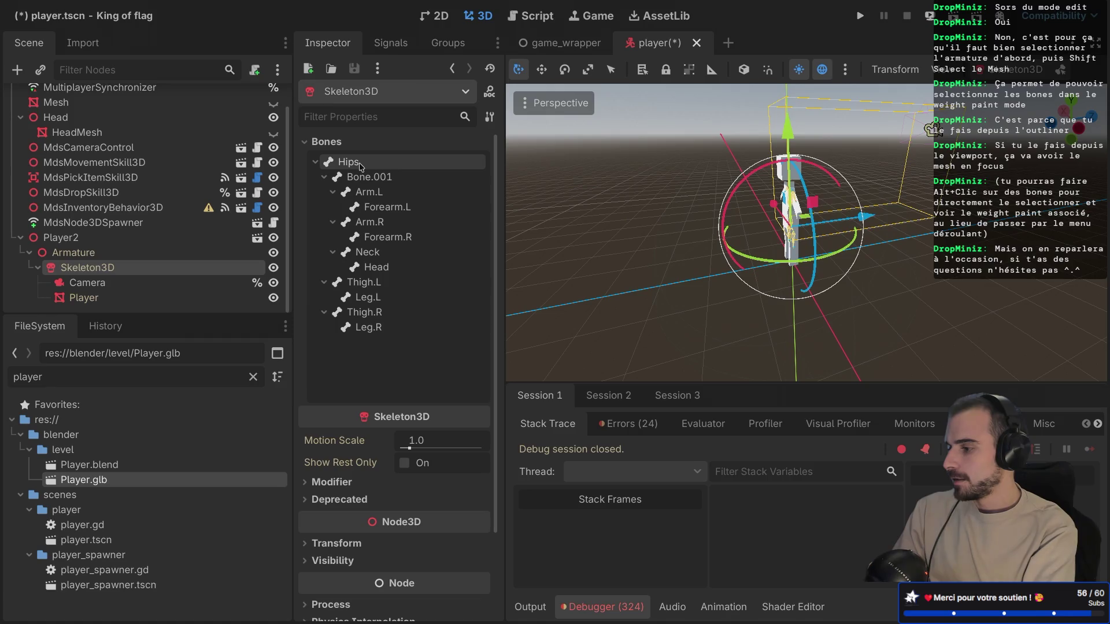
Step: Check bone poses from Arm.L to Leg.R, then move Camera directly under the Player root
left_click(372, 179)
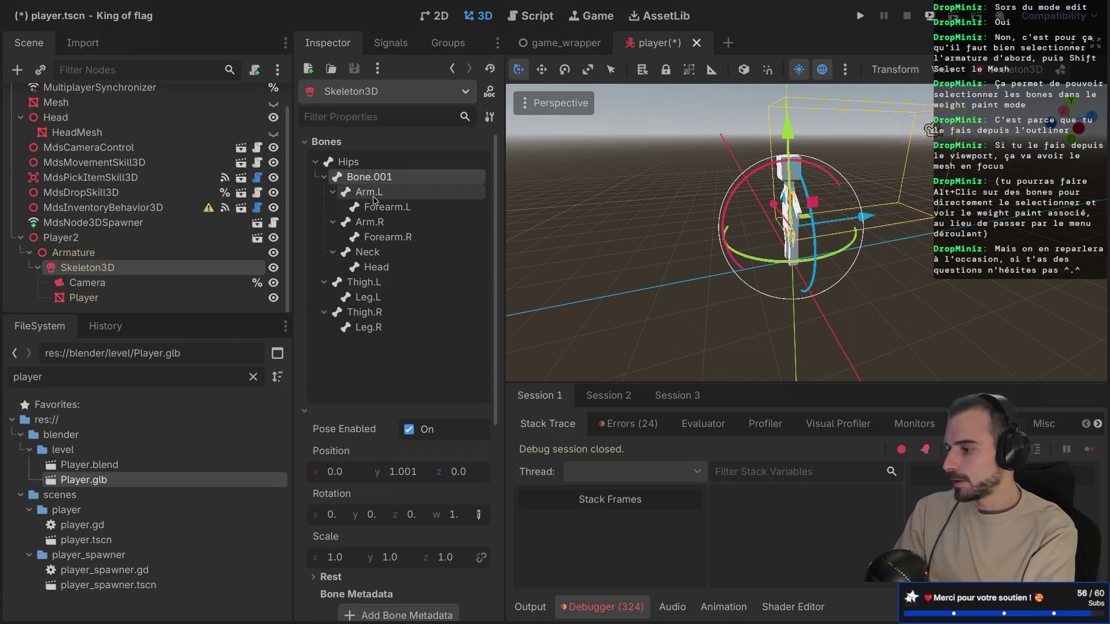
left_click(374, 193)
left_click(374, 208)
left_click(371, 223)
left_click(371, 237)
left_click(369, 253)
left_click(367, 268)
left_click(364, 283)
left_click(365, 298)
left_click(364, 313)
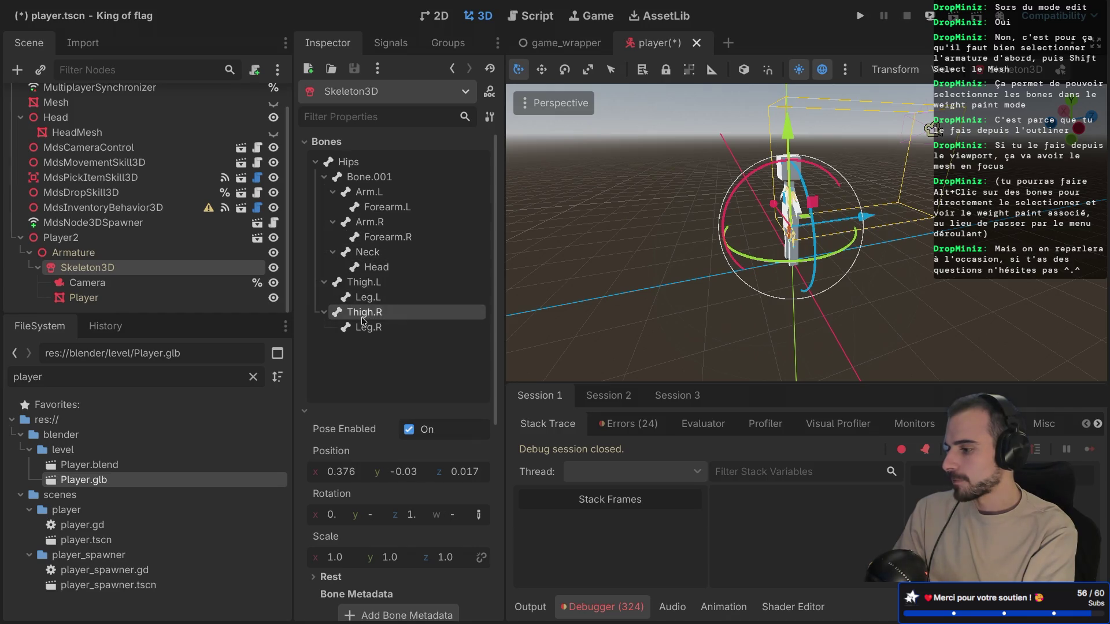
left_click(362, 328)
mouse_move(86, 282)
left_mouse_down()
mouse_move(110, 115)
mouse_move(66, 110)
mouse_move(58, 120)
left_mouse_up()
left_click(56, 143)
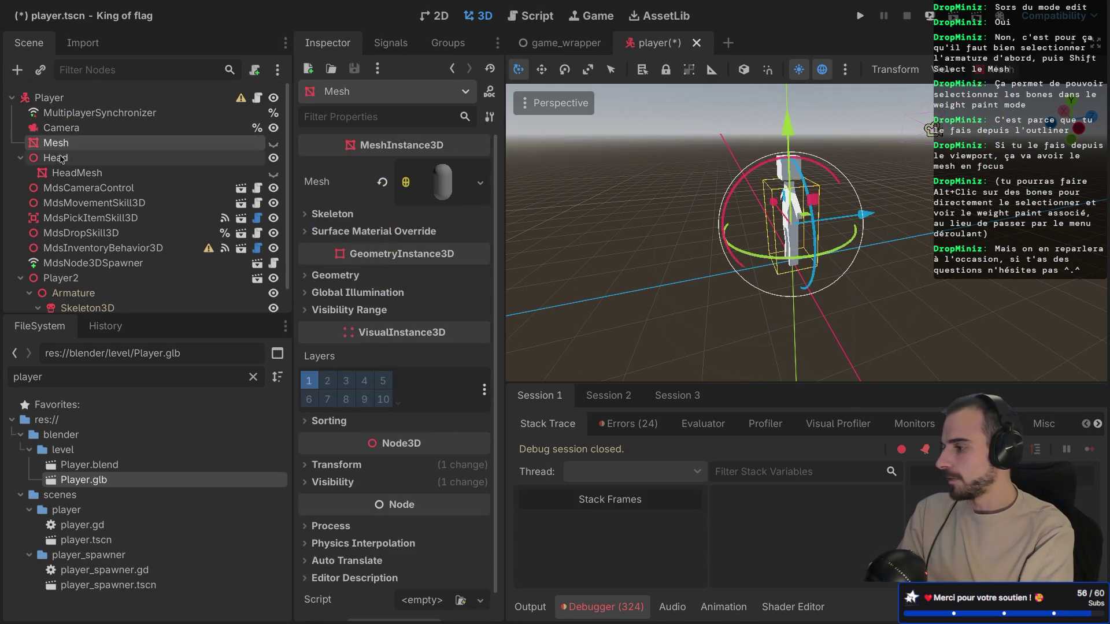
Step: Select Mesh and Head together for deletion, then cancel the delete
left_click(58, 158, "shift")
right_click(59, 163)
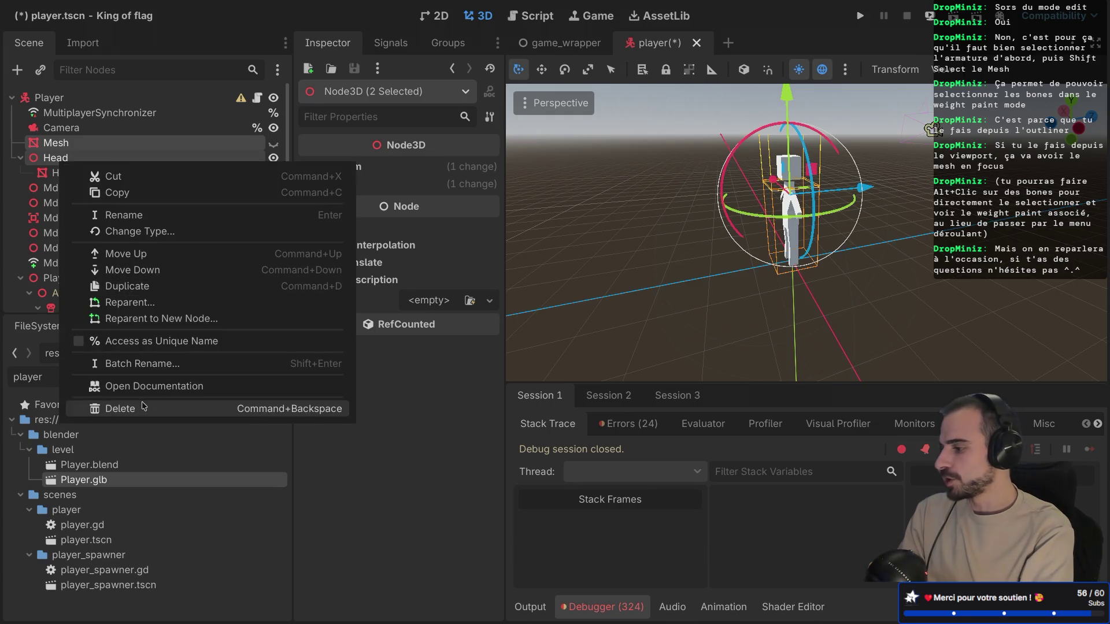
key("Escape")
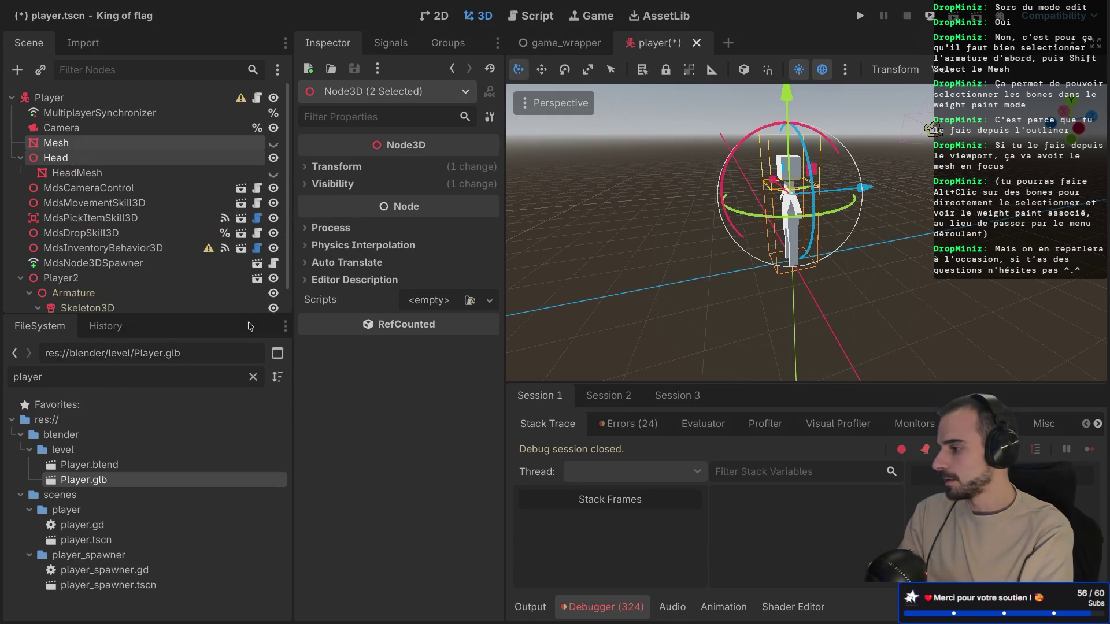
right_click(73, 143)
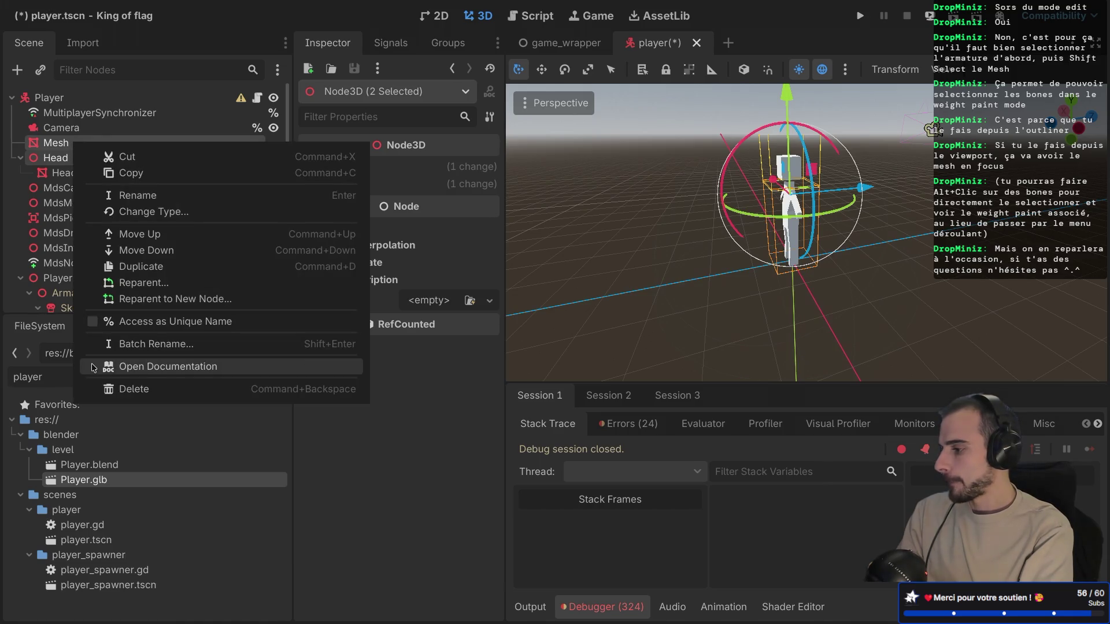
left_click(117, 387)
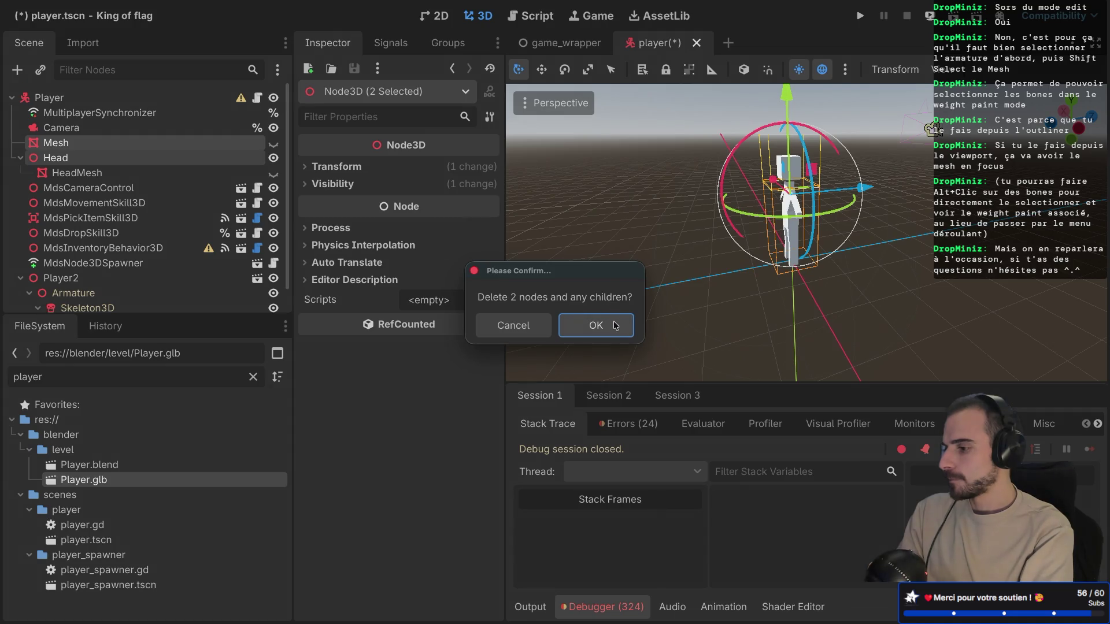
left_click(523, 327)
Step: Move the Camera under Head and delete the HeadMesh node
left_click_drag(101, 128, 85, 163)
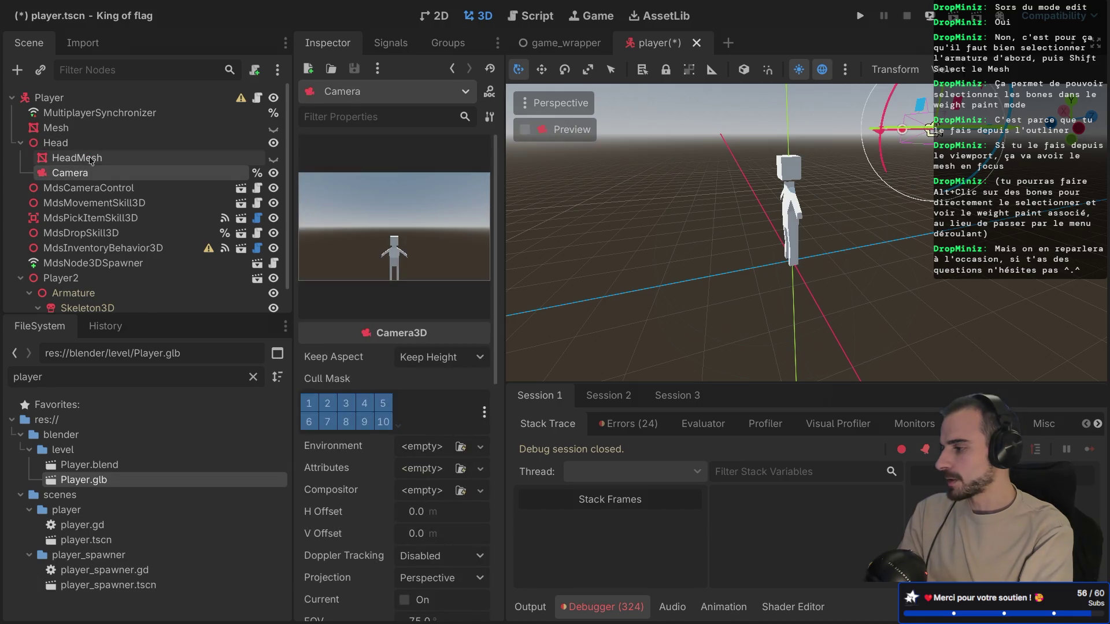
right_click(109, 162)
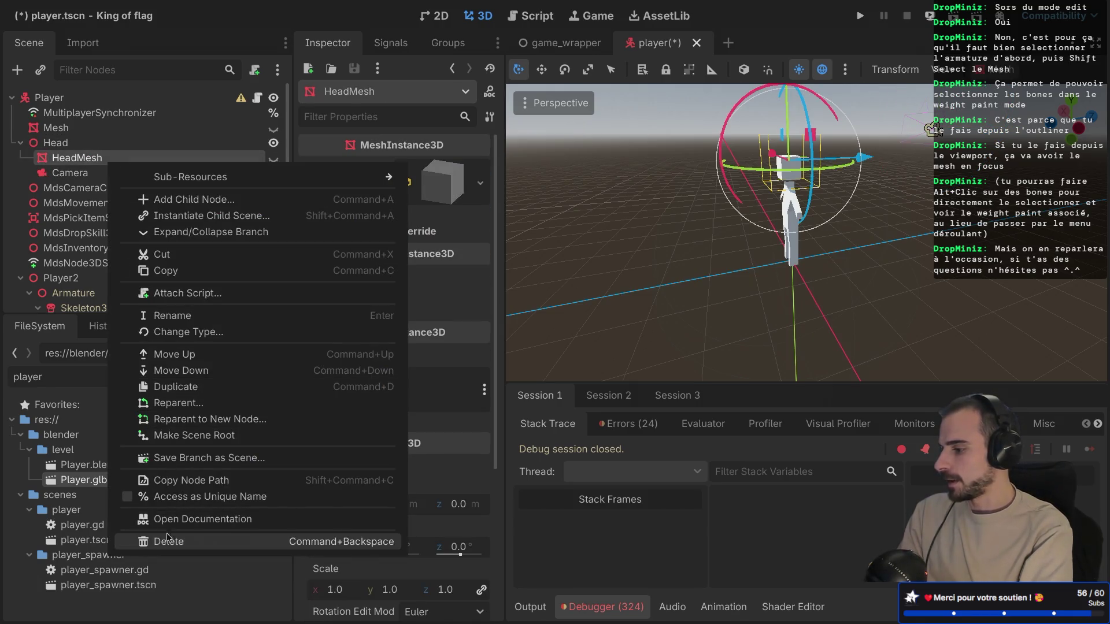
left_click(162, 542)
left_click(596, 327)
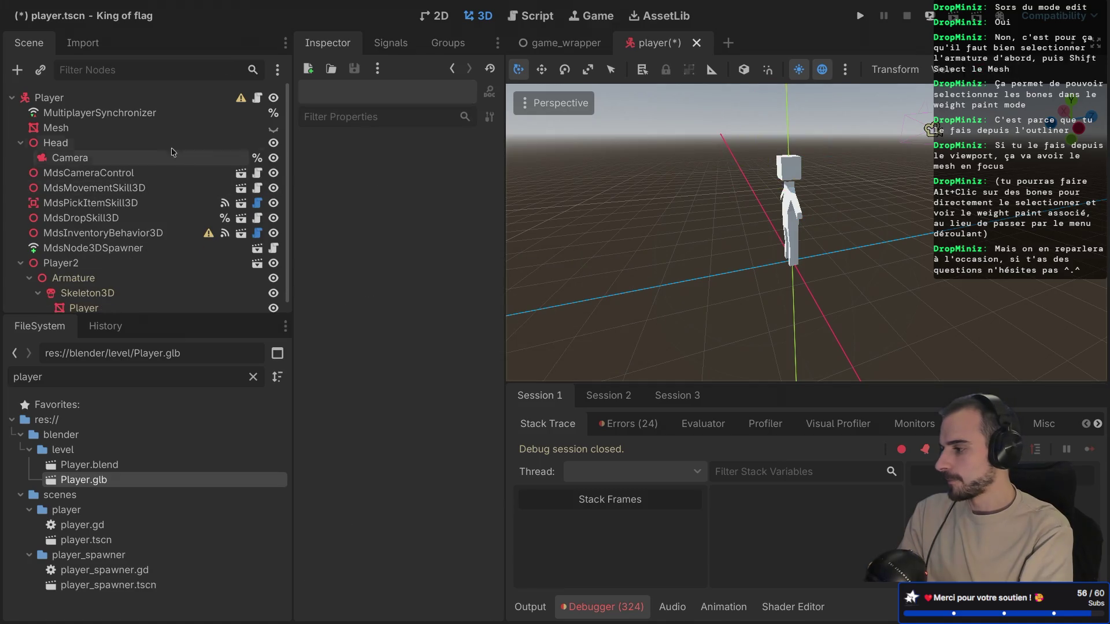
Step: Delete the placeholder Mesh node
left_click(138, 130)
right_click(138, 131)
left_click(191, 508)
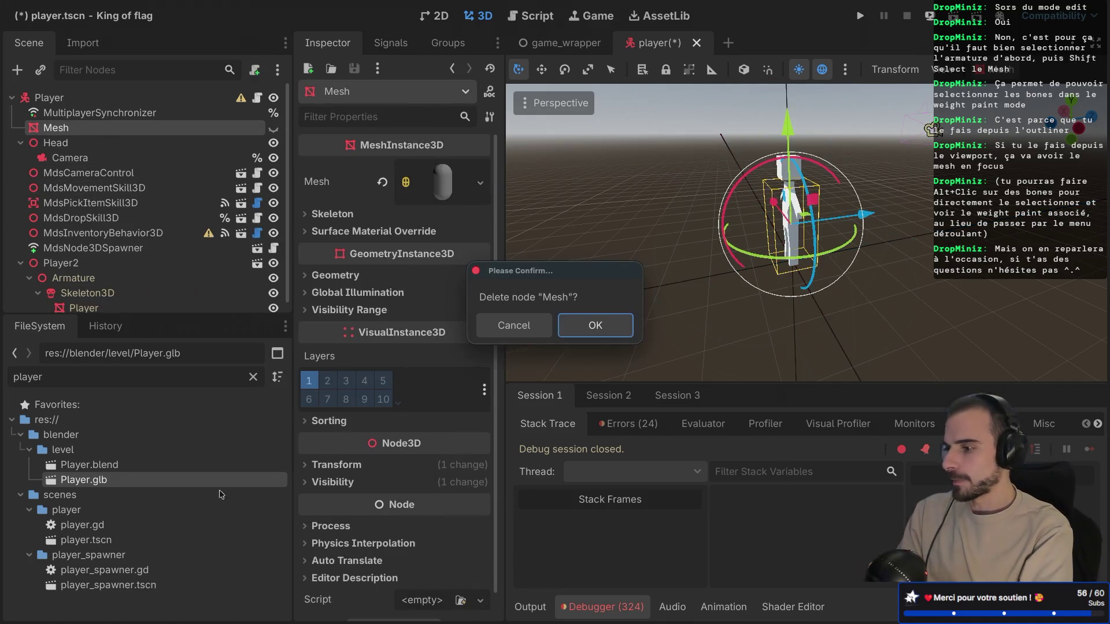
left_click(595, 327)
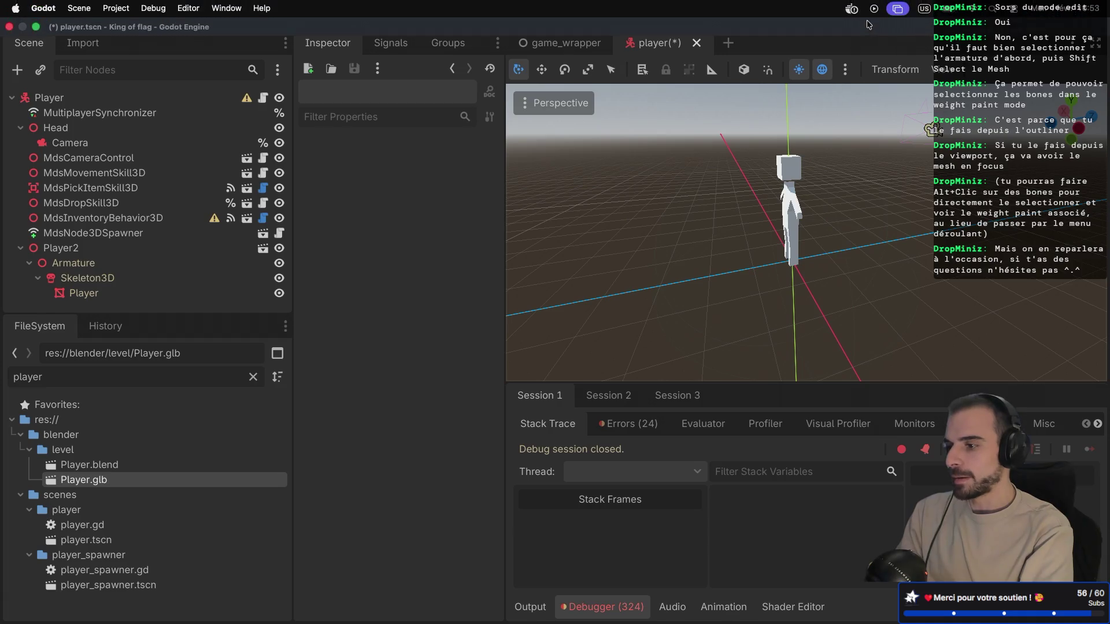
Step: Run the game to check the player figure, then close the game window
left_click(929, 16)
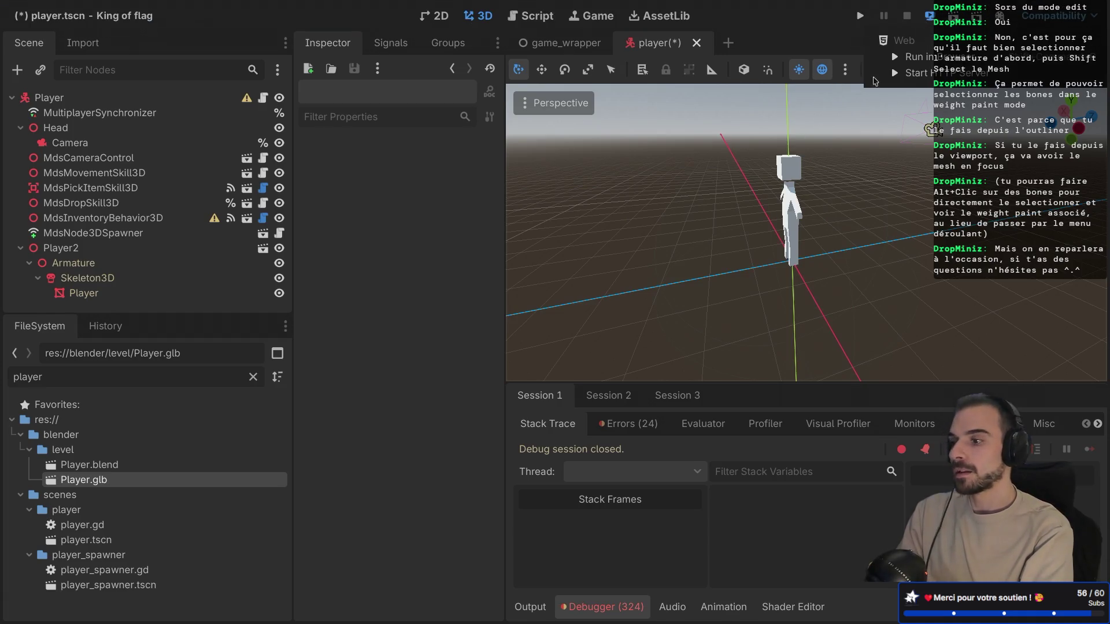
left_click(805, 43)
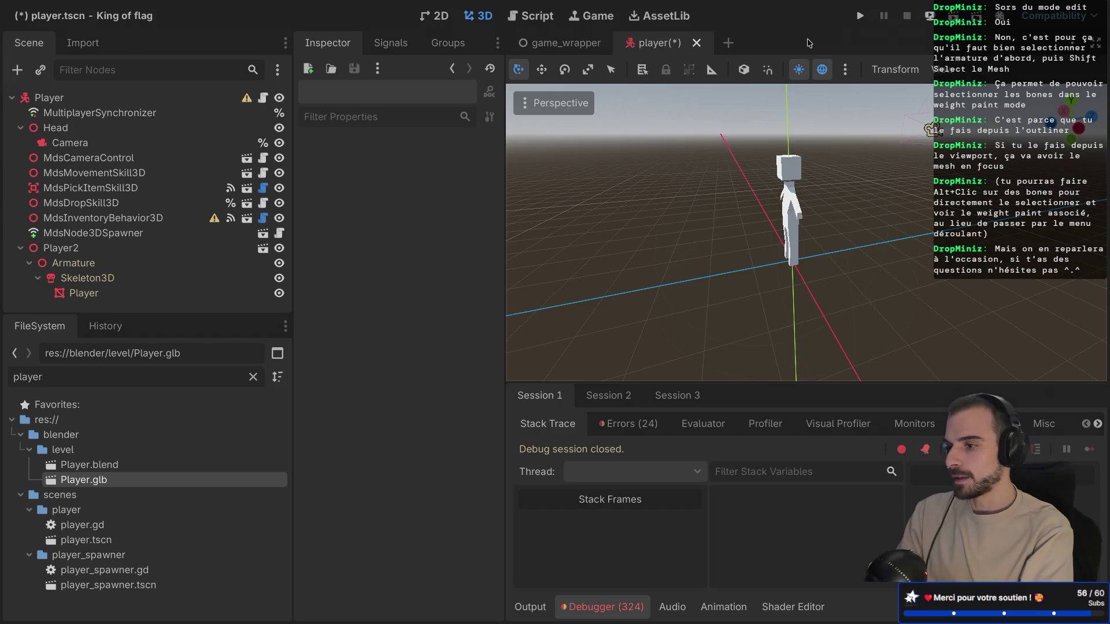
key("super+b")
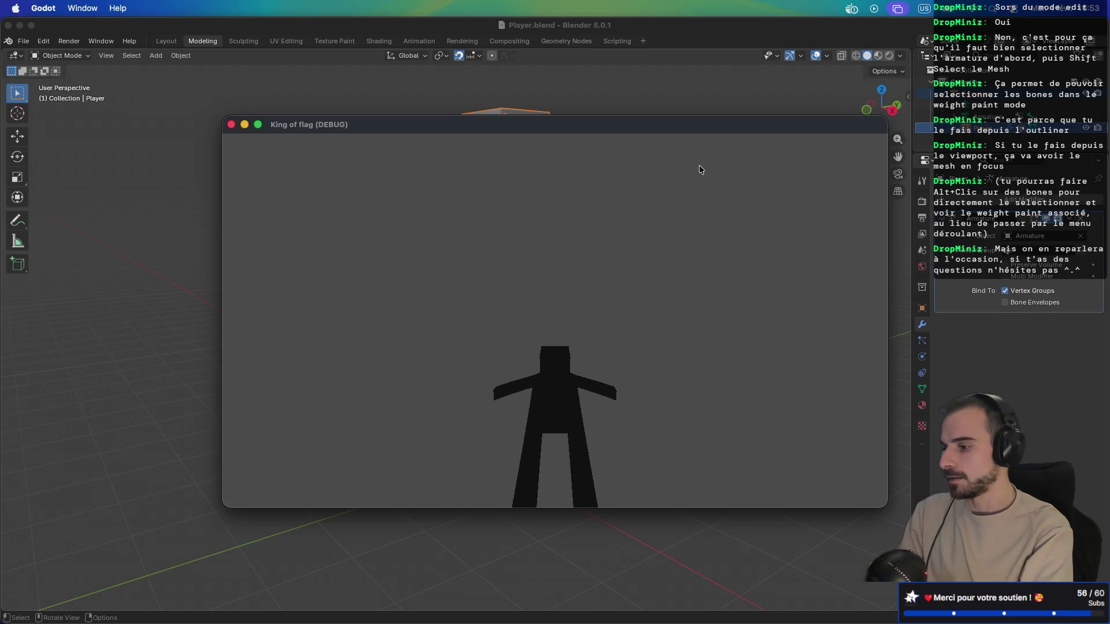
key("Escape")
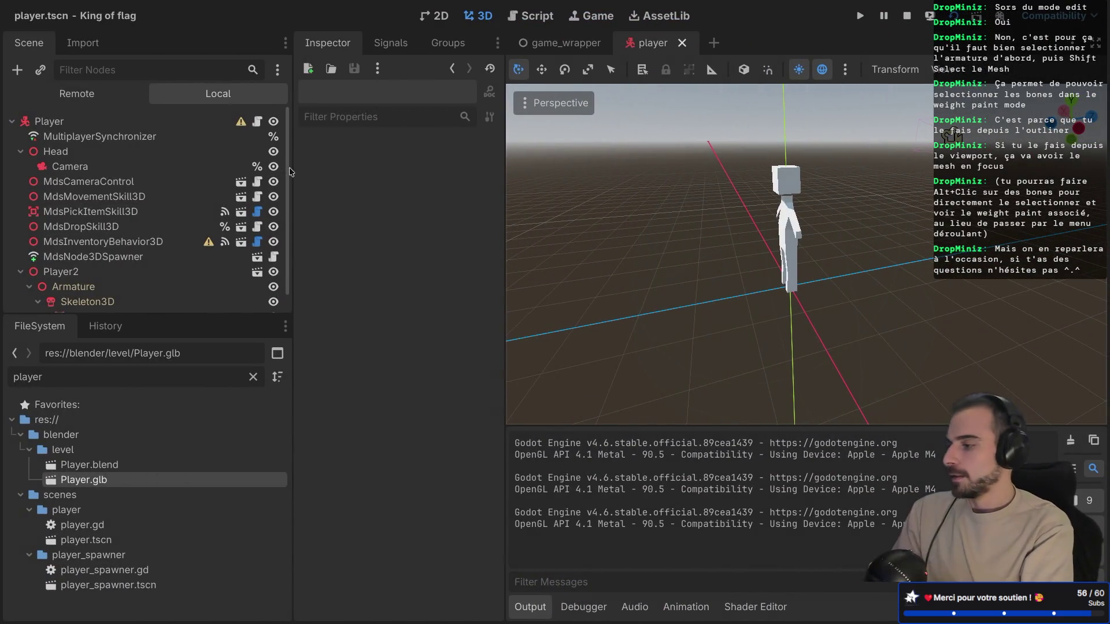
Step: Collapse the Head branch and switch over to the browser workspace
scroll(28, 185, "down", 1)
left_click(21, 137)
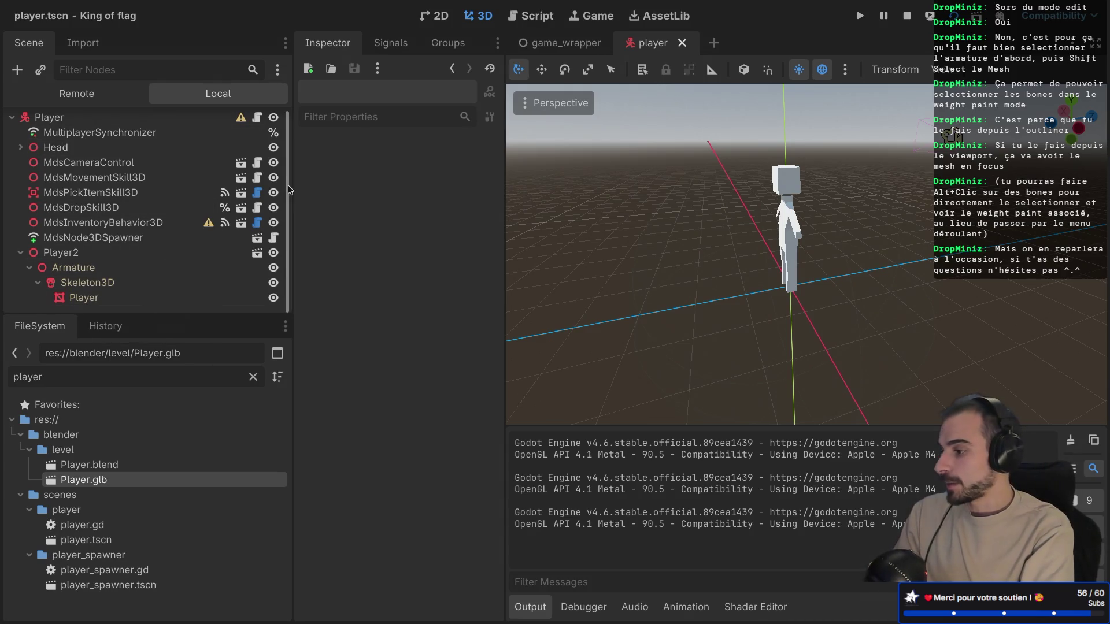
key("ctrl+Right")
key("ctrl+Right")
key("ctrl+Left")
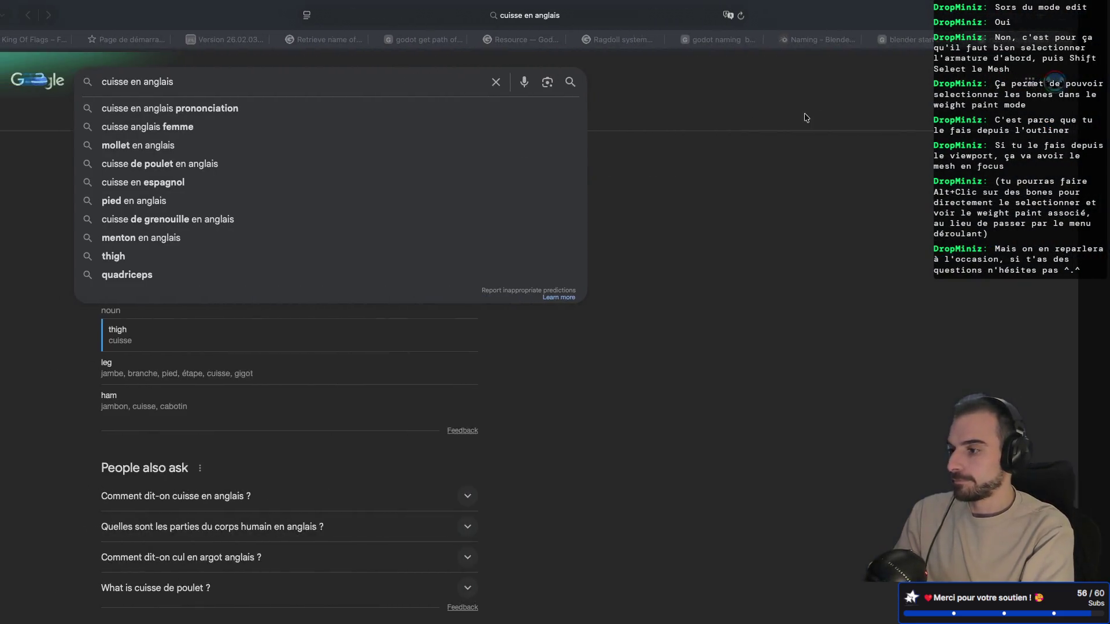
Step: Switch through the browser tabs to the Godot Ragdoll system documentation
left_click(943, 41)
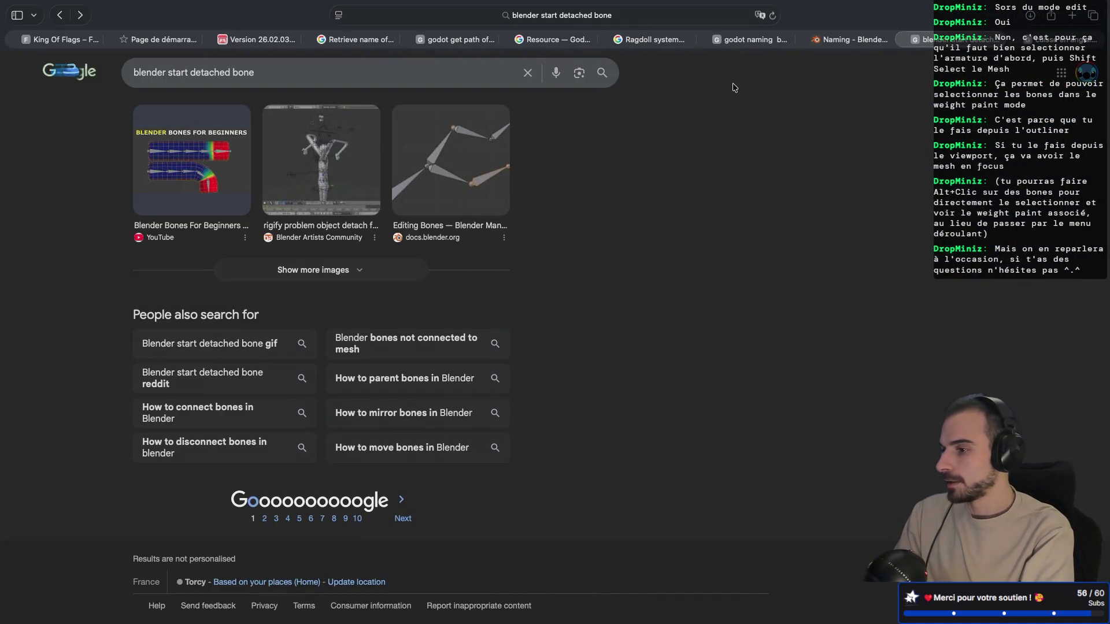
left_click(926, 42)
left_click(1007, 41)
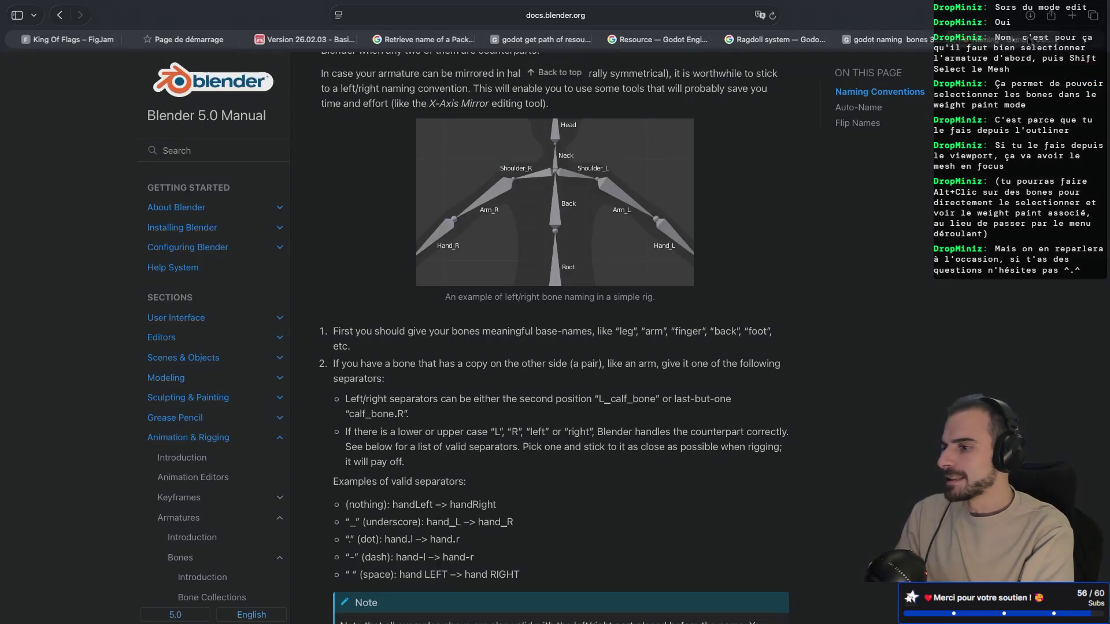
left_click(1006, 41)
left_click(990, 38)
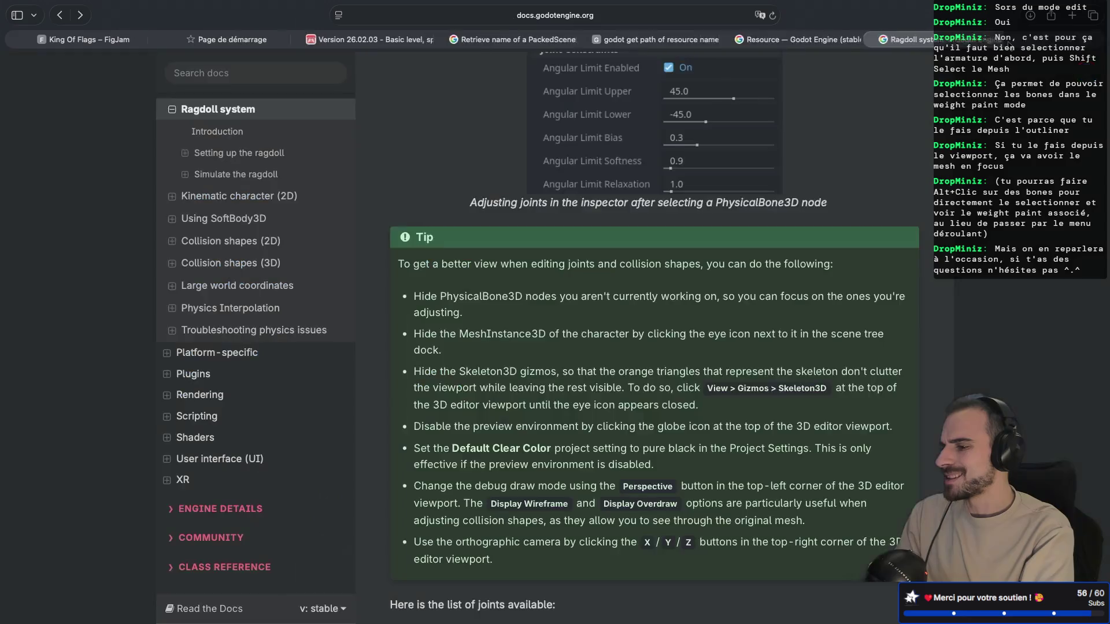
Step: Enlarge the docs text and scroll down to the Creating physical bones section
scroll(862, 156, "up", 15)
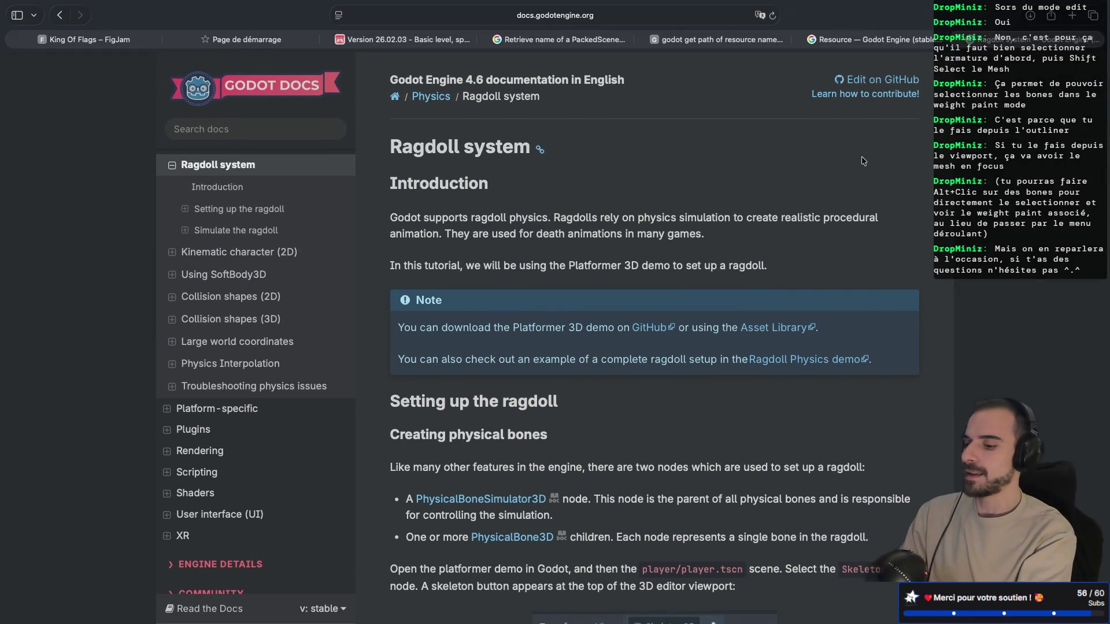
key("super+equal")
key("super+equal")
key("super+equal")
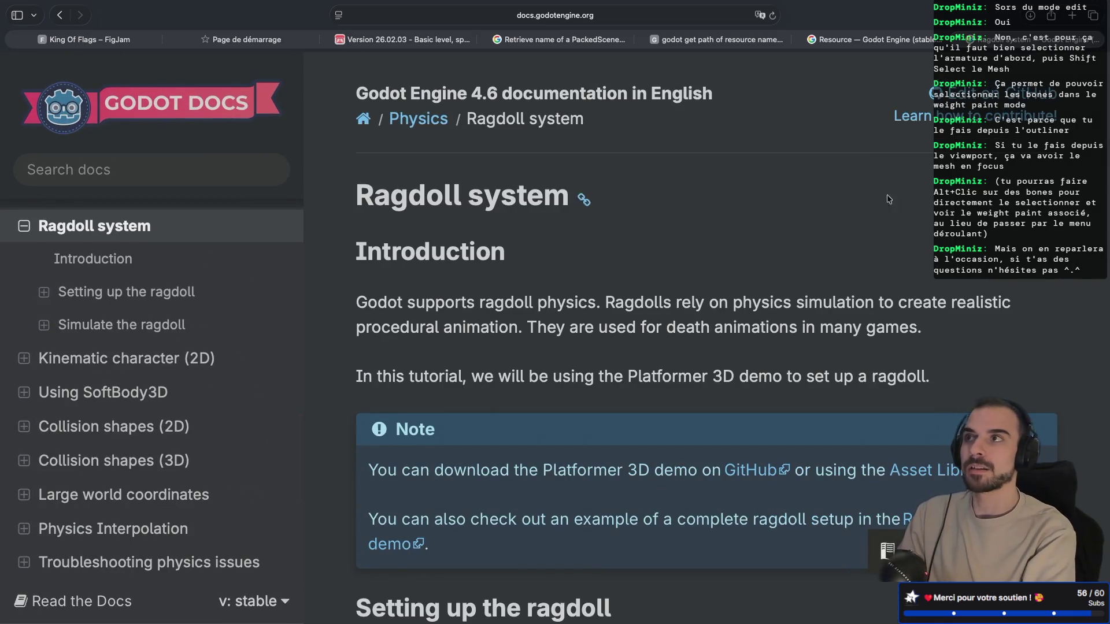
scroll(887, 216, "down", 5)
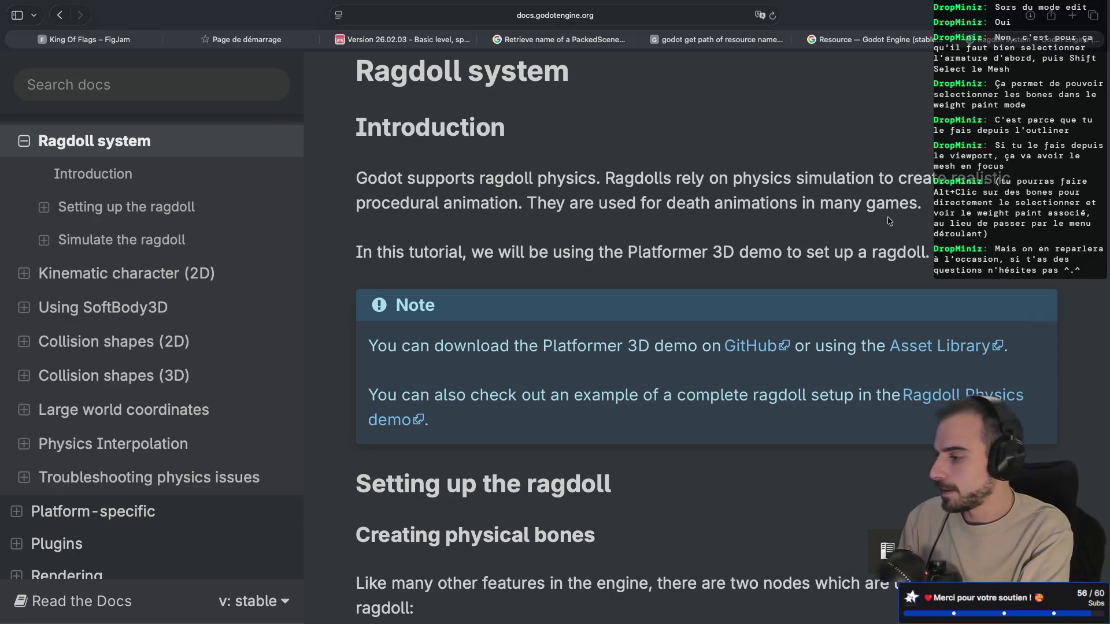
scroll(831, 231, "down", 10)
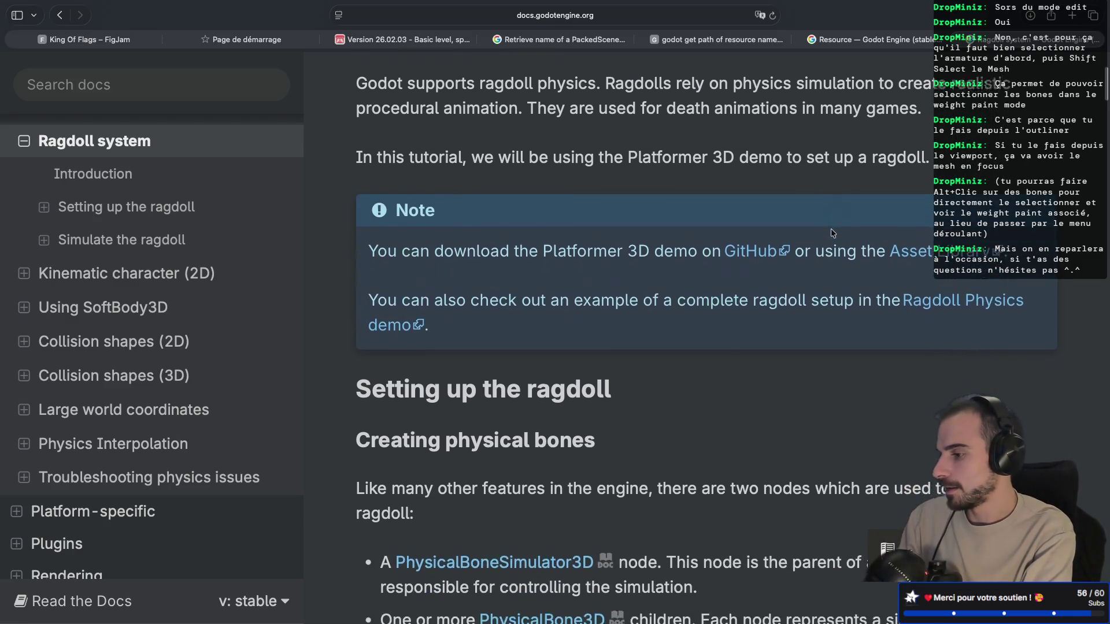
scroll(830, 229, "down", 3)
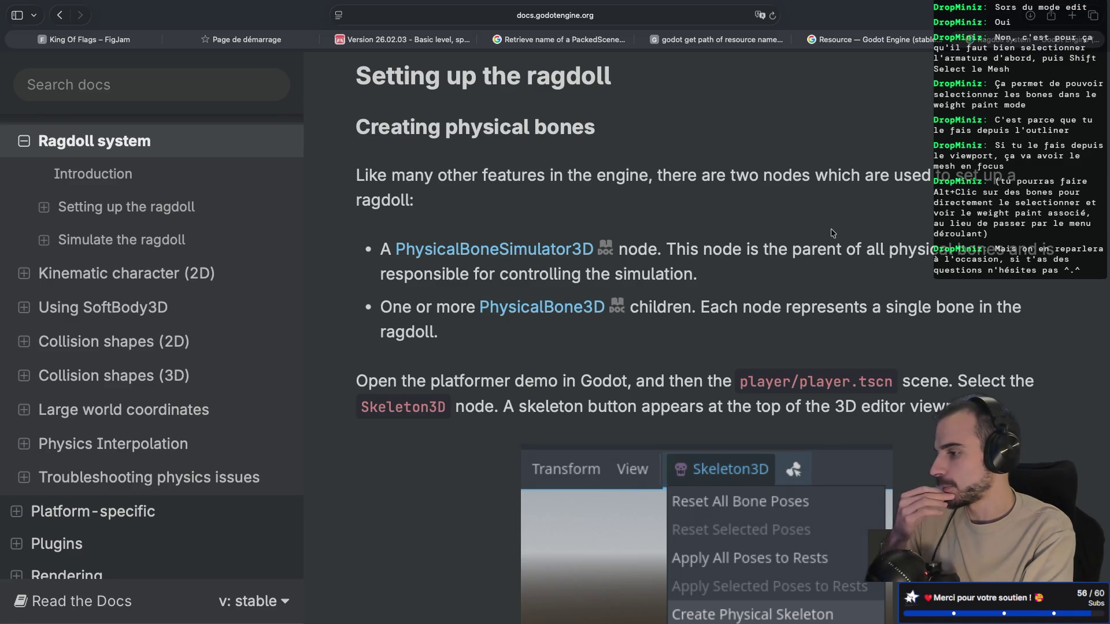
scroll(831, 233, "down", 2)
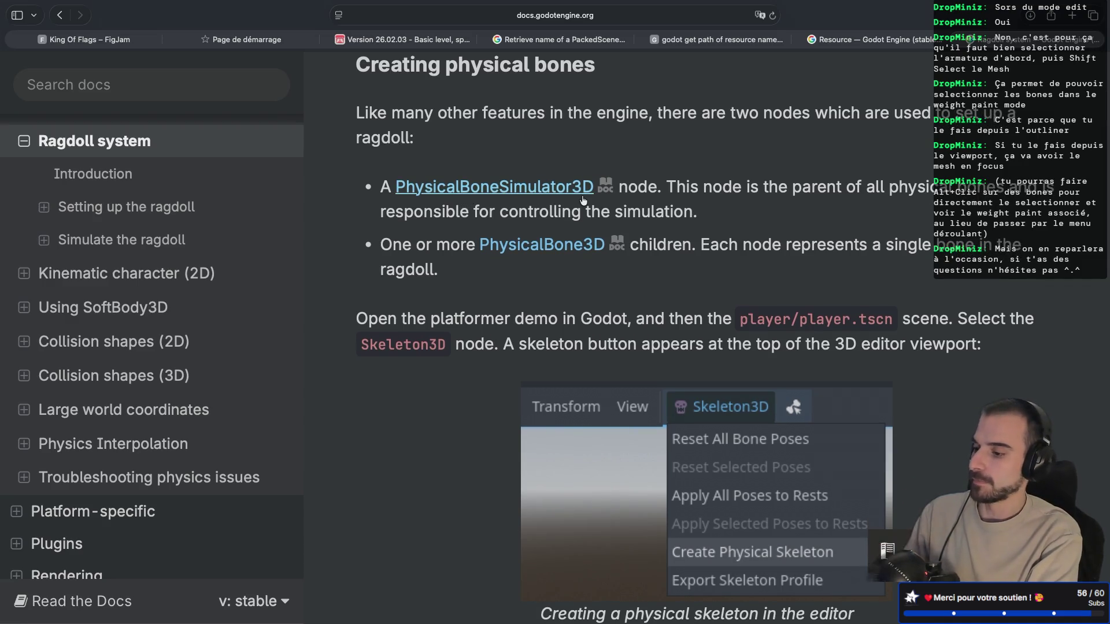
key("super+Tab")
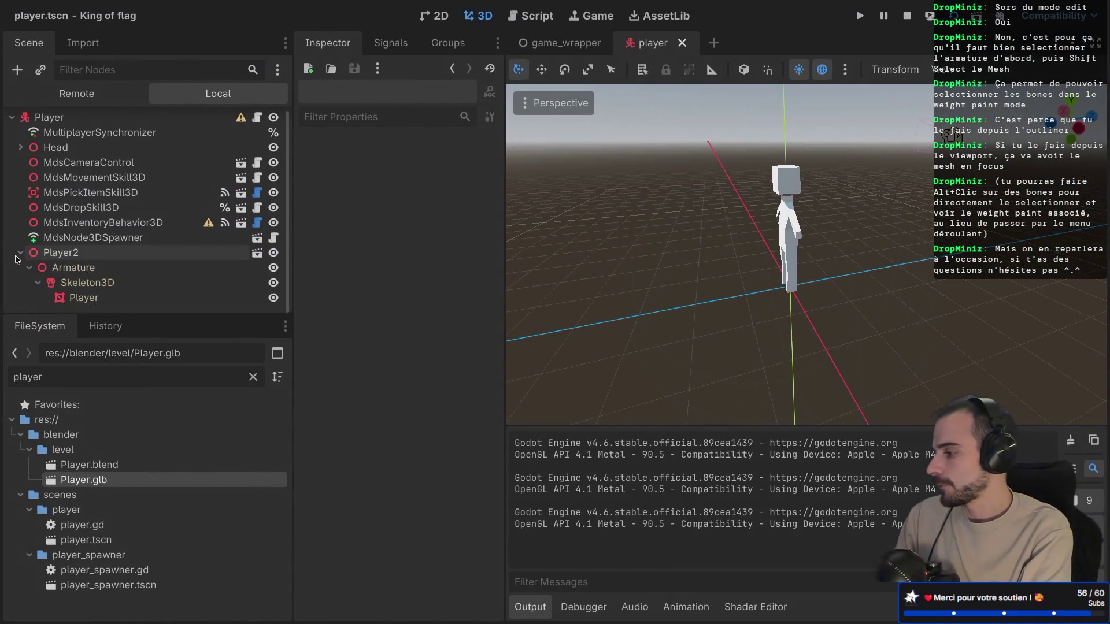
Step: Add a PhysicalBoneSimulator3D child to the Player root by searching 'Physi'
left_click(21, 257)
left_click(83, 125)
key("ctrl+a")
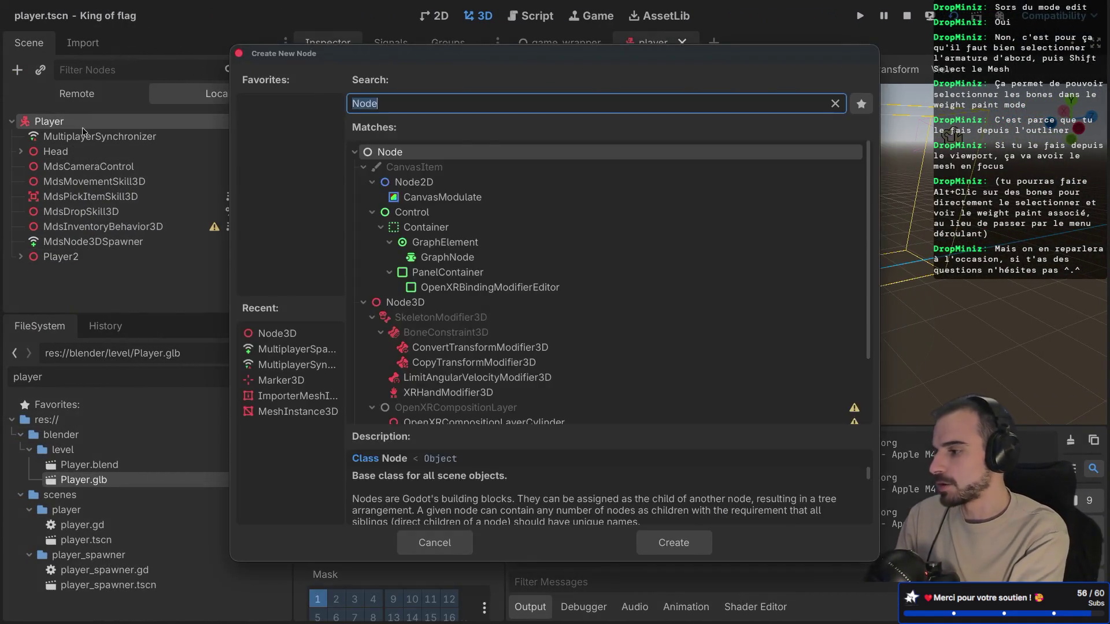
type("Physi")
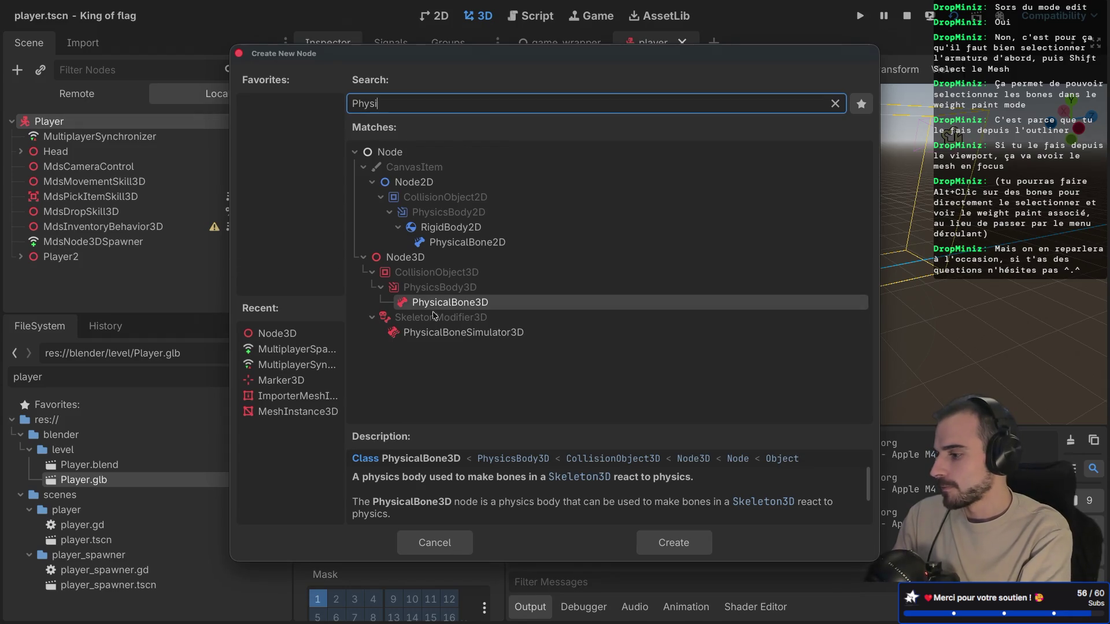
double_click(440, 332)
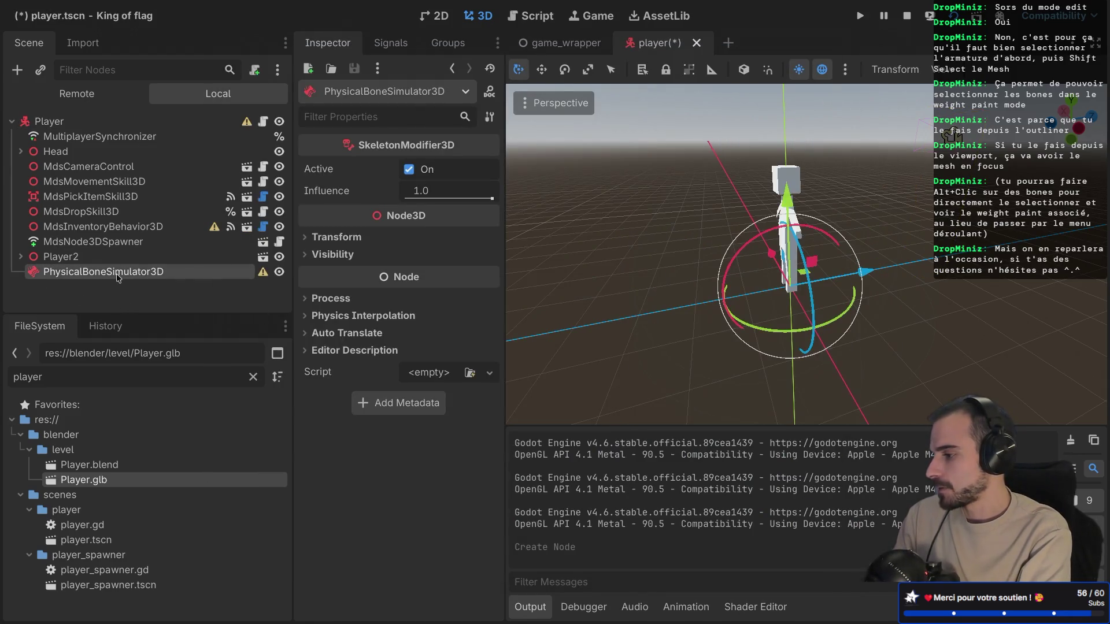
key("ctrl+Right")
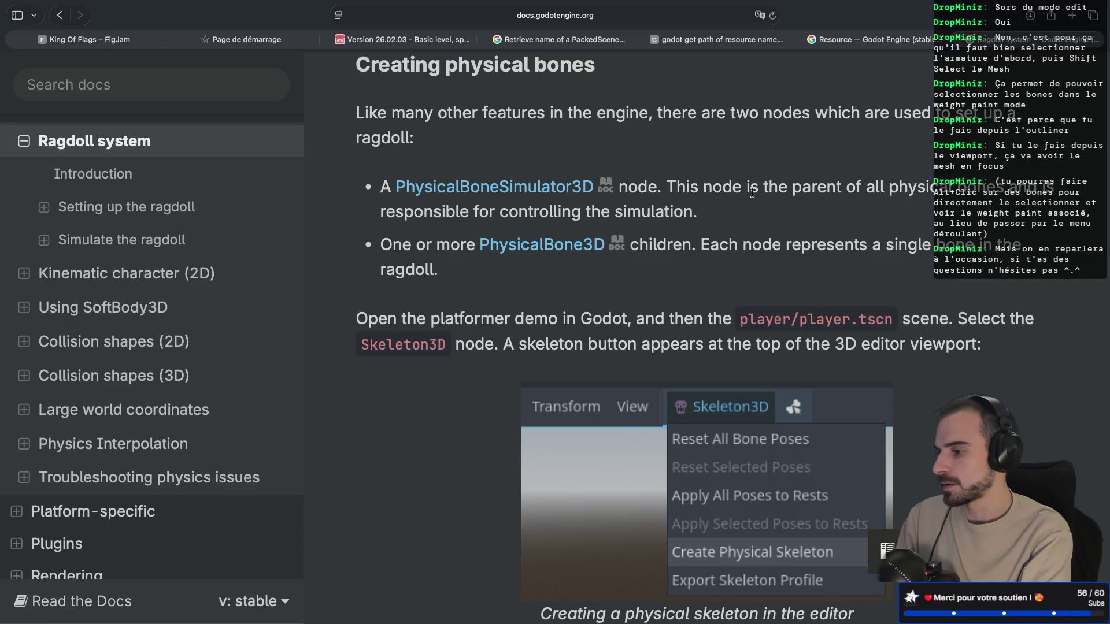
Step: Scroll the Ragdoll docs to the Create Physical Skeleton instructions, then return to Godot
scroll(752, 192, "down", 2)
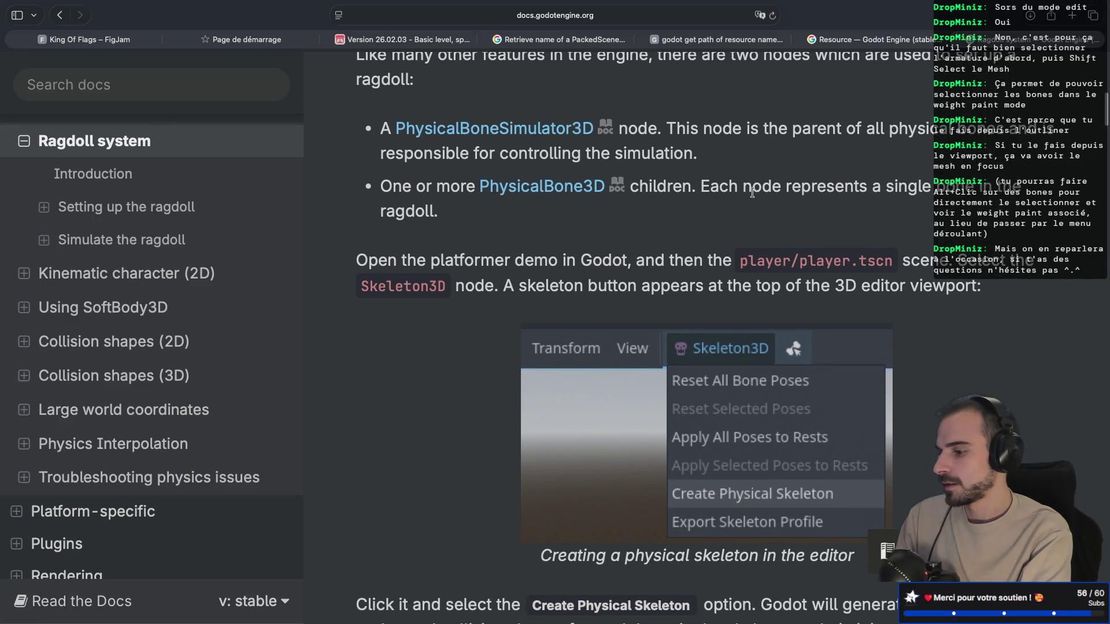
scroll(752, 192, "up", 2)
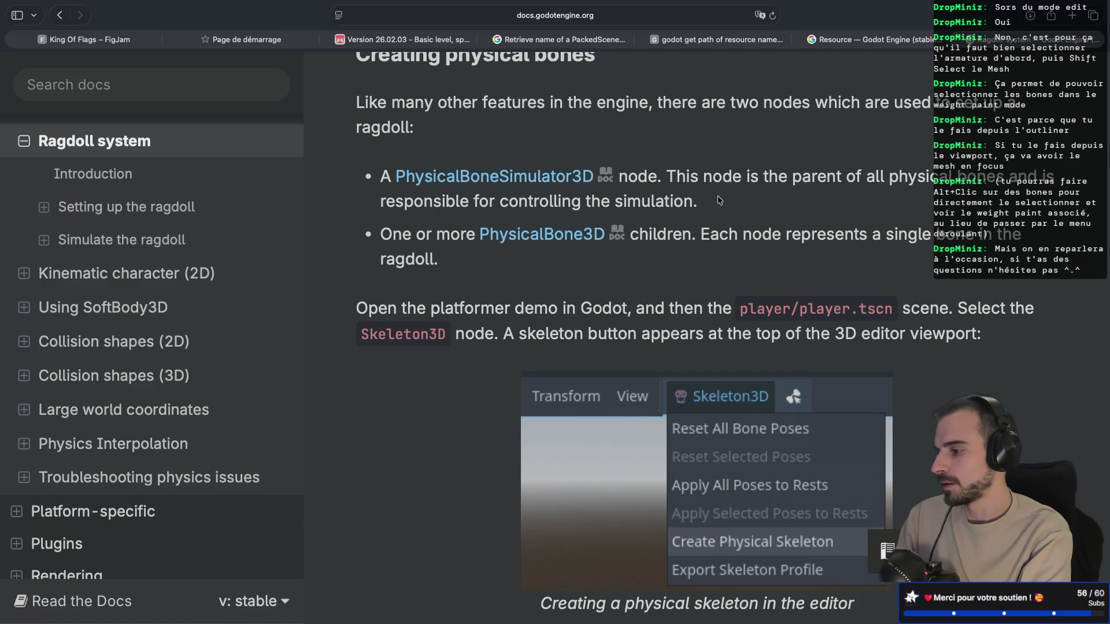
scroll(569, 310, "down", 5)
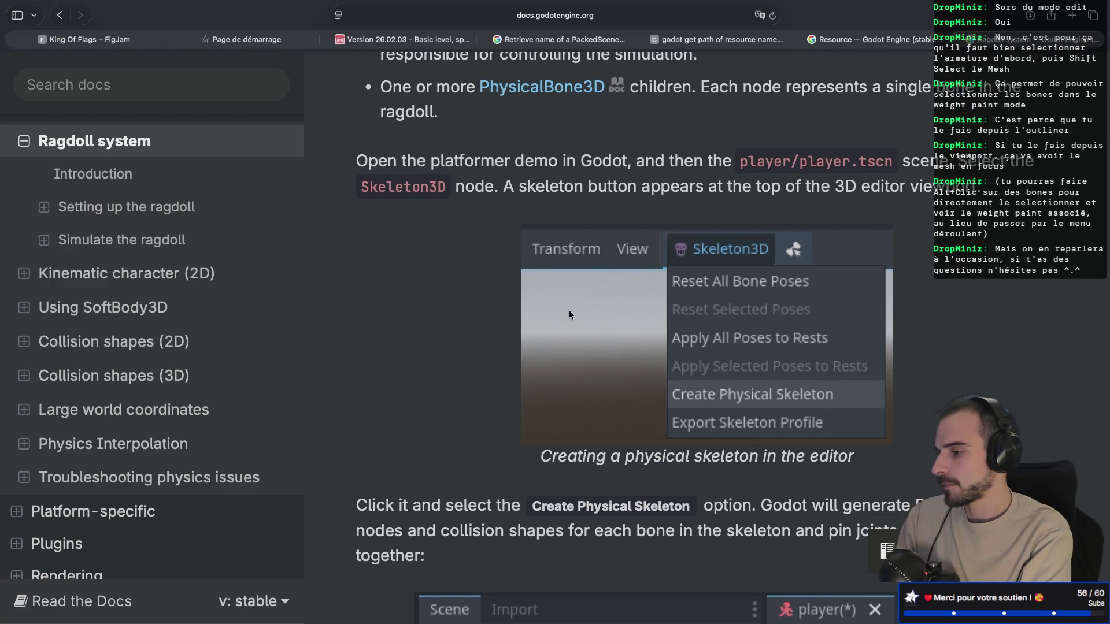
key("ctrl+Left")
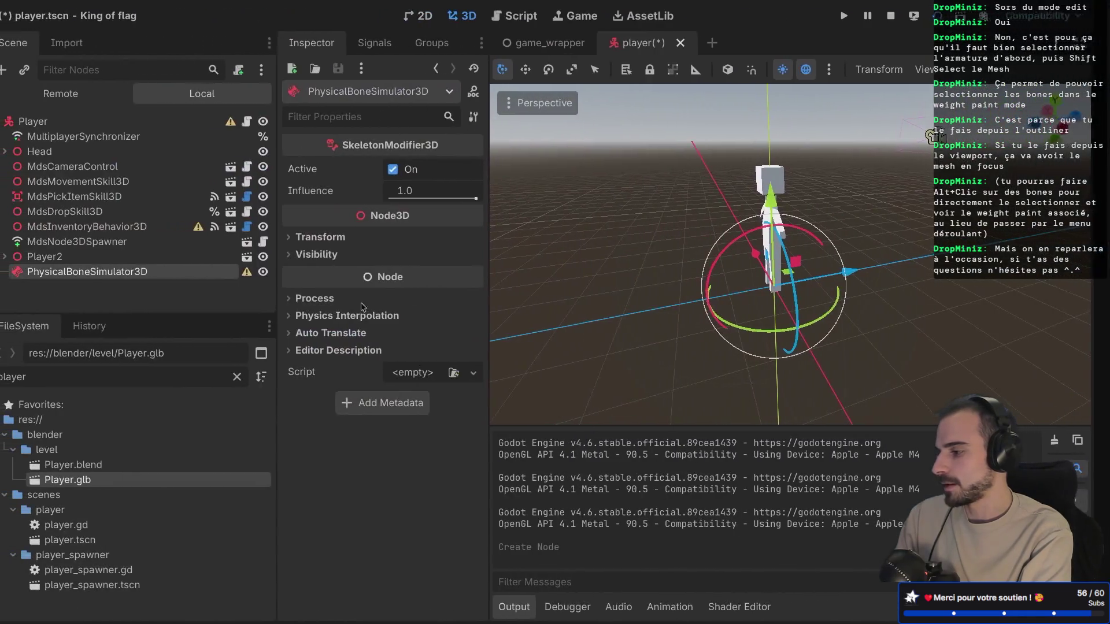
Step: Delete the old PhysicalBoneSimulator3D node from the player scene
right_click(137, 302)
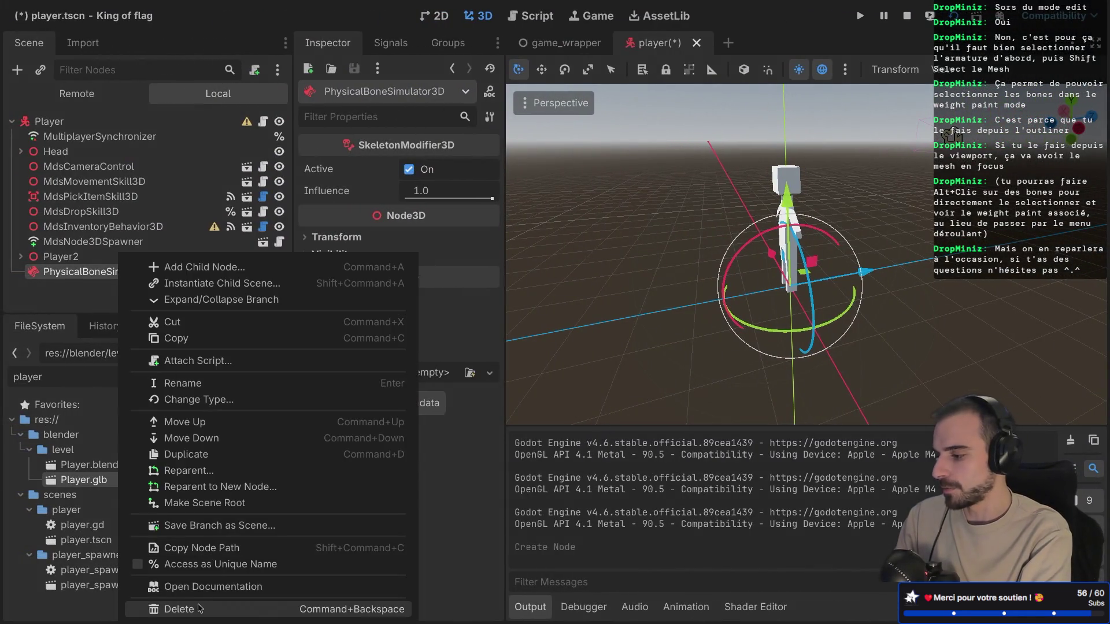
left_click(197, 610)
left_click(601, 326)
Step: Rename the Player2 node to PlayerMesh
double_click(126, 256)
type("Player")
key("Return")
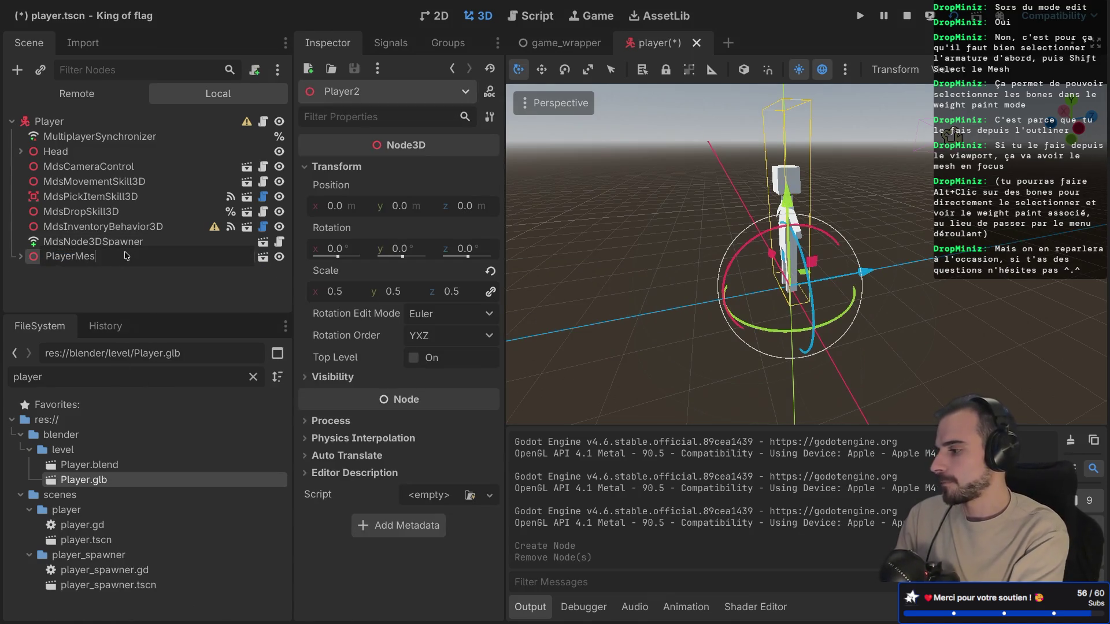
type("h")
key("Return")
Step: Expand PlayerMesh and select its Skeleton3D node, briefly toggling bone editing on and off
left_click(21, 256)
left_click(79, 287)
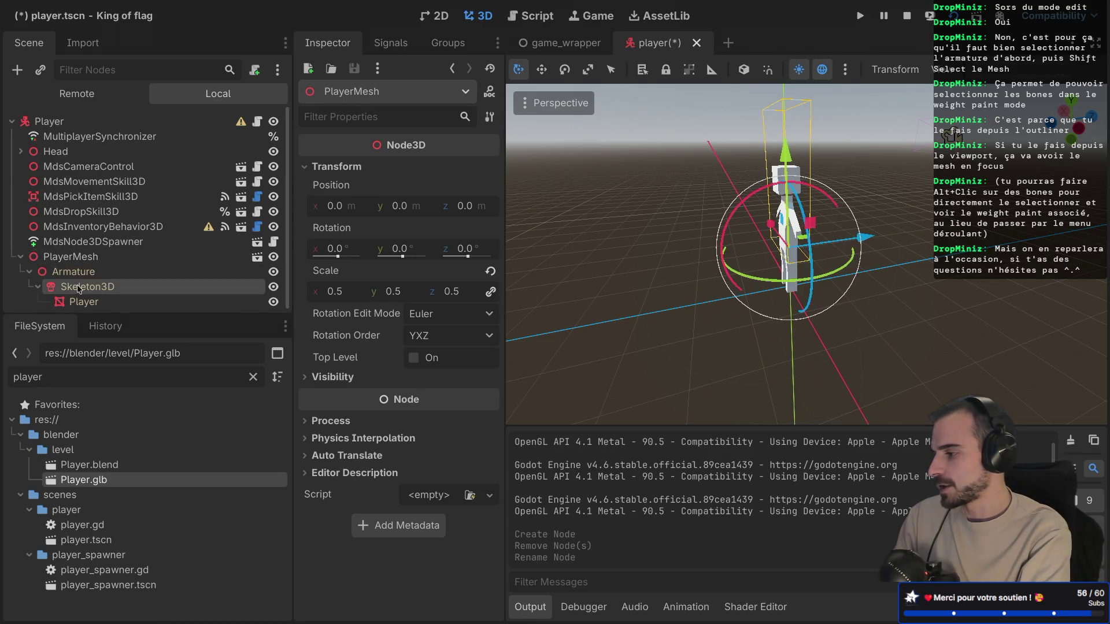
left_click(1062, 70)
left_click(1061, 70)
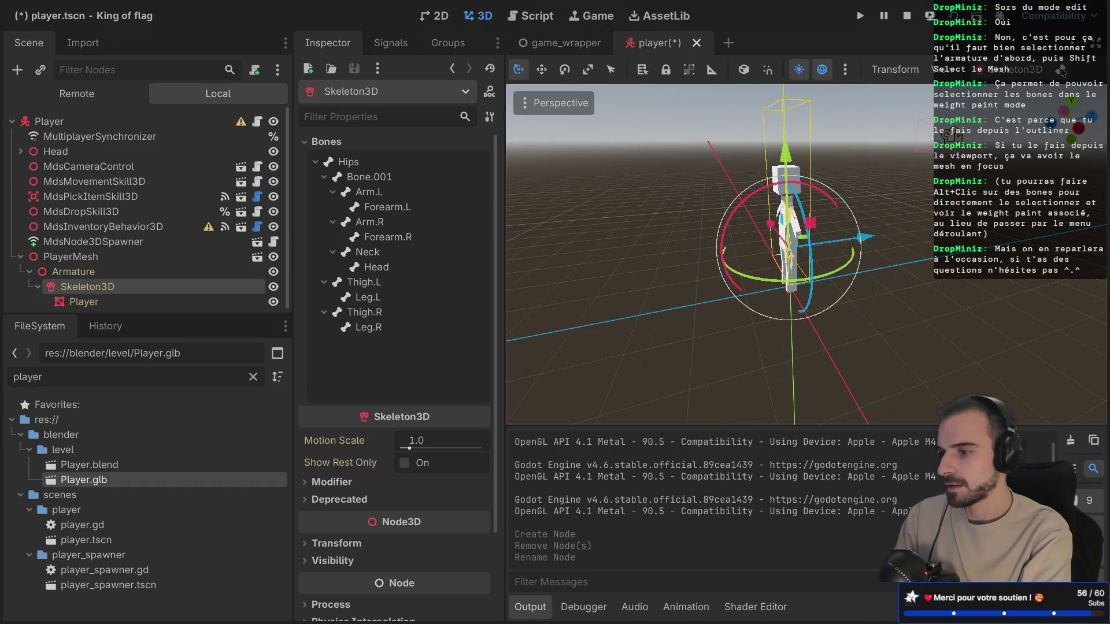
left_click(1032, 77)
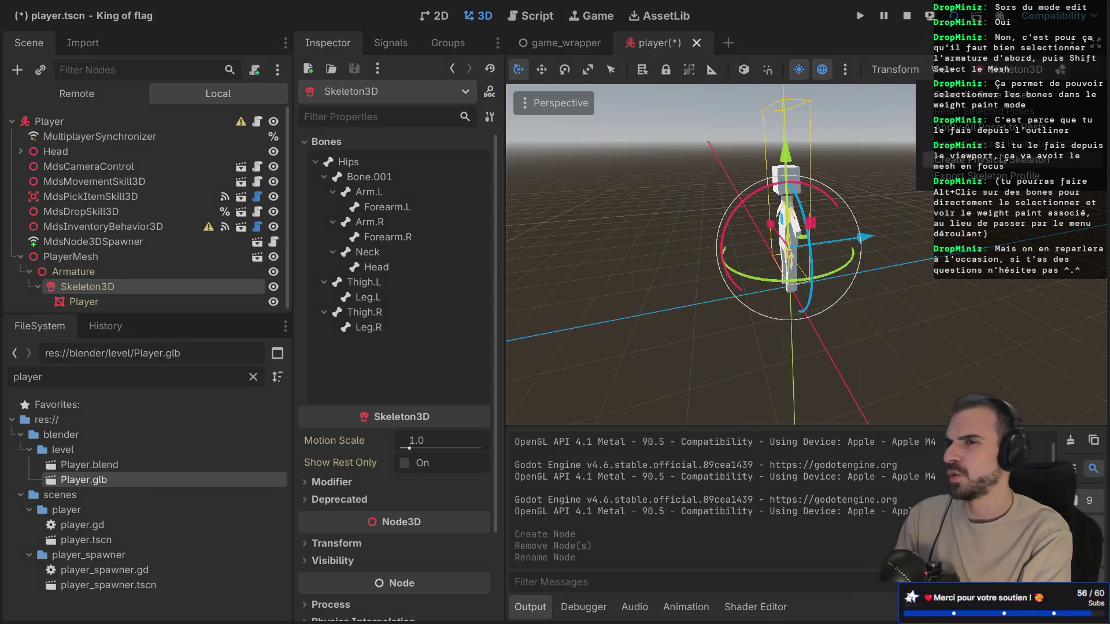
Step: Run Create Physical Skeleton on Skeleton3D, review the generated bones and colliders, then return to the docs
left_click(1002, 159)
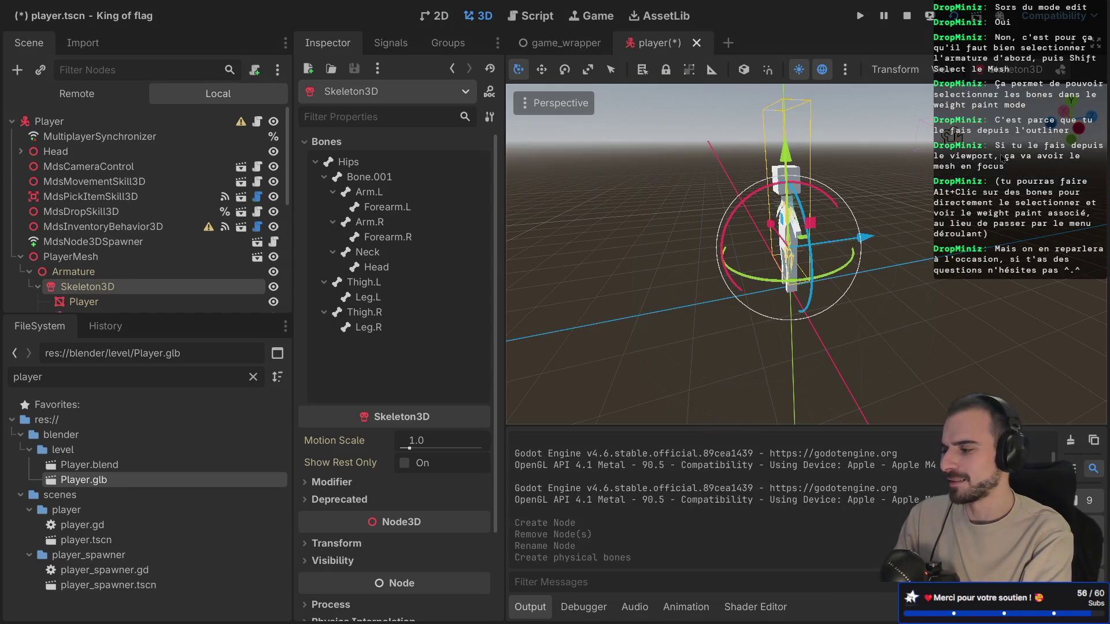
scroll(191, 228, "down", 5)
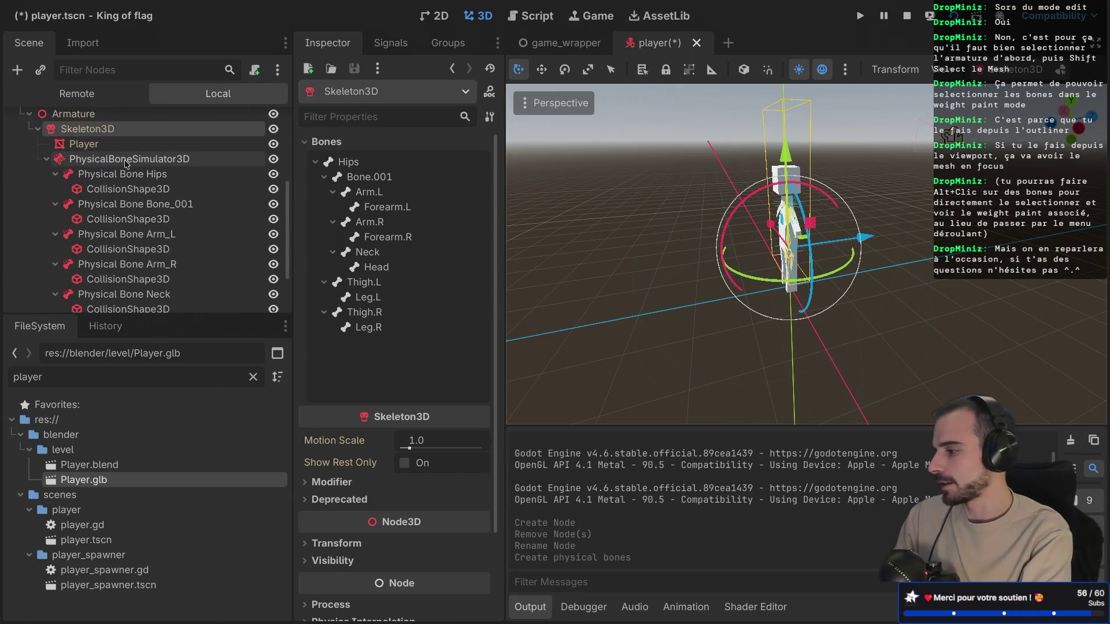
scroll(91, 173, "down", 3)
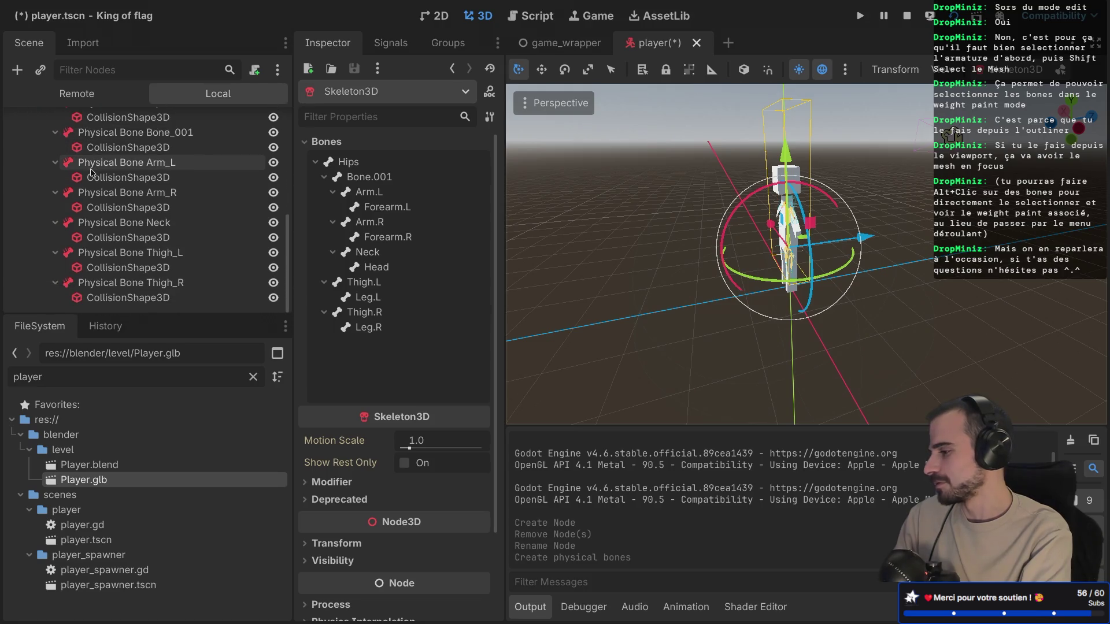
scroll(65, 233, "up", 7)
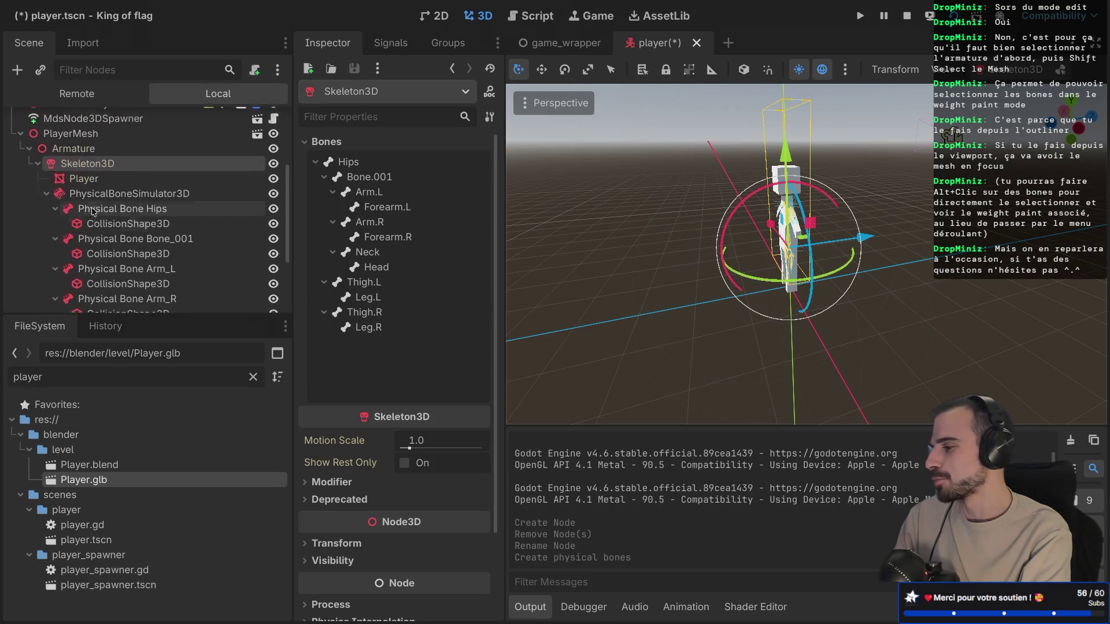
key("super+Tab")
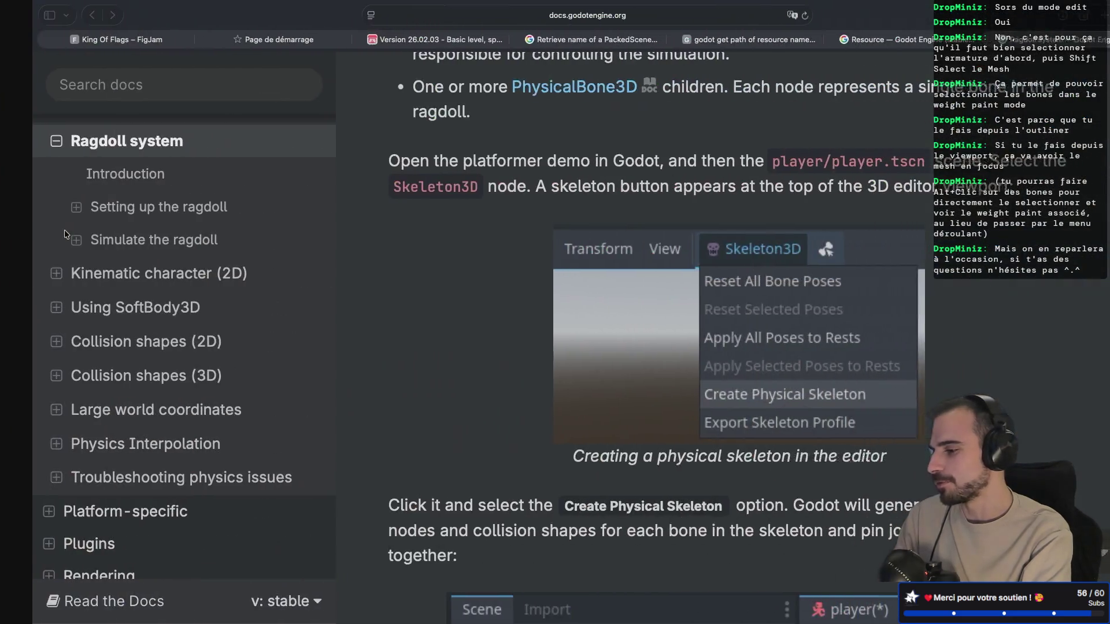
Step: Read the Ragdoll system docs from joint types down to 'Adjust collision shapes', then go back to the editor
scroll(455, 186, "down", 2)
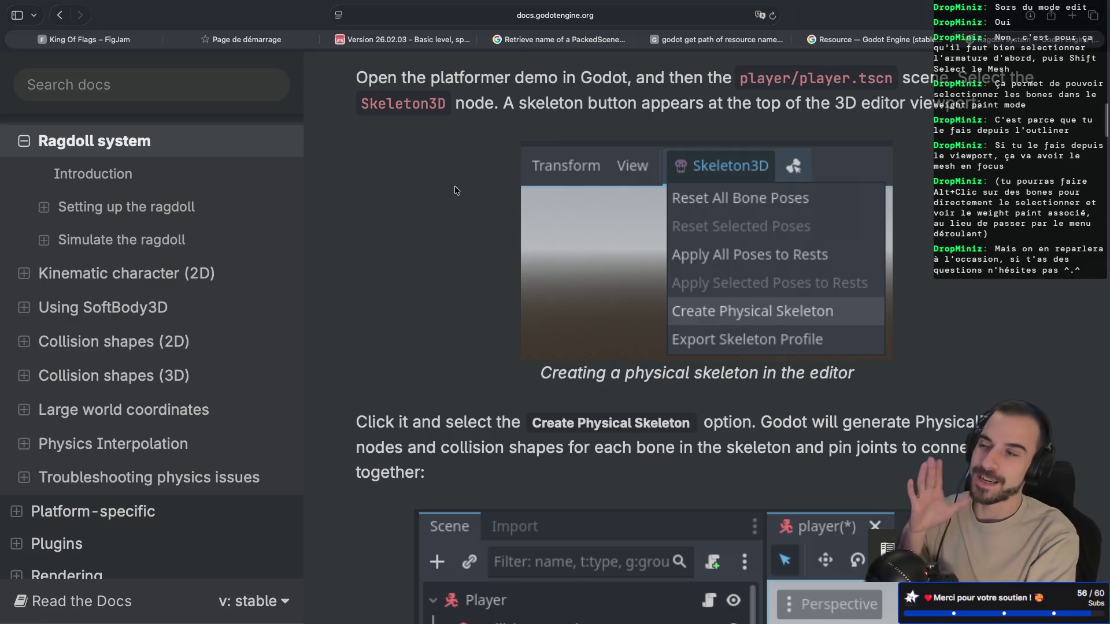
scroll(455, 186, "down", 1)
scroll(454, 186, "up", 4)
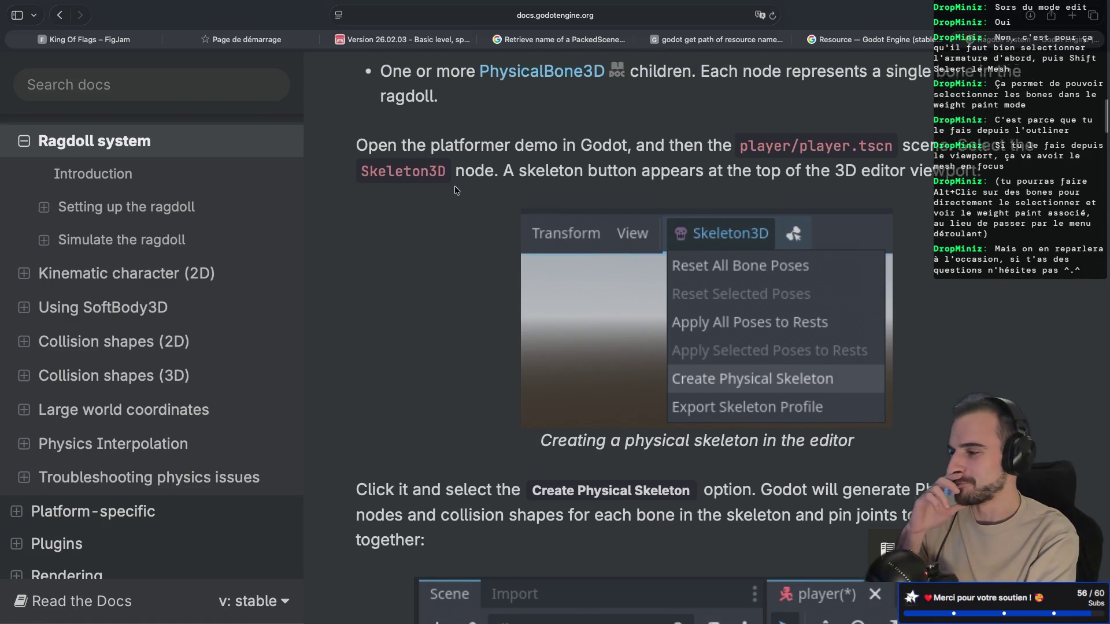
scroll(455, 187, "down", 1)
scroll(454, 187, "up", 2)
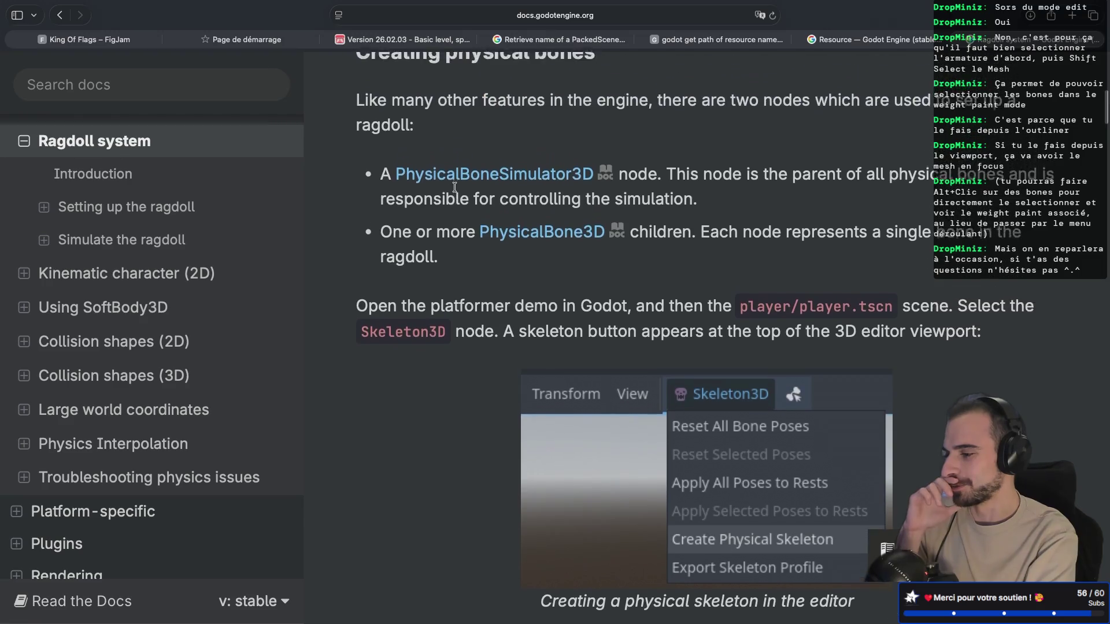
scroll(455, 186, "down", 5)
scroll(454, 187, "up", 6)
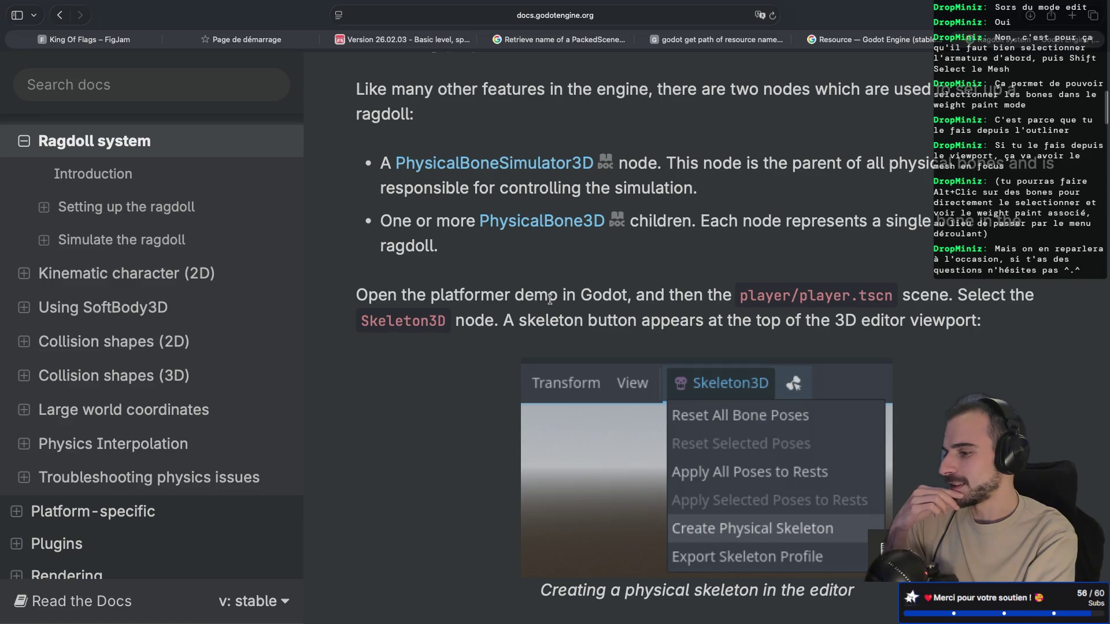
scroll(549, 299, "down", 1)
scroll(550, 299, "down", 8)
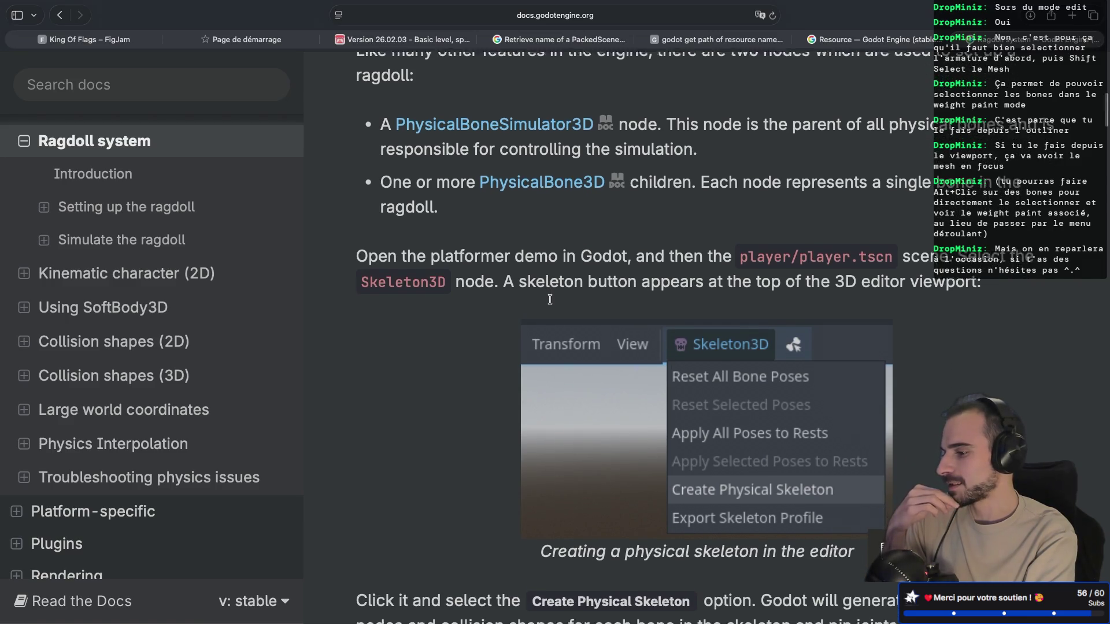
scroll(550, 299, "down", 2)
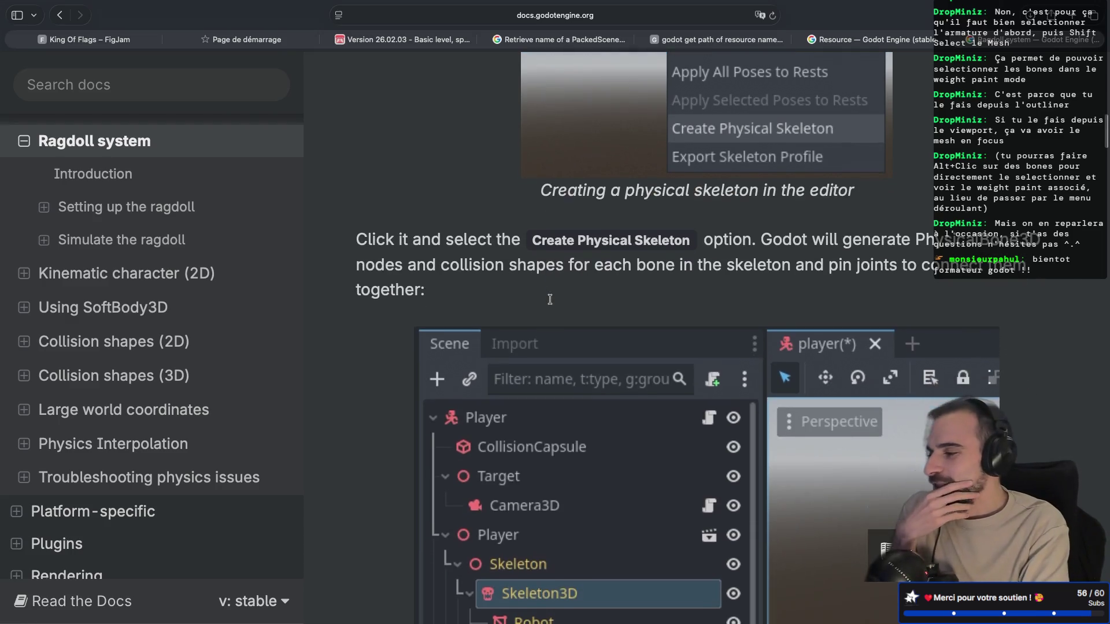
scroll(550, 298, "down", 3)
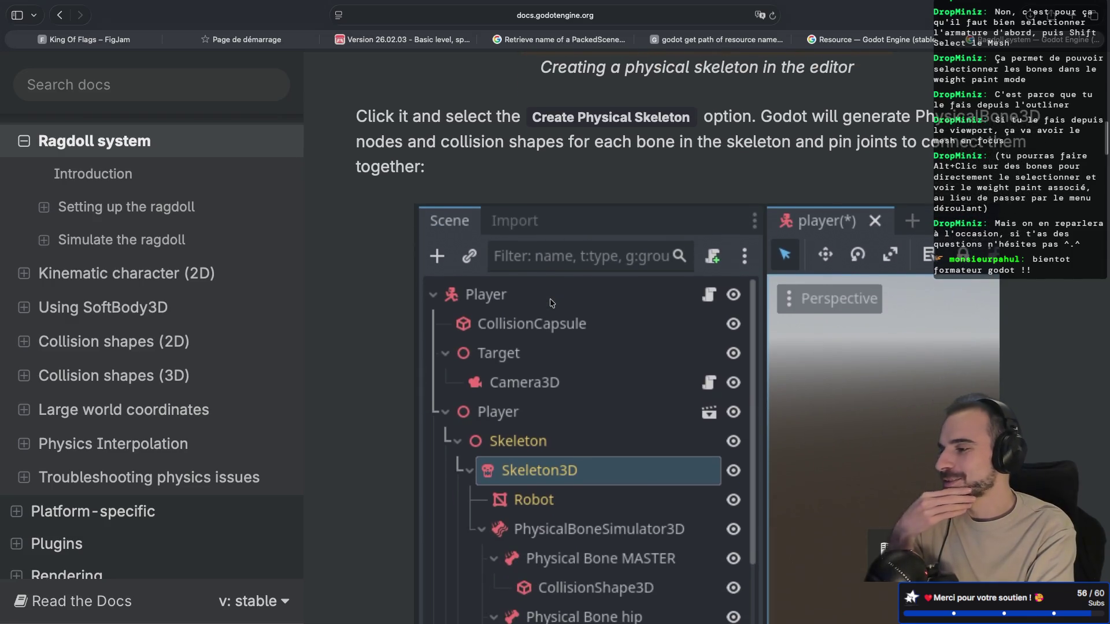
scroll(550, 301, "down", 2)
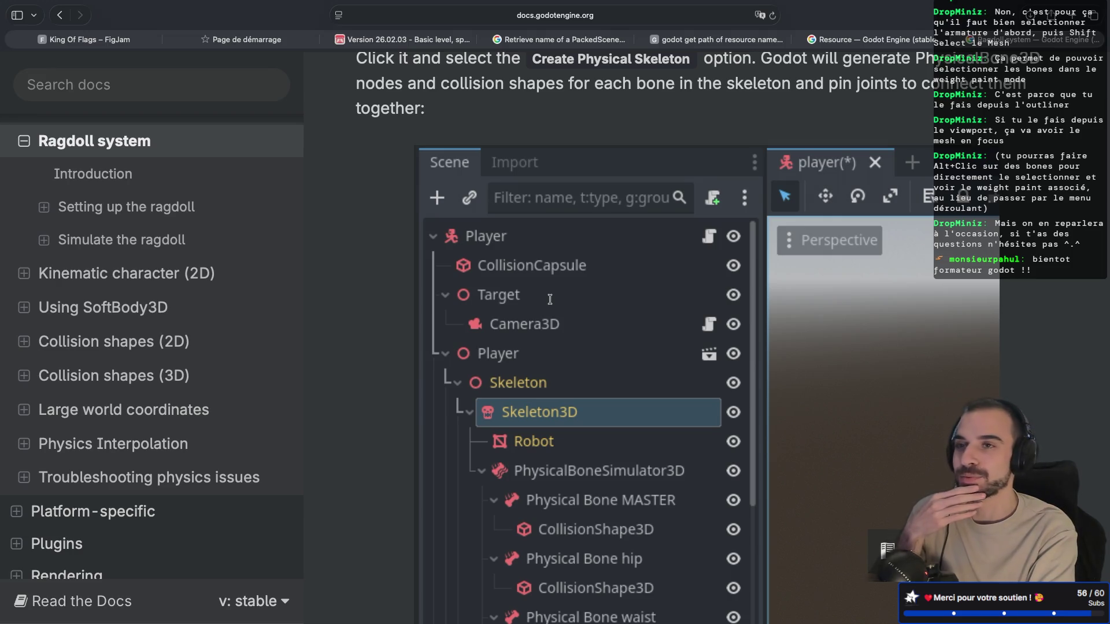
scroll(550, 299, "down", 3)
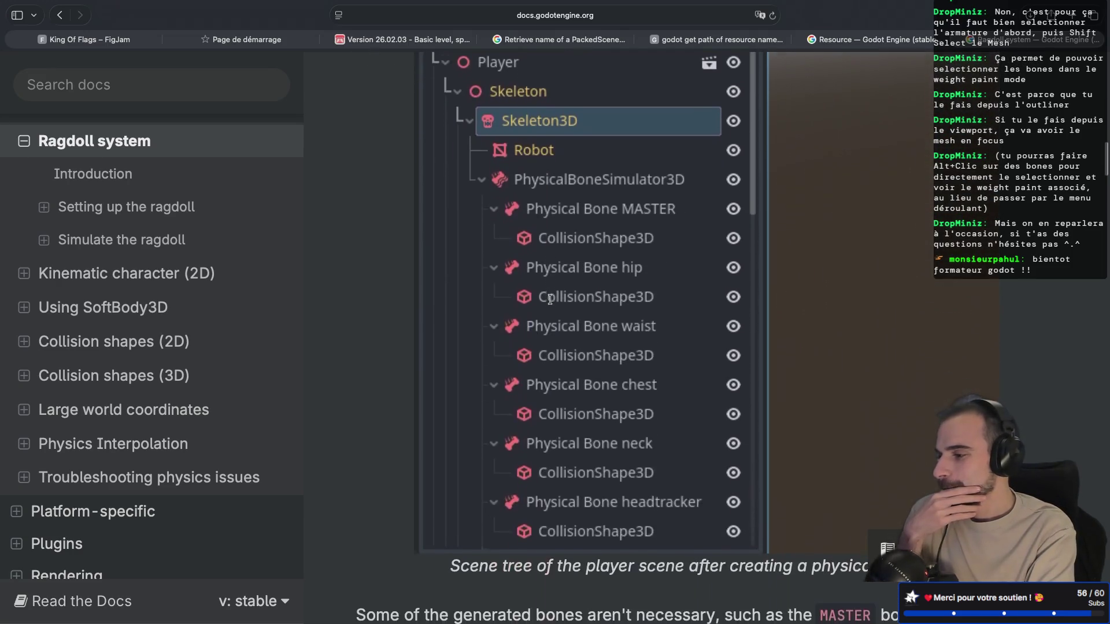
scroll(550, 298, "down", 5)
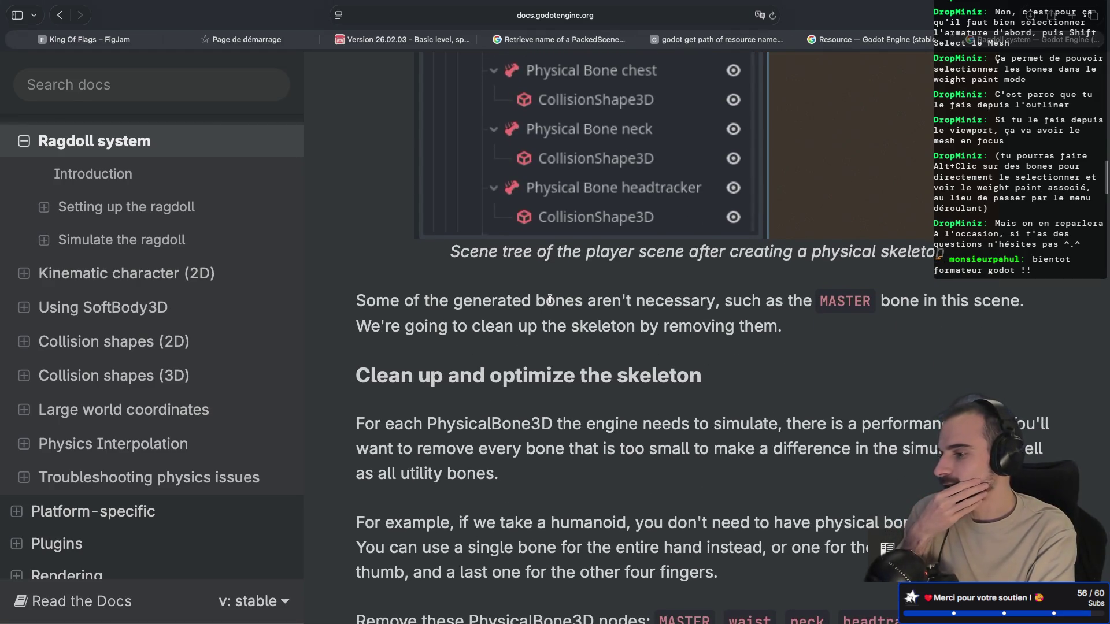
scroll(549, 299, "down", 1)
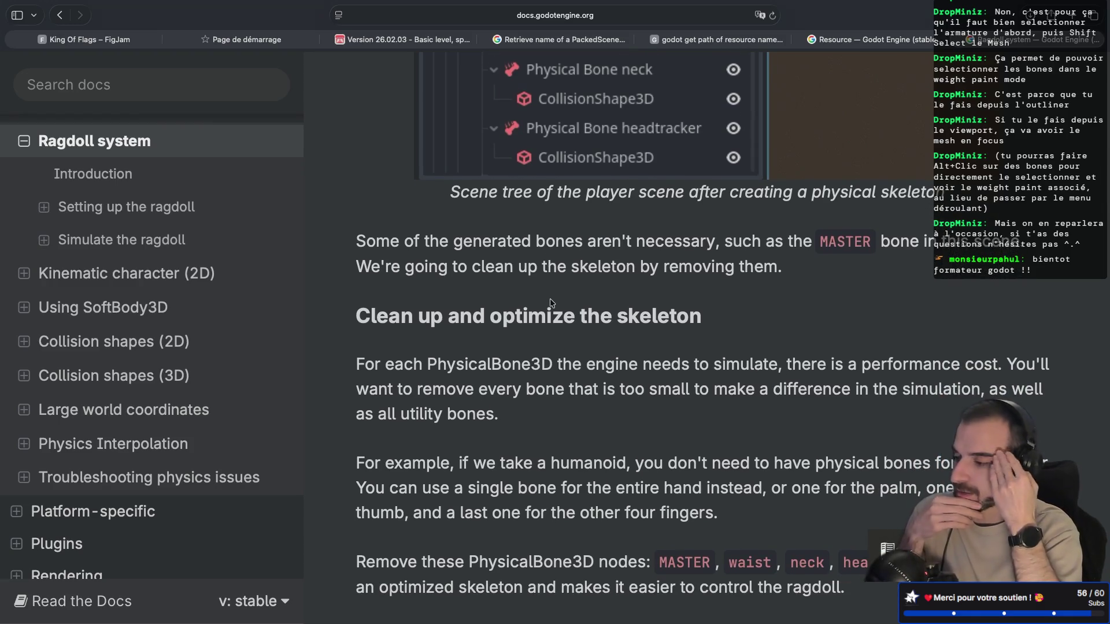
scroll(549, 299, "down", 5)
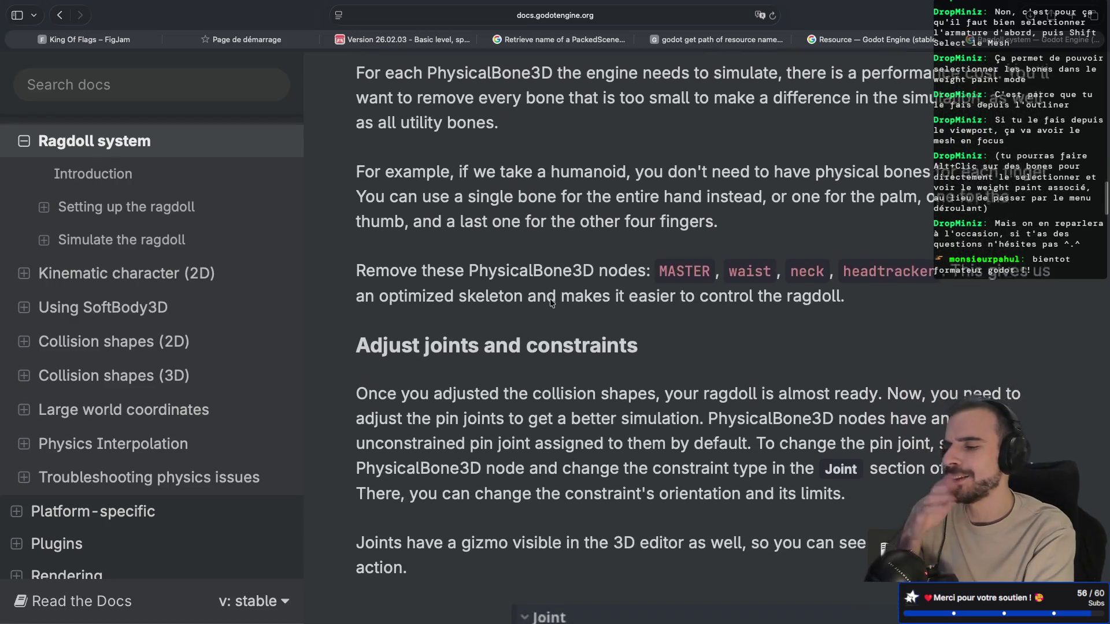
scroll(550, 298, "down", 2)
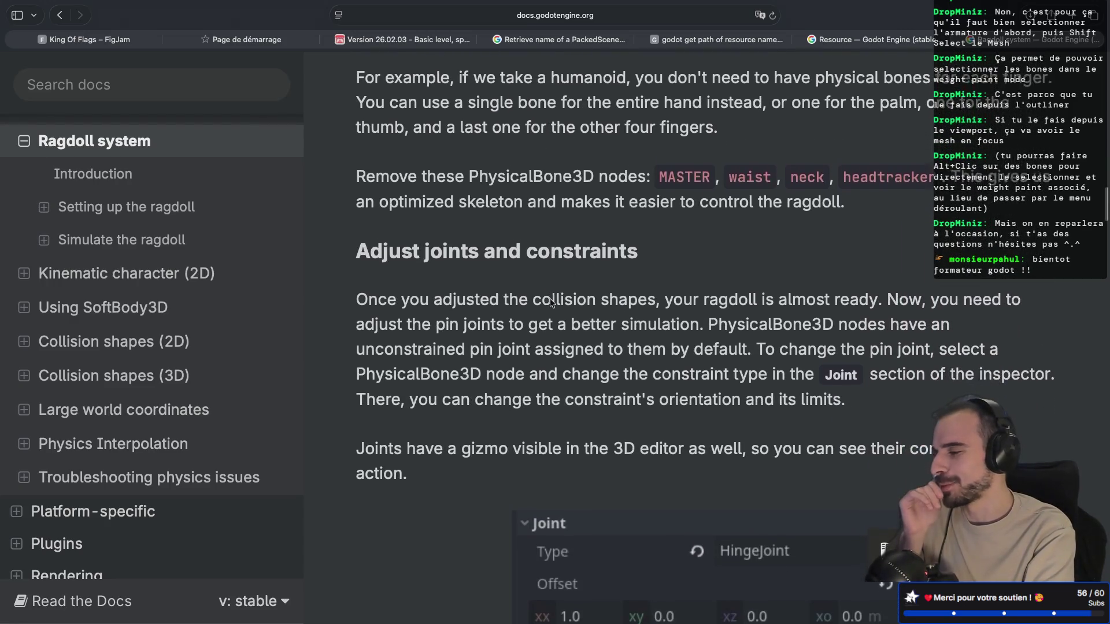
scroll(549, 299, "down", 4)
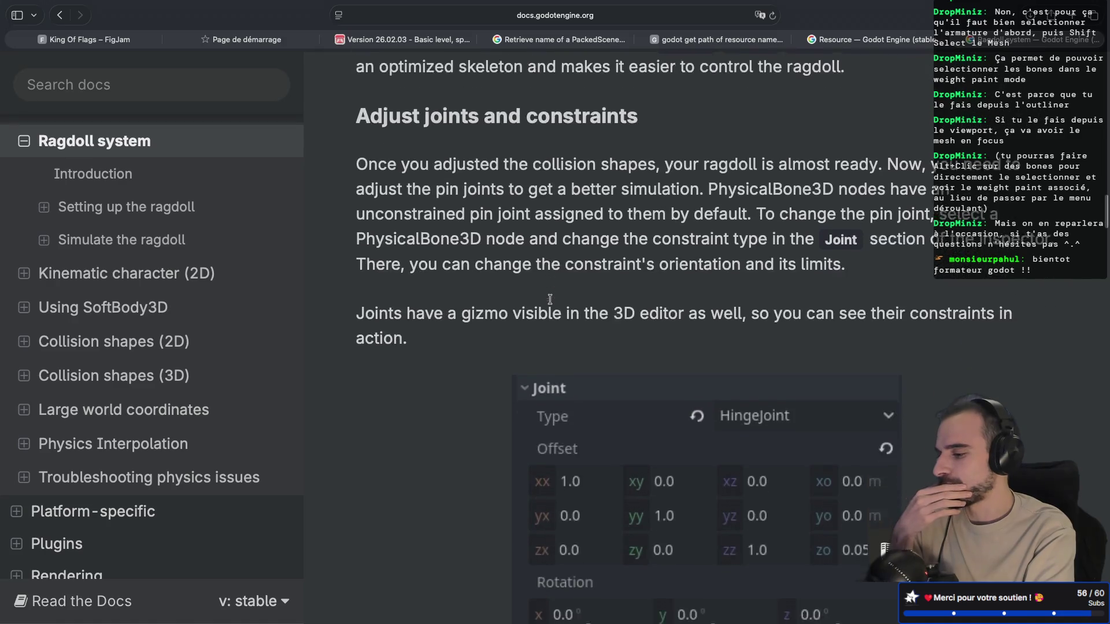
scroll(550, 299, "down", 5)
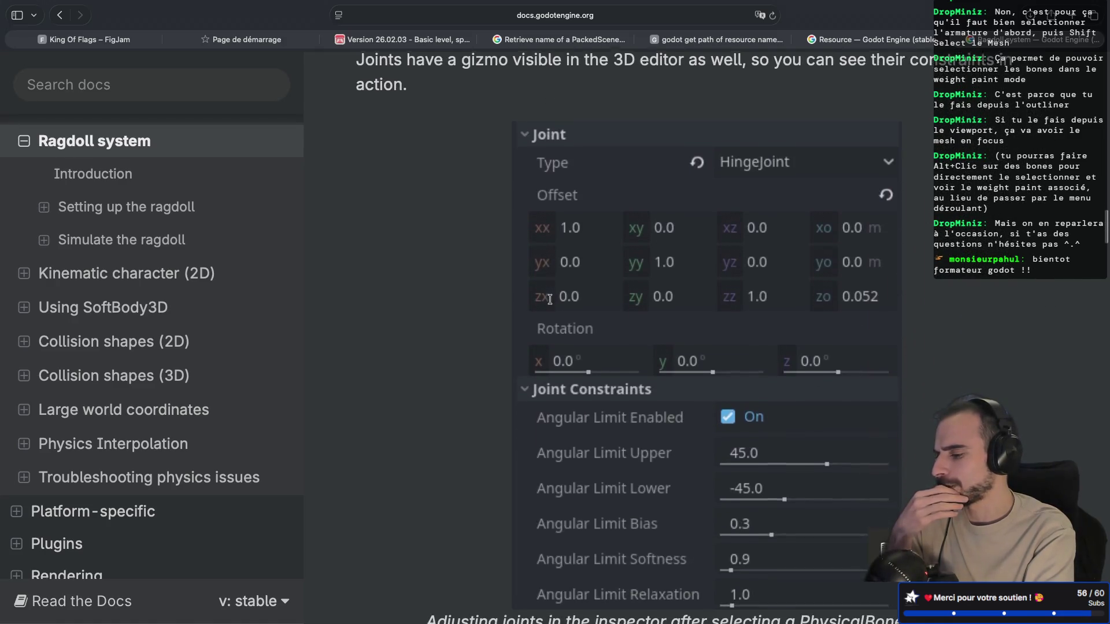
scroll(550, 299, "down", 7)
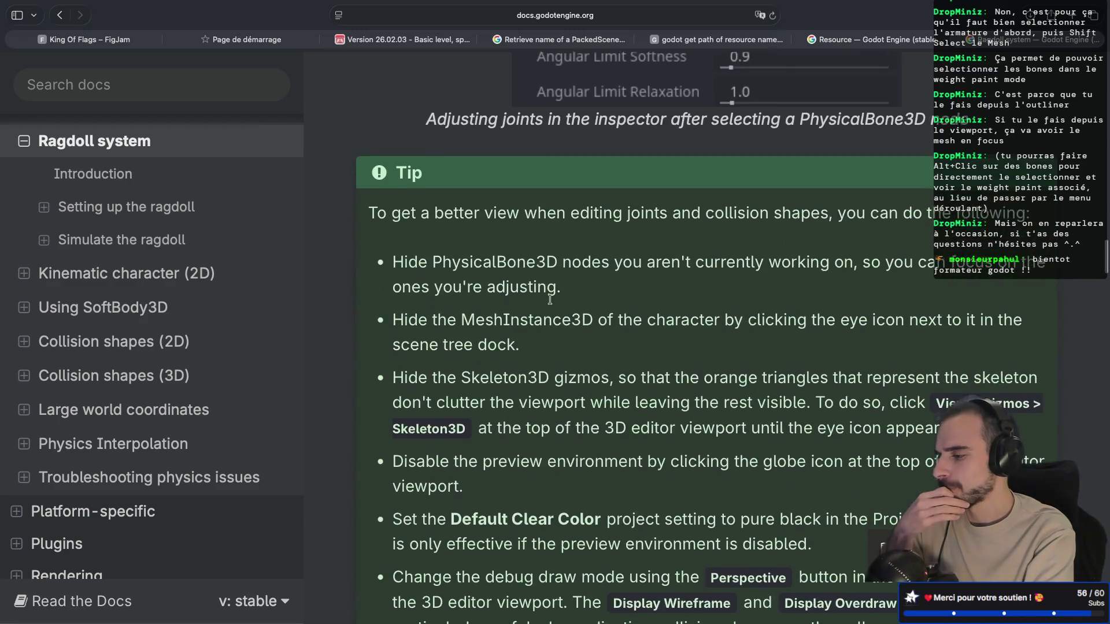
scroll(549, 299, "down", 5)
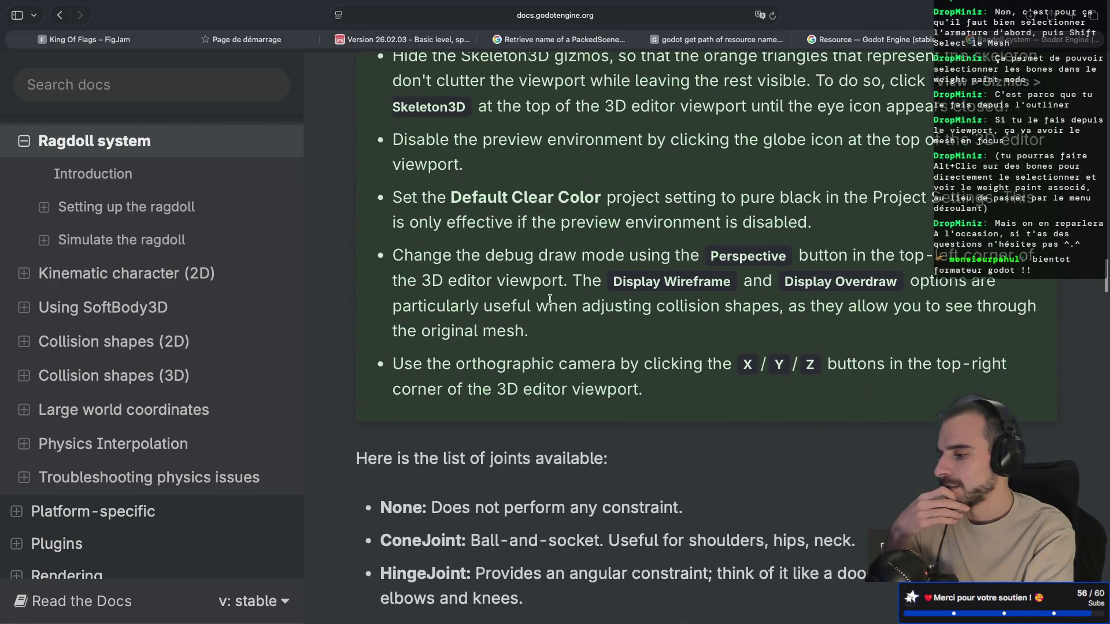
scroll(549, 299, "down", 7)
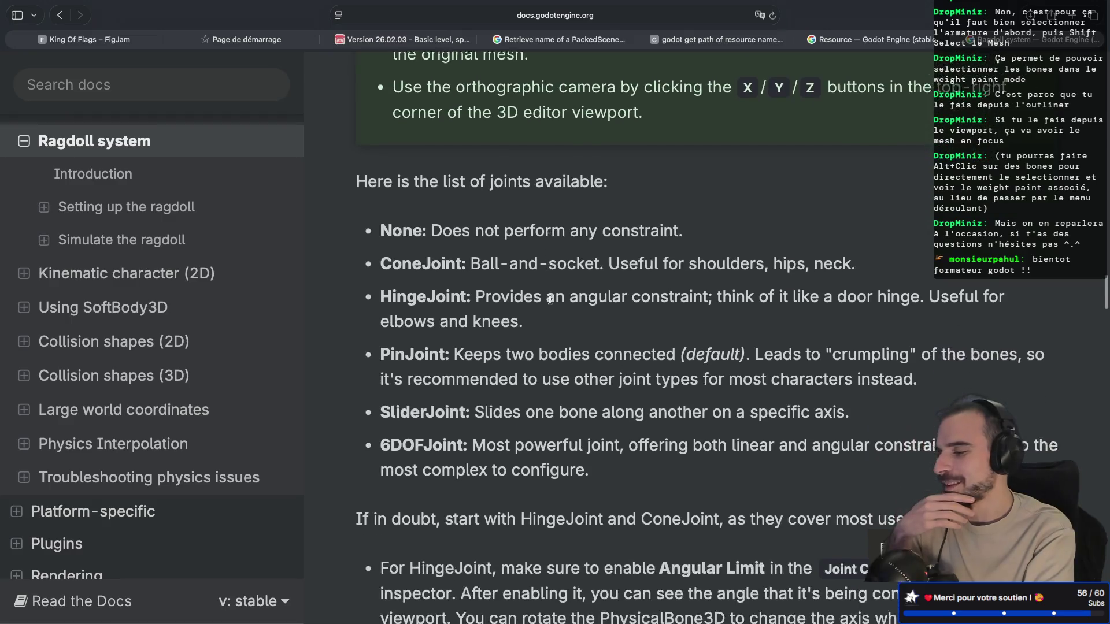
scroll(550, 299, "down", 5)
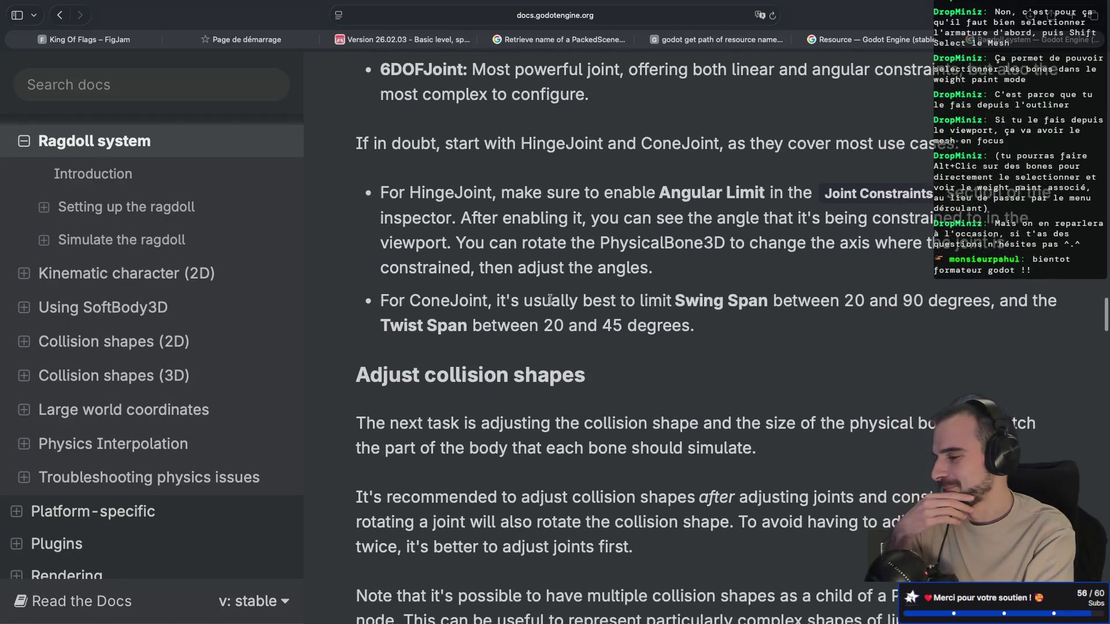
scroll(550, 300, "down", 2)
key("super+Tab")
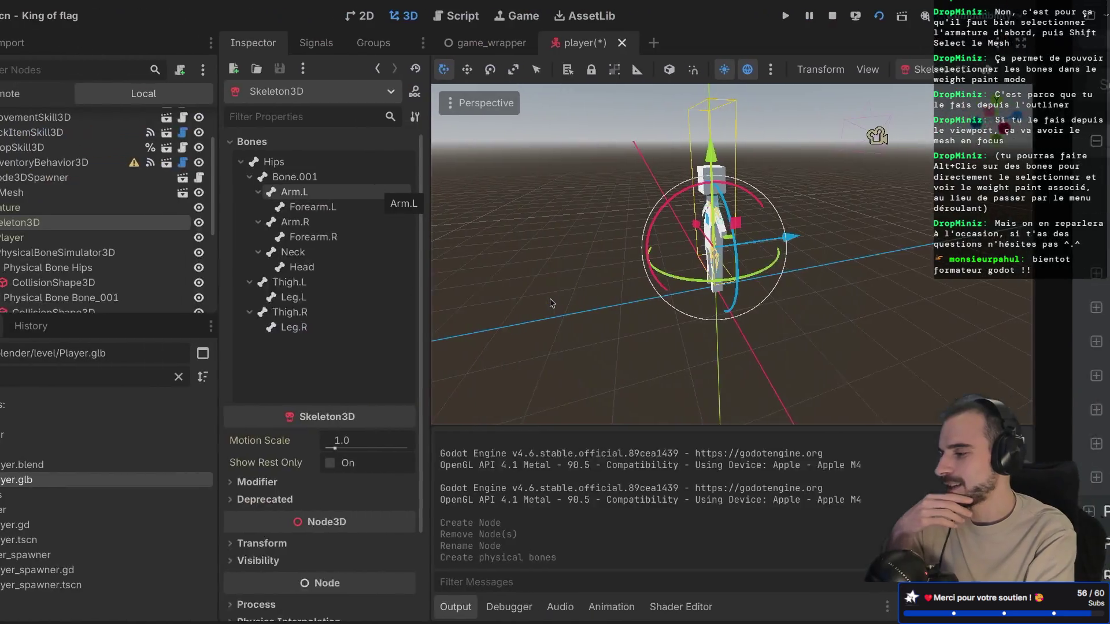
Step: Select the Hips physical bone and then its collision shape, framing each in the viewport
scroll(783, 253, "up", 10)
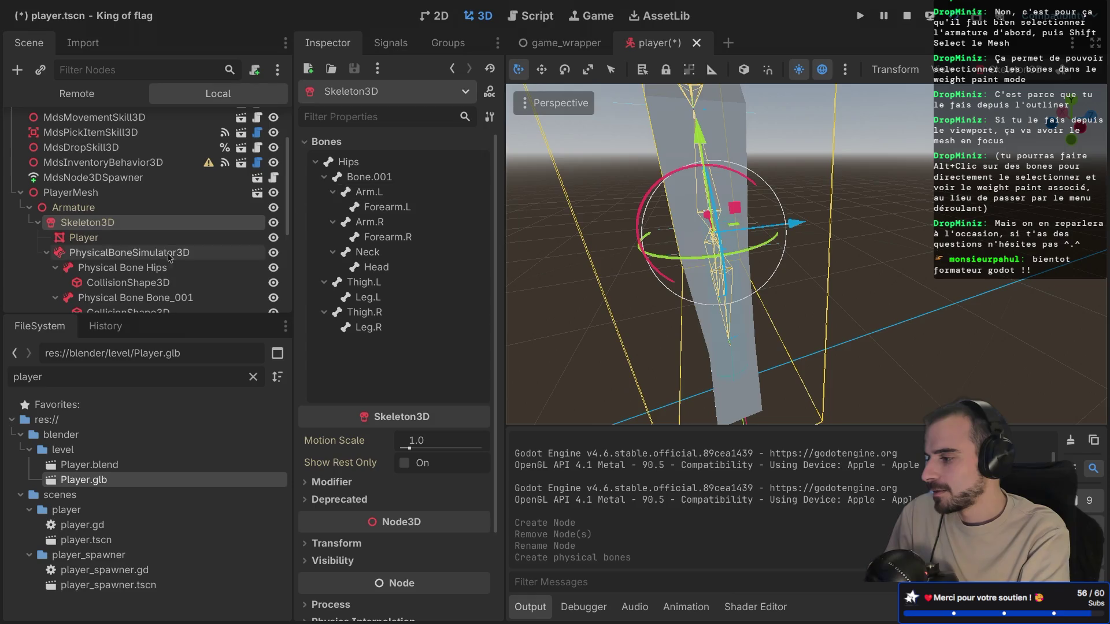
left_click(134, 270)
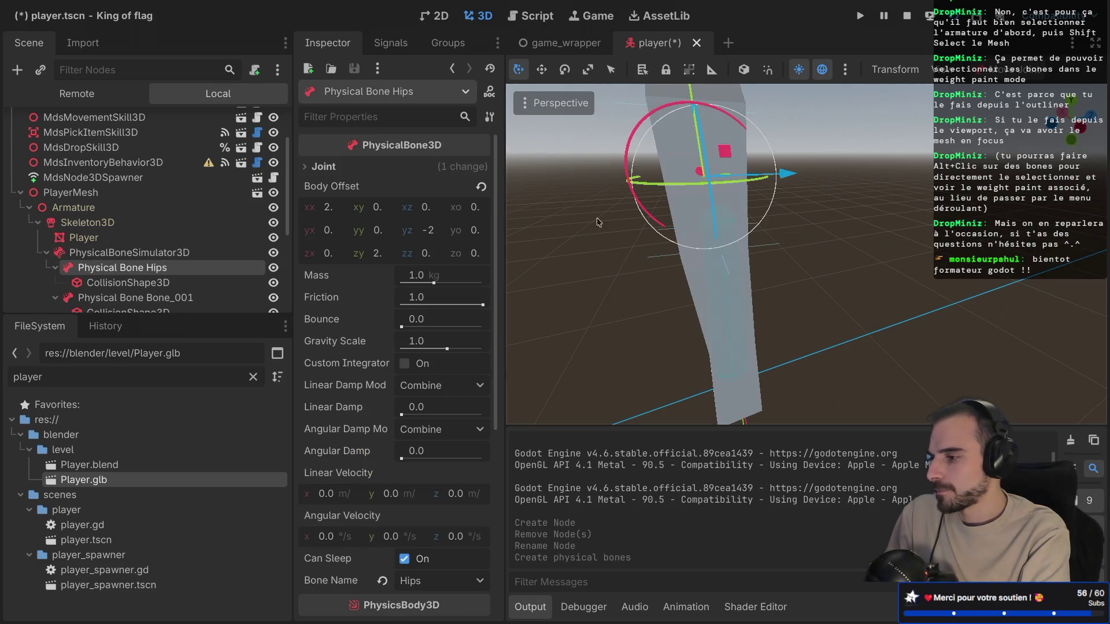
scroll(578, 221, "up", 4)
key("f")
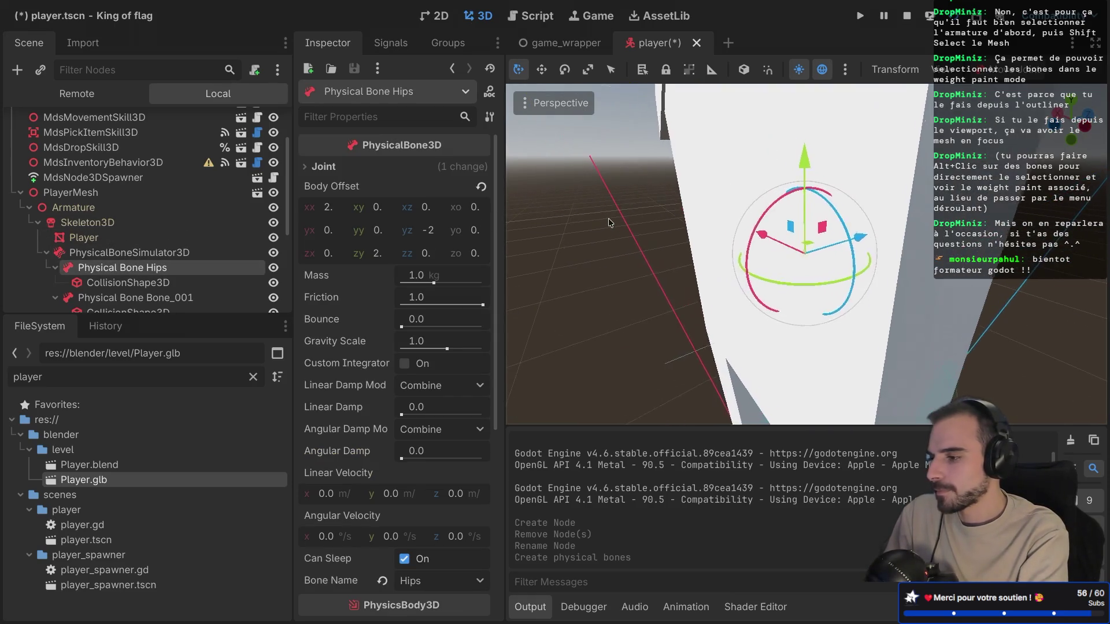
left_click(158, 287)
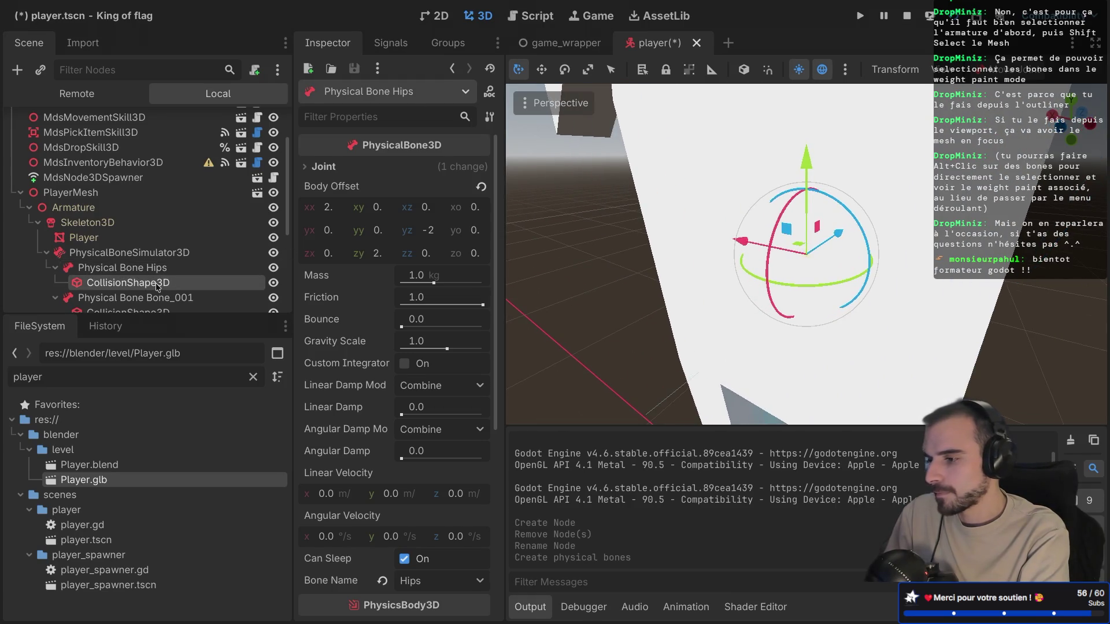
key("f")
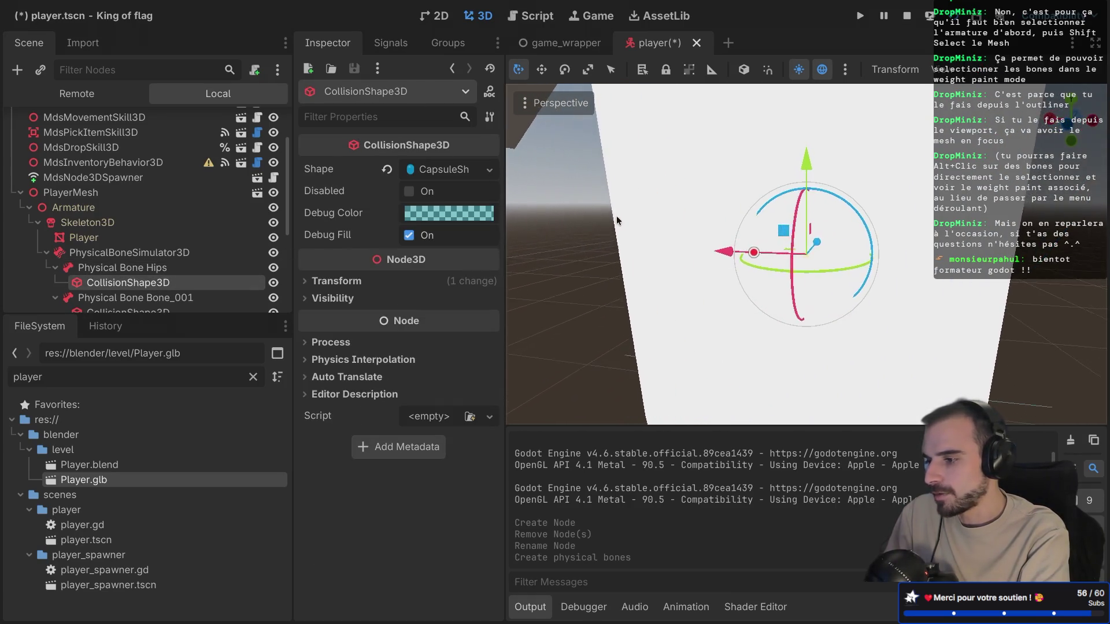
Step: Select the Neck bone's collision shape and frame the view on it
scroll(190, 264, "down", 5)
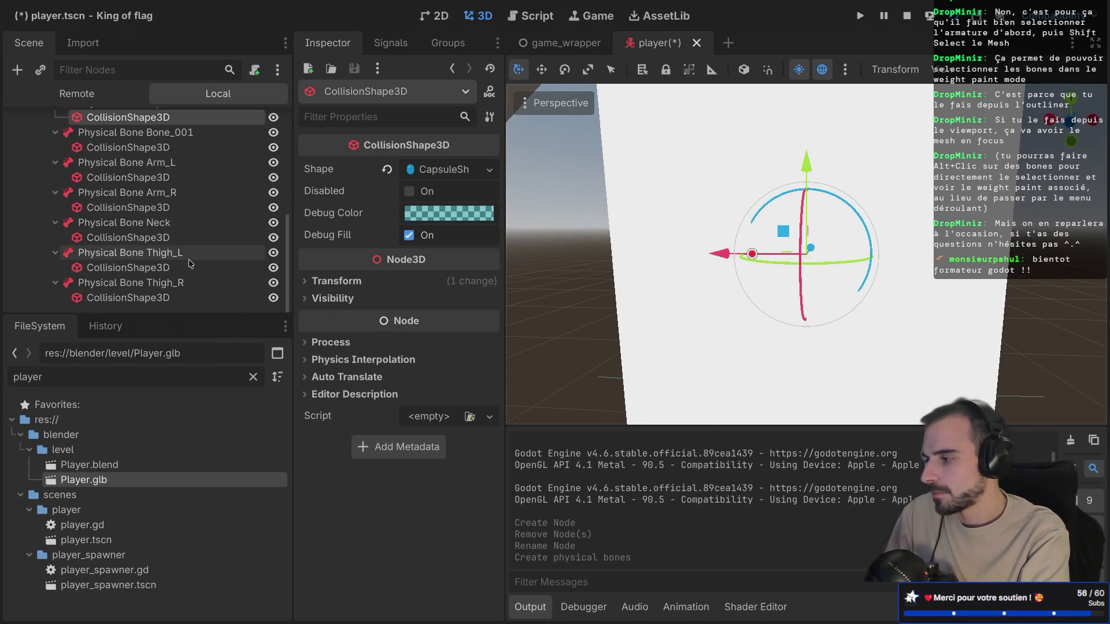
left_click(167, 244)
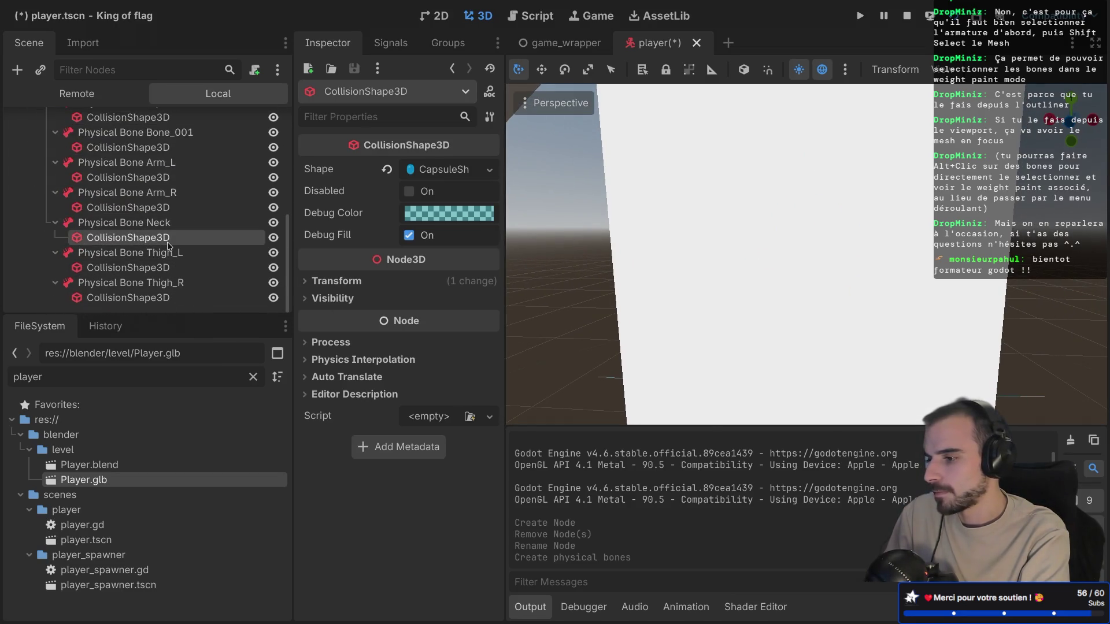
scroll(671, 227, "down", 5)
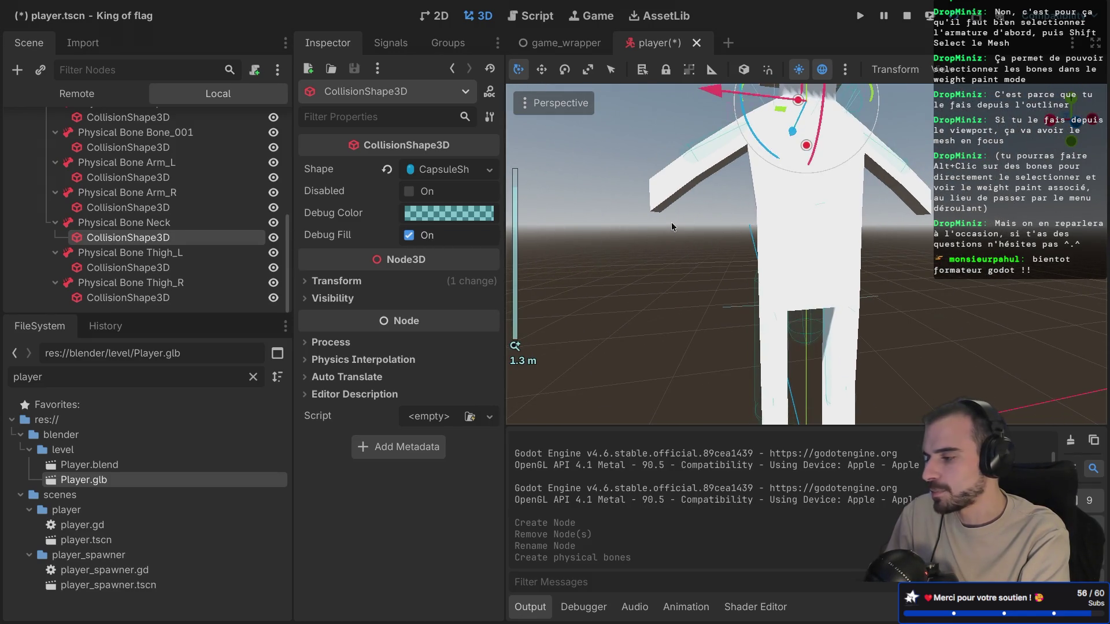
key("f")
scroll(787, 171, "up", 6)
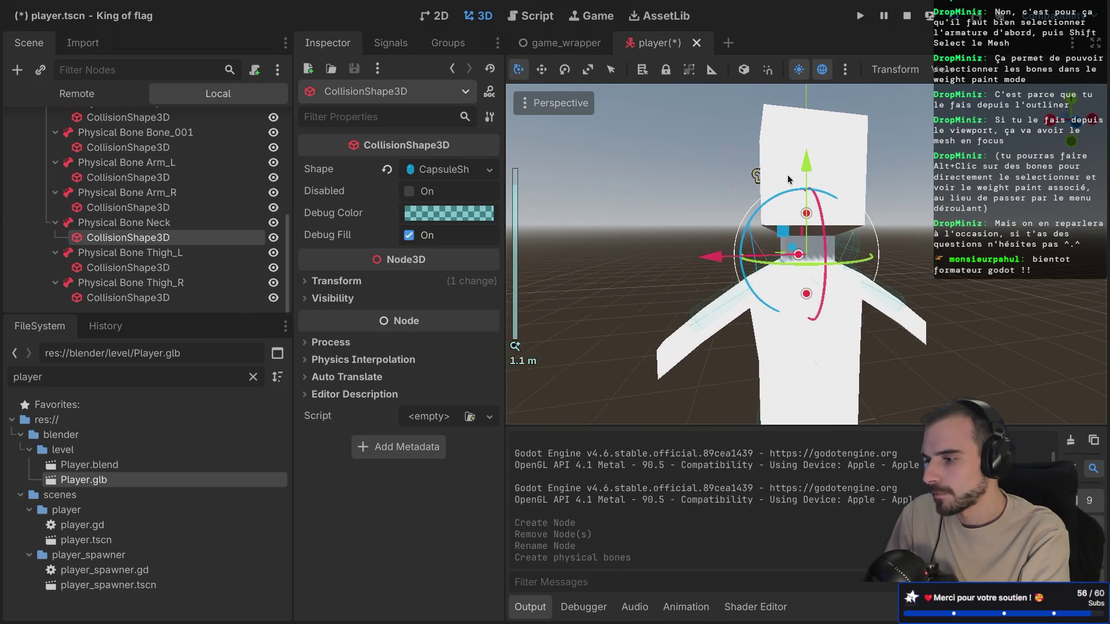
scroll(799, 177, "down", 2)
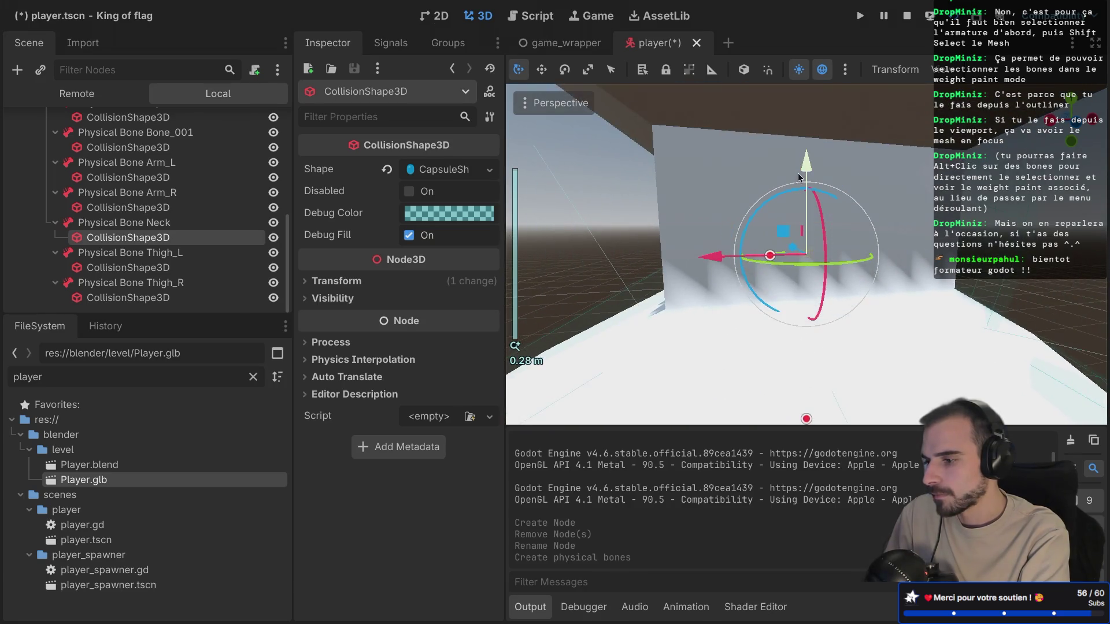
scroll(799, 177, "down", 5)
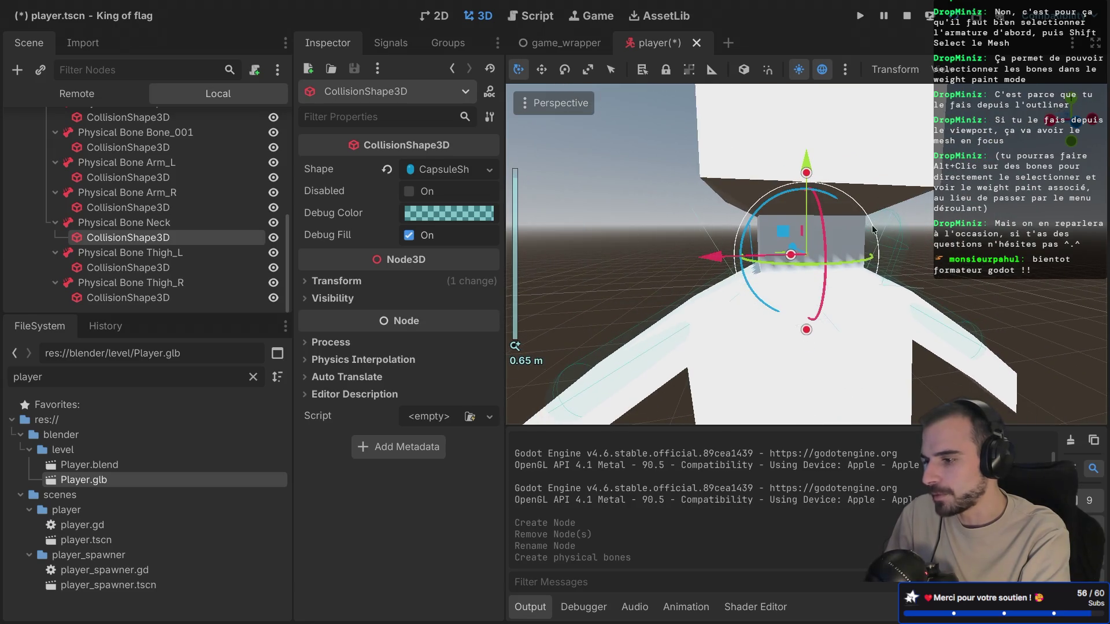
scroll(823, 241, "right", 5)
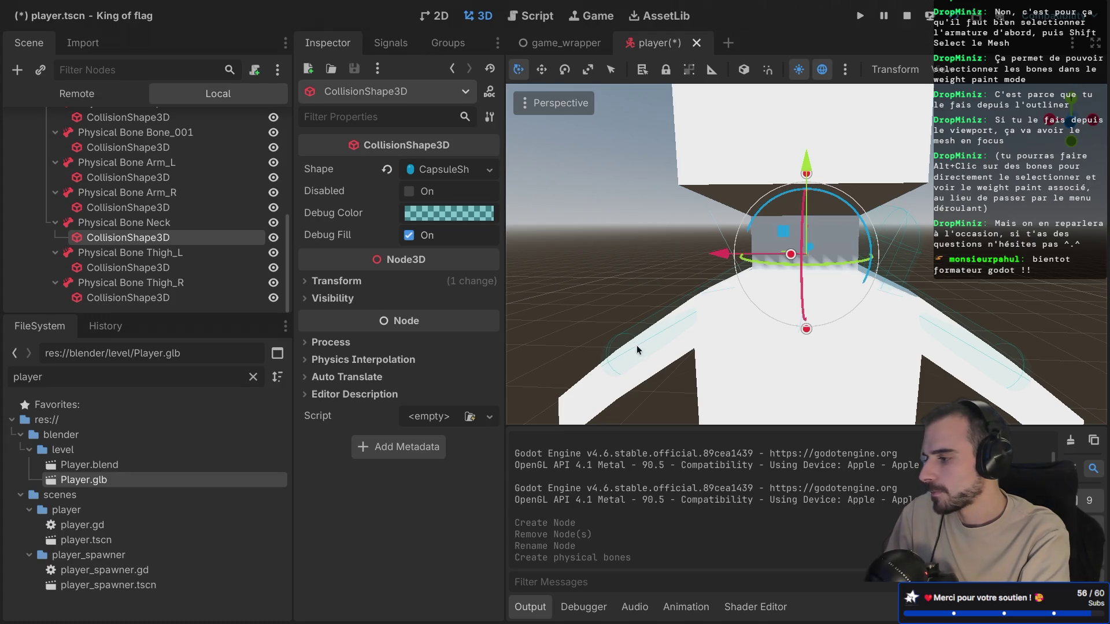
scroll(171, 239, "up", 5)
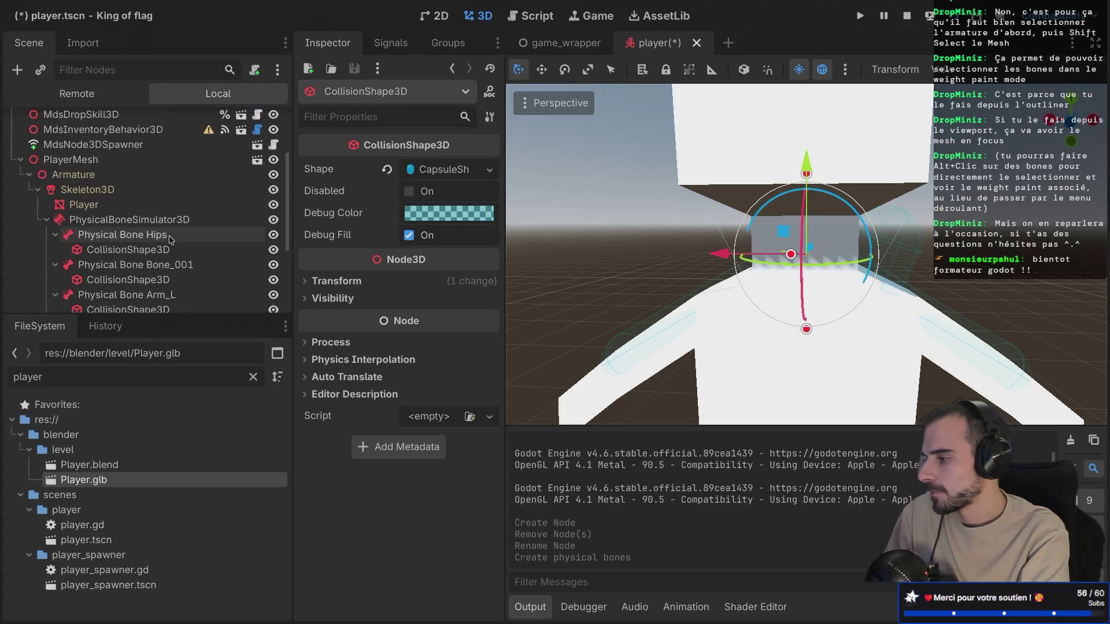
Step: Hide the Player mesh and expand the capsule shape, showing radius 0.042 m and height 0.42 m
left_click(273, 205)
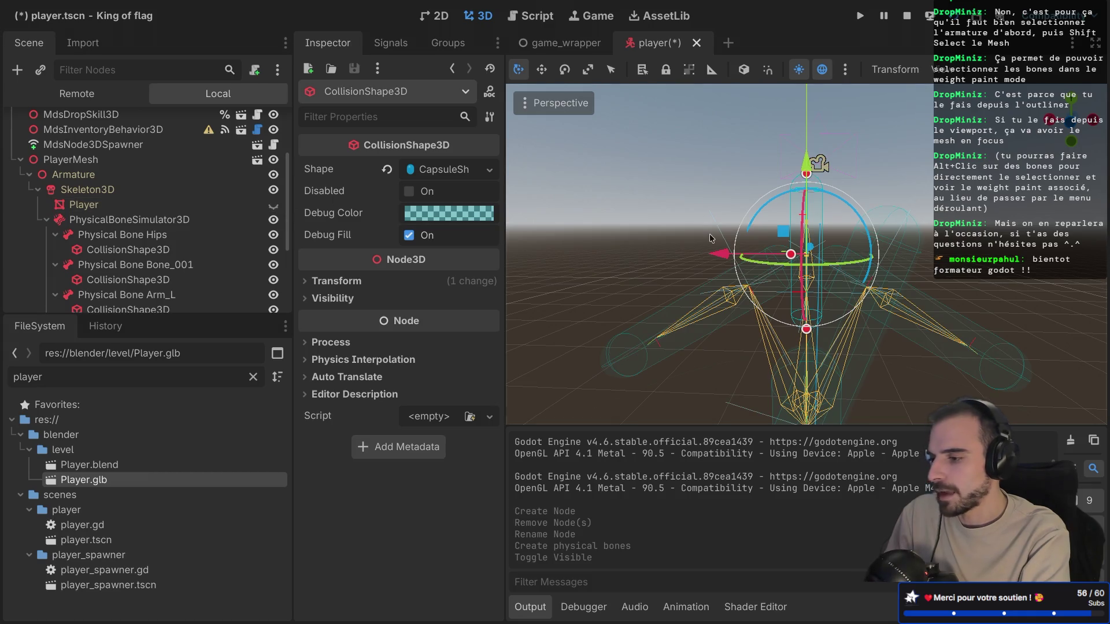
scroll(775, 237, "up", 3)
scroll(774, 235, "down", 4)
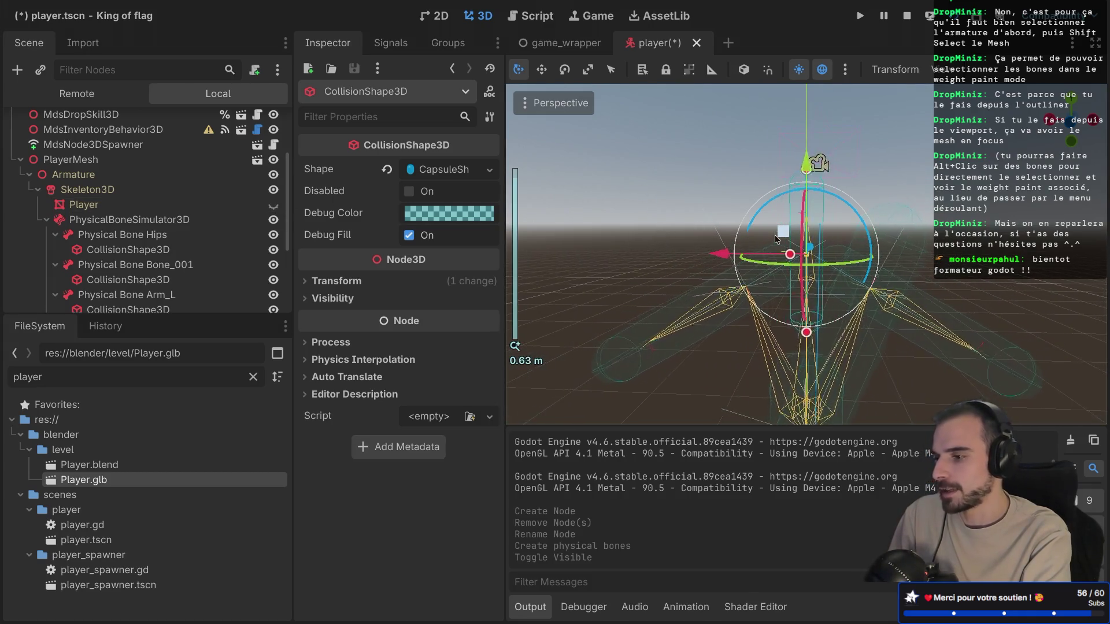
scroll(776, 239, "up", 4)
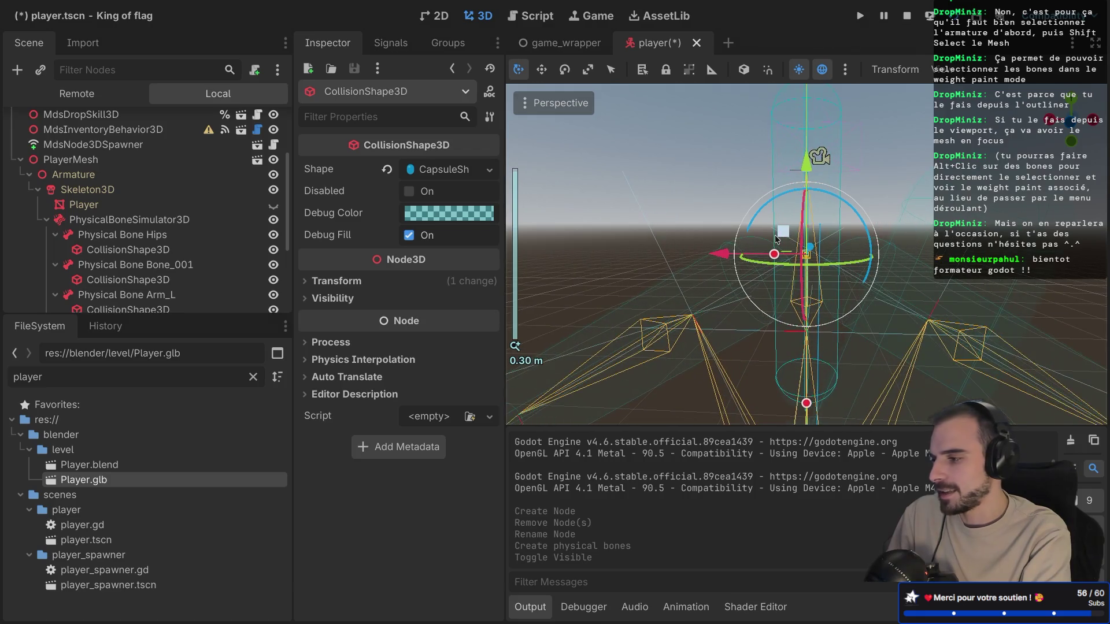
left_click(461, 173)
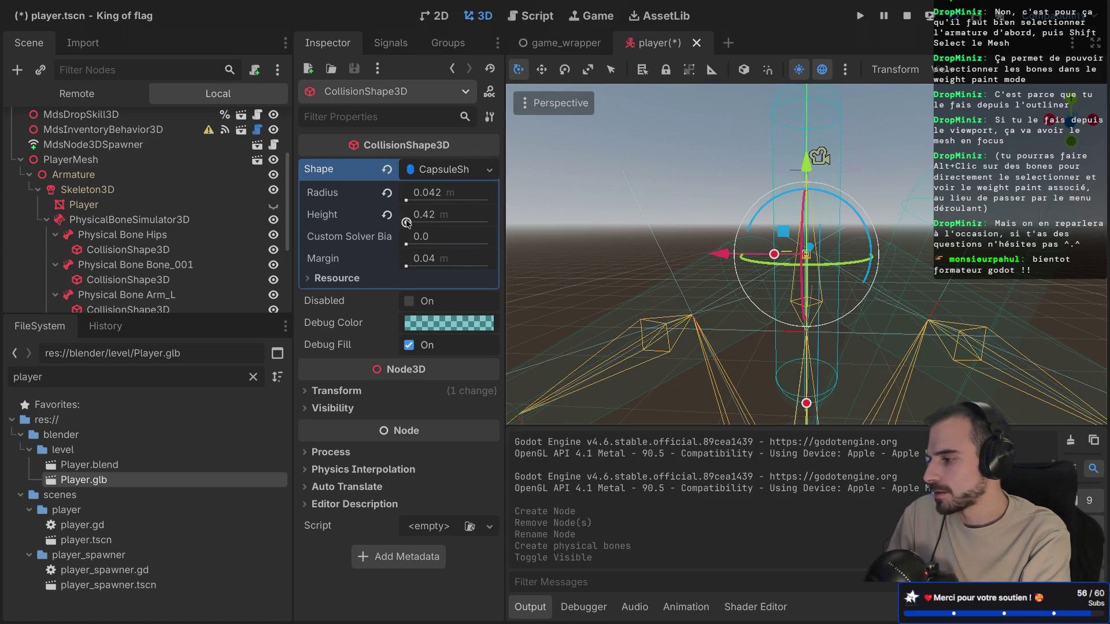
Step: Shorten the neck capsule collider to a height of 0.321
left_click(425, 215)
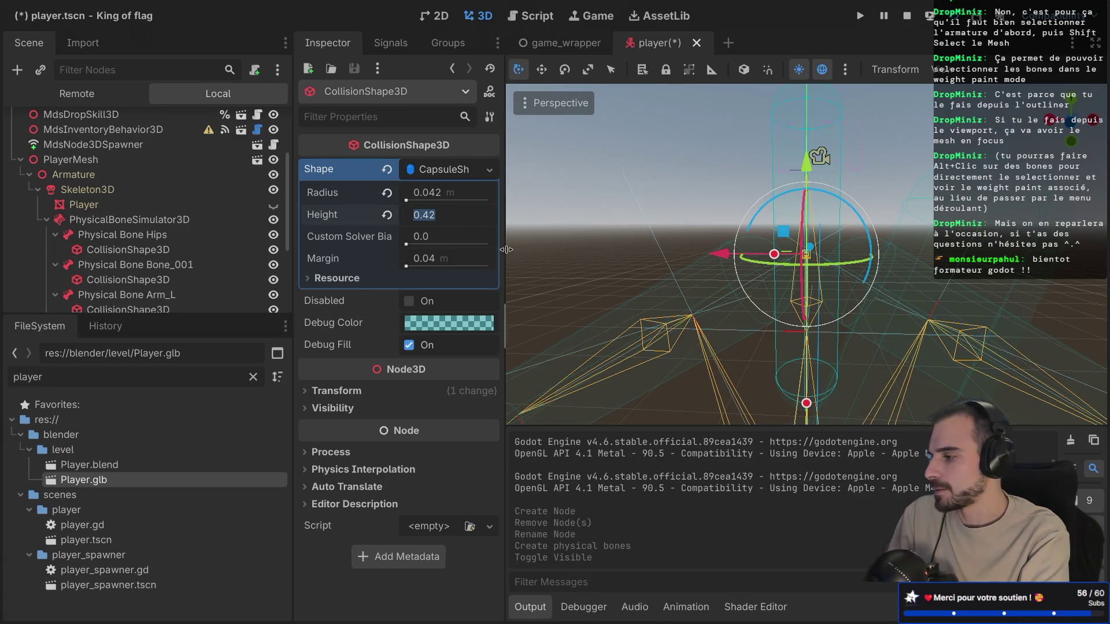
scroll(675, 255, "up", 5)
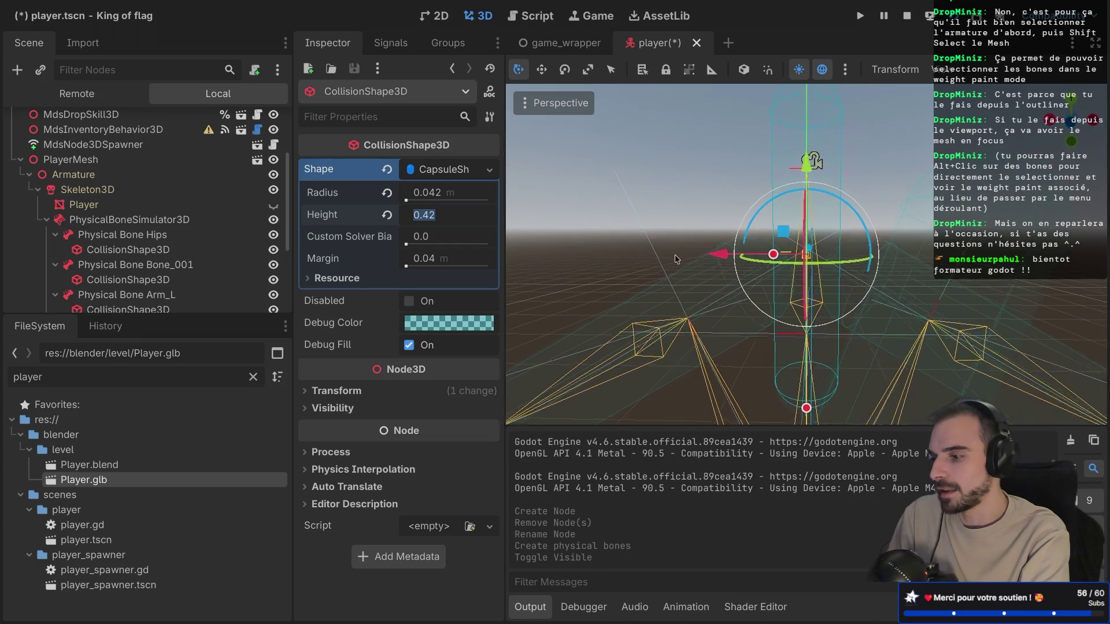
scroll(650, 259, "left", 5)
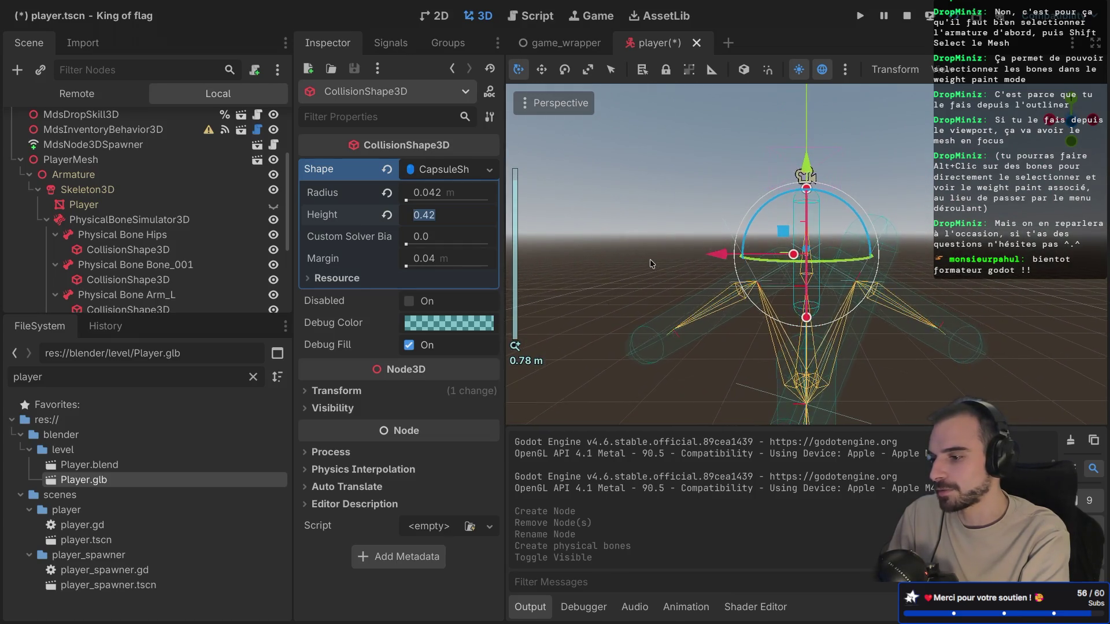
scroll(650, 259, "left", 3)
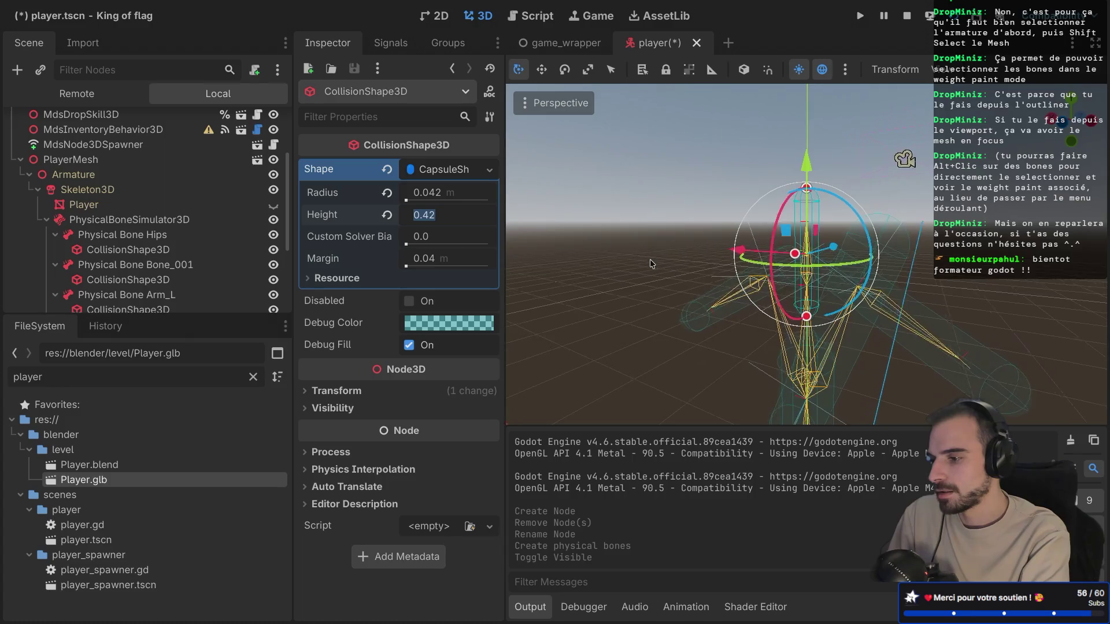
scroll(650, 259, "right", 5)
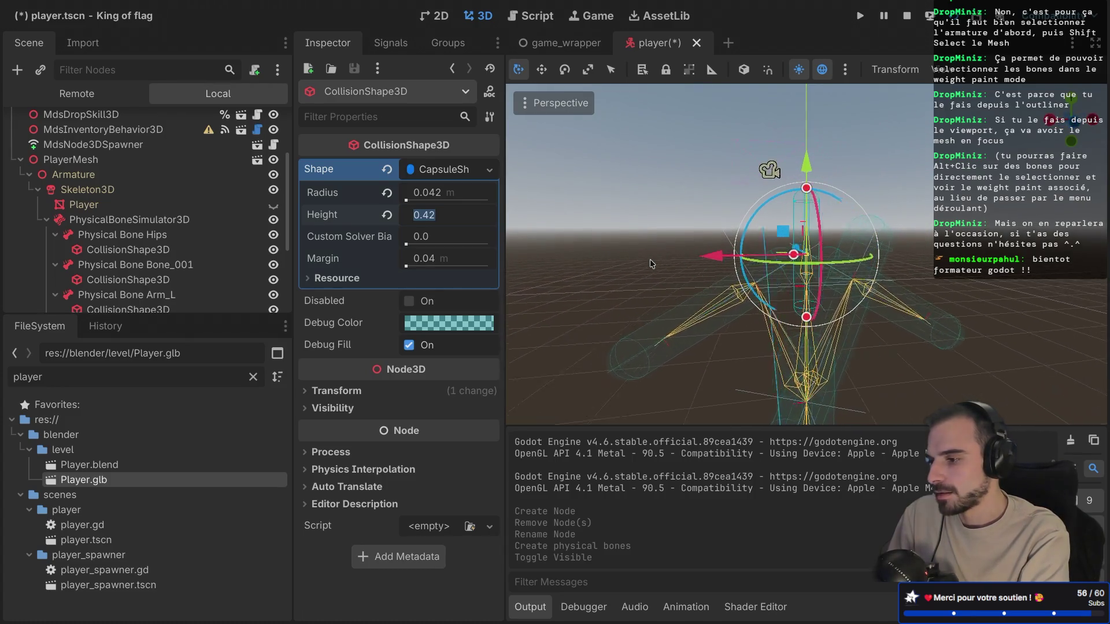
scroll(650, 259, "down", 3)
scroll(649, 259, "up", 5)
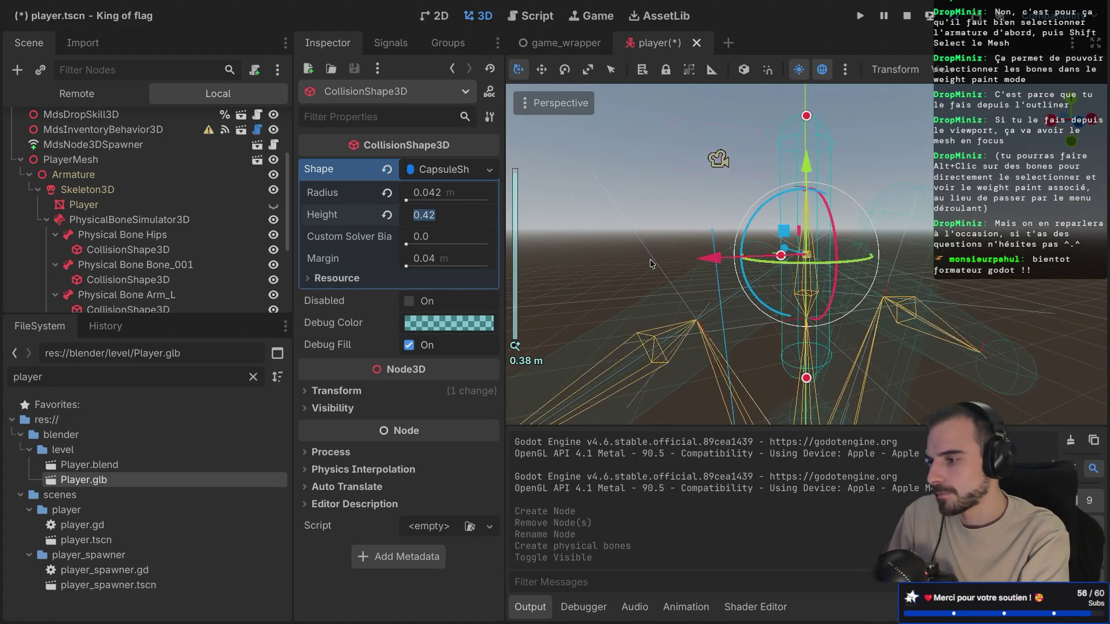
mouse_move(807, 154)
left_mouse_down()
mouse_move(807, 230)
mouse_move(808, 203)
left_mouse_up()
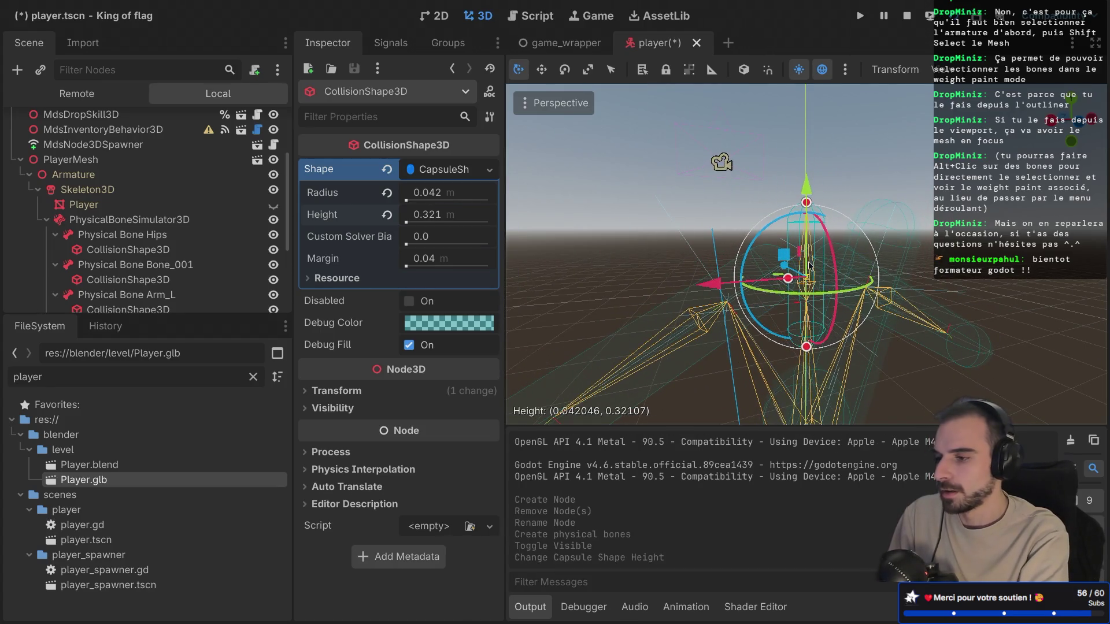
scroll(807, 204, "up", 3)
Step: In the rear orthogonal view, shorten the neck capsule to 0.216 height and narrow its radius to 0.02
left_click(1075, 123)
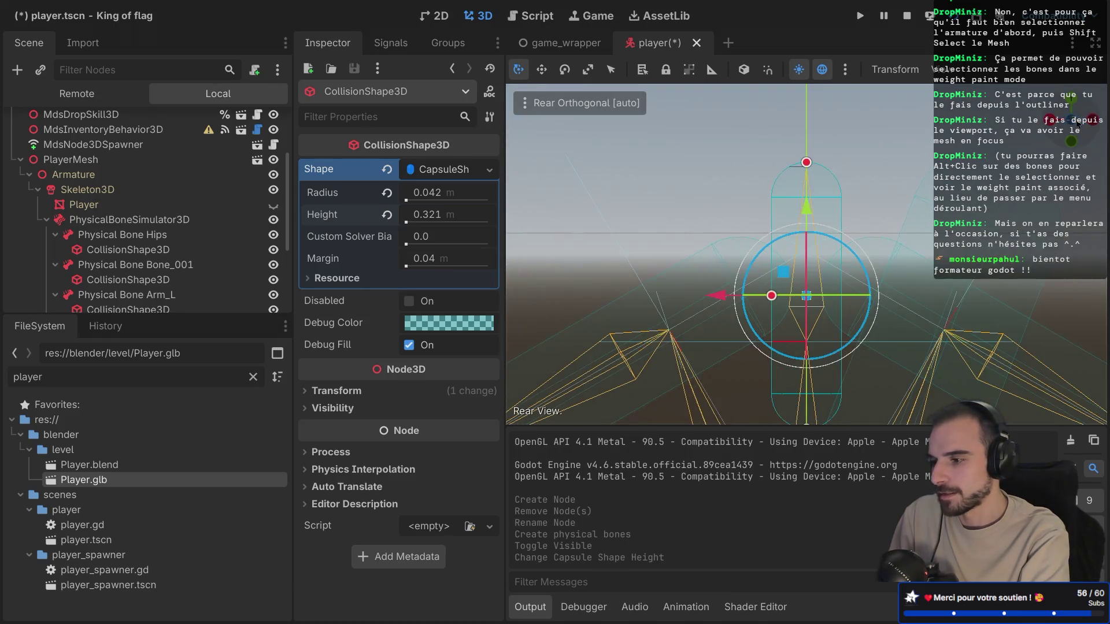
key("KP_5")
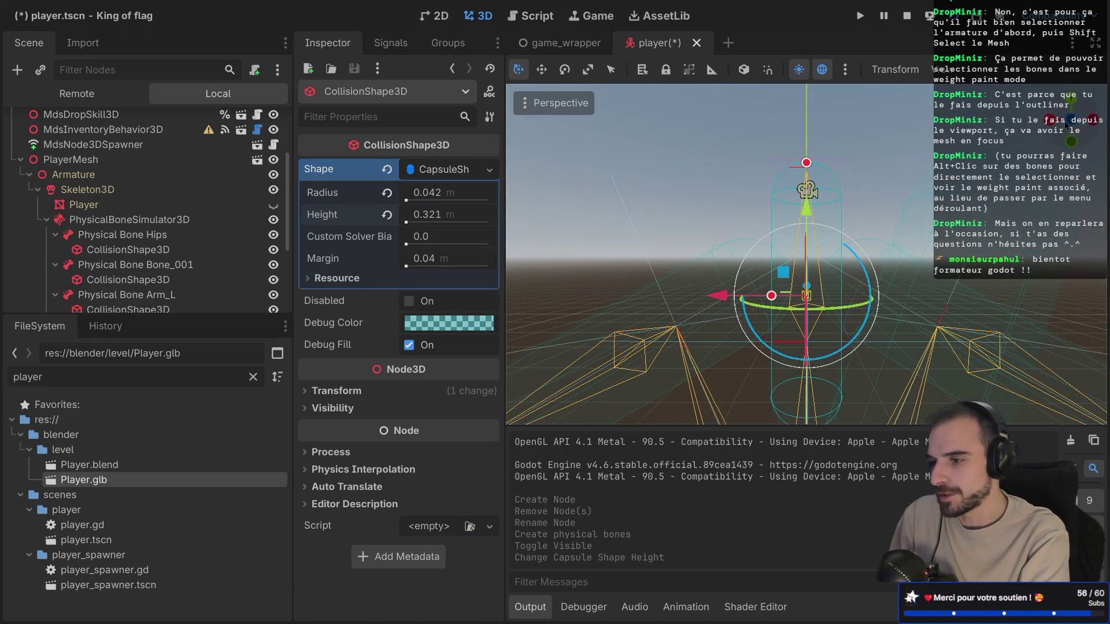
left_click(1066, 125)
scroll(920, 265, "down", 5)
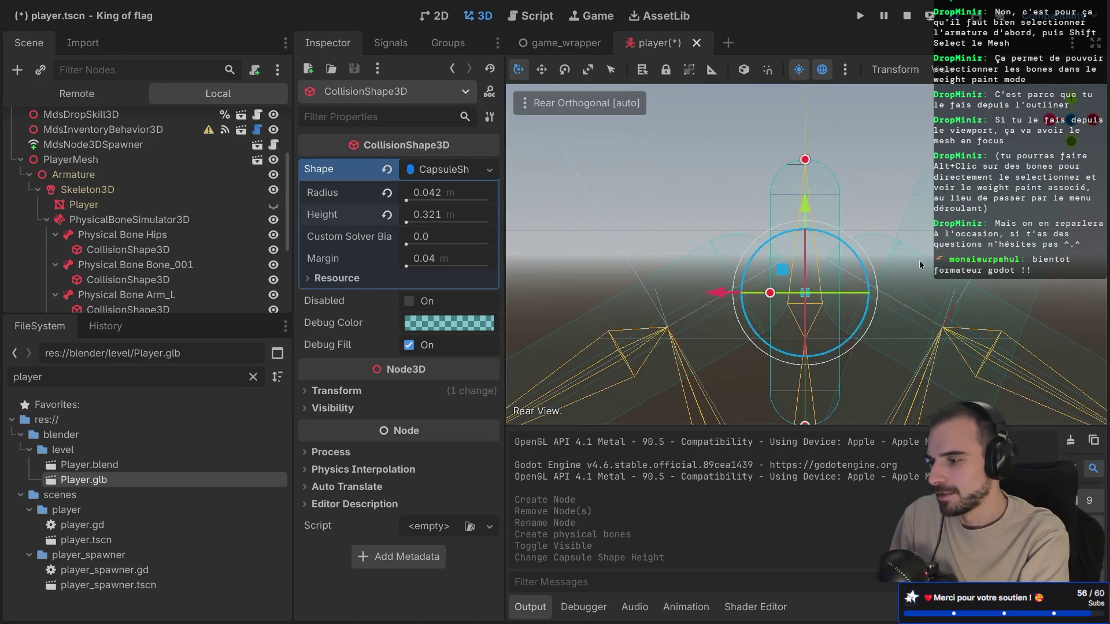
left_click_drag(802, 399, 801, 313)
left_click_drag(767, 222, 787, 219)
scroll(682, 326, "up", 5)
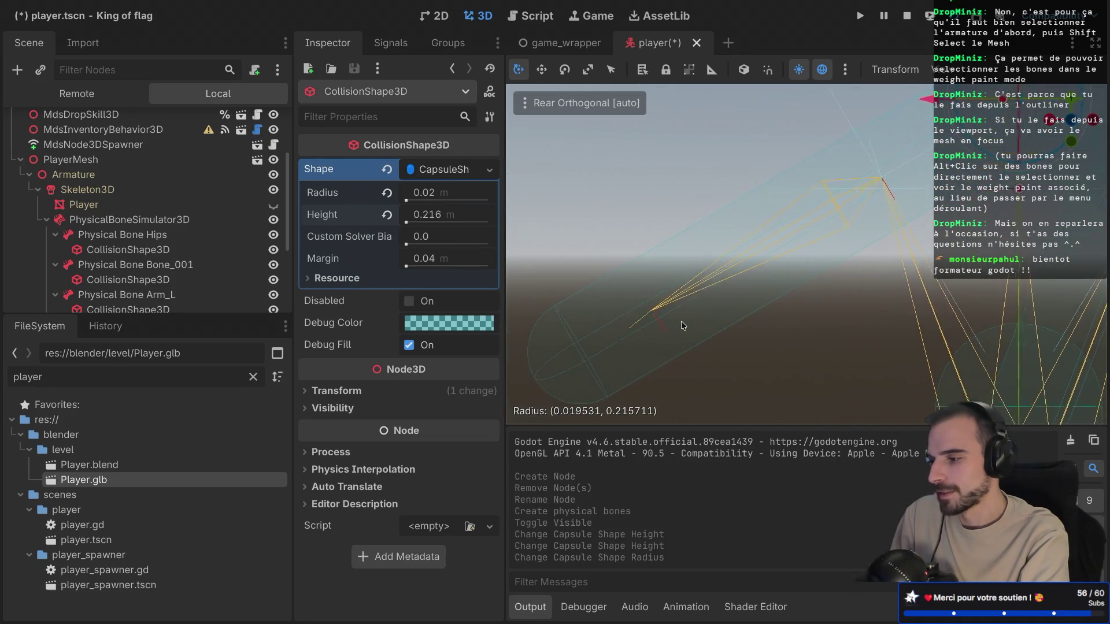
left_click(681, 332)
Step: Thin the Arm_R capsule collider and shorten it to about 0.309 m height along the bone
left_click(656, 346)
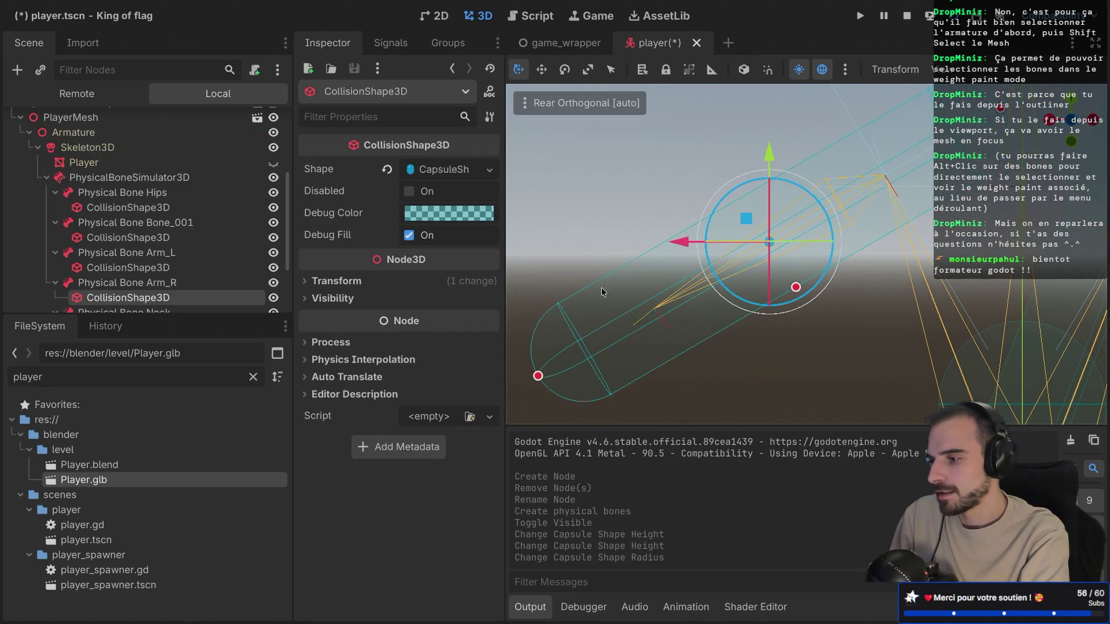
left_click_drag(539, 376, 649, 311)
left_click_drag(852, 255, 840, 235)
left_click_drag(844, 235, 844, 235)
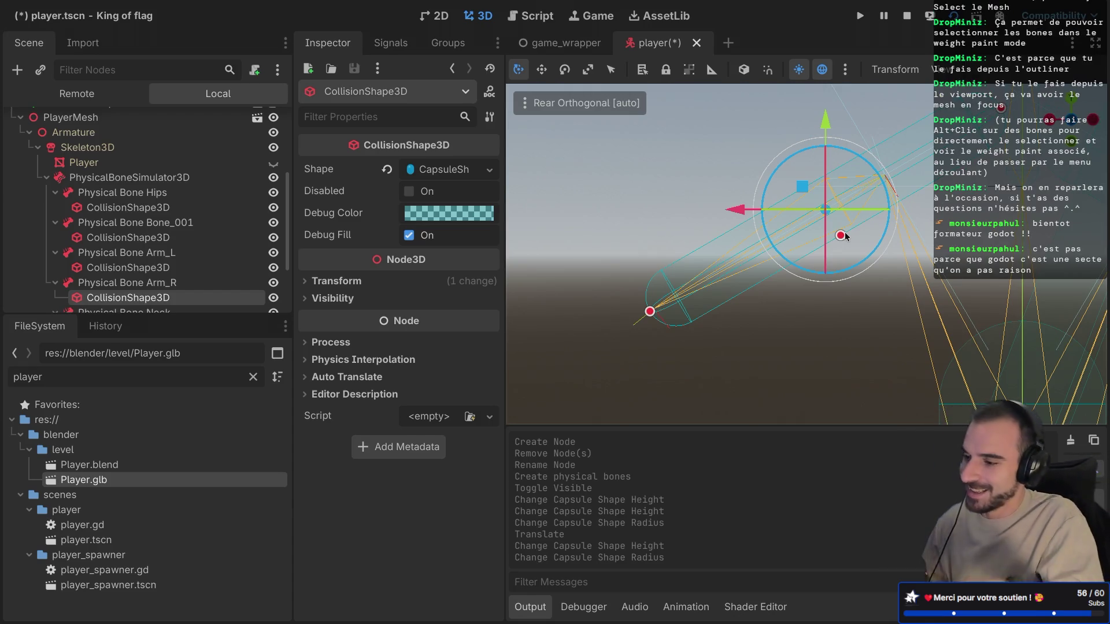
mouse_move(1002, 108)
left_mouse_down()
mouse_move(892, 151)
mouse_move(866, 174)
left_mouse_up()
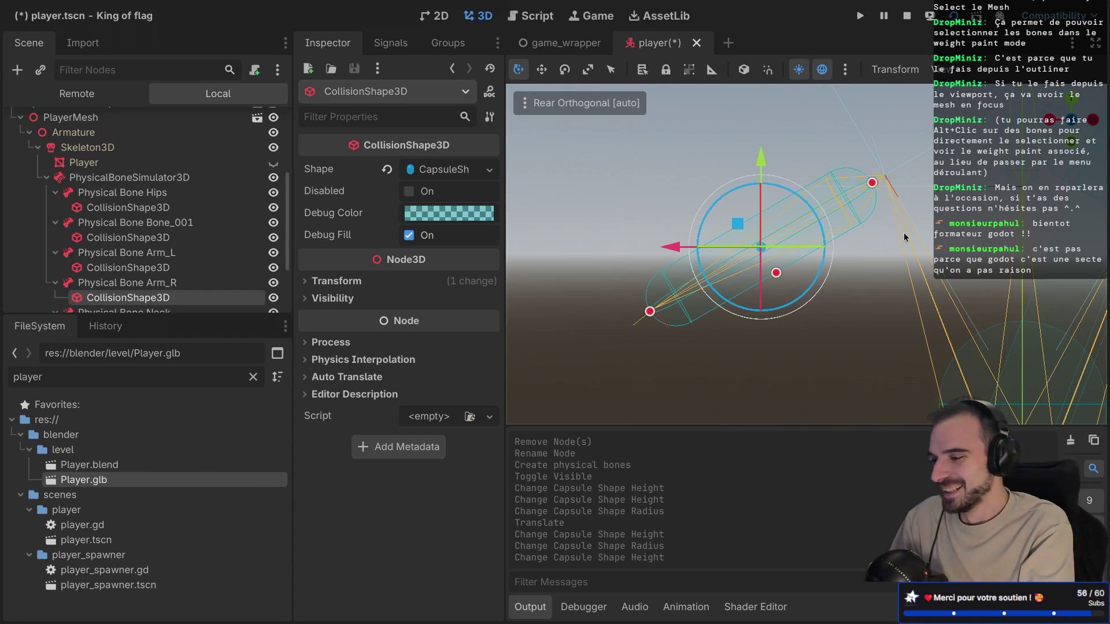
key("KP_4")
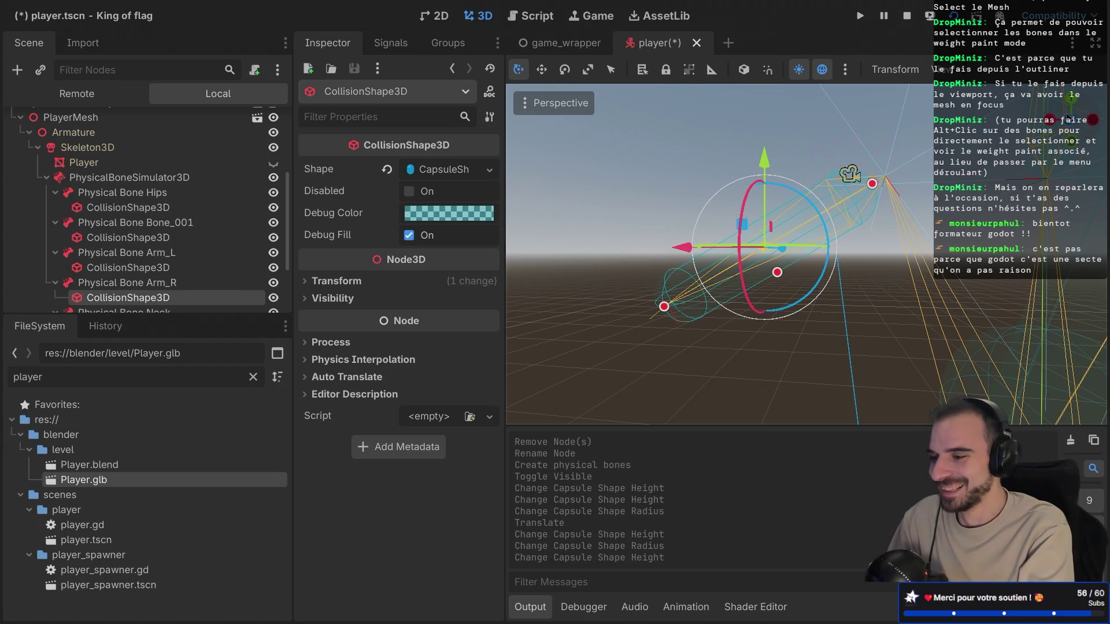
key("ctrl+KP_1")
left_click_drag(950, 219, 786, 229)
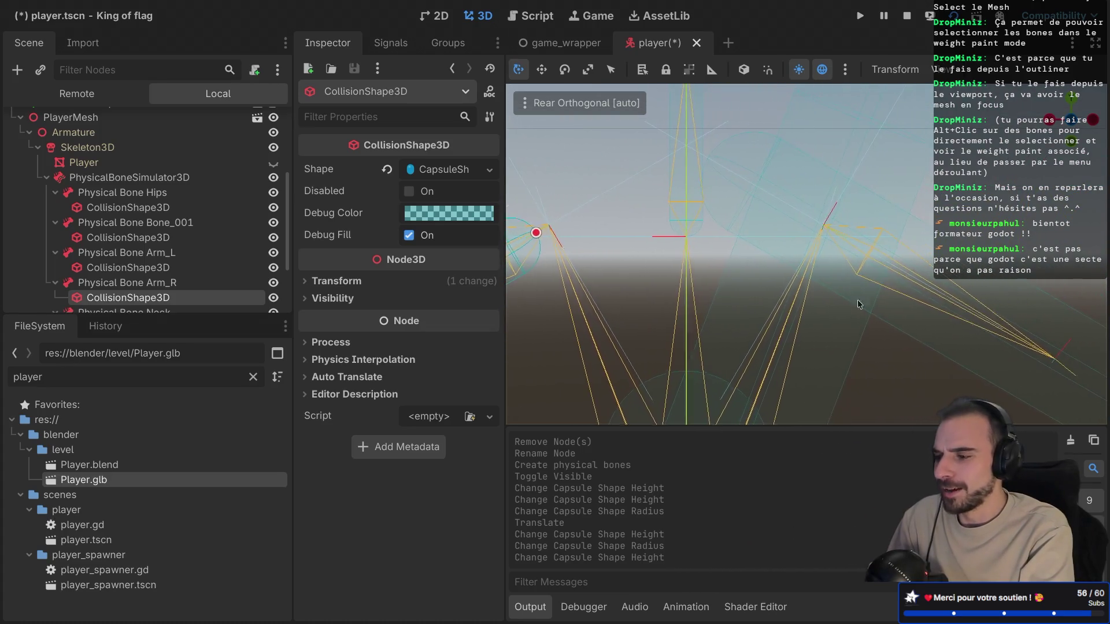
left_click(954, 298)
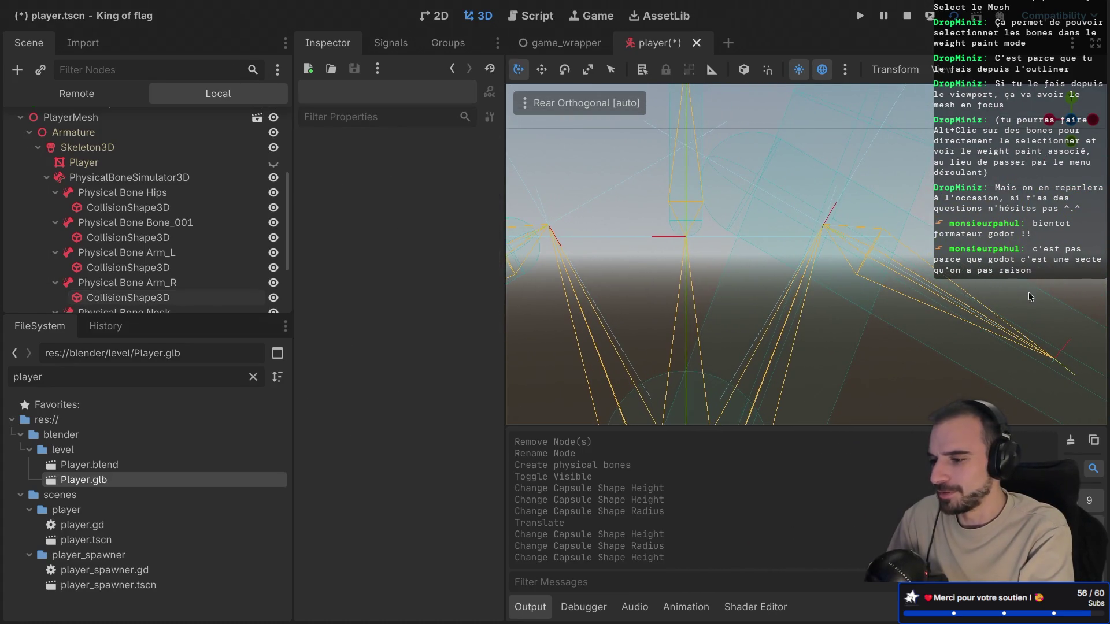
Step: Thin the Arm_L capsule to a 0.033 m radius and shorten it to about 0.304 m height
left_click_drag(1030, 296, 911, 293)
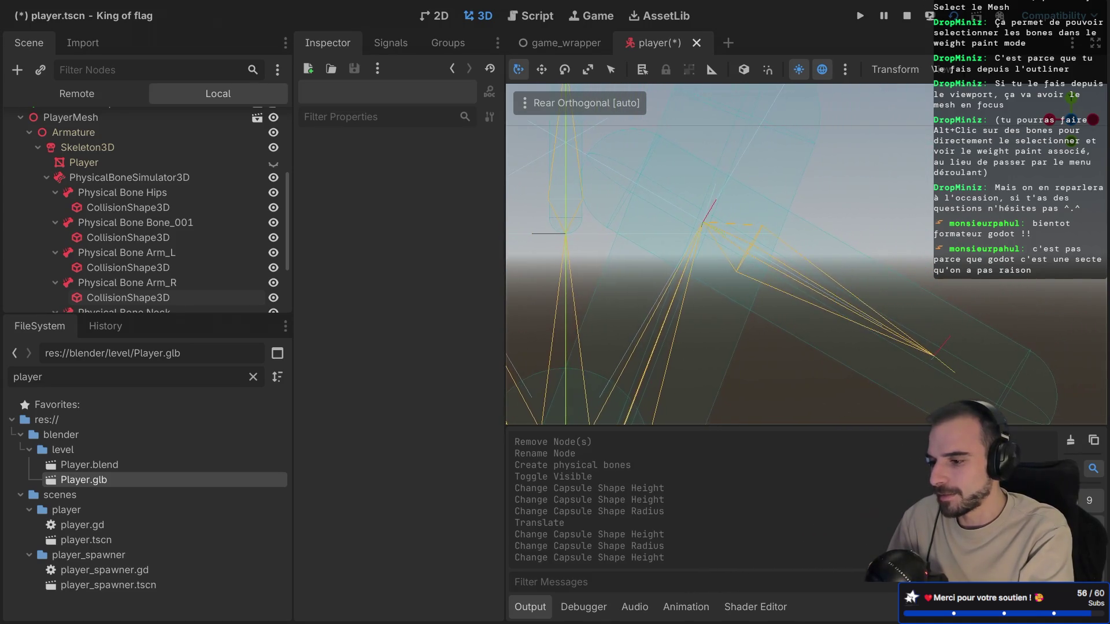
left_click(1010, 397)
left_click_drag(850, 250, 834, 268)
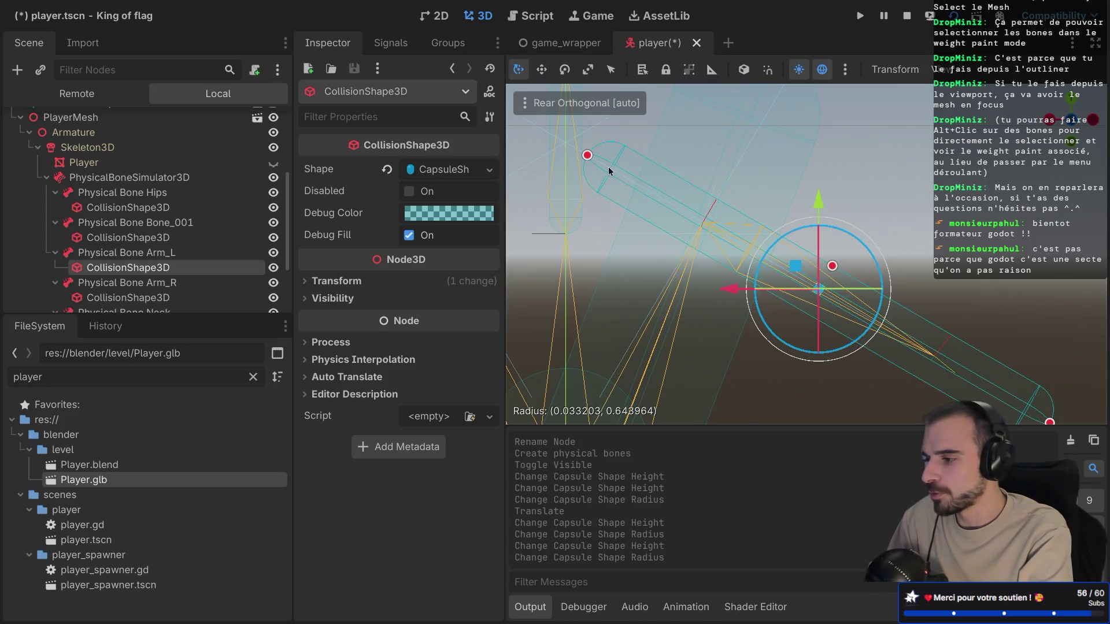
left_click_drag(587, 157, 711, 227)
mouse_move(1043, 422)
left_mouse_down()
mouse_move(856, 344)
mouse_move(794, 354)
mouse_move(660, 313)
left_mouse_up()
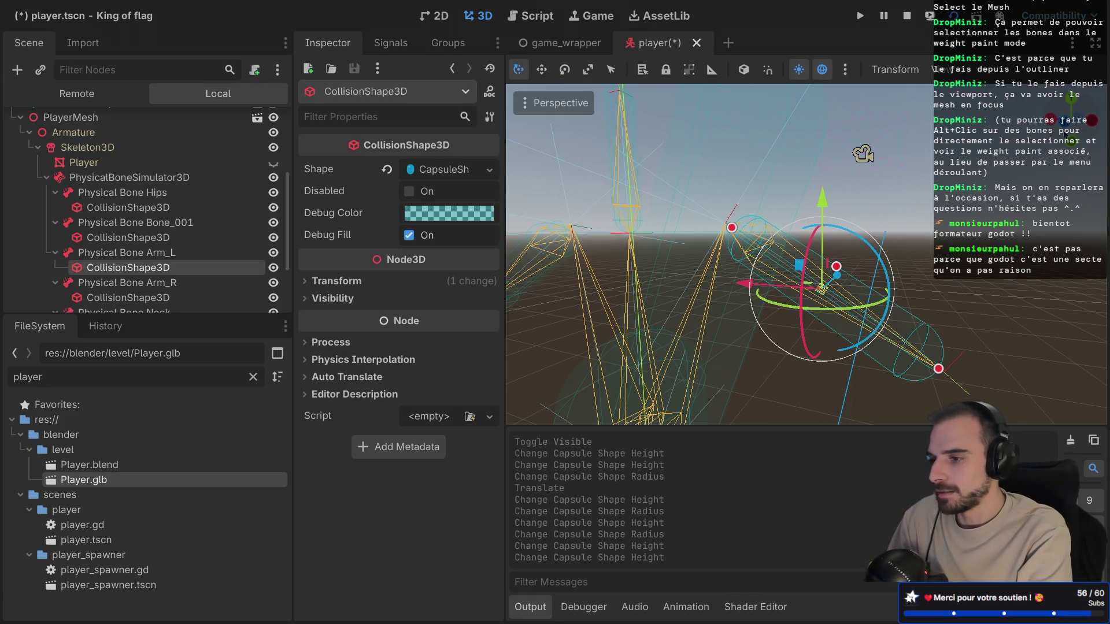
key("ctrl+KP_1")
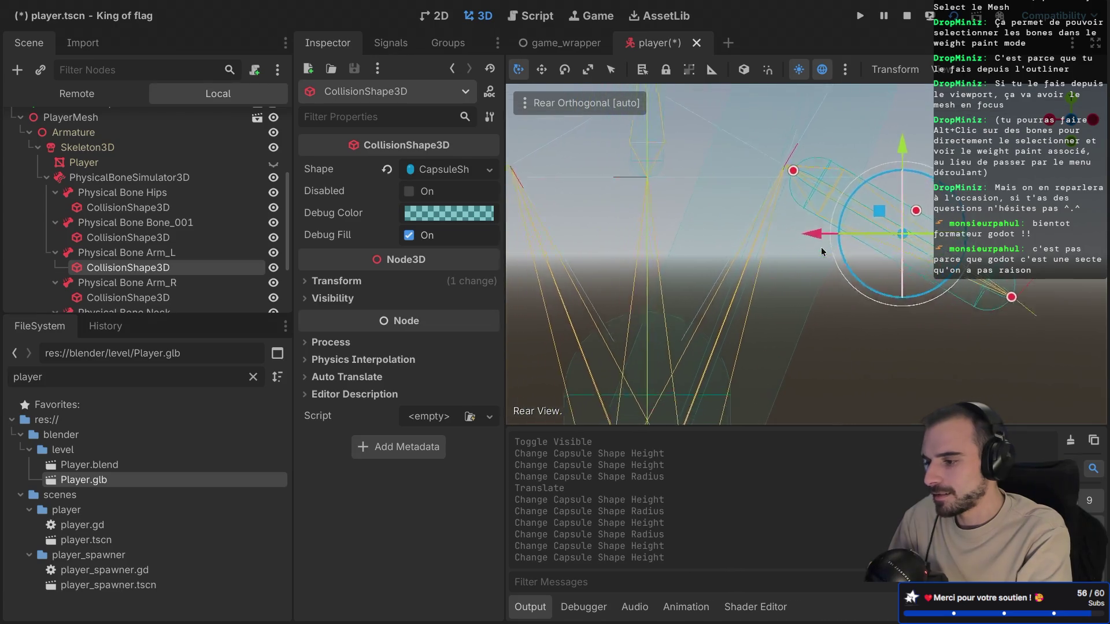
left_click(779, 325)
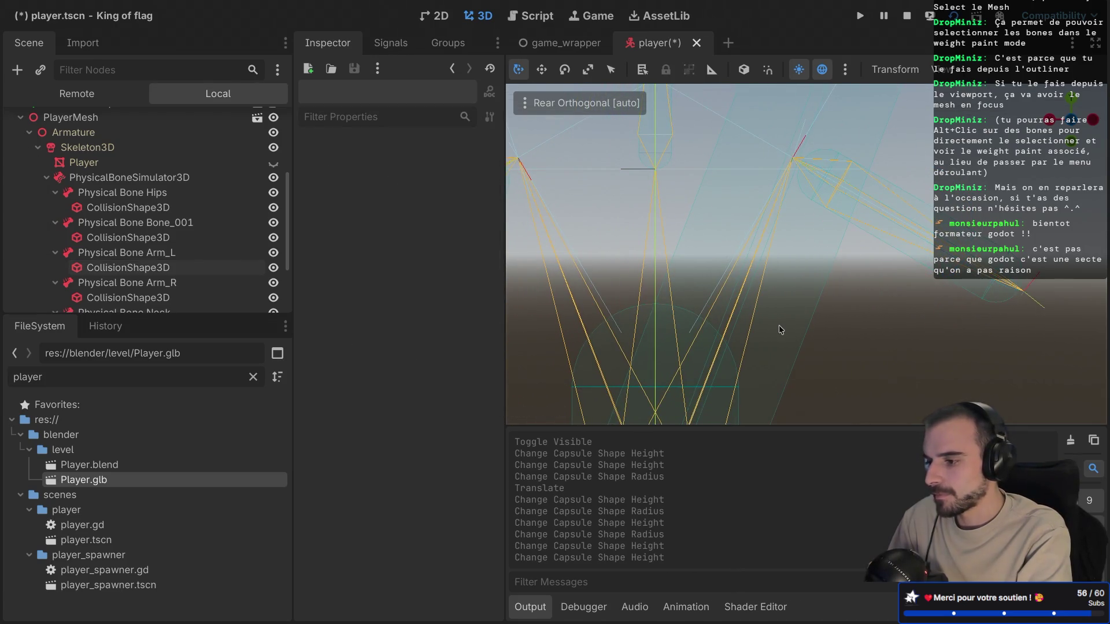
Step: Shrink the Bone_001 capsule from top and bottom, undoing an accidental move and reselecting it
scroll(782, 270, "down", 5)
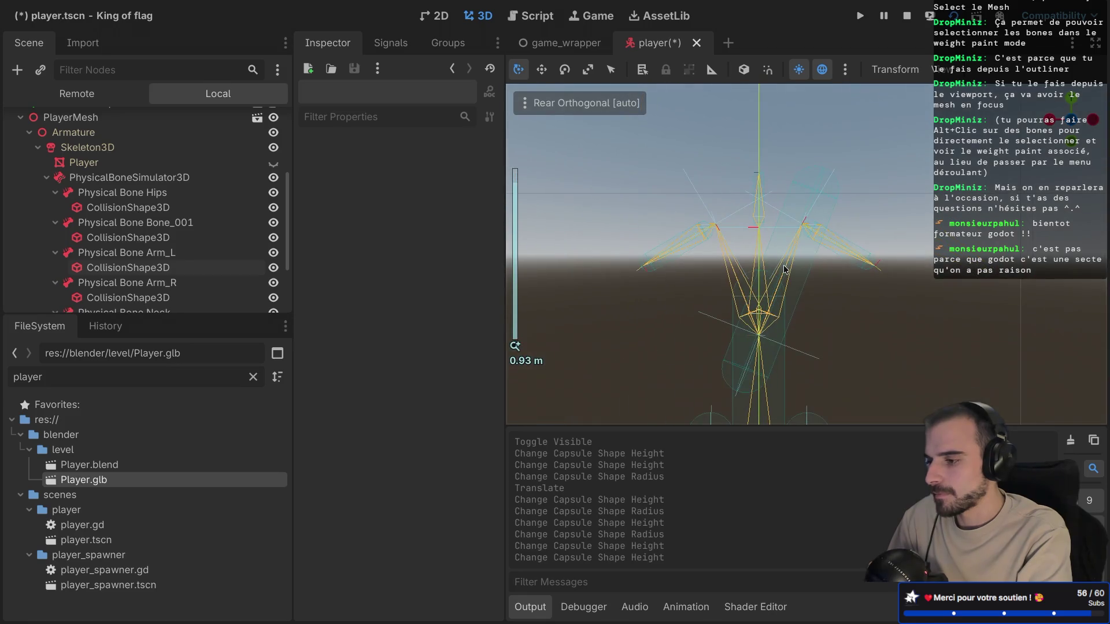
left_click(812, 185)
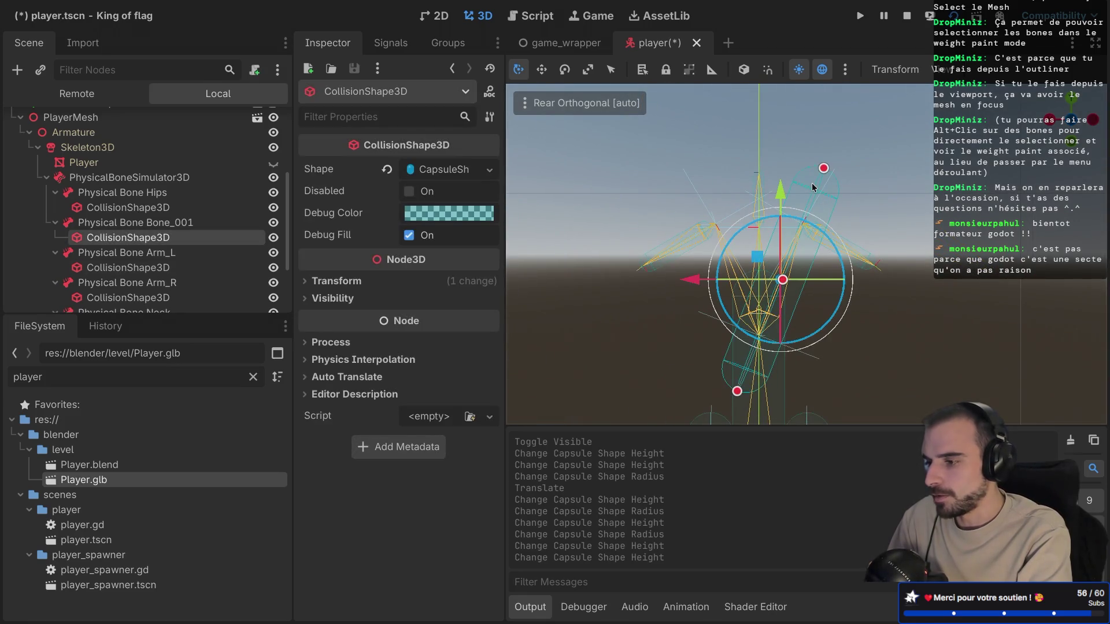
left_click_drag(824, 170, 800, 228)
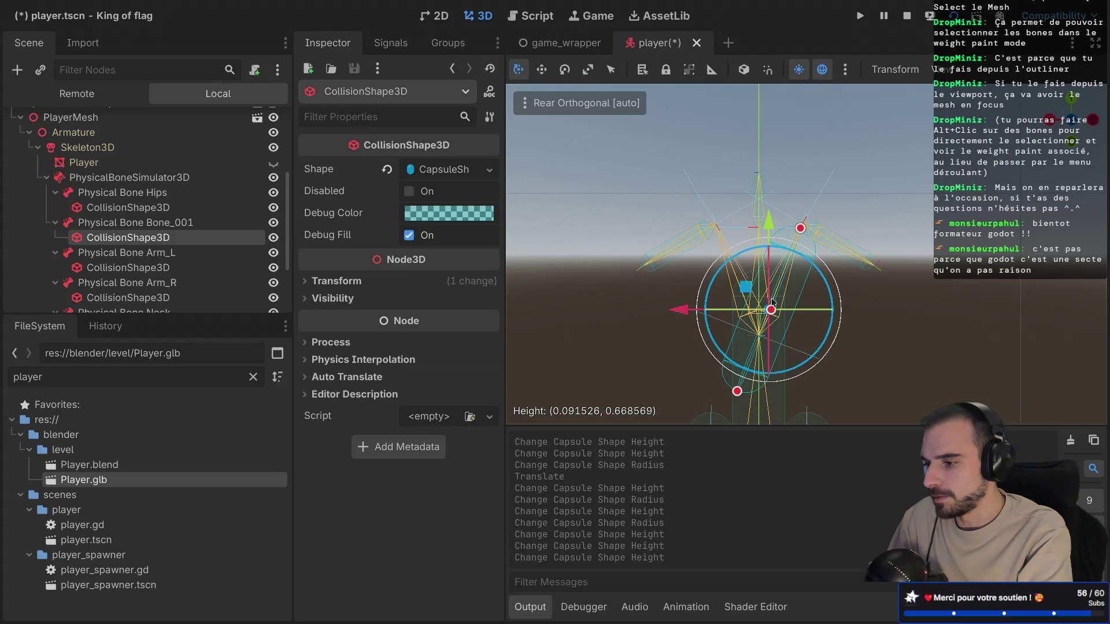
left_click_drag(735, 395, 785, 308)
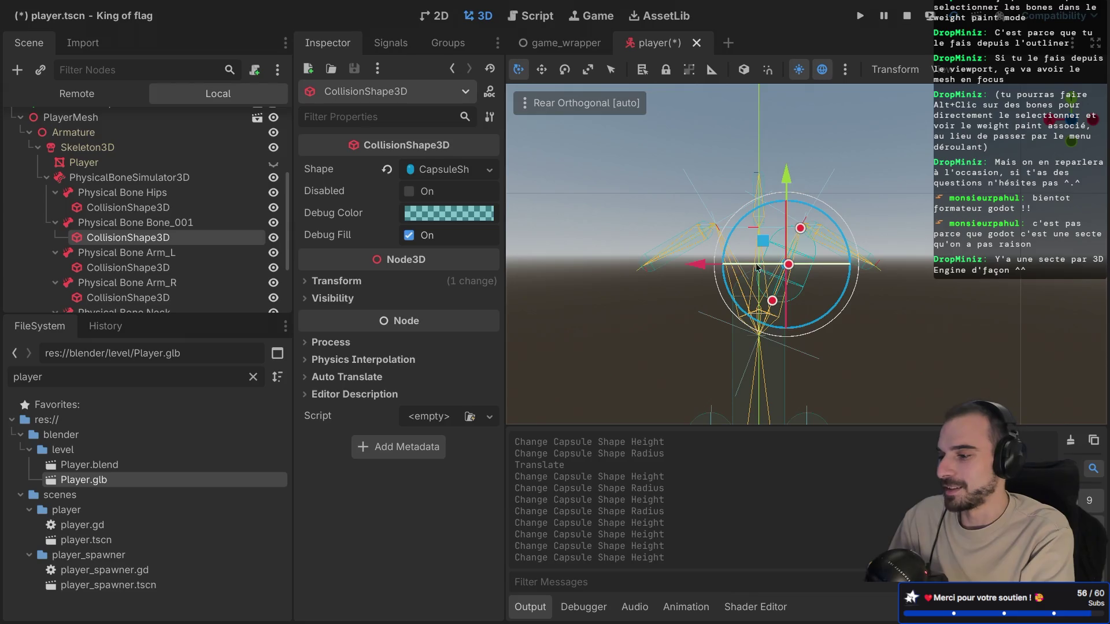
scroll(754, 264, "up", 5)
left_click_drag(679, 276, 687, 280)
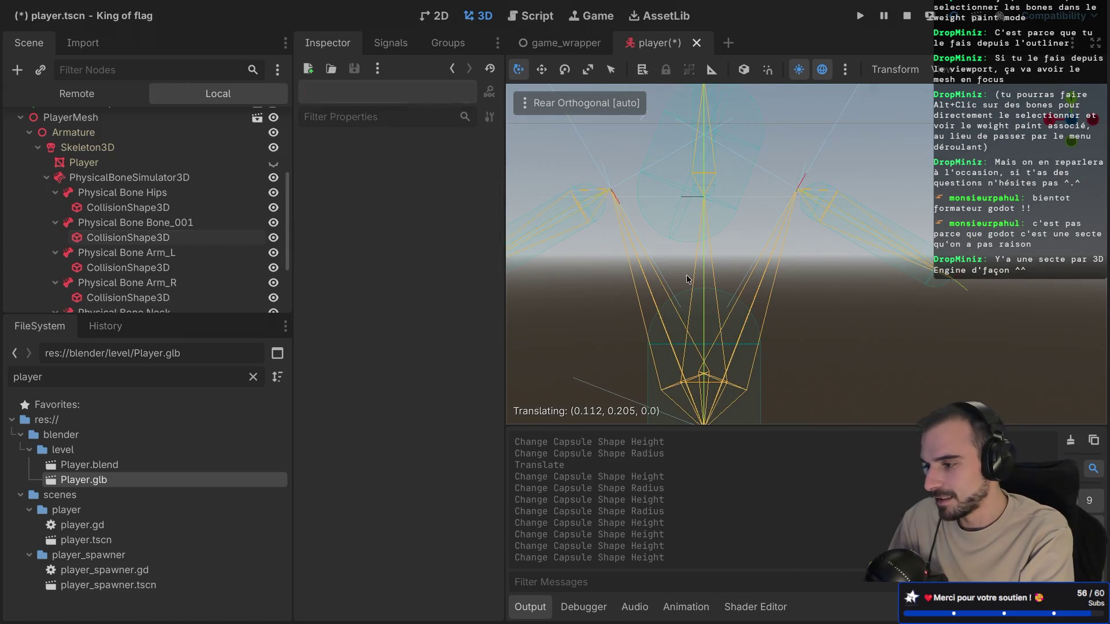
key("ctrl+z")
left_click(747, 272)
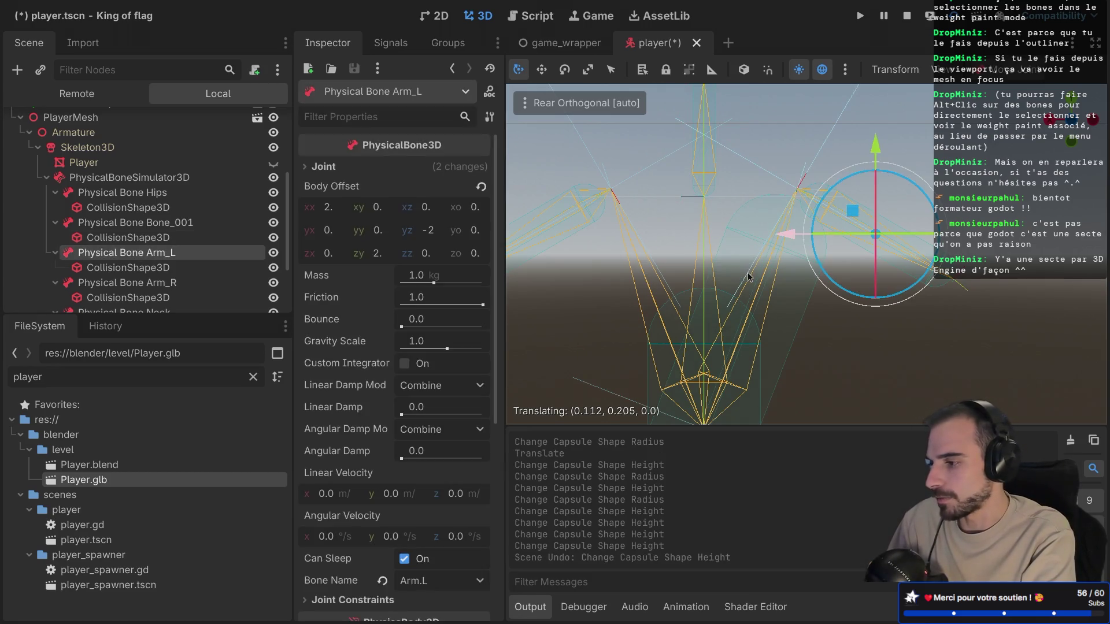
left_click(747, 222)
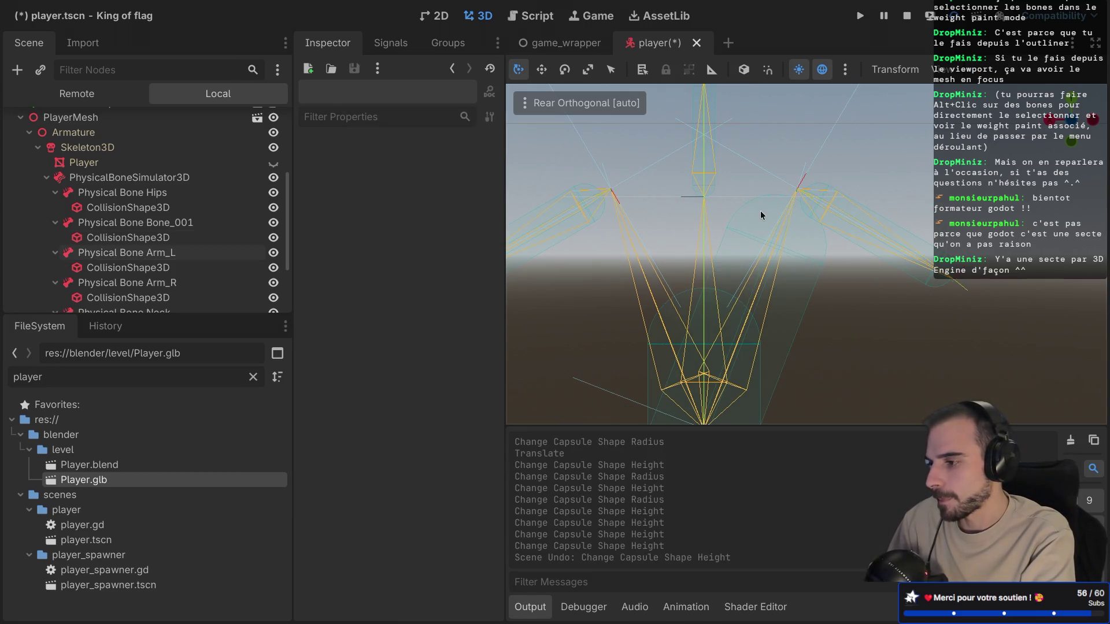
left_click(760, 218)
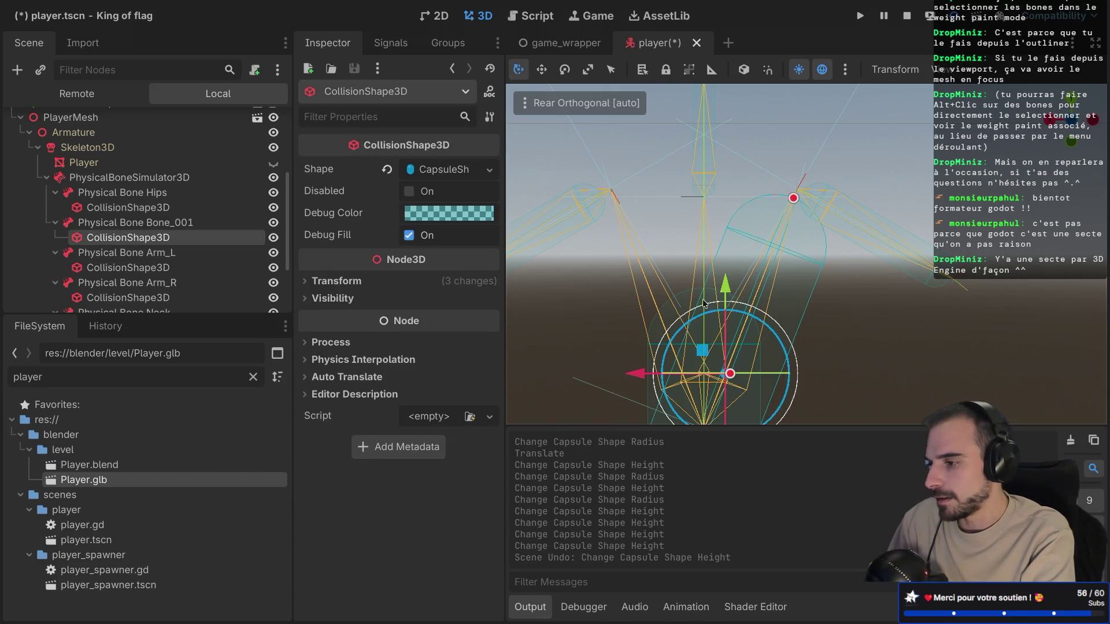
Step: Shorten and widen the Bone_001 capsule to about 0.027 m radius and 0.321 m height, then orbit to check
left_click_drag(692, 316, 707, 301)
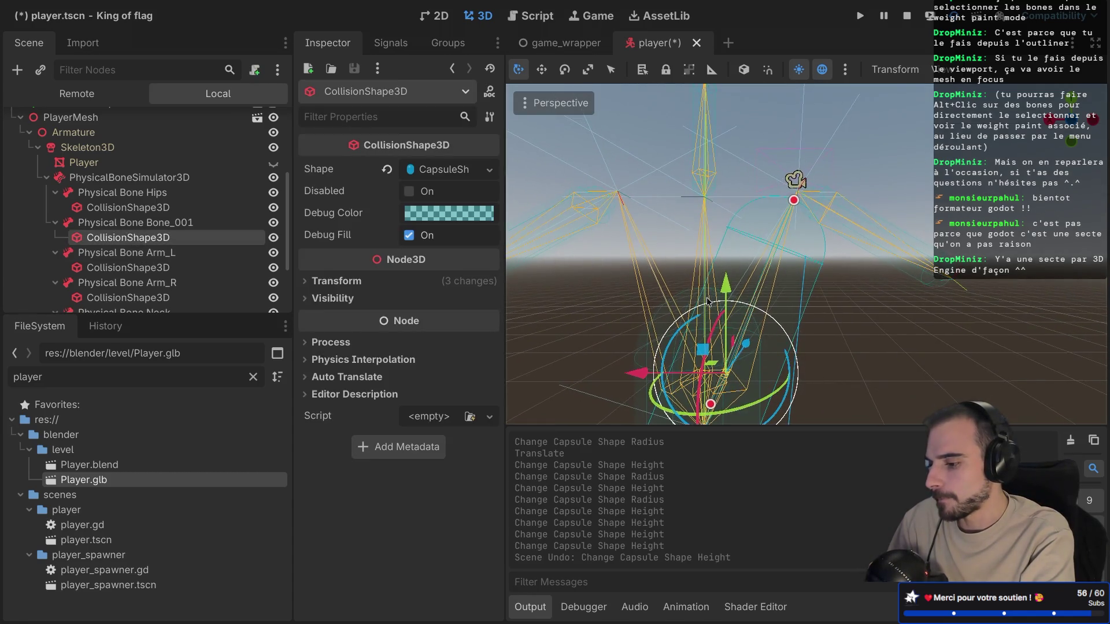
key("ctrl+KP_1")
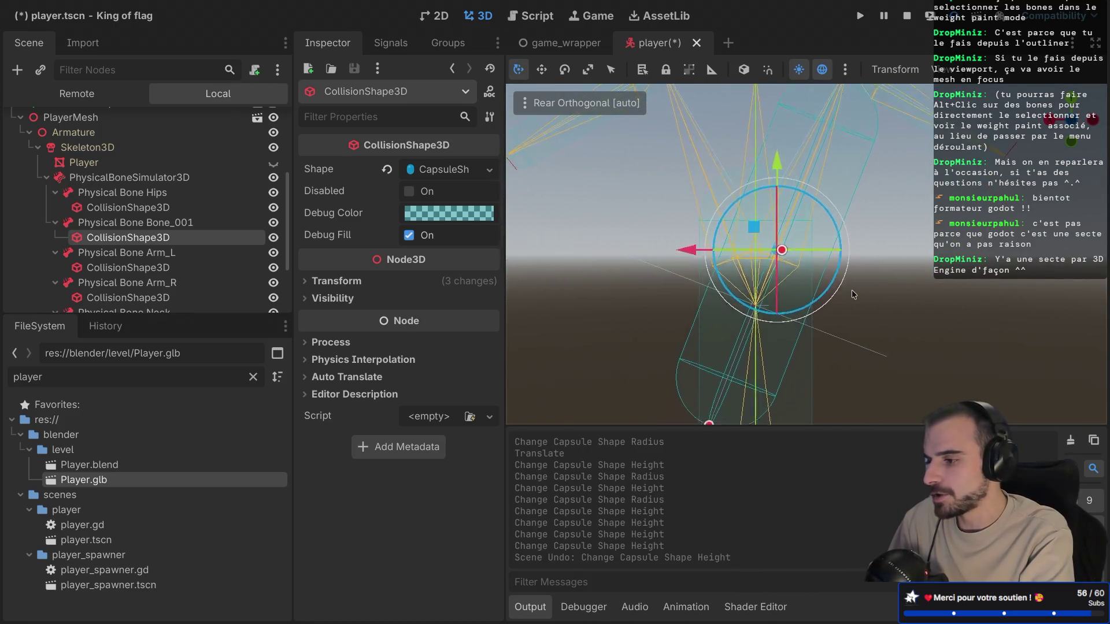
mouse_move(710, 421)
left_mouse_down()
mouse_move(756, 298)
mouse_move(798, 258)
mouse_move(781, 238)
left_mouse_up()
mouse_move(819, 153)
left_mouse_down()
mouse_move(830, 156)
mouse_move(815, 153)
left_mouse_up()
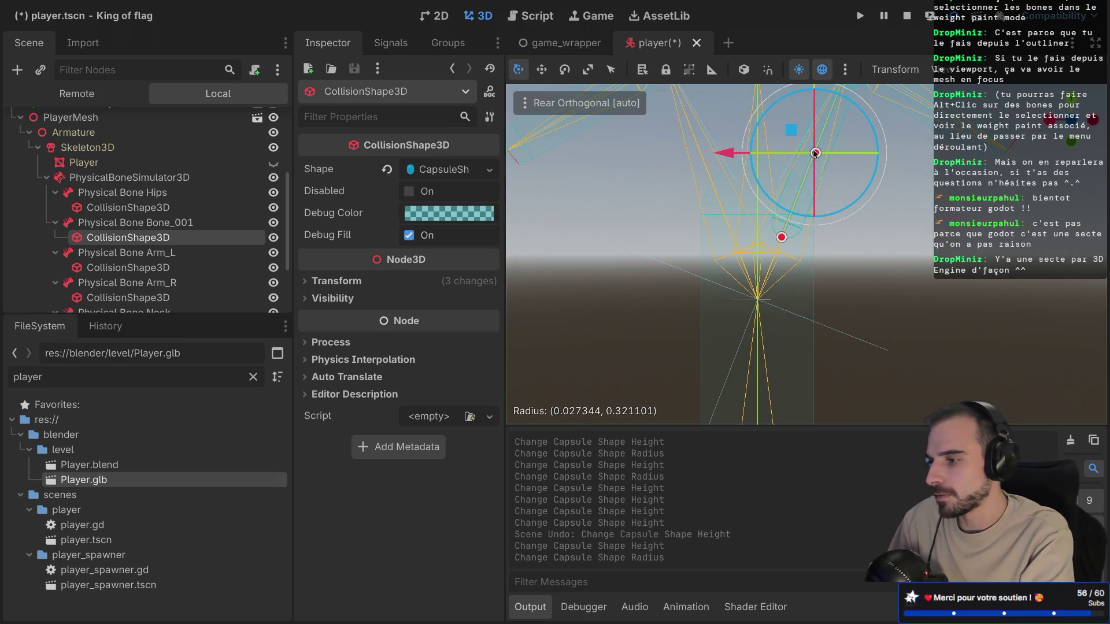
key("KP_5")
key("KP_8")
key("KP_8")
key("KP_8")
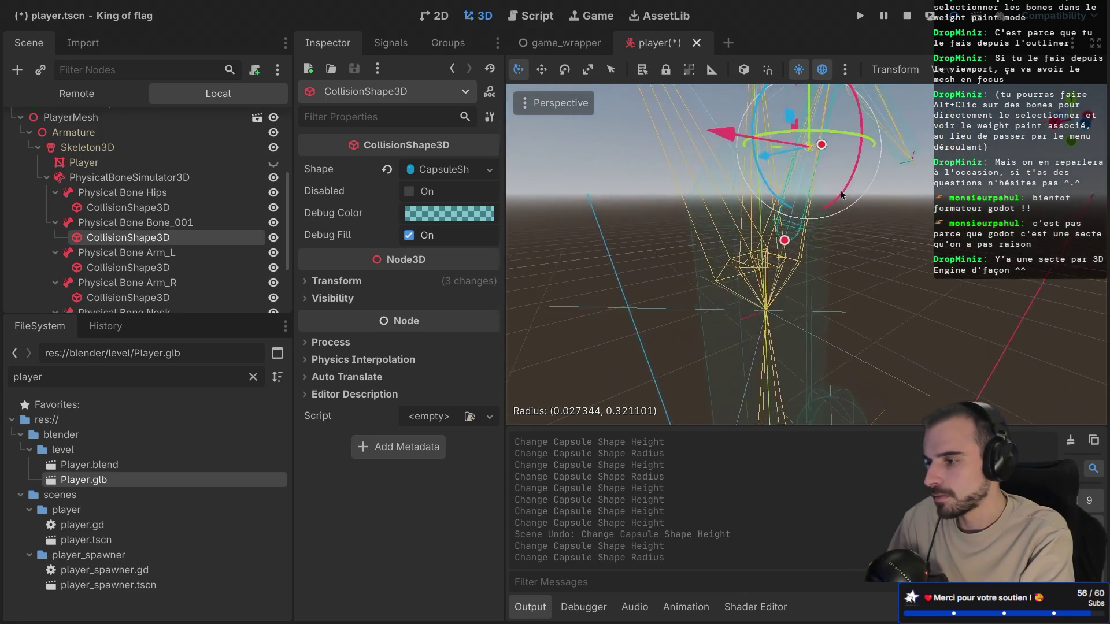
key("KP_2")
key("KP_2")
key("KP_2")
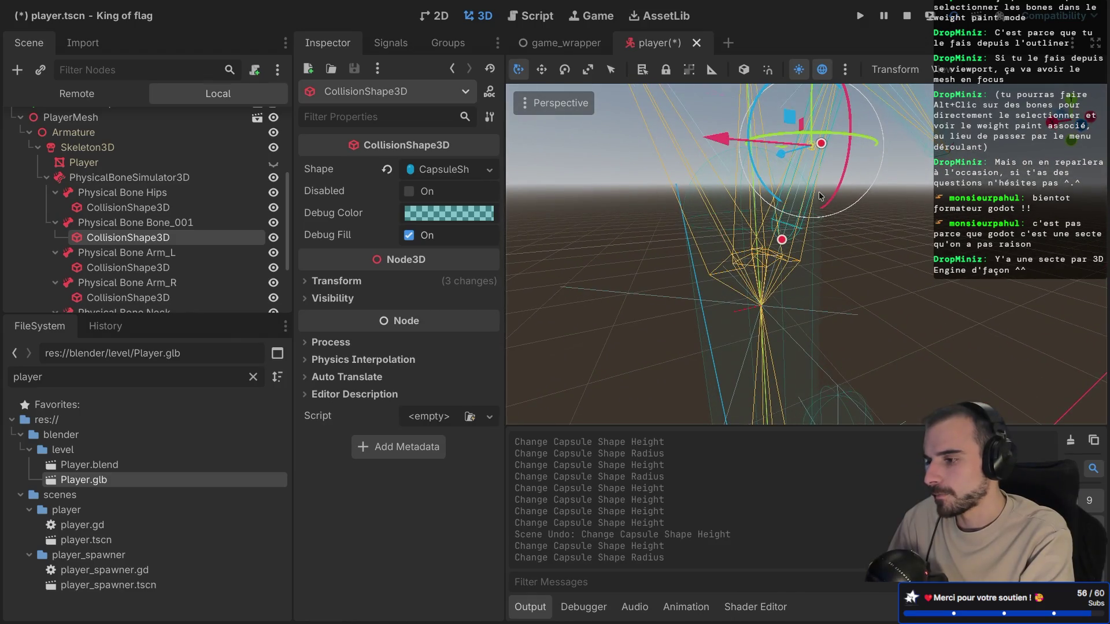
scroll(818, 192, "up", 2)
key("ctrl+KP_1")
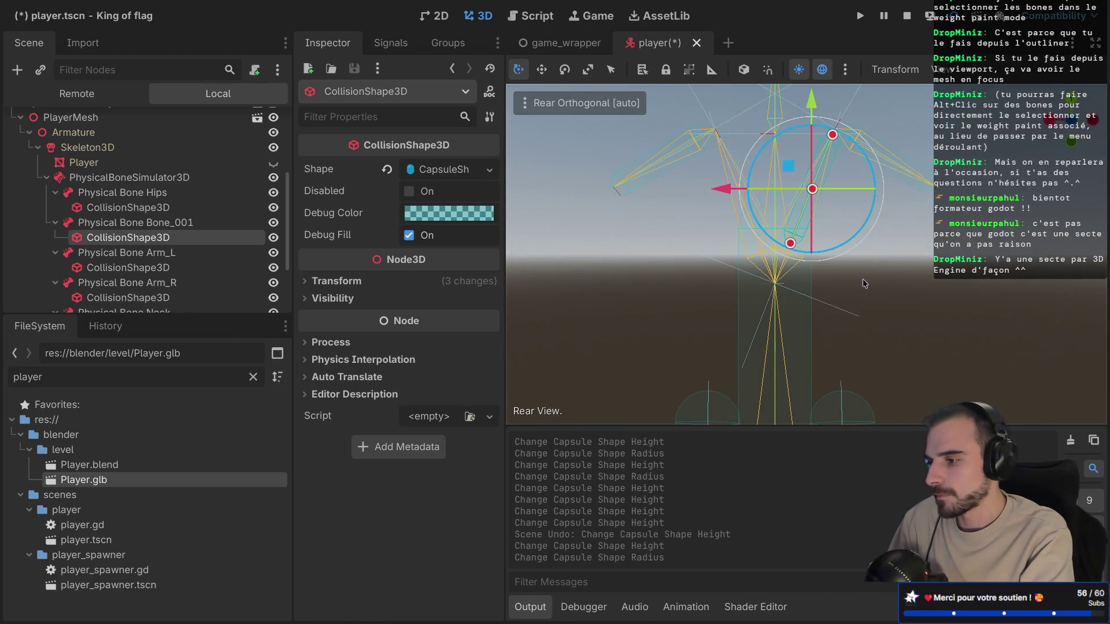
left_click(780, 334)
mouse_move(795, 332)
left_mouse_down()
mouse_move(848, 315)
mouse_move(768, 346)
mouse_move(812, 354)
left_mouse_up()
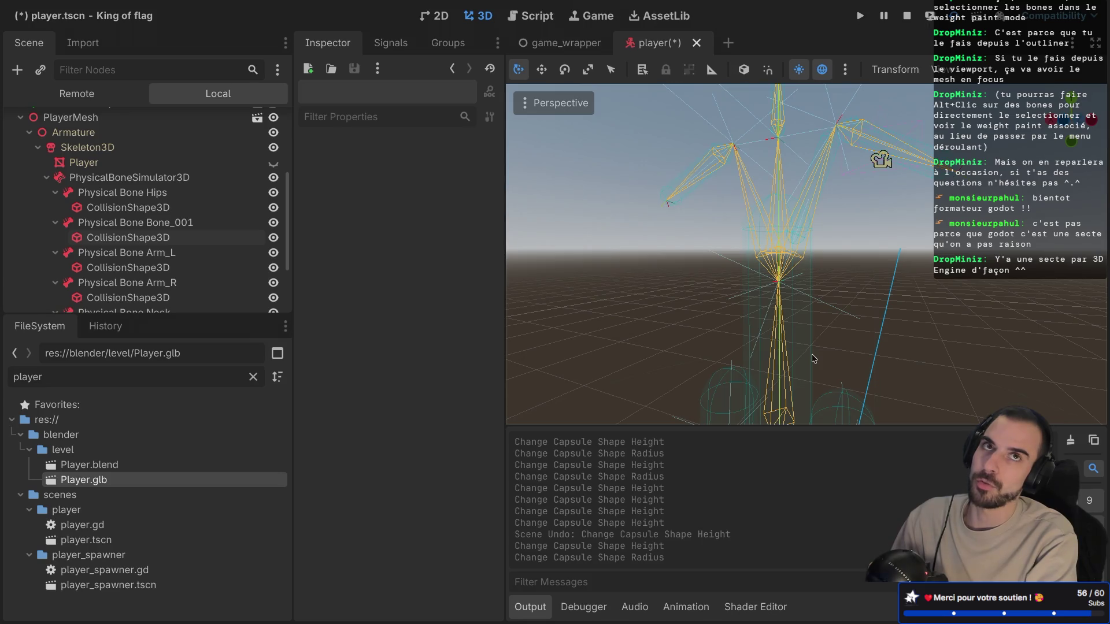
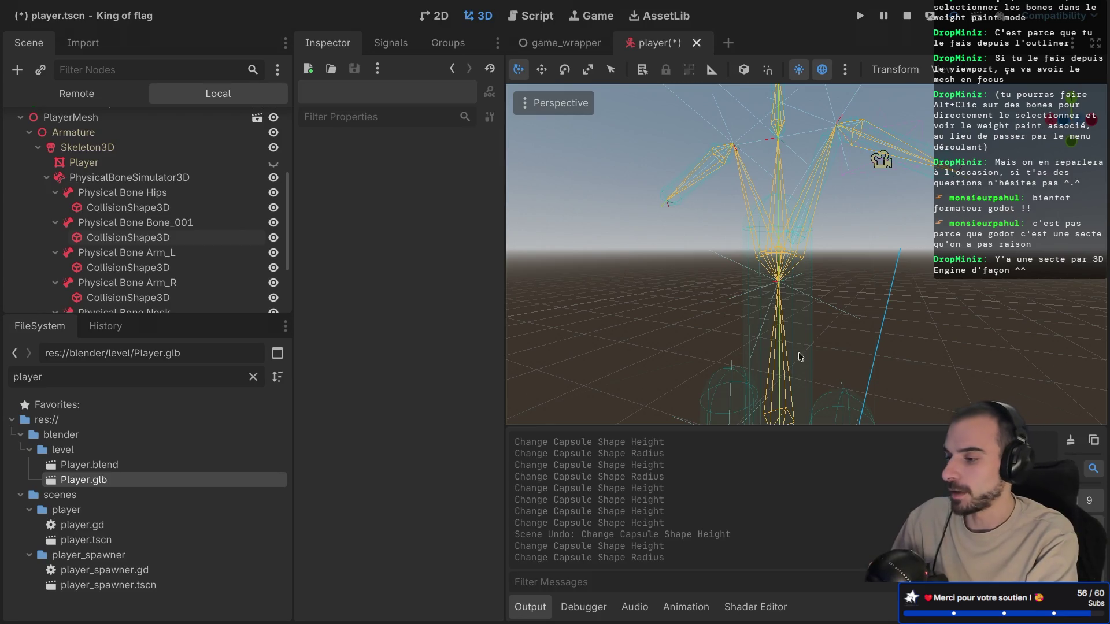
Step: Shorten the right thigh's collision capsule from both ends and slim its radius
left_click_drag(800, 360, 800, 363)
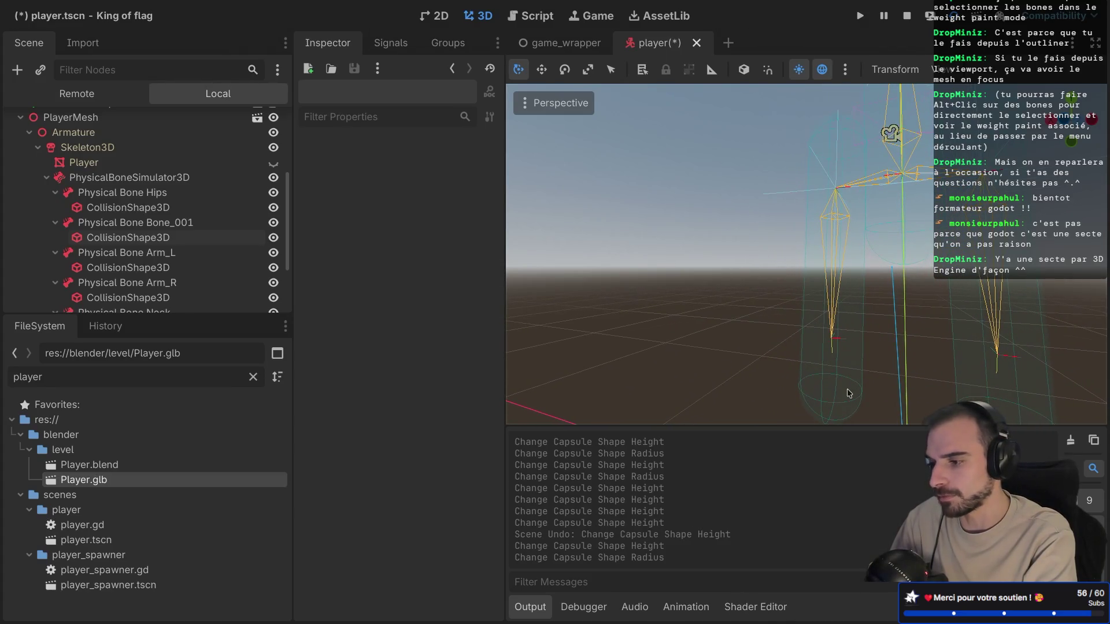
left_click(842, 395)
left_click_drag(837, 119, 834, 191)
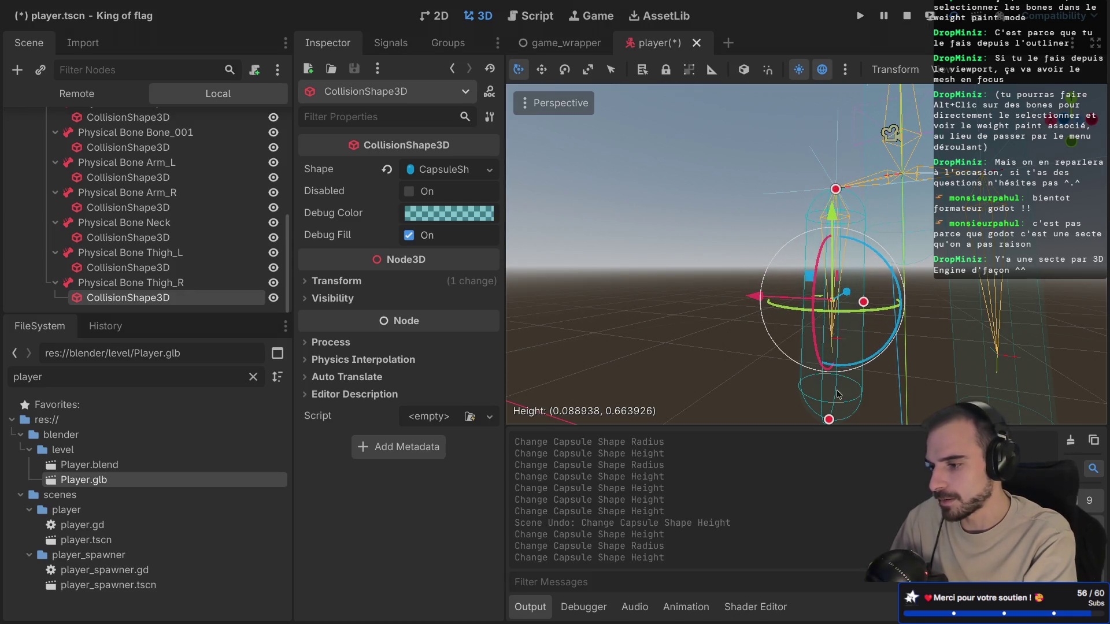
left_click_drag(829, 419, 831, 342)
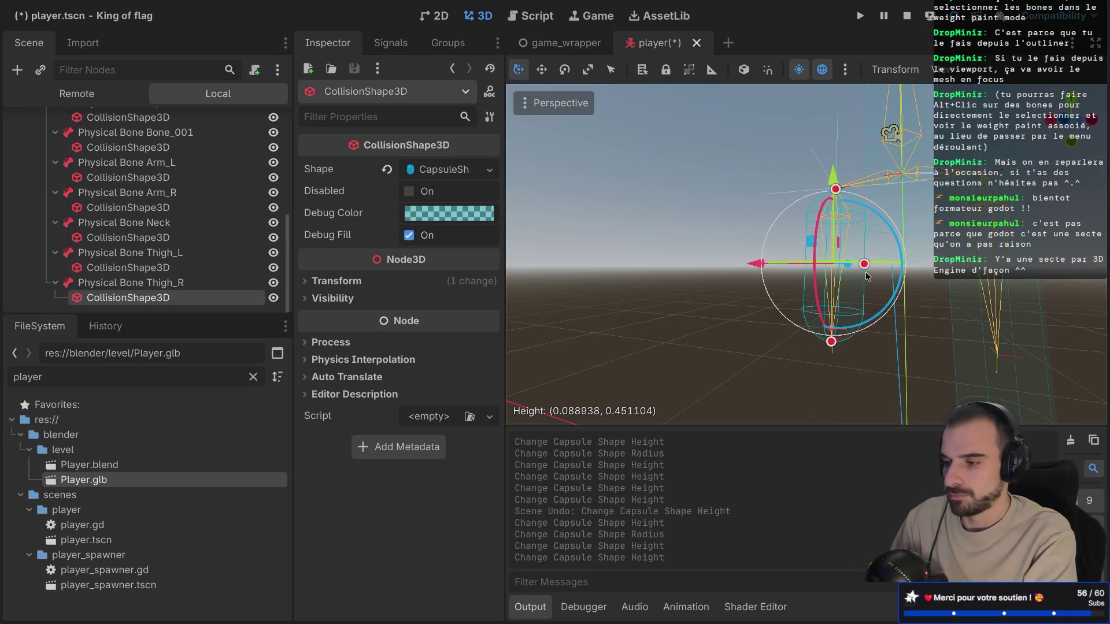
left_click_drag(863, 264, 844, 263)
Step: Select the left thigh's capsule, try moving it, and undo the move
left_click_drag(995, 260, 913, 228)
left_click(911, 223)
left_click(889, 145)
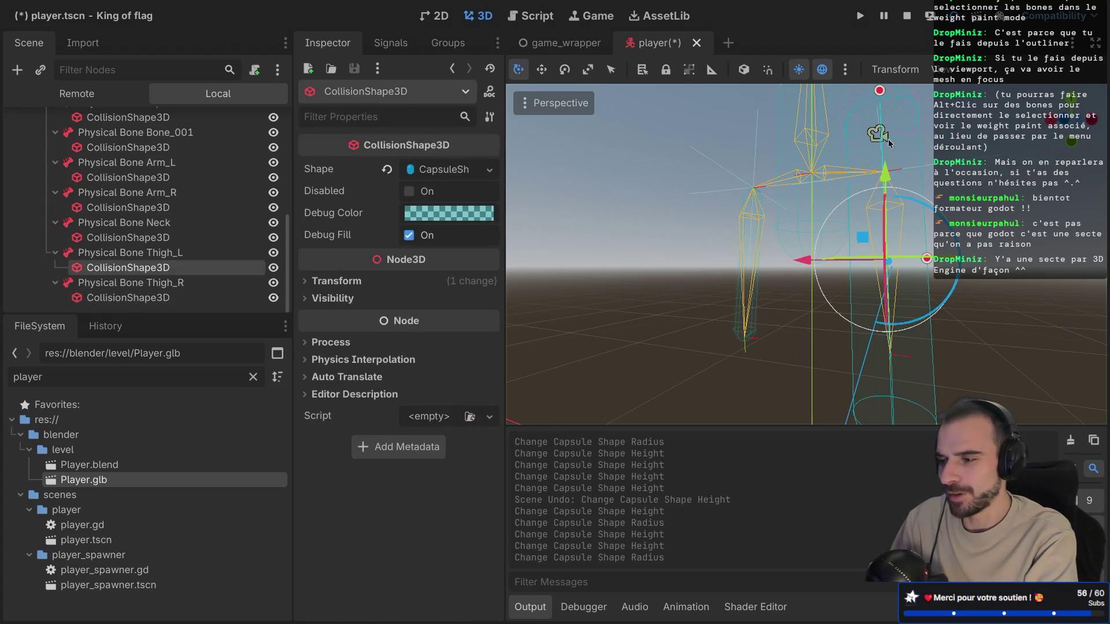
left_click_drag(882, 97, 882, 180)
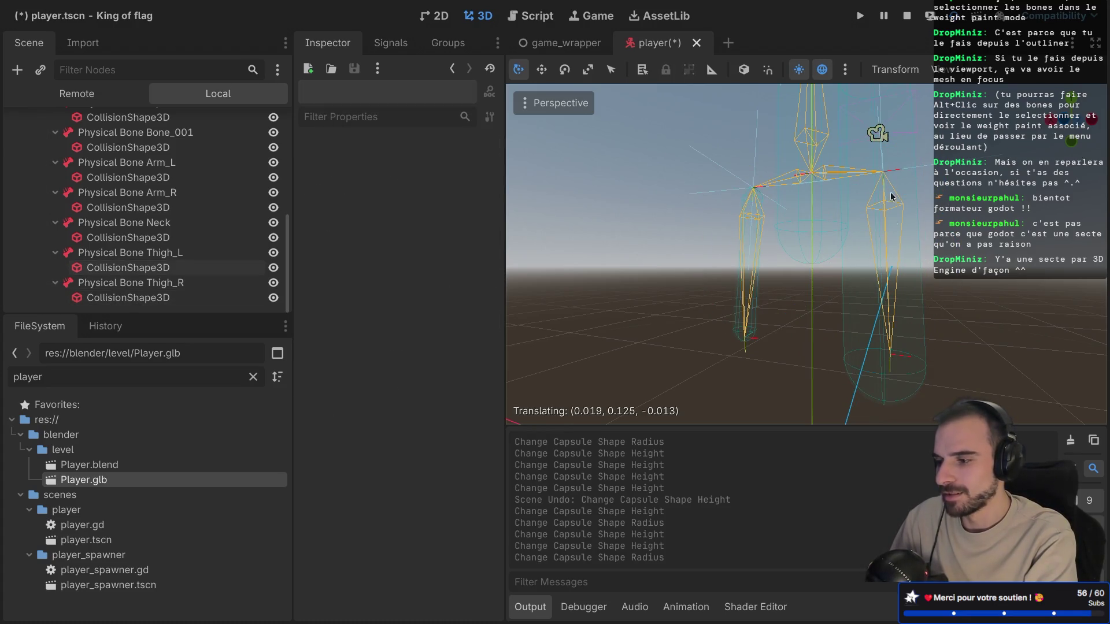
key("ctrl+z")
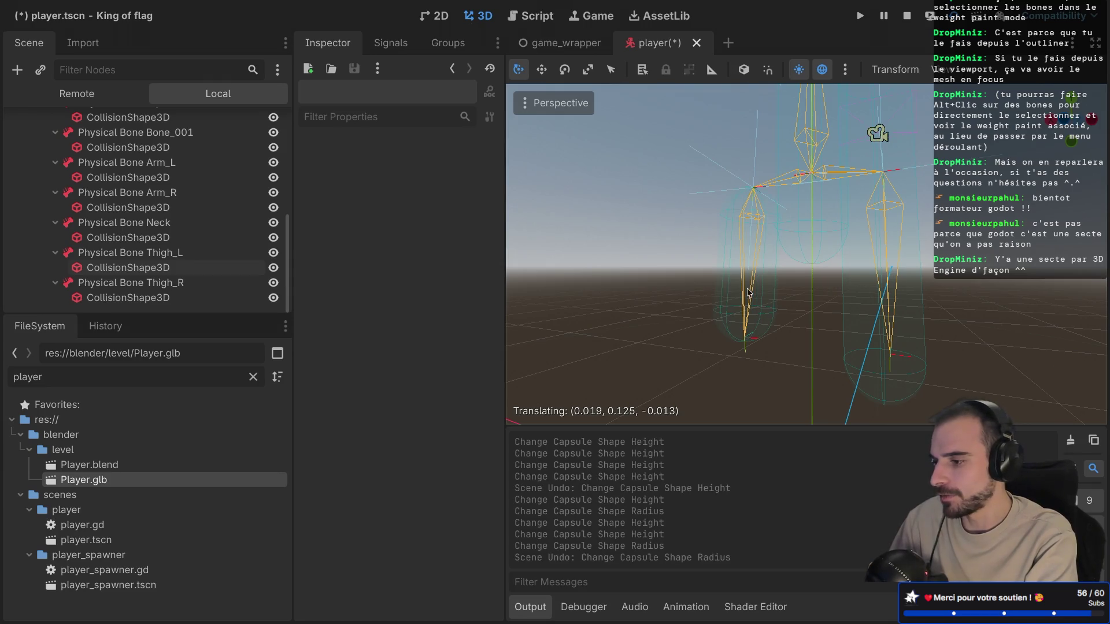
Step: Narrow the right thigh capsule's radius further, undoing an accidental change
left_click(750, 248)
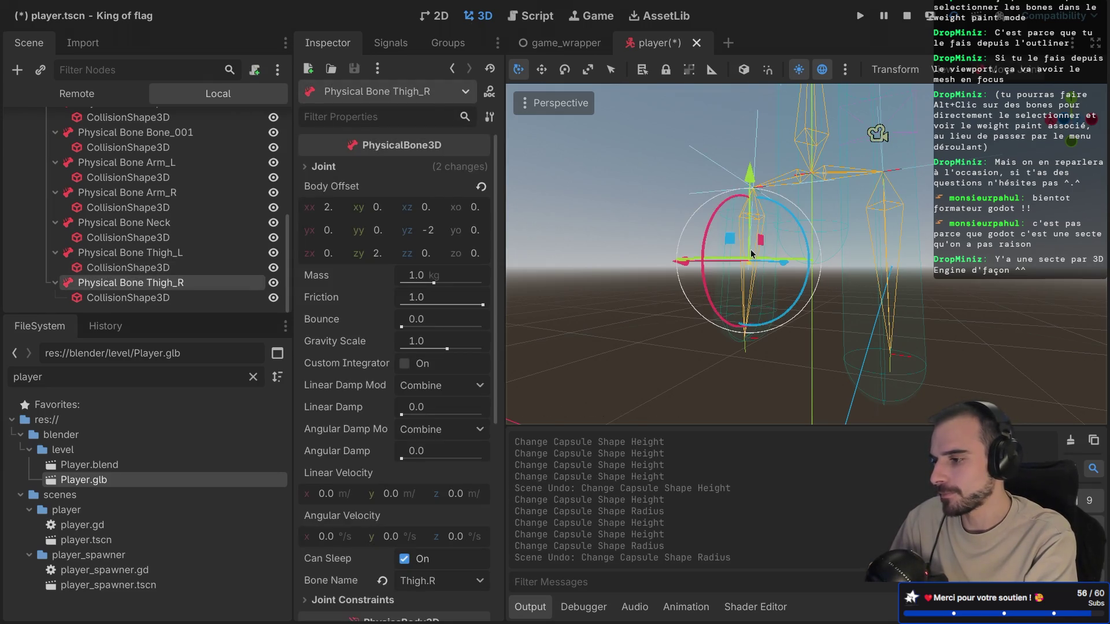
left_click(768, 293)
left_click(758, 324)
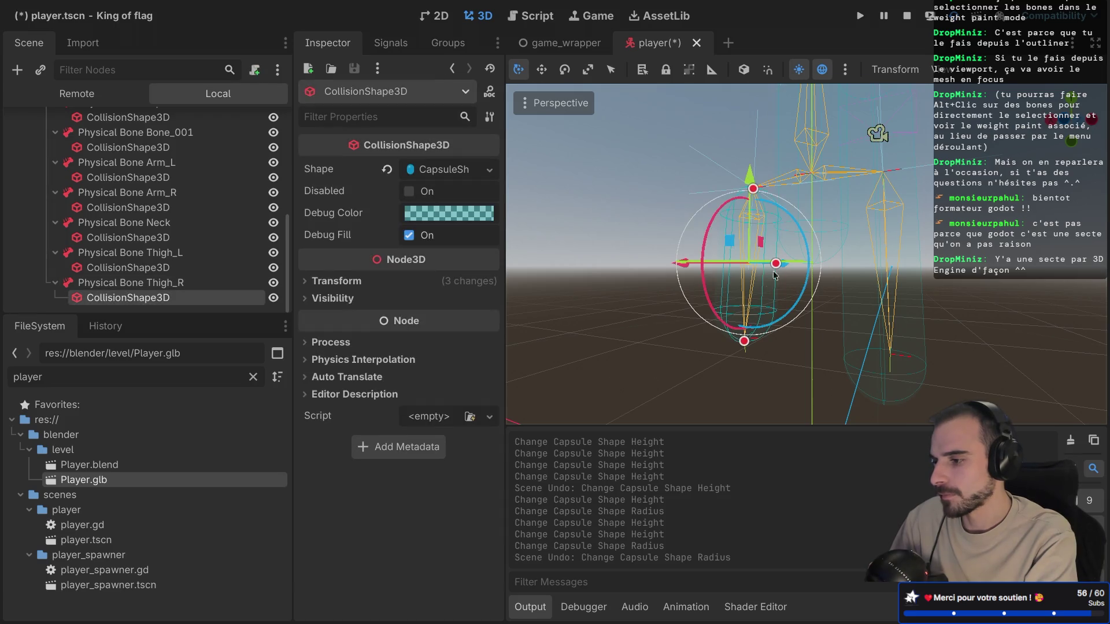
mouse_move(776, 263)
left_mouse_down()
mouse_move(751, 266)
mouse_move(761, 264)
left_mouse_up()
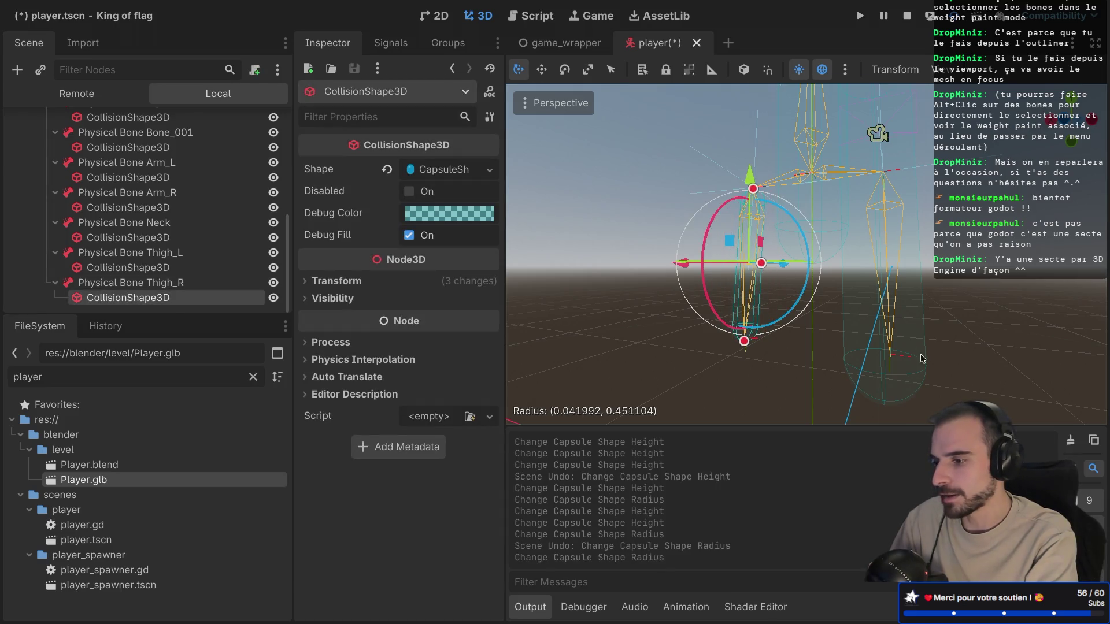
left_click(917, 368)
key("ctrl+z")
Step: Narrow the left thigh capsule's radius and shorten it from the top
mouse_move(919, 207)
left_mouse_down()
mouse_move(883, 381)
mouse_move(884, 370)
left_mouse_up()
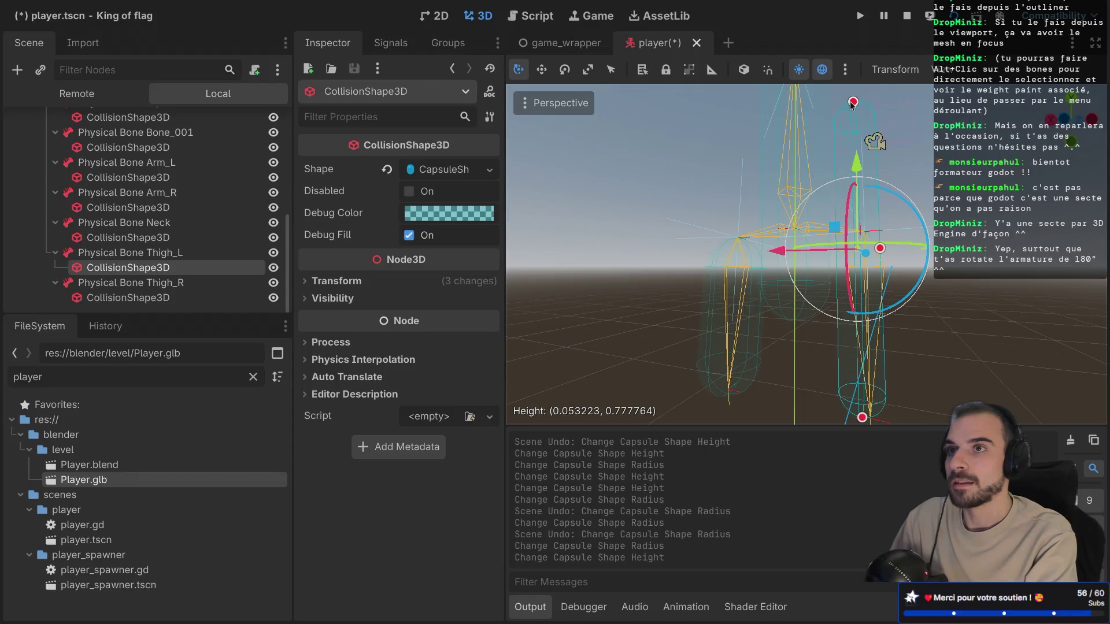
mouse_move(852, 105)
left_mouse_down()
mouse_move(850, 237)
mouse_move(736, 196)
mouse_move(719, 302)
left_mouse_up()
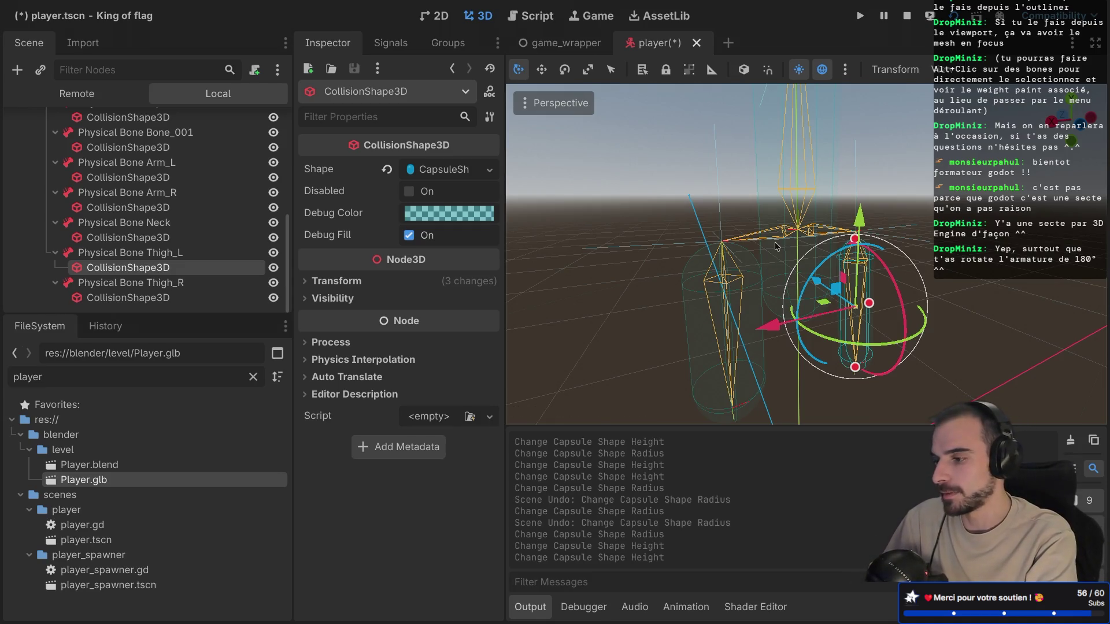
left_click(766, 199)
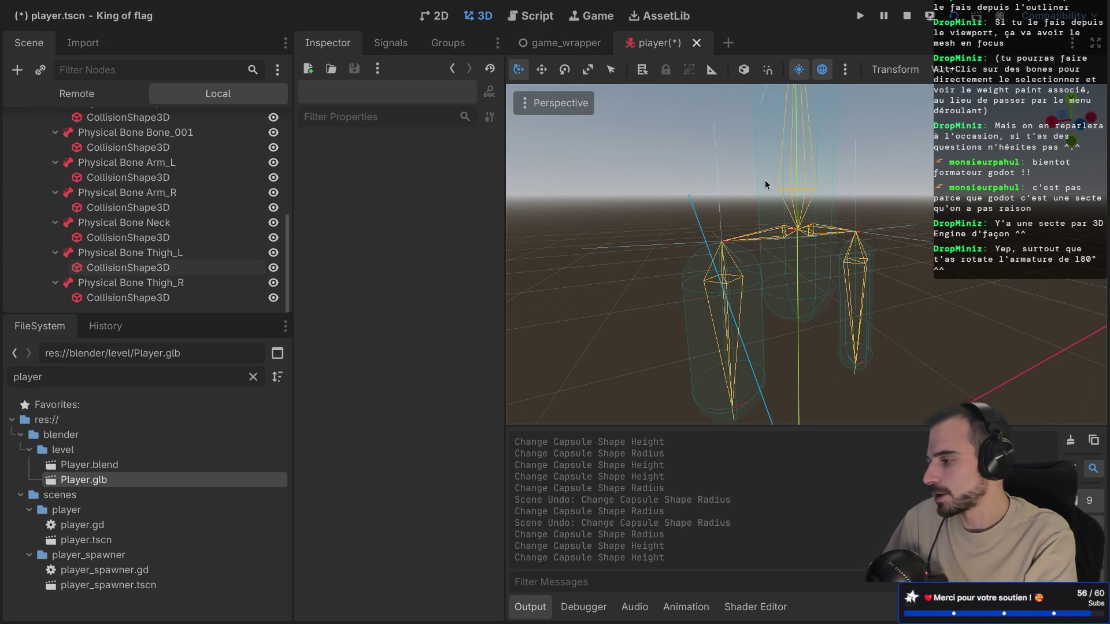
Step: Step through the thigh, neck, arm and Bone_001 capsules, ending on the hips' capsule
left_click(152, 298)
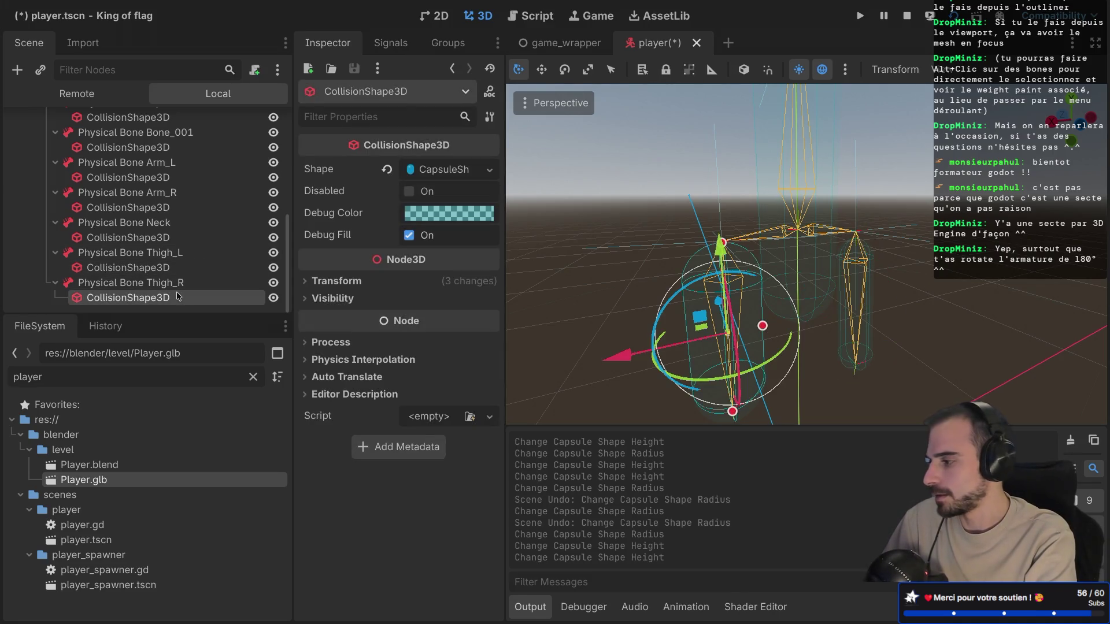
left_click(158, 268)
left_click(165, 238)
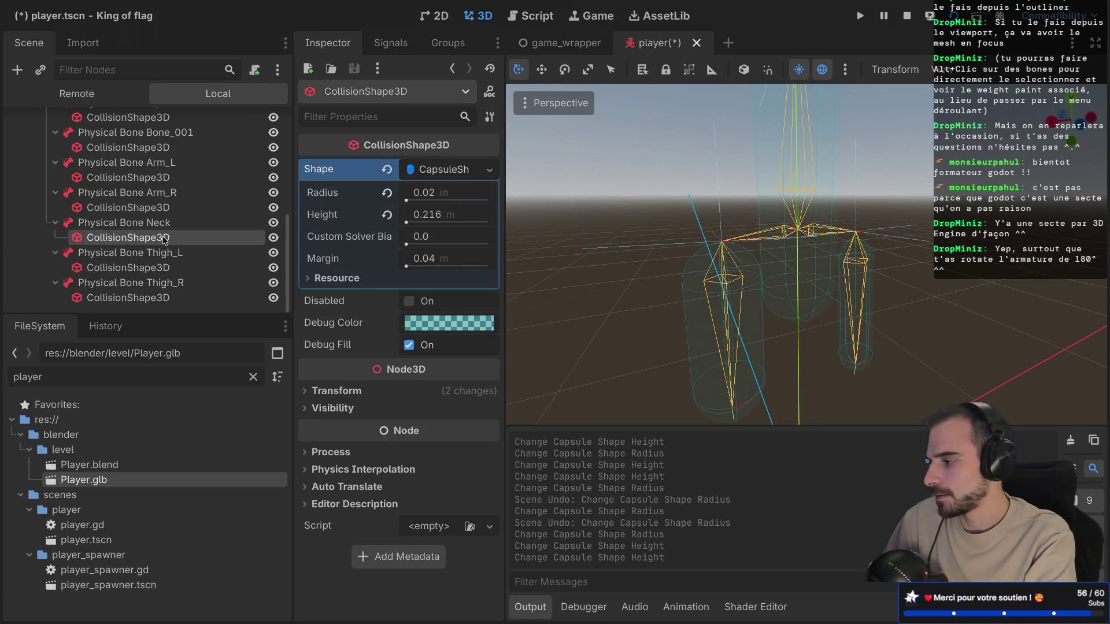
left_click(156, 208)
left_click(152, 177)
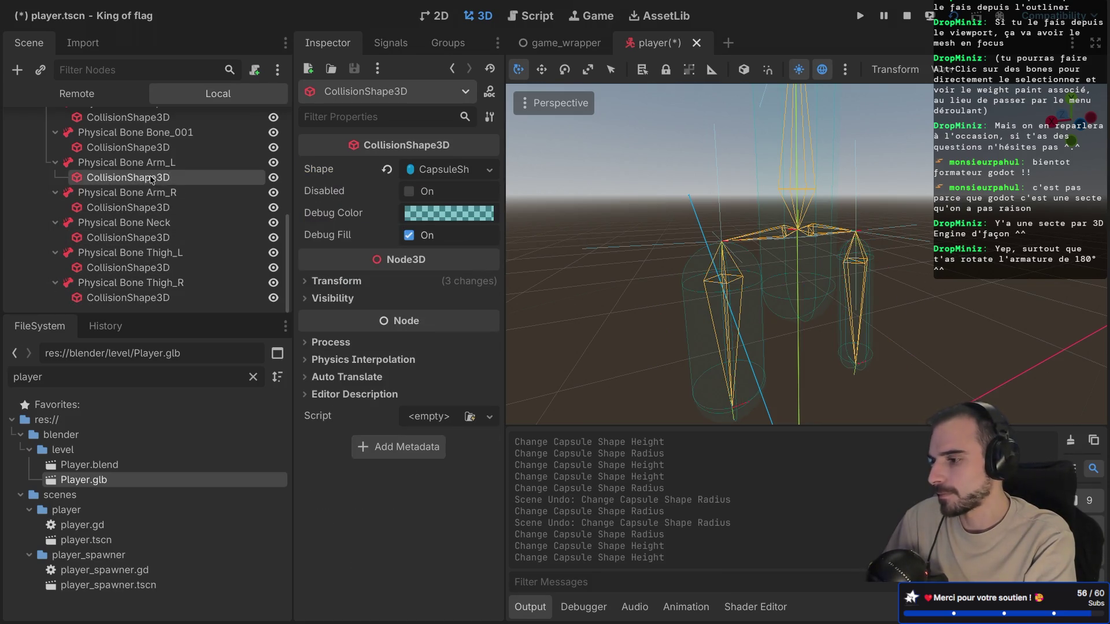
left_click(151, 148)
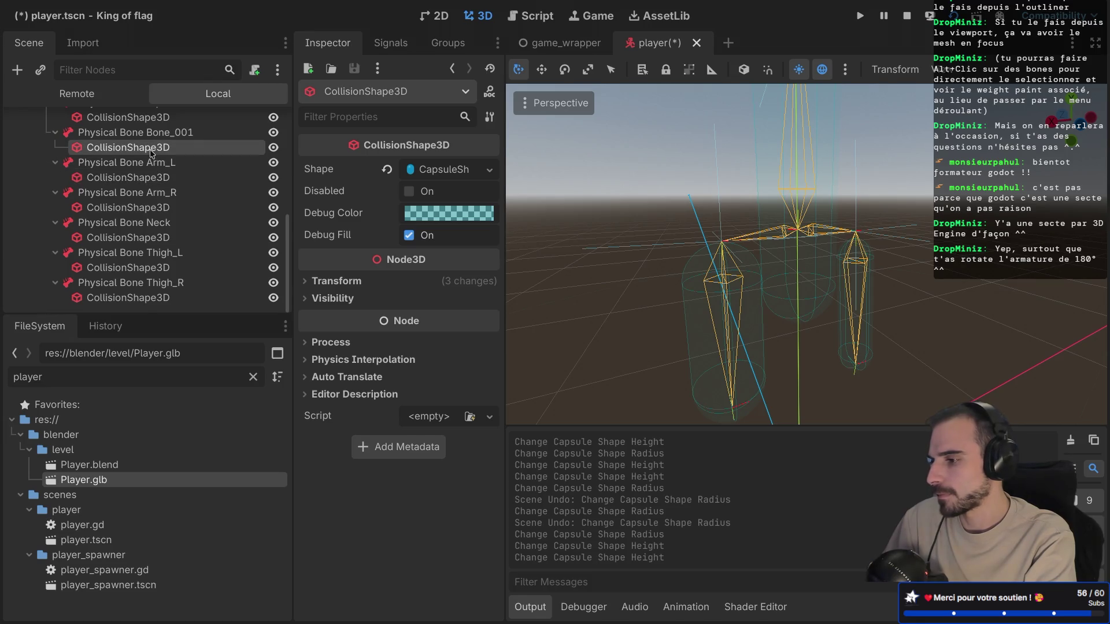
left_click(813, 313)
Step: Shorten the hips collision capsule from both ends and narrow its radius
left_click_drag(798, 318, 894, 181)
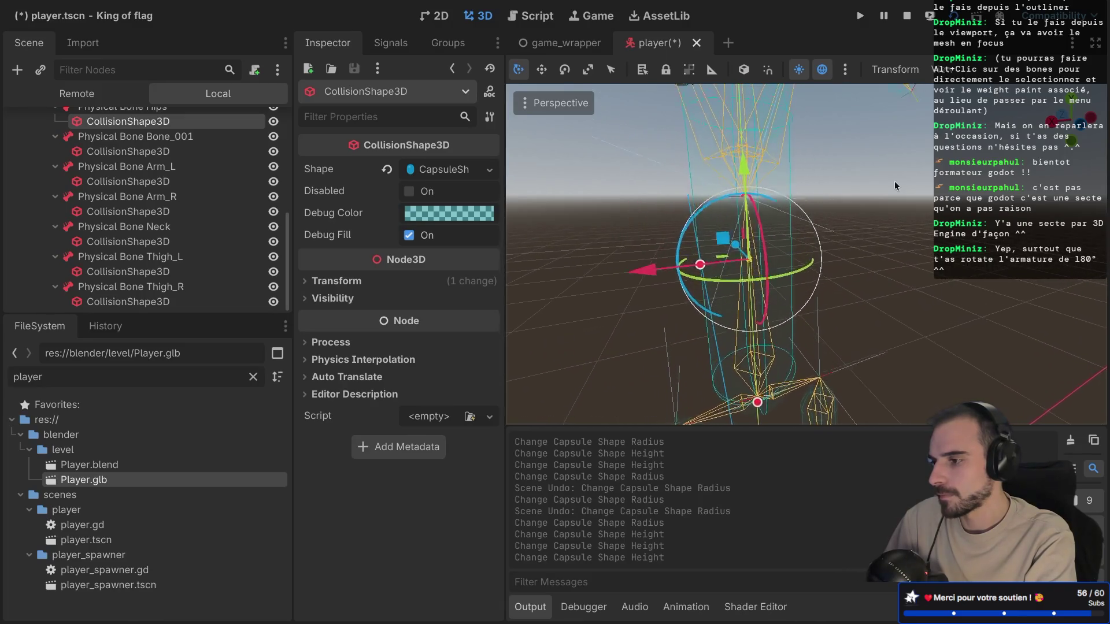
left_click_drag(739, 151, 747, 282)
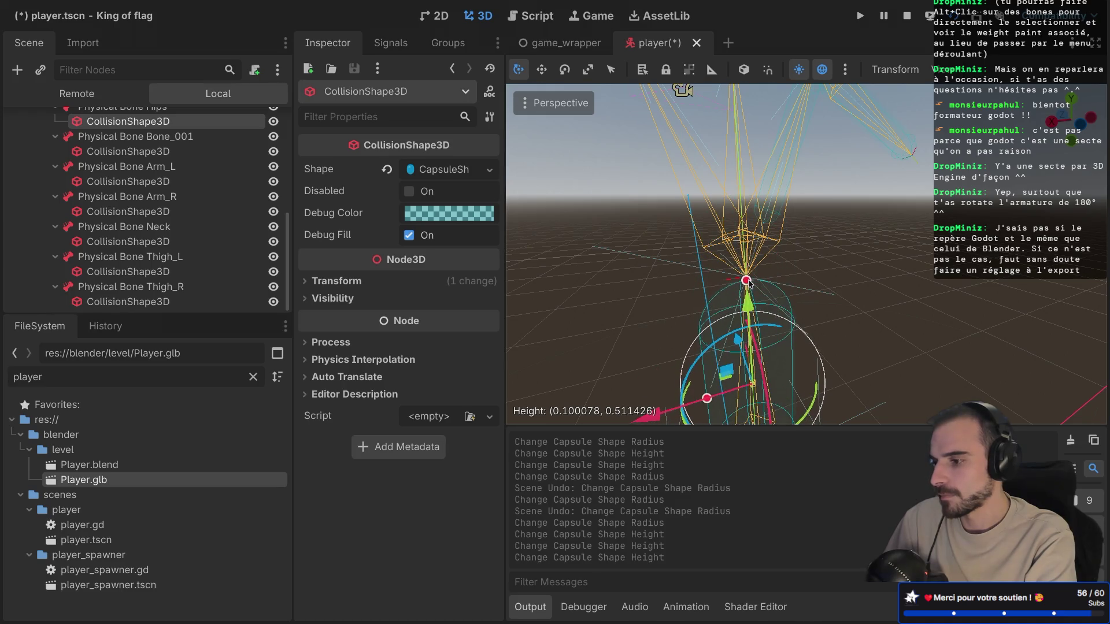
left_click_drag(707, 399, 727, 399)
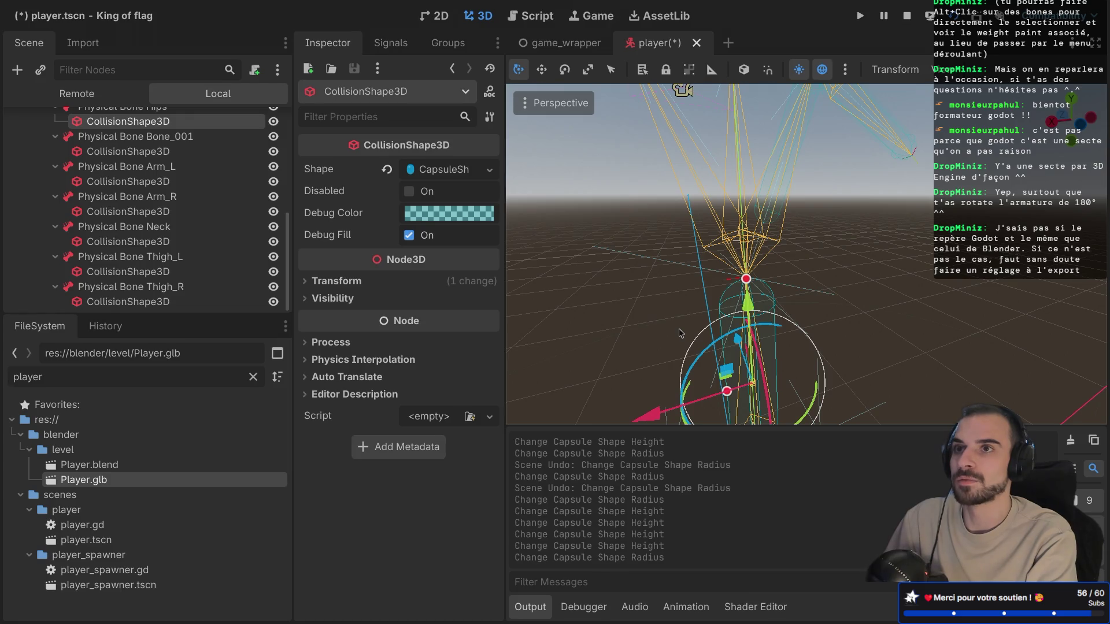
Step: Widen the right thigh capsule's radius slightly, to about 0.033 m
left_click_drag(616, 277, 616, 282)
scroll(616, 282, "up", 2)
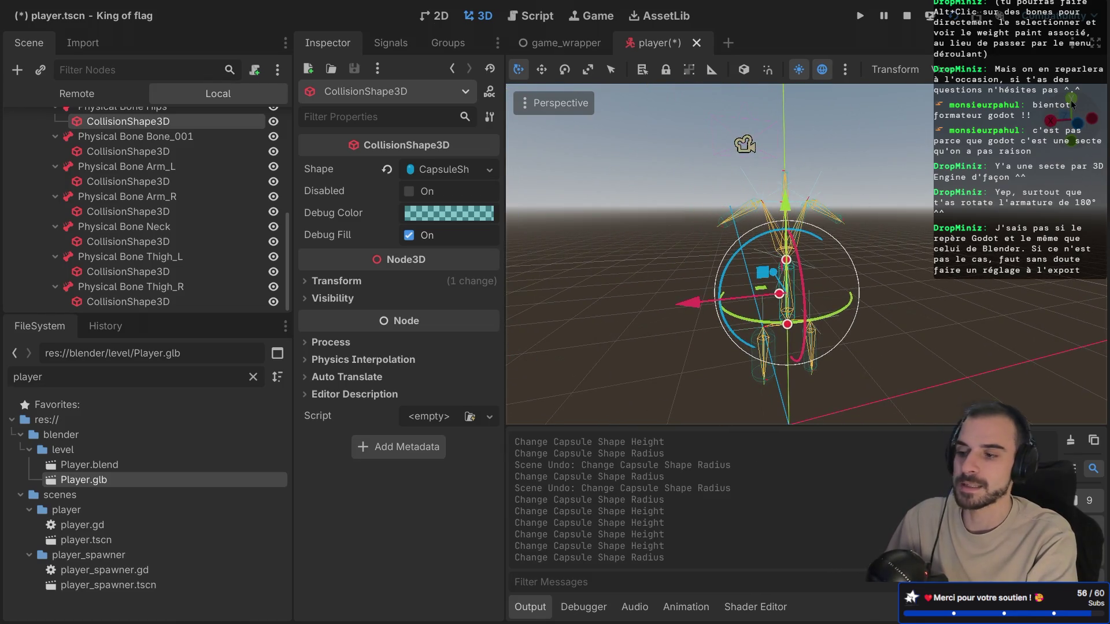
mouse_move(793, 214)
left_mouse_down()
mouse_move(832, 200)
mouse_move(663, 185)
left_mouse_up()
scroll(816, 207, "up", 5)
left_click(876, 375)
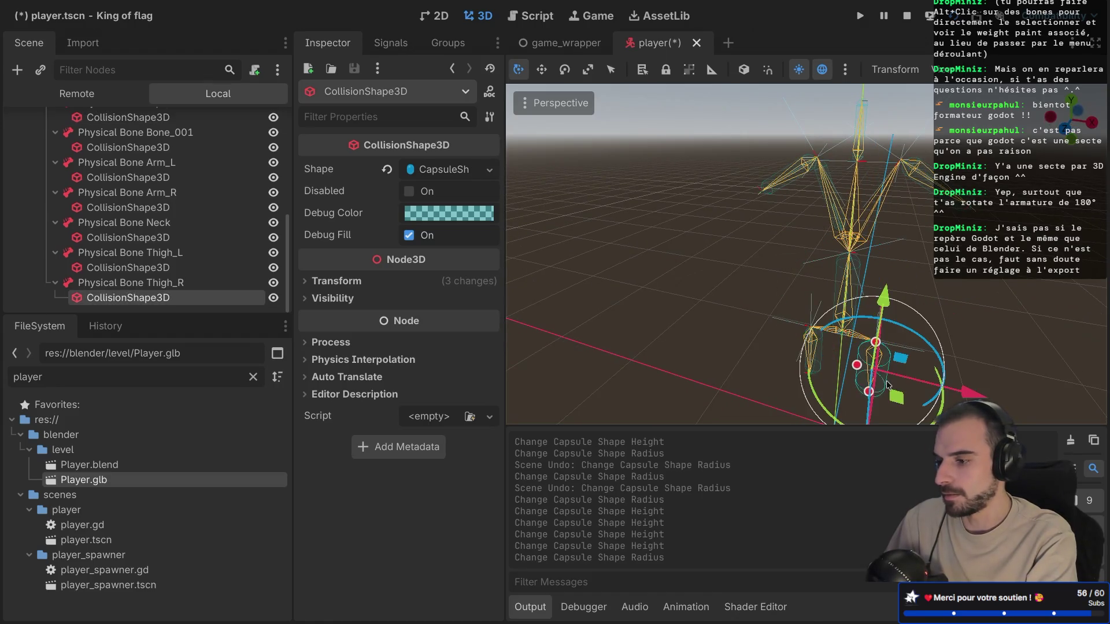
left_click_drag(856, 365, 866, 368)
Step: Shift the left thigh capsule slightly sideways along the X axis
left_click(670, 379)
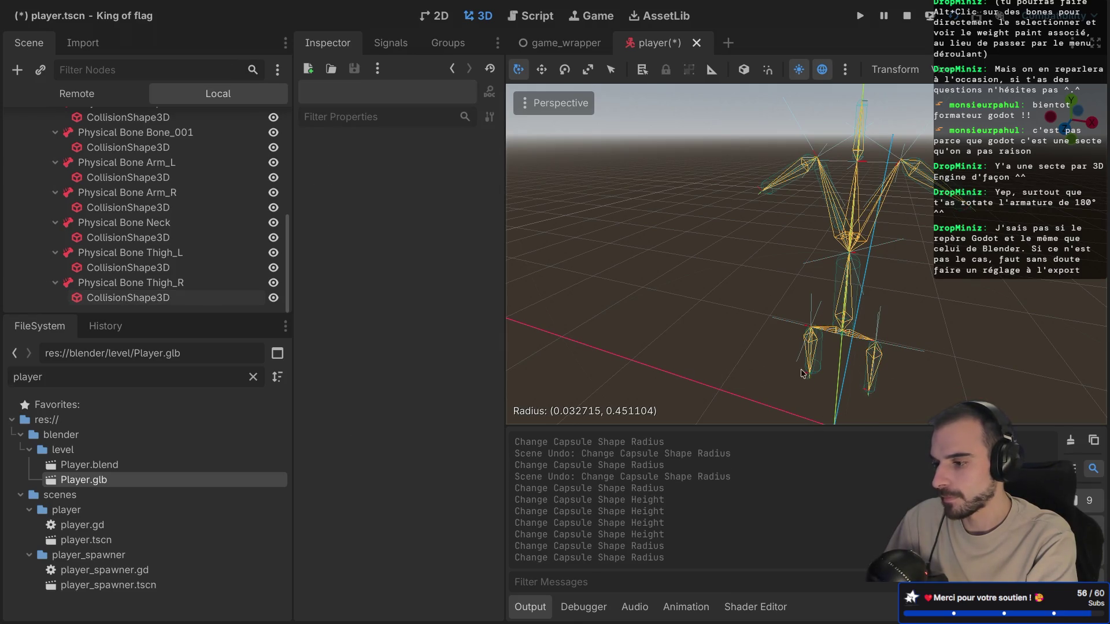
left_click(823, 360)
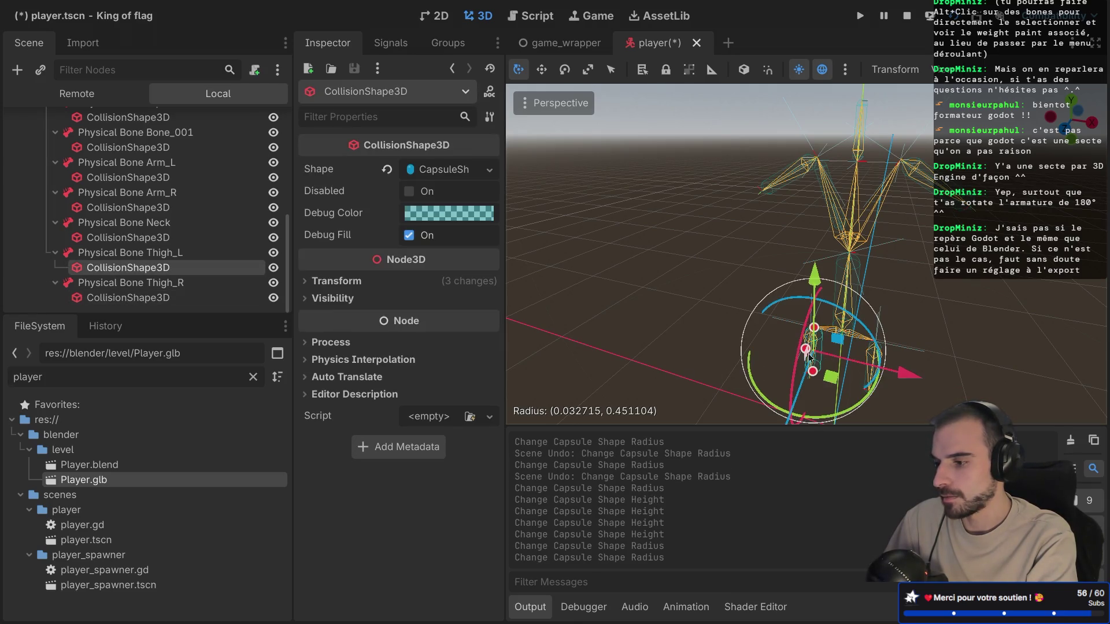
left_click_drag(880, 371, 907, 376)
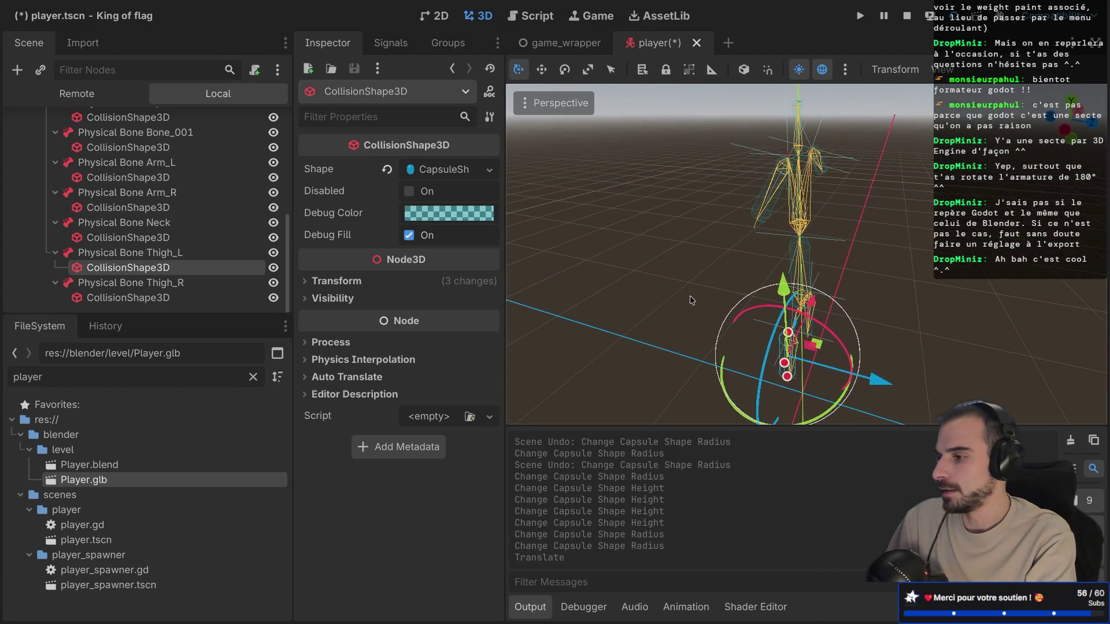
Step: Read the docs' 'Simulate the ragdoll' section on physical_bones_start_simulation(), then return to the editor
key("ctrl+Right")
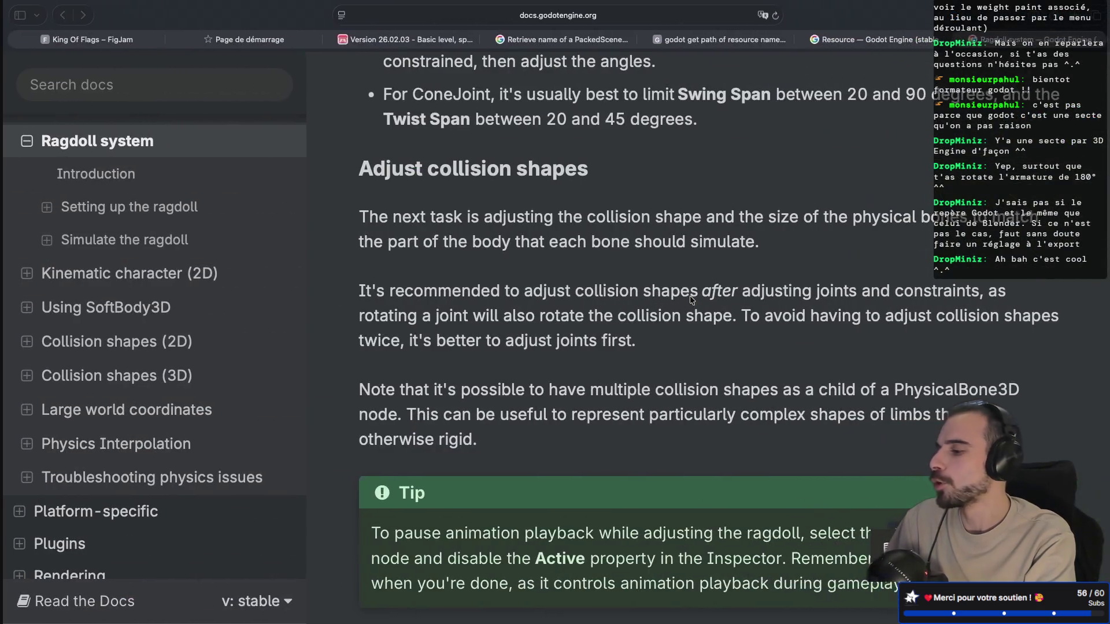
scroll(687, 298, "down", 10)
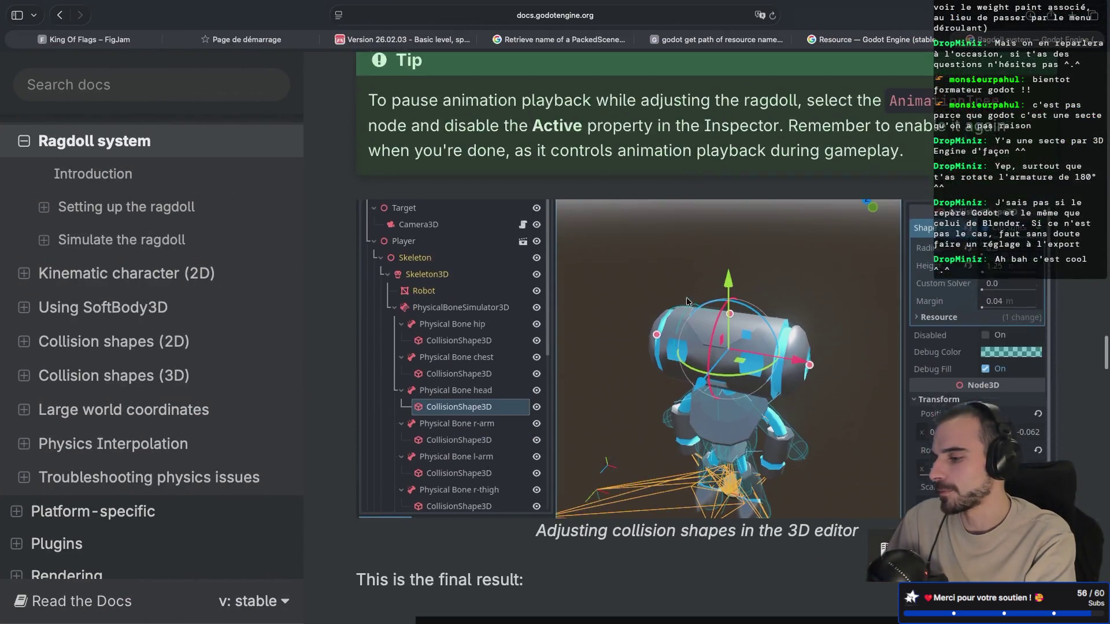
scroll(688, 301, "down", 10)
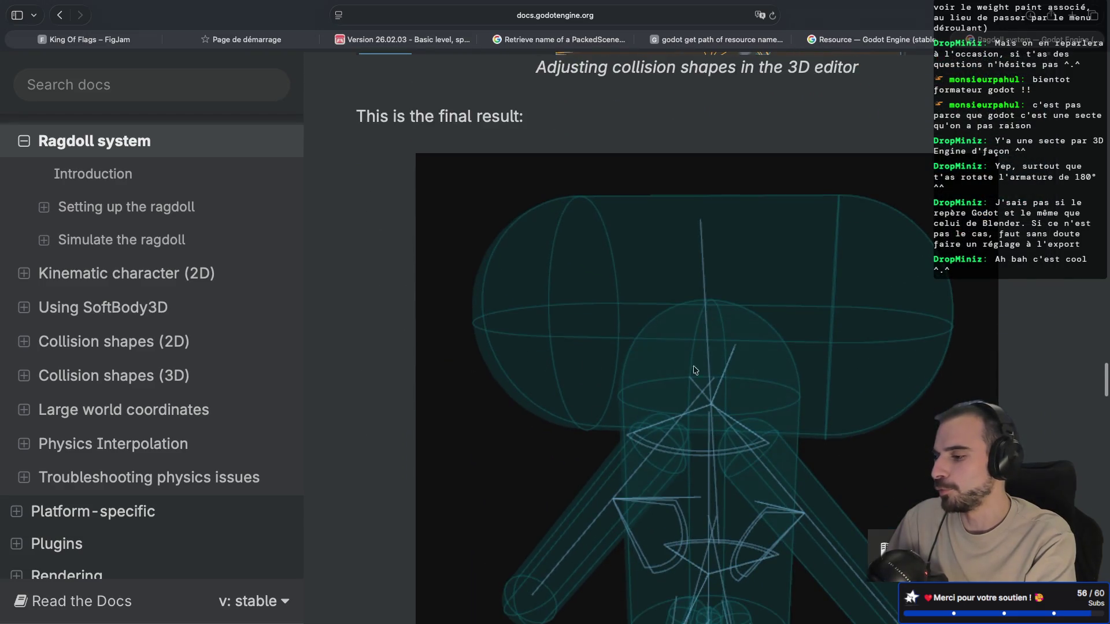
scroll(703, 363, "down", 10)
scroll(646, 334, "down", 5)
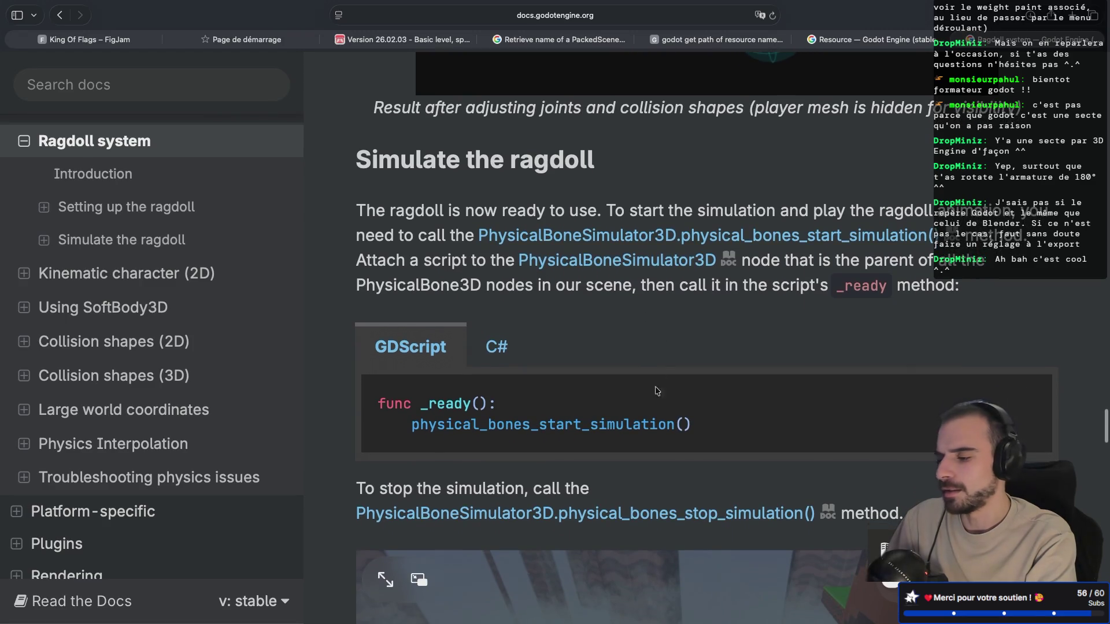
left_click_drag(697, 428, 428, 430)
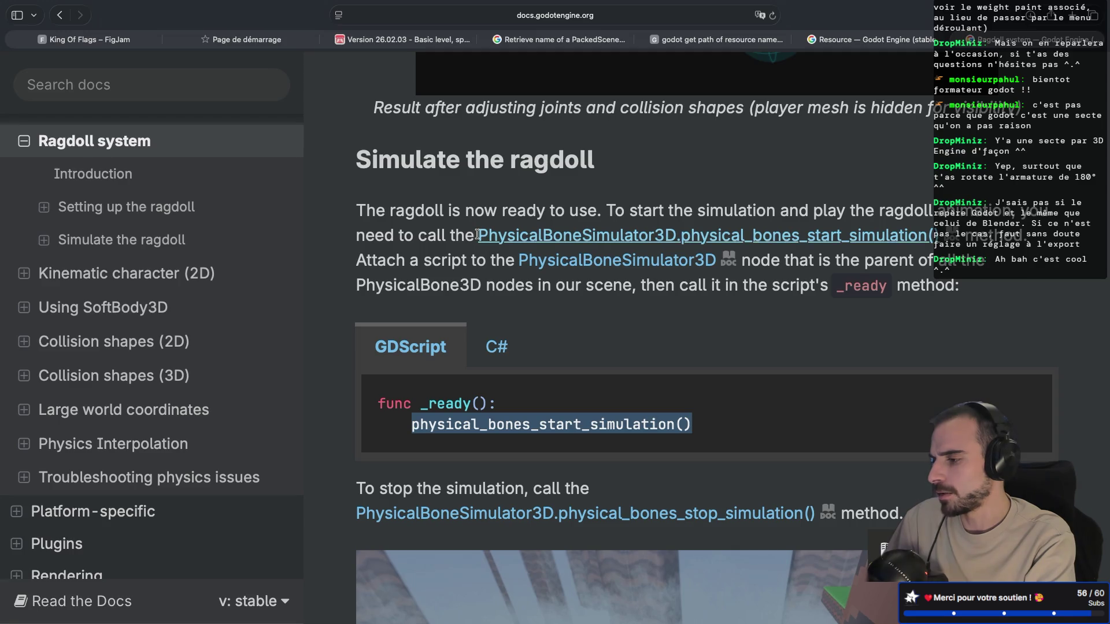
mouse_move(476, 234)
left_mouse_down()
mouse_move(916, 257)
mouse_move(934, 248)
left_mouse_up()
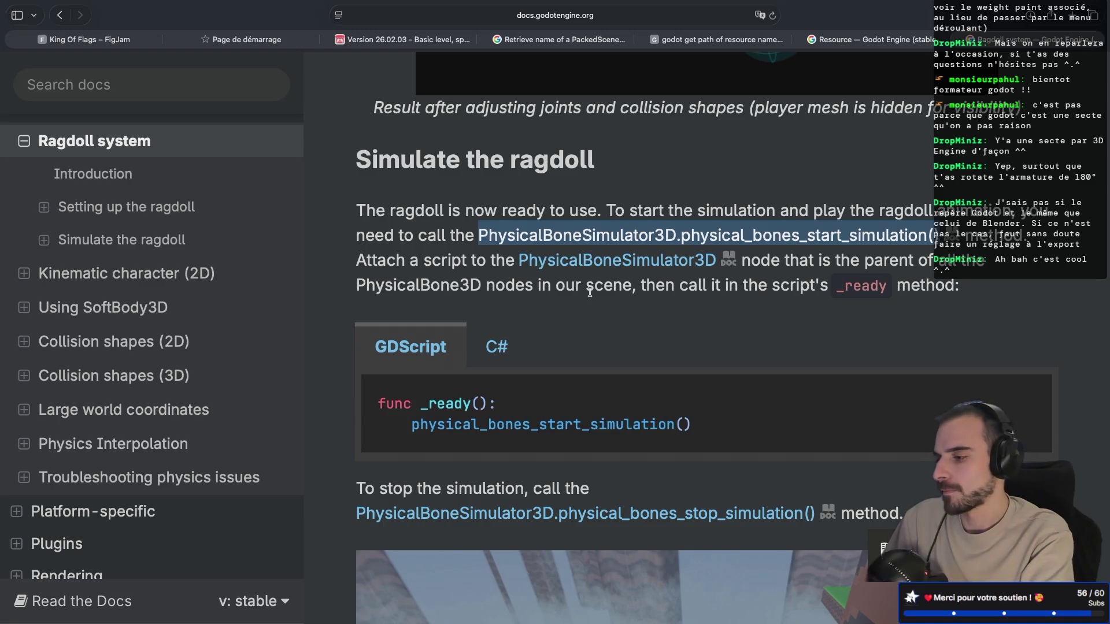
key("ctrl+Left")
scroll(174, 255, "up", 5)
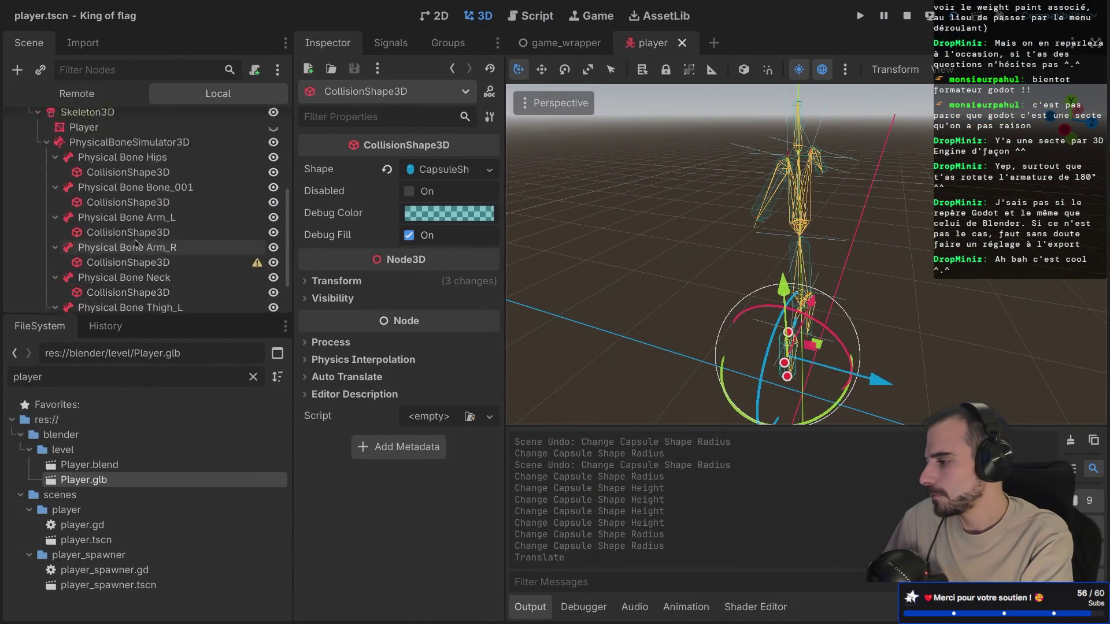
Step: Attach a new physical_bone_simulator_3d.gd script to the PhysicalBoneSimulator3D node
left_click(153, 230)
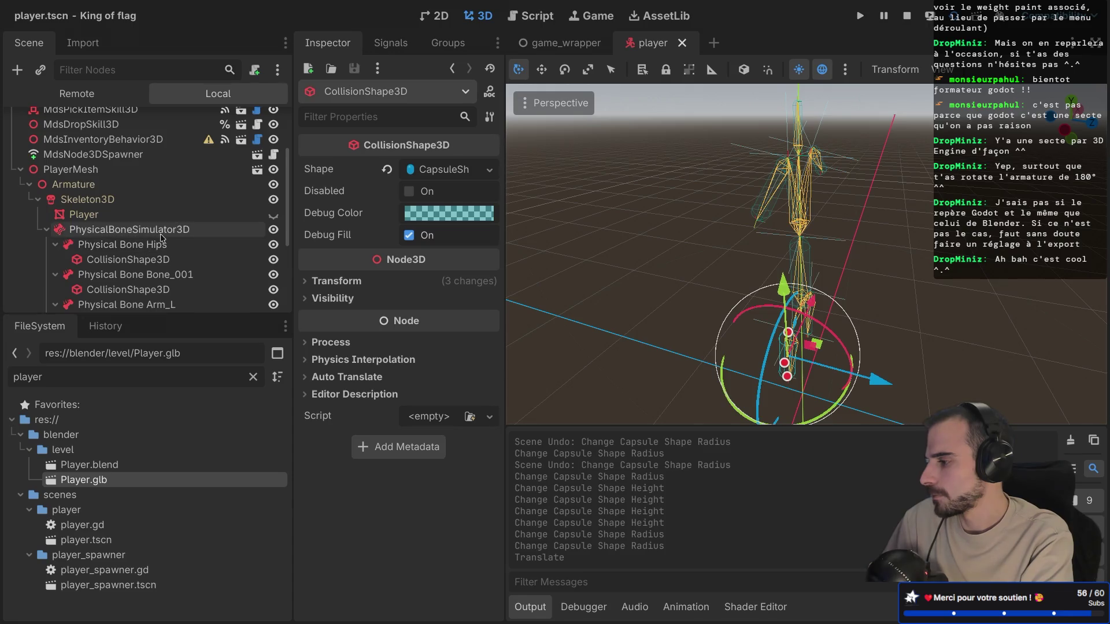
right_click(162, 237)
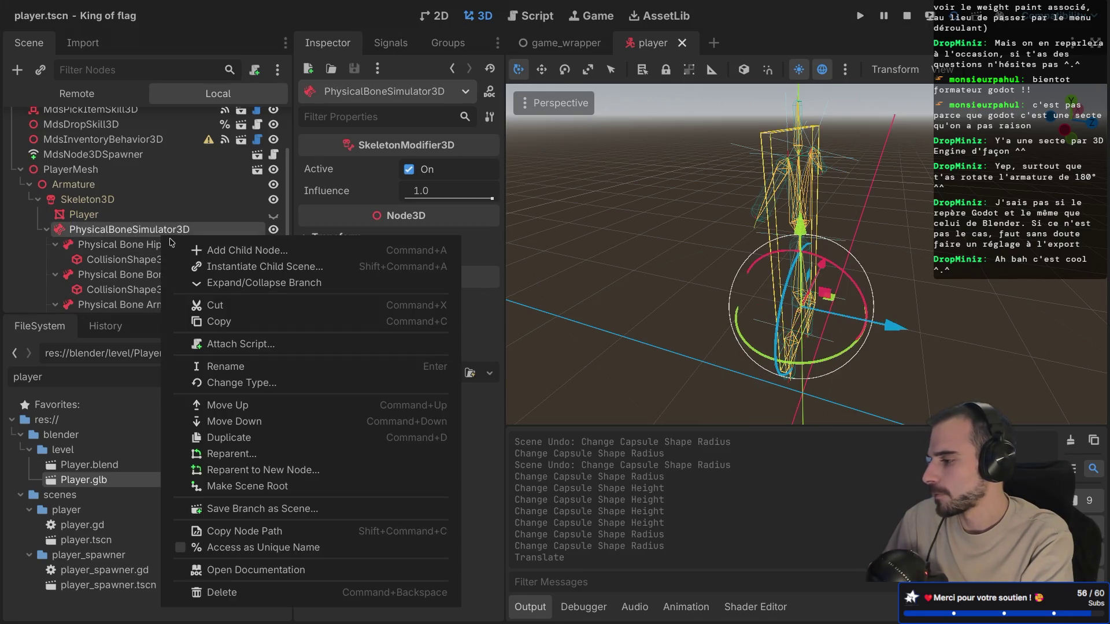
left_click(211, 344)
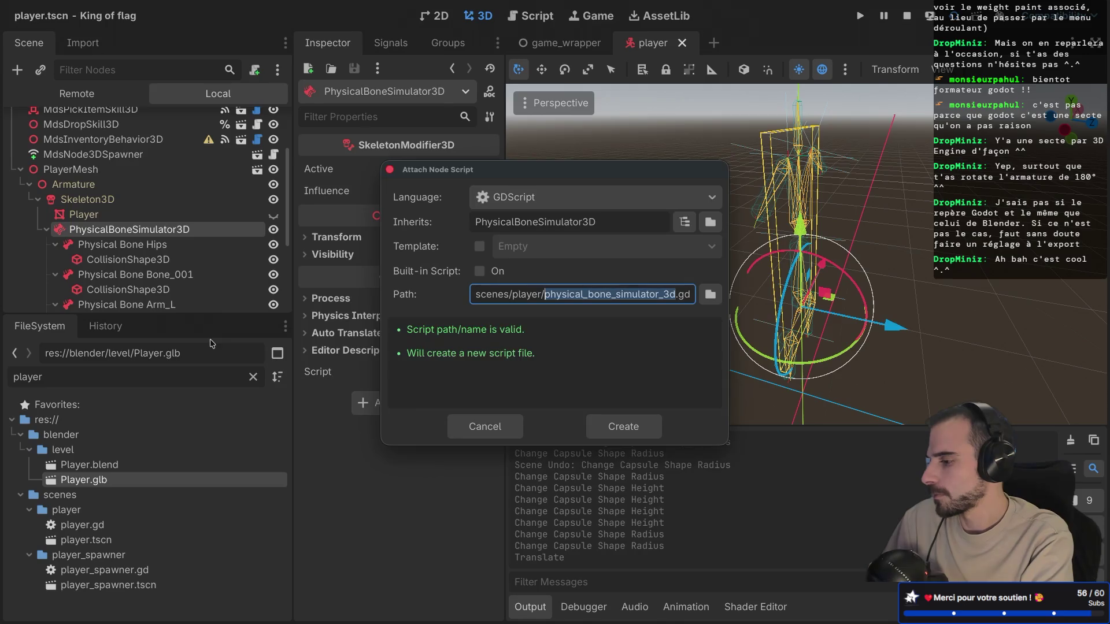
left_click(621, 429)
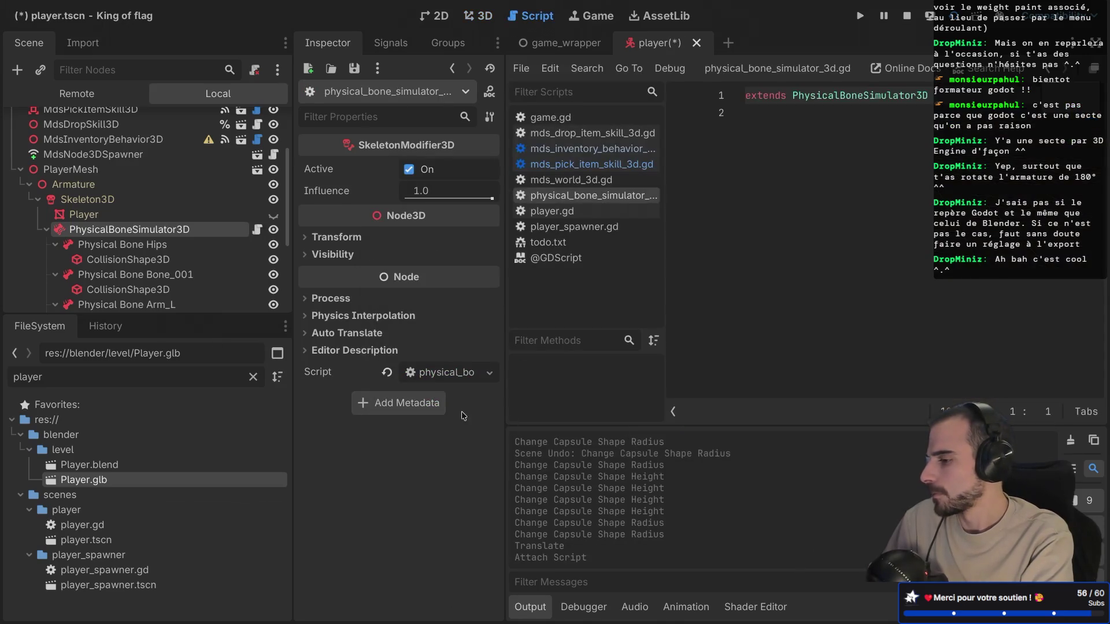
Step: Paste the docs' _ready() snippet calling physical_bones_start_simulation() into the script and save
key("ctrl+Right")
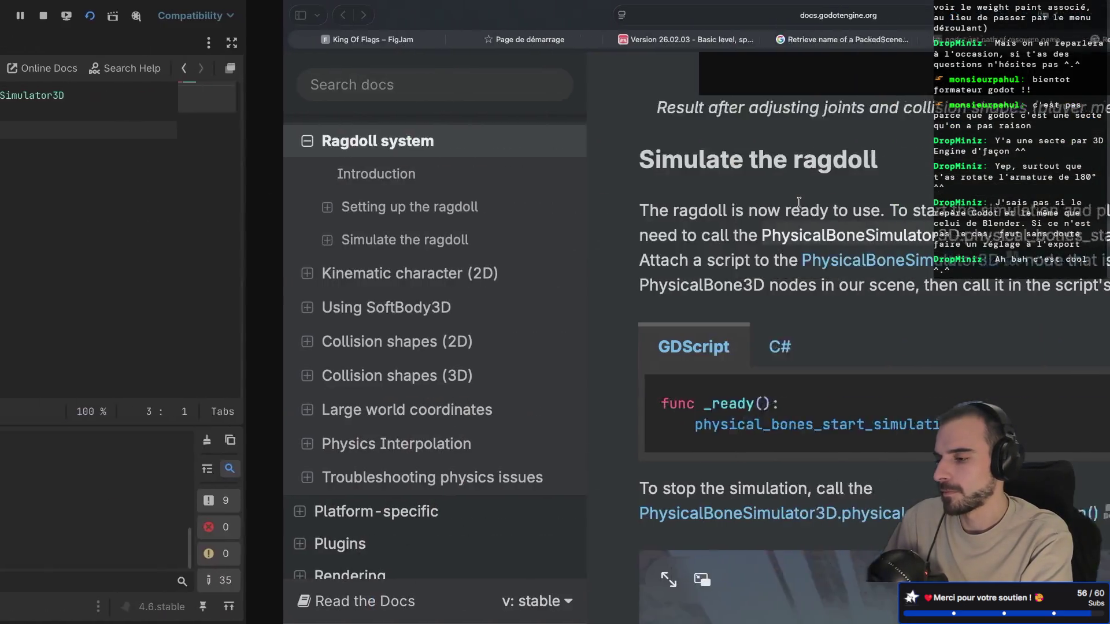
left_click_drag(703, 431, 315, 388)
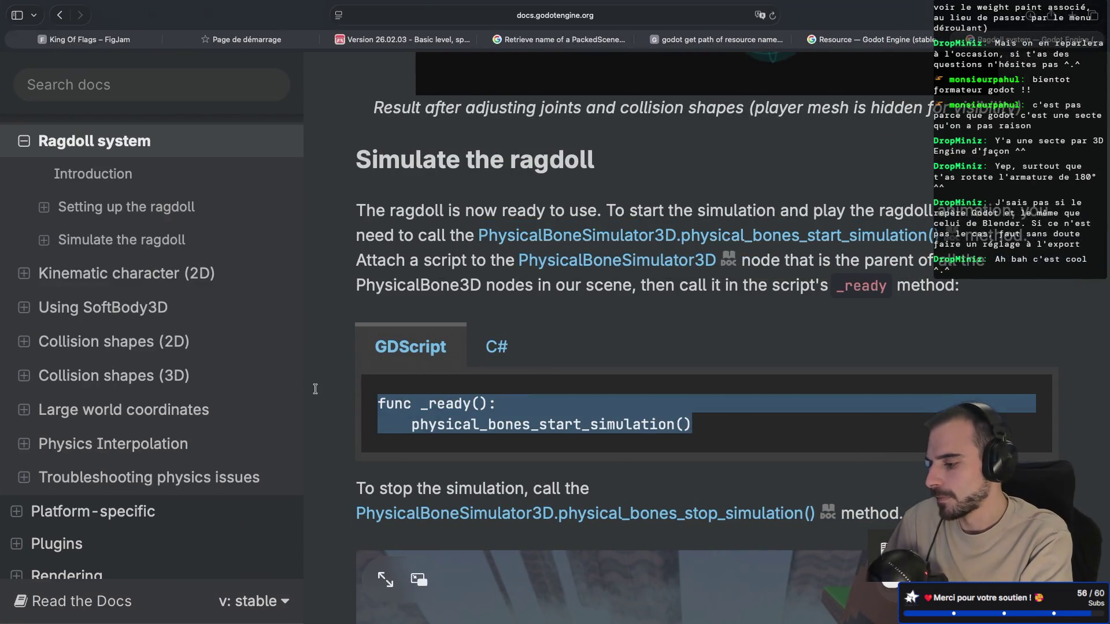
key("ctrl+c")
key("ctrl+Left")
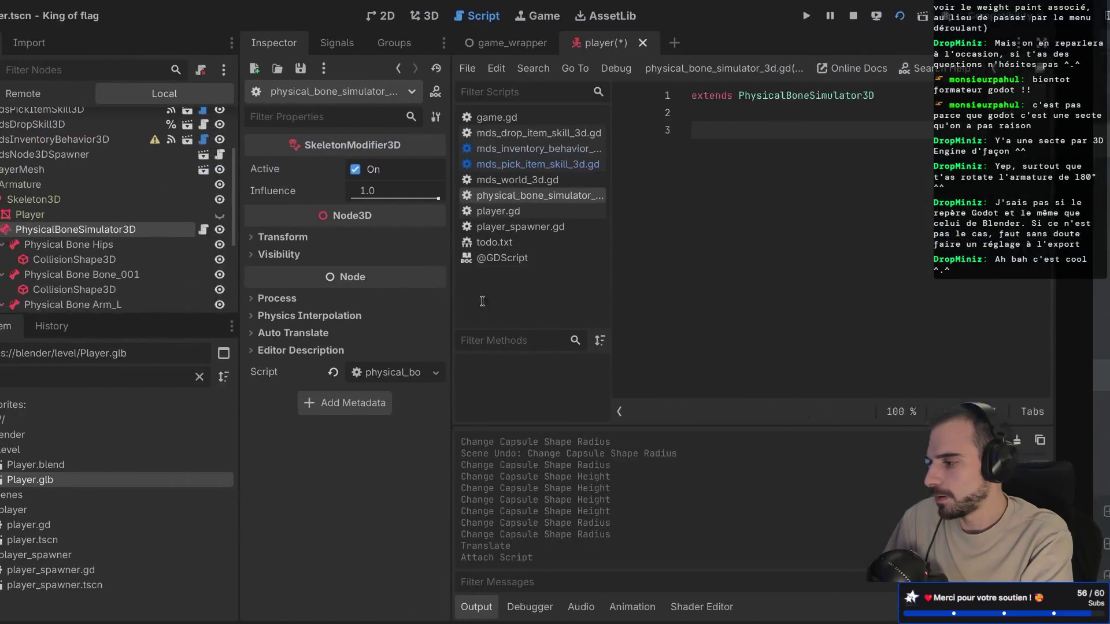
key("ctrl+v")
key("ctrl+s")
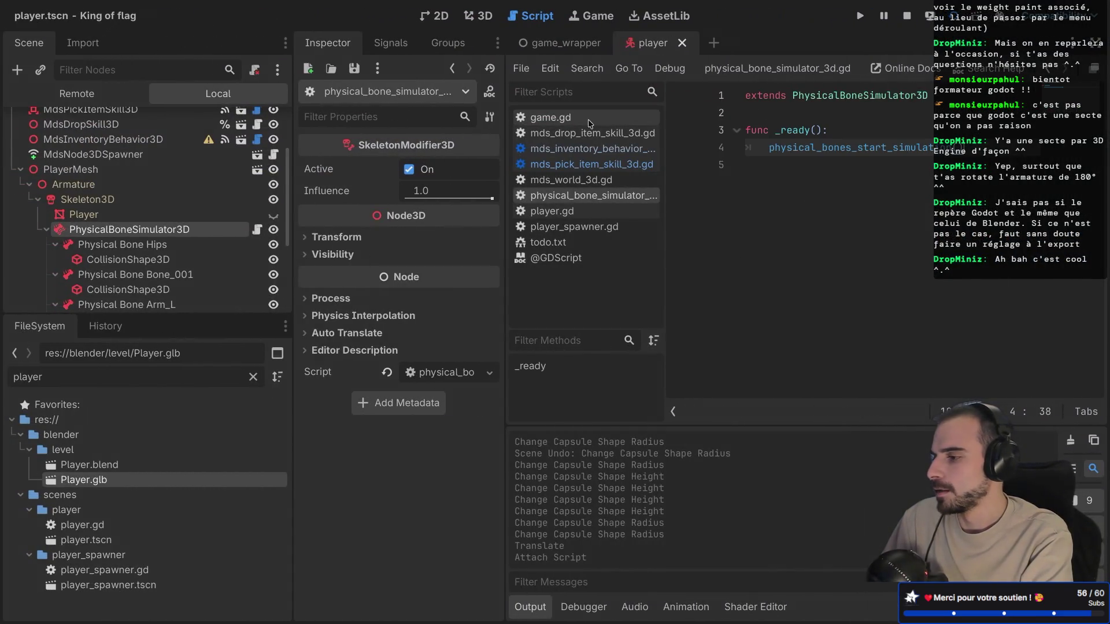
scroll(70, 180, "up", 5)
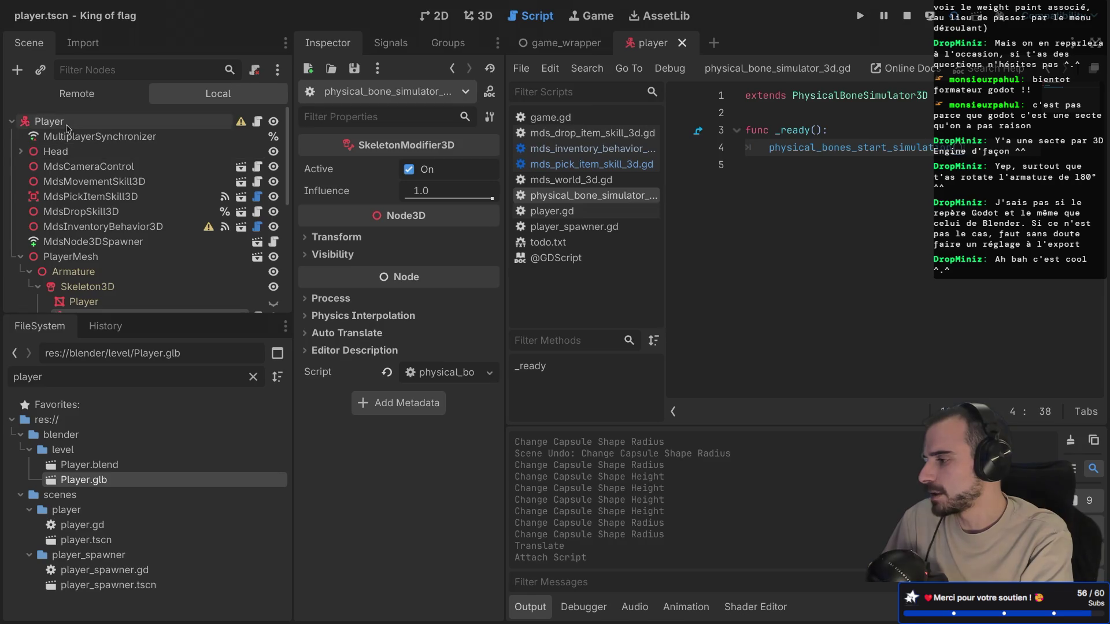
Step: Run the game to test the ragdoll
left_click(68, 123)
right_click(68, 124)
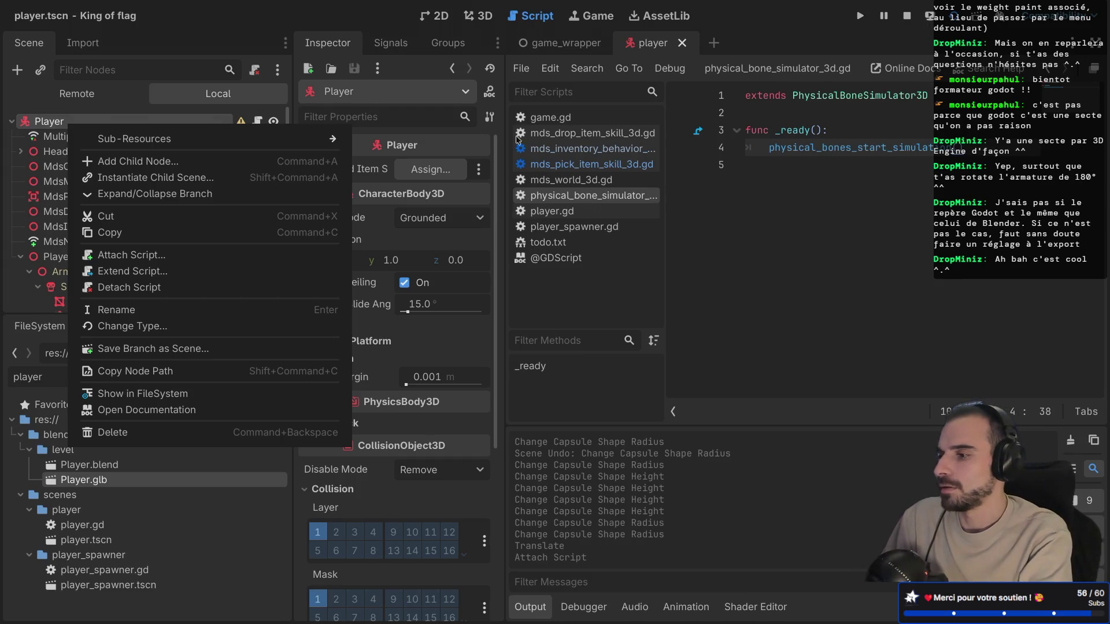
left_click(807, 44)
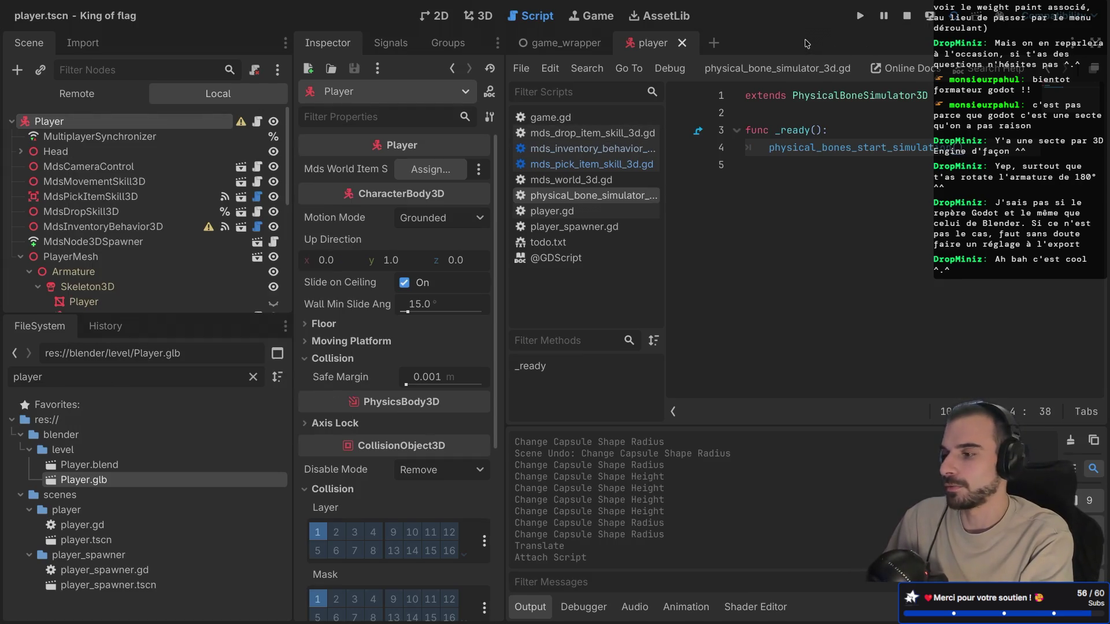
left_click(858, 18)
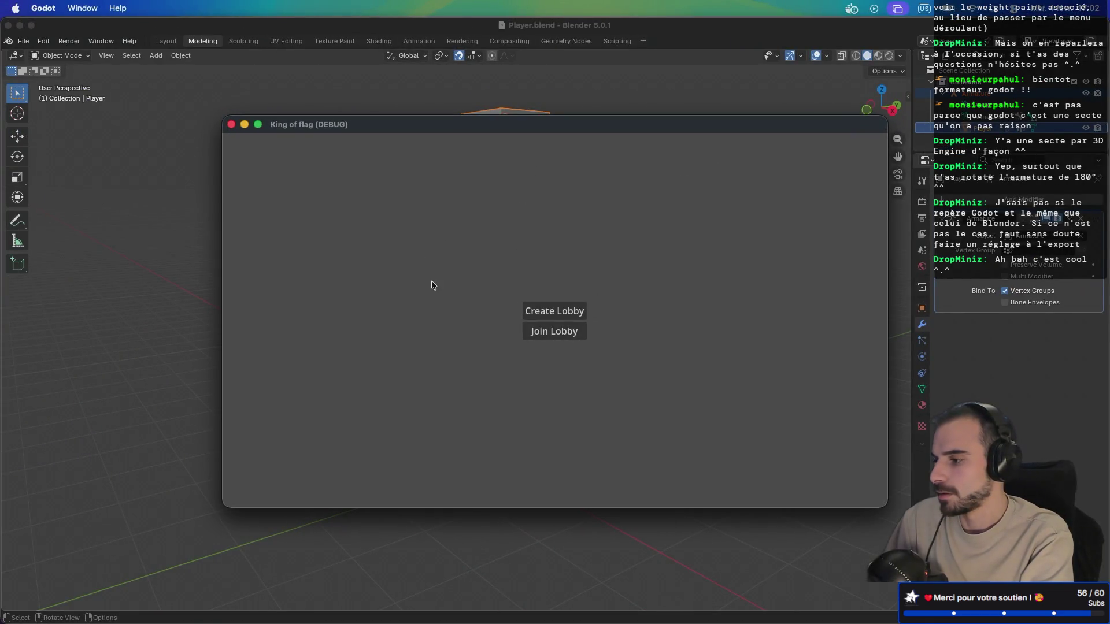
Step: Play a lobby game to check the ragdoll, then unhide the Player mesh and save
left_click(554, 335)
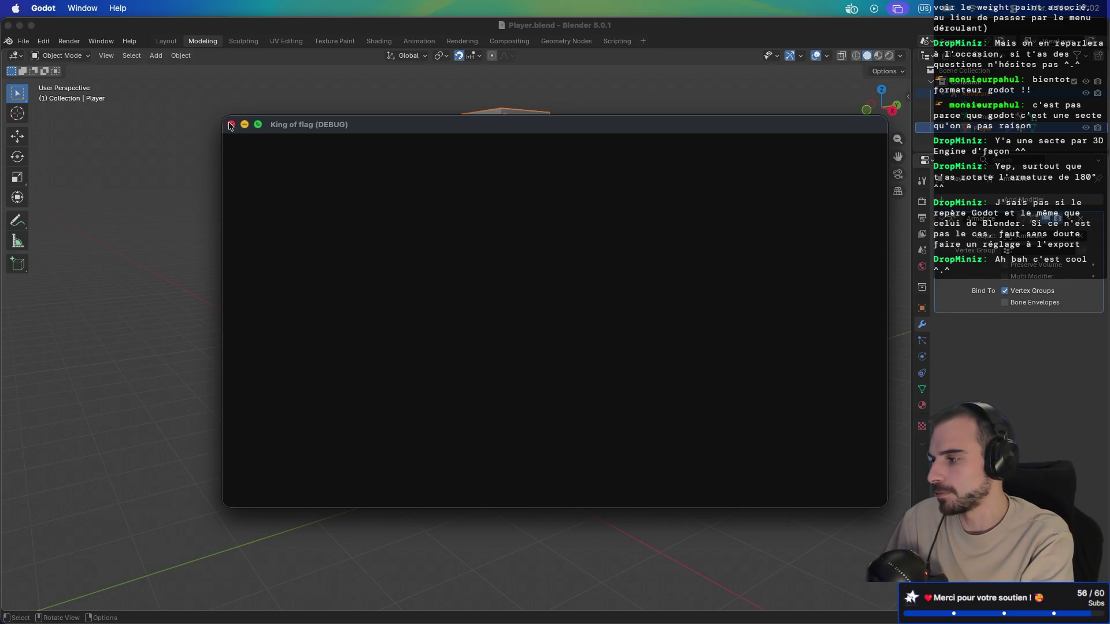
left_click(230, 126)
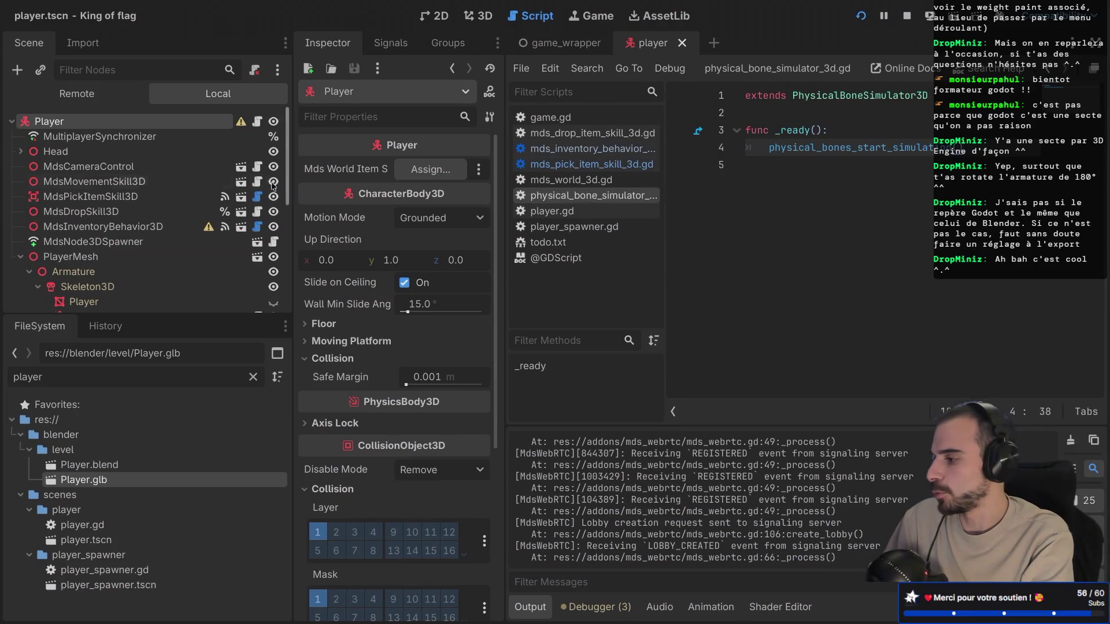
scroll(223, 212, "down", 3)
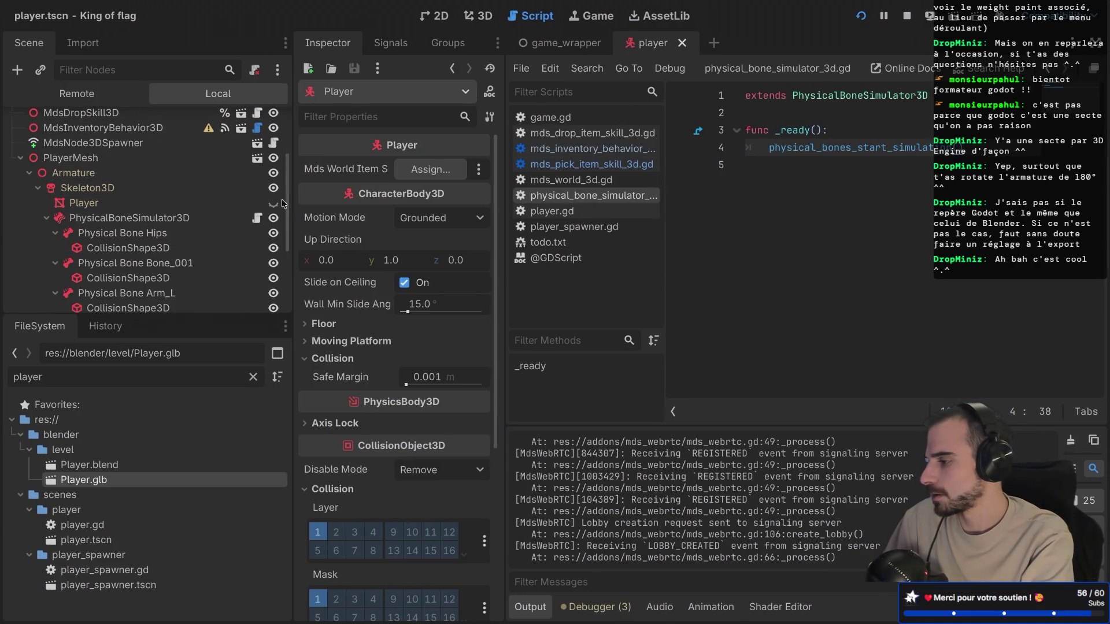
left_click(273, 203)
left_click(480, 16)
key("ctrl+s")
Step: Relaunch the game, close it, and collapse the Armature and PlayerMesh branches
left_click_drag(823, 147, 843, 120)
left_click(906, 15)
left_click(929, 16)
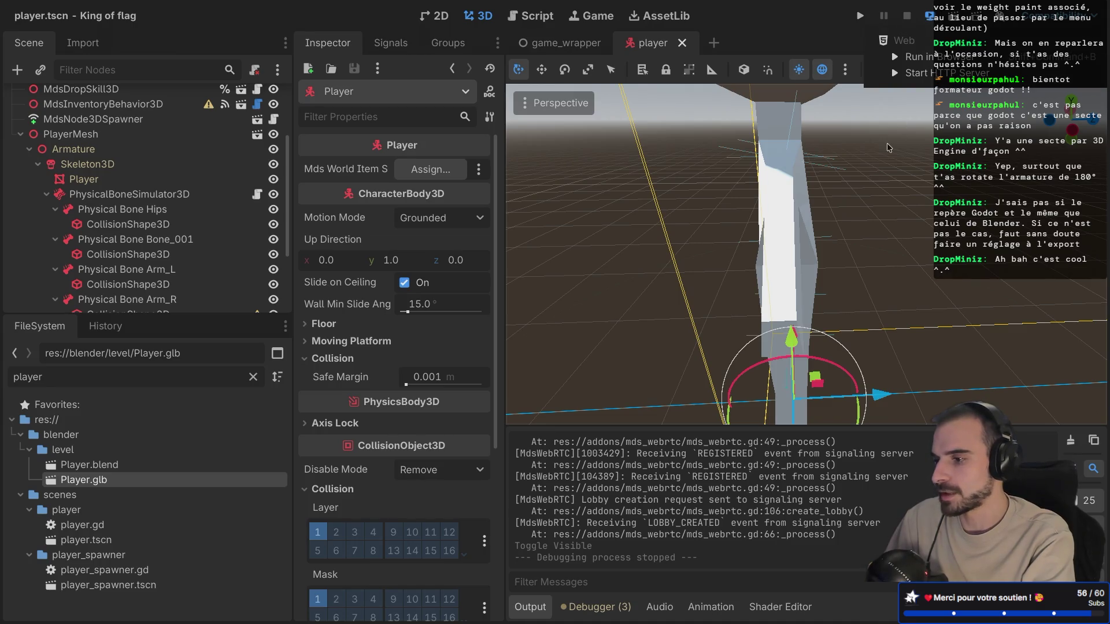
key("super+b")
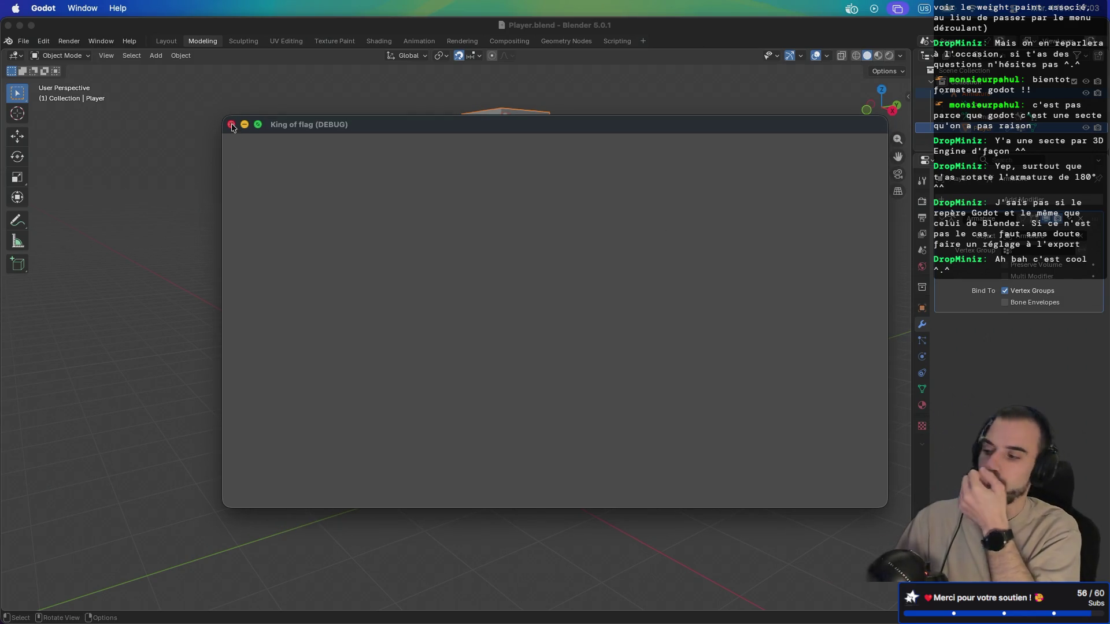
left_click(231, 125)
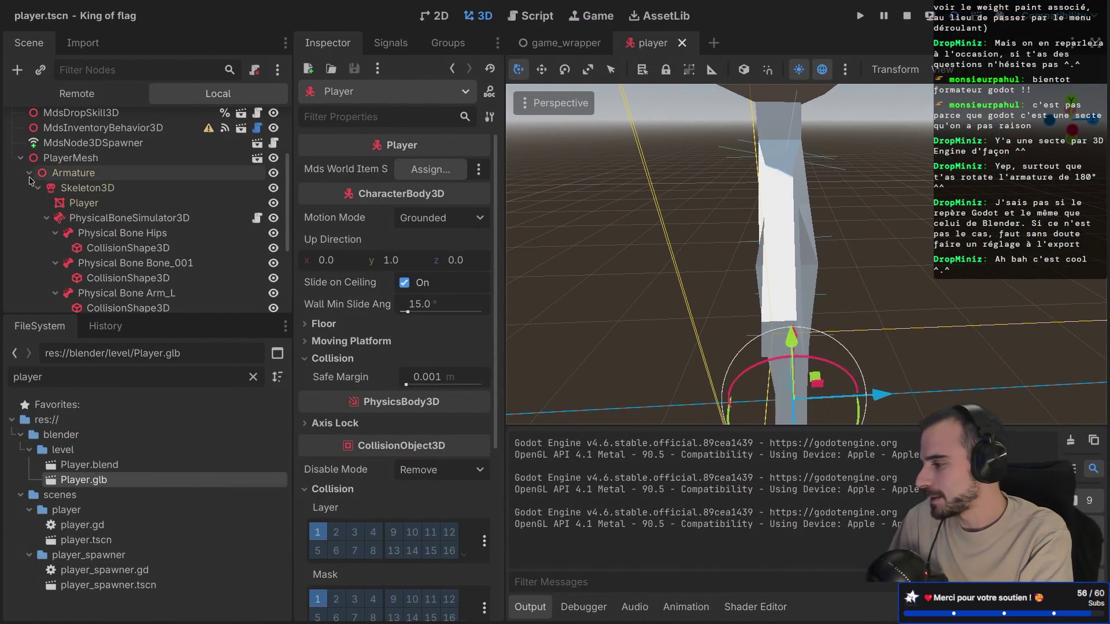
left_click(36, 173)
left_click(20, 259)
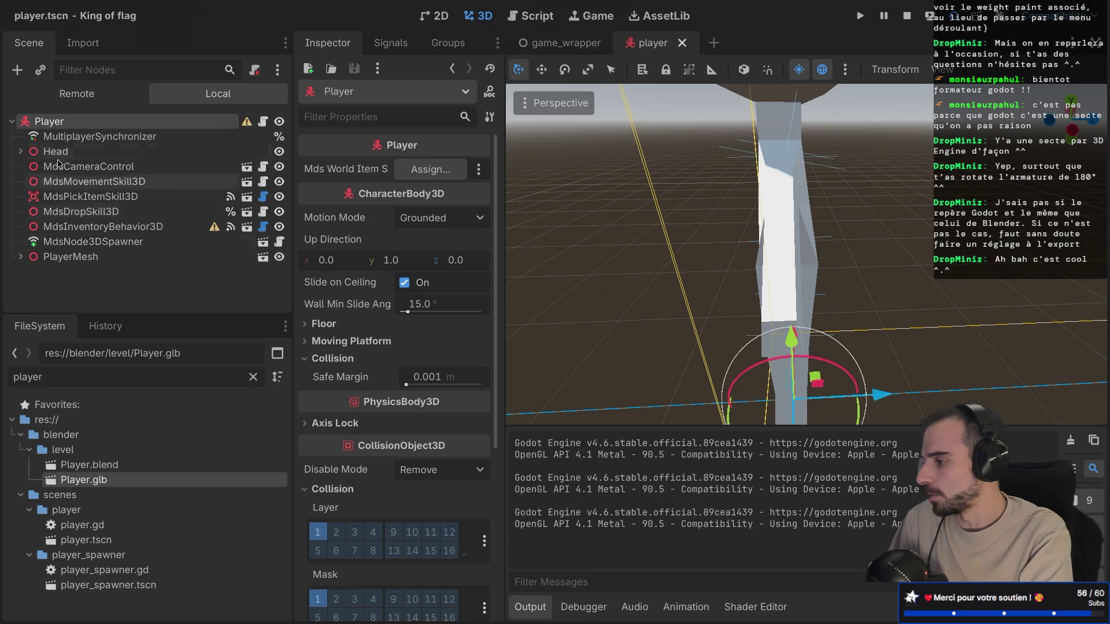
Step: Add a StaticBody3D under the Player node, leaving its physics material unchanged
left_click(60, 122)
key("ctrl+a")
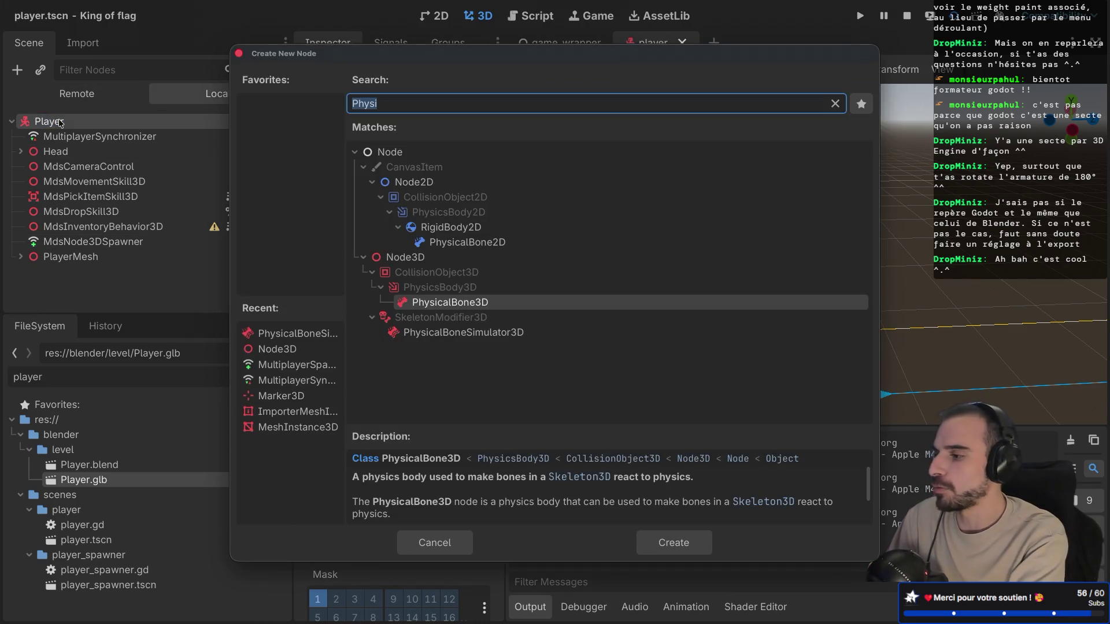
type("static")
key("Return")
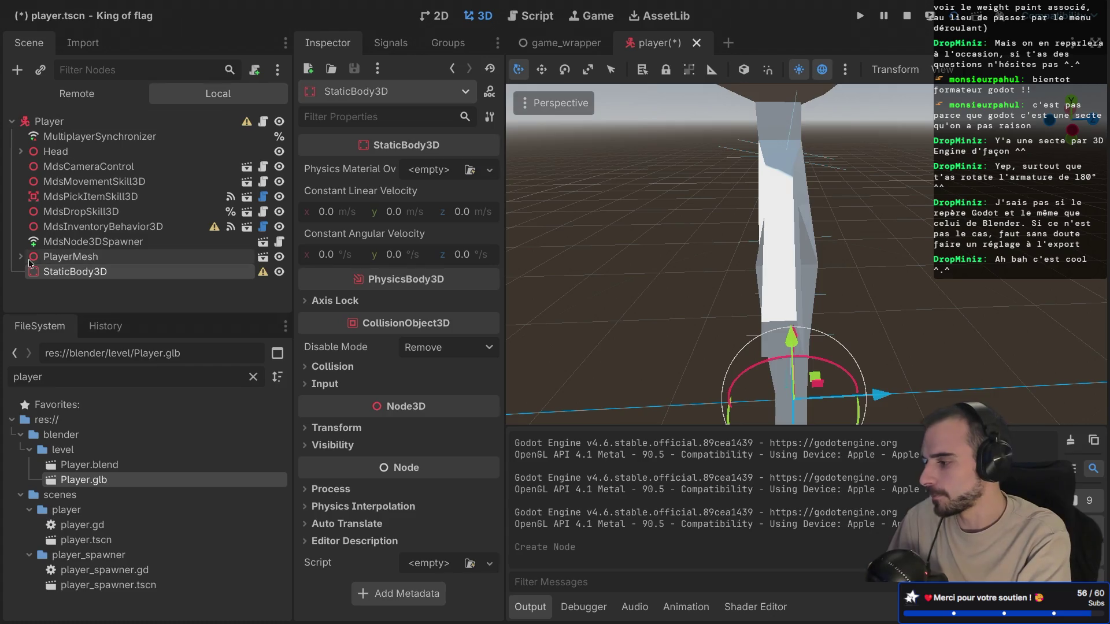
scroll(725, 245, "left", 5)
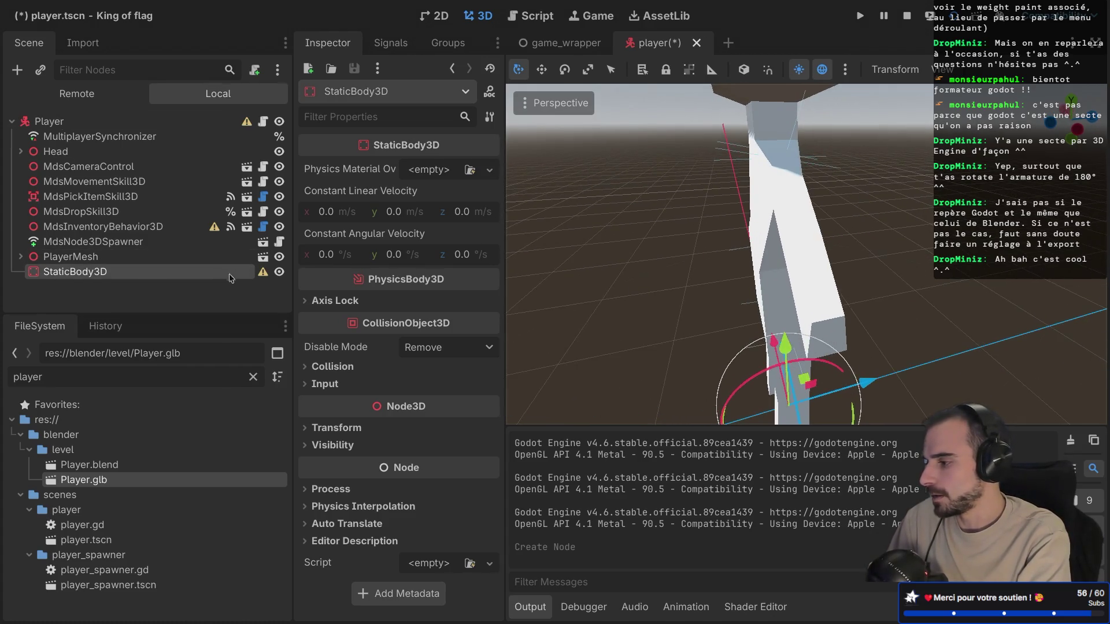
left_click(426, 170)
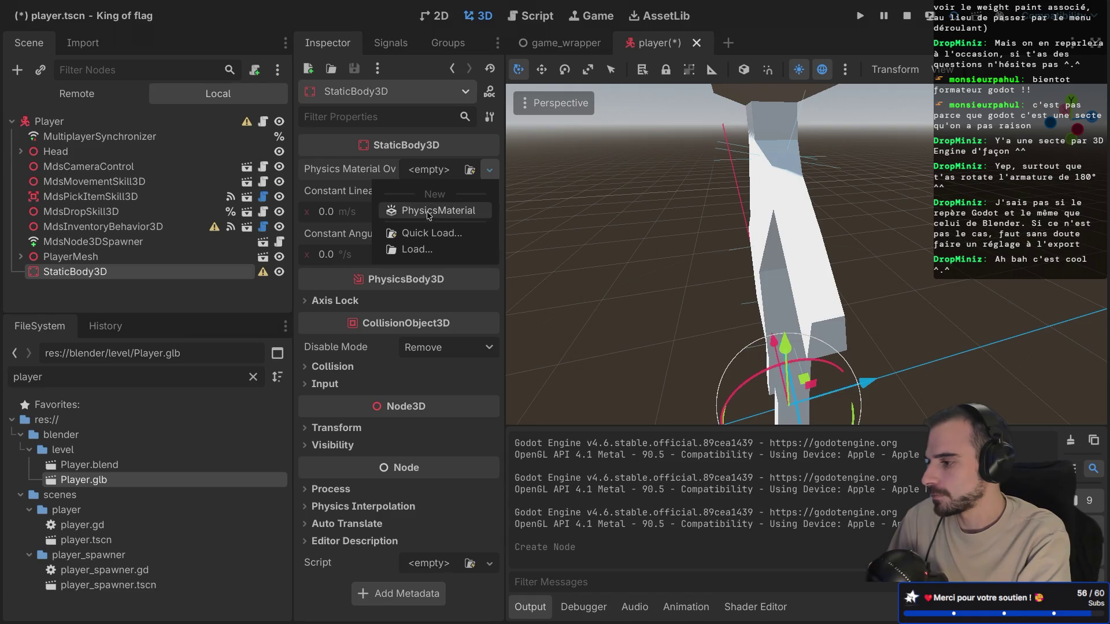
left_click(264, 285)
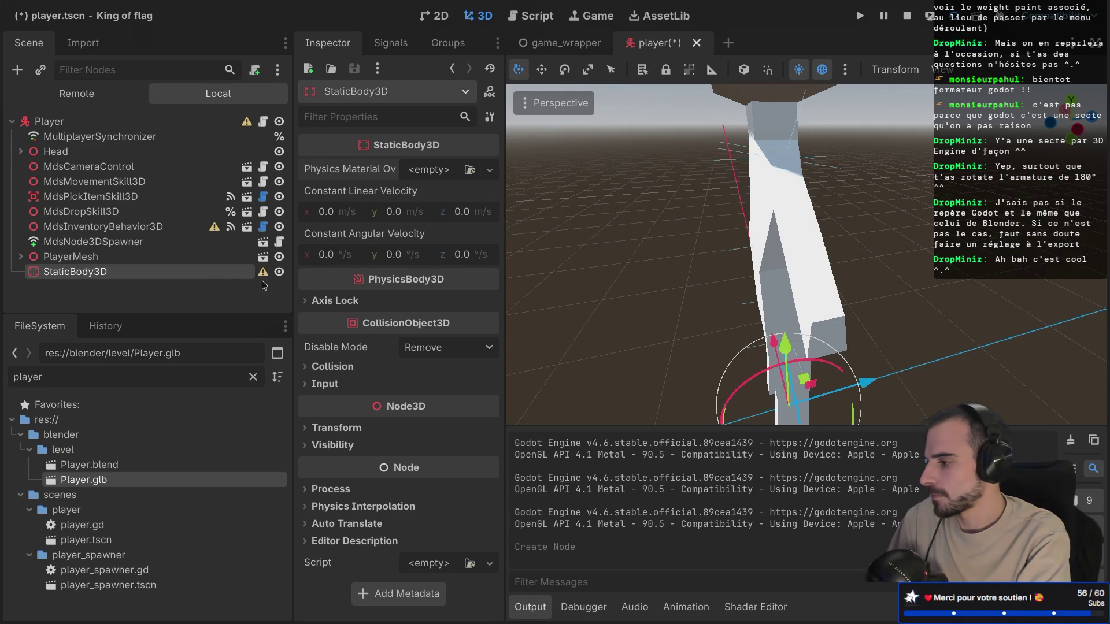
Step: Add a CollisionShape3D under StaticBody3D and give it a BoxShape3D shape
key("ctrl+a")
type("col")
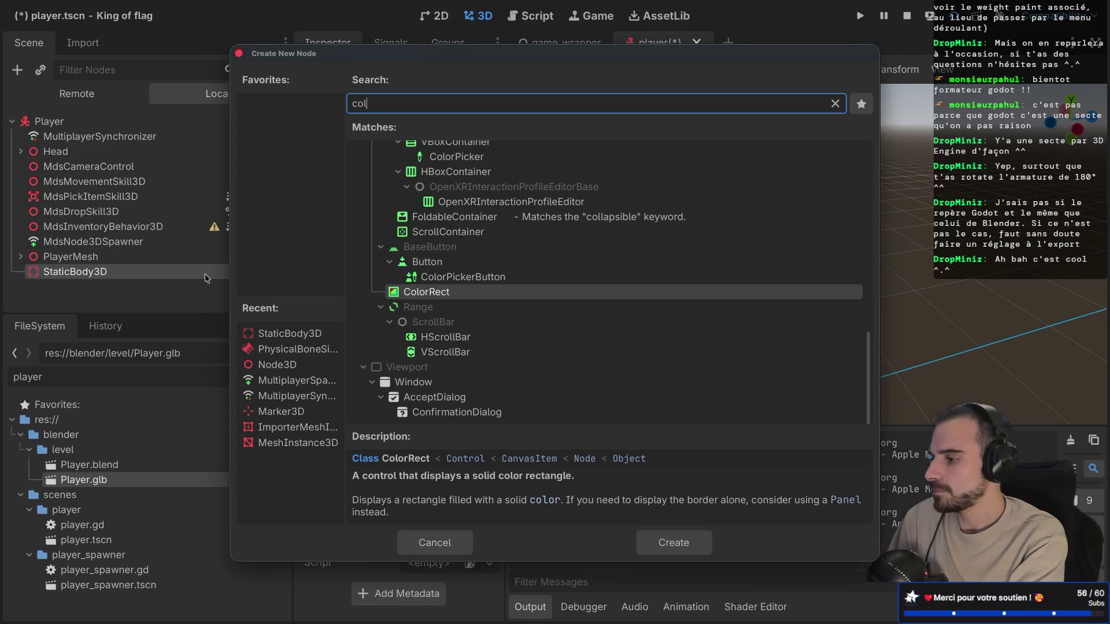
type("lision")
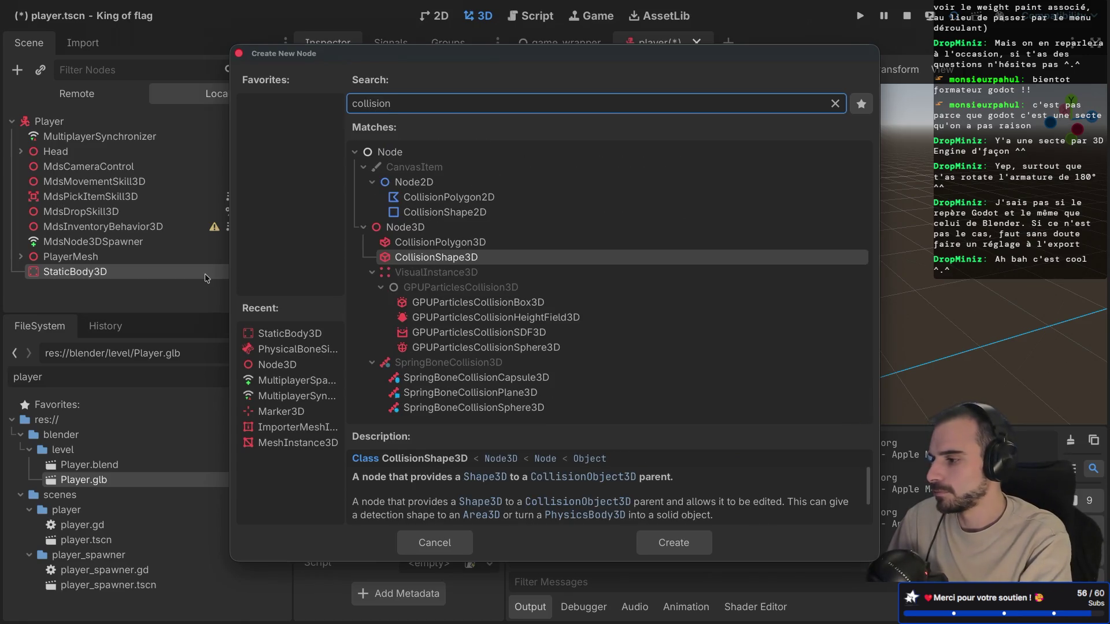
key("Return")
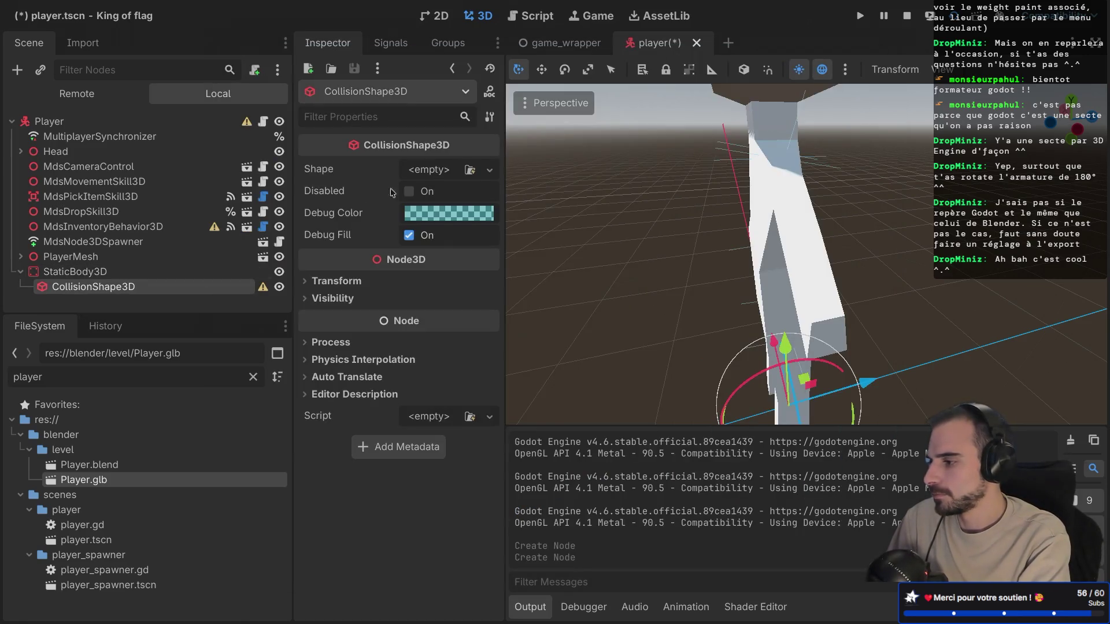
left_click(437, 172)
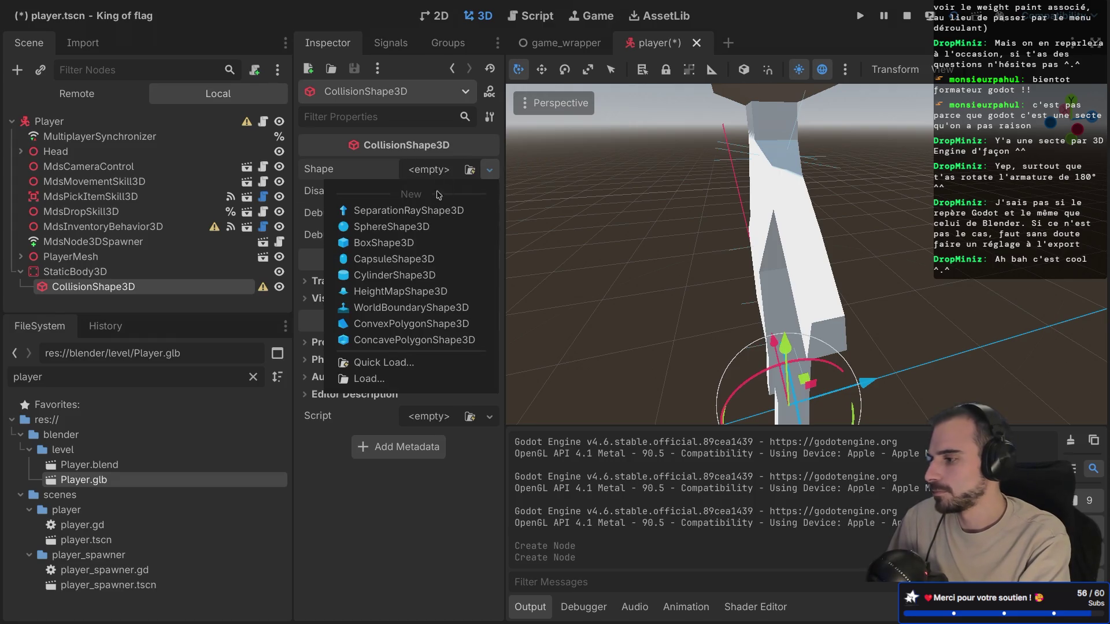
left_click(386, 243)
Step: Set the box shape's x and z sizes to 10 m
scroll(650, 309, "down", 5)
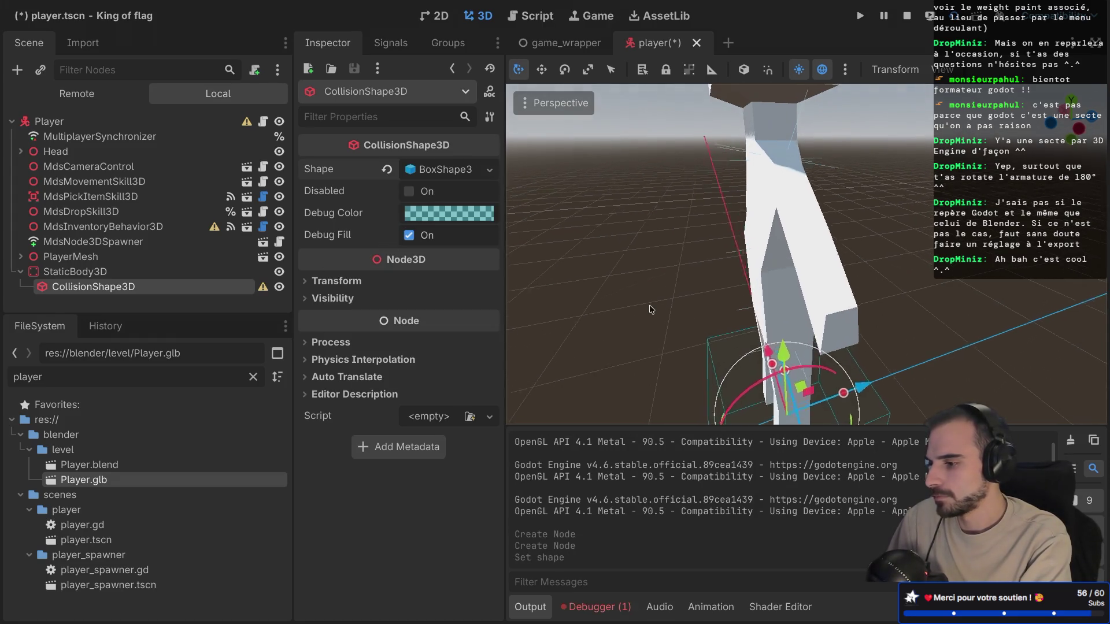
mouse_move(650, 309)
left_mouse_down()
mouse_move(789, 298)
mouse_move(783, 289)
left_mouse_up()
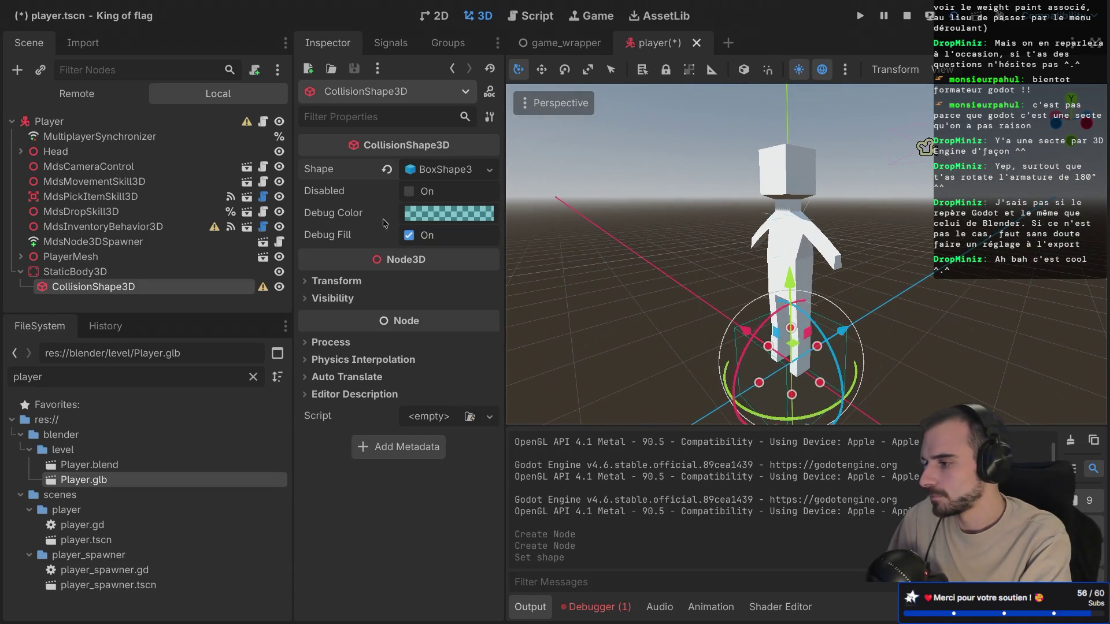
left_click(441, 170)
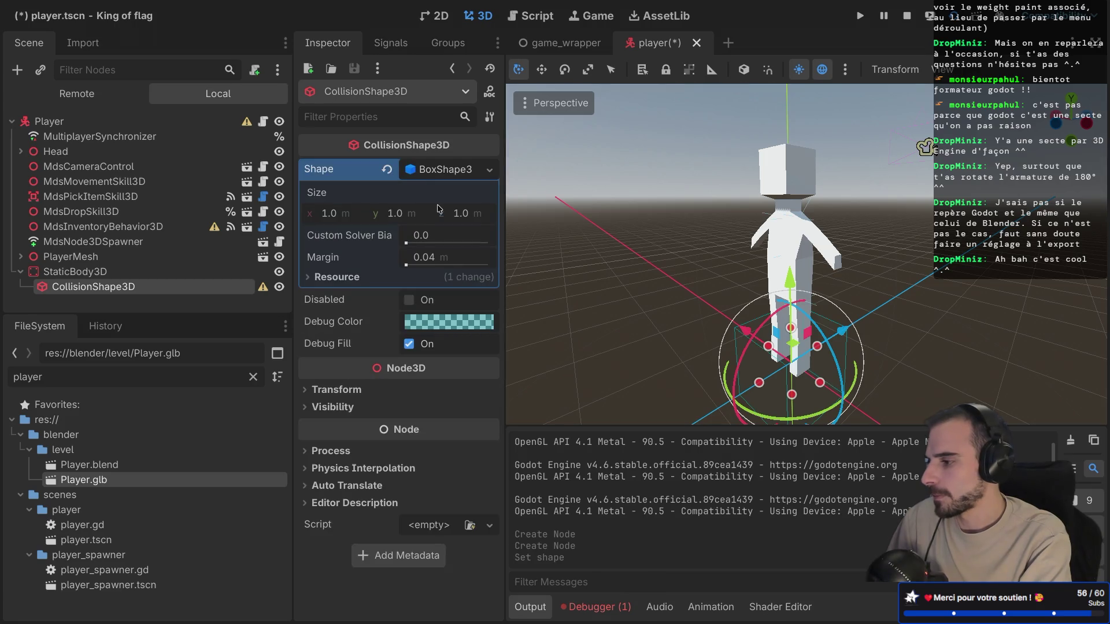
left_click(340, 217)
type("10")
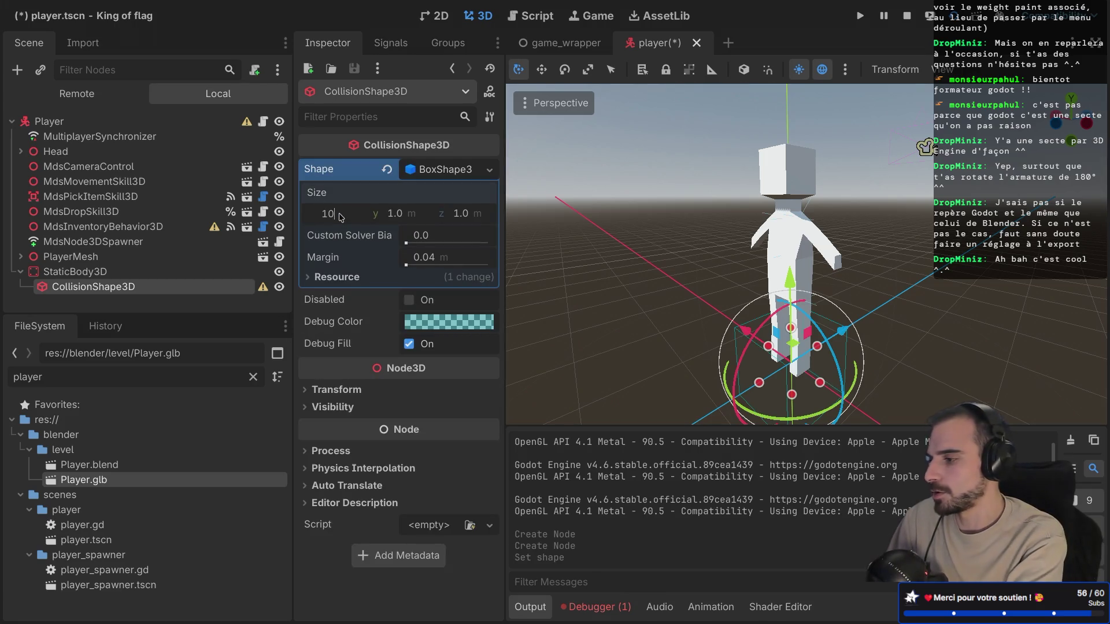
key("Return")
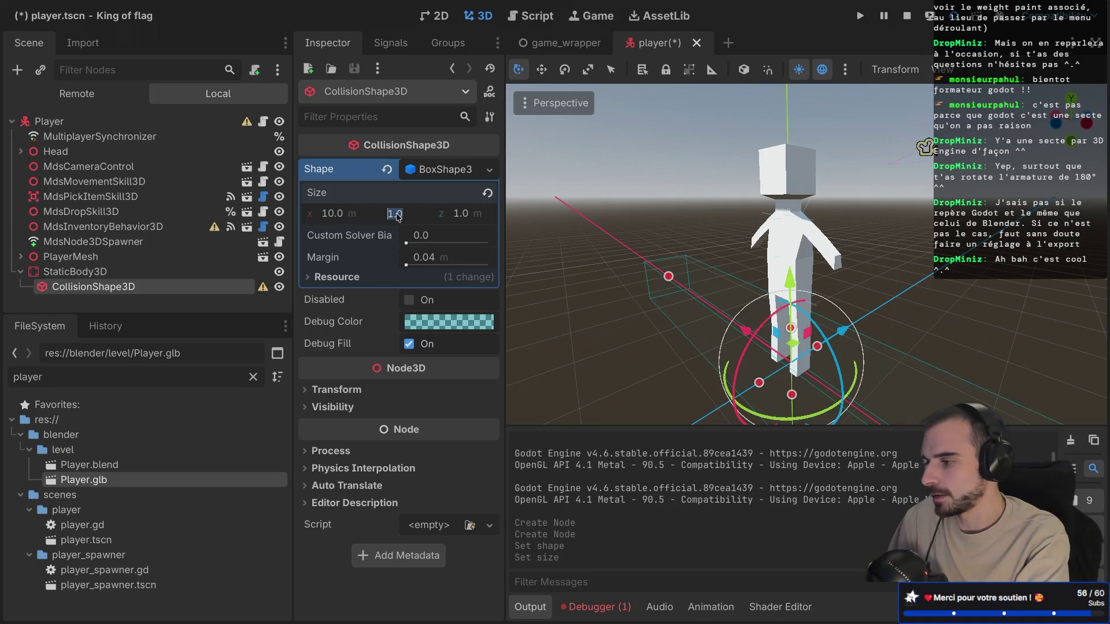
left_click(470, 218)
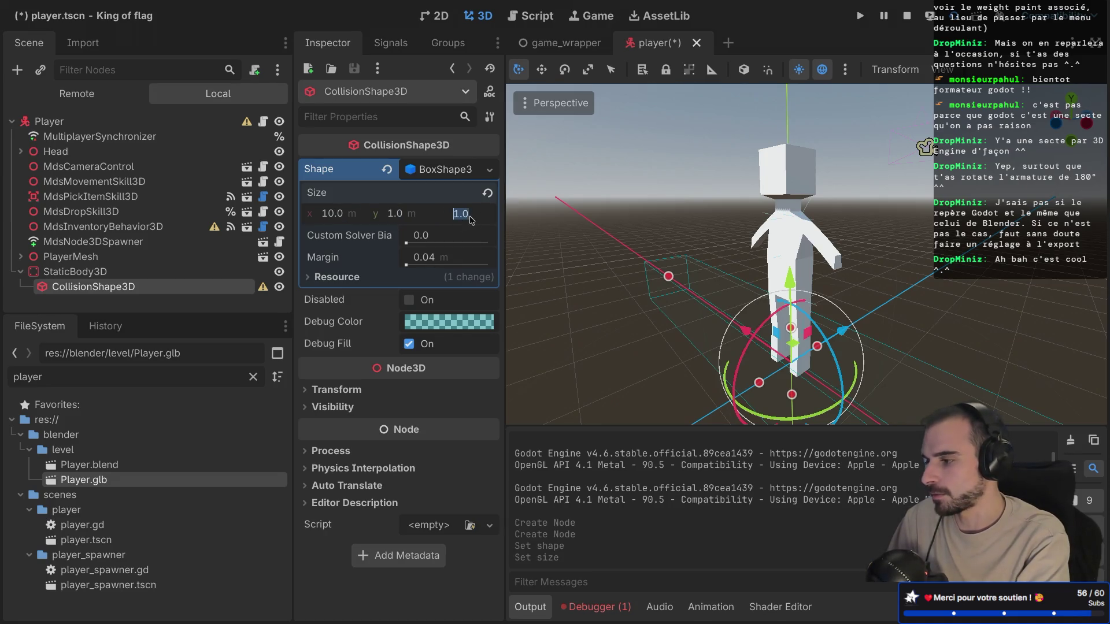
type("10")
key("Return")
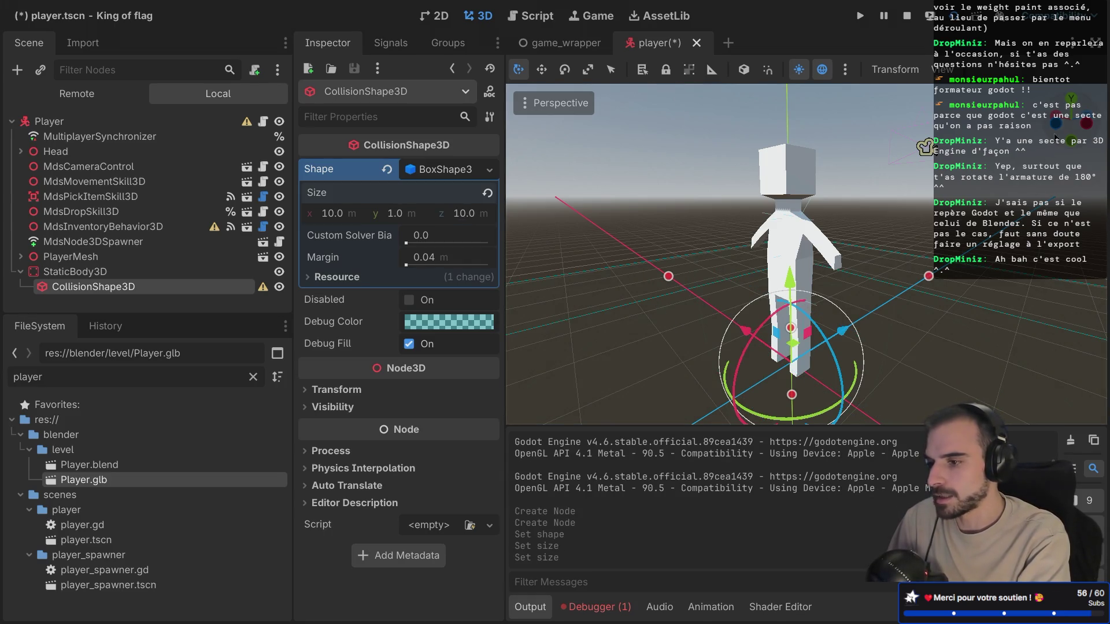
Step: Lower the box floor below the character's feet in rear view and run the game
left_click(1057, 123)
left_click_drag(791, 297, 789, 343)
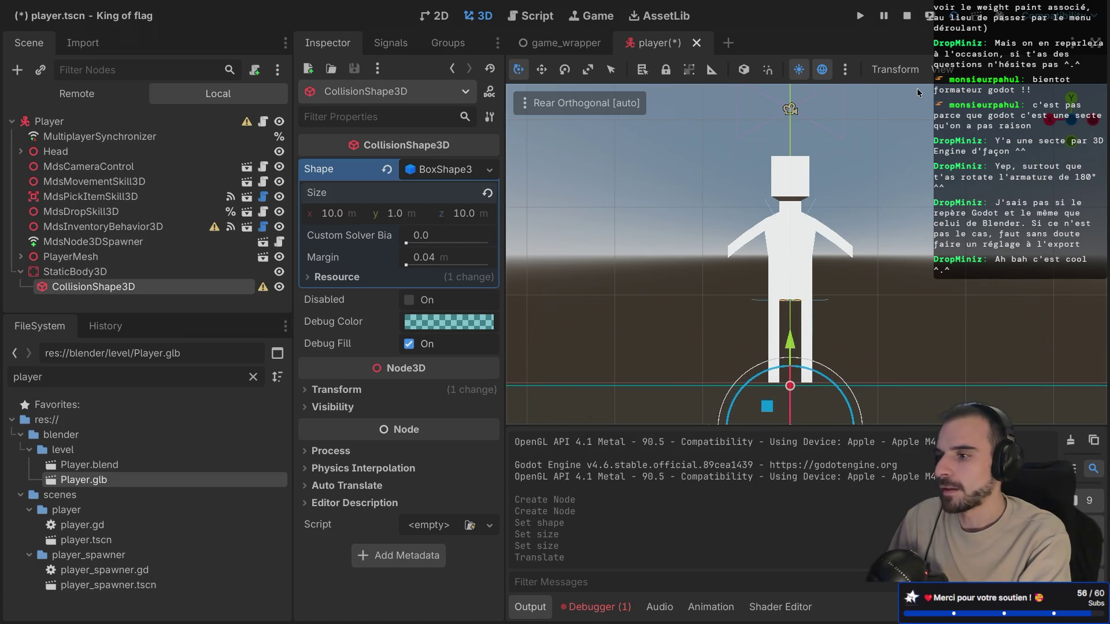
left_click(930, 16)
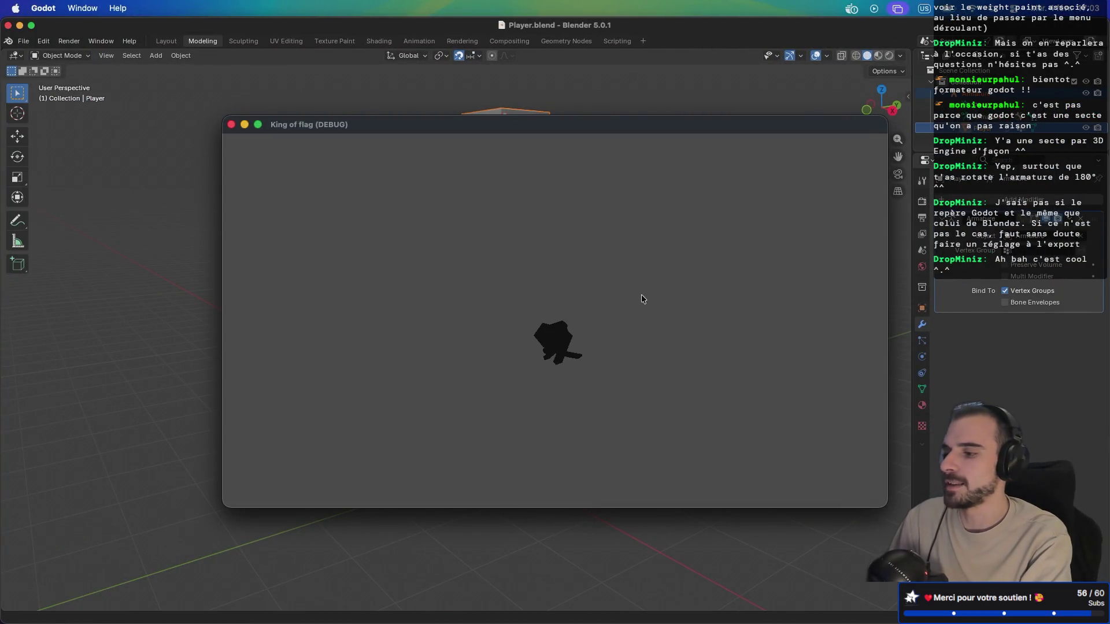
Step: Close the game window, then expand Head and select the player's Camera node
left_click(230, 124)
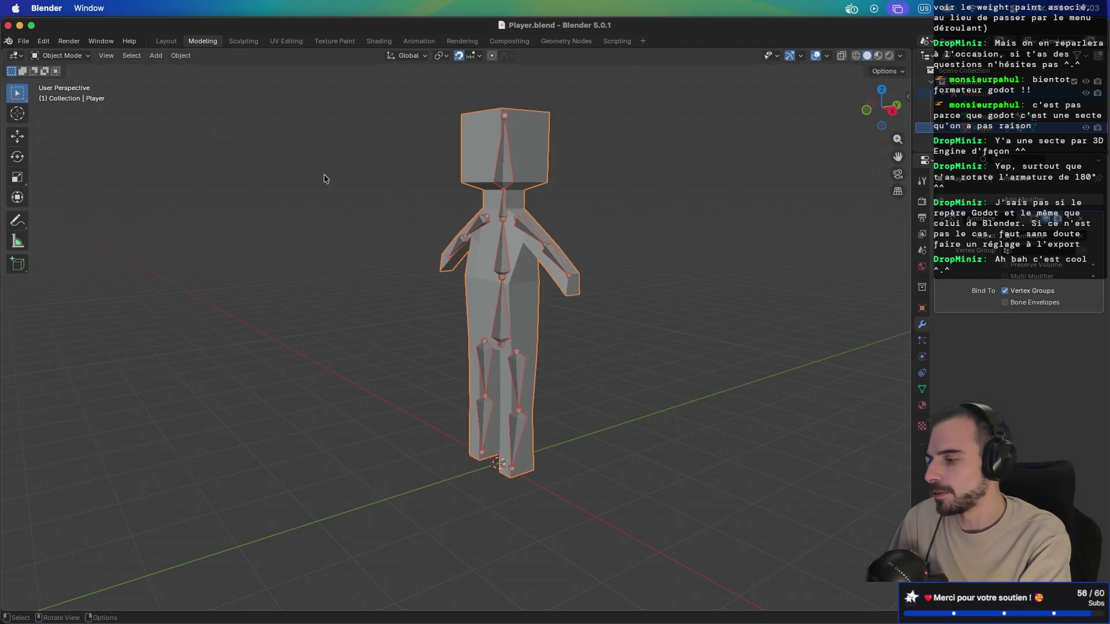
key("super+Tab")
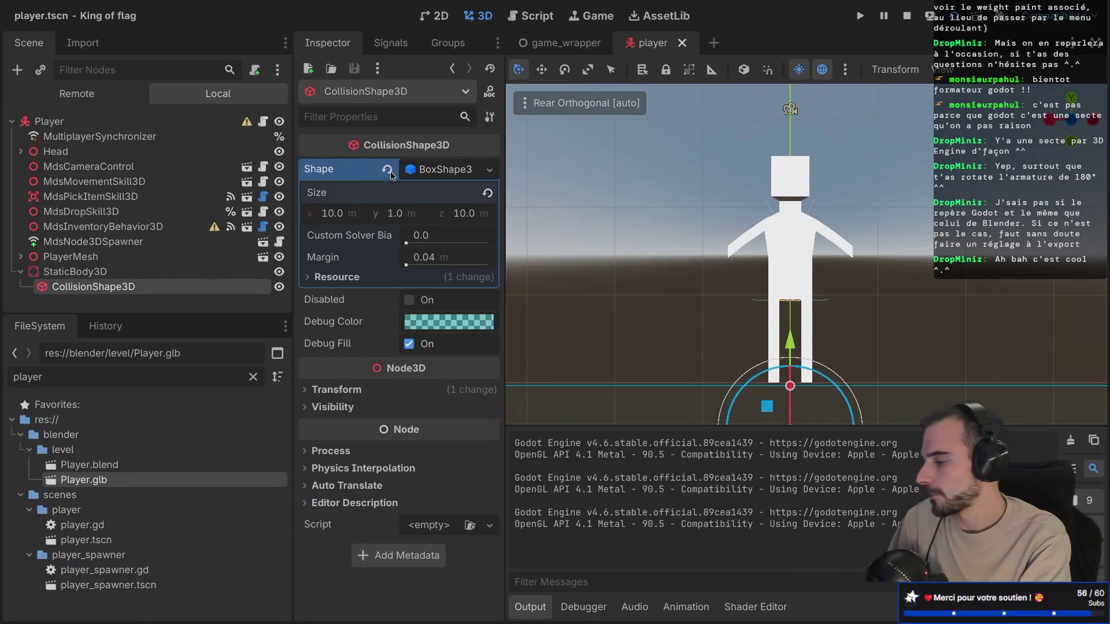
left_click(21, 152)
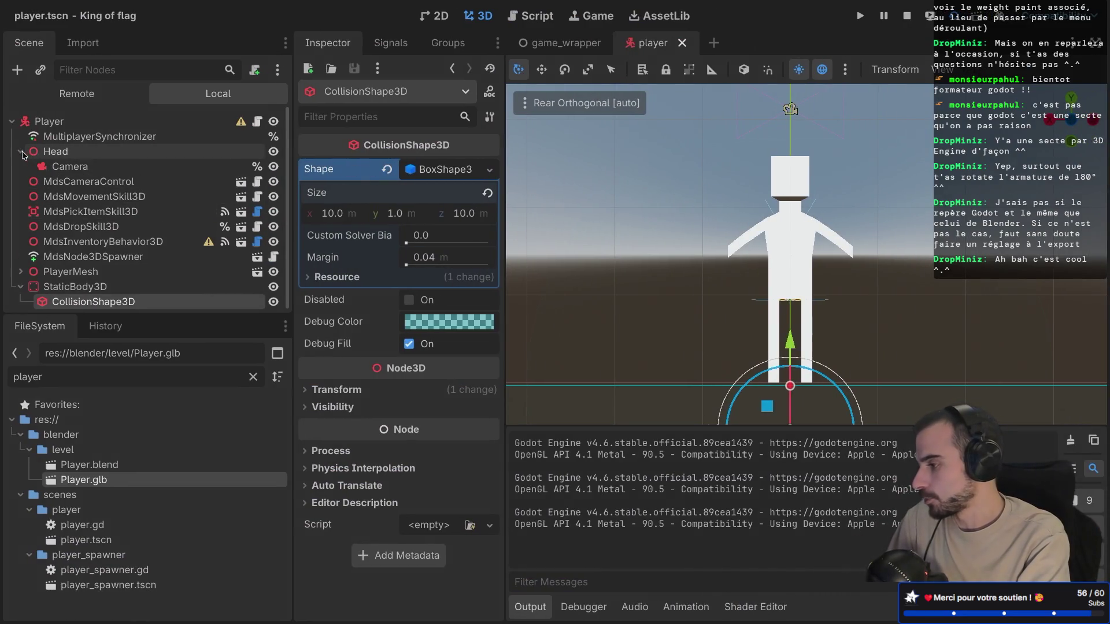
left_click(58, 167)
mouse_move(707, 141)
left_mouse_down()
mouse_move(735, 127)
mouse_move(815, 121)
mouse_move(798, 124)
mouse_move(798, 144)
left_mouse_up()
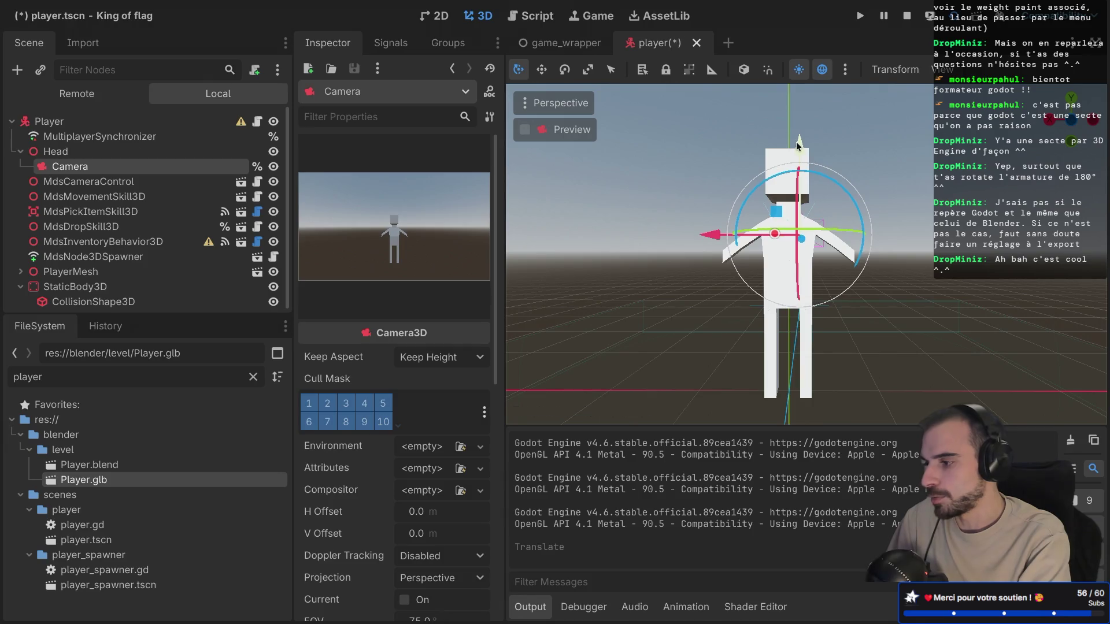
Step: Run the game a few more times to watch the character collapse, closing it each time
key("super+r")
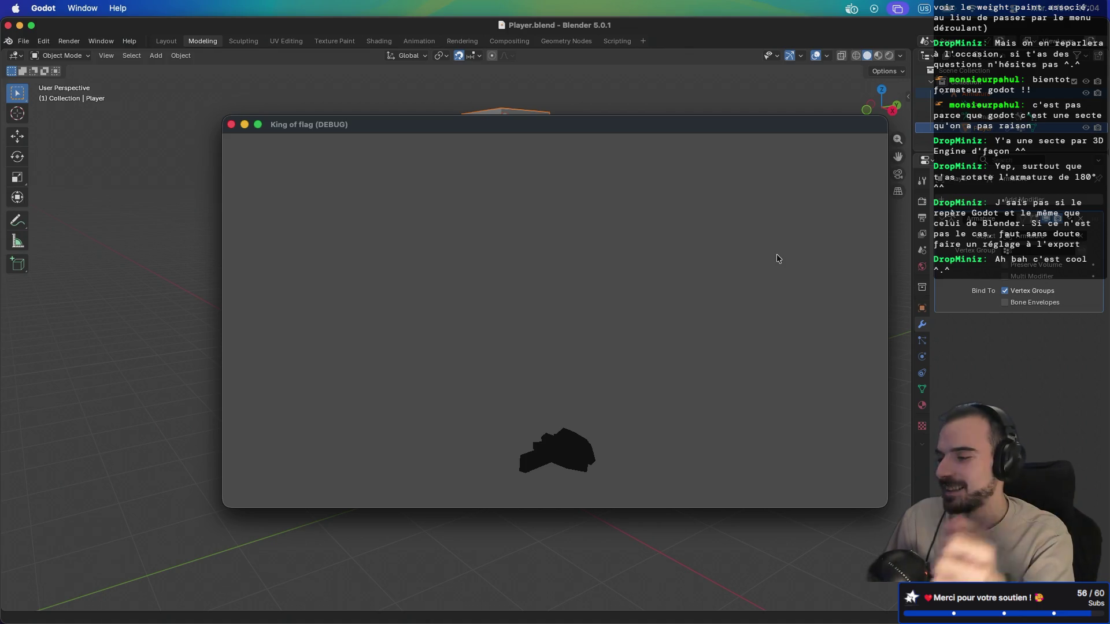
key("ctrl+Right")
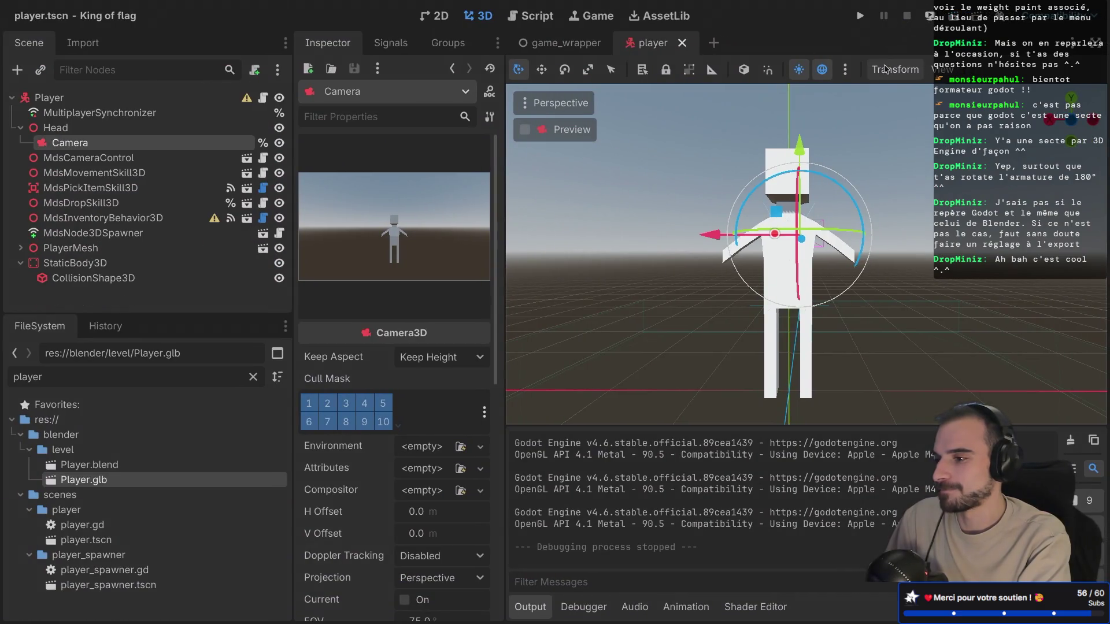
left_click(928, 16)
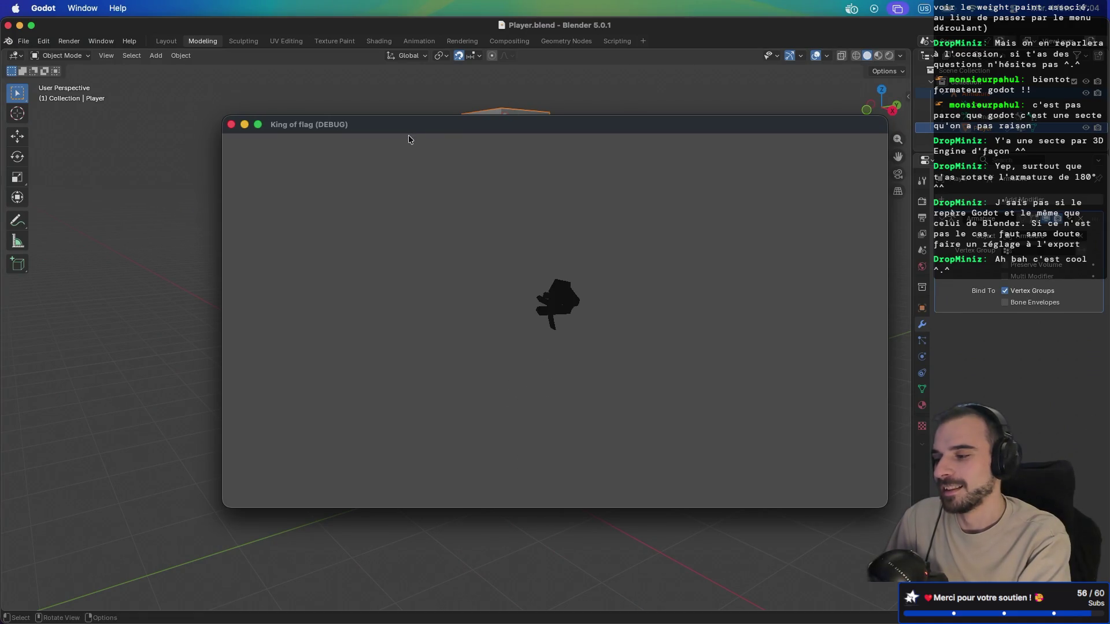
left_click(231, 125)
key("super+Tab")
key("super+b")
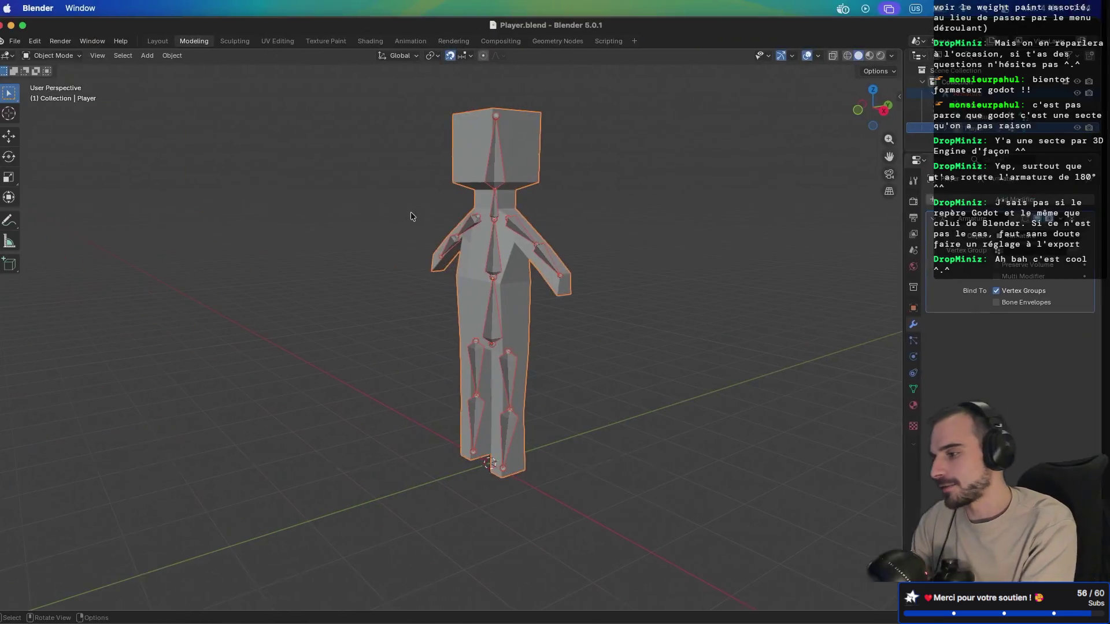
key("F8")
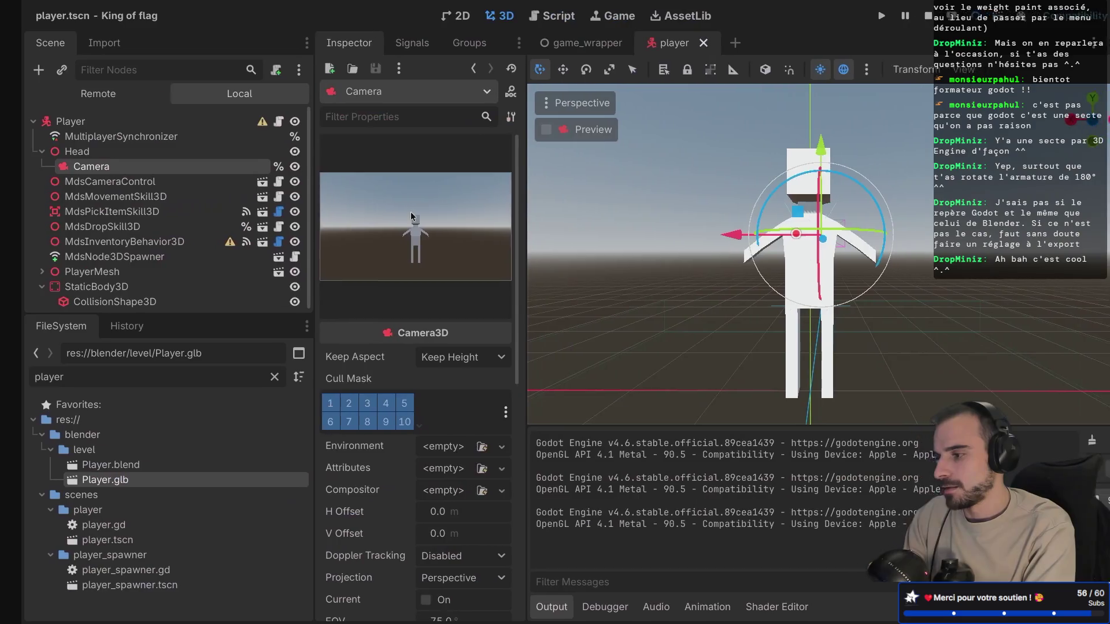
Step: Delete the StaticBody3D floor node together with its CollisionShape3D
left_click(95, 285)
left_click(99, 293)
left_click(97, 287)
left_click(99, 294)
left_click(97, 288)
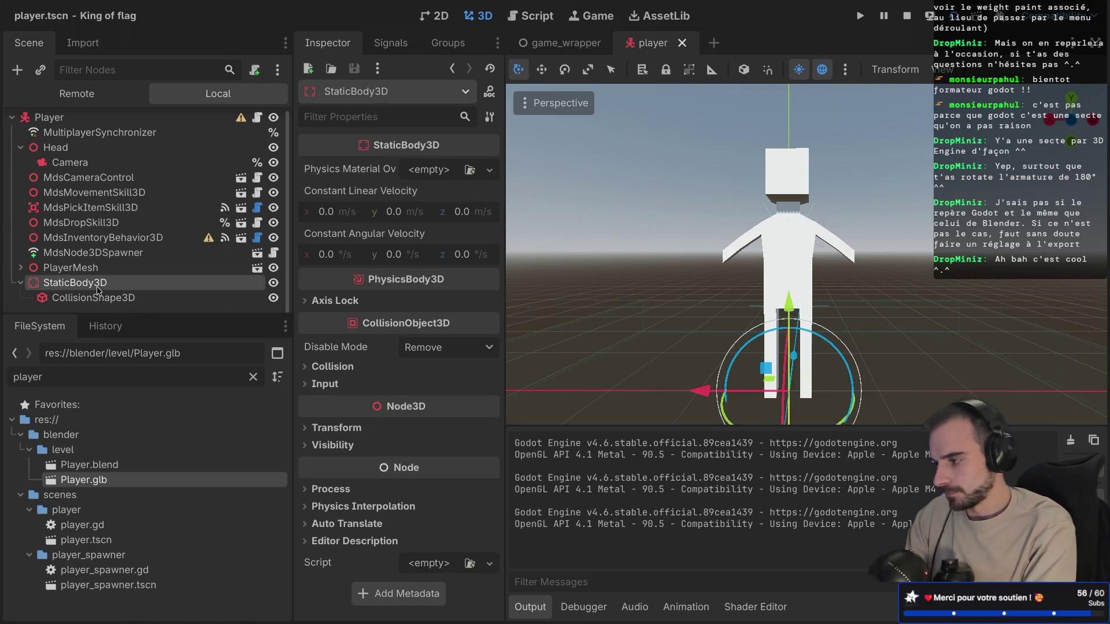
right_click(97, 288)
left_click(159, 605)
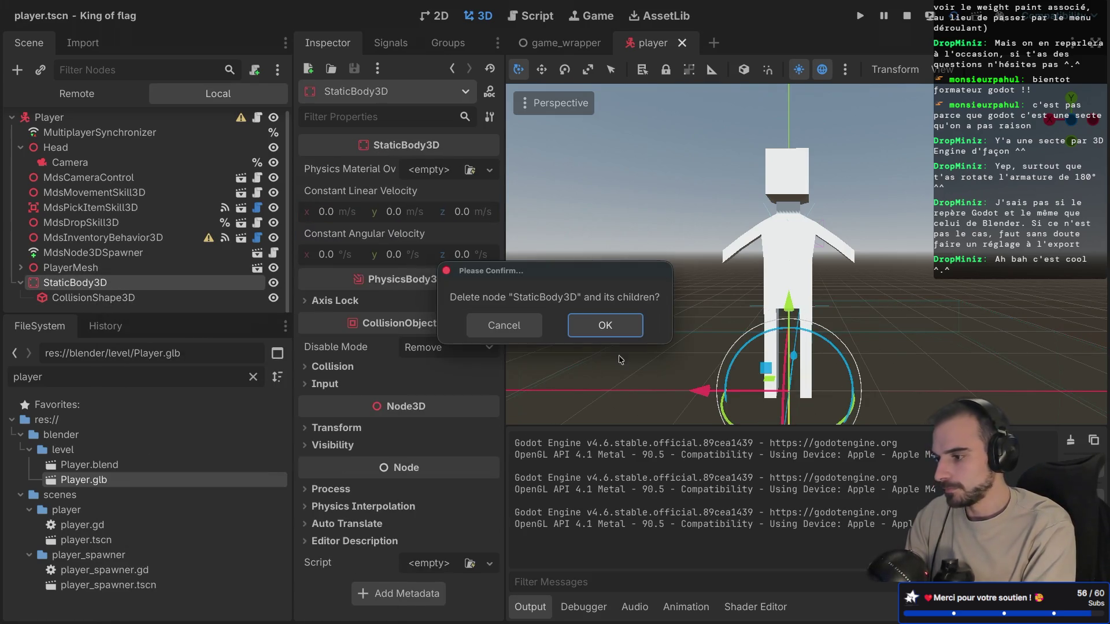
left_click(618, 328)
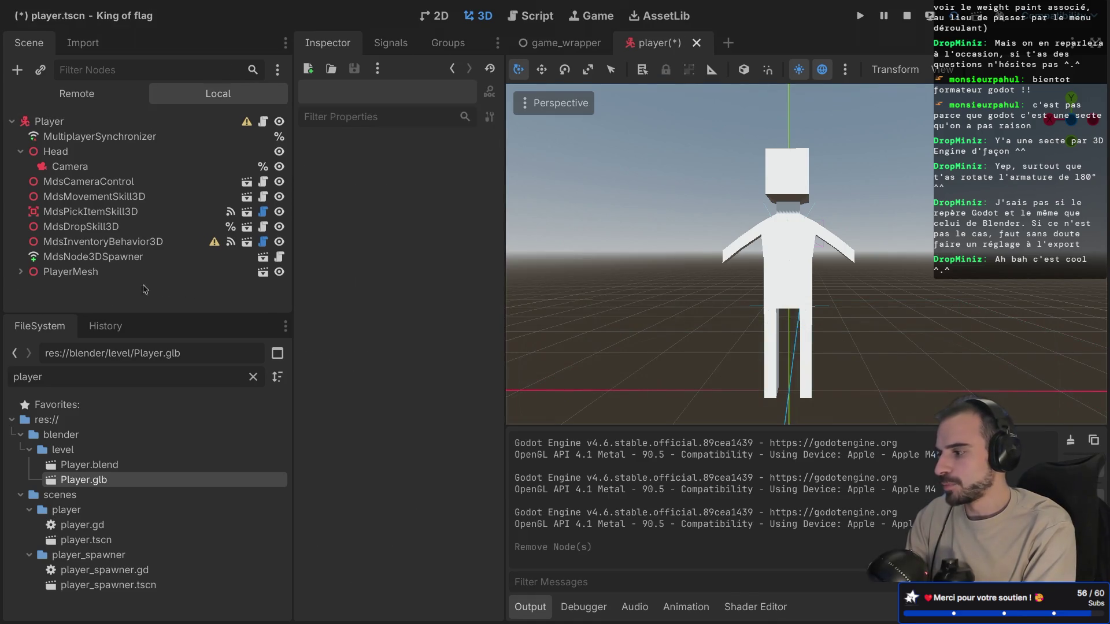
Step: Expand PlayerMesh > Armature > Skeleton3D and open physical_bone_simulator_3d.gd
left_click(21, 273)
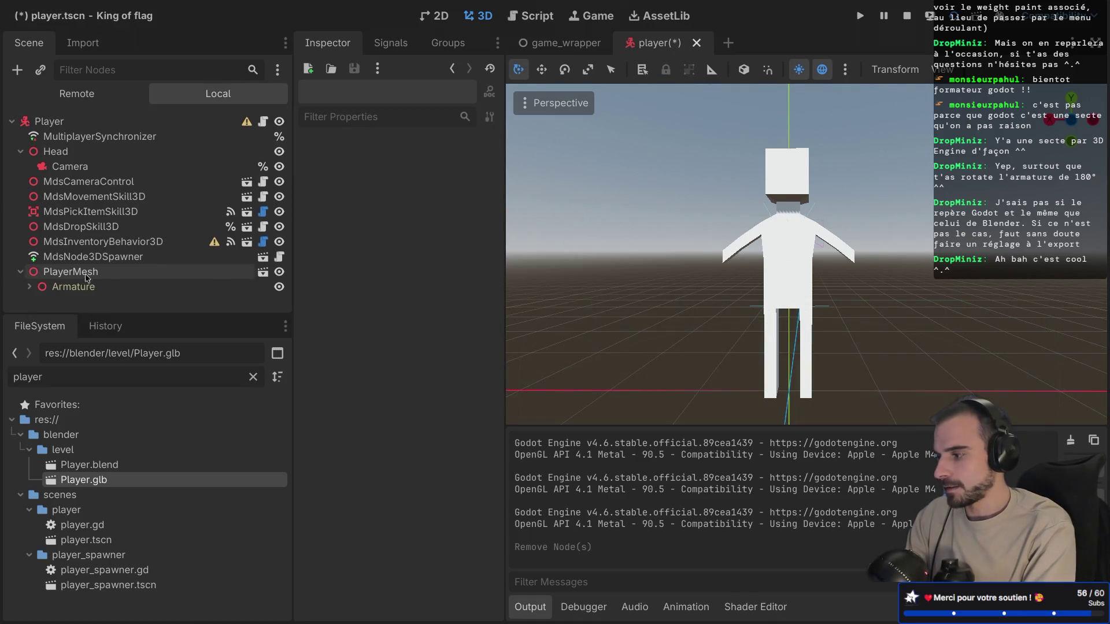
left_click(29, 287)
left_click(38, 302)
scroll(54, 260, "down", 5)
scroll(53, 260, "down", 2)
scroll(82, 242, "up", 5)
scroll(81, 242, "up", 3)
left_click(257, 196)
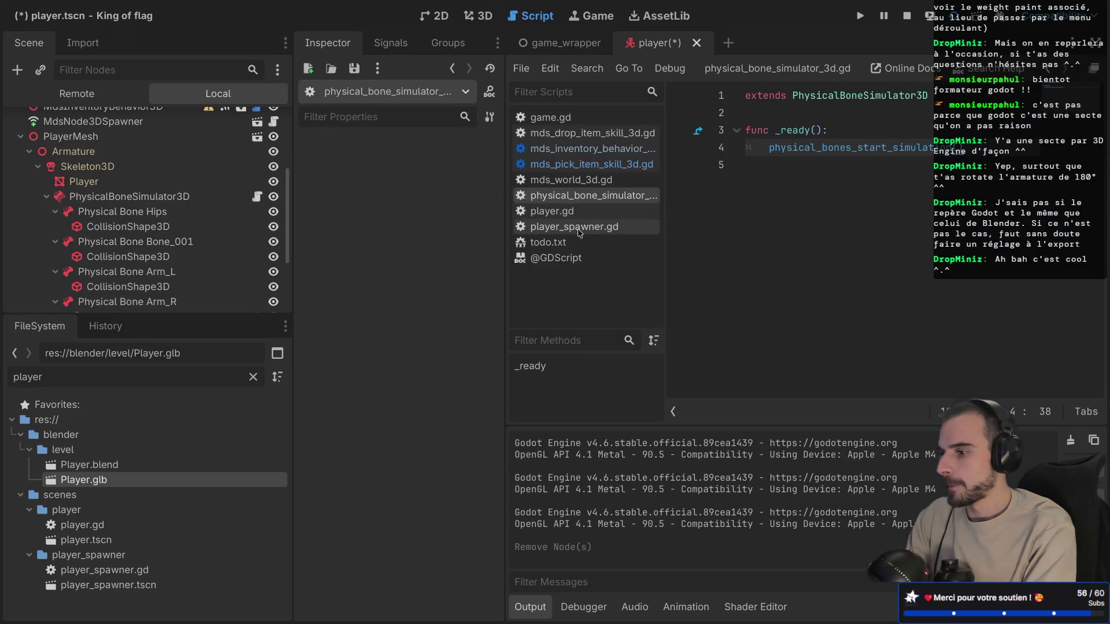
Step: Enter distraction-free mode and insert blank lines above func _ready()
key("super+ctrl+d")
left_click(257, 108)
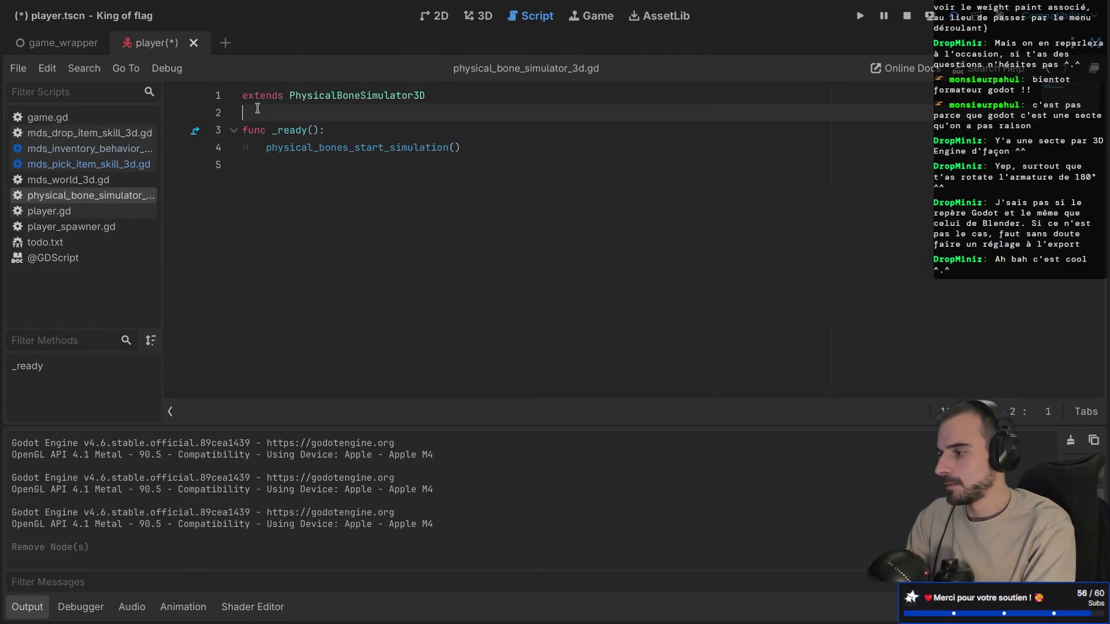
key("Return")
key("Up")
key("Return")
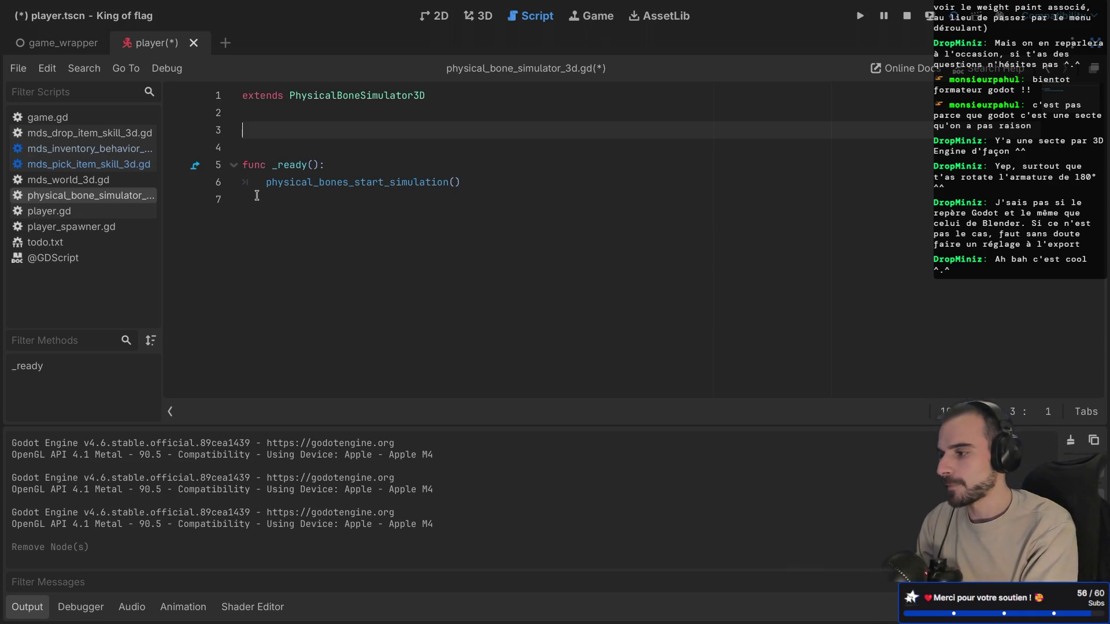
Step: Comment out physical_bones_start_simulation() with '#', add a 'pass' line, and save the script
left_click(263, 184)
type("#")
left_click(496, 183)
key("Return")
type("pass")
key("ctrl+s")
Step: Delete the two extra blank lines and bring the side docks back
left_click(281, 154)
key("BackSpace")
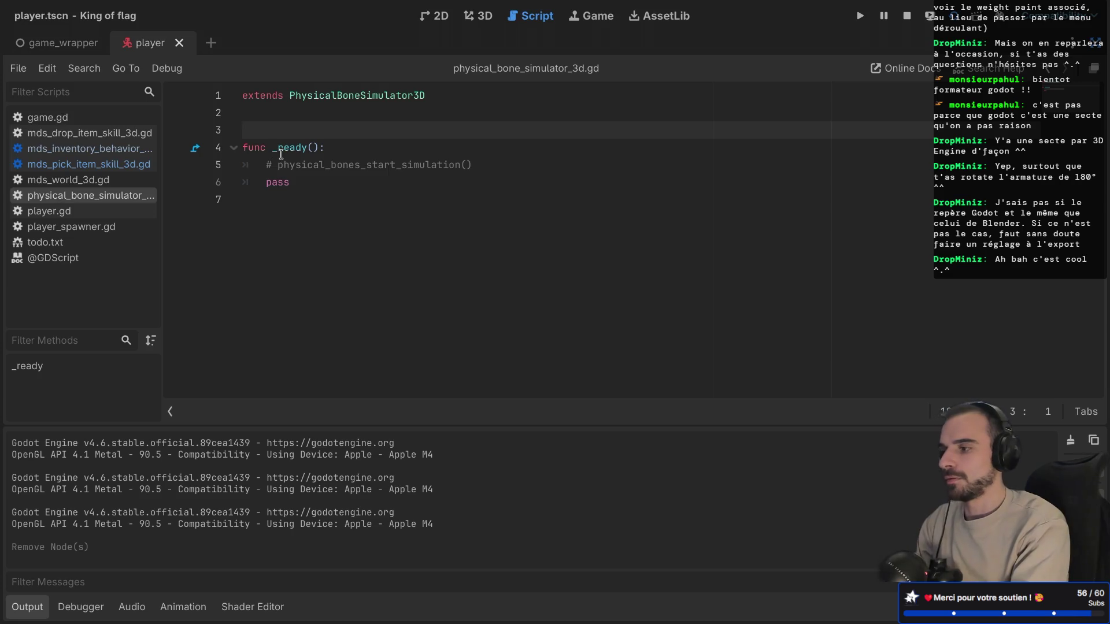
key("BackSpace")
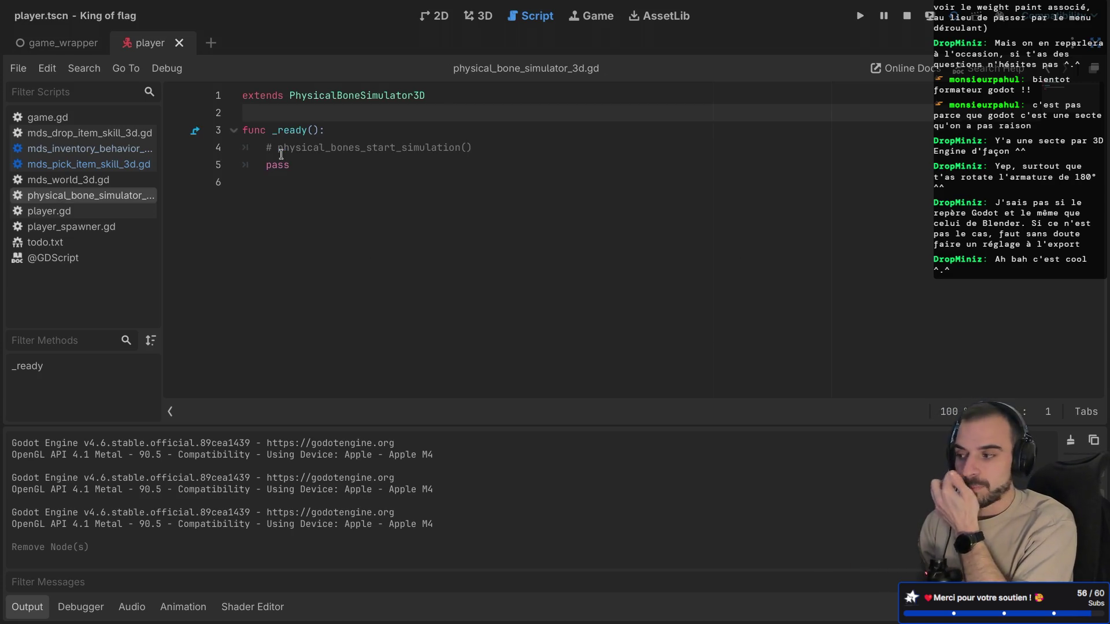
key("ctrl+super+d")
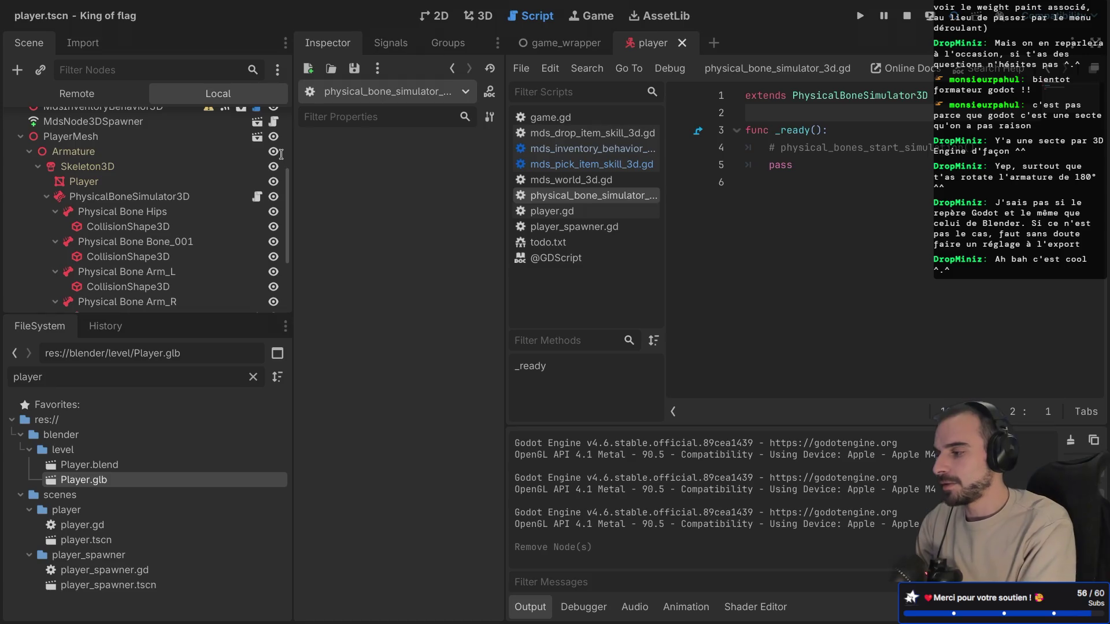
Step: Re-expand Armature and Skeleton3D in the Scene dock to list the regenerated physical bones
left_click(36, 167)
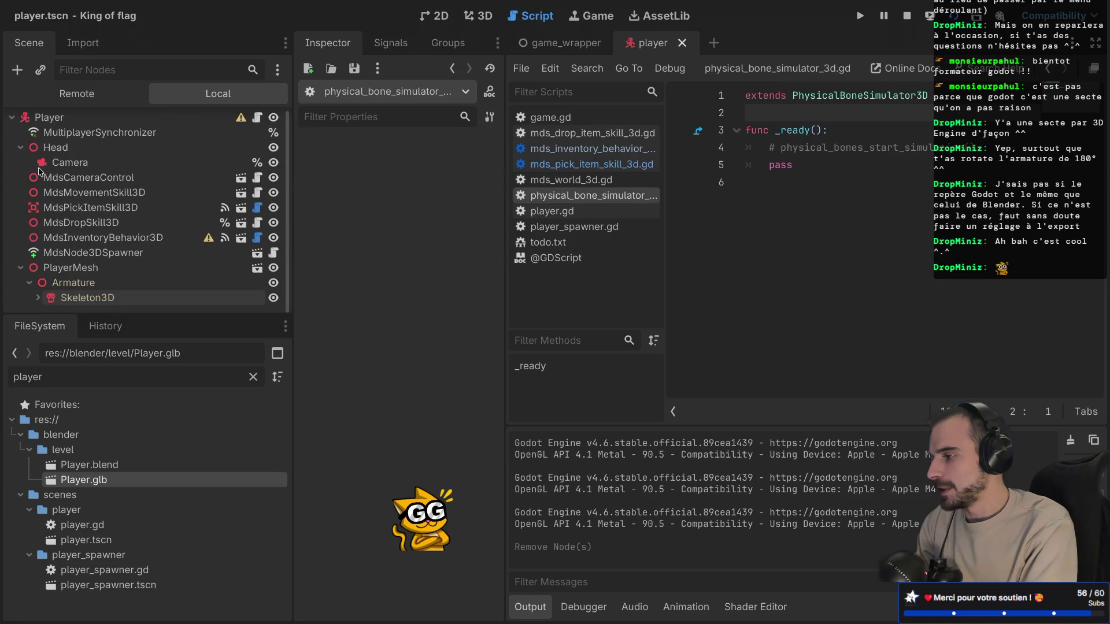
left_click(30, 283)
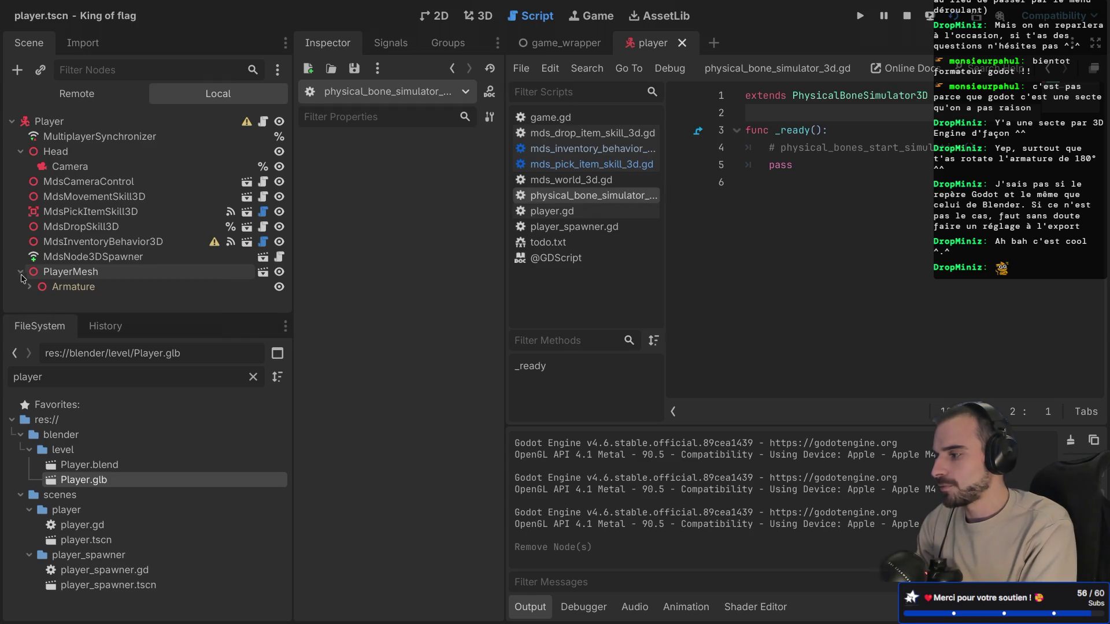
left_click(31, 287)
left_click(38, 302)
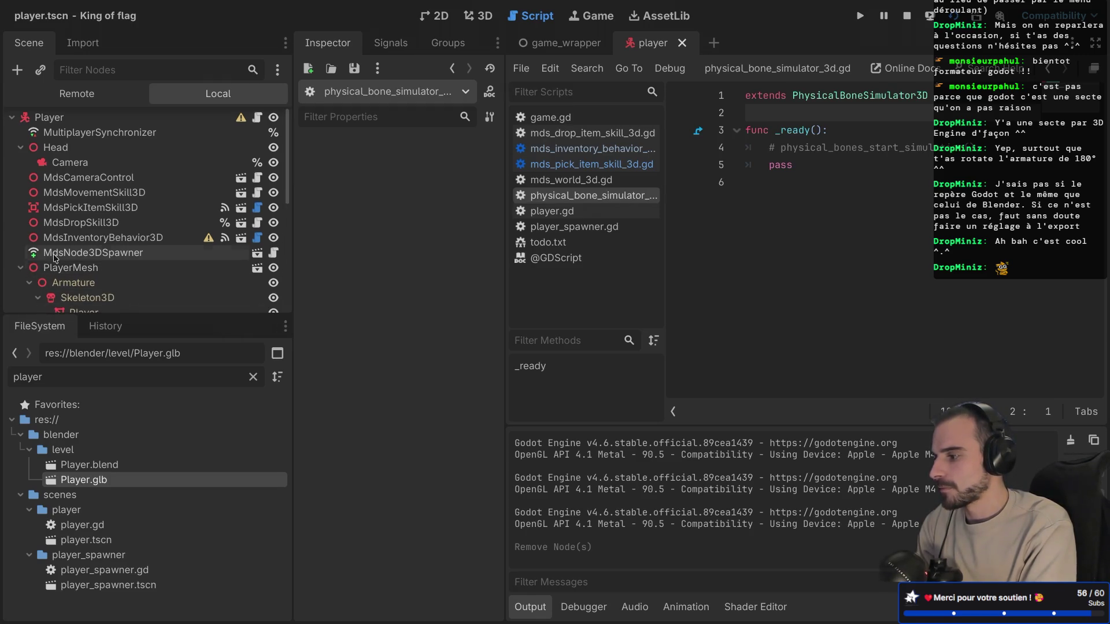
scroll(55, 258, "down", 3)
scroll(55, 258, "down", 3)
scroll(55, 258, "up", 3)
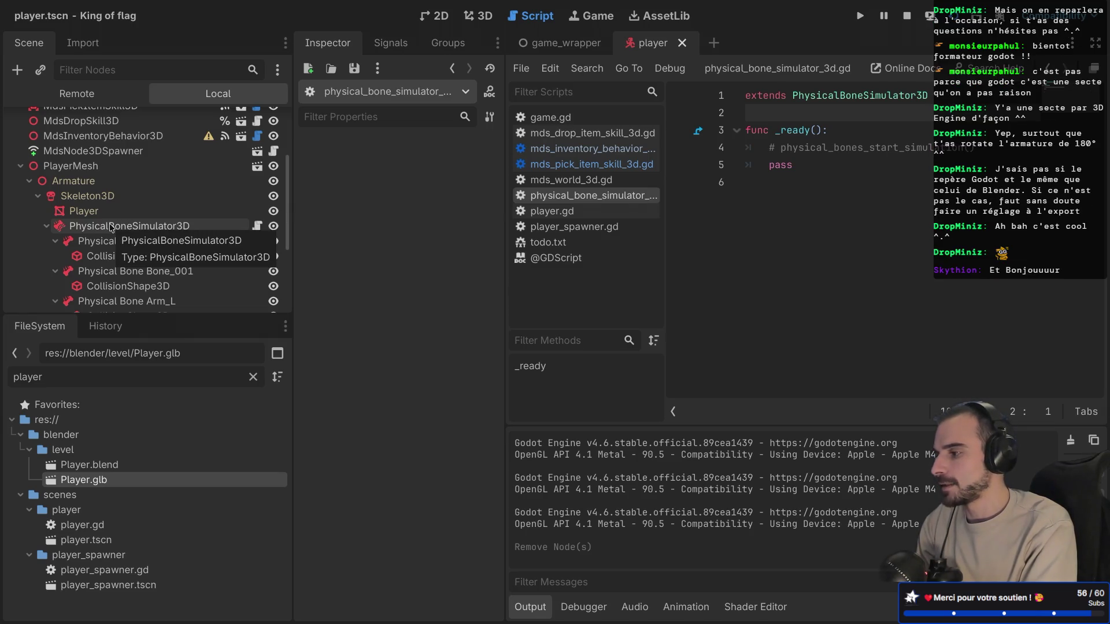
scroll(111, 226, "down", 3)
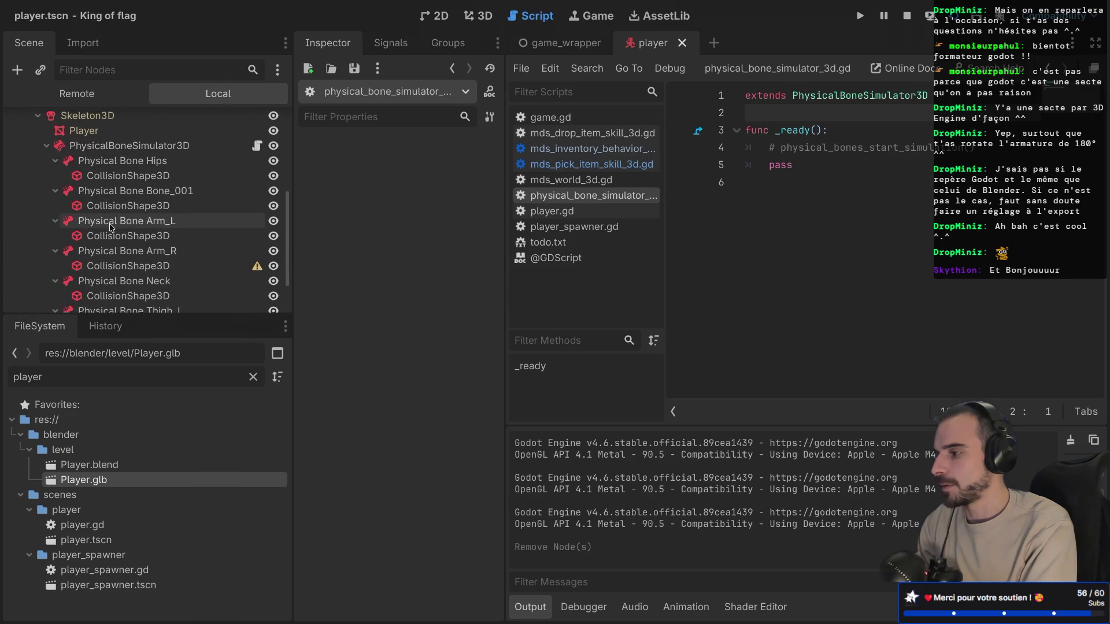
scroll(111, 226, "up", 2)
scroll(111, 226, "up", 1)
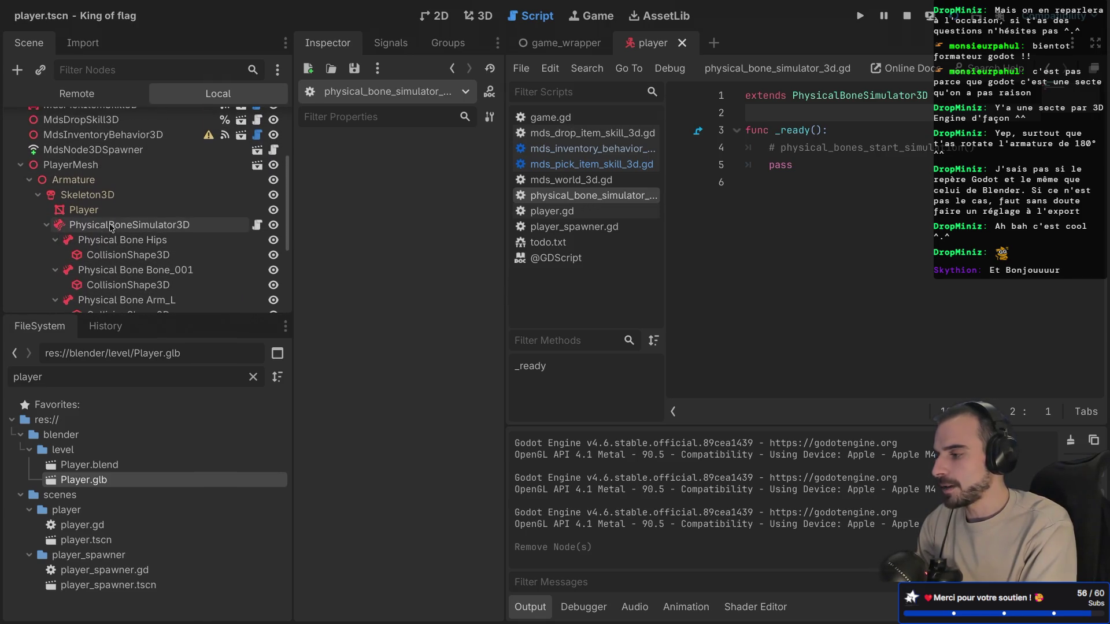
scroll(111, 226, "down", 5)
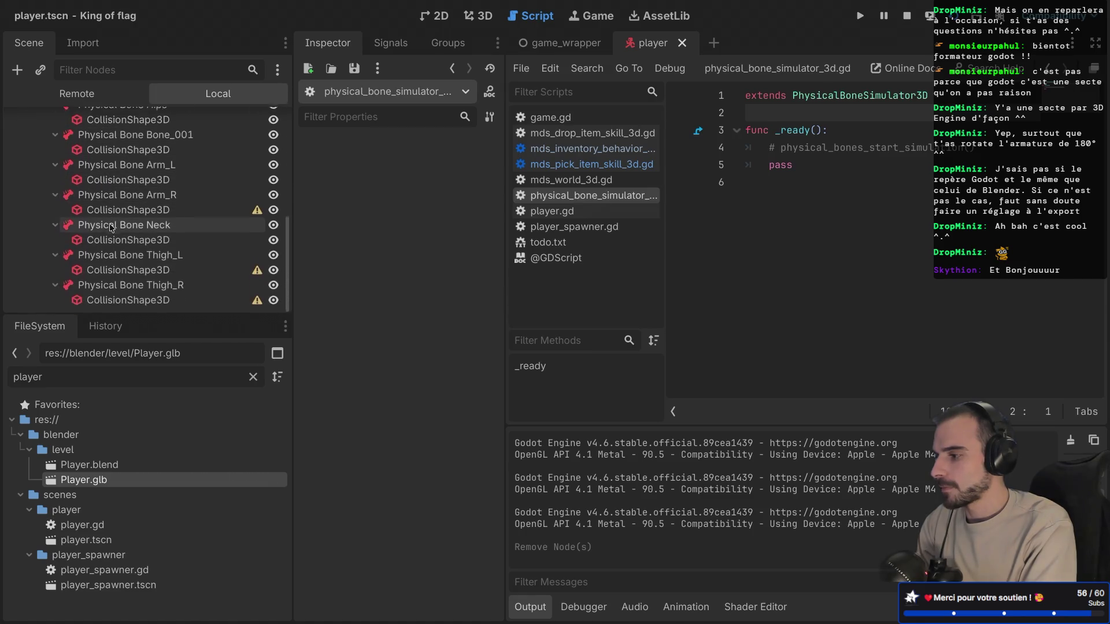
Step: Inspect Physical Bone Neck and Bone_001, then switch to the 3D workspace
left_click(129, 224)
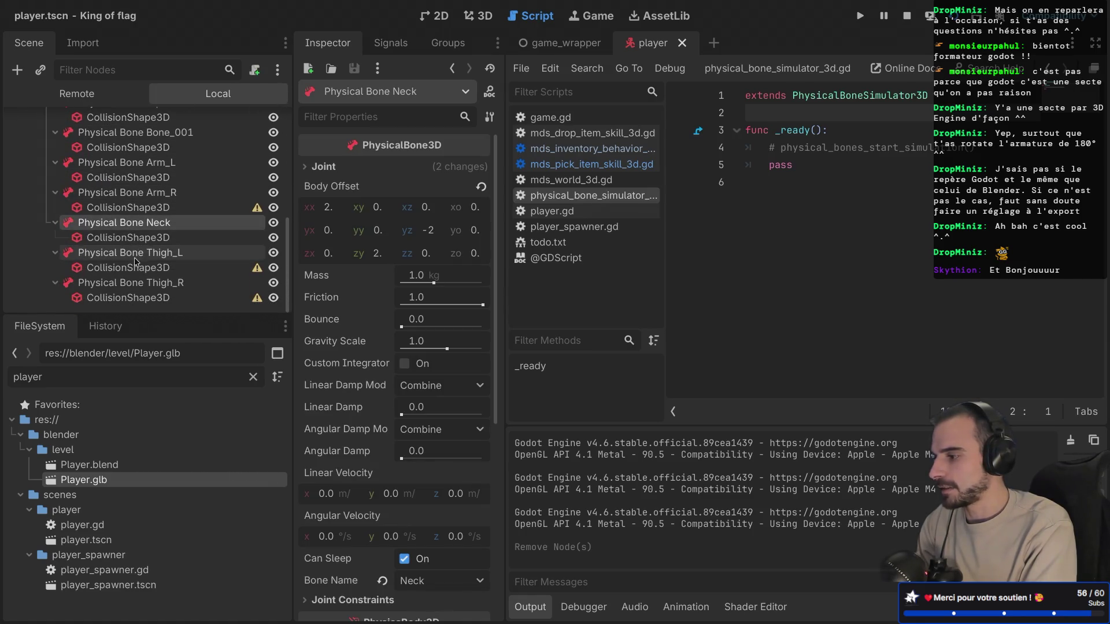
scroll(146, 266, "up", 3)
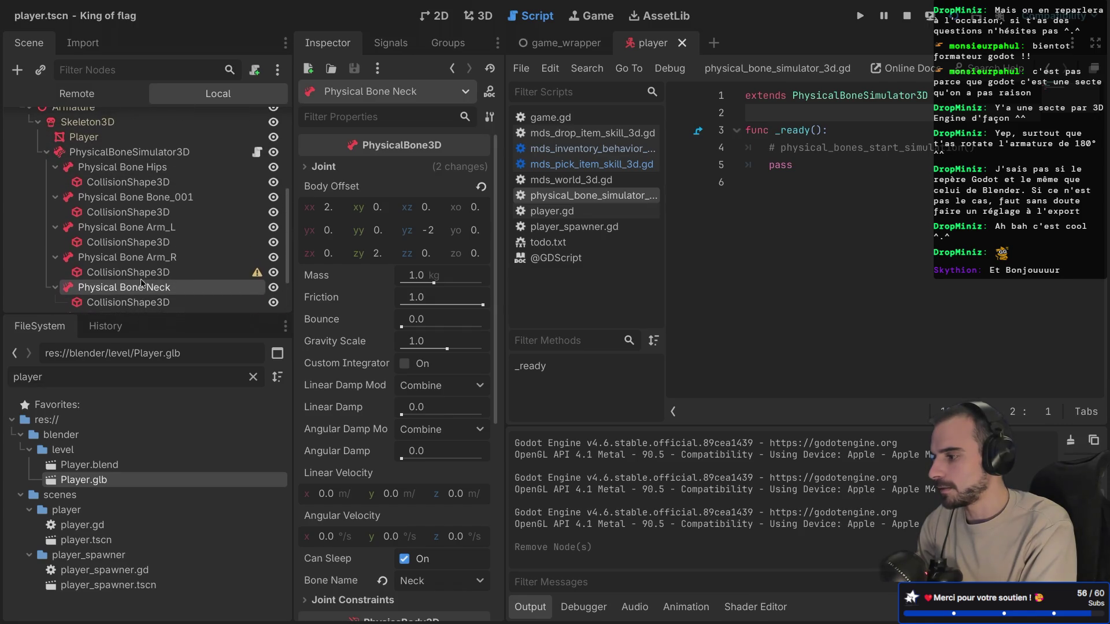
left_click(155, 197)
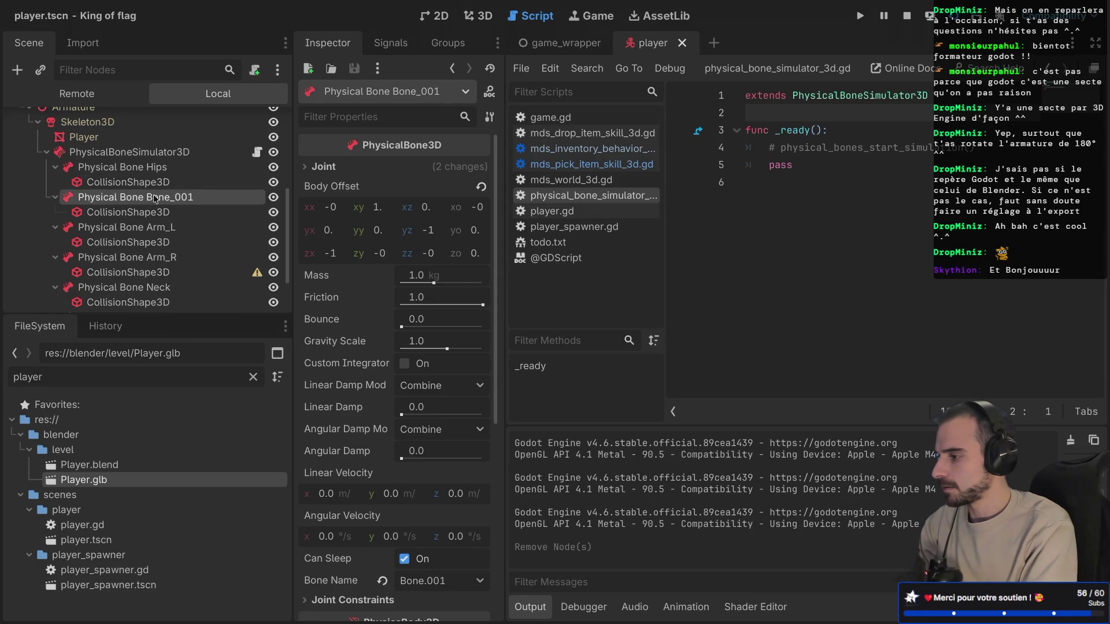
left_click(478, 15)
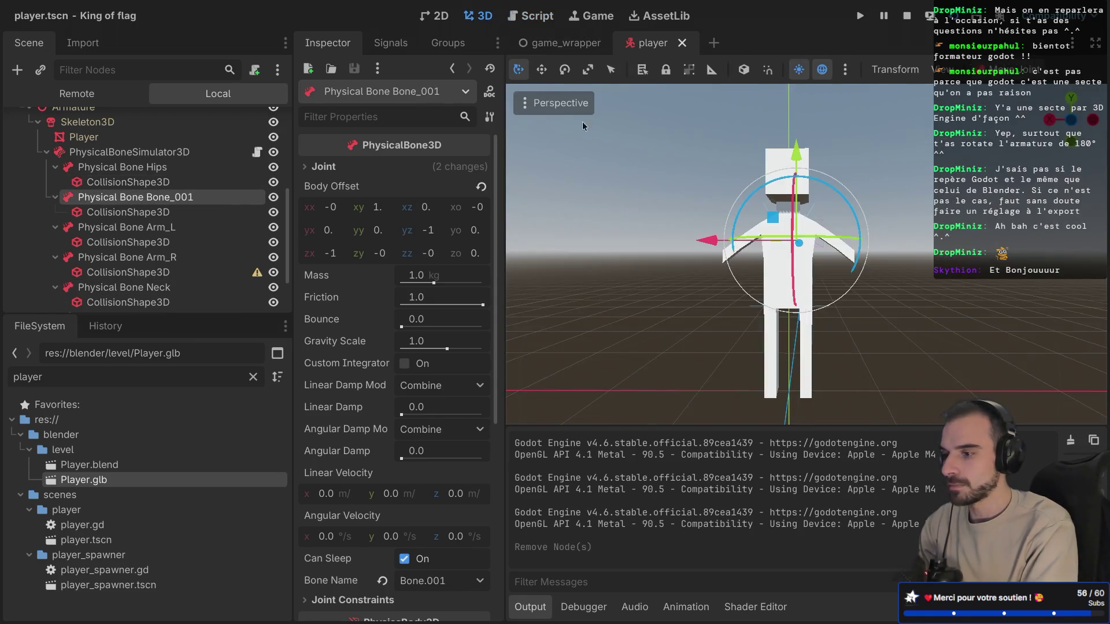
Step: Inspect Bone_001, its collision shape, and the Hips physical bone
scroll(596, 144, "left", 10)
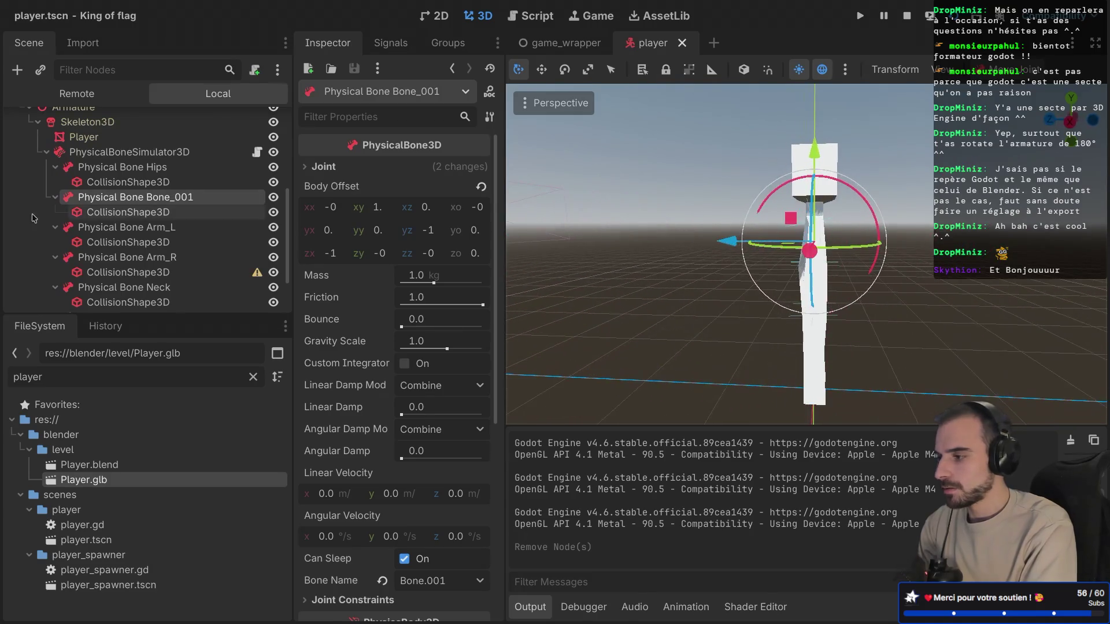
left_click(141, 213)
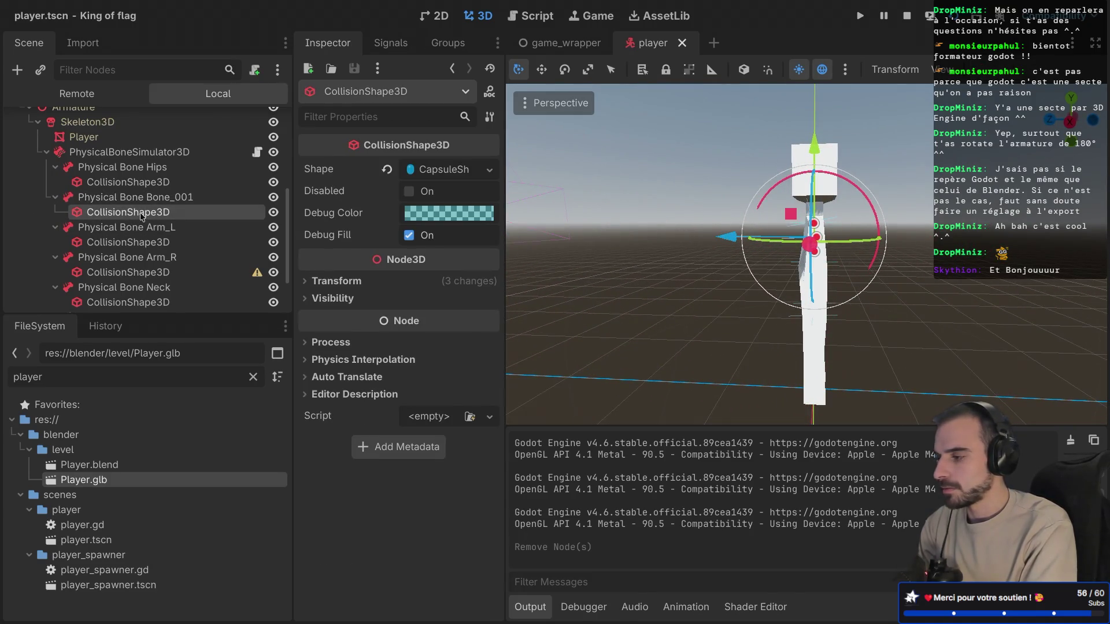
left_click(138, 197)
scroll(147, 191, "down", 4)
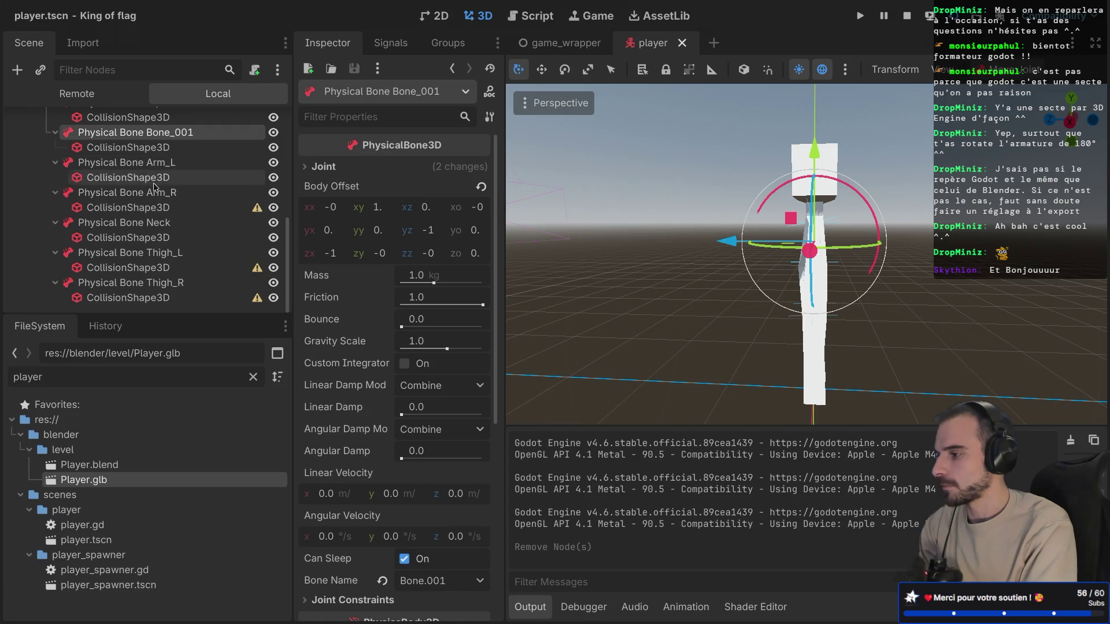
scroll(156, 208, "up", 5)
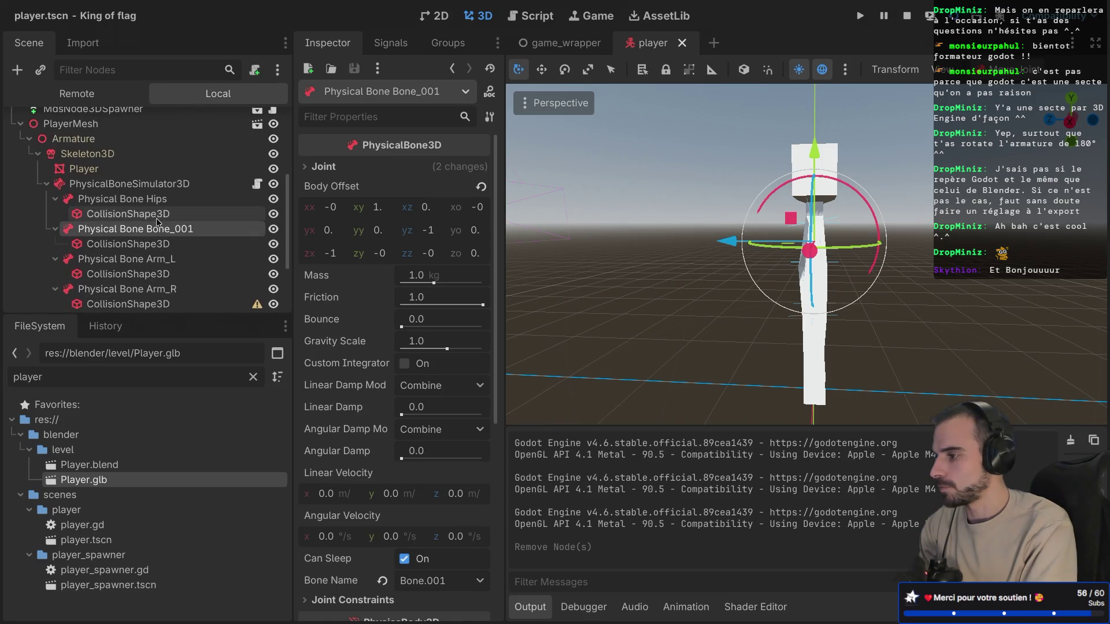
left_click(152, 201)
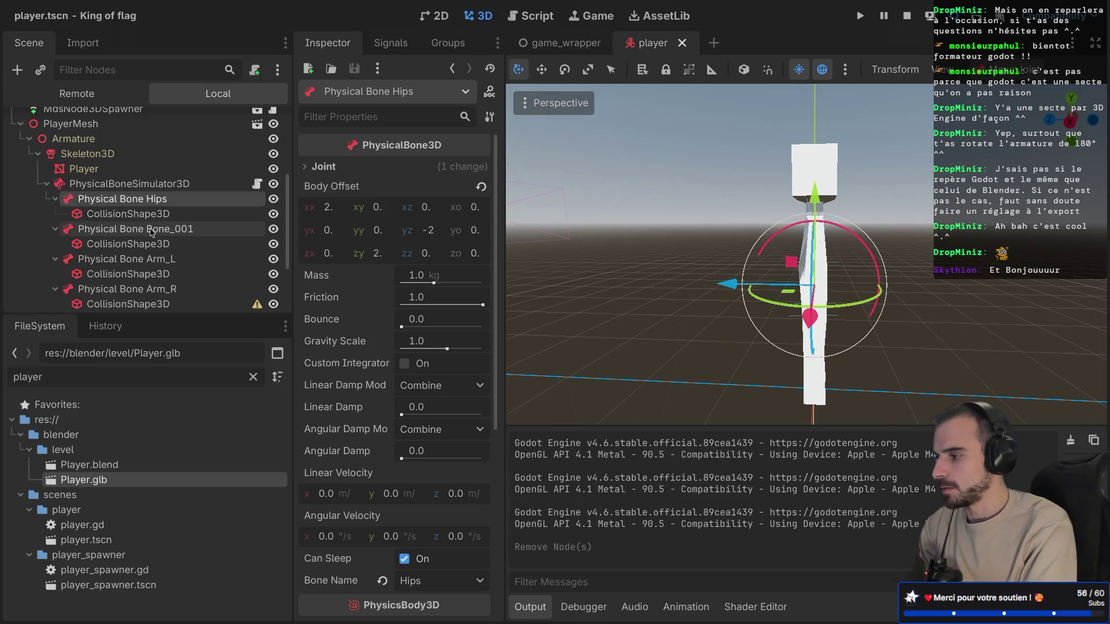
left_click(151, 230)
Step: Check Arm_L, Arm_R, Neck, Thigh_L and Thigh_R, then read the thigh shape's non-uniform scale warning
scroll(153, 228, "down", 3)
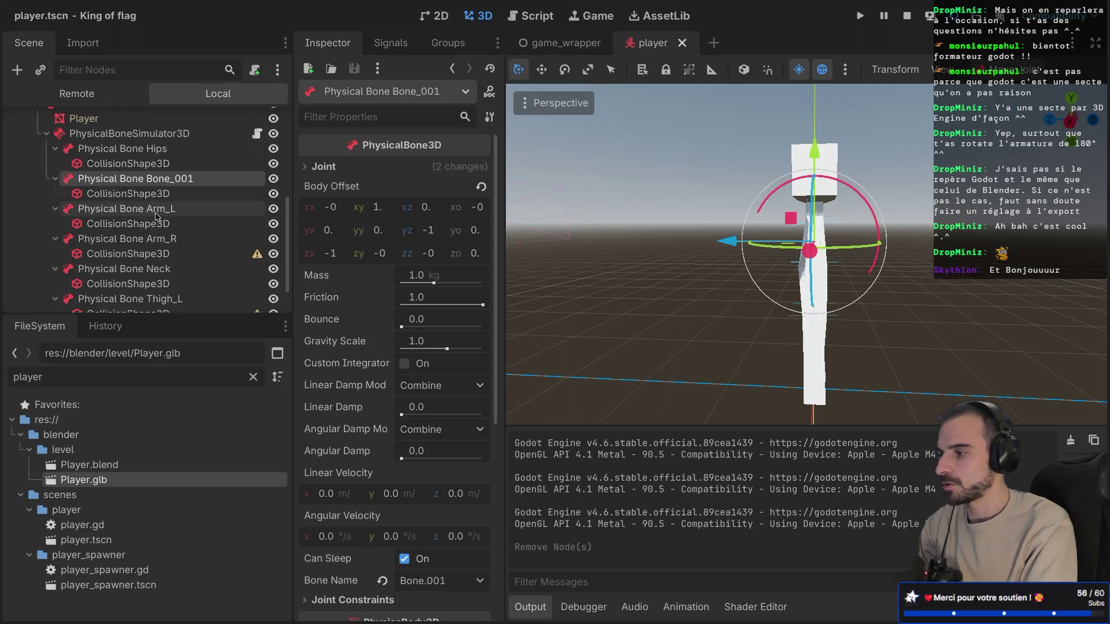
left_click(156, 216)
scroll(157, 217, "down", 2)
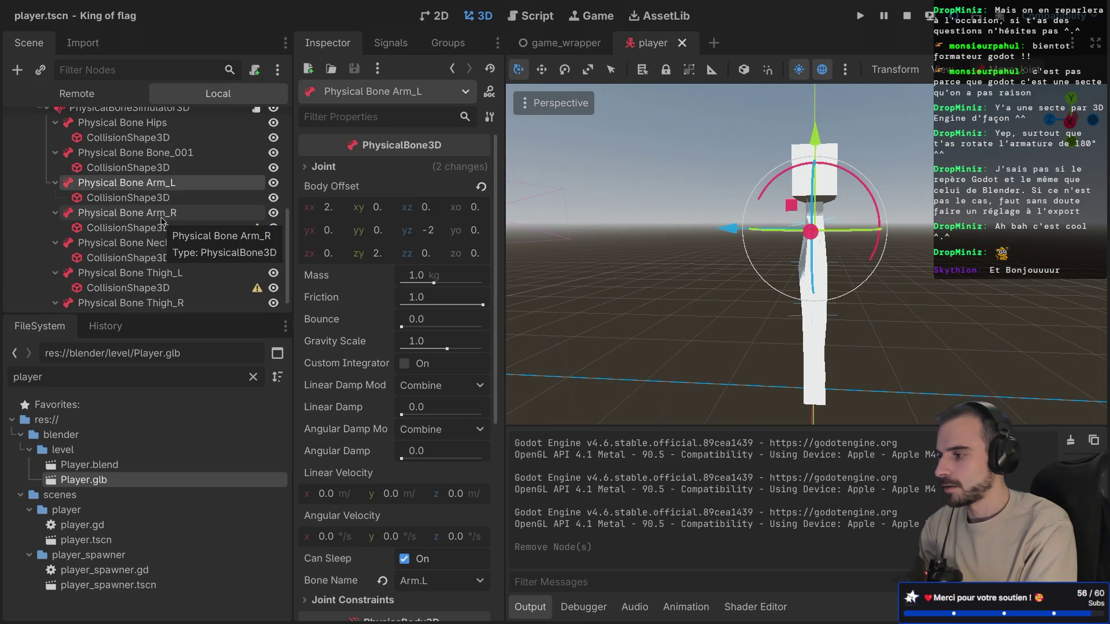
left_click(162, 221)
left_click(164, 244)
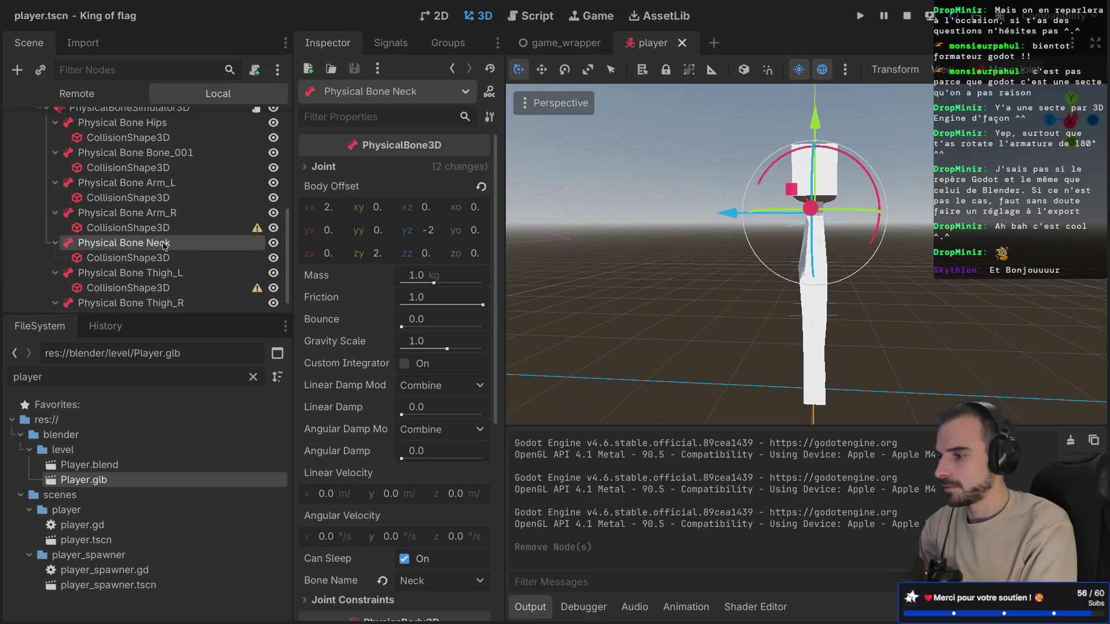
scroll(164, 246, "down", 2)
left_click(169, 255)
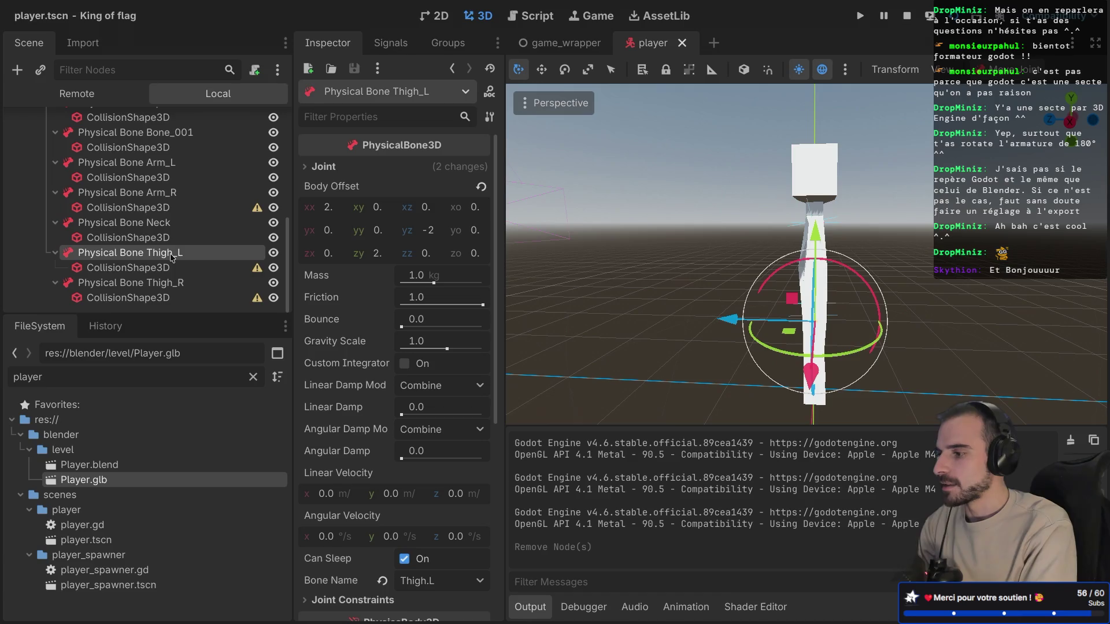
left_click(169, 284)
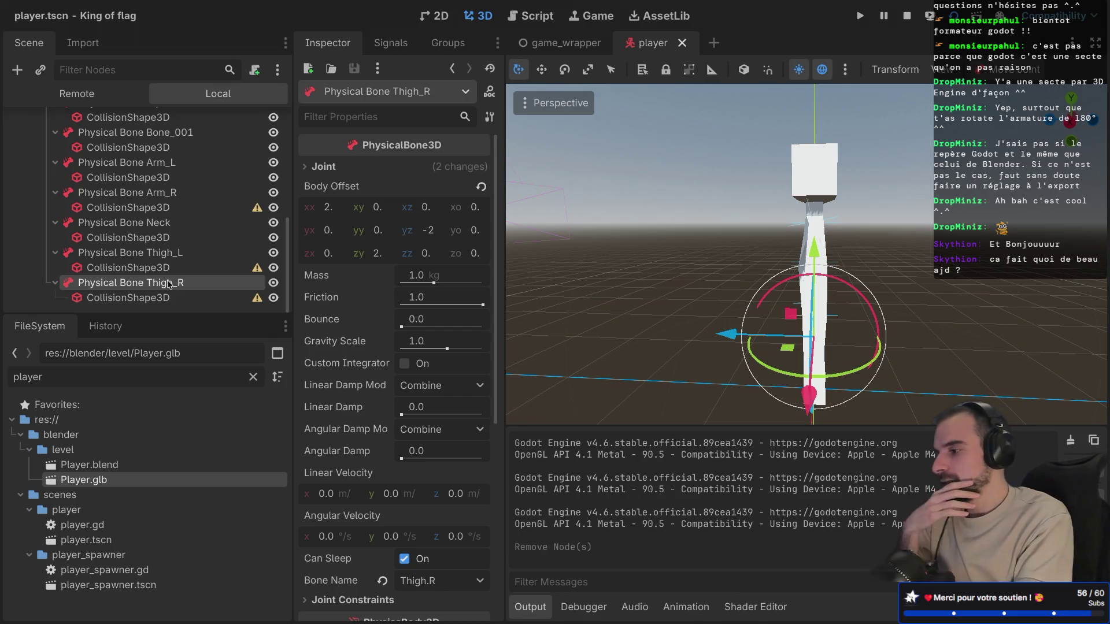
left_click(254, 269)
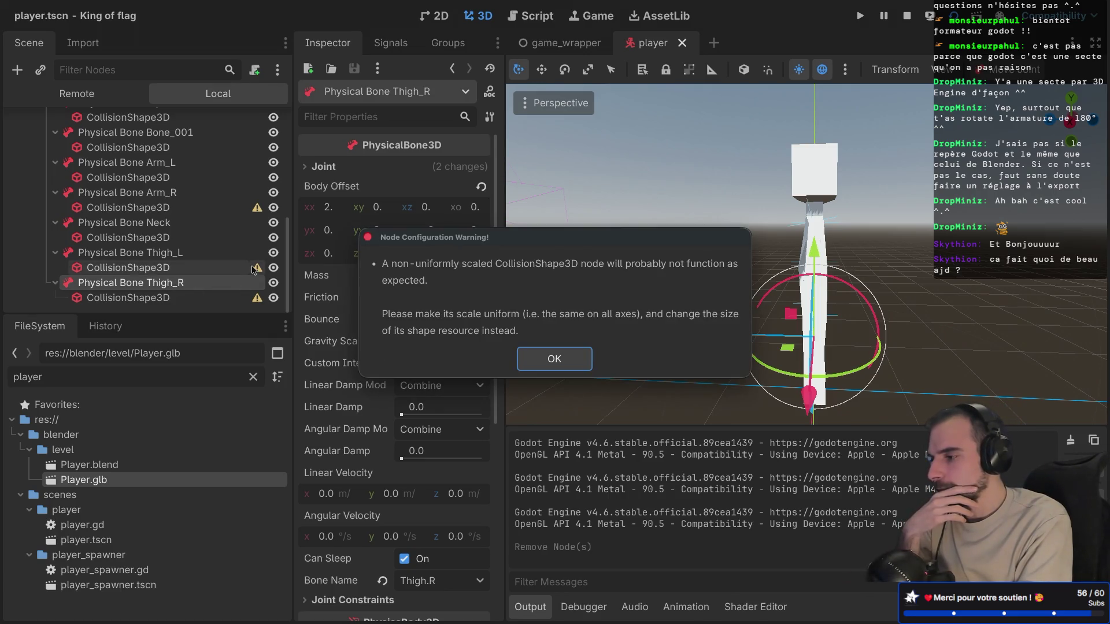
Step: Dismiss the Node Configuration Warning and orbit the viewport around the character
left_click(536, 363)
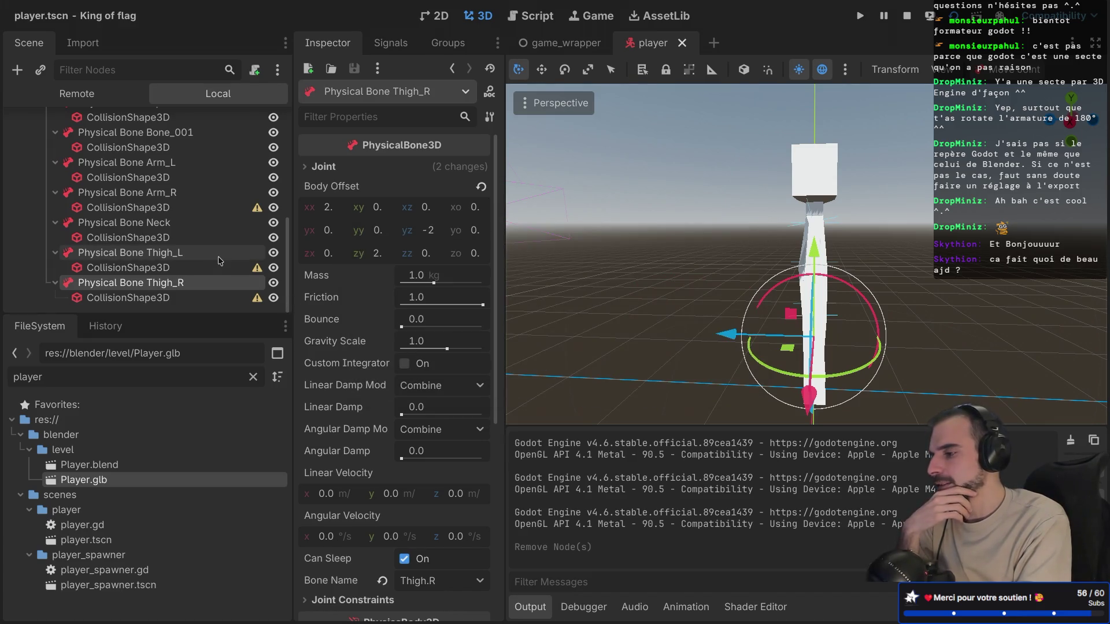
scroll(220, 260, "up", 3)
scroll(220, 260, "down", 5)
scroll(683, 265, "left", 5)
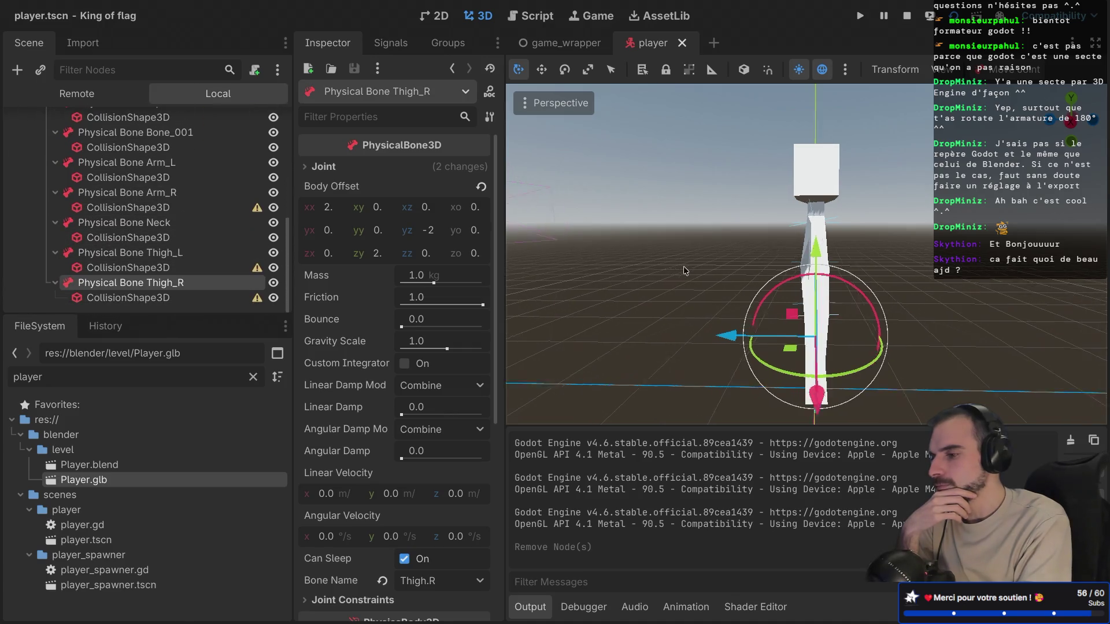
scroll(683, 270, "left", 5)
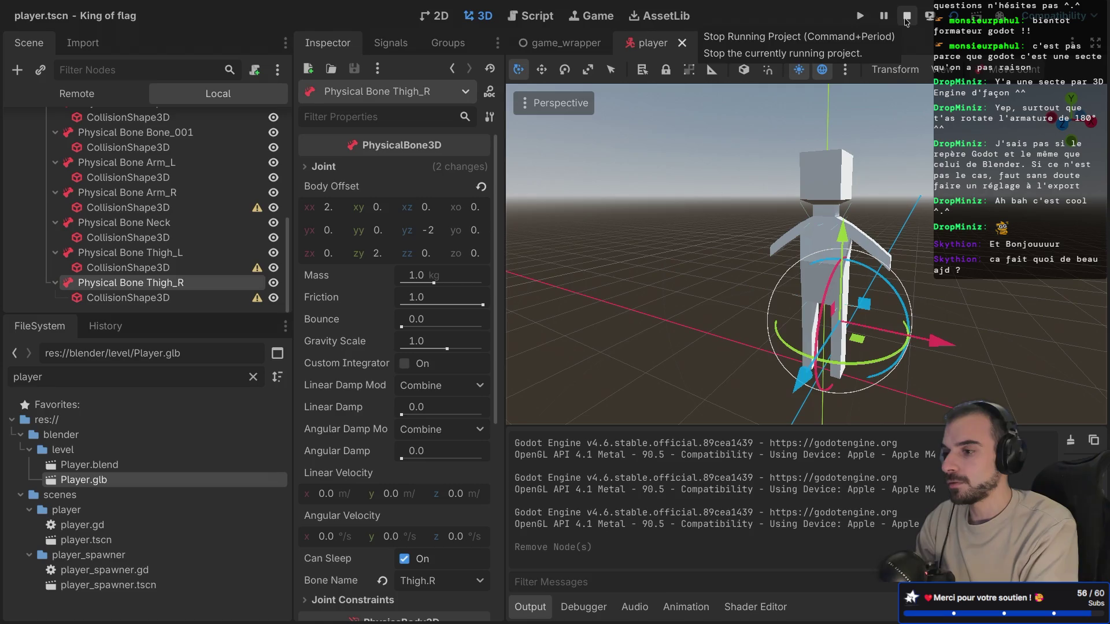
Step: Stop the running project and collapse PhysicalBoneSimulator3D in the Scene dock
left_click(907, 18)
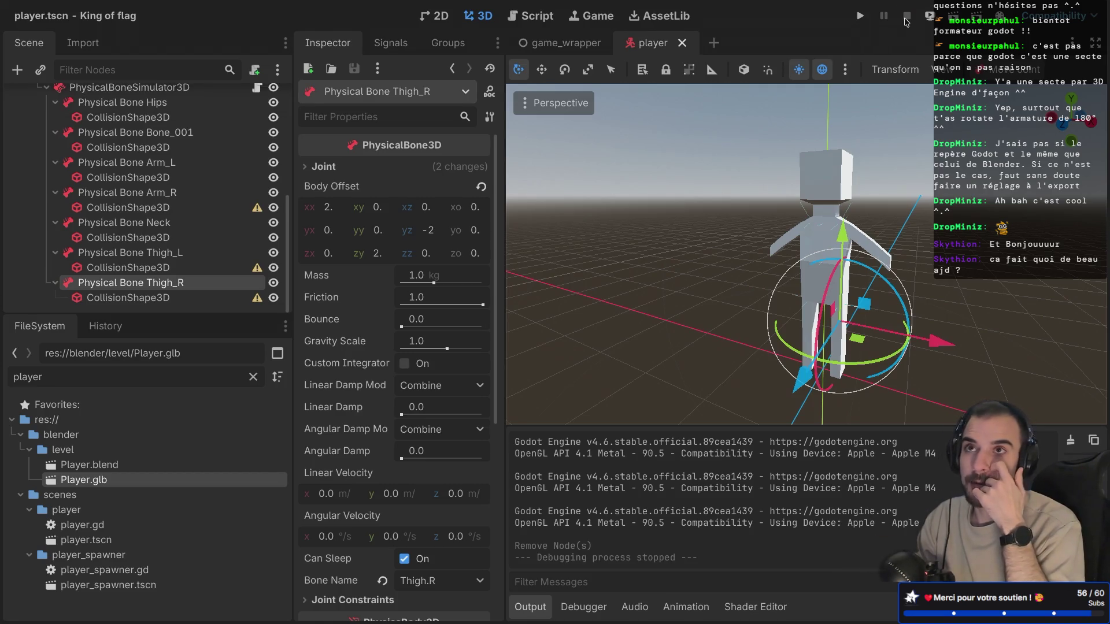
scroll(776, 215, "right", 10)
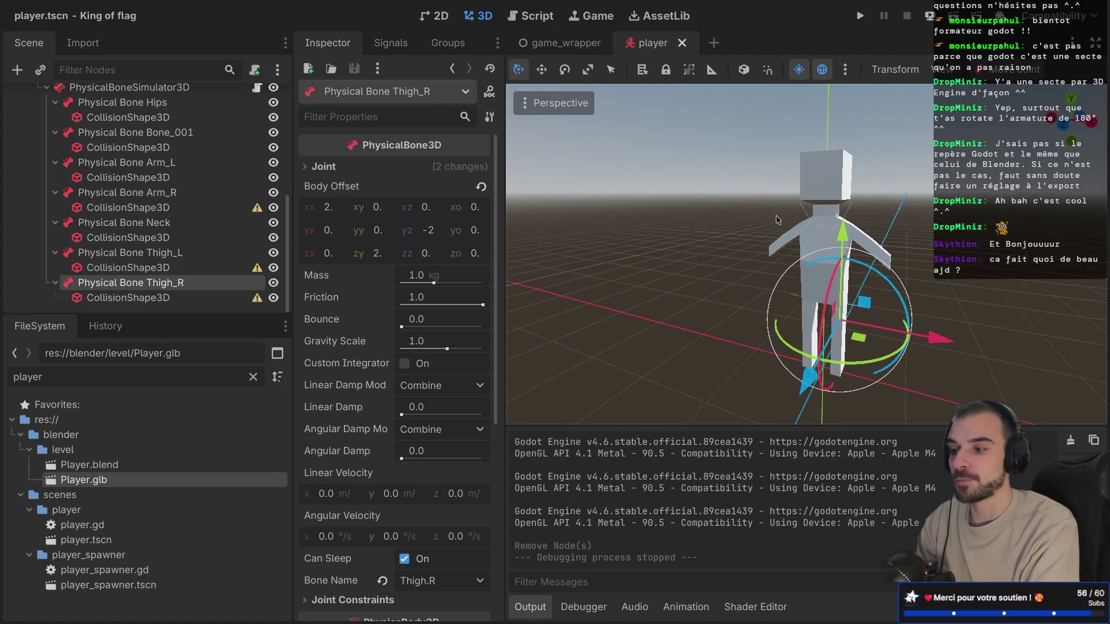
scroll(776, 215, "right", 10)
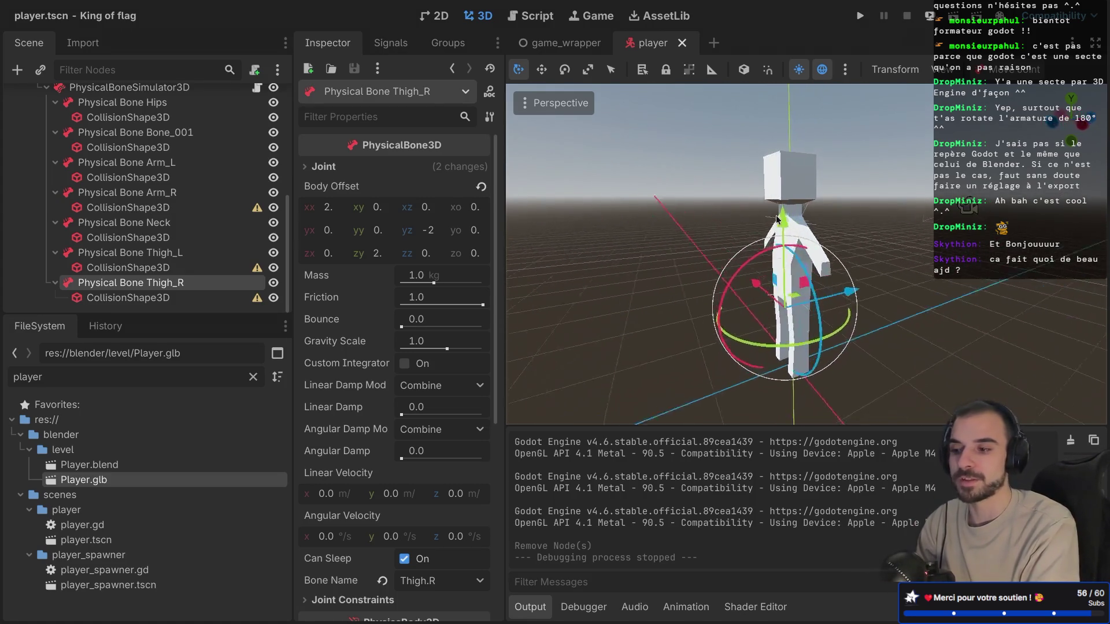
scroll(776, 219, "right", 10)
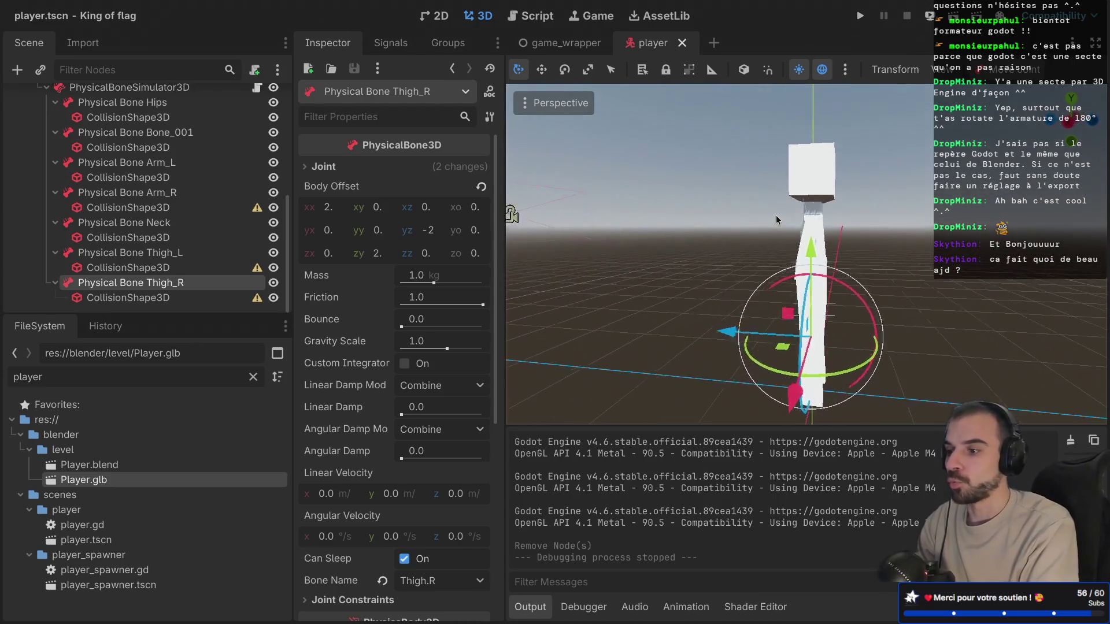
scroll(776, 219, "right", 1)
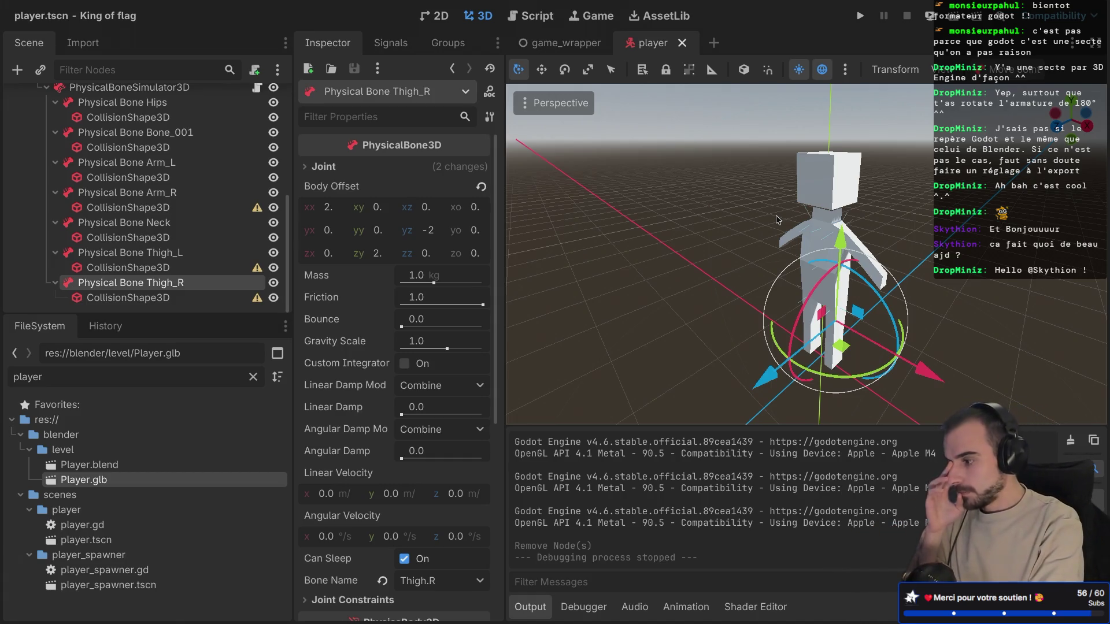
scroll(210, 276, "up", 5)
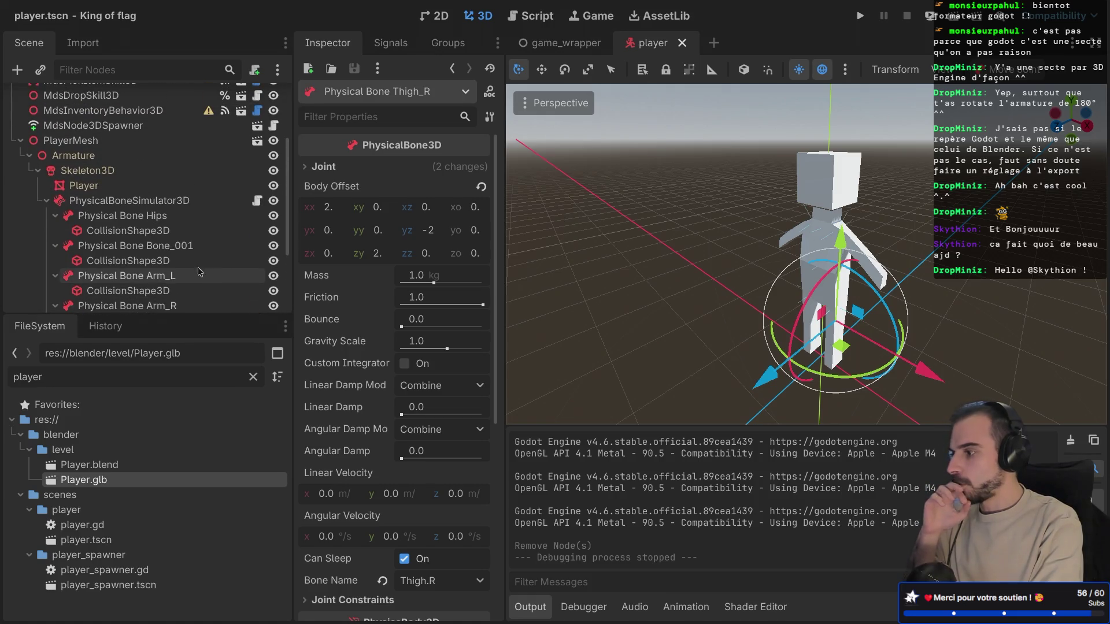
left_click(47, 201)
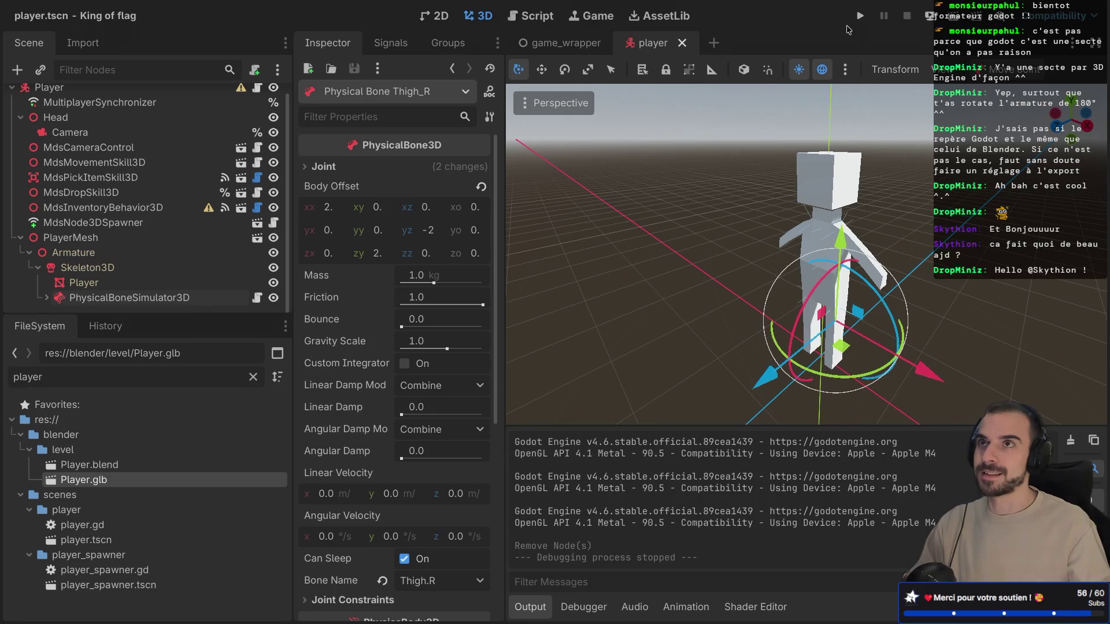
Step: Stop the running game and relaunch it from the editor
key("super+b")
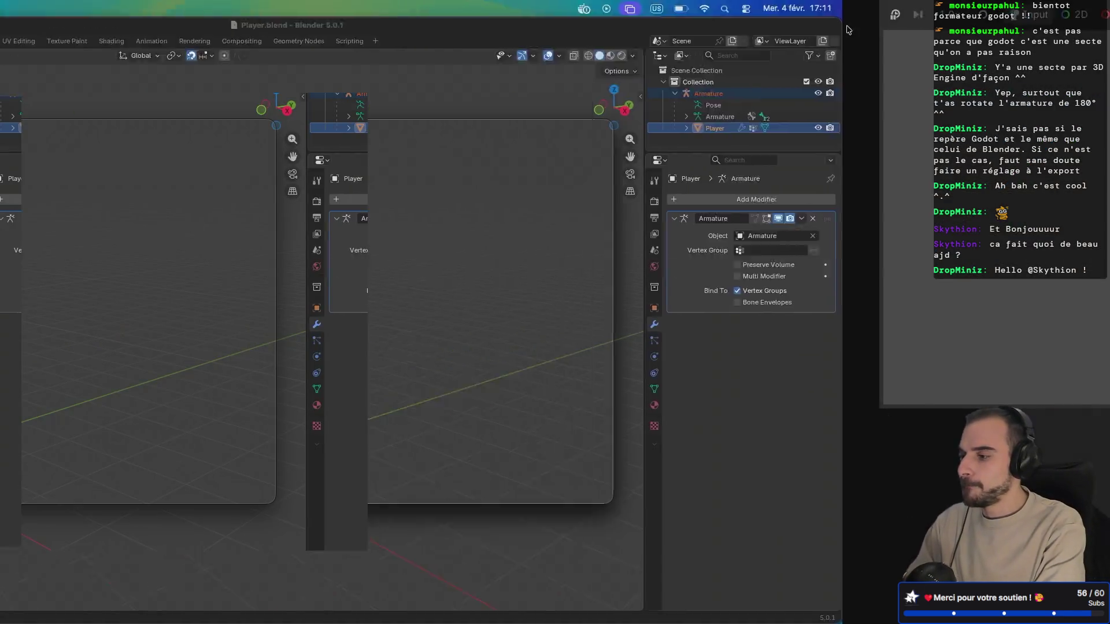
key("ctrl+Right")
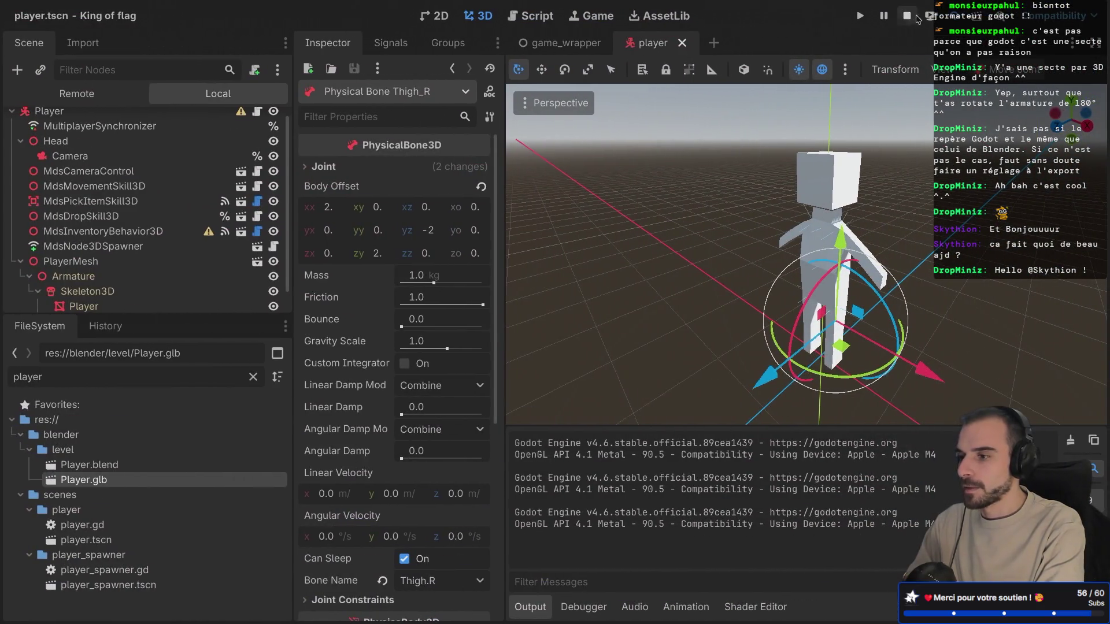
left_click(907, 16)
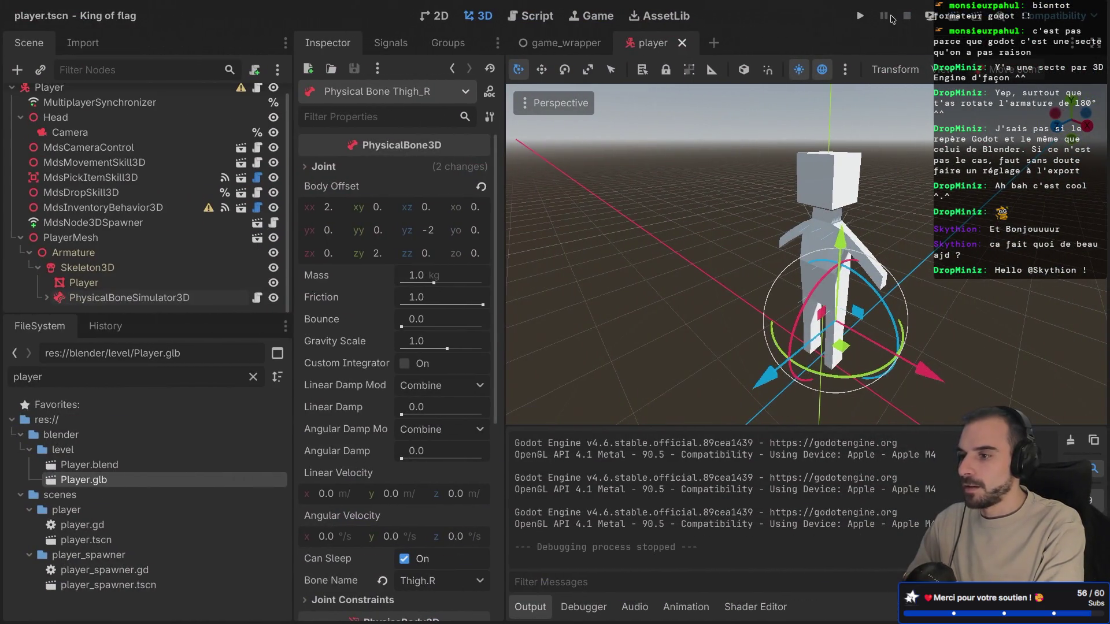
left_click(864, 17)
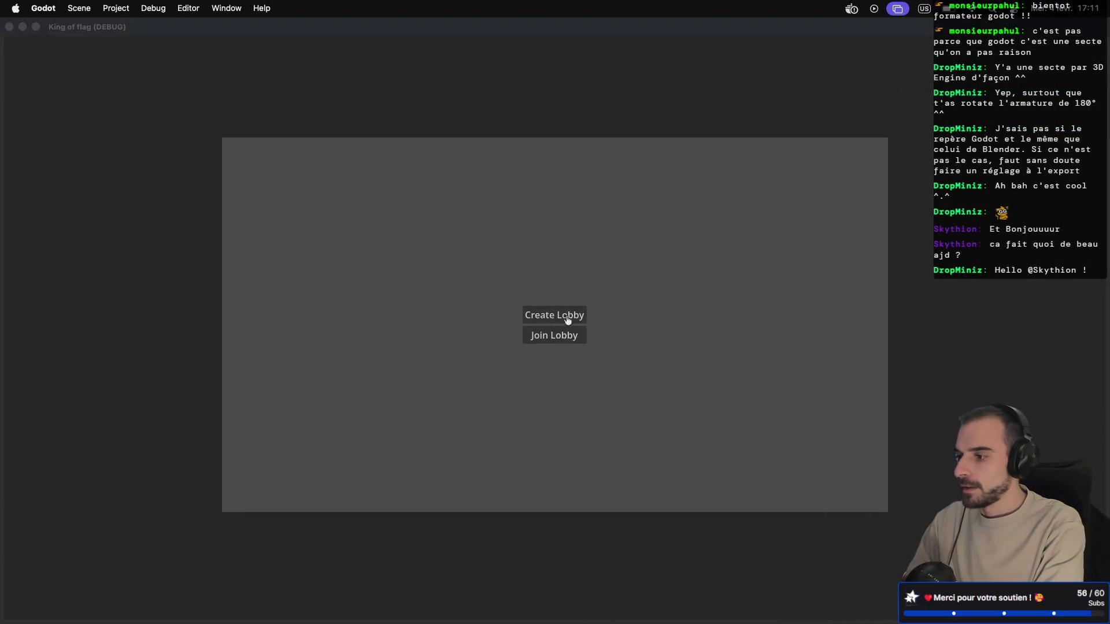
Step: Create a lobby in one game window and move the second window aside
left_click(566, 314)
key("ctrl+Left")
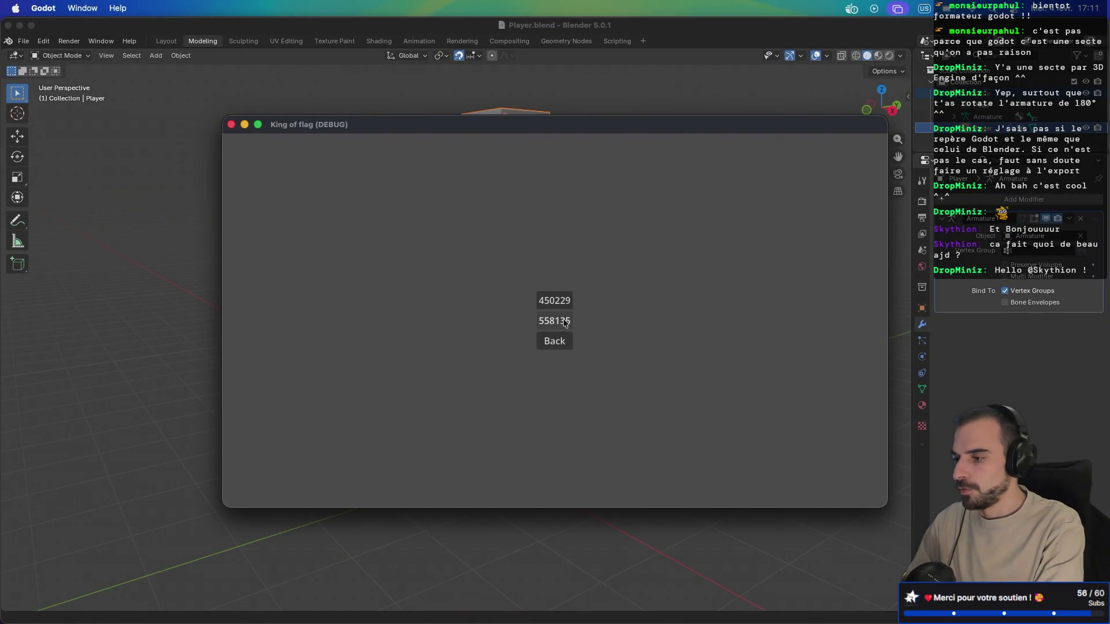
key("ctrl+Right")
key("ctrl+Left")
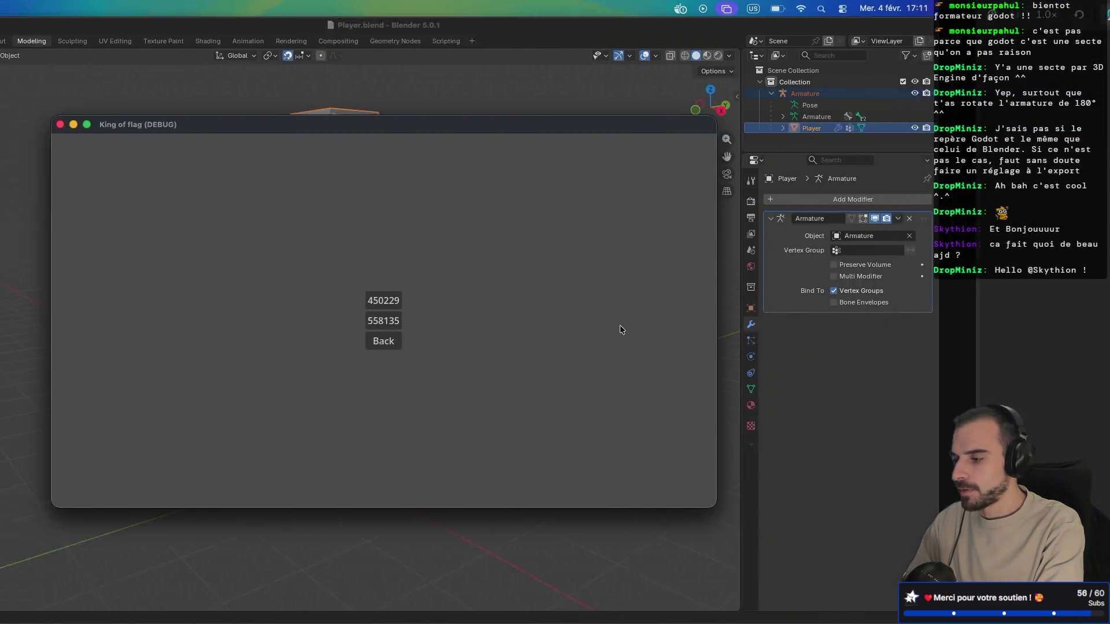
mouse_move(537, 139)
left_mouse_down()
mouse_move(612, 139)
mouse_move(767, 224)
left_mouse_up()
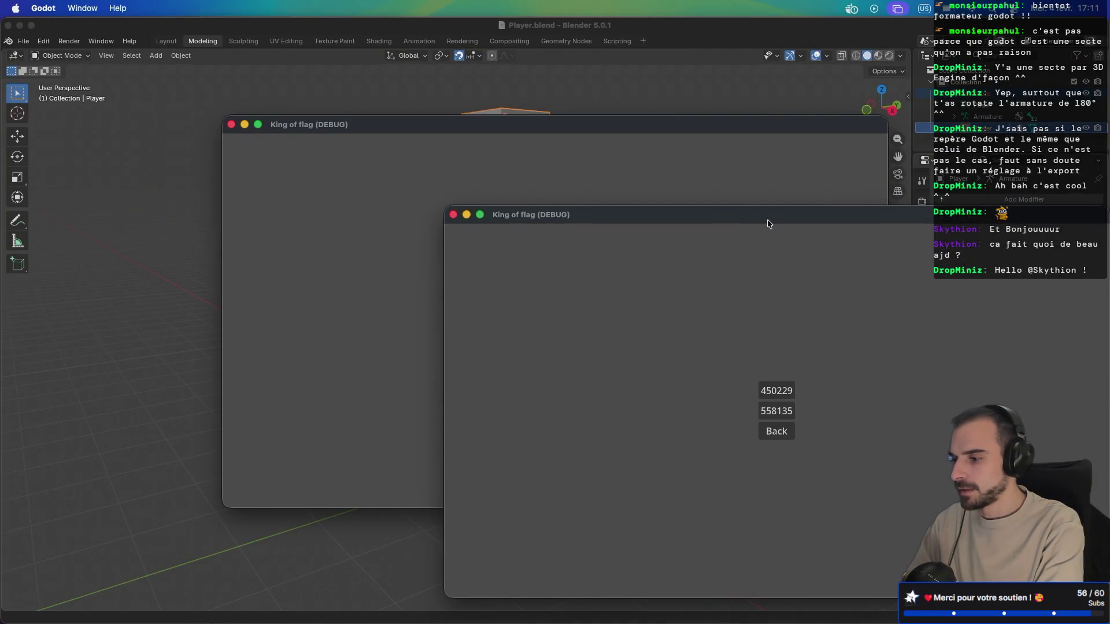
key("ctrl+Right")
key("ctrl+Left")
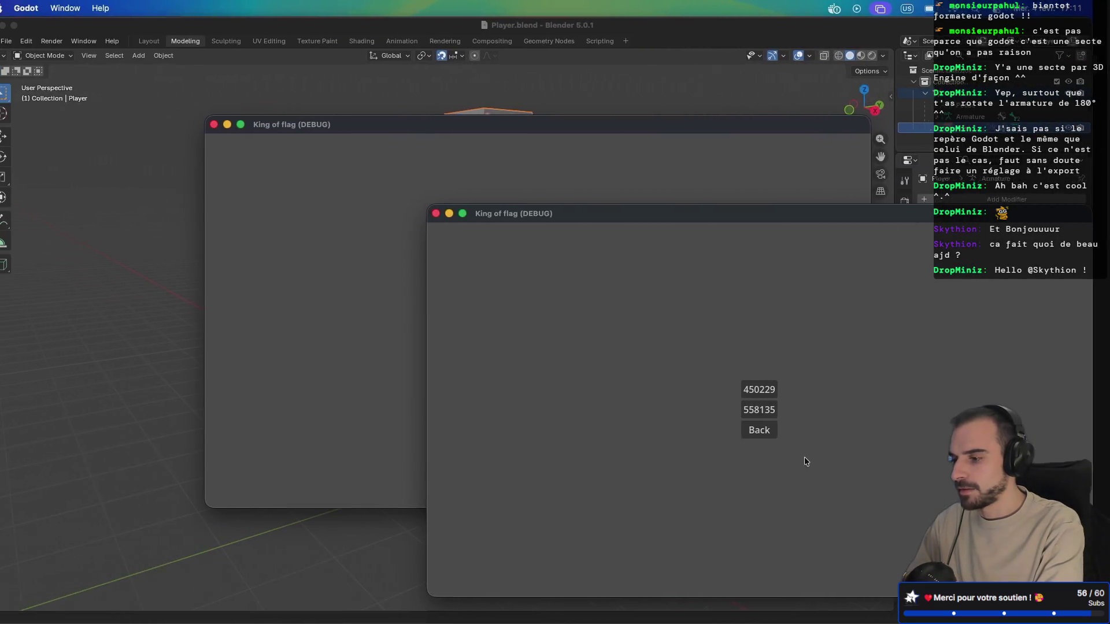
Step: Join the lobby from the other window, start the match, and move the window top-left
left_click(429, 345)
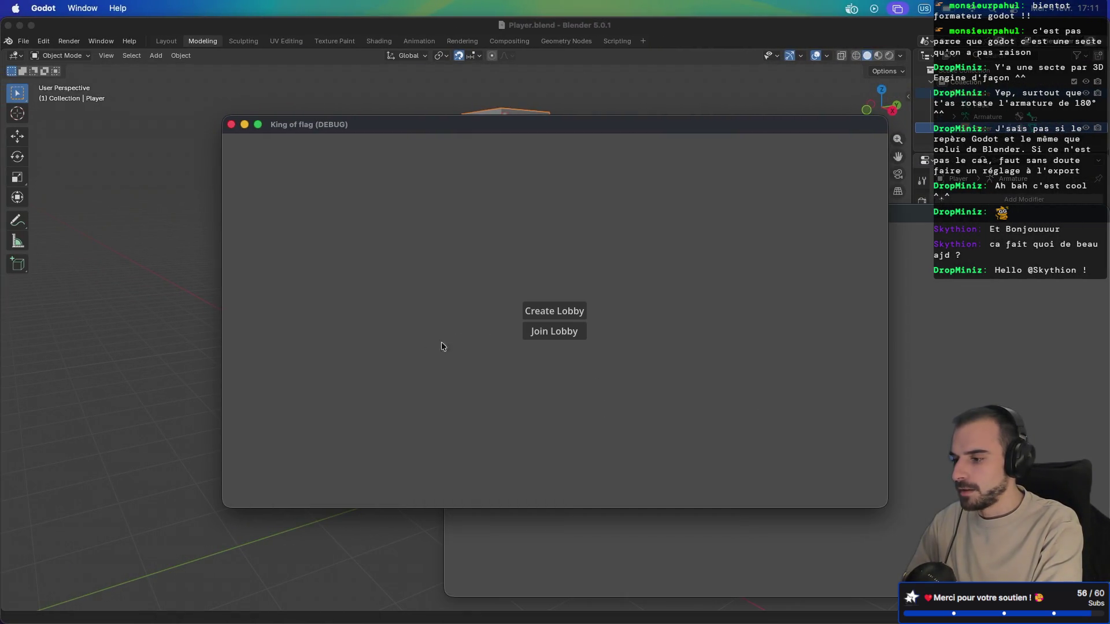
left_click(542, 335)
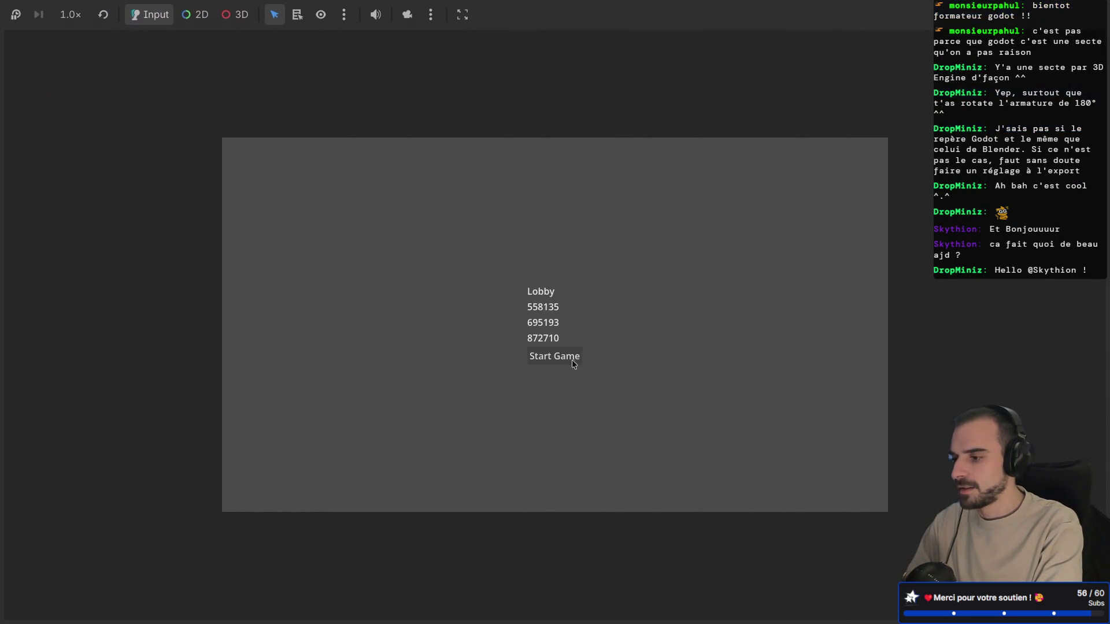
left_click(571, 360)
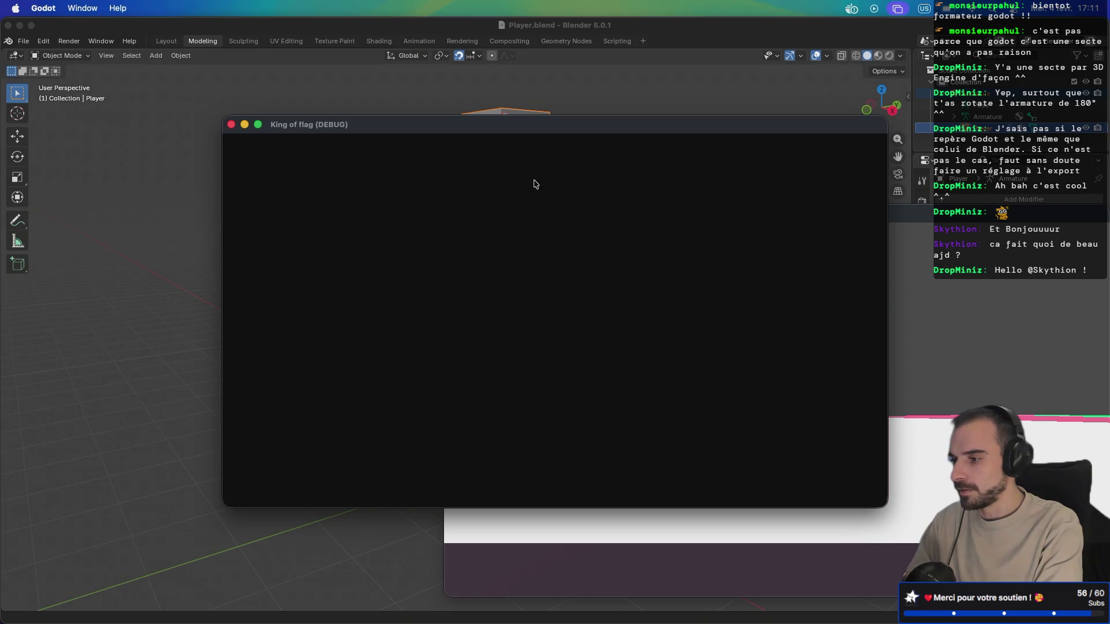
mouse_move(532, 132)
left_mouse_down()
mouse_move(419, 104)
mouse_move(328, 45)
left_mouse_up()
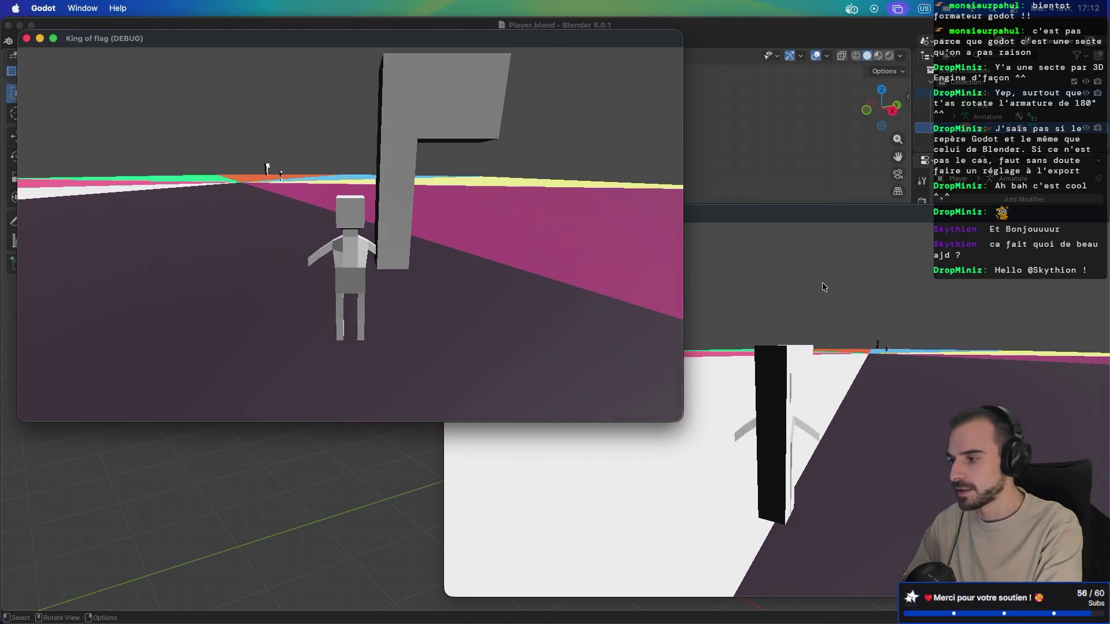
Step: Bring the second game window forward, then switch to the ragdoll docs in the browser
left_click(822, 283)
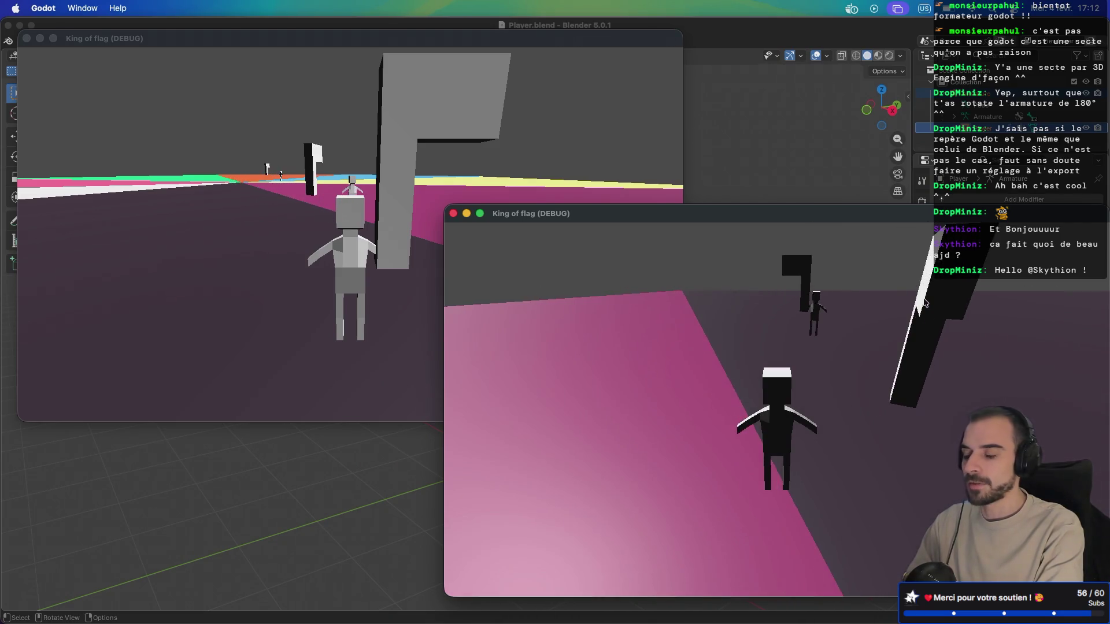
key("ctrl+Right")
key("ctrl+Right")
key("ctrl+Right")
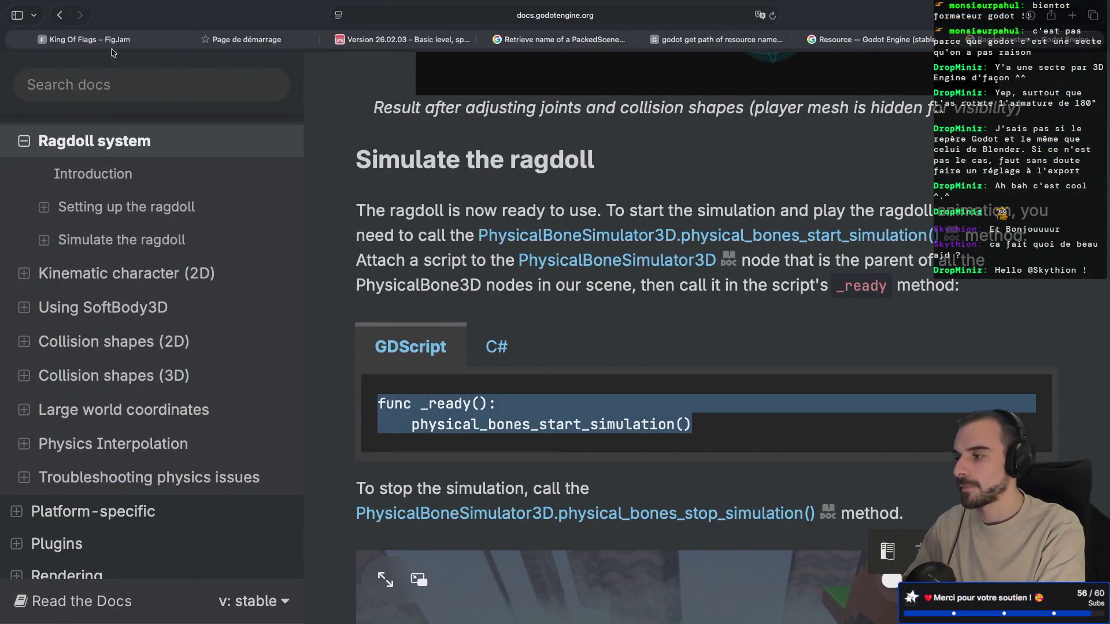
Step: Go from the King Of Flags FigJam board to the Version 26.02.03 itch.io devlog tab
left_click(91, 42)
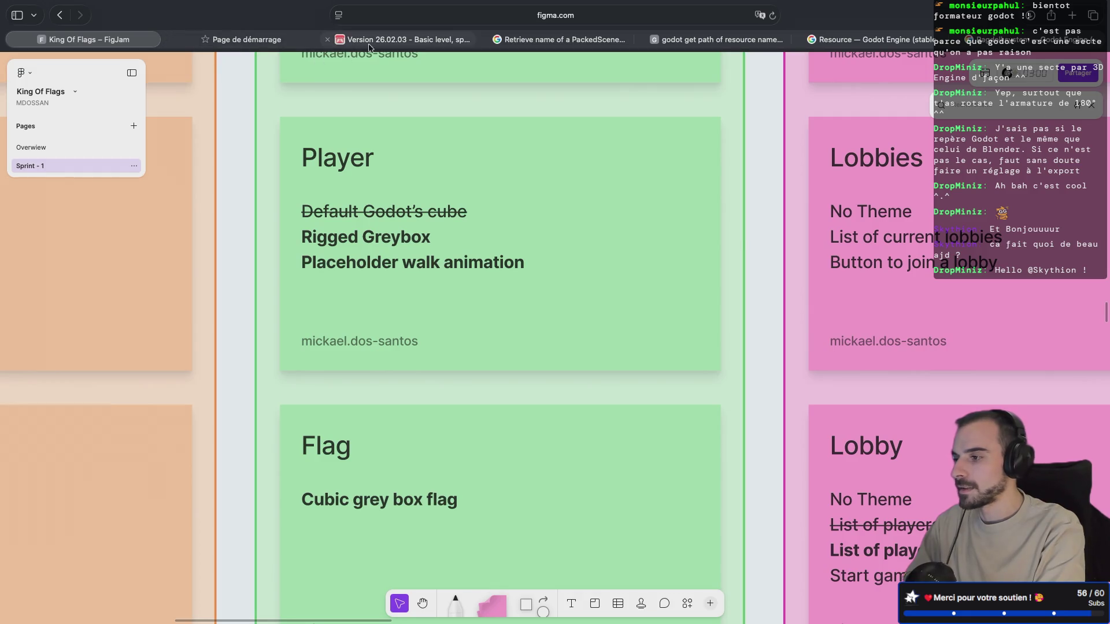
left_click(379, 41)
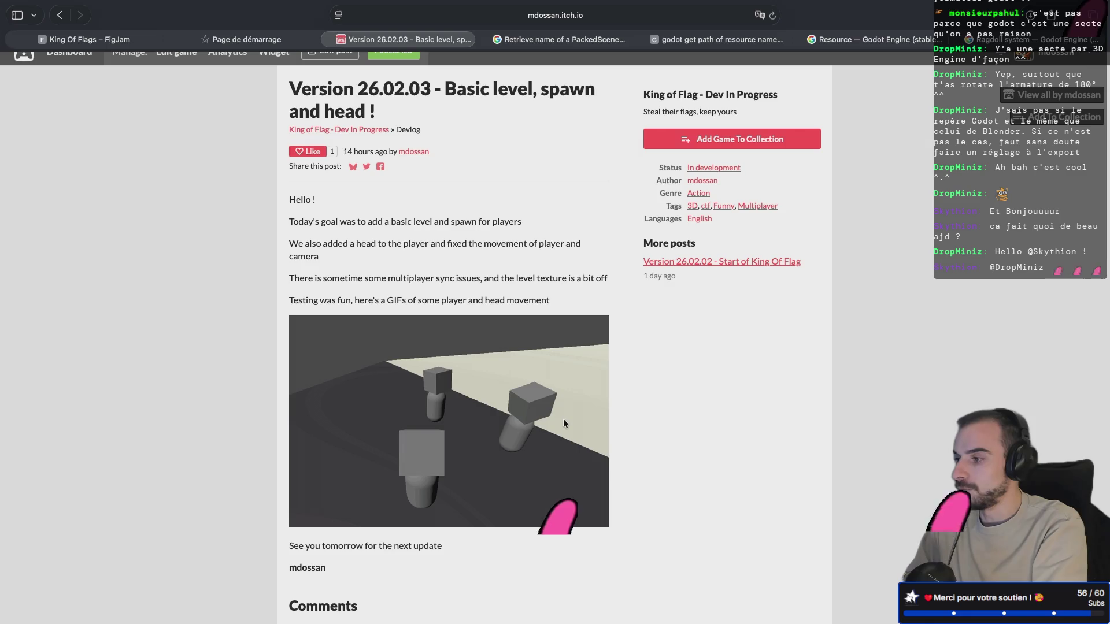
Step: Glance at the Godot editor, then return to the browser's King Of Flags FigJam tab
key("super+Tab")
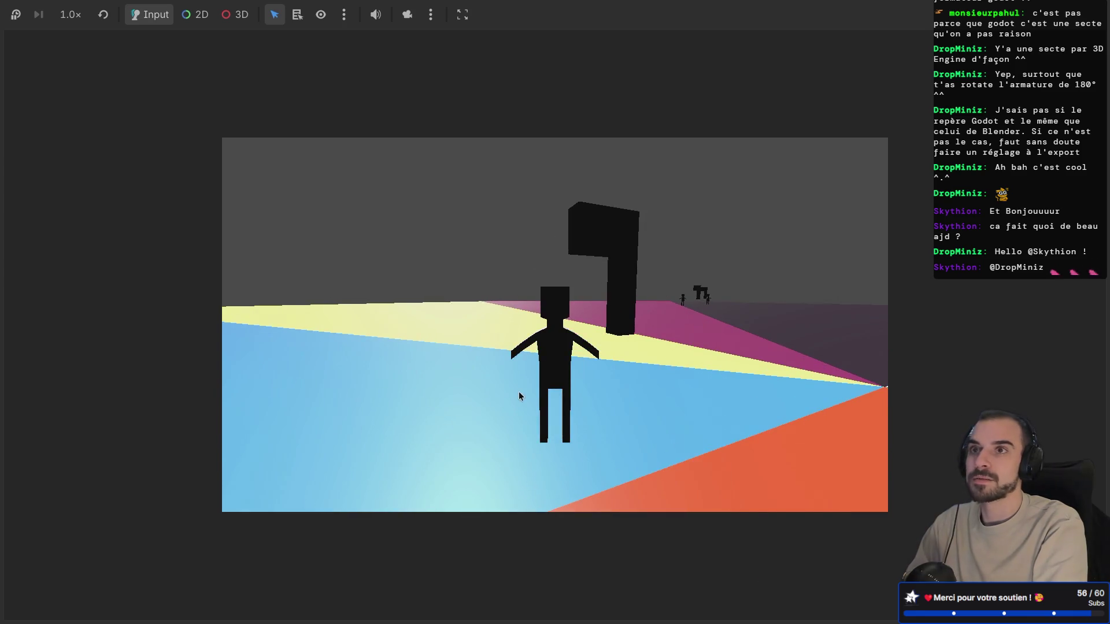
key("super+Tab")
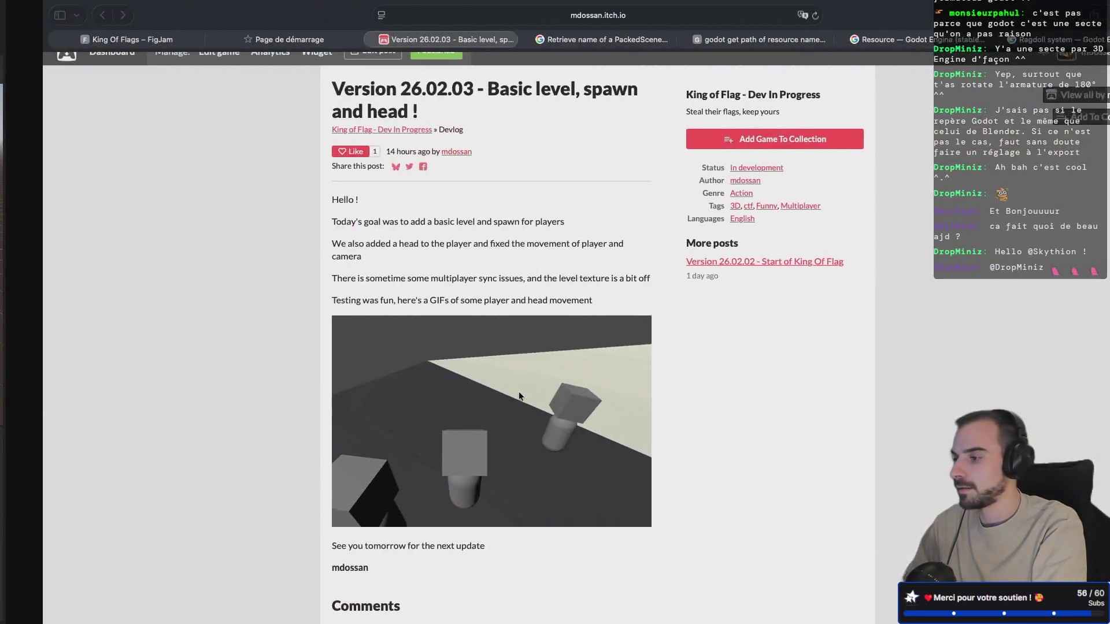
left_click(90, 39)
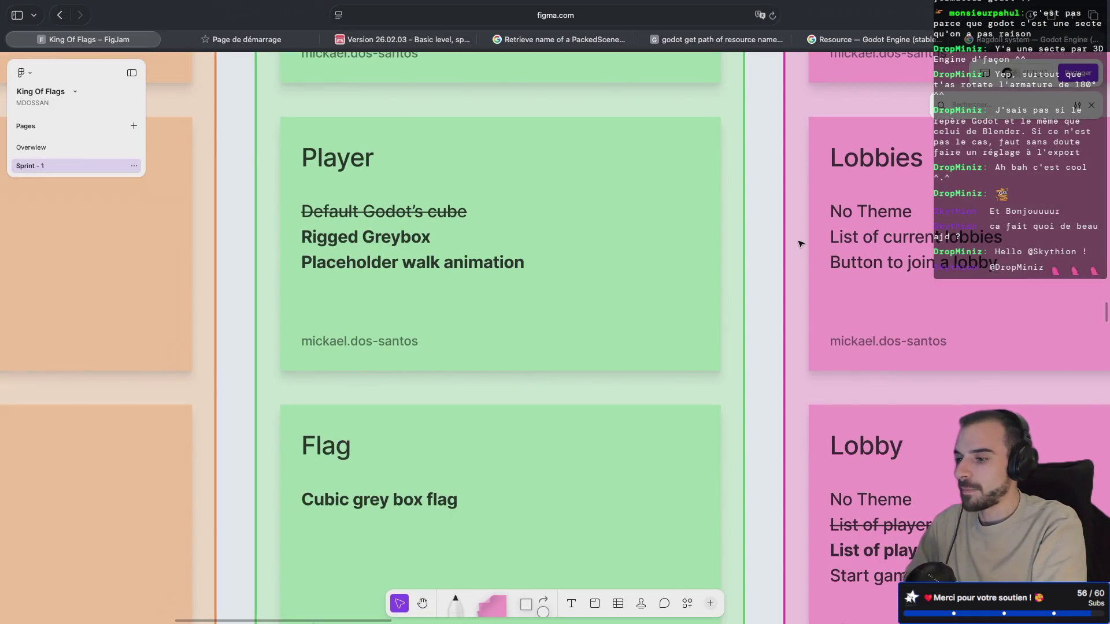
Step: Pan the FigJam canvas reviewing the Lobby, Title Screen and Player cards, then return to Godot
scroll(800, 243, "right", 10)
scroll(354, 424, "down", 3)
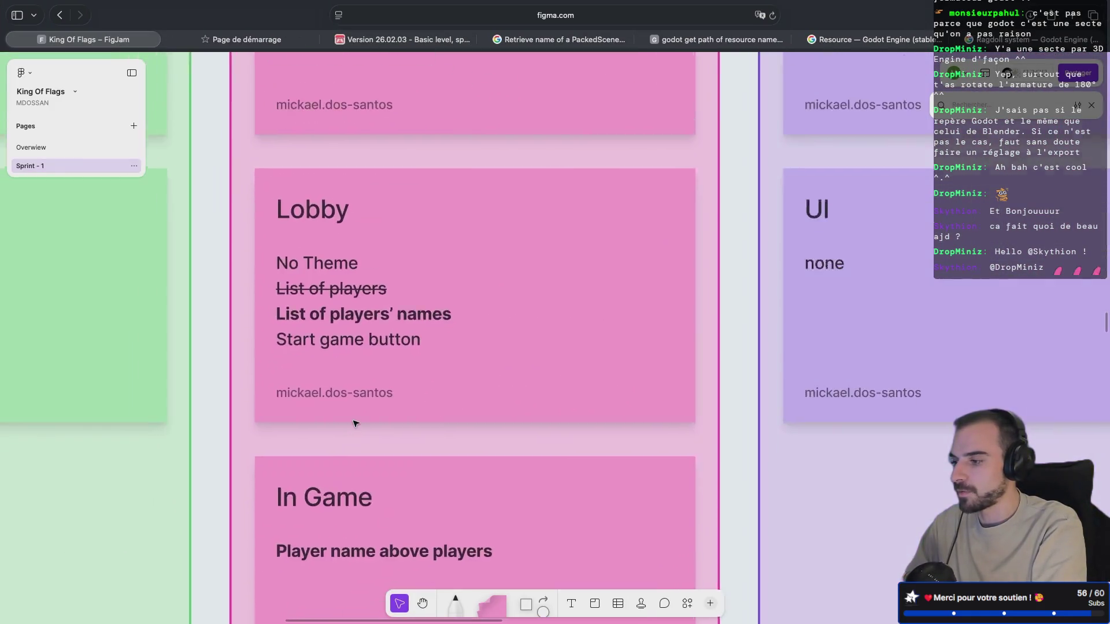
scroll(354, 423, "down", 5)
scroll(355, 423, "up", 9)
scroll(355, 424, "up", 10)
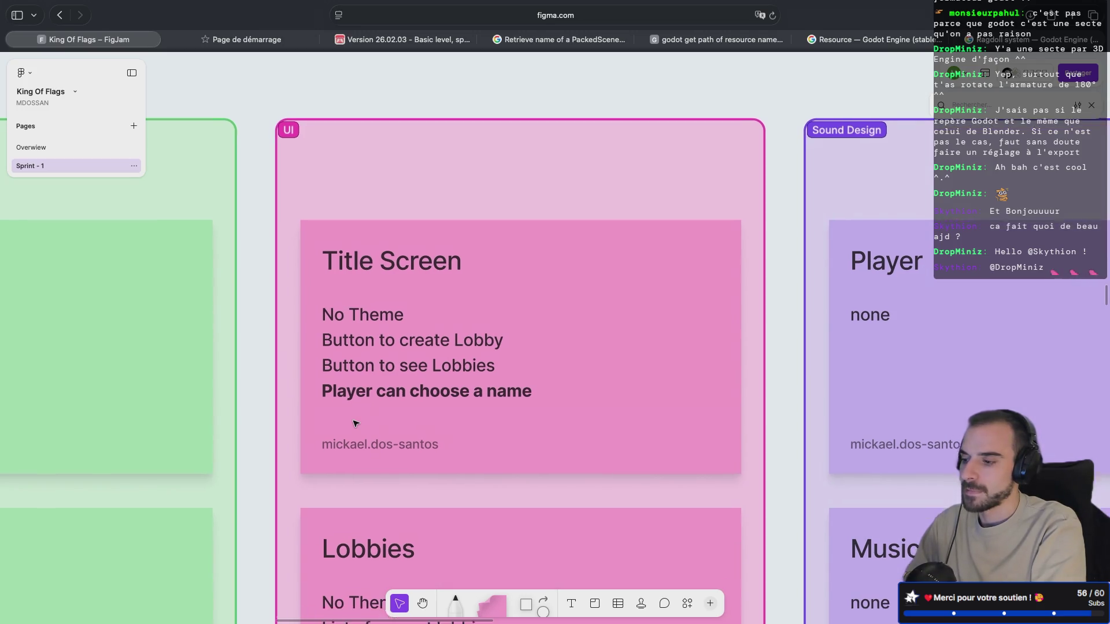
scroll(355, 424, "down", 2)
scroll(355, 424, "left", 8)
scroll(355, 424, "down", 2)
scroll(355, 424, "left", 2)
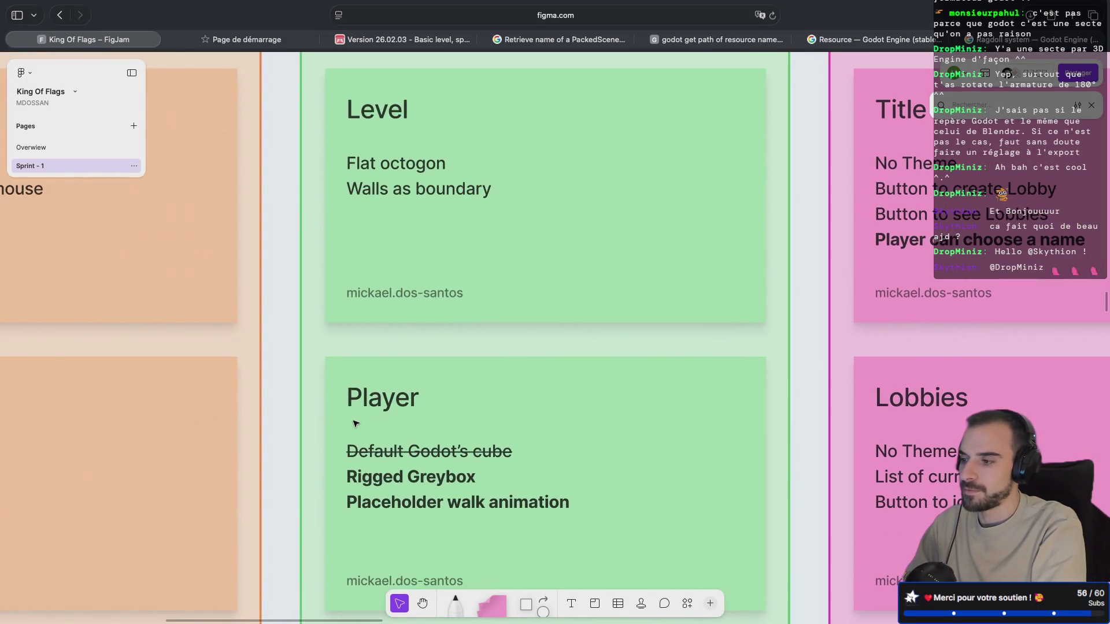
scroll(355, 424, "down", 10)
scroll(355, 424, "left", 2)
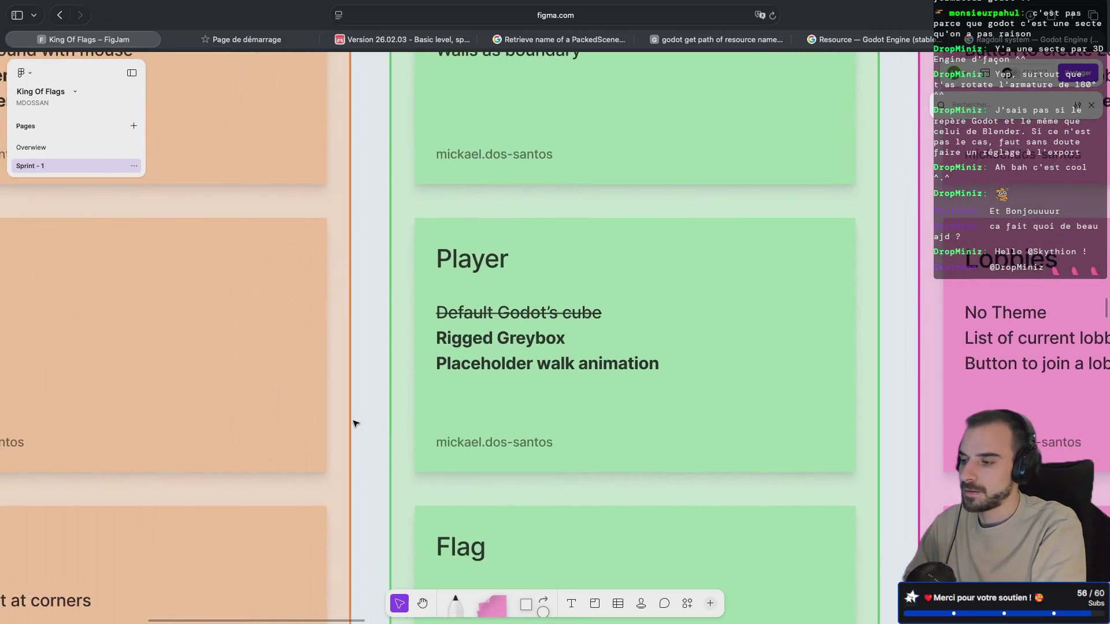
scroll(355, 424, "left", 3)
scroll(355, 424, "up", 5)
scroll(355, 423, "right", 3)
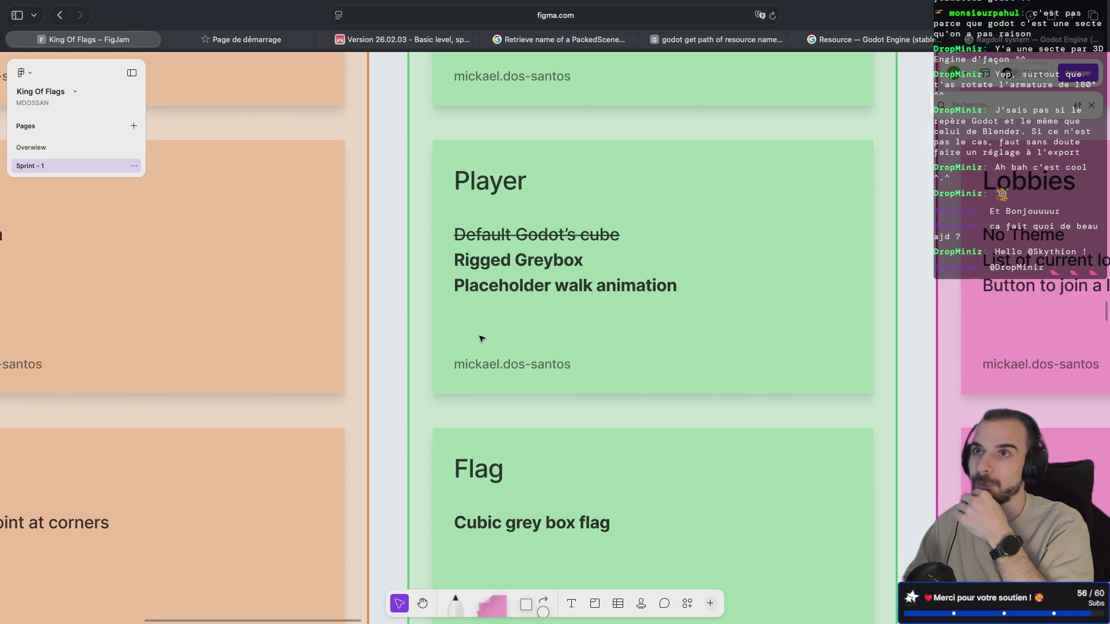
key("super+Tab")
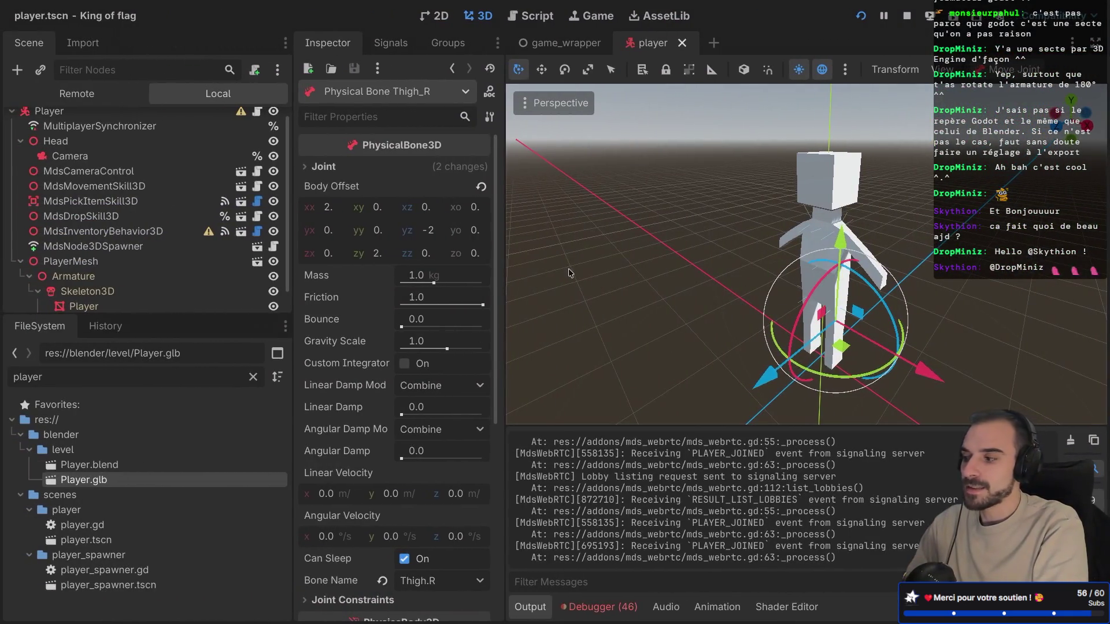
Step: Inspect the Hips, Arm_L and Arm_R physical bones and Arm_R's collision shape
scroll(107, 264, "down", 1)
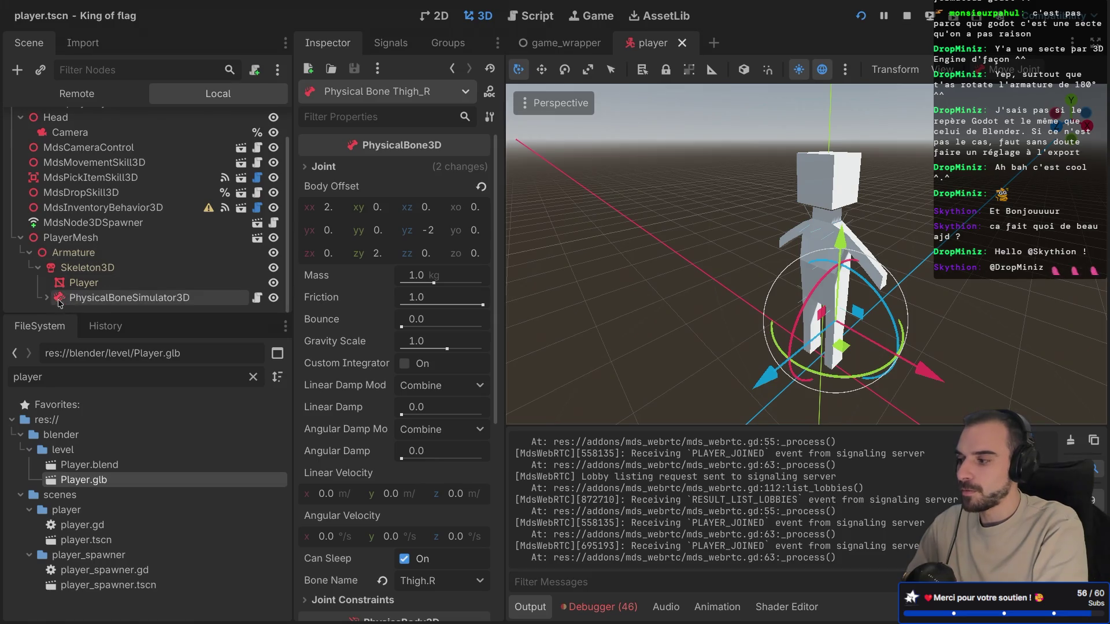
scroll(116, 237, "down", 4)
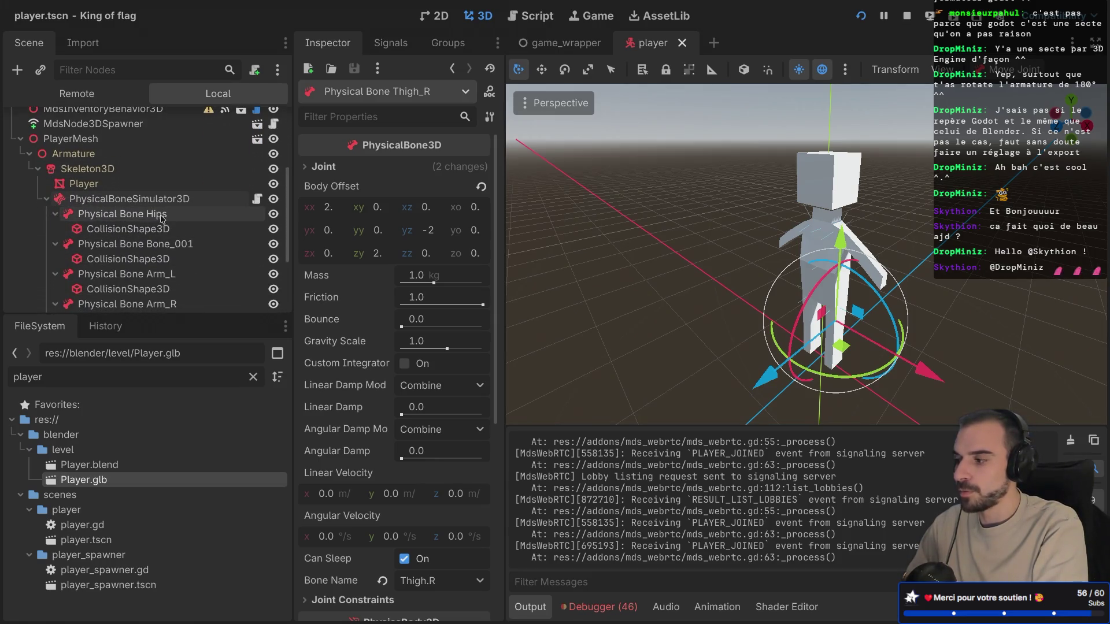
left_click(147, 218)
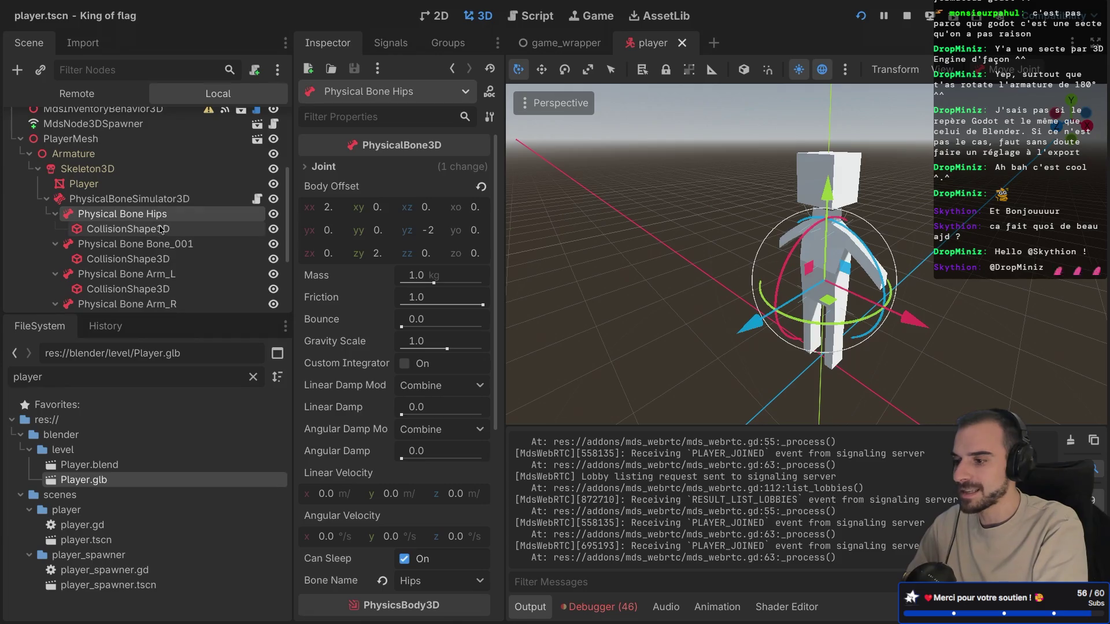
scroll(141, 249, "down", 2)
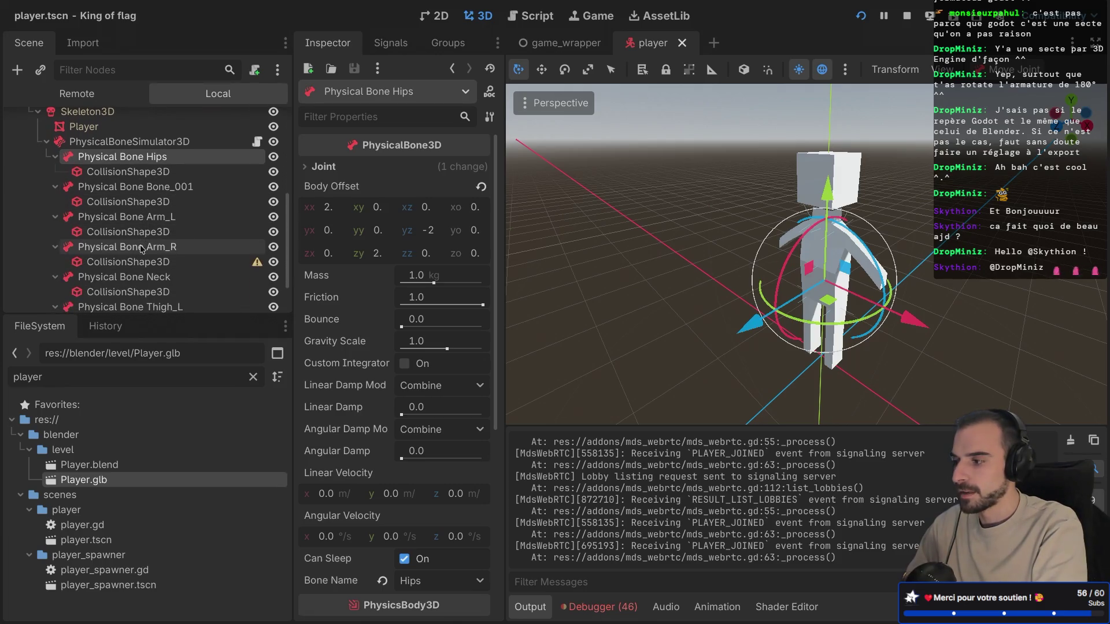
left_click(162, 217)
scroll(162, 217, "down", 2)
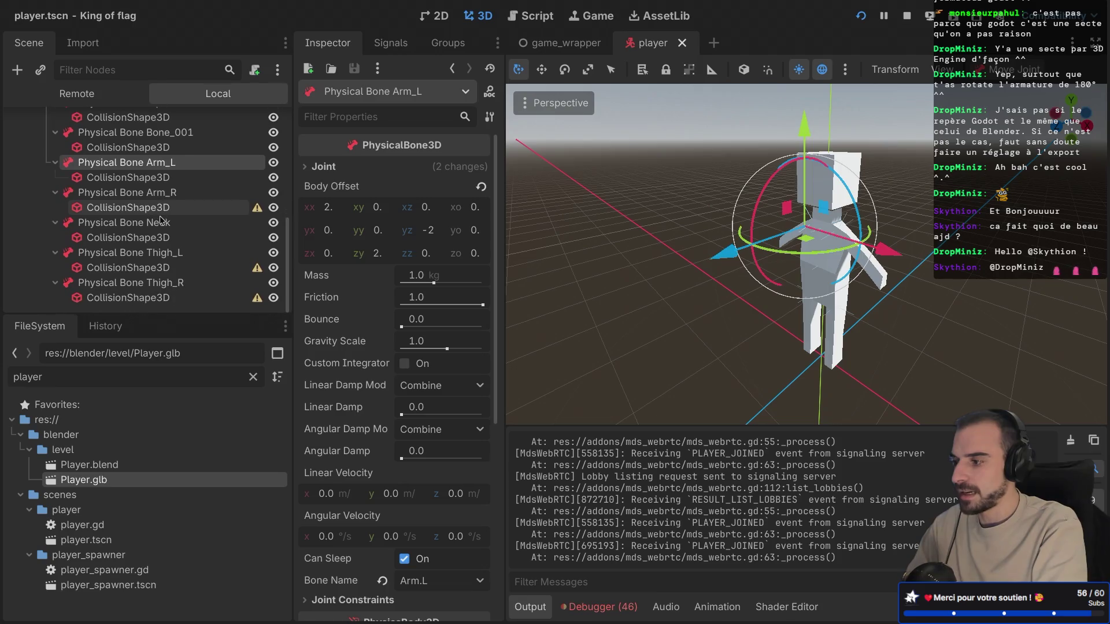
left_click(164, 207)
left_click(165, 194)
Step: Select the Skeleton3D node so the Inspector lists its bones
scroll(160, 225, "up", 4)
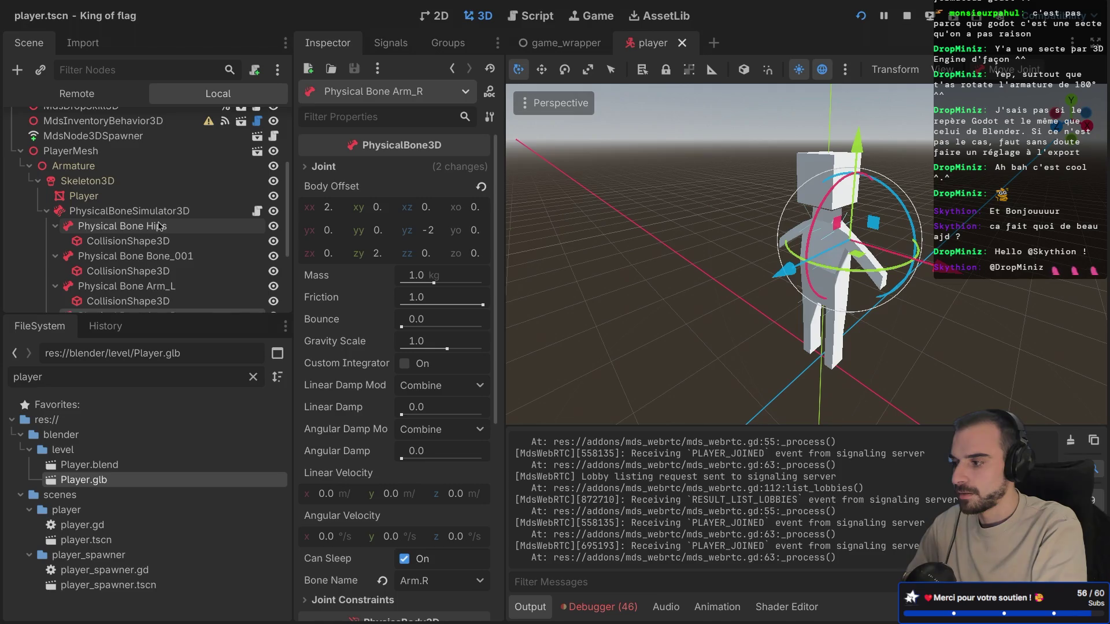
scroll(161, 225, "down", 4)
scroll(160, 226, "up", 5)
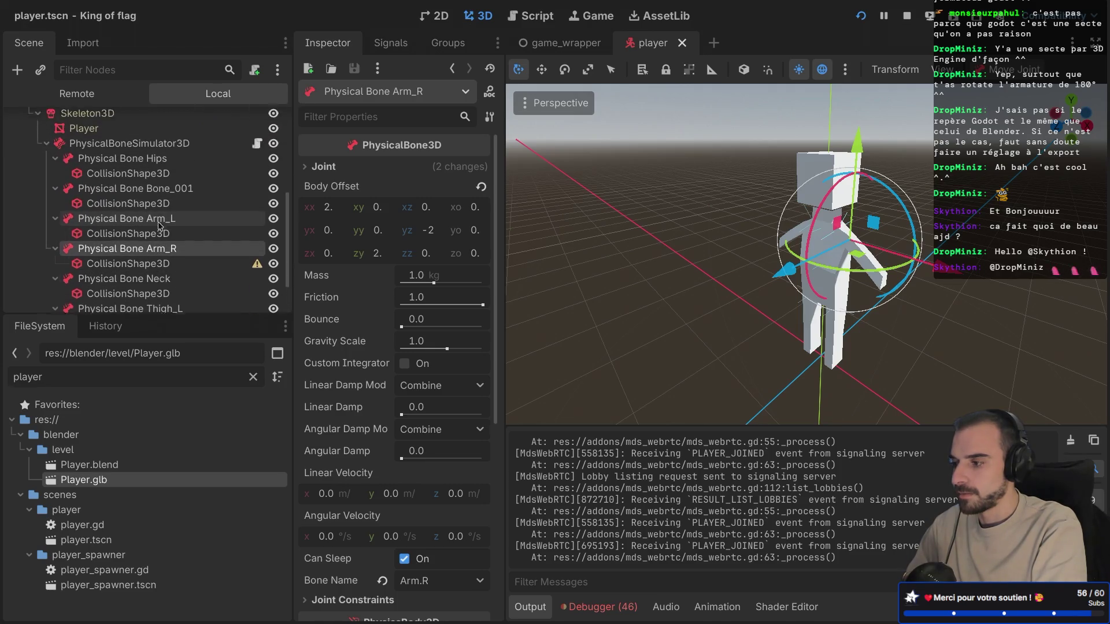
left_click(139, 201)
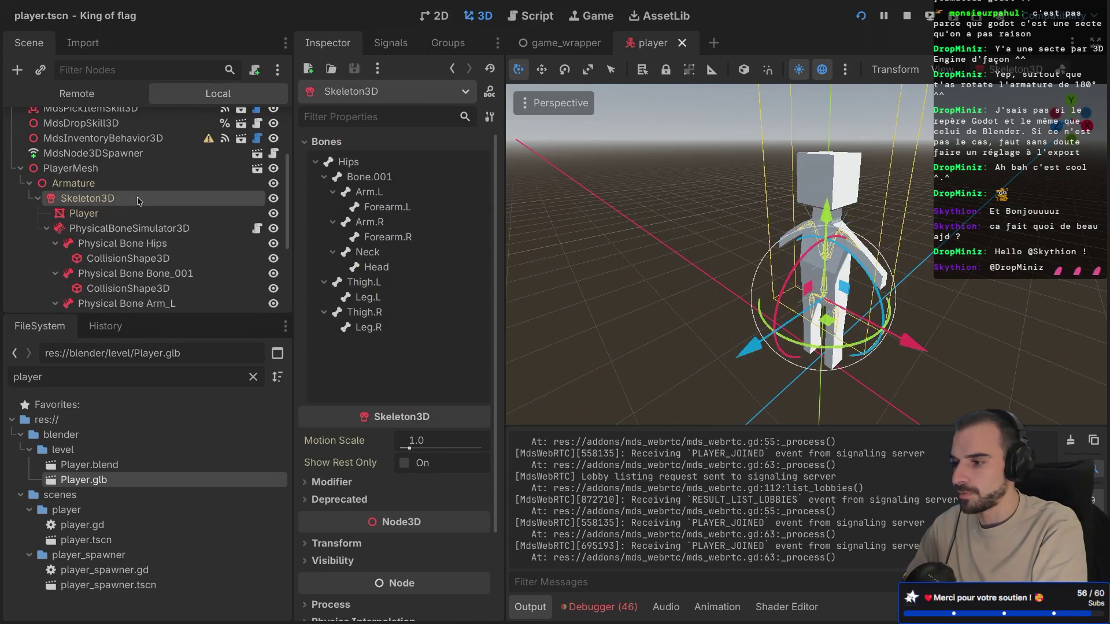
Step: Show the Head bone's pose values and undo a test move of the bone
scroll(754, 234, "up", 5)
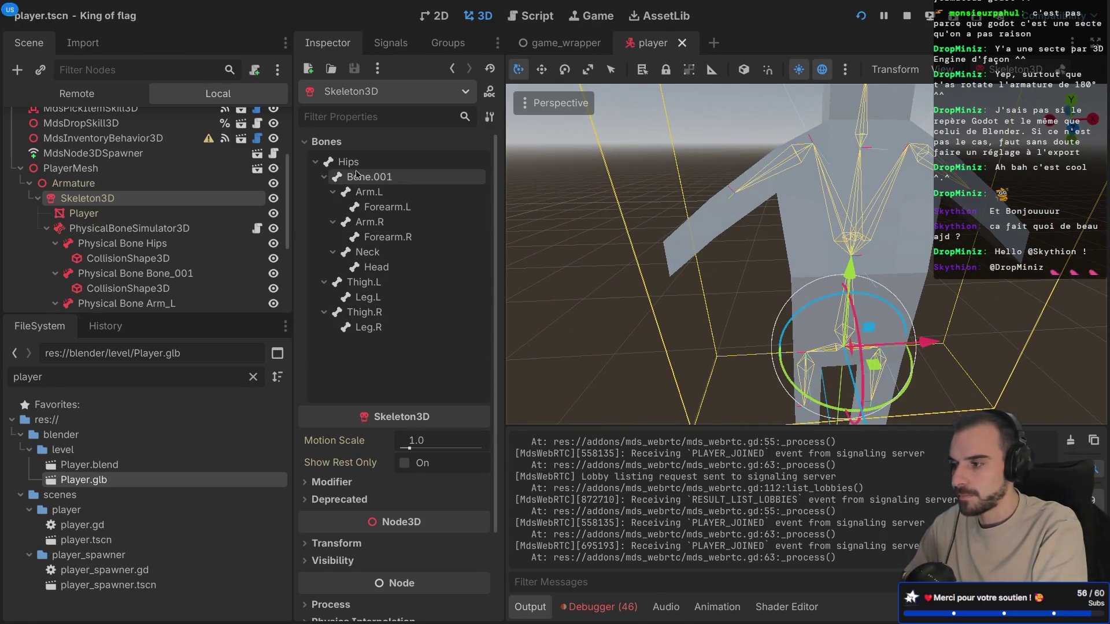
left_click(378, 267)
scroll(744, 219, "down", 5)
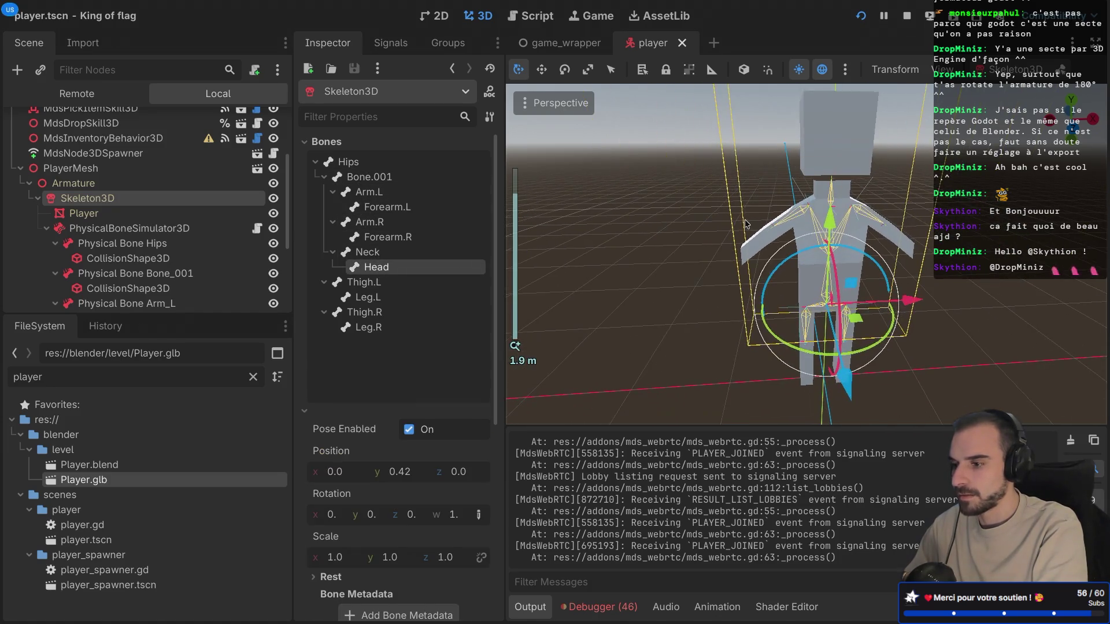
left_click_drag(837, 278, 830, 179)
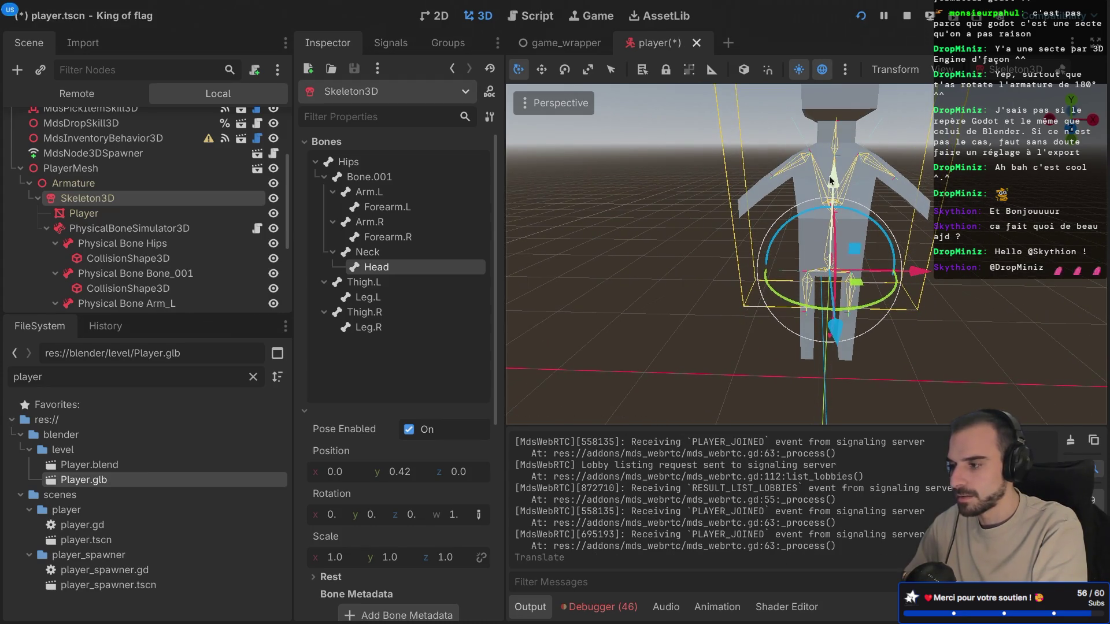
key("ctrl+z")
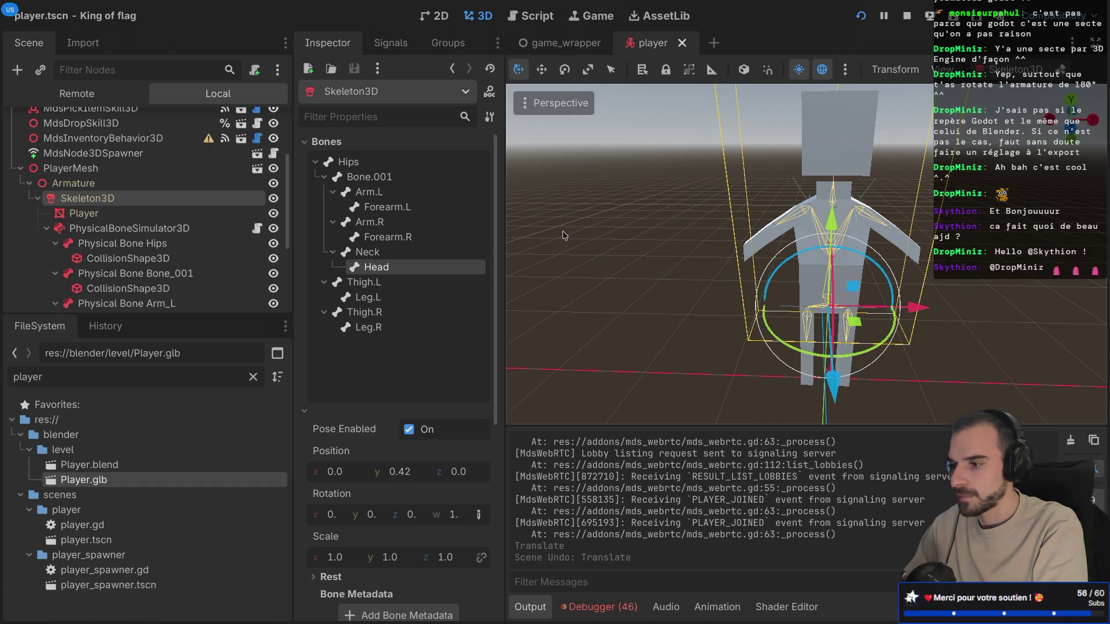
Step: Orbit to a frontal view and zoom onto the Head bone, pose left at 0, 0.42, 0
key("KP_4")
key("KP_4")
key("KP_4")
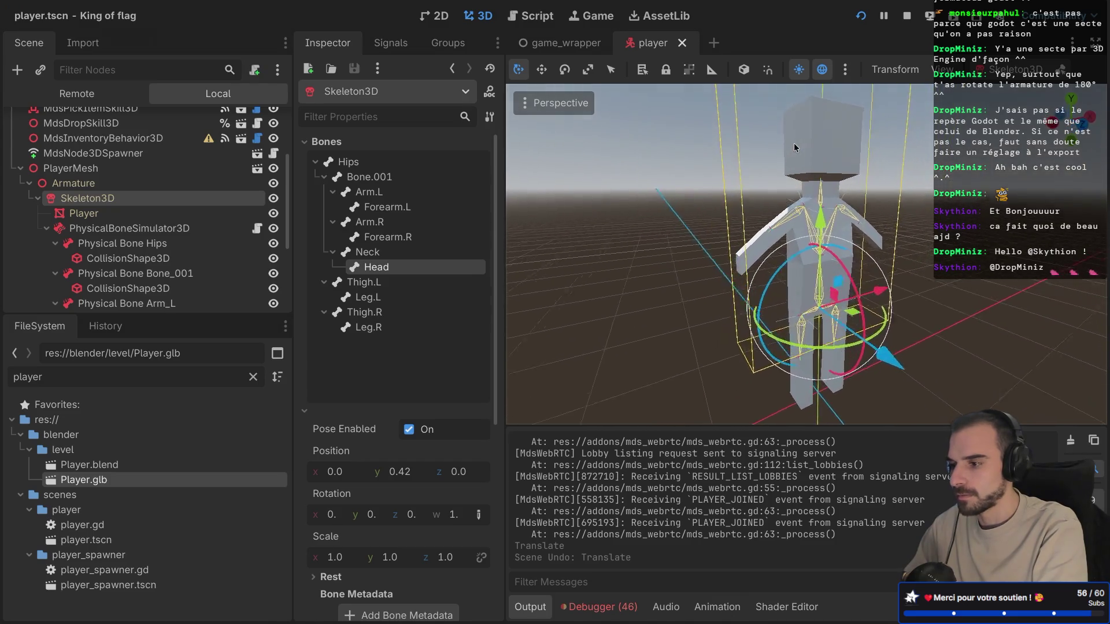
key("KP_4")
scroll(793, 143, "down", 3)
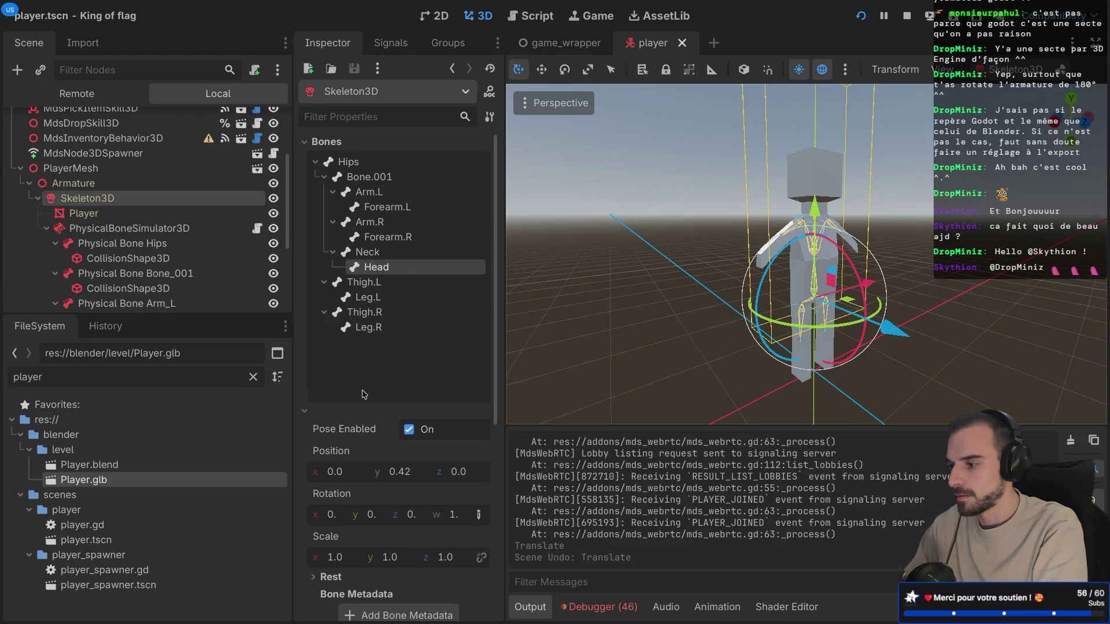
scroll(633, 289, "down", 10)
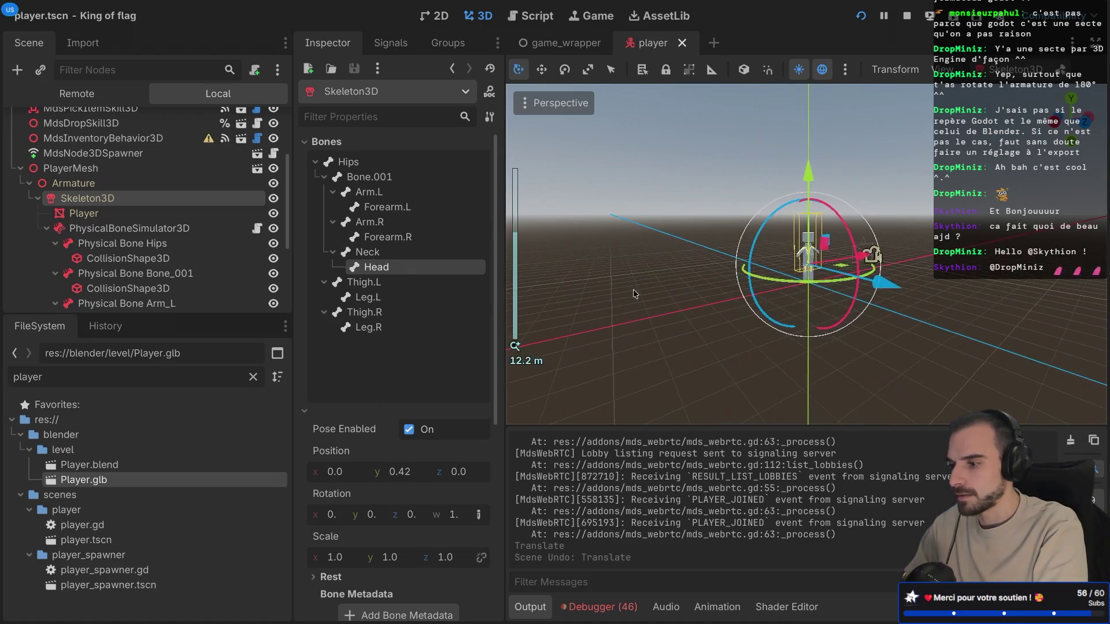
scroll(633, 289, "up", 6)
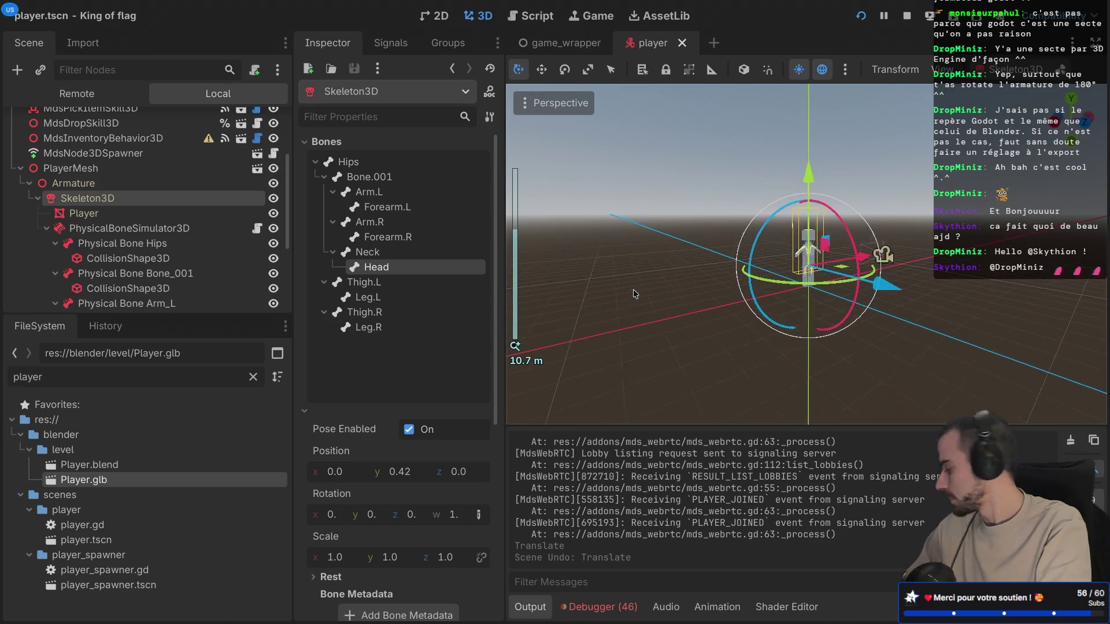
scroll(633, 290, "up", 4)
key("w")
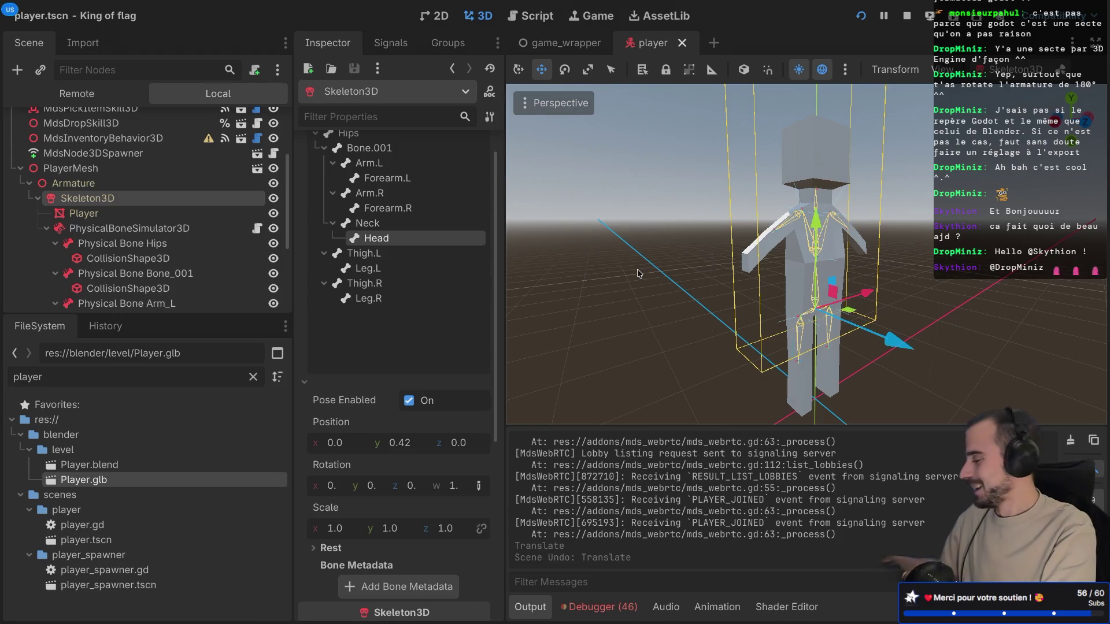
scroll(395, 269, "up", 2)
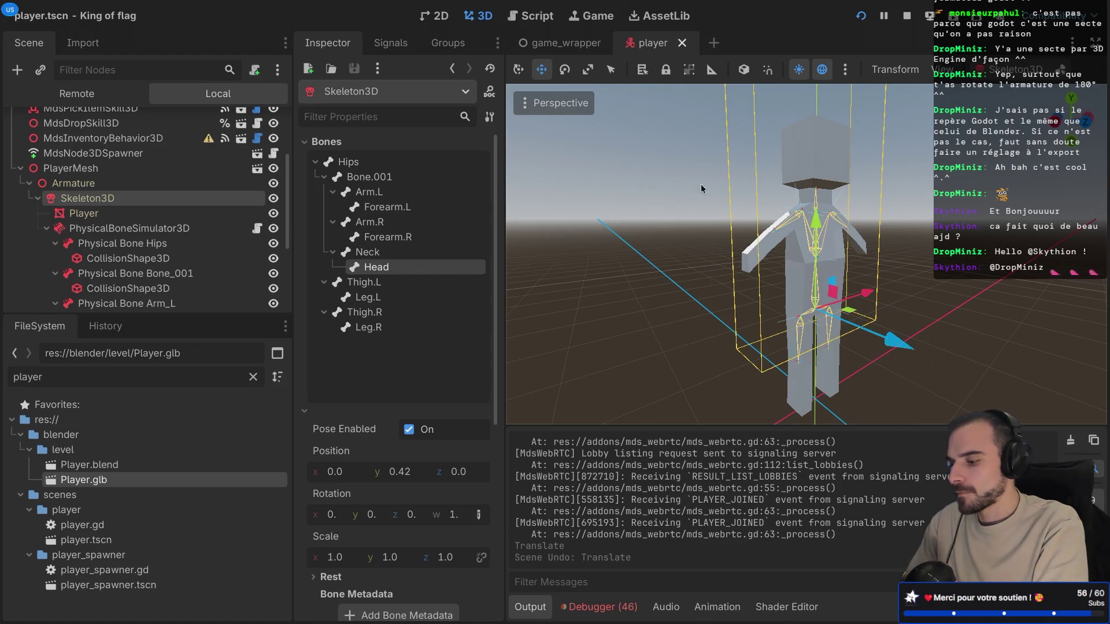
scroll(701, 189, "up", 8)
scroll(798, 195, "up", 3)
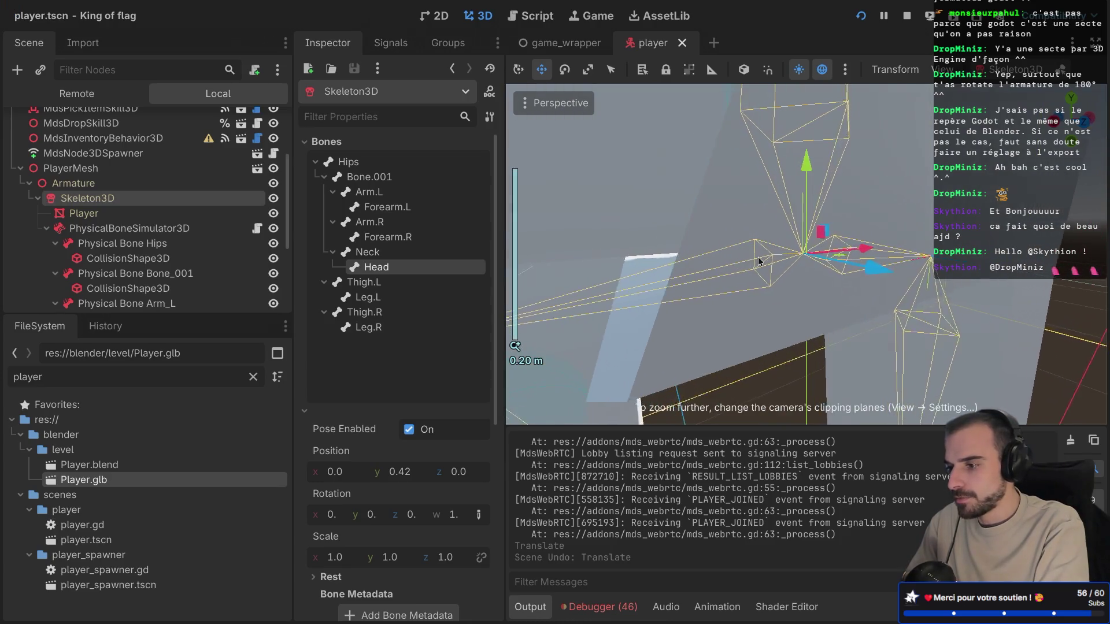
Step: Compare the Neck and Head bones' pose positions while orbiting around the head
key("KP_4")
key("KP_4")
key("KP_4")
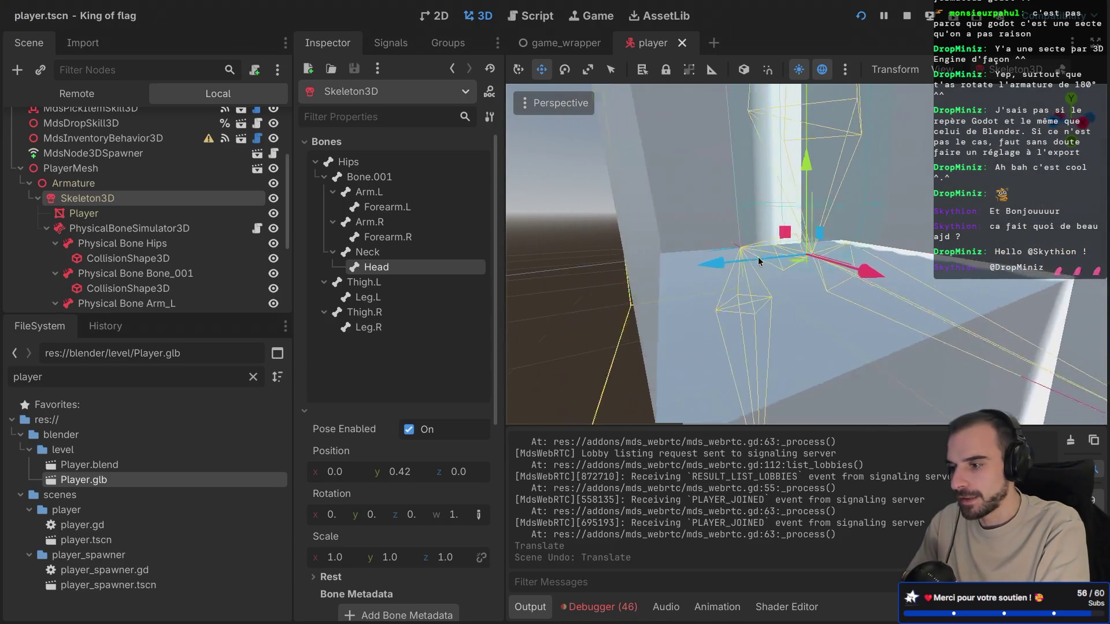
key("KP_4")
key("KP_4")
key("KP_4")
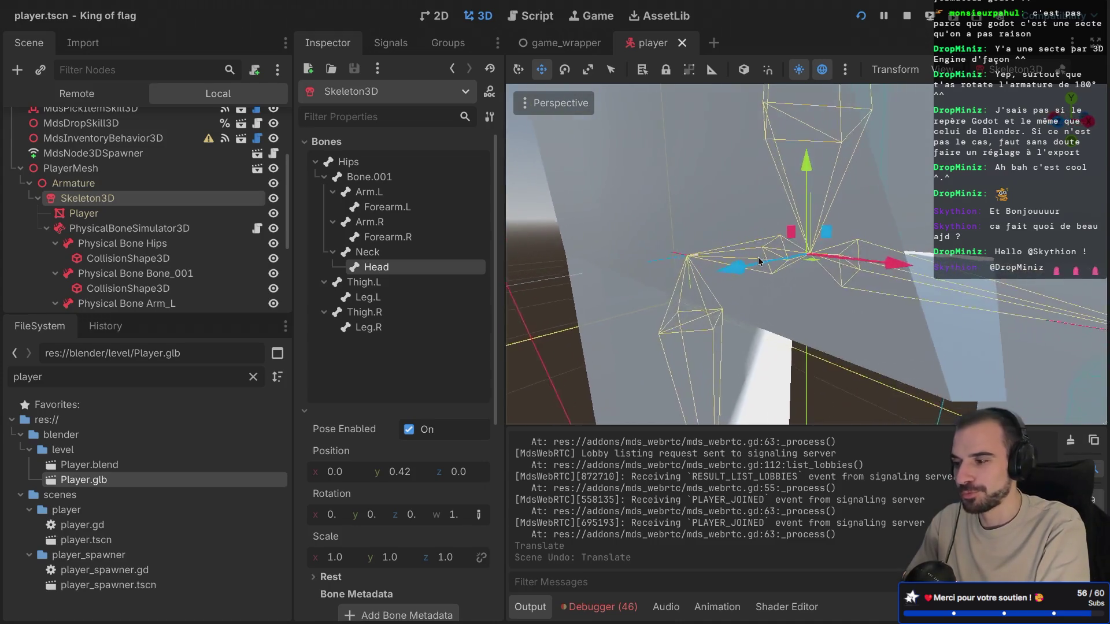
key("KP_4")
key("KP_4")
key("KP_4")
left_click(375, 253)
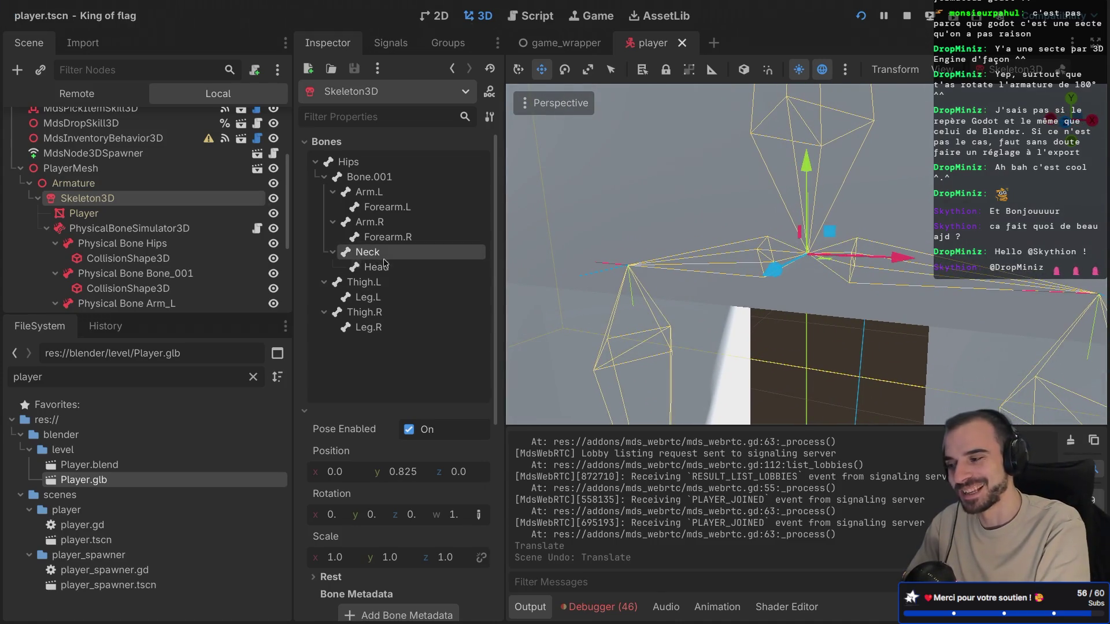
left_click(385, 265)
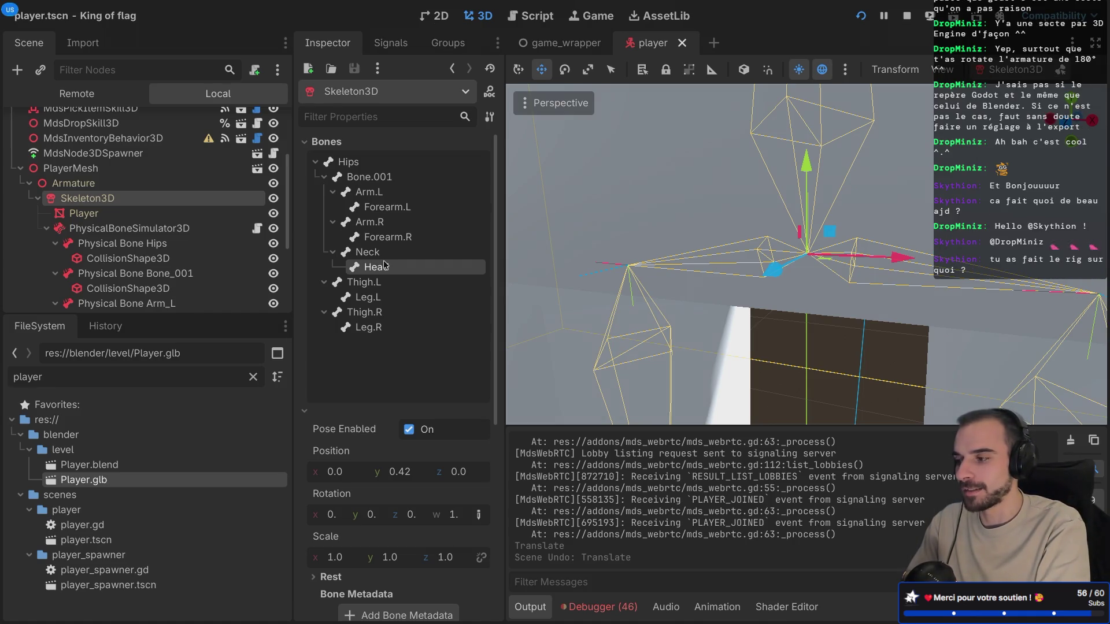
left_click(375, 254)
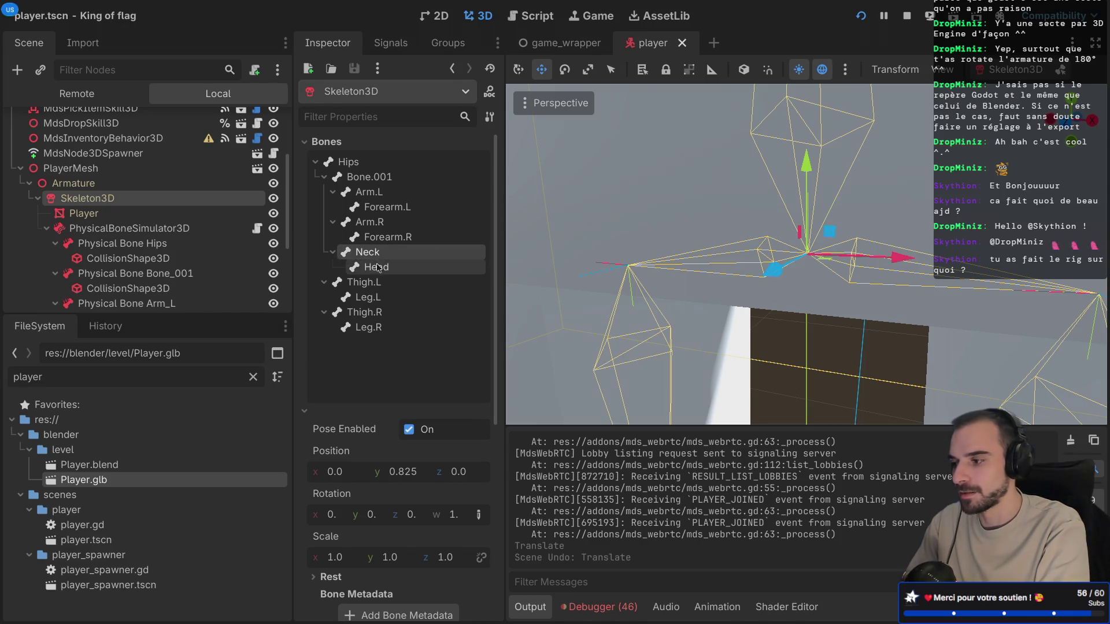
left_click(374, 271)
Step: Check the Thigh.R and Leg.R poses (Leg.R at 0, 0.889, 0), then run the game
scroll(393, 306, "down", 5)
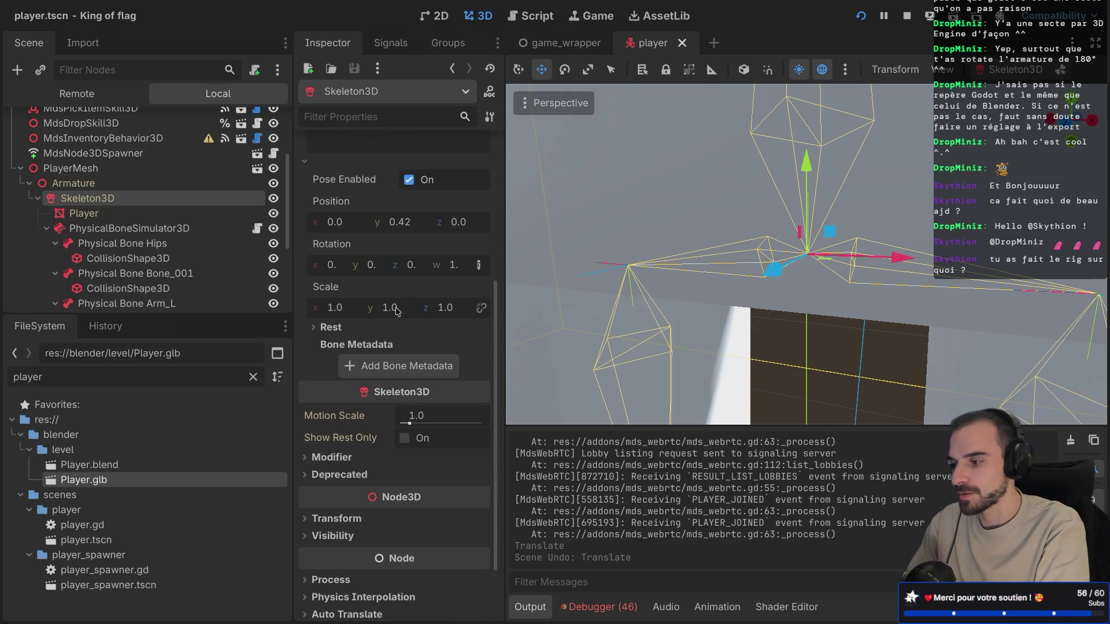
scroll(397, 311, "down", 2)
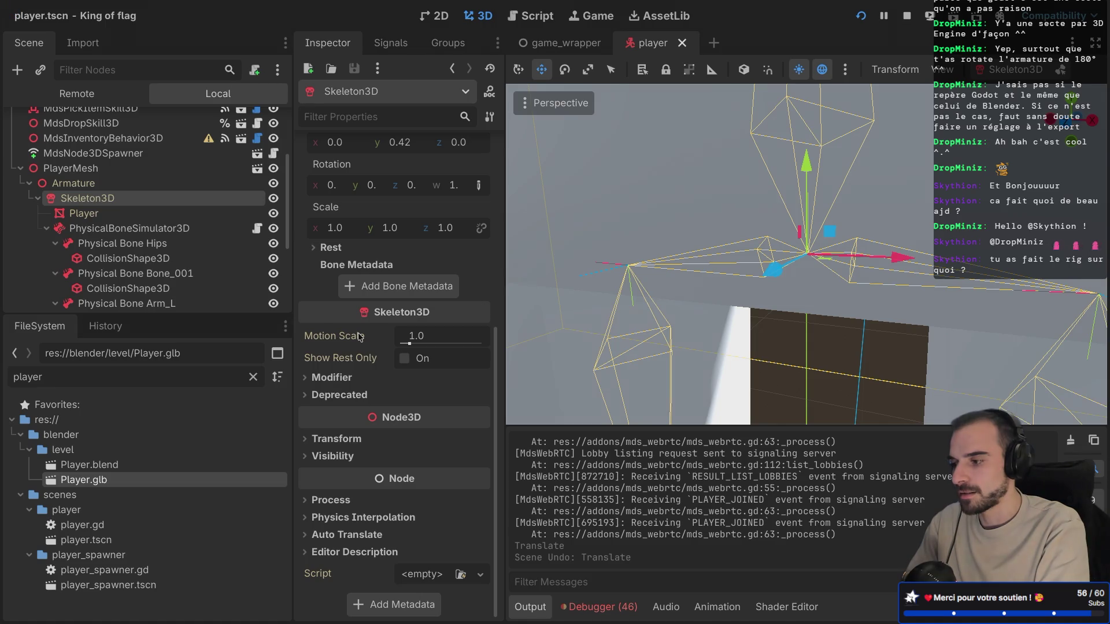
left_click_drag(716, 272, 700, 271)
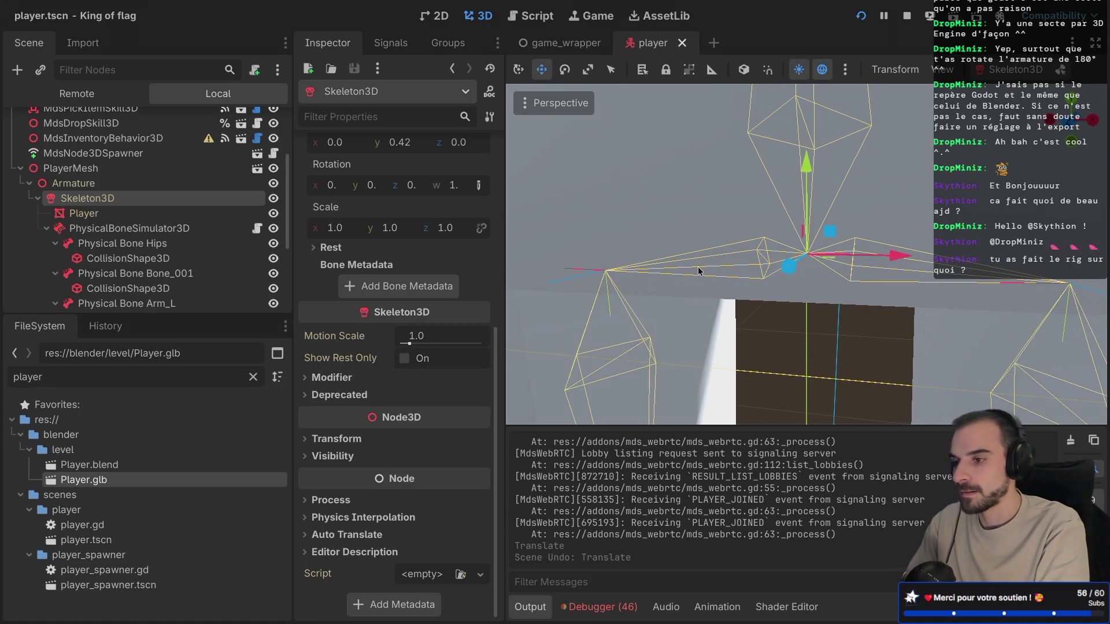
scroll(699, 271, "down", 5)
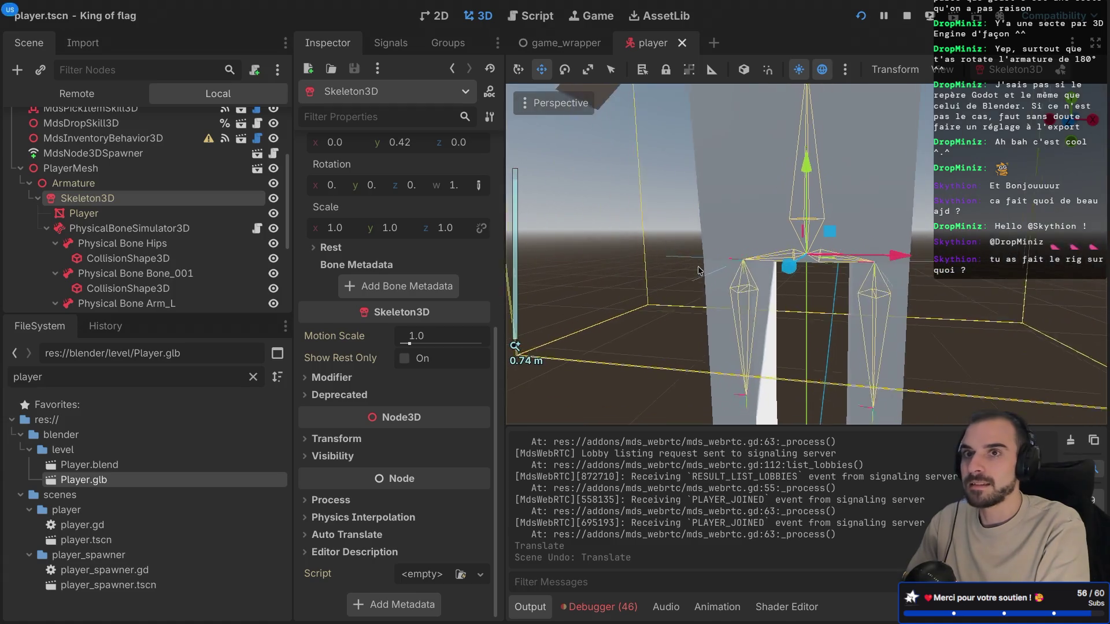
scroll(697, 271, "down", 4)
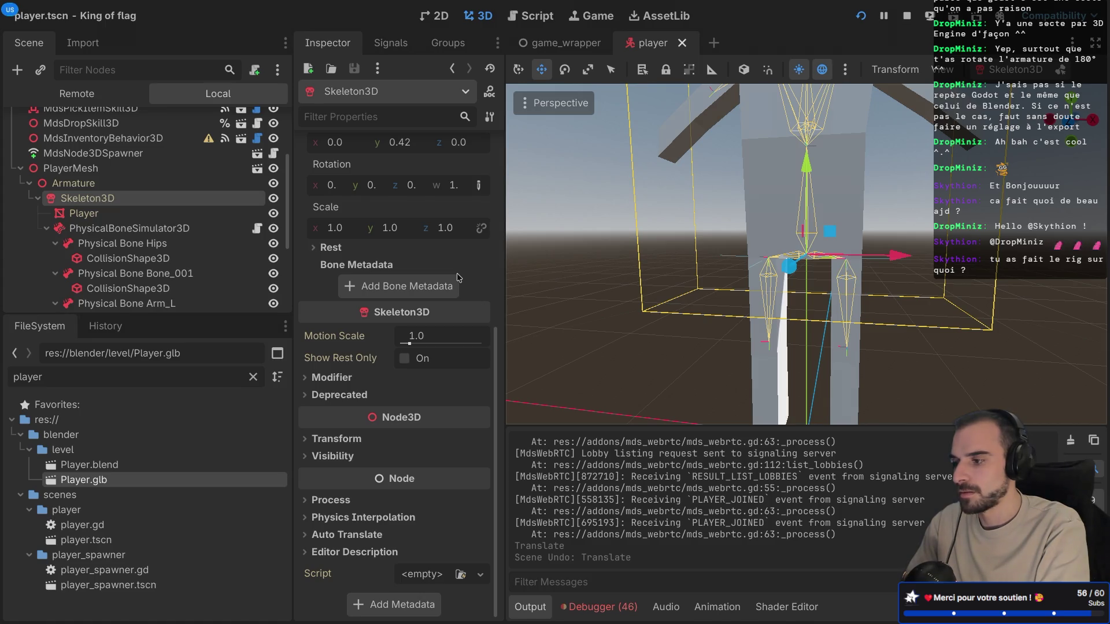
scroll(432, 260, "up", 5)
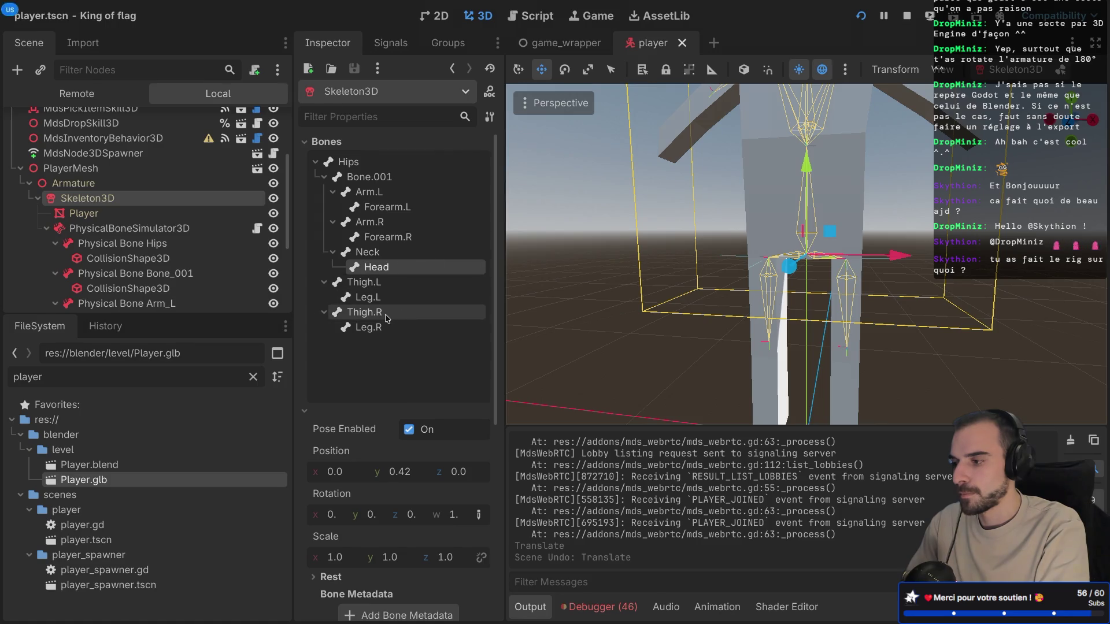
left_click(423, 317)
left_click(380, 332)
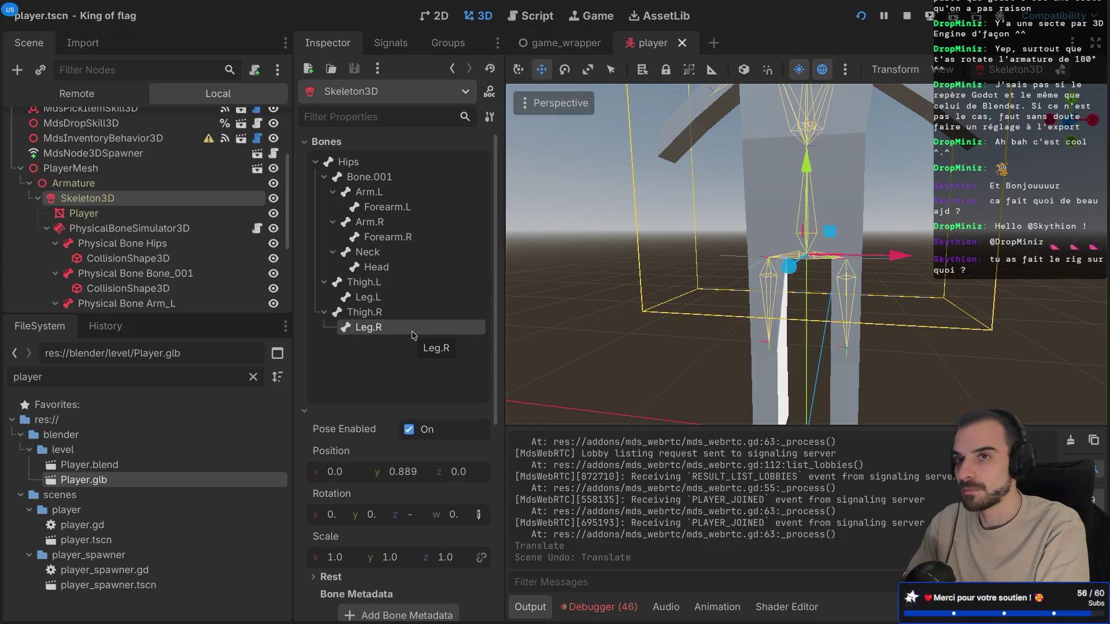
key("super+b")
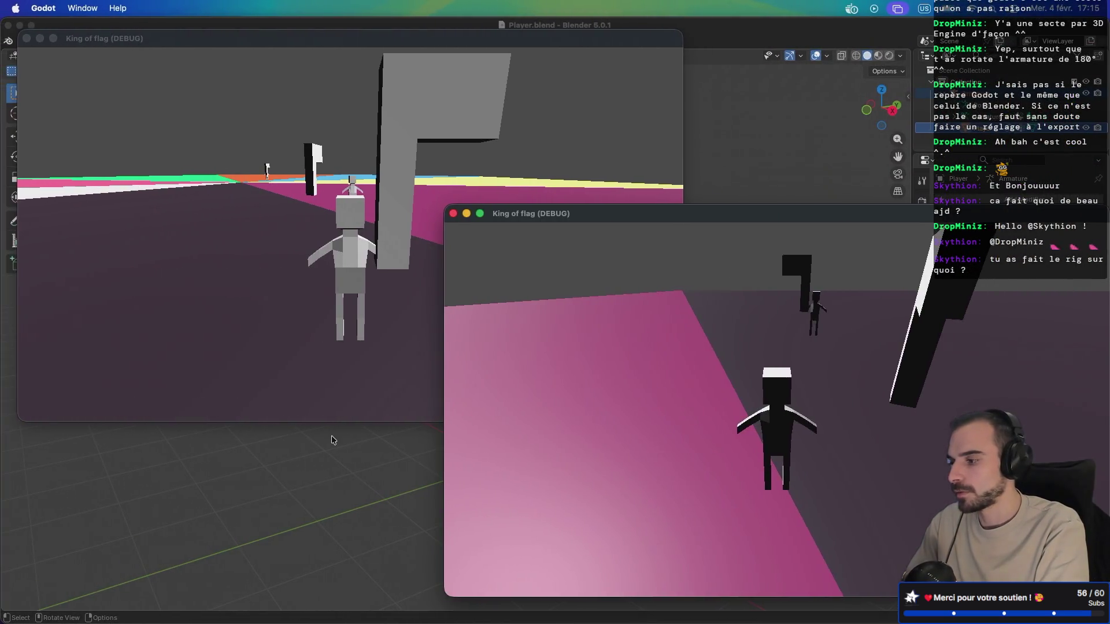
Step: Bring Player.blend forward in Blender, select the character's armature and open the File menu
left_click(331, 435)
scroll(398, 415, "left", 5)
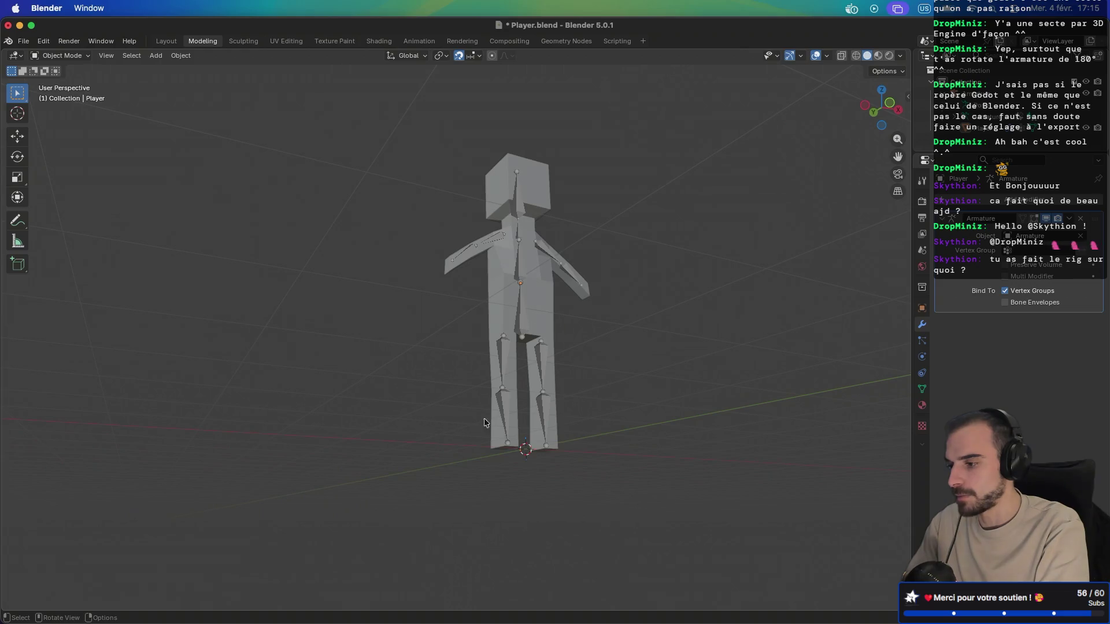
left_click(508, 417)
scroll(507, 418, "right", 5)
scroll(507, 421, "right", 8)
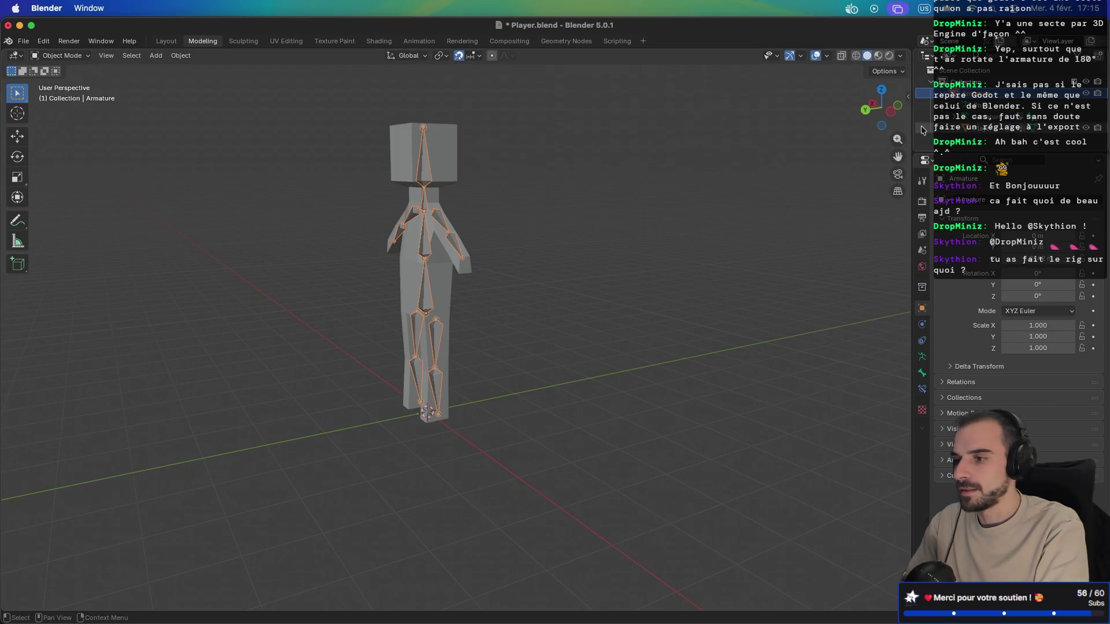
left_click(23, 42)
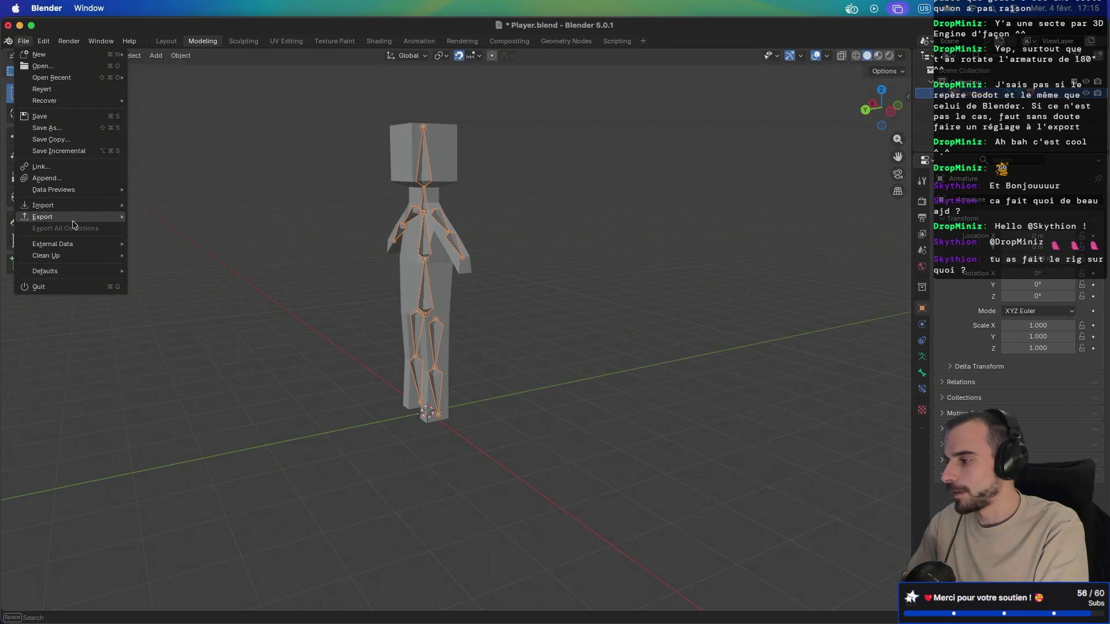
Step: Start a glTF 2.0 export and expand its Data options section
mouse_move(75, 219)
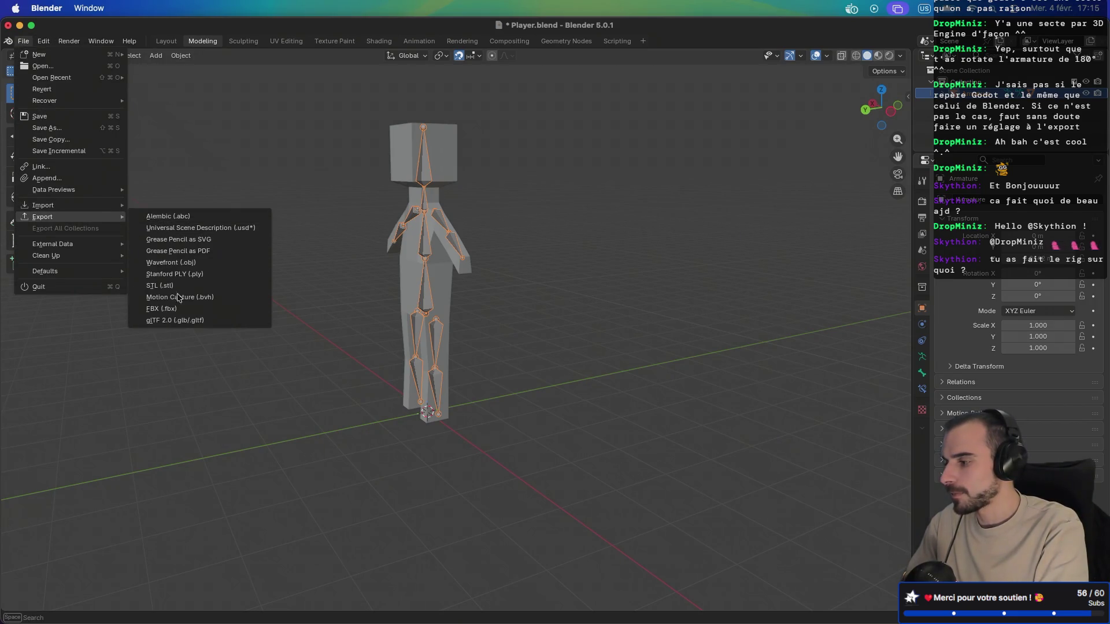
left_click(173, 320)
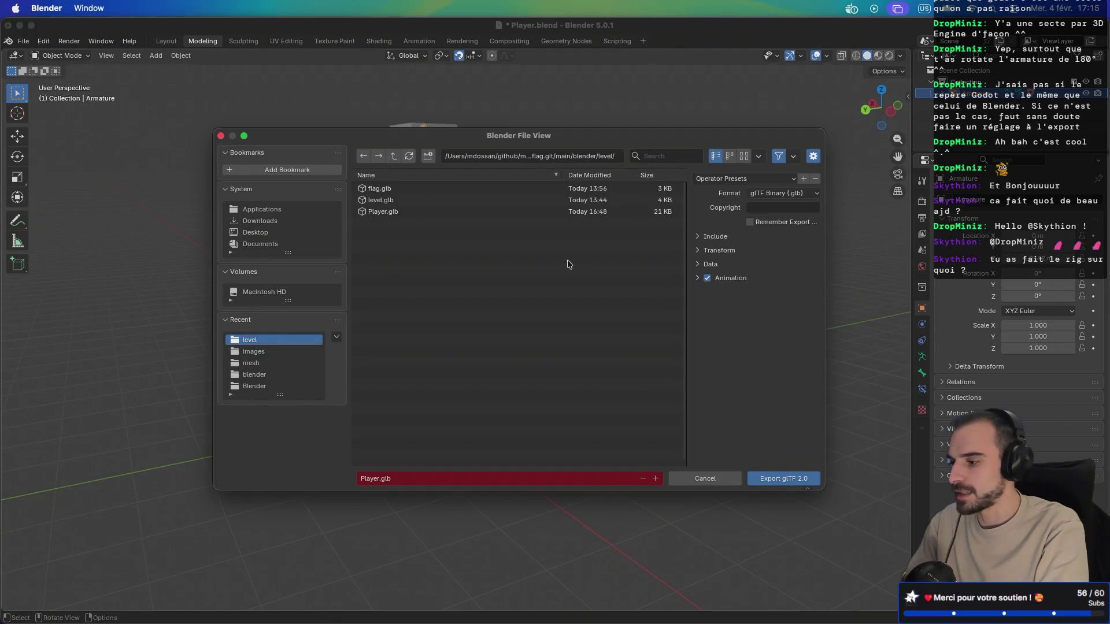
left_click(696, 265)
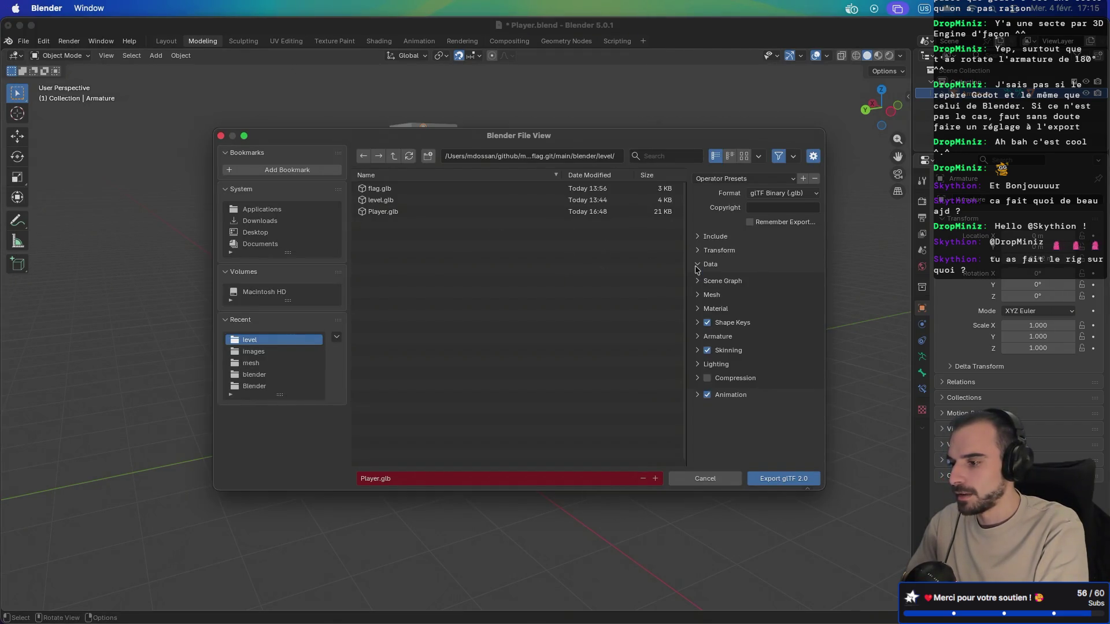
left_click(697, 265)
left_click(696, 237)
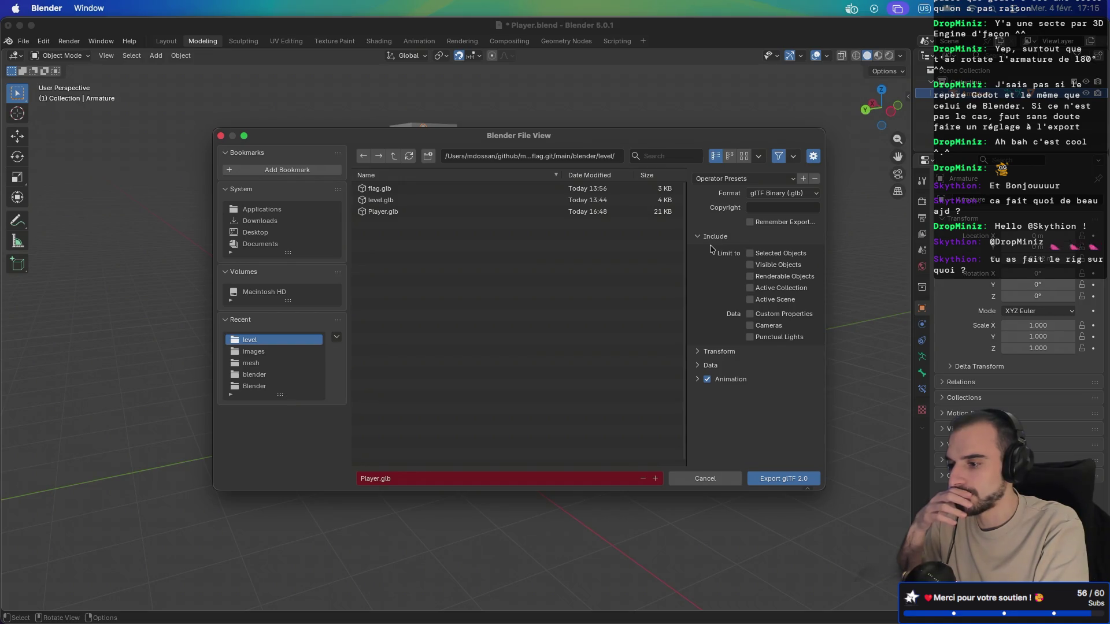
left_click(697, 236)
left_click(696, 250)
left_click(697, 250)
left_click(697, 264)
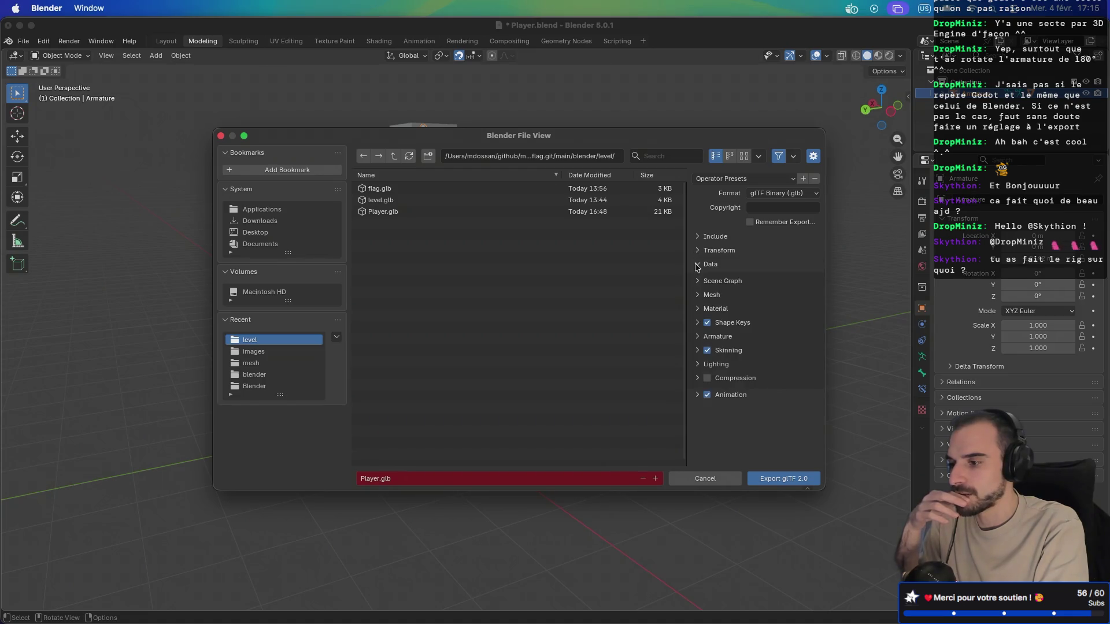
Step: Tick Add Leaf Bones under Armature and export, overwriting Player.glb
left_click(697, 337)
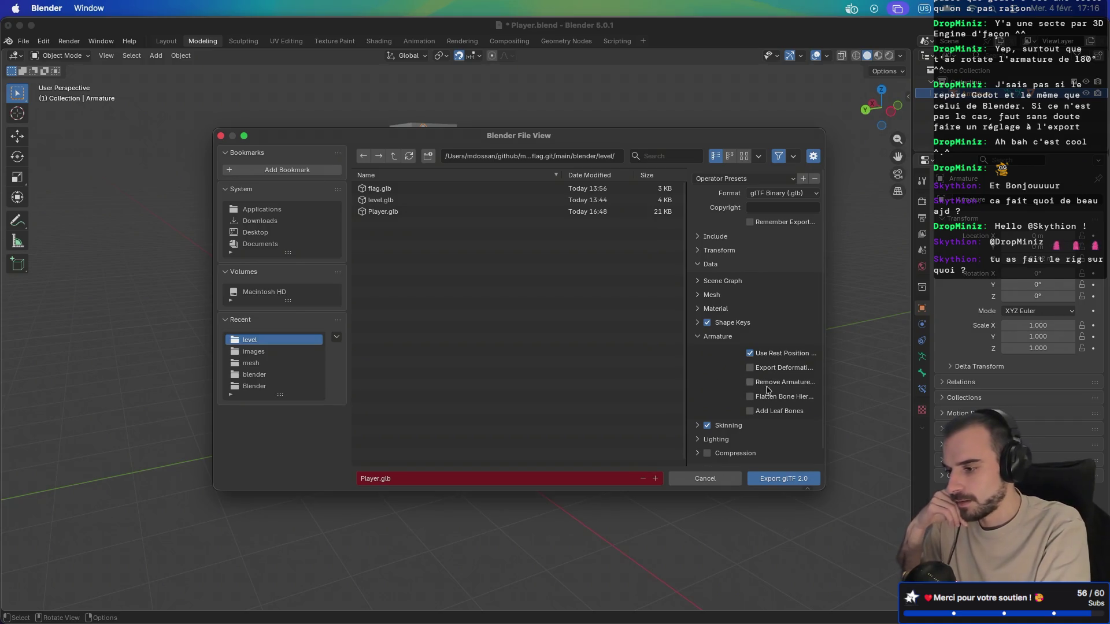
left_click(750, 411)
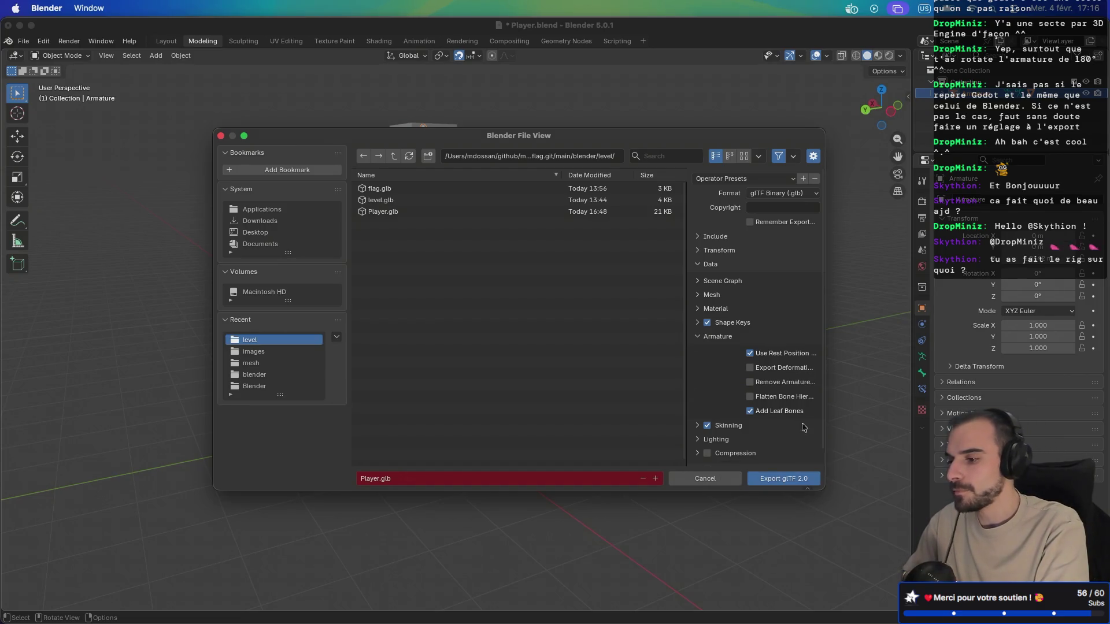
left_click(782, 484)
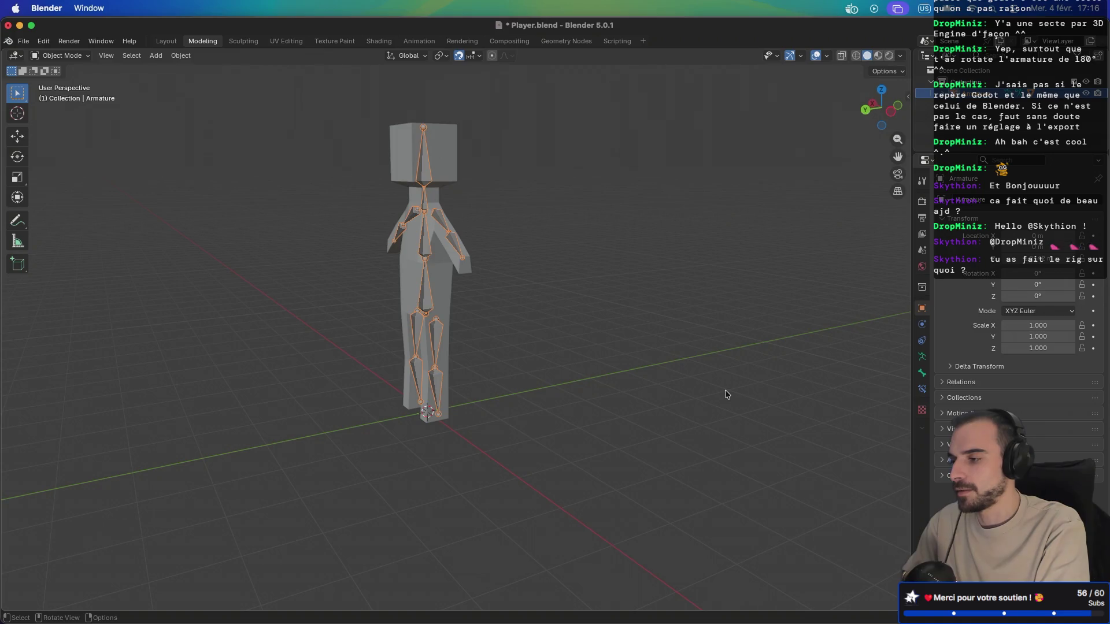
key("super+Tab")
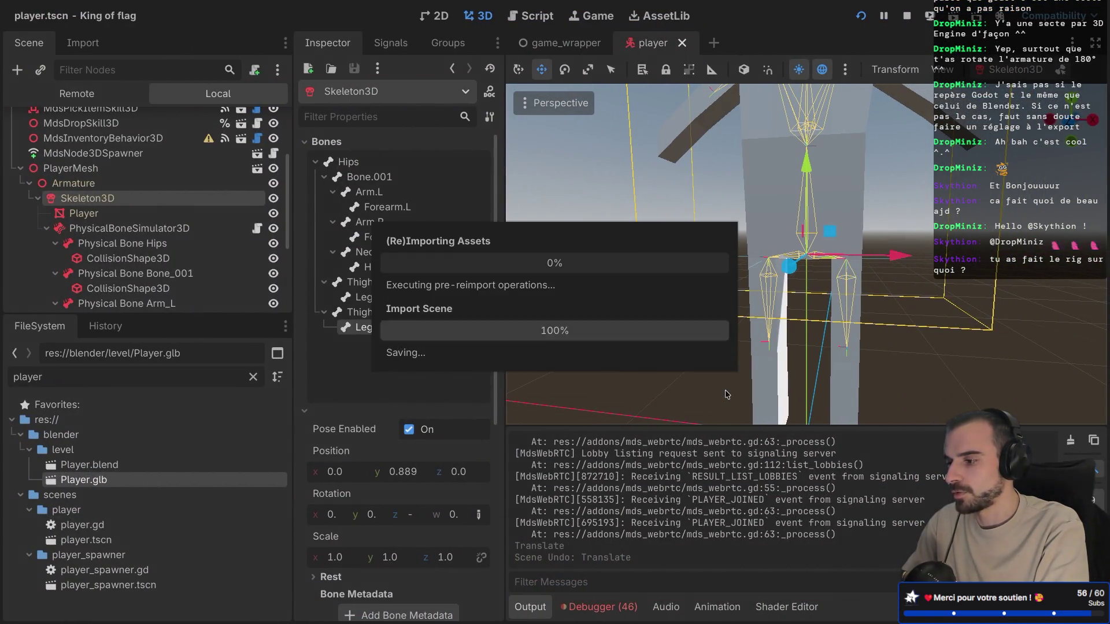
Step: Save the reimported player scene and check the debugger and output log
scroll(672, 337, "down", 5)
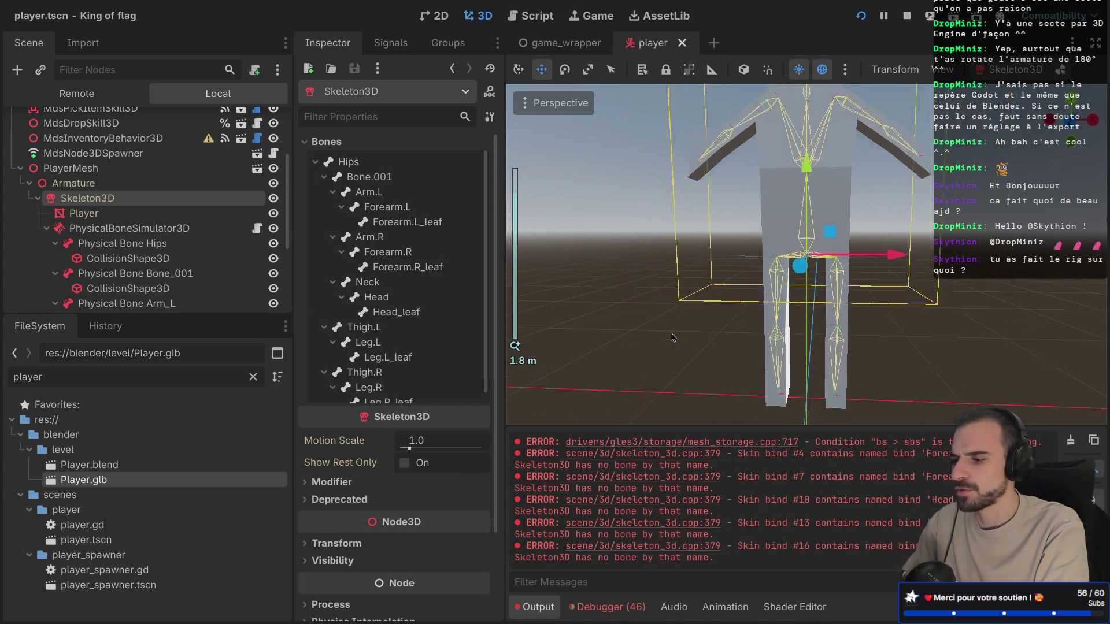
scroll(671, 334, "up", 3)
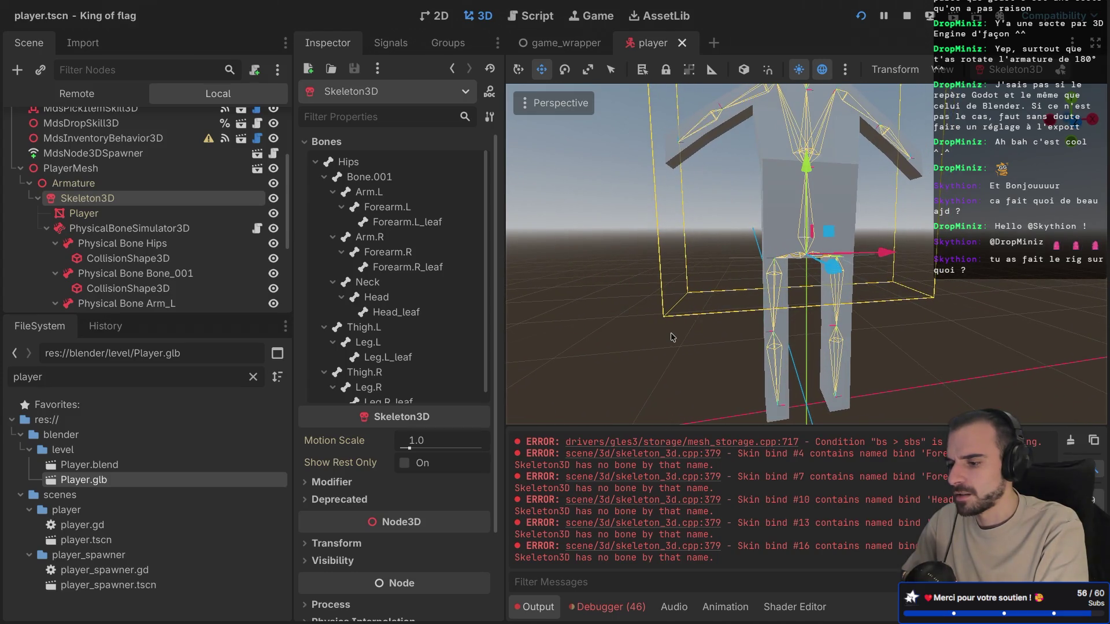
key("ctrl+s")
left_click(606, 606)
left_click(535, 606)
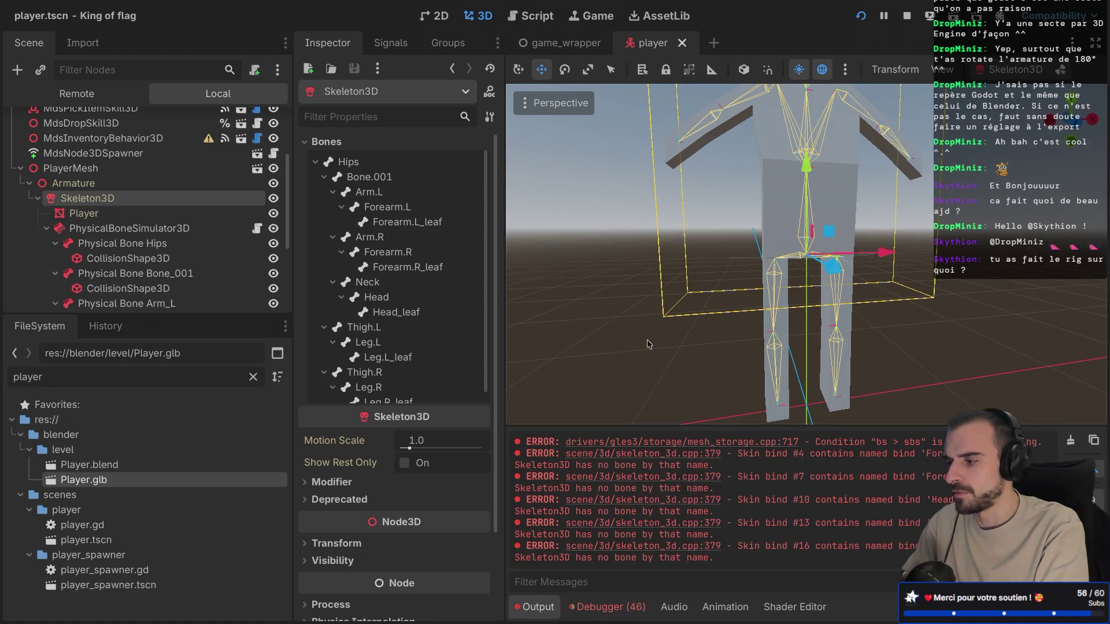
scroll(183, 246, "down", 2)
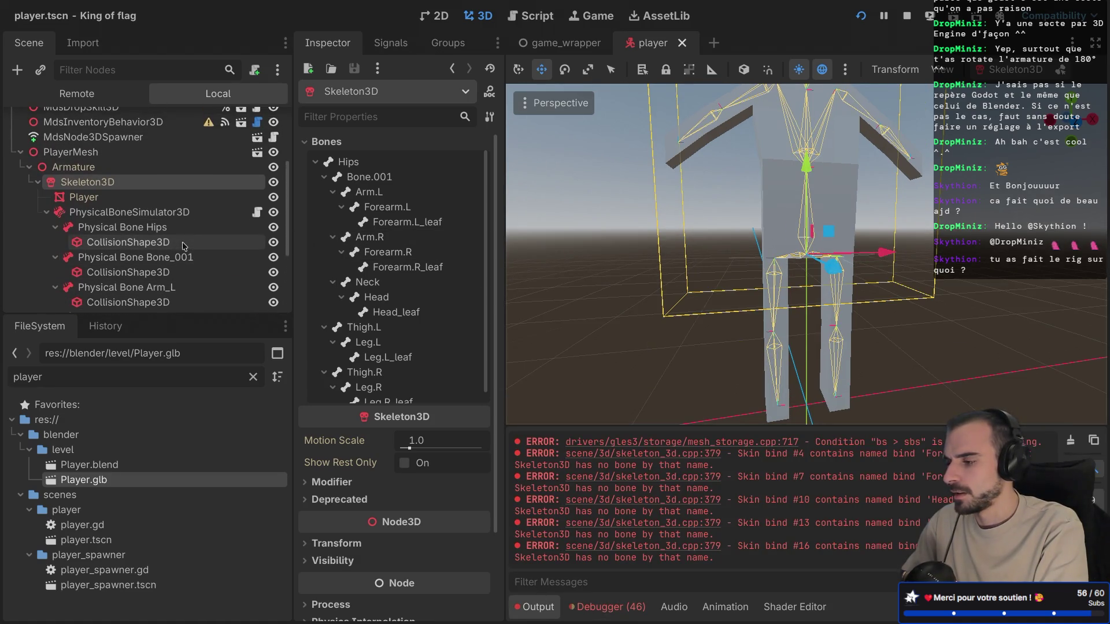
scroll(183, 245, "down", 1)
scroll(185, 232, "up", 2)
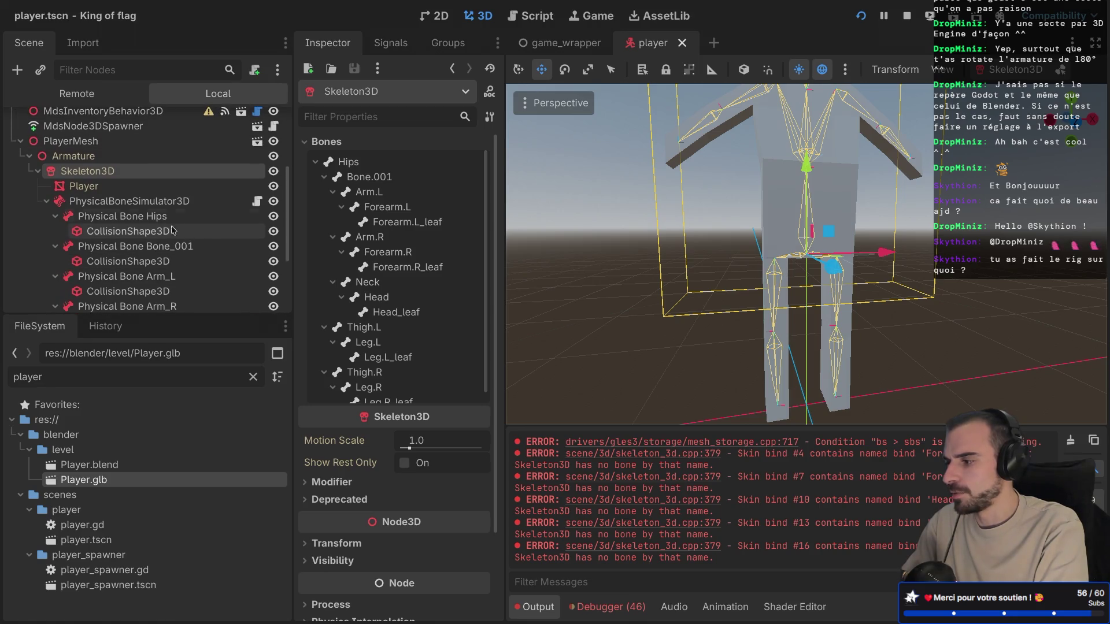
Step: Delete the PhysicalBoneSimulator3D node with its children, then select Skeleton3D
right_click(154, 201)
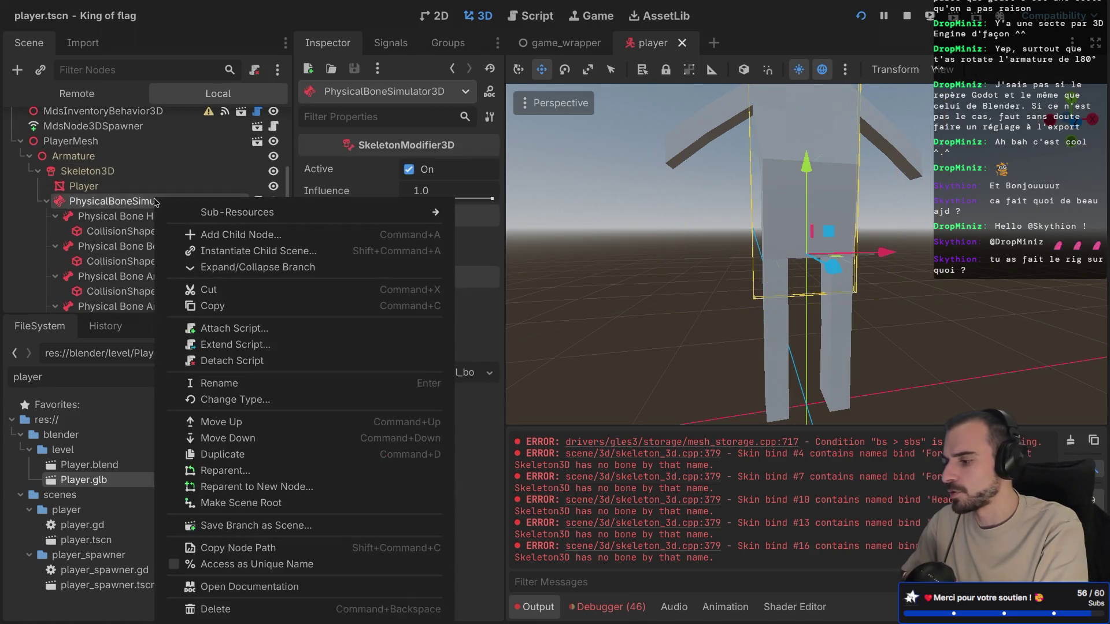
left_click(209, 611)
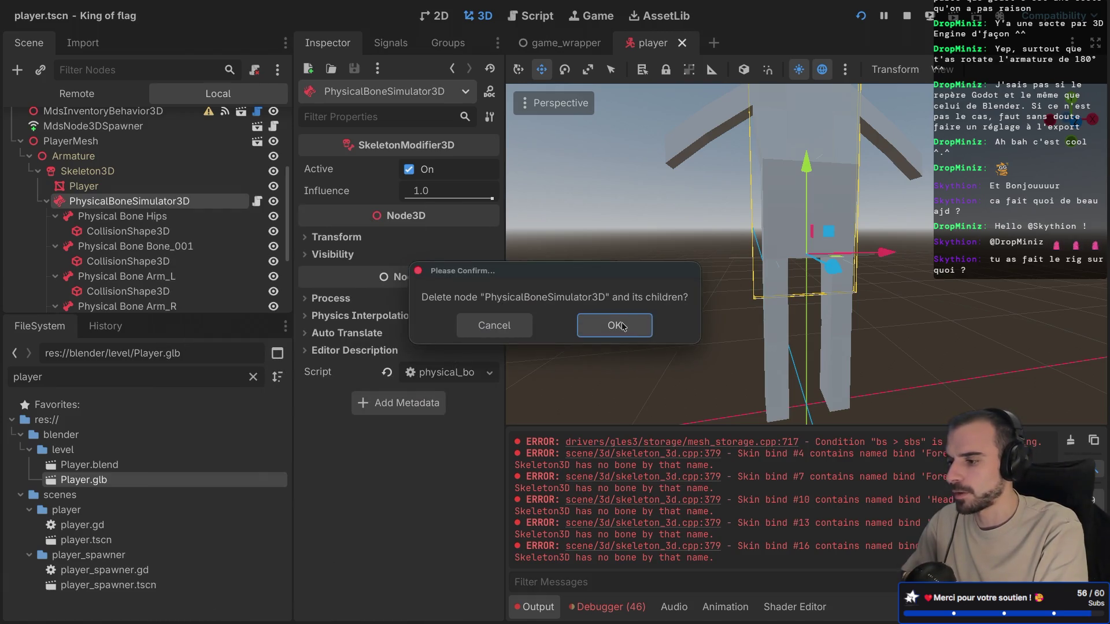
left_click(623, 327)
left_click(87, 282)
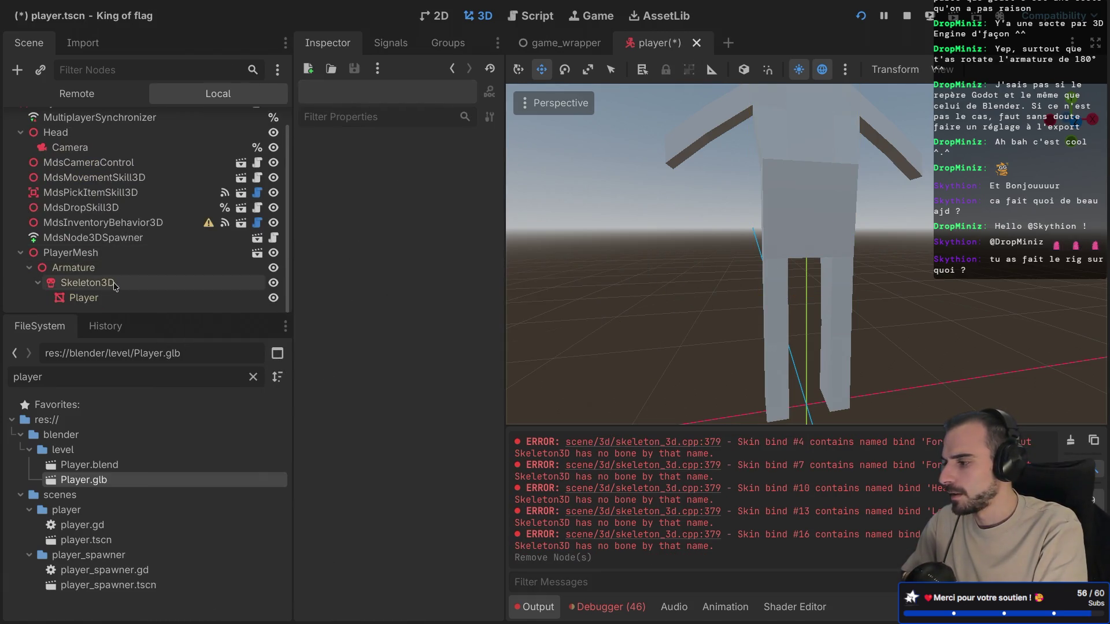
left_click(1012, 69)
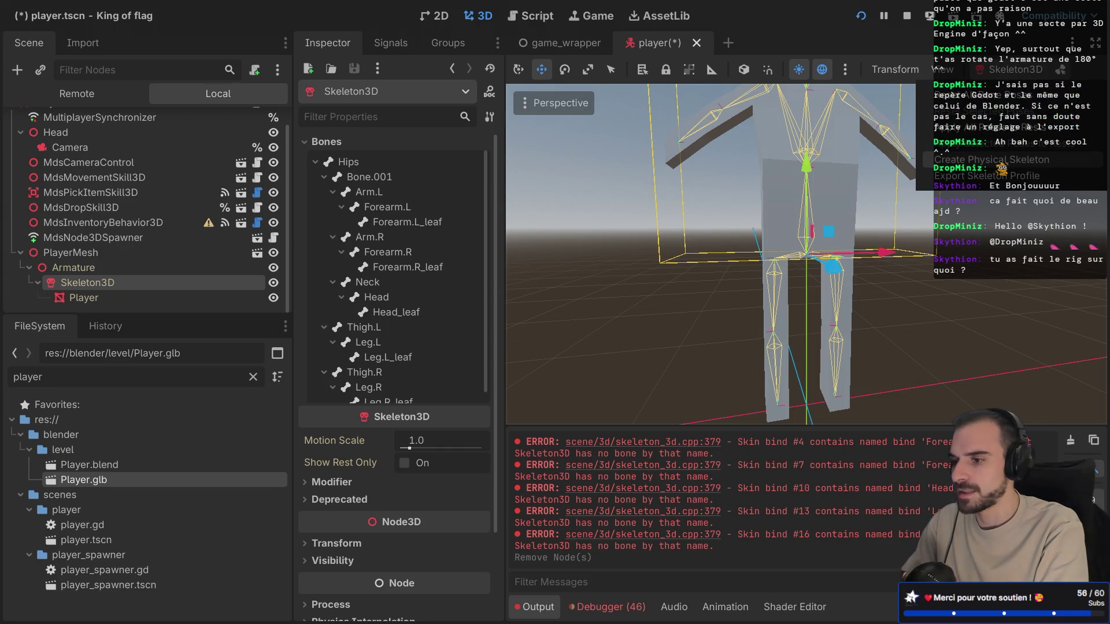
Step: Create a physical skeleton for Skeleton3D and hide the Player mesh to expose the colliders
left_click(1007, 165)
left_click_drag(884, 207, 762, 239)
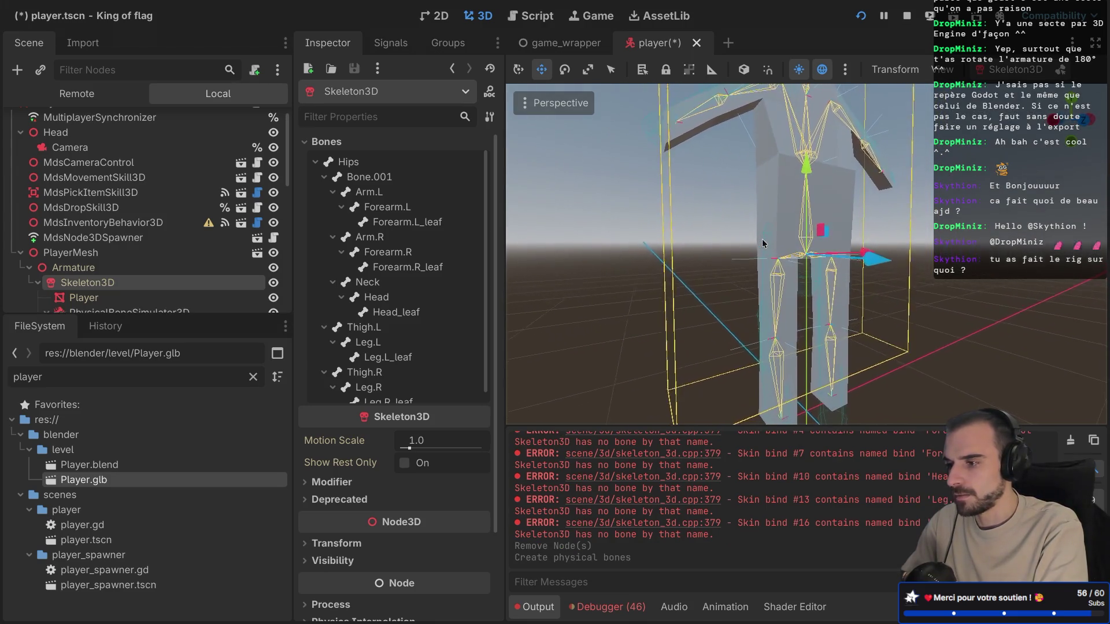
scroll(762, 243, "down", 5)
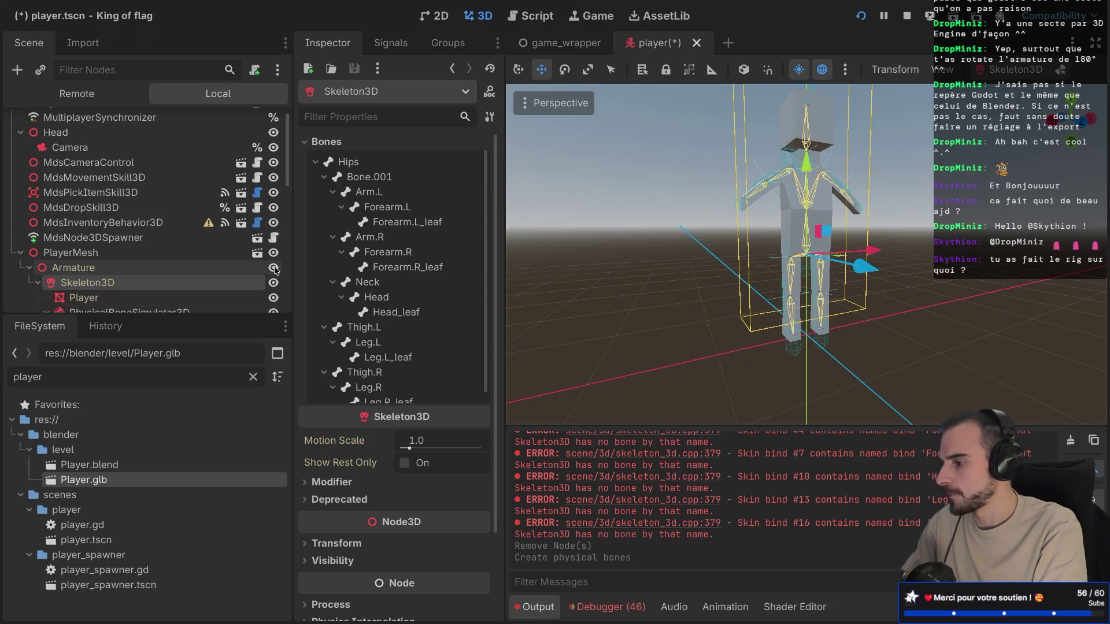
left_click(273, 297)
scroll(172, 297, "down", 1)
scroll(171, 296, "down", 4)
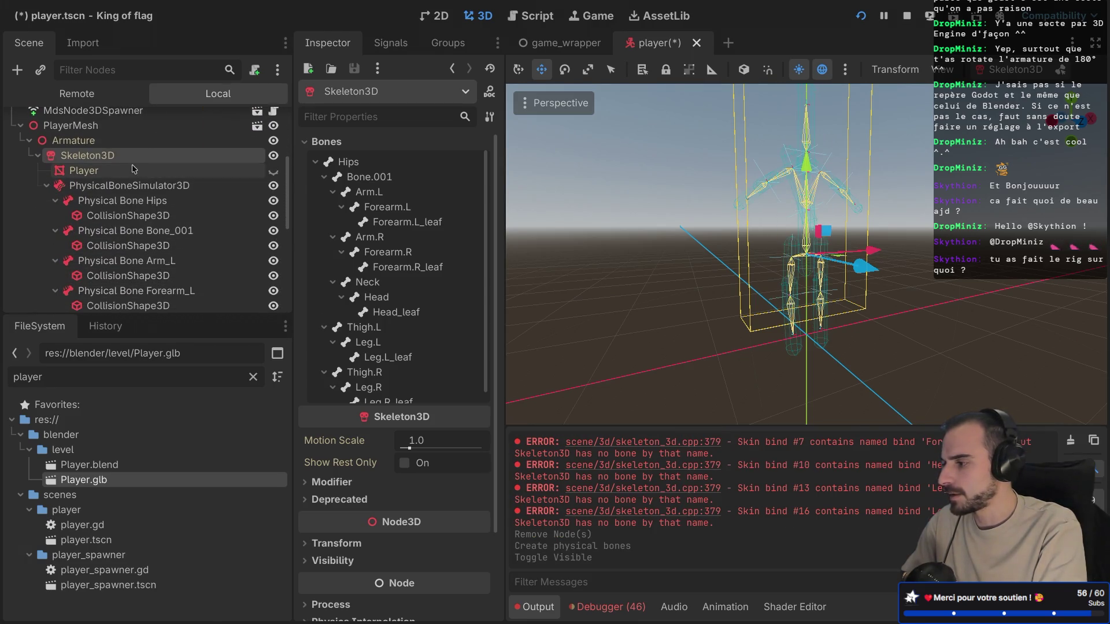
left_click(140, 215)
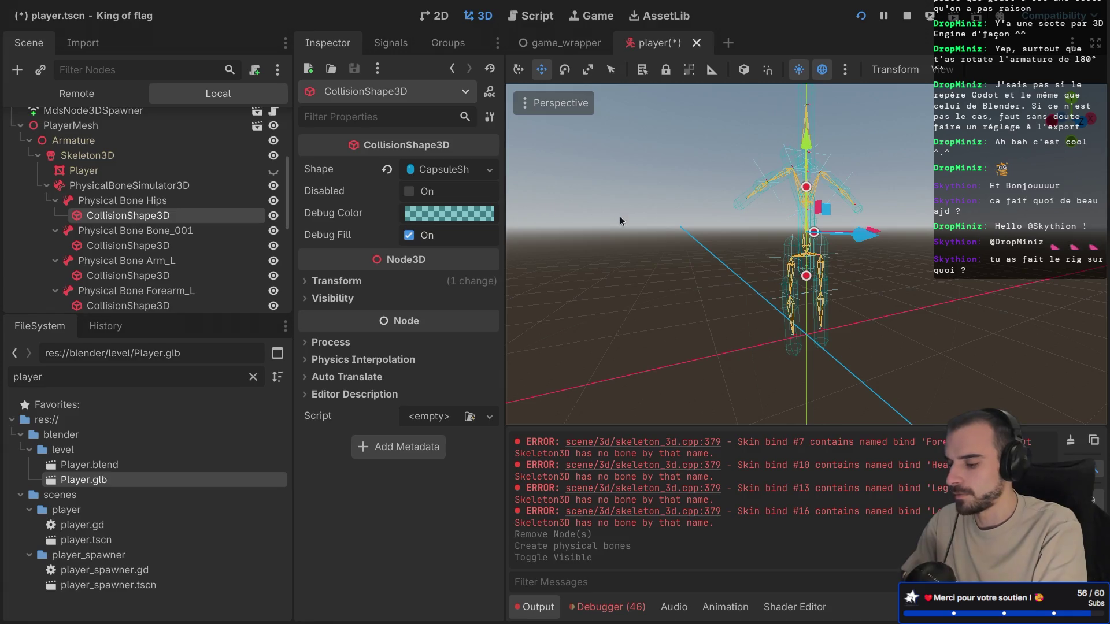
Step: Shorten the hips collision capsule to 0.5 height and narrow its radius
scroll(628, 216, "up", 5)
scroll(778, 231, "down", 4)
left_click_drag(807, 88, 808, 180)
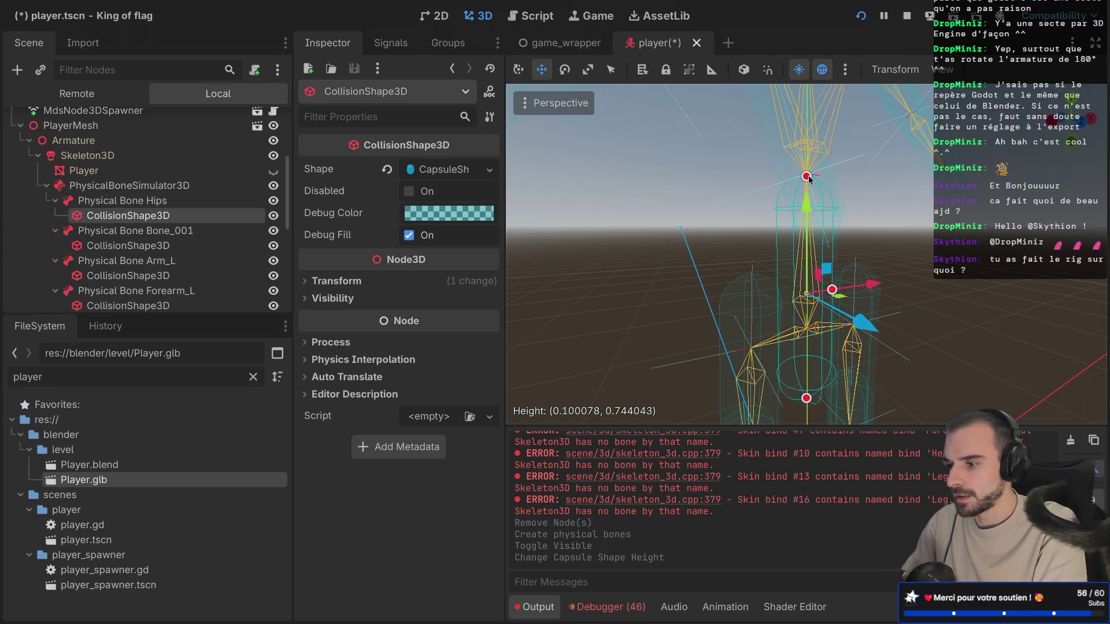
left_click_drag(807, 398, 810, 328)
left_click_drag(834, 253, 820, 256)
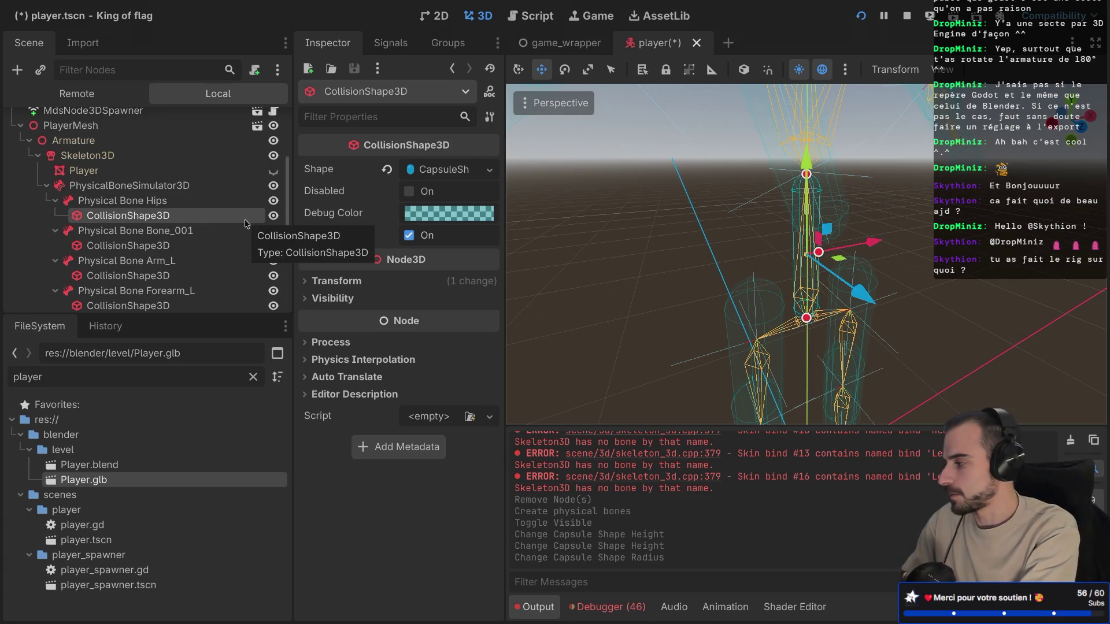
Step: Adjust the Bone_001 capsule radius and shorten it to about 0.38 height
left_click(197, 247)
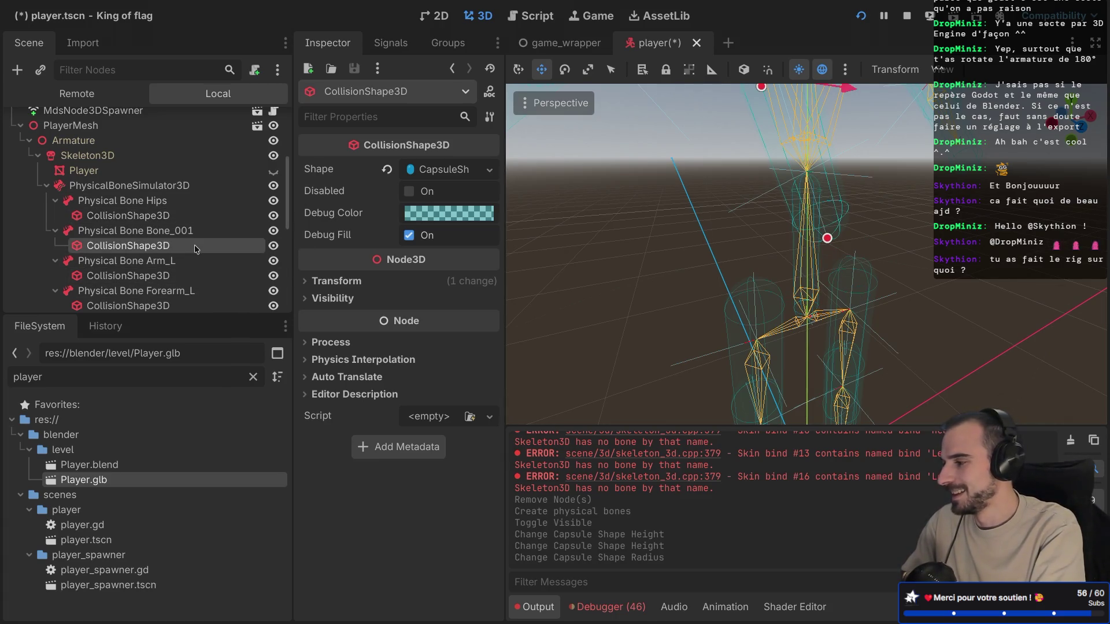
scroll(744, 235, "down", 3)
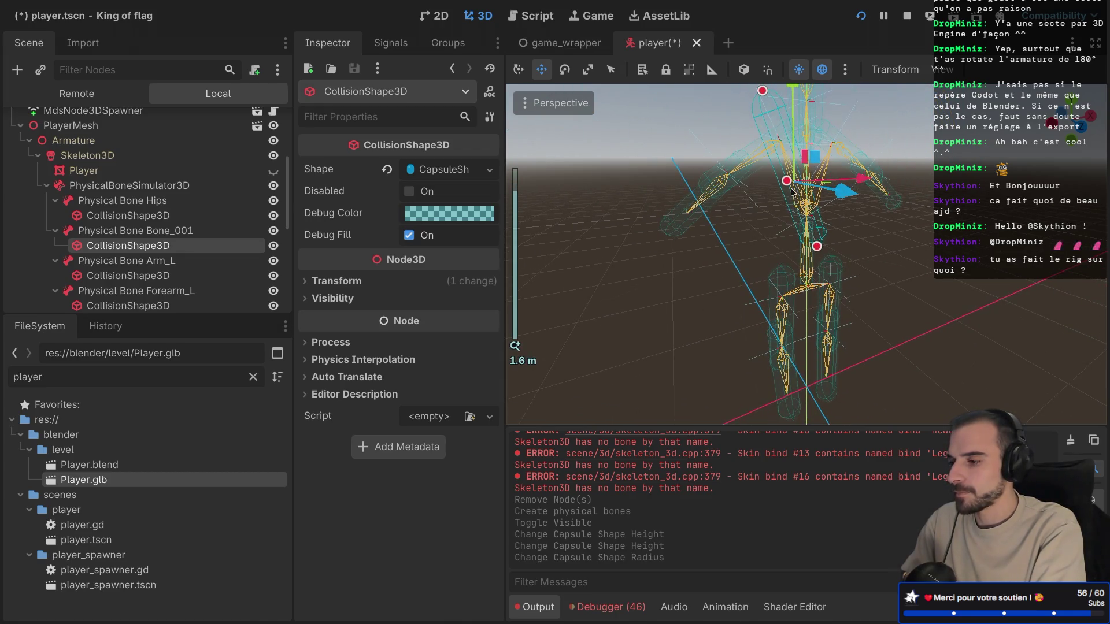
left_click_drag(792, 191, 785, 194)
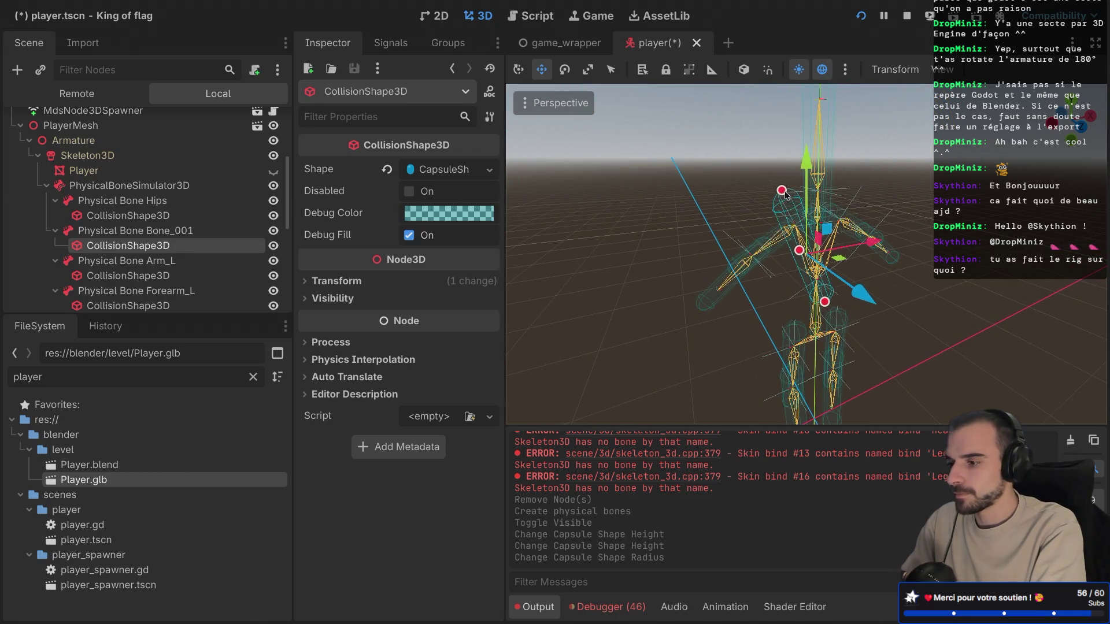
left_click_drag(799, 252, 802, 251)
left_click_drag(781, 191, 808, 253)
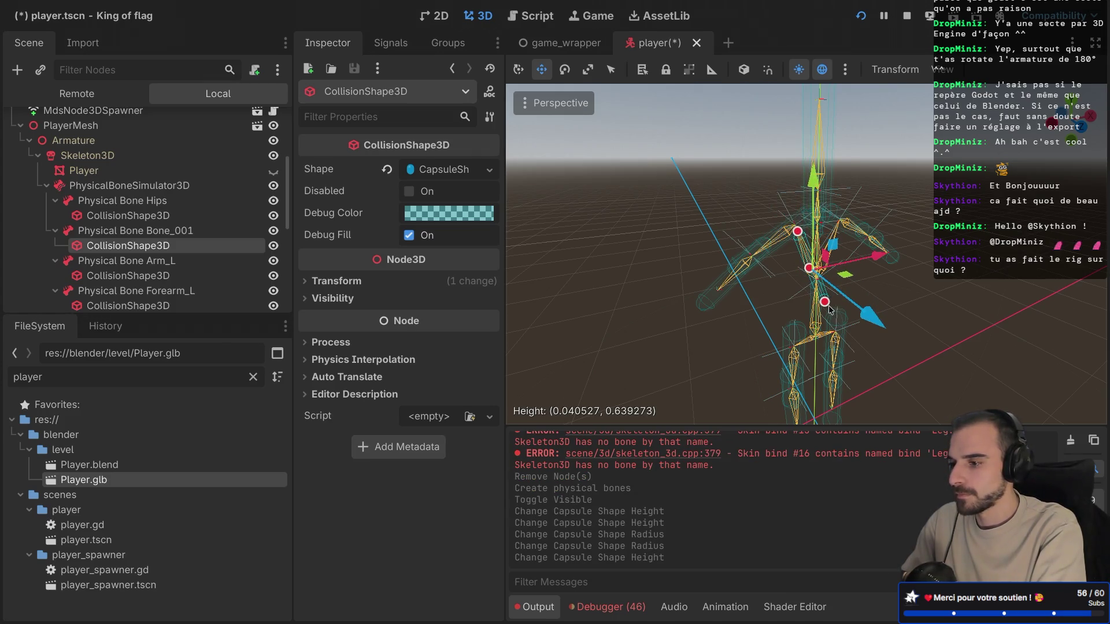
left_click_drag(825, 302, 815, 276)
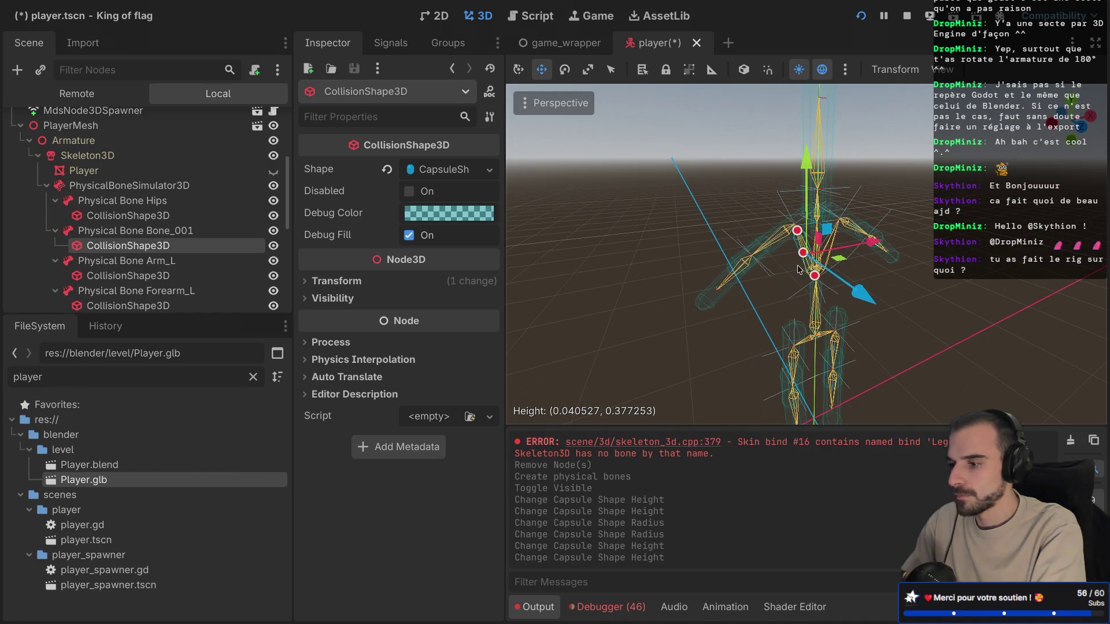
scroll(792, 273, "up", 5)
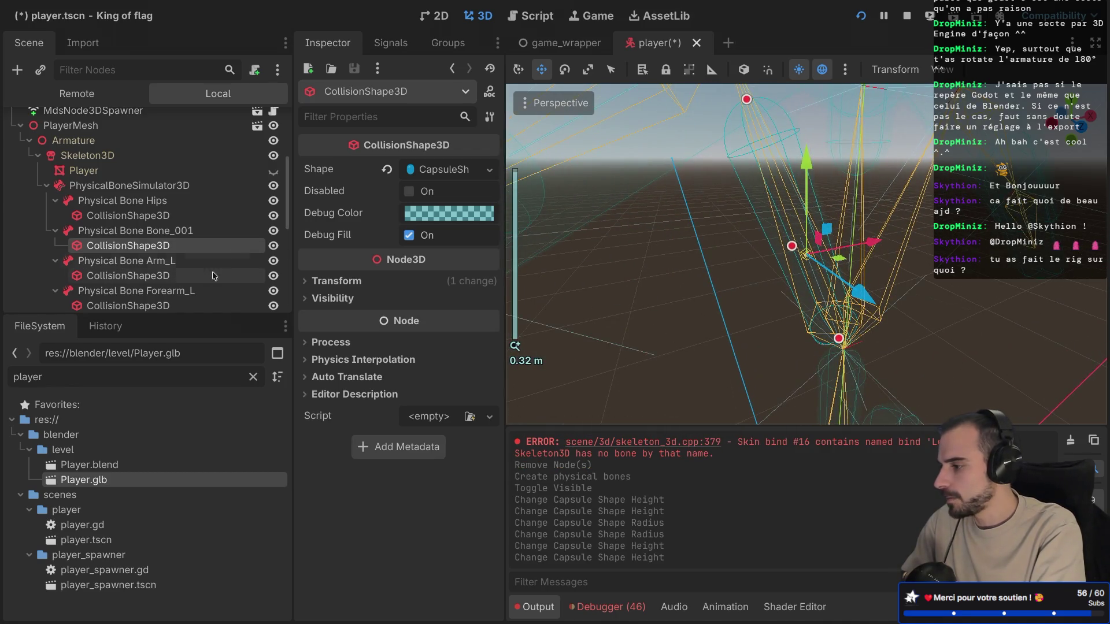
Step: Fit the Arm_L capsule to the upper arm, about 0.039 m radius and 0.39 m height
left_click(181, 280)
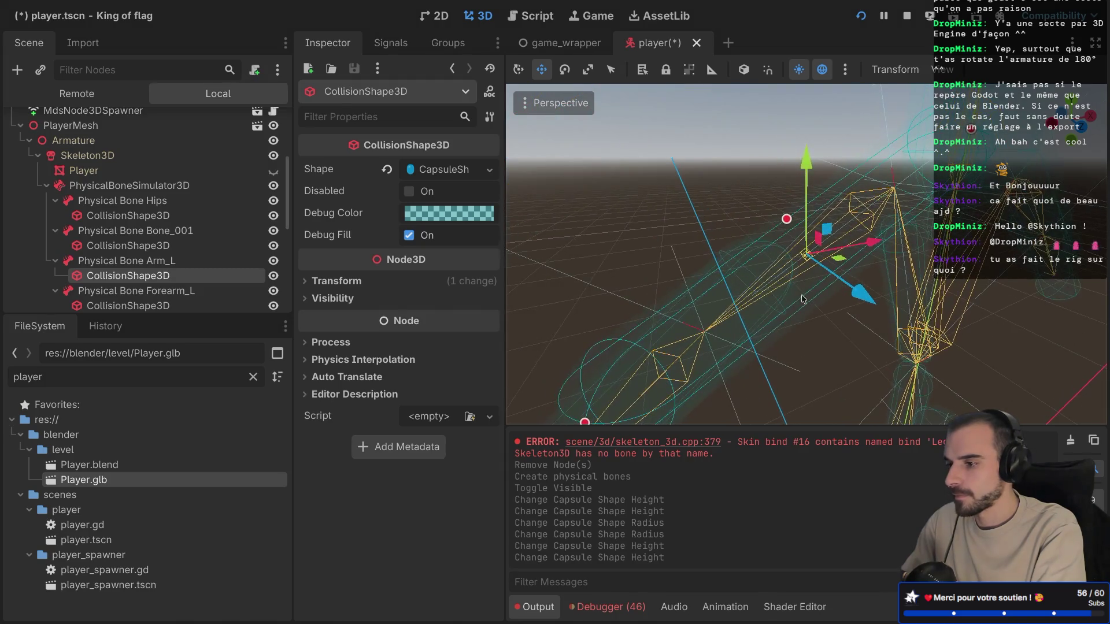
left_click_drag(791, 223, 832, 215)
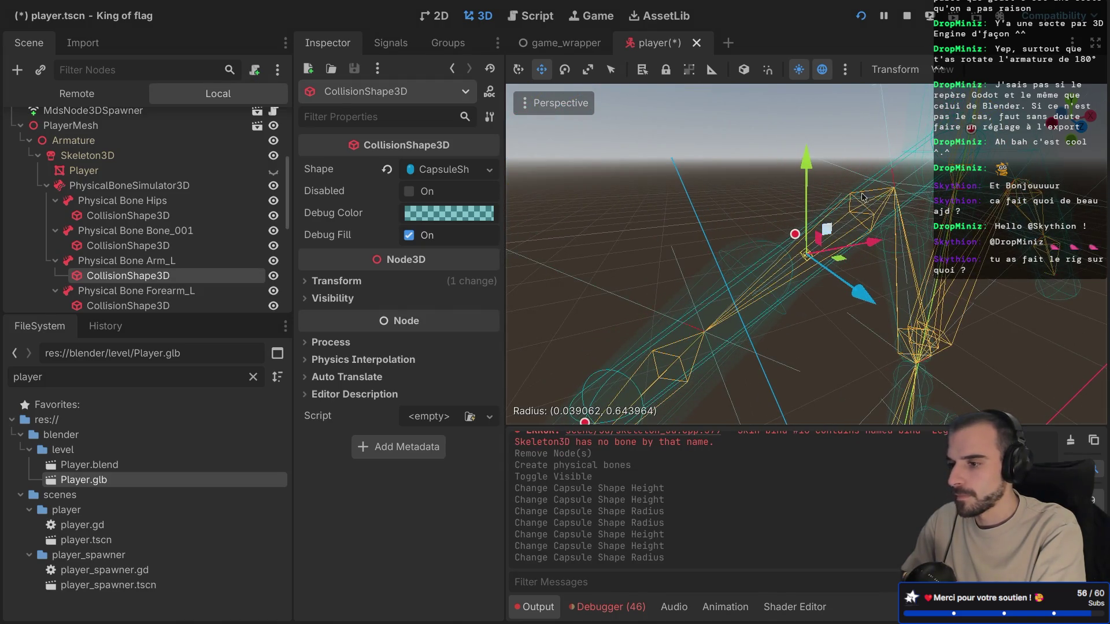
left_click_drag(971, 131, 889, 191)
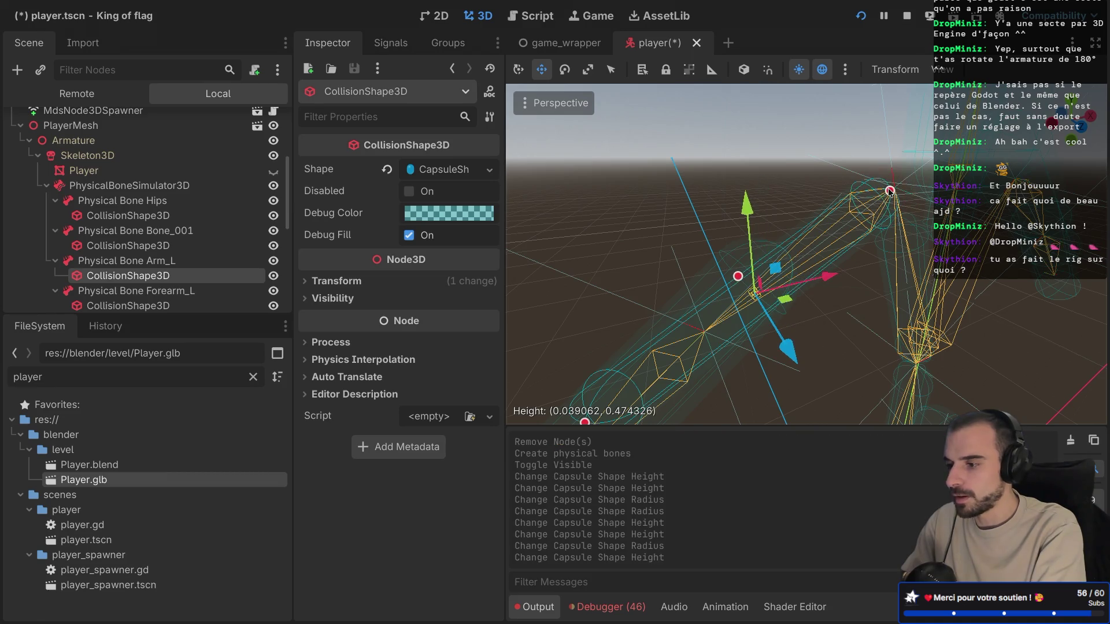
mouse_move(585, 425)
left_mouse_down()
mouse_move(710, 333)
mouse_move(715, 342)
left_mouse_up()
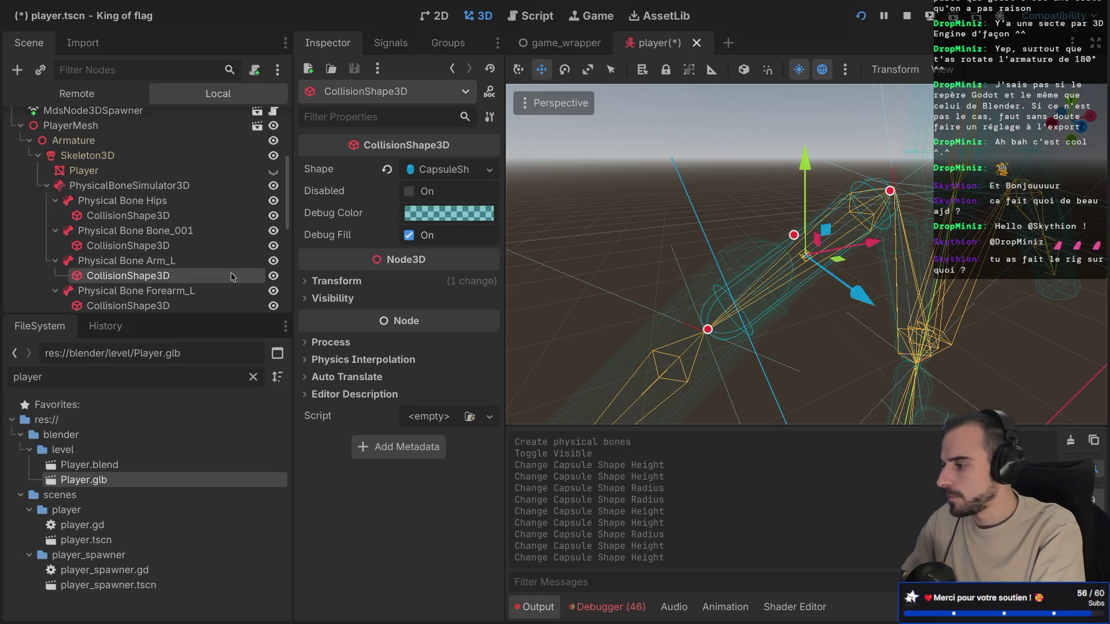
scroll(174, 247, "down", 3)
Step: Shorten and thin the Forearm_L and Arm_R collision capsules to fit their bones
left_click(166, 234)
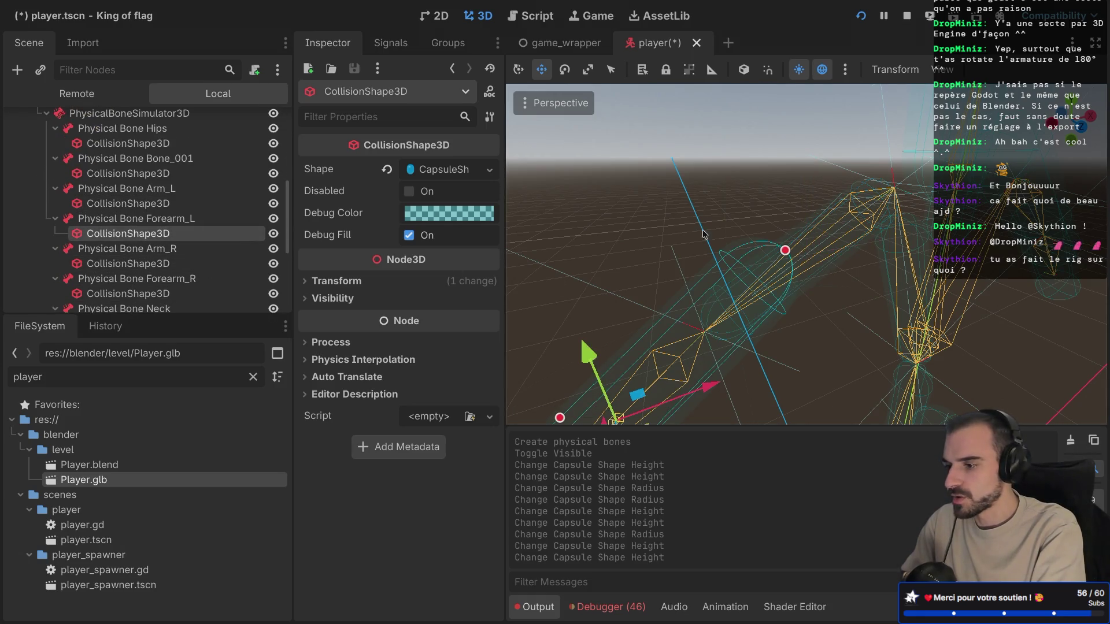
mouse_move(781, 249)
left_mouse_down()
mouse_move(729, 289)
mouse_move(698, 341)
mouse_move(768, 283)
left_mouse_up()
left_click_drag(824, 189, 852, 198)
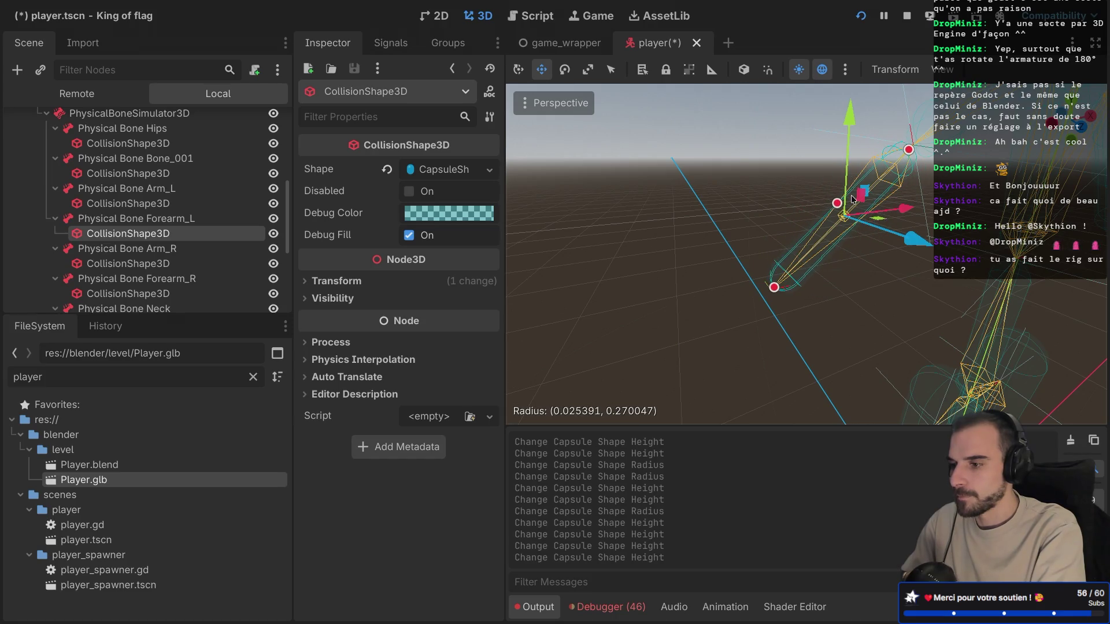
left_click(160, 265)
key("f")
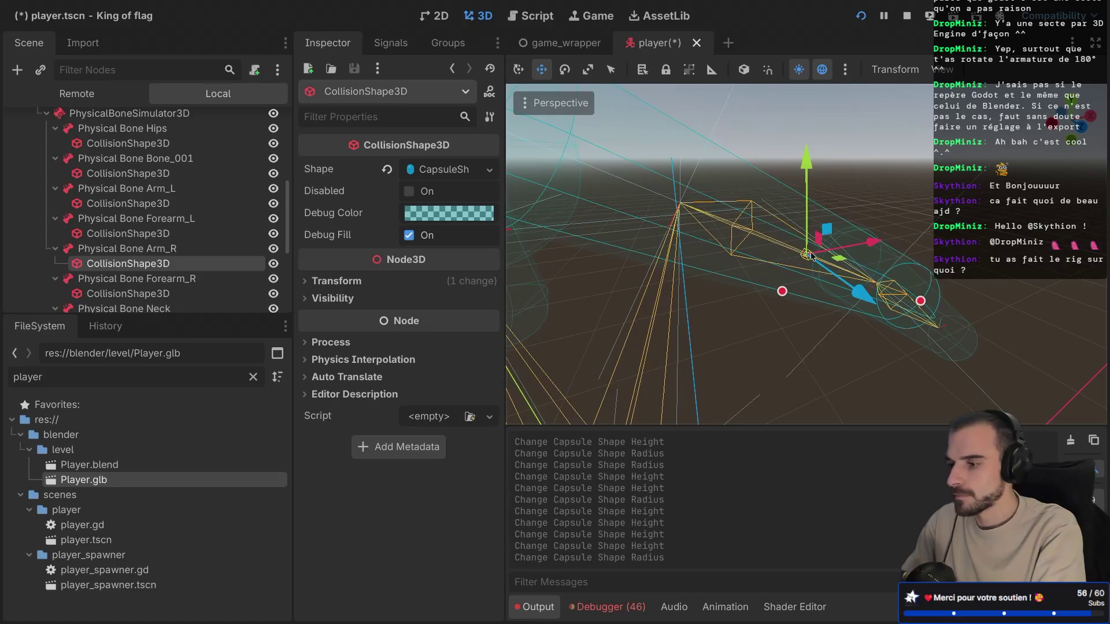
left_click_drag(782, 291, 779, 261)
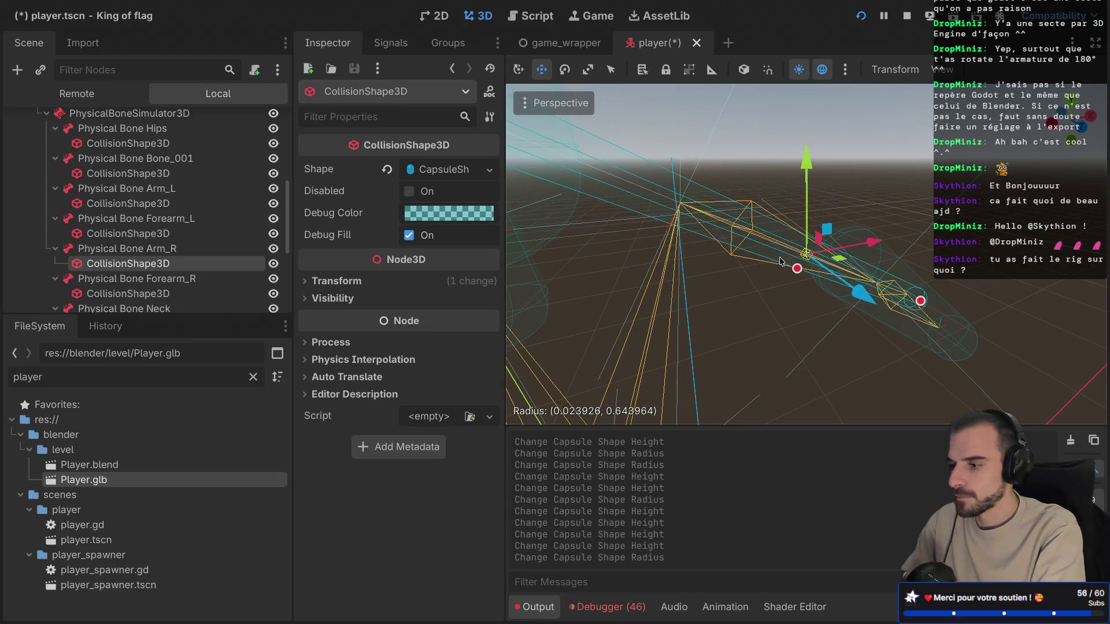
left_click_drag(919, 300, 871, 289)
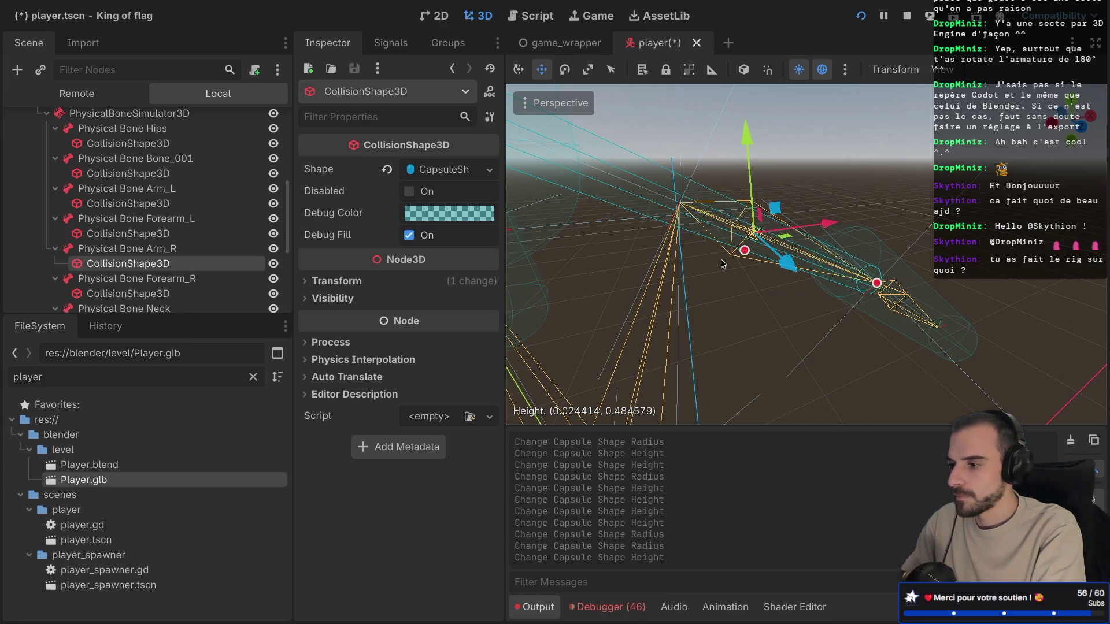
scroll(721, 264, "down", 3)
left_click_drag(682, 203, 756, 234)
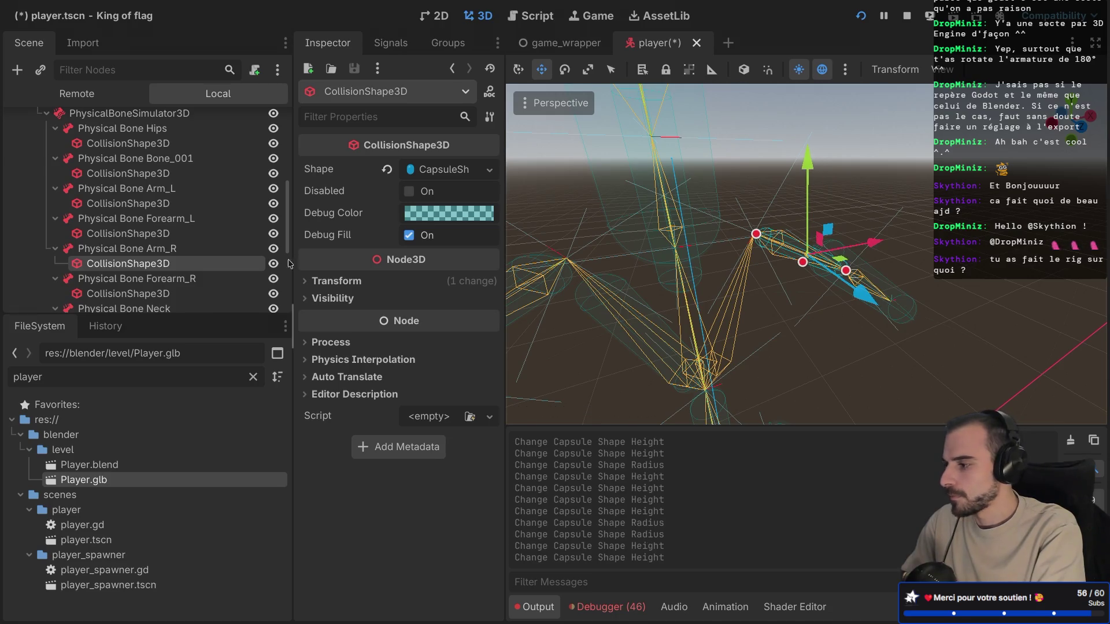
Step: Shorten the Forearm_R capsule to about 0.018 m radius and 0.27 m height
left_click(200, 293)
key("f")
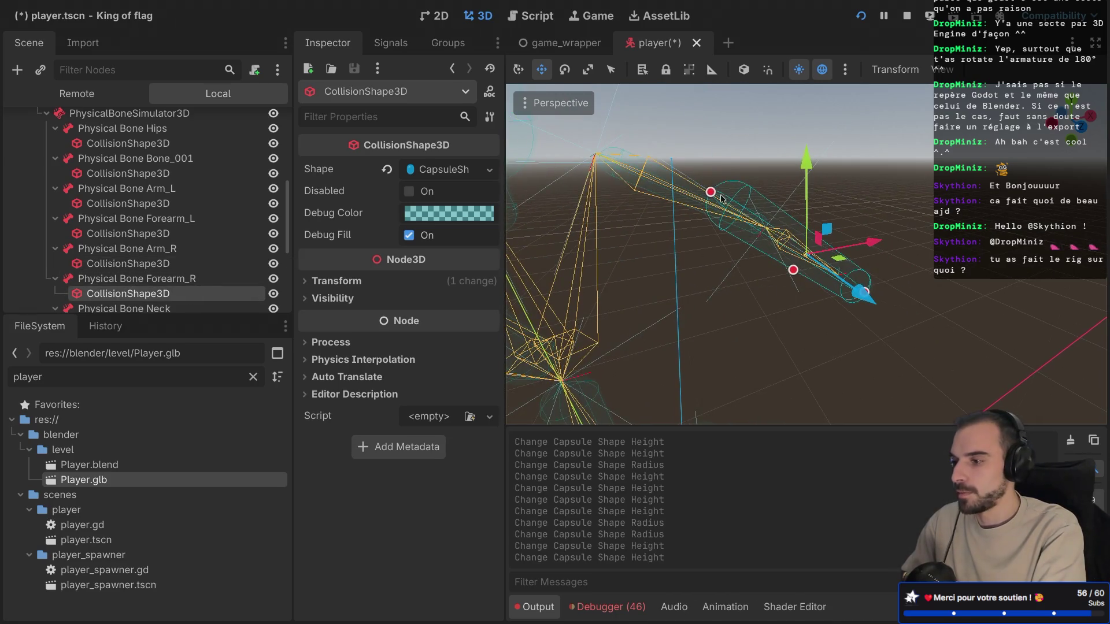
left_click_drag(710, 195, 773, 231)
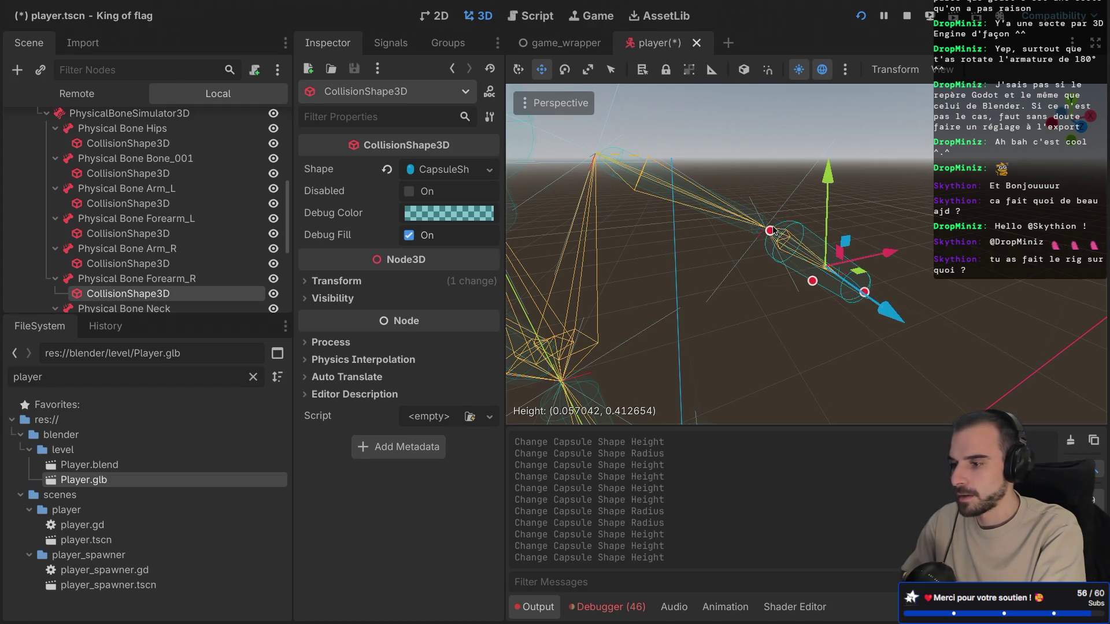
mouse_move(856, 287)
left_mouse_down()
mouse_move(780, 289)
mouse_move(796, 275)
left_mouse_up()
scroll(800, 276, "up", 3)
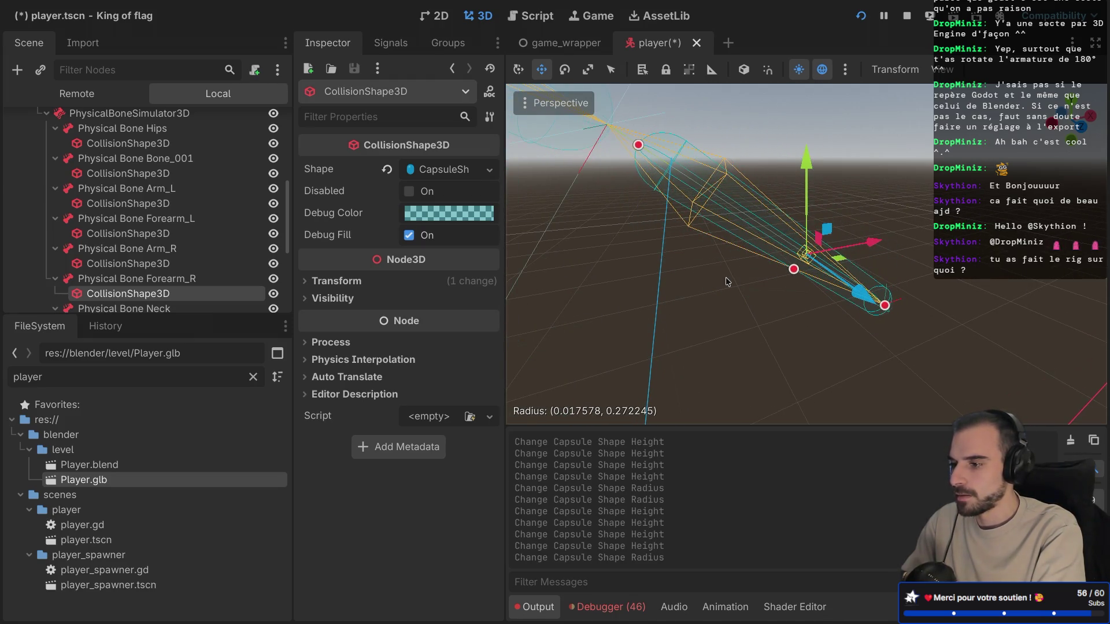
scroll(727, 281, "down", 20)
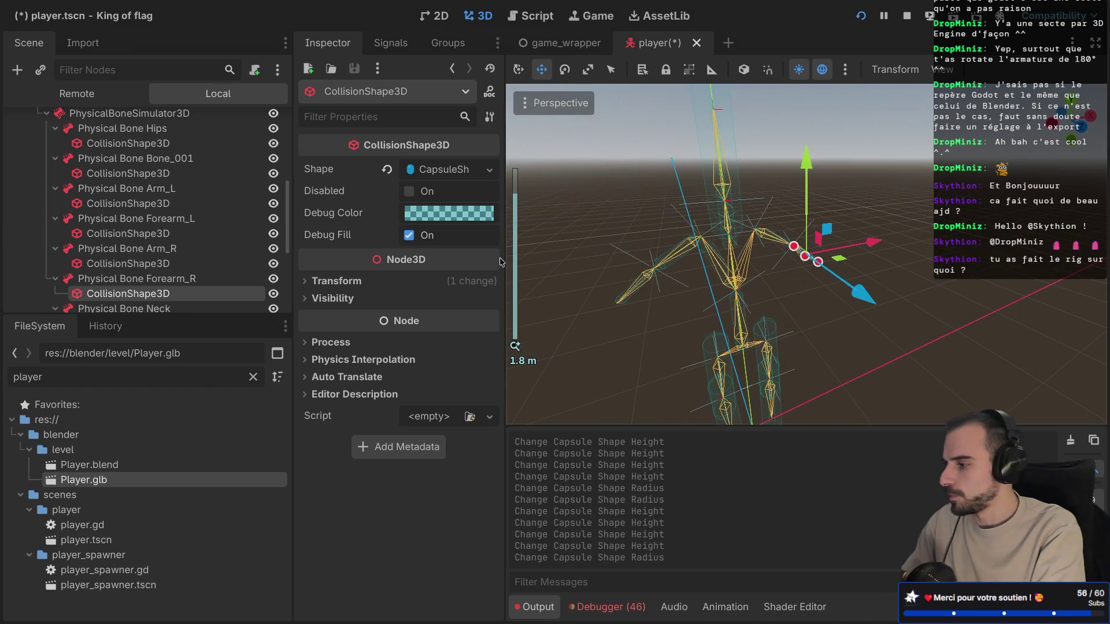
scroll(151, 231, "down", 5)
left_click(151, 209)
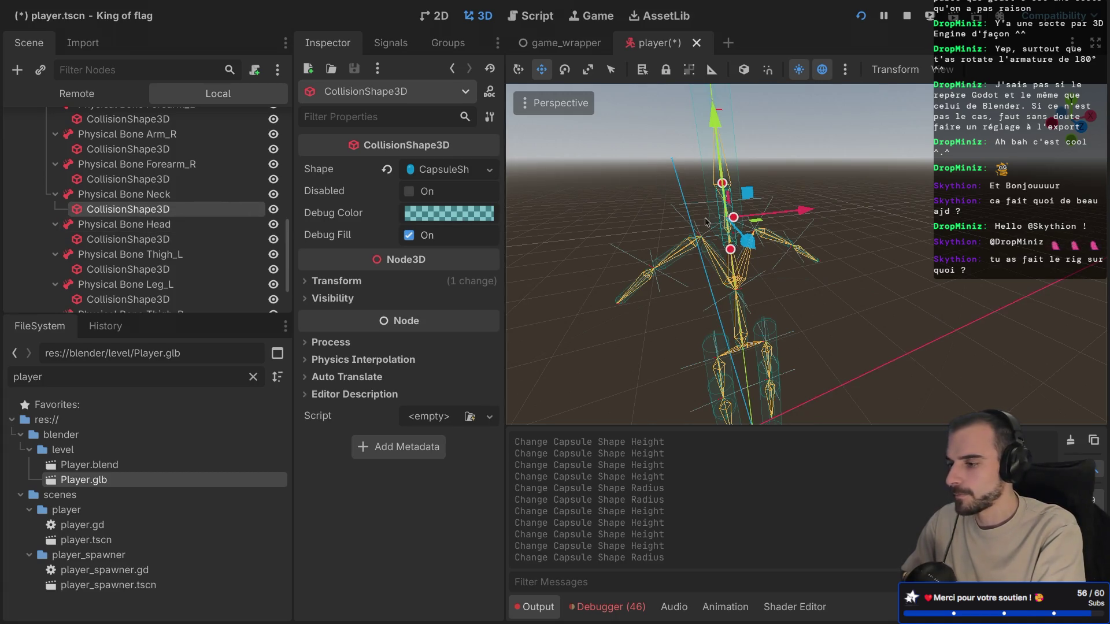
Step: Narrow and shorten the Neck capsule to about 0.022 m radius and 0.2 m height
key("f")
scroll(751, 214, "up", 5)
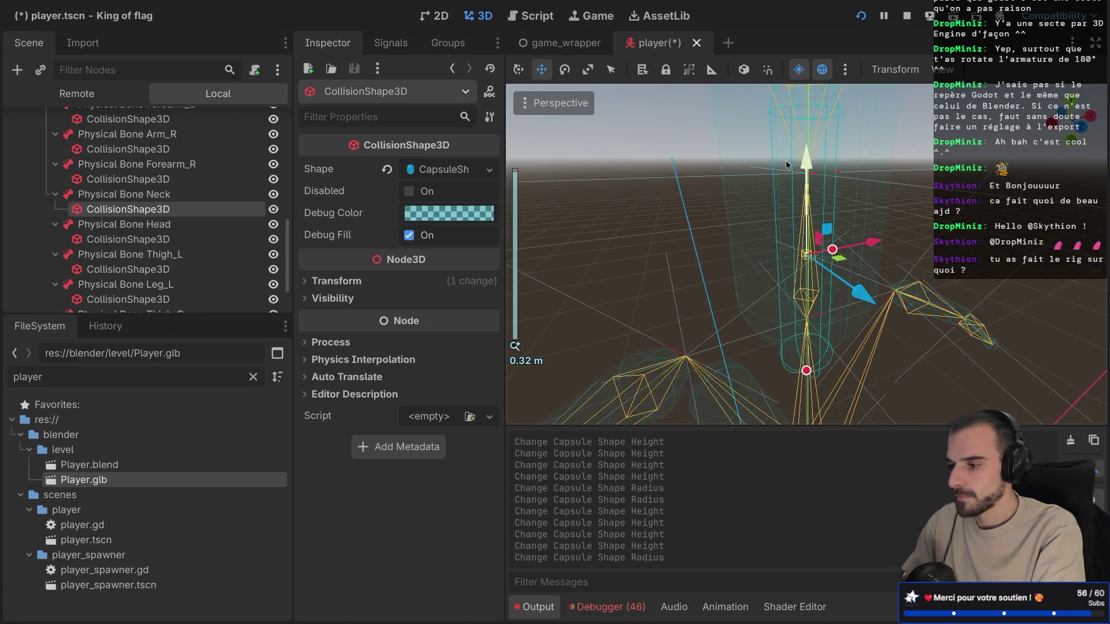
scroll(787, 164, "down", 10)
scroll(786, 160, "up", 8)
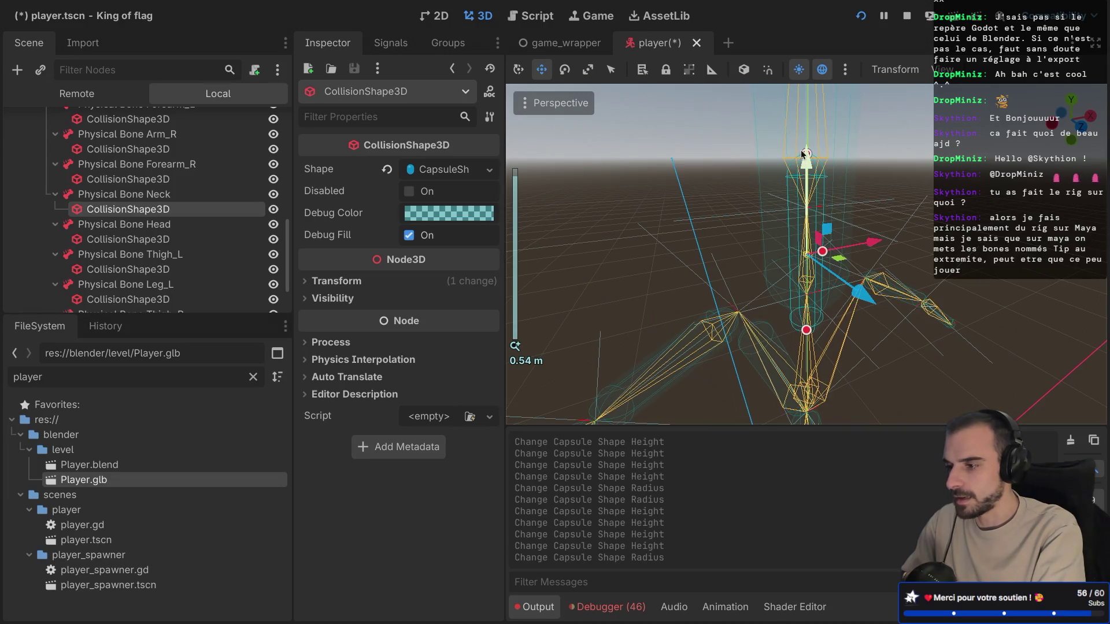
scroll(801, 153, "up", 1)
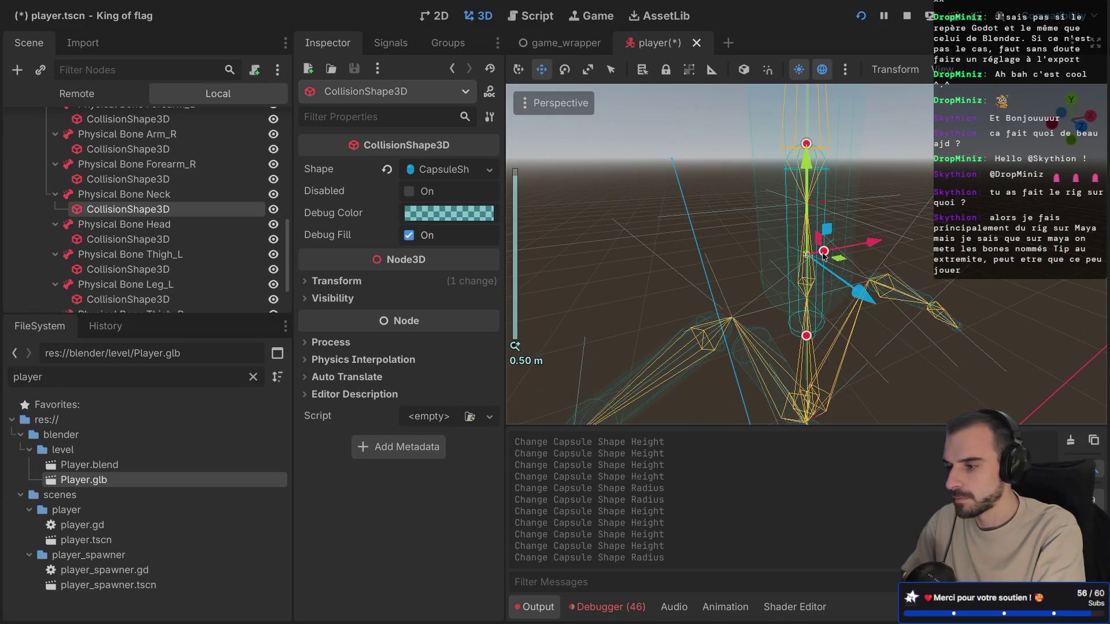
left_click_drag(823, 253, 815, 255)
left_click_drag(807, 336, 807, 297)
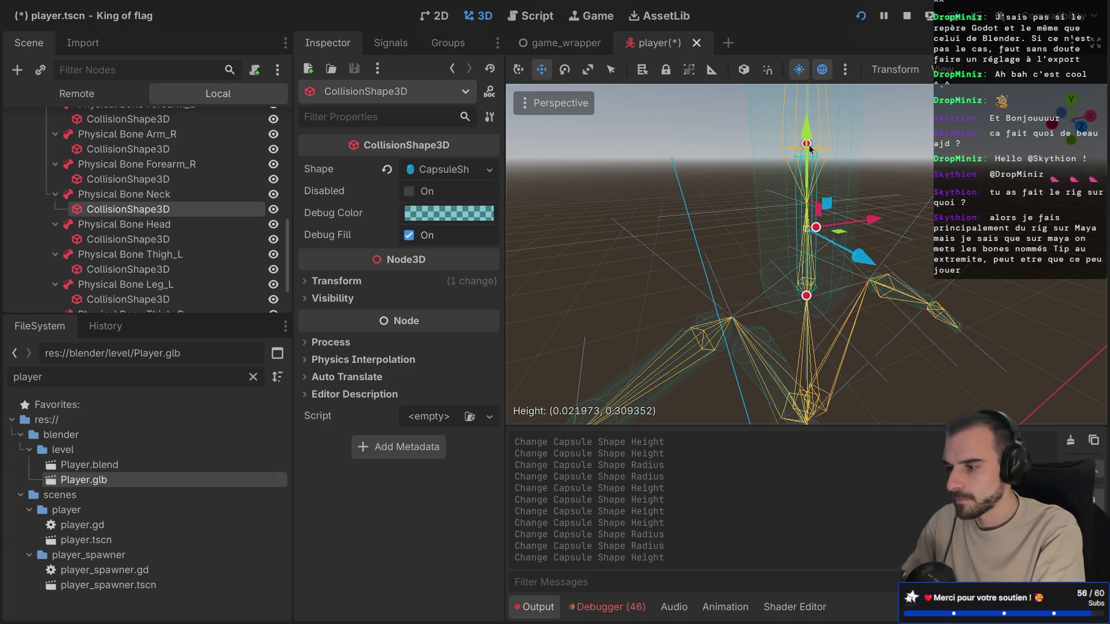
left_click_drag(808, 146, 813, 211)
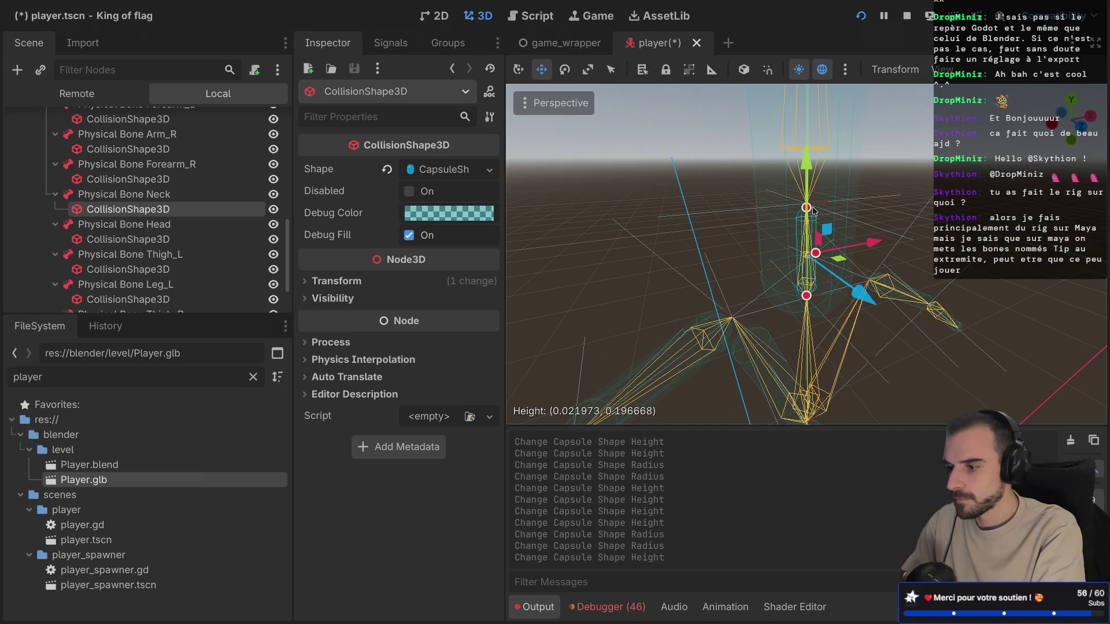
Step: Shorten the Head capsule from both ends to roughly 0.46 m height
left_click(191, 239)
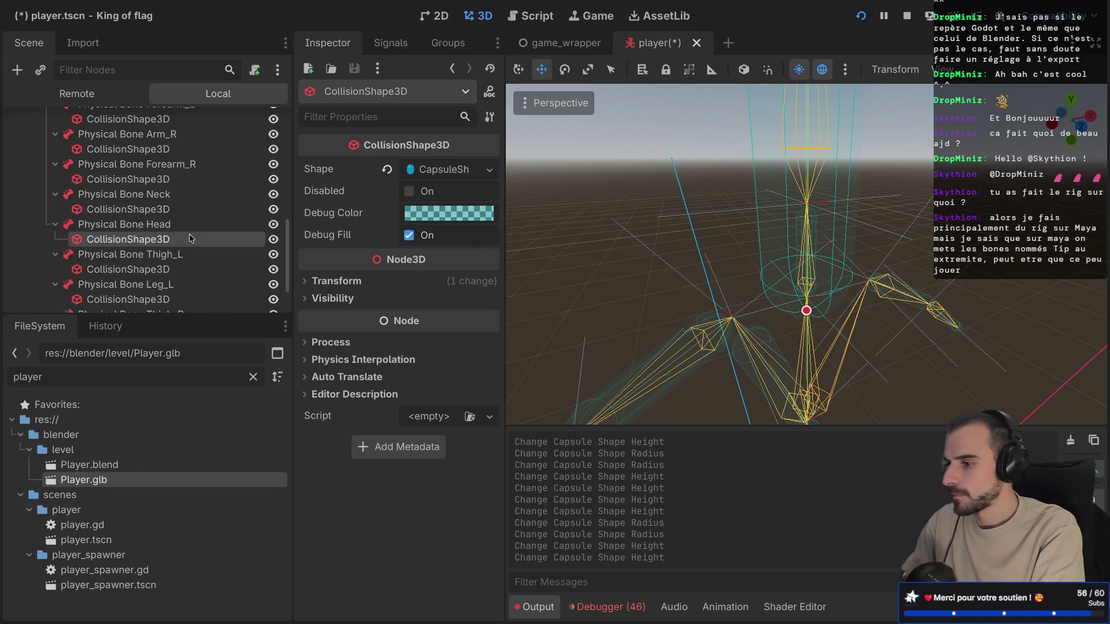
left_click_drag(807, 315, 794, 202)
scroll(769, 186, "down", 5)
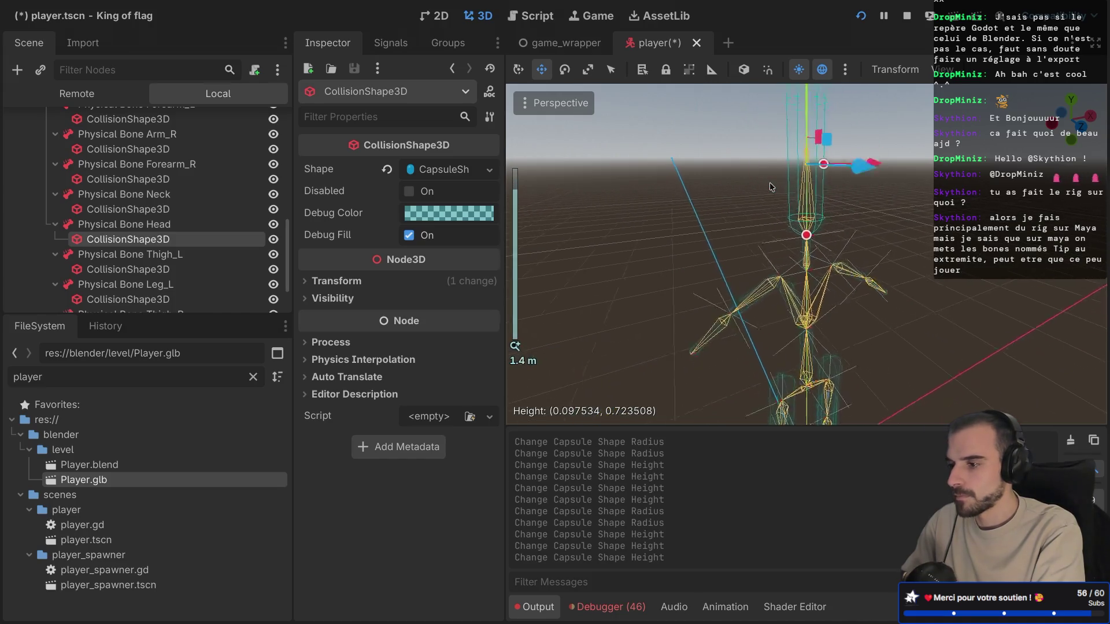
left_click_drag(806, 124, 806, 171)
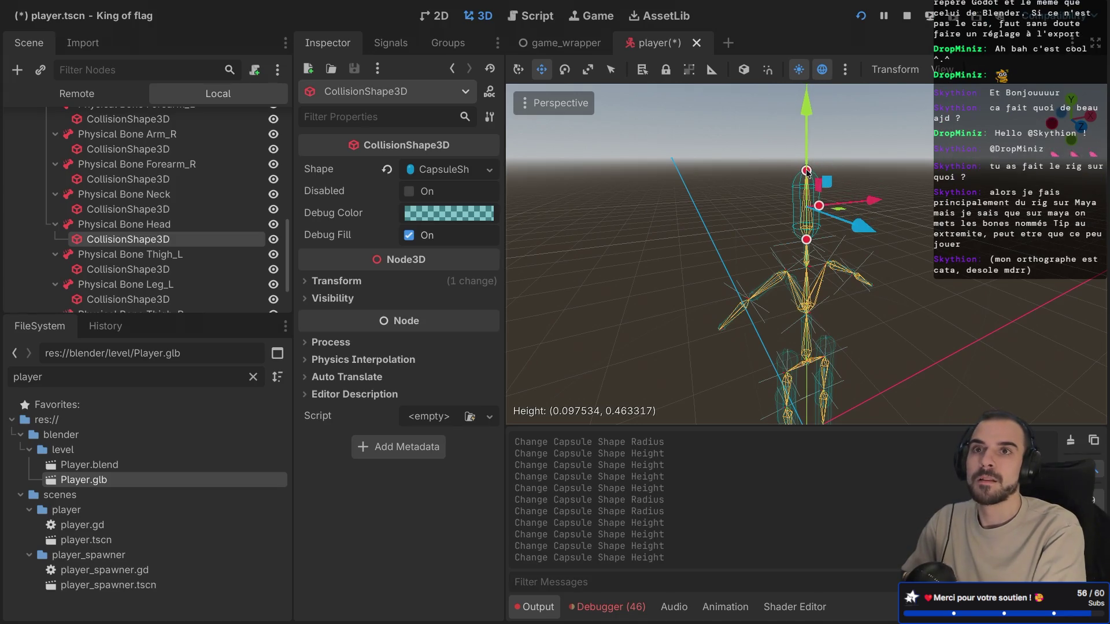
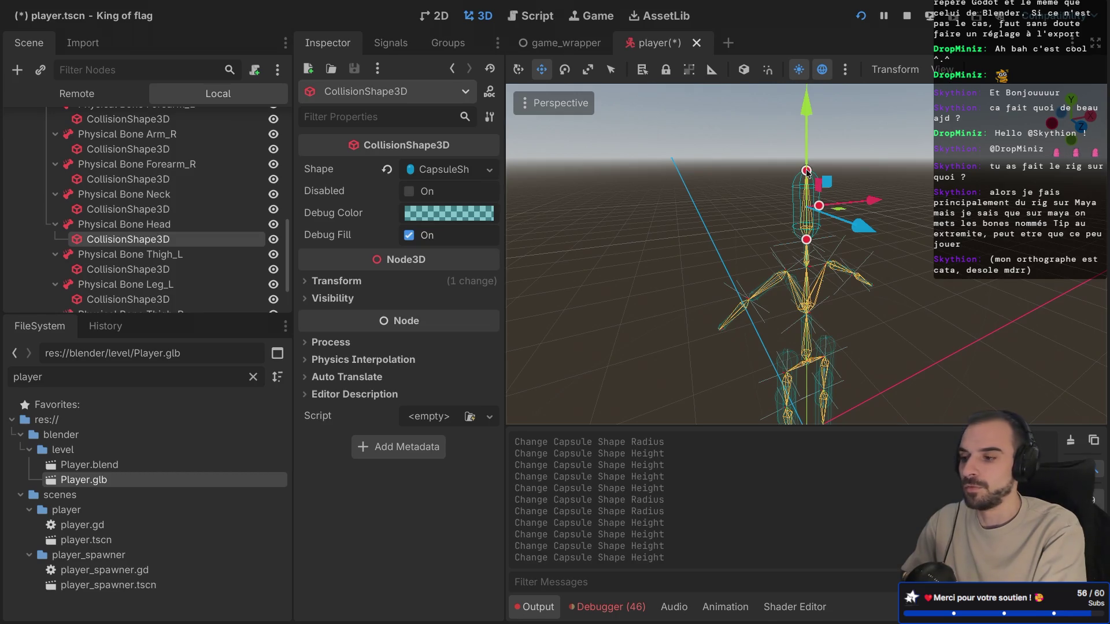
Step: Drag the Head bone's capsule radius inward, checking the Blender model for reference
left_click_drag(820, 207, 812, 207)
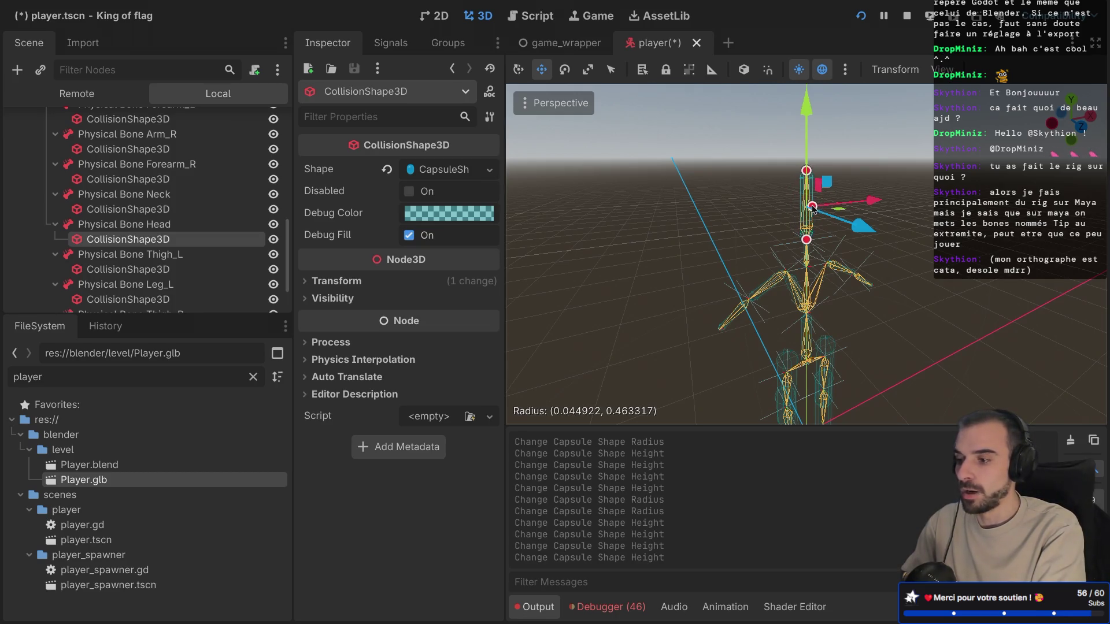
key("super+Tab")
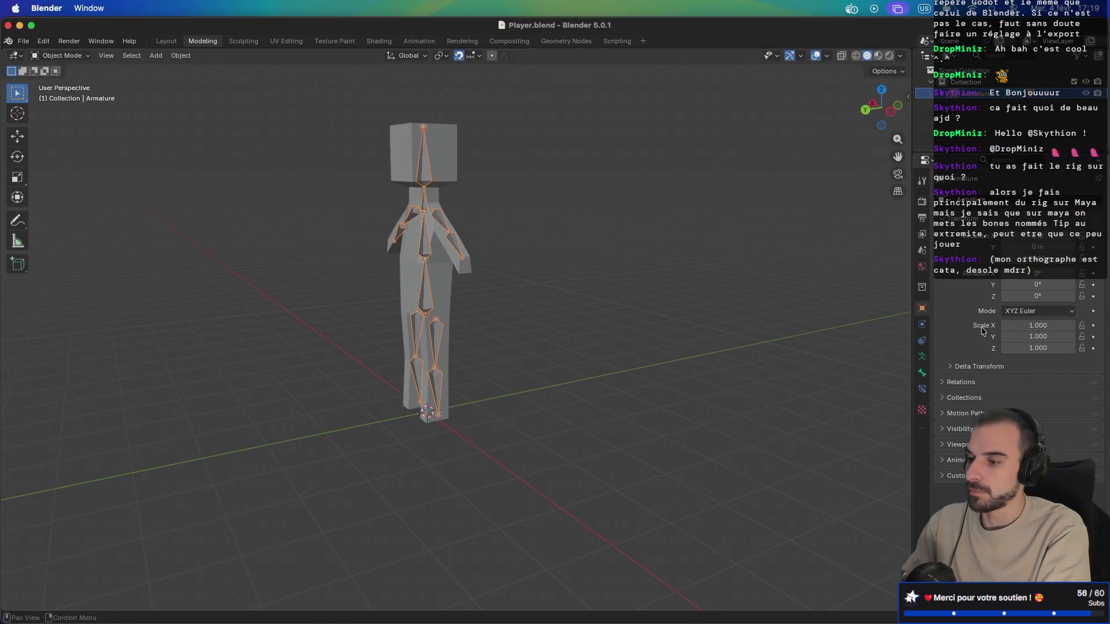
key("super+Tab")
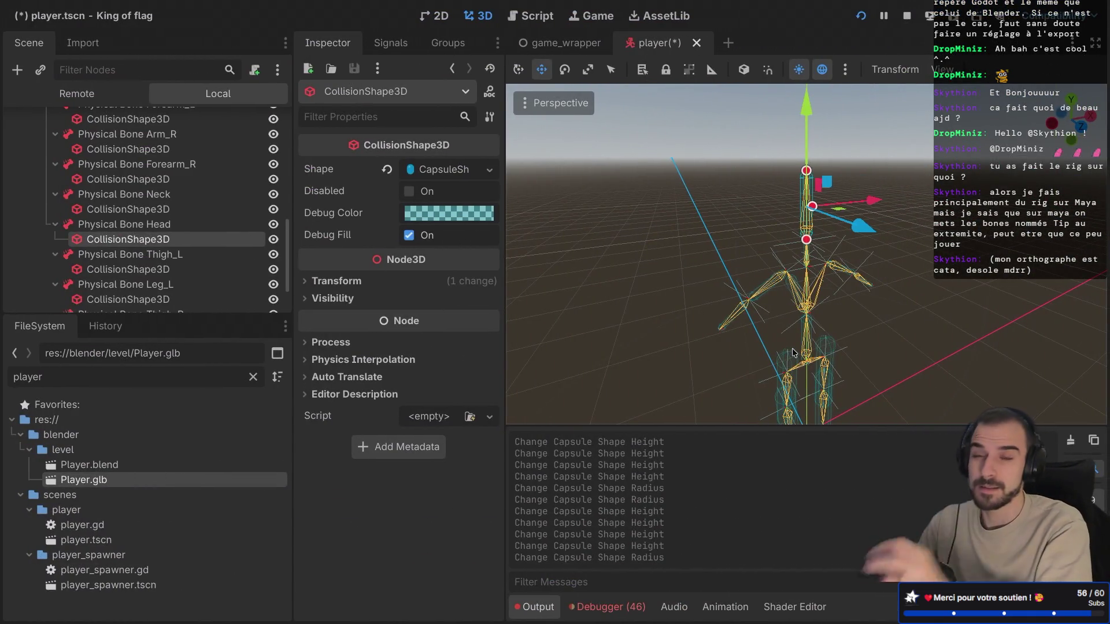
scroll(781, 244, "up", 5)
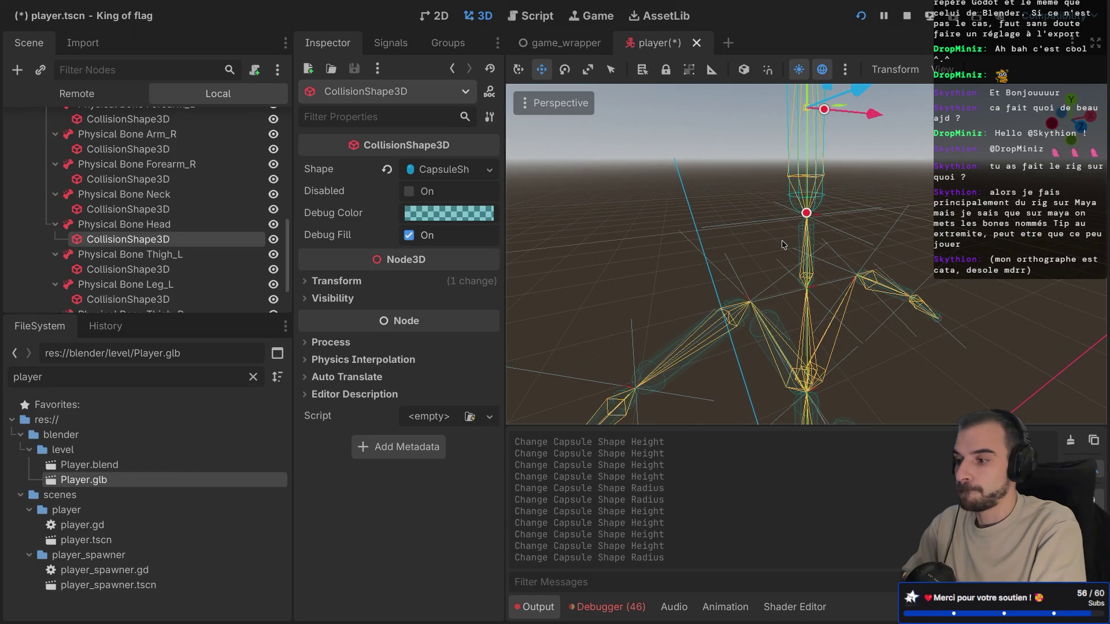
scroll(781, 240, "down", 4)
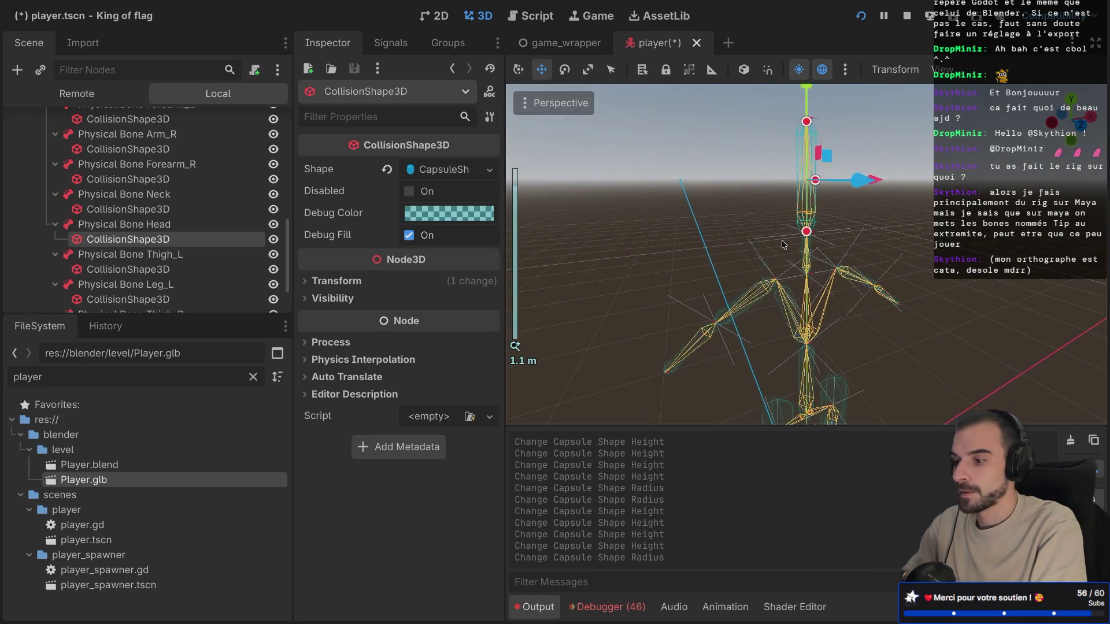
Step: Shorten the left thigh's collision capsule from both the bottom and top ends
left_click(128, 269)
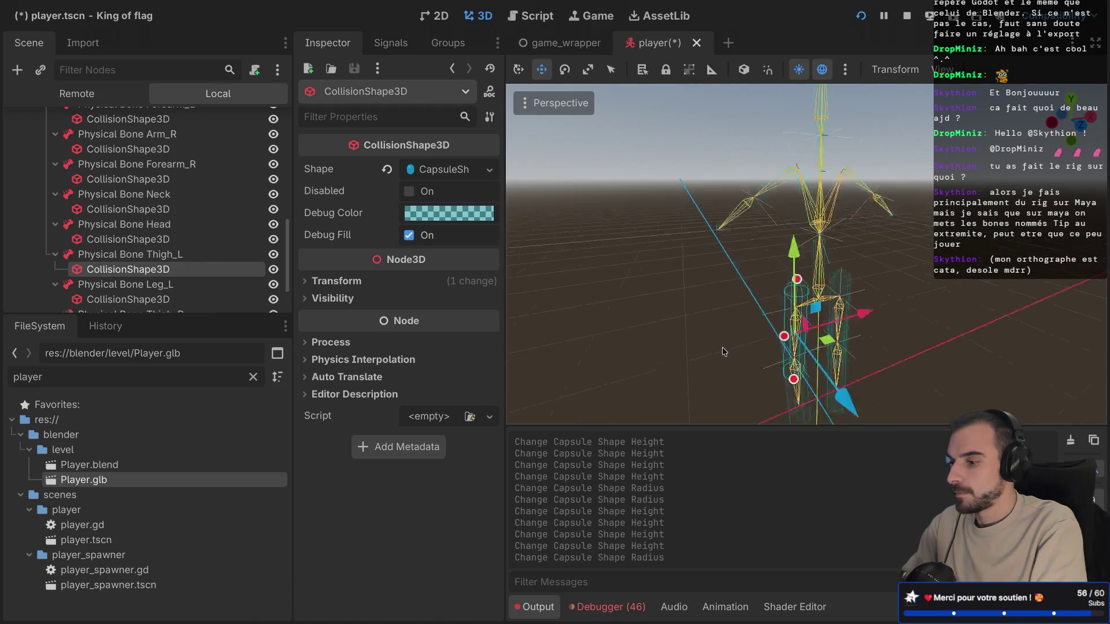
scroll(730, 345, "up", 4)
left_click_drag(772, 265, 796, 260)
key("ctrl+z")
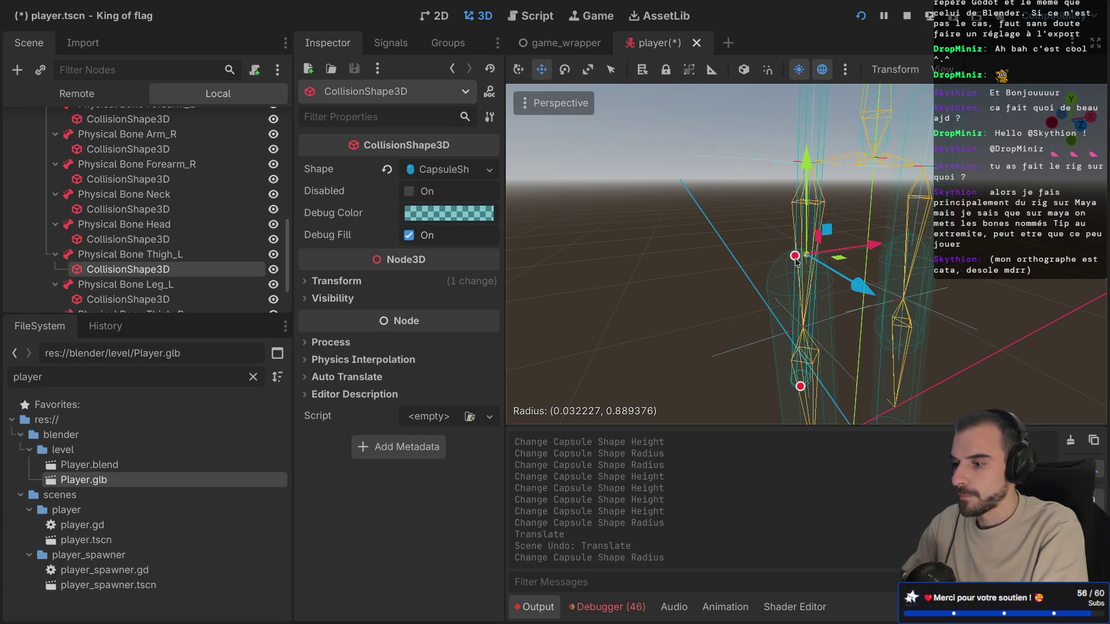
left_click_drag(800, 388, 799, 343)
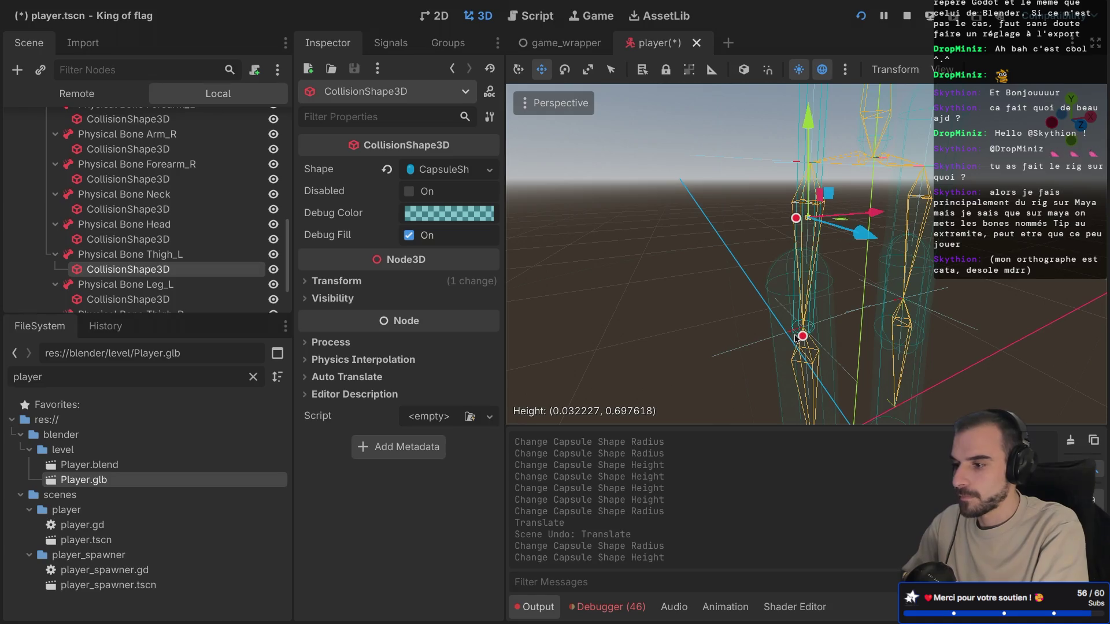
key("ctrl+z")
left_click_drag(800, 387, 800, 312)
scroll(780, 226, "down", 2)
scroll(780, 226, "down", 3)
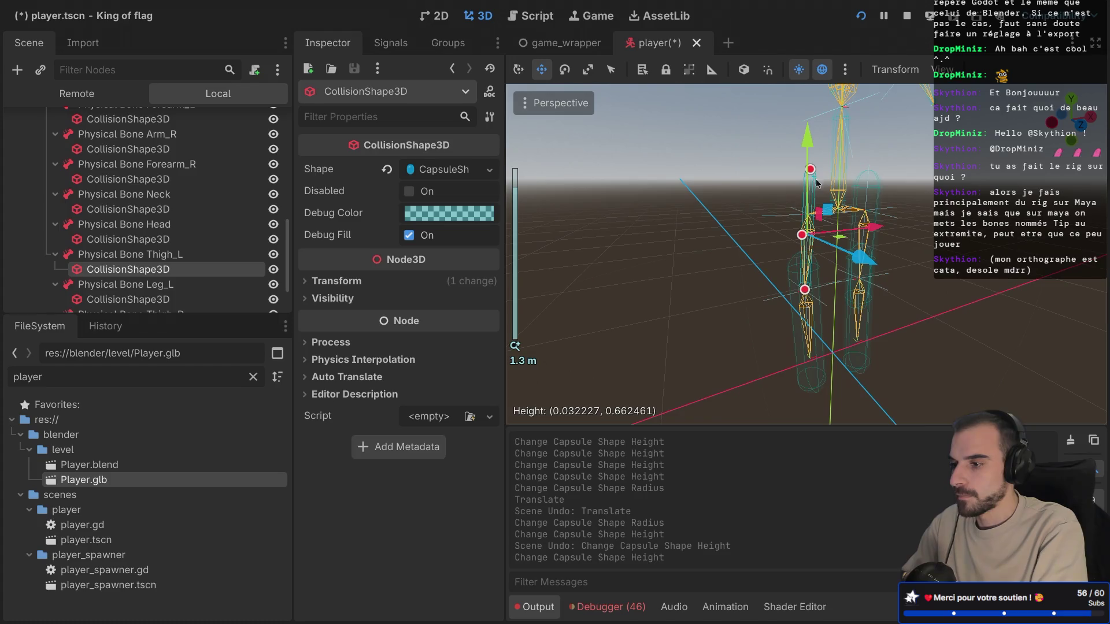
left_click_drag(809, 170, 808, 219)
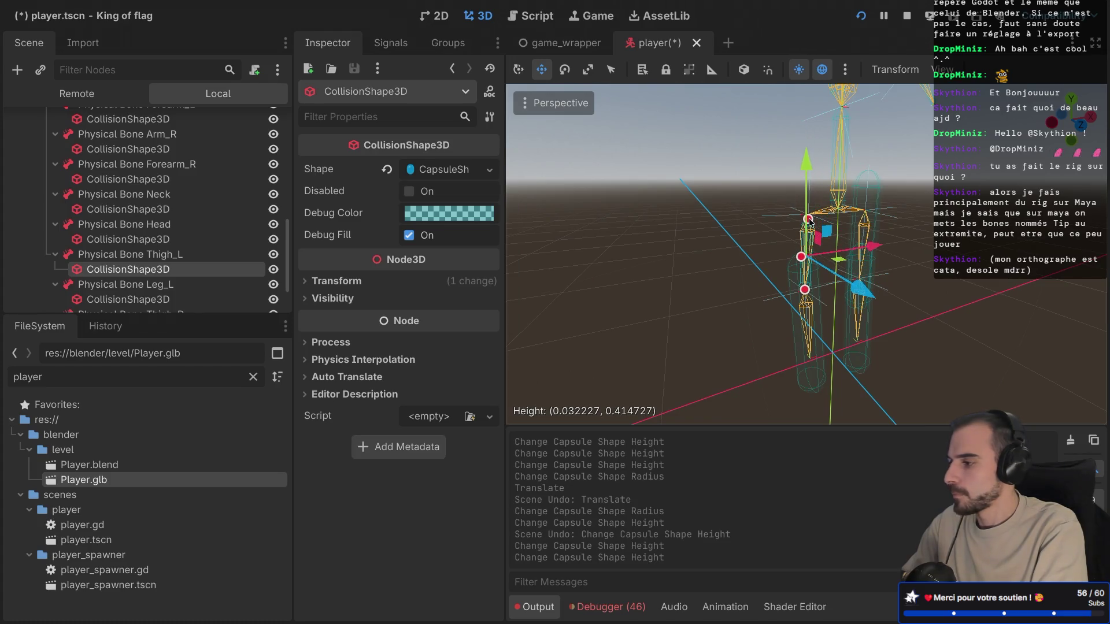
Step: Make the left lower leg capsule thinner (radius 0.038) and shorten it to about 0.43 height
left_click(181, 299)
left_click_drag(793, 332, 801, 328)
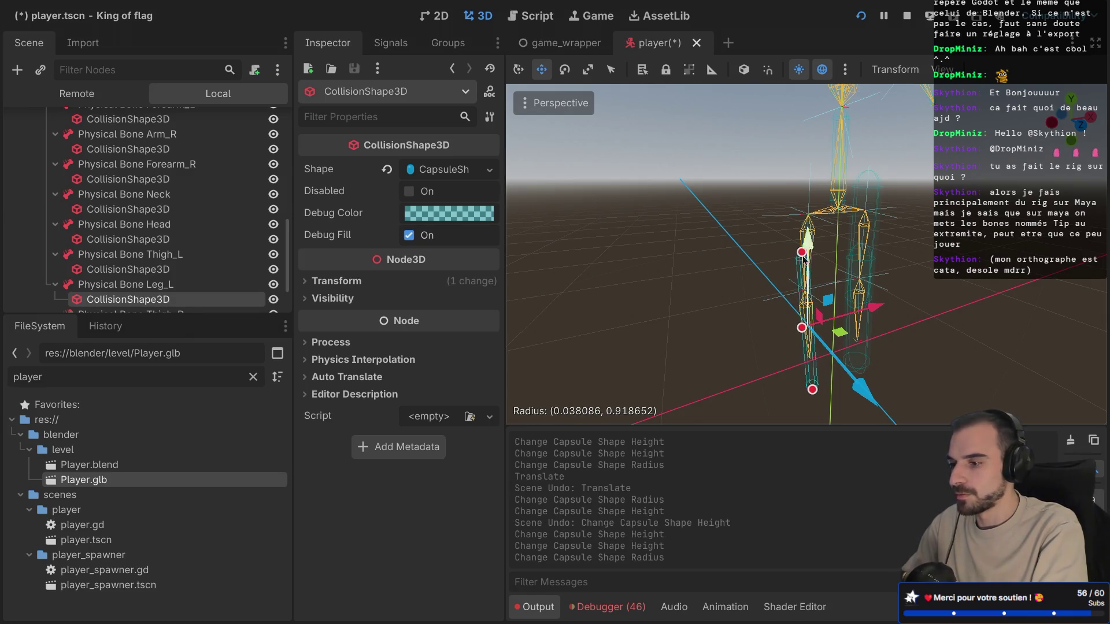
left_click_drag(803, 254, 804, 277)
key("f")
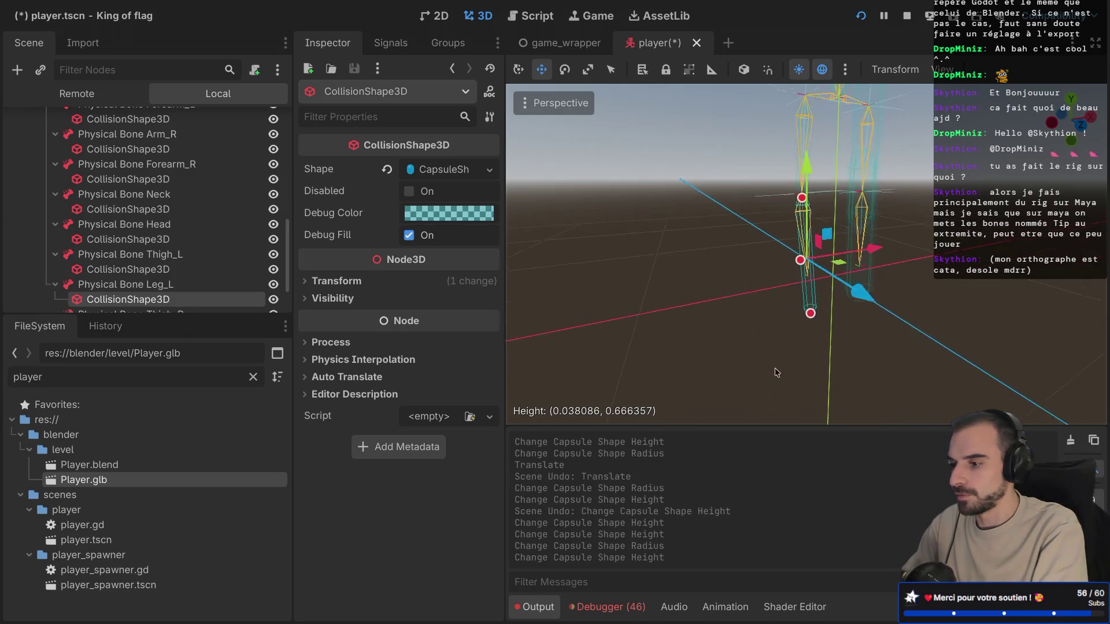
scroll(811, 317, "up", 4)
left_click_drag(819, 413, 811, 306)
scroll(812, 308, "down", 4)
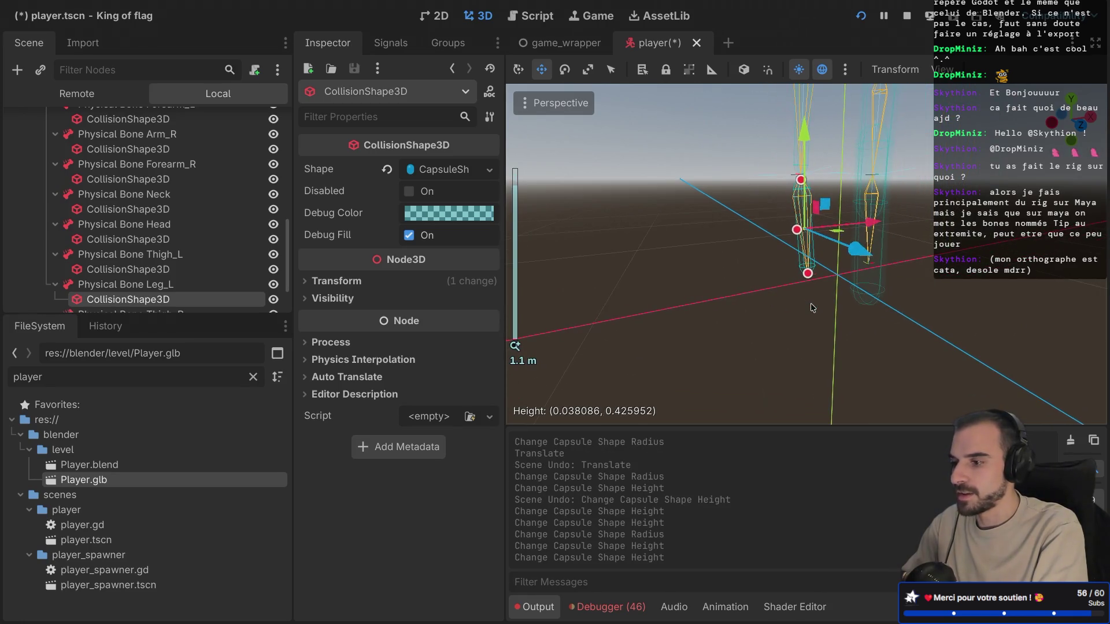
scroll(811, 307, "down", 3)
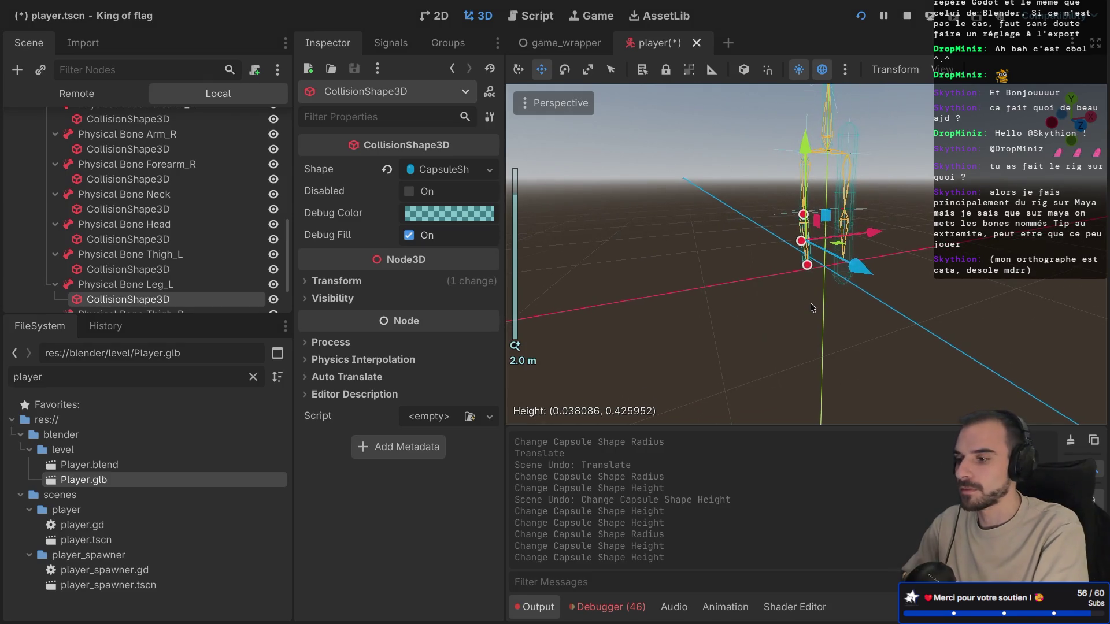
scroll(211, 270, "down", 3)
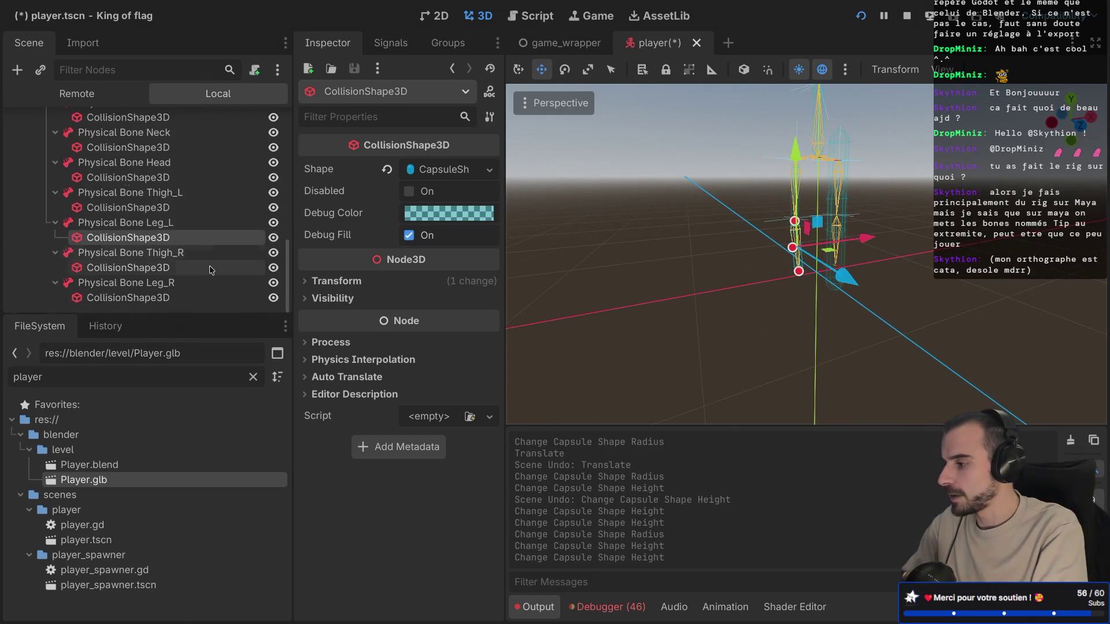
Step: Make the right thigh's collision capsule thinner, to a radius of 0.038
left_click(211, 270)
key("f")
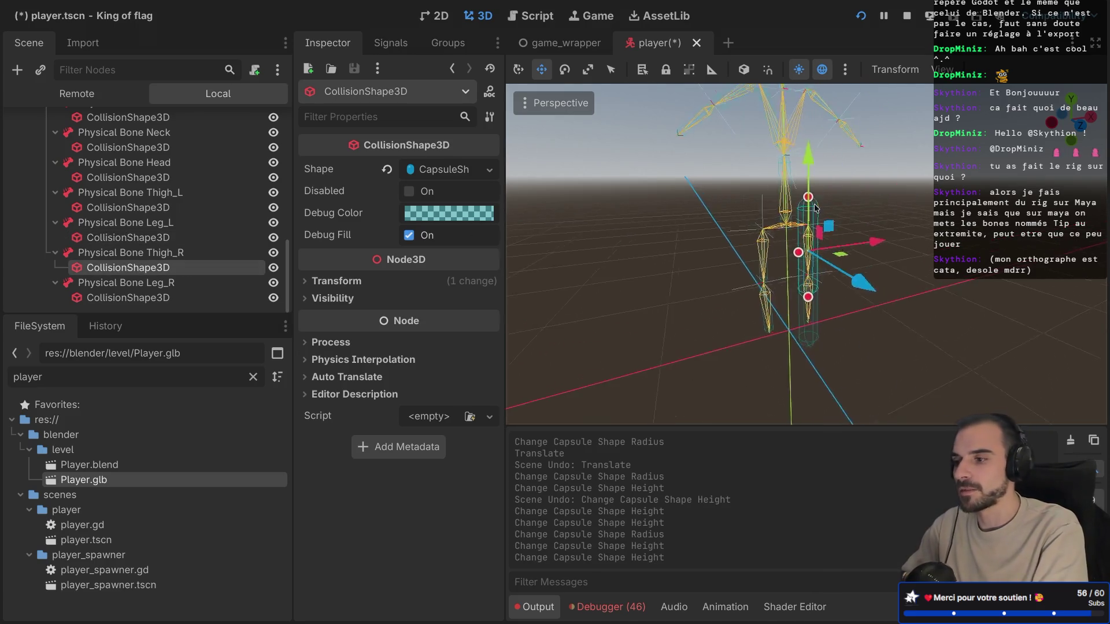
scroll(807, 223, "up", 5)
left_click_drag(752, 264, 783, 262)
scroll(813, 164, "down", 5)
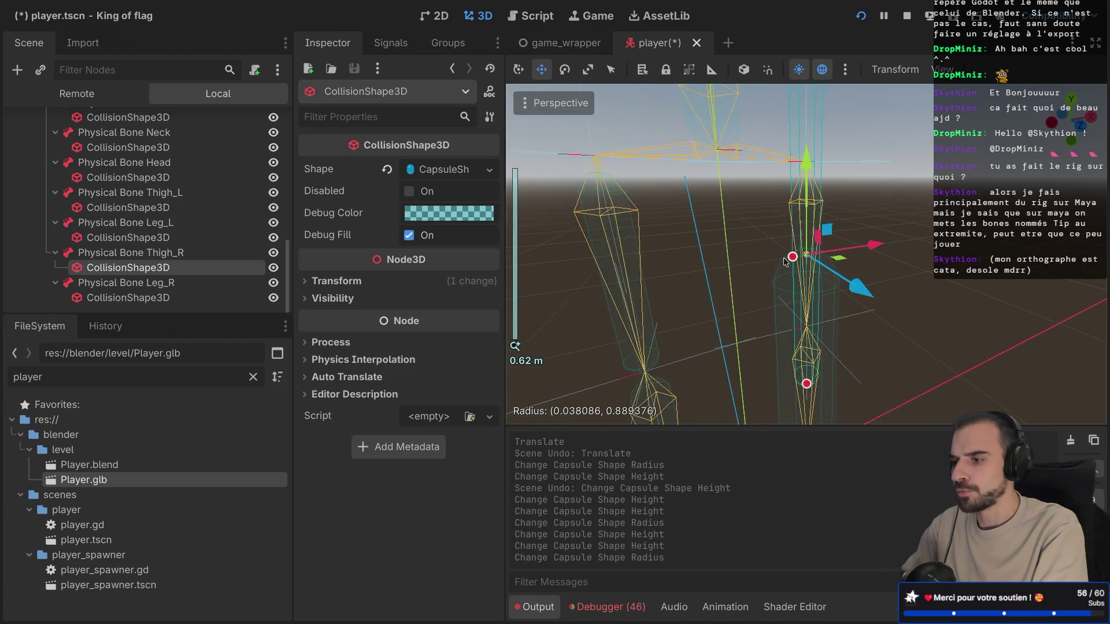
left_click_drag(815, 164, 812, 176)
key("ctrl+z")
key("KP_6")
key("KP_6")
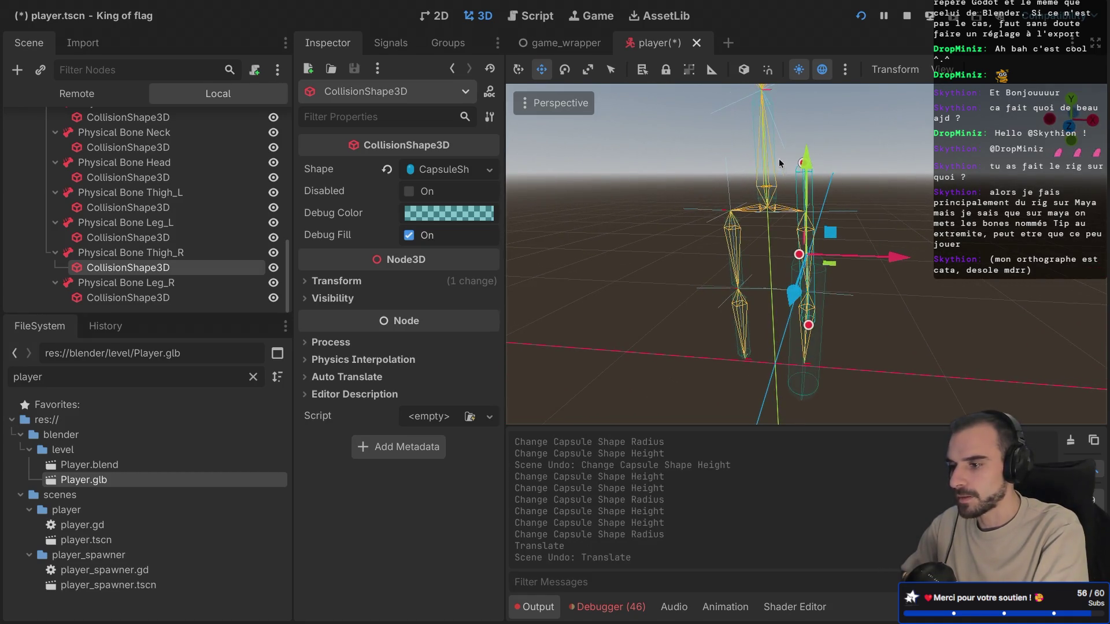
Step: Set the right thigh capsule height to 0.7, then shorten it to about 0.42
left_click(442, 172)
left_click(431, 222)
key("Return")
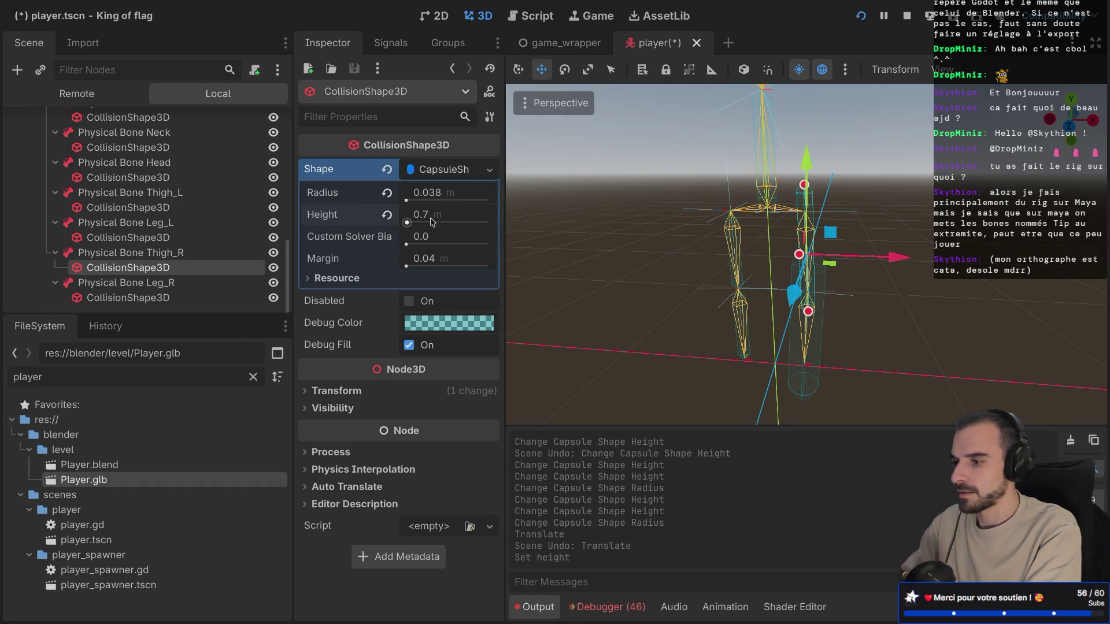
left_click_drag(802, 185, 801, 214)
left_click_drag(809, 317, 811, 306)
left_click(157, 298)
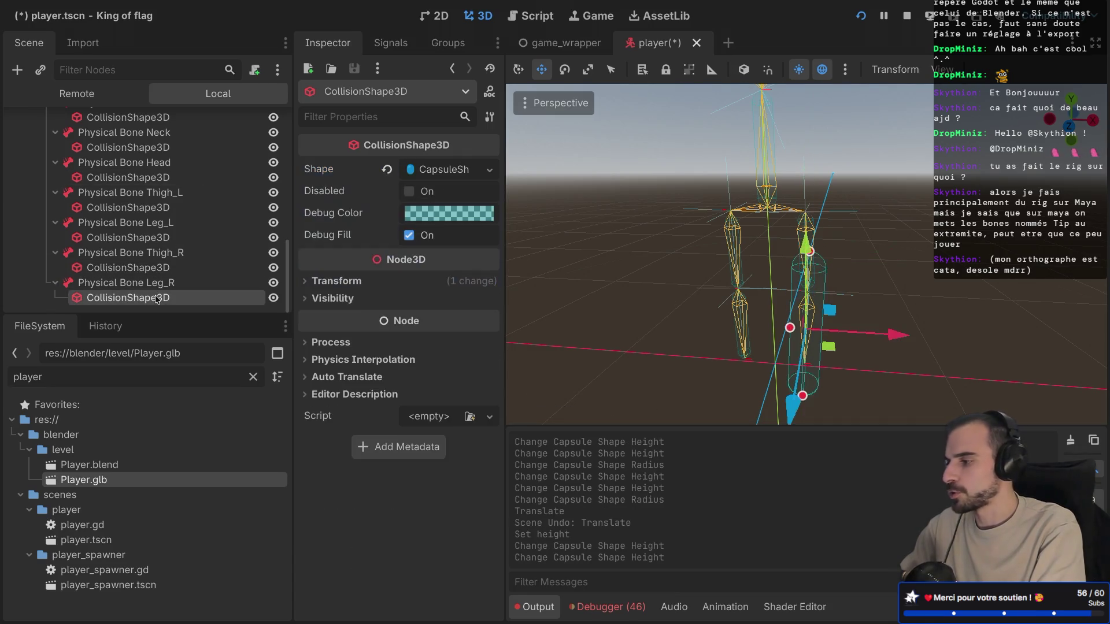
key("ctrl+Right")
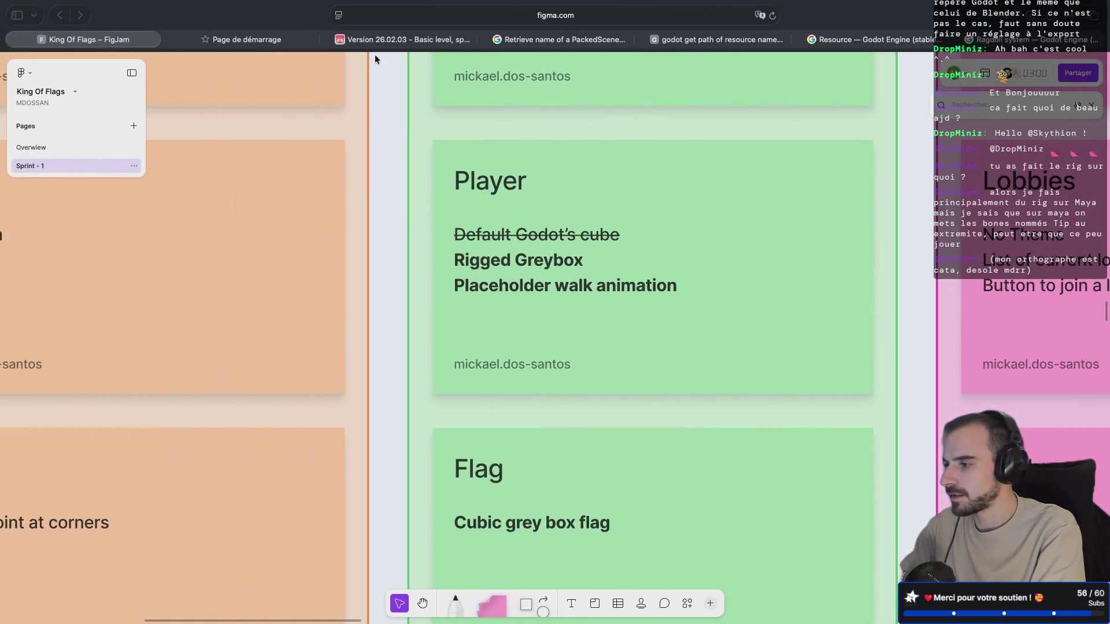
left_click(375, 40)
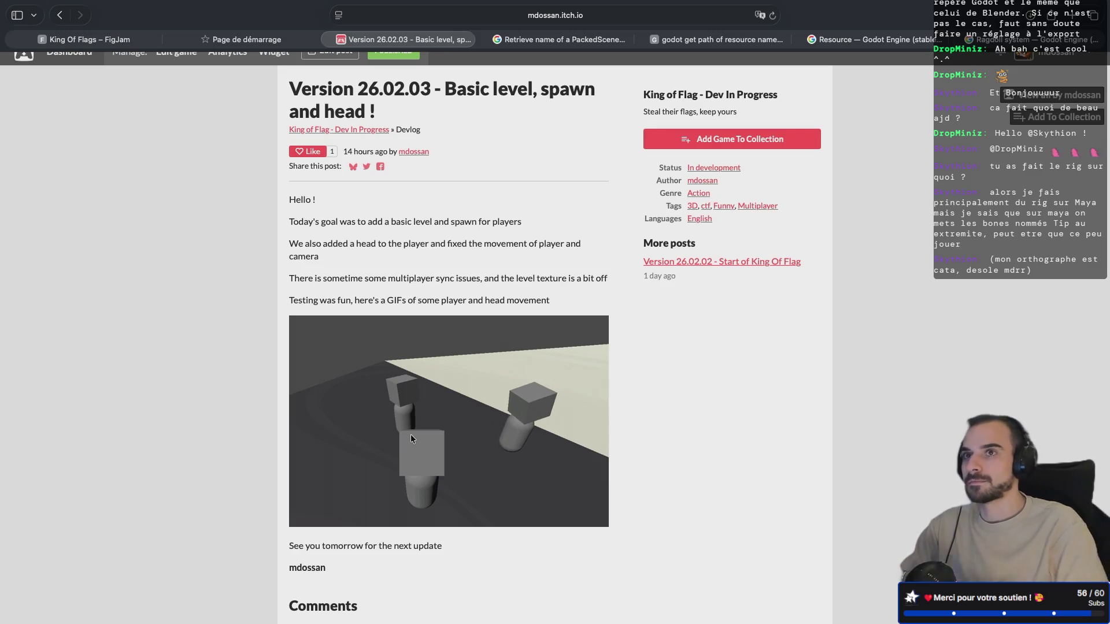
key("ctrl+Left")
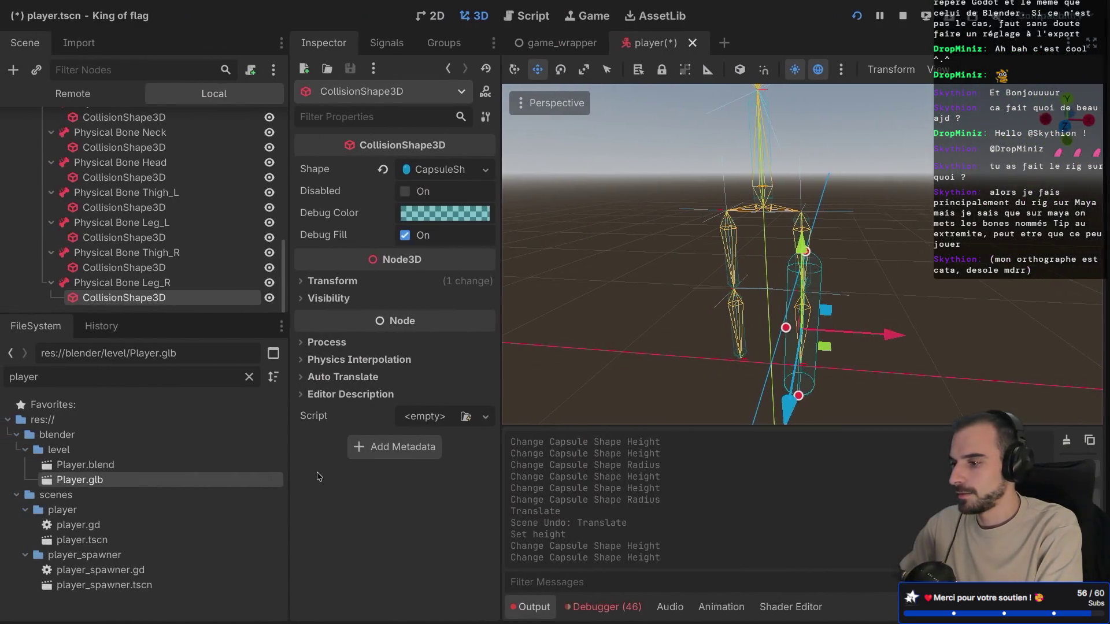
left_click_drag(787, 329, 798, 329)
left_click(816, 254)
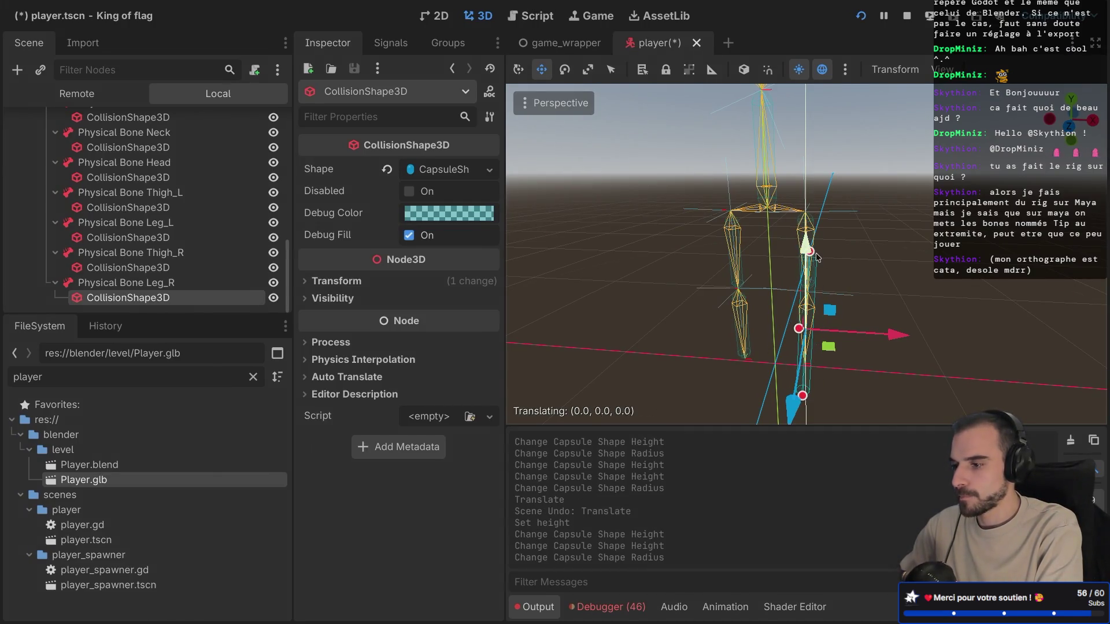
key("ctrl+z")
left_click_drag(805, 396, 805, 360)
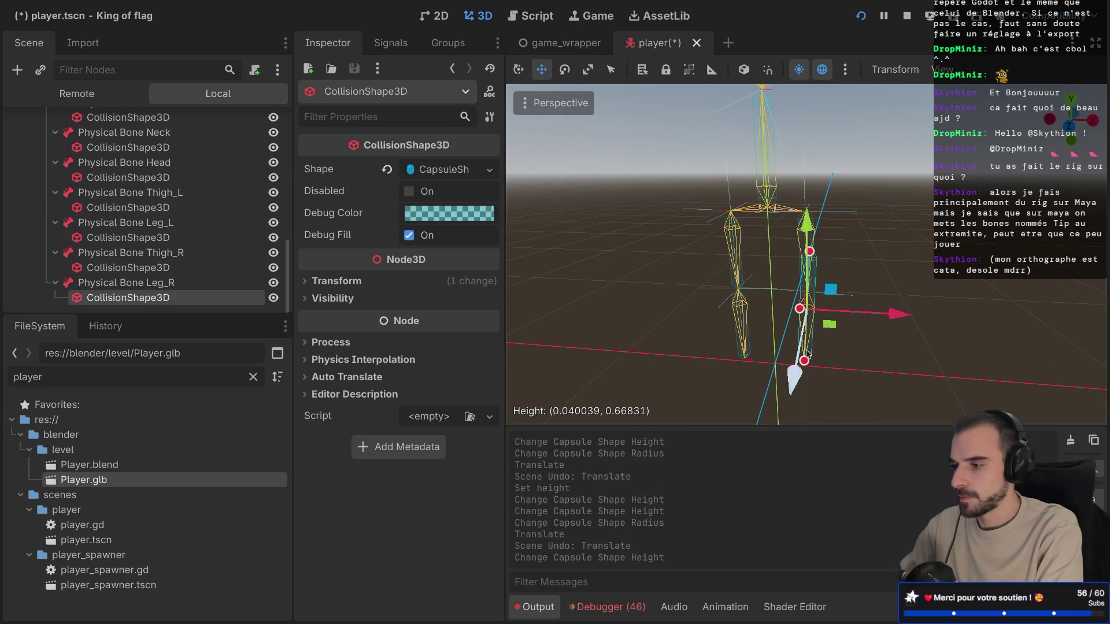
left_click_drag(809, 252, 801, 329)
key("ctrl+s")
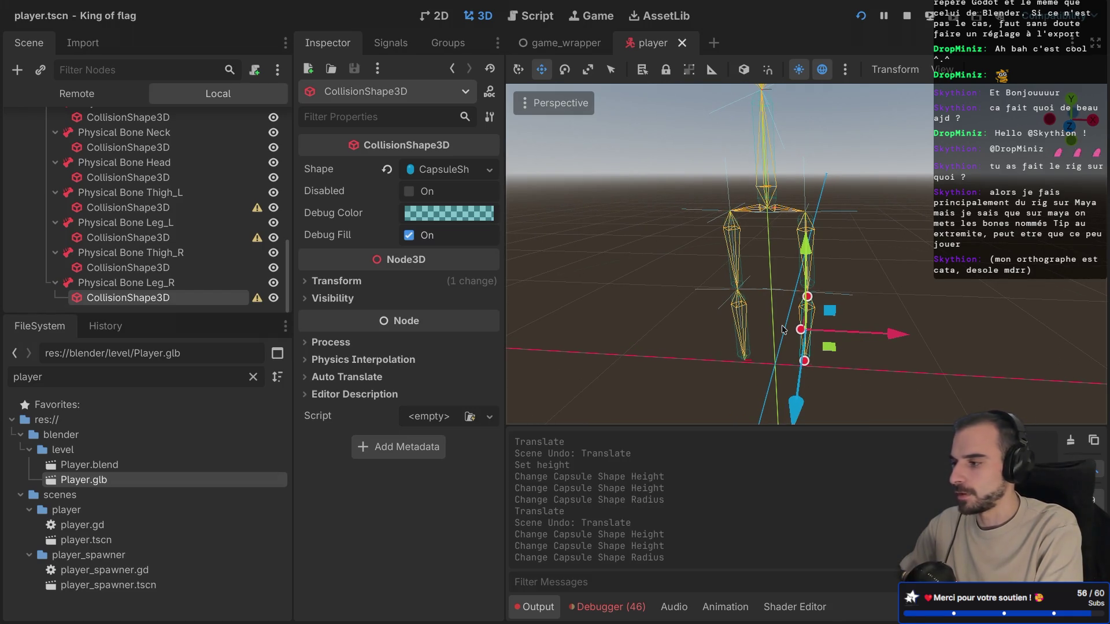
scroll(149, 185, "up", 10)
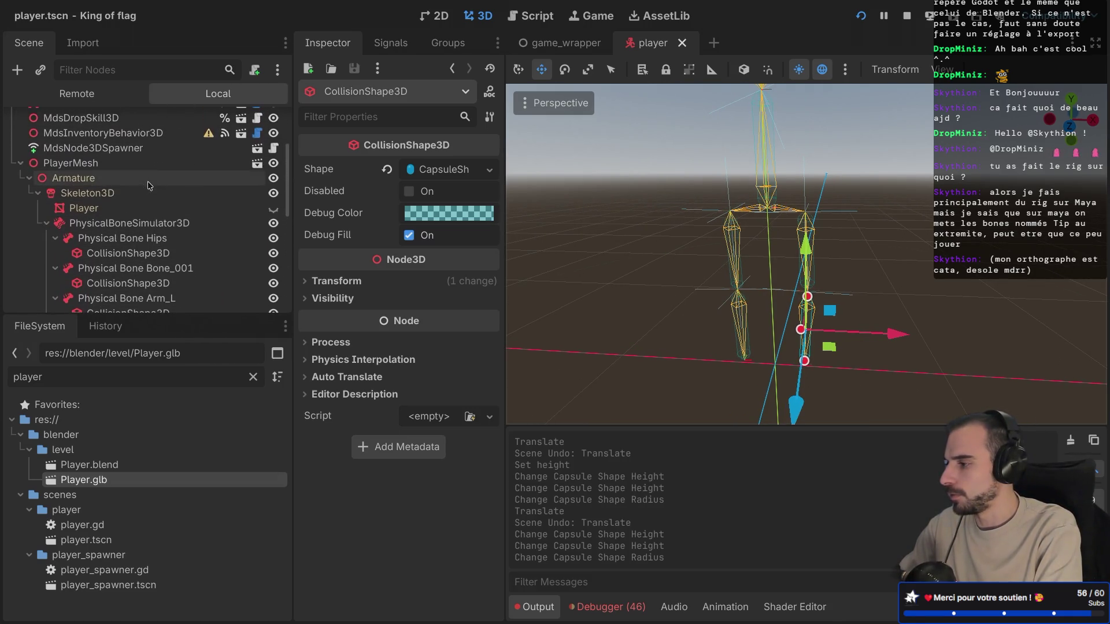
left_click(273, 209)
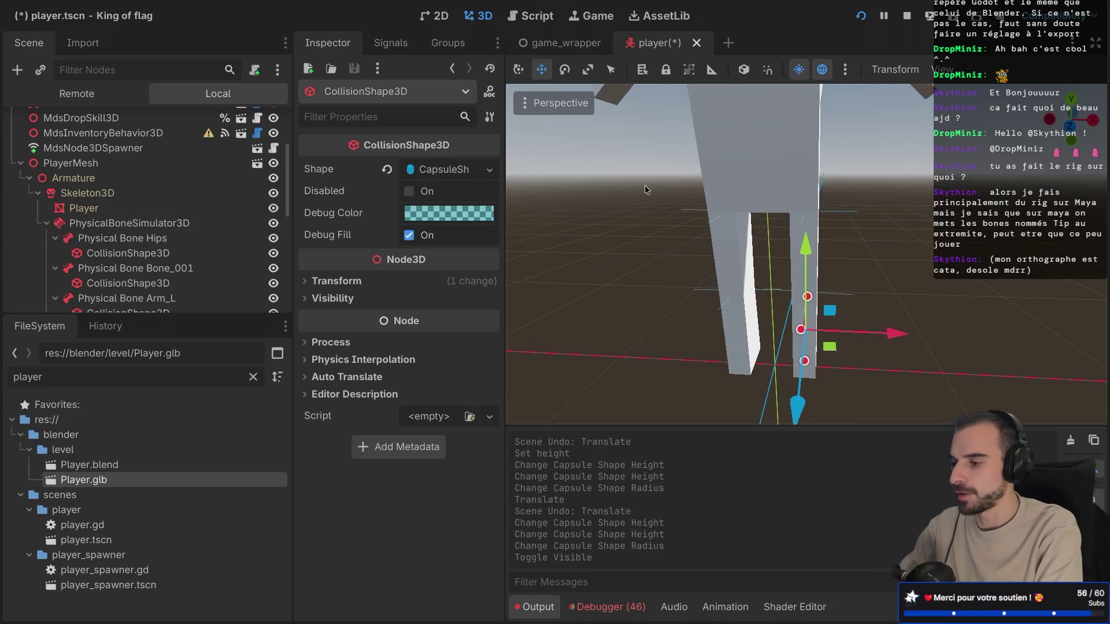
scroll(646, 189, "down", 4)
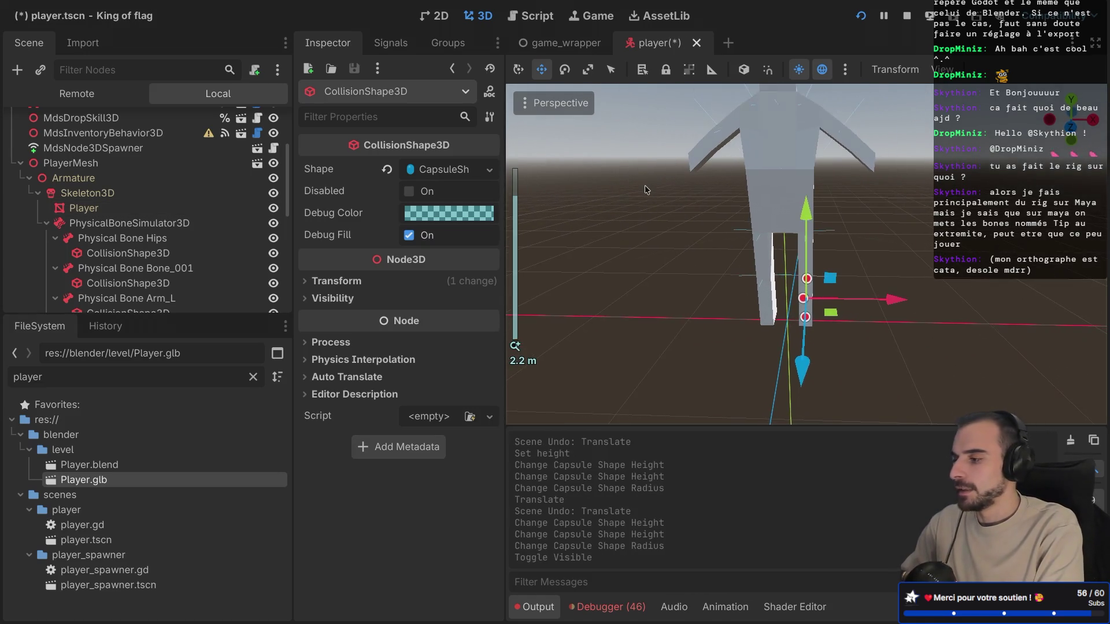
scroll(168, 226, "down", 2)
scroll(167, 224, "down", 2)
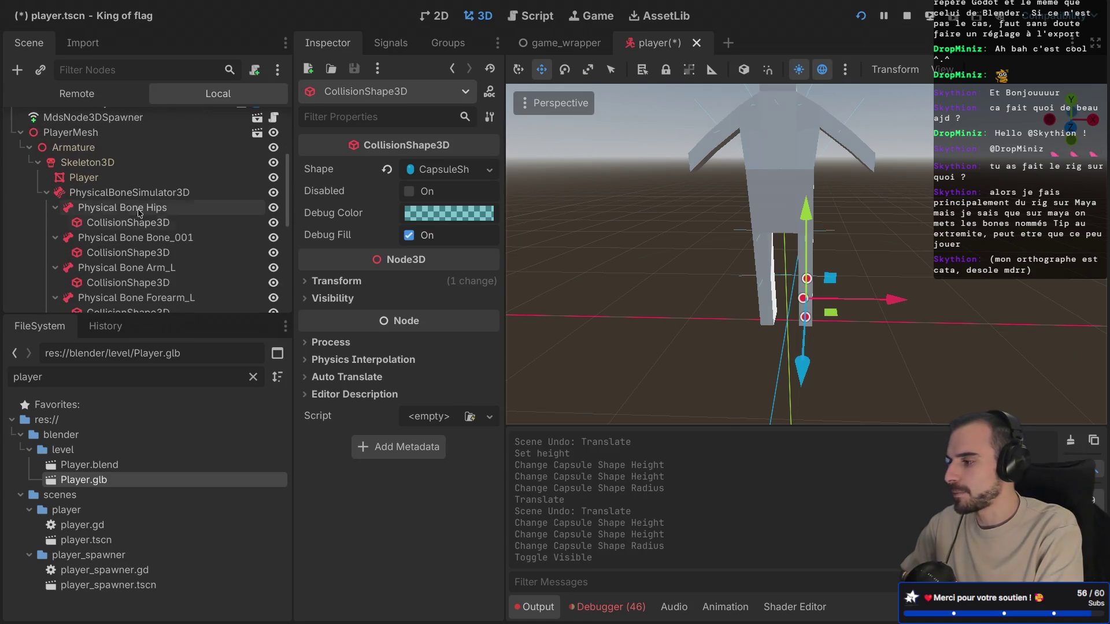
left_click(147, 193)
left_click_drag(601, 223, 638, 223)
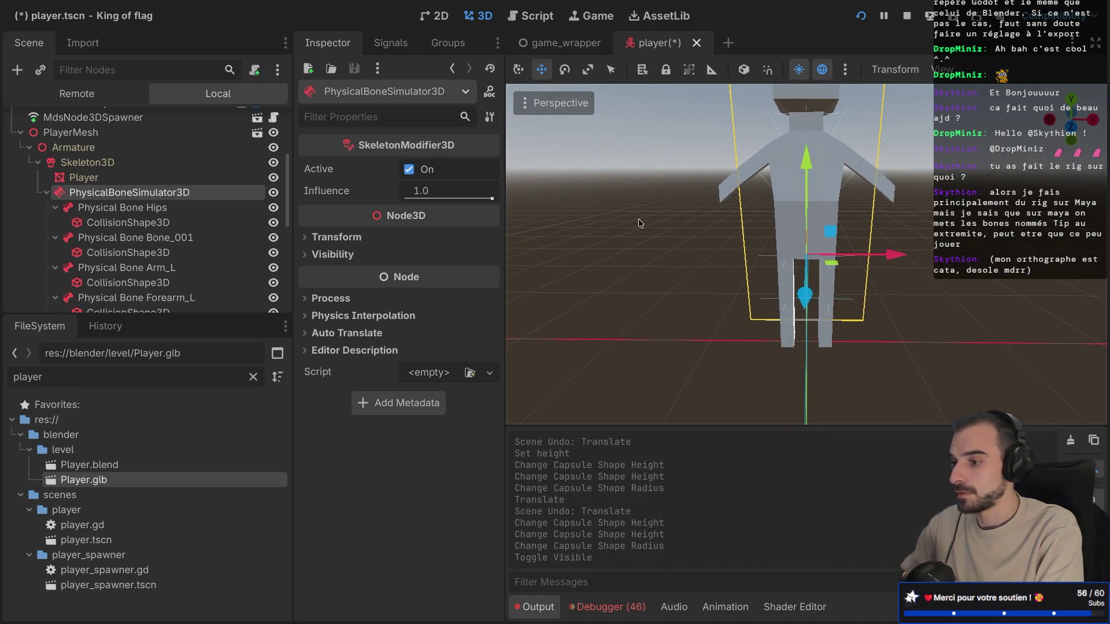
scroll(646, 220, "down", 4)
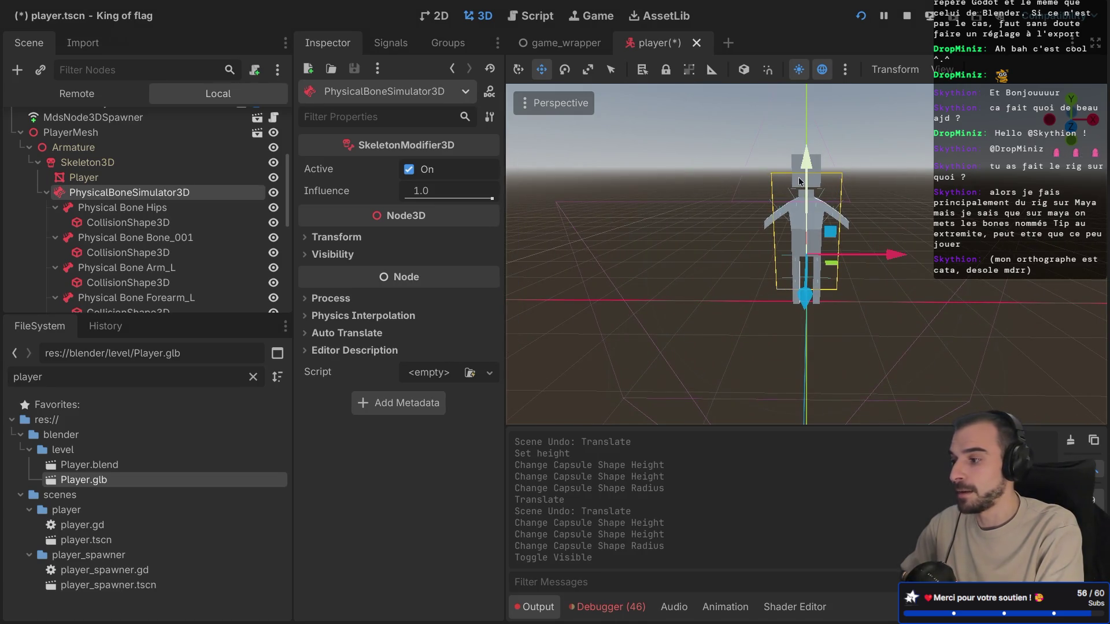
left_click(139, 268)
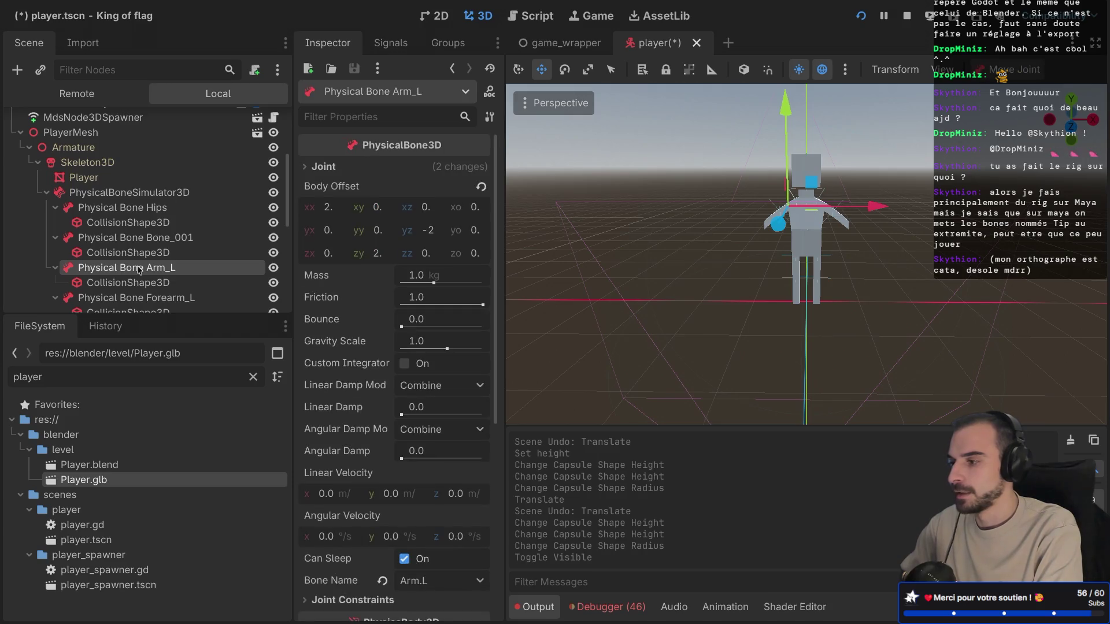
Step: Inspect the Forearm_R, Arm_R, Neck and Head physical bones and their collision shapes
scroll(144, 266, "down", 5)
left_click(156, 235)
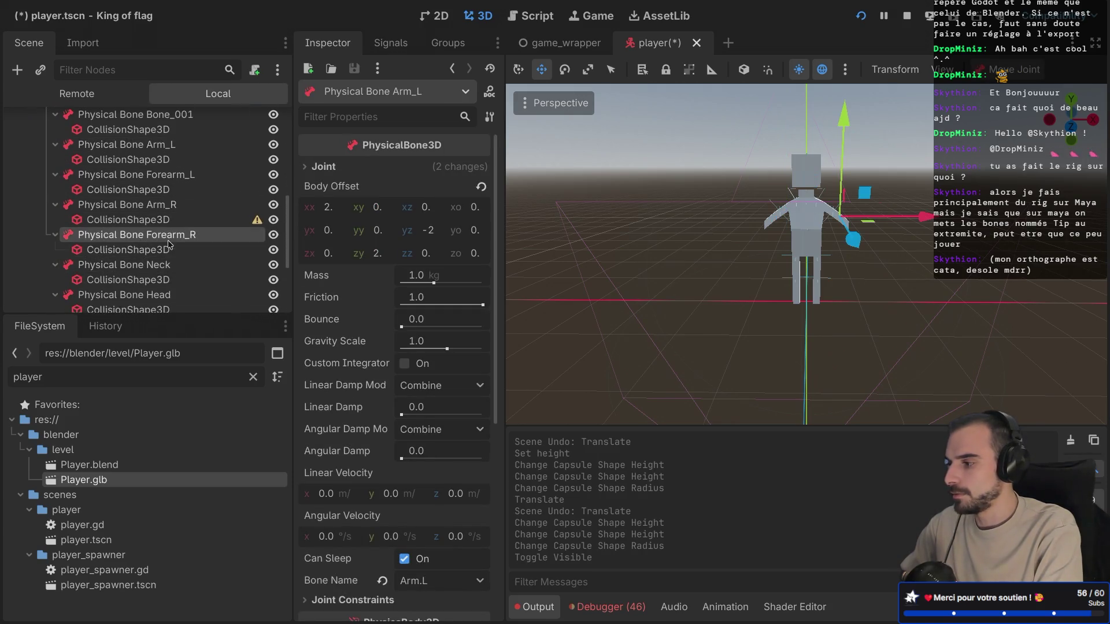
left_click(156, 204)
left_click(155, 235)
left_click(154, 250)
left_click(153, 265)
left_click(153, 250)
scroll(155, 237, "down", 3)
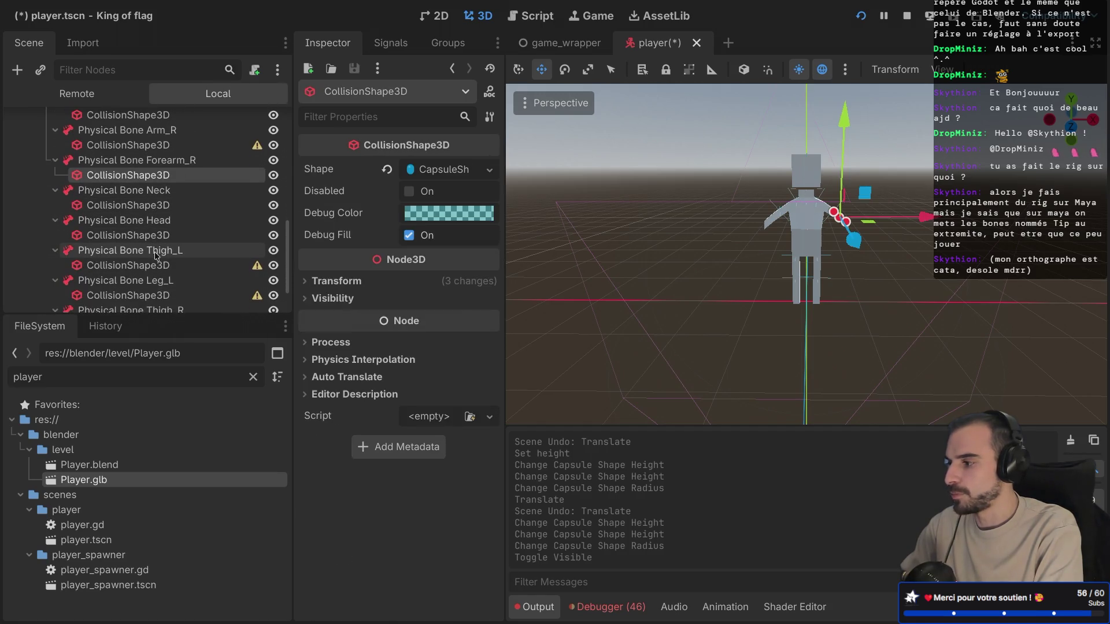
left_click(156, 221)
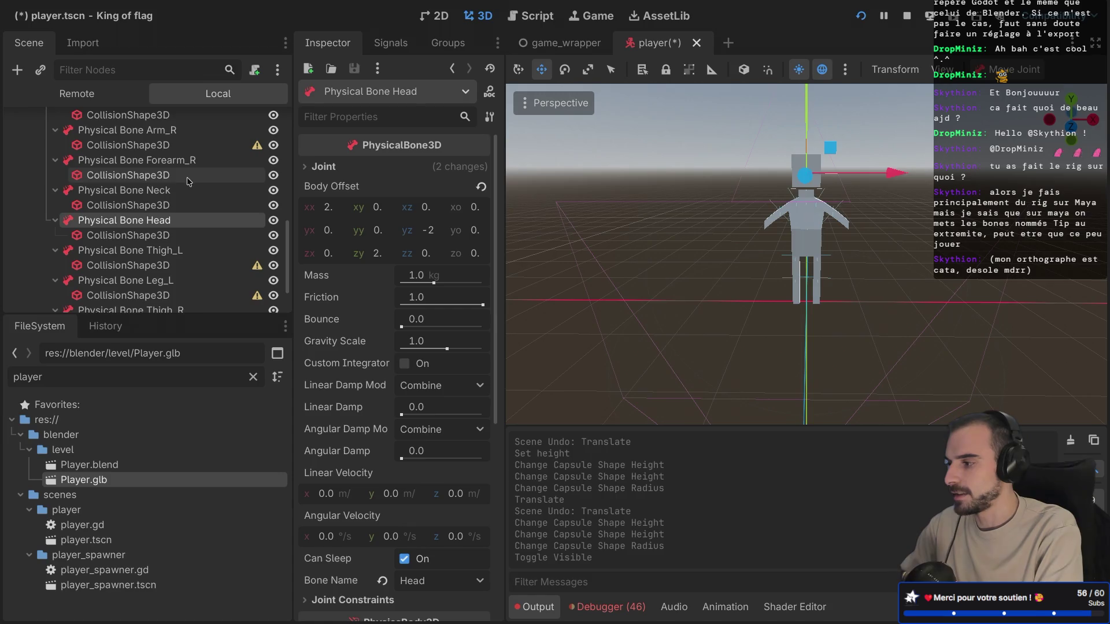
scroll(152, 196, "up", 10)
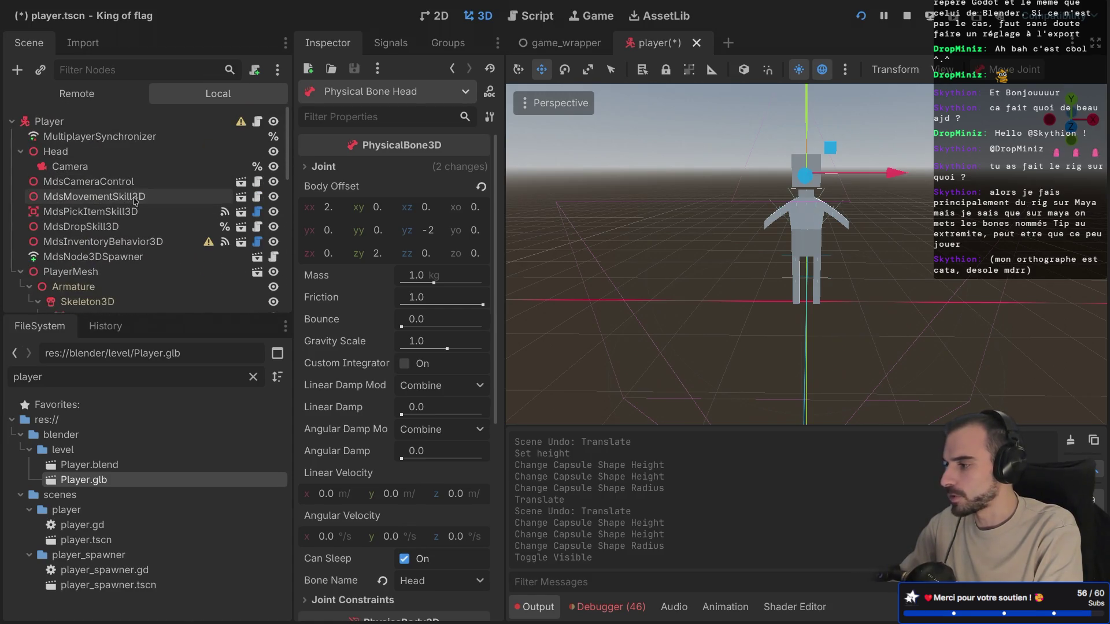
Step: Set MdsCameraControl's Node Vertical to Physical Bone Head, save the player scene, and rerun the game
left_click(136, 187)
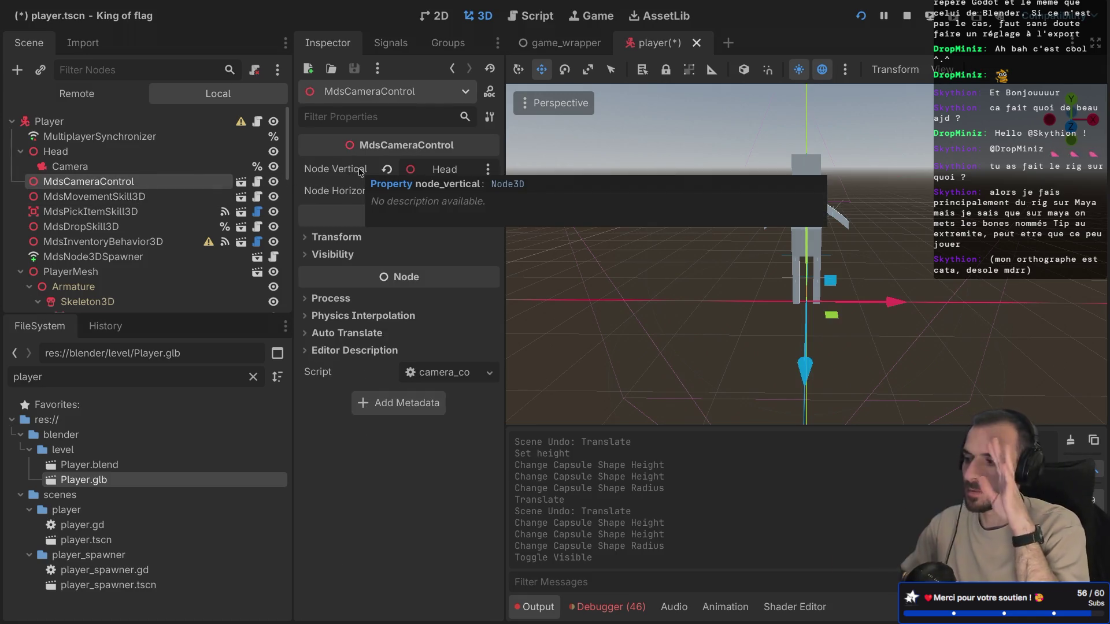
left_click(444, 169)
scroll(480, 335, "down", 5)
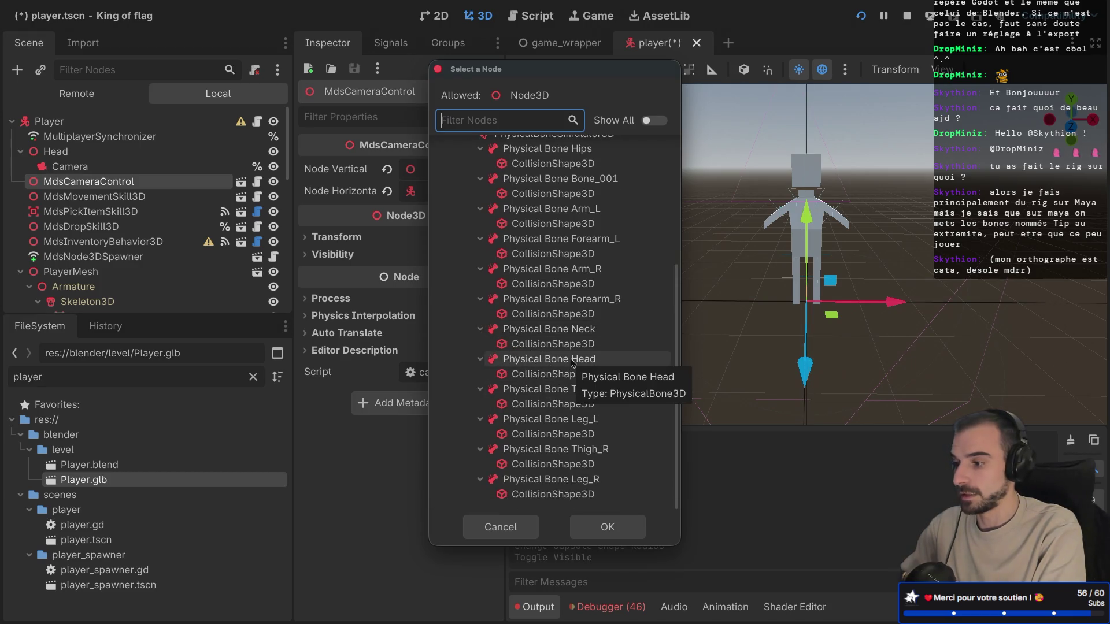
left_click(572, 362)
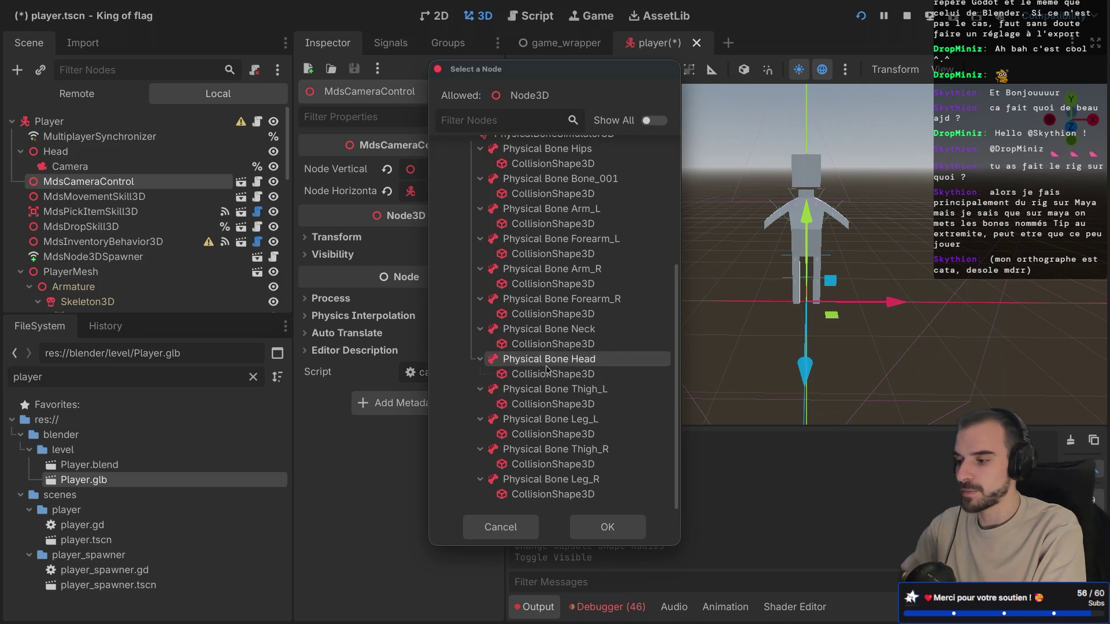
double_click(573, 362)
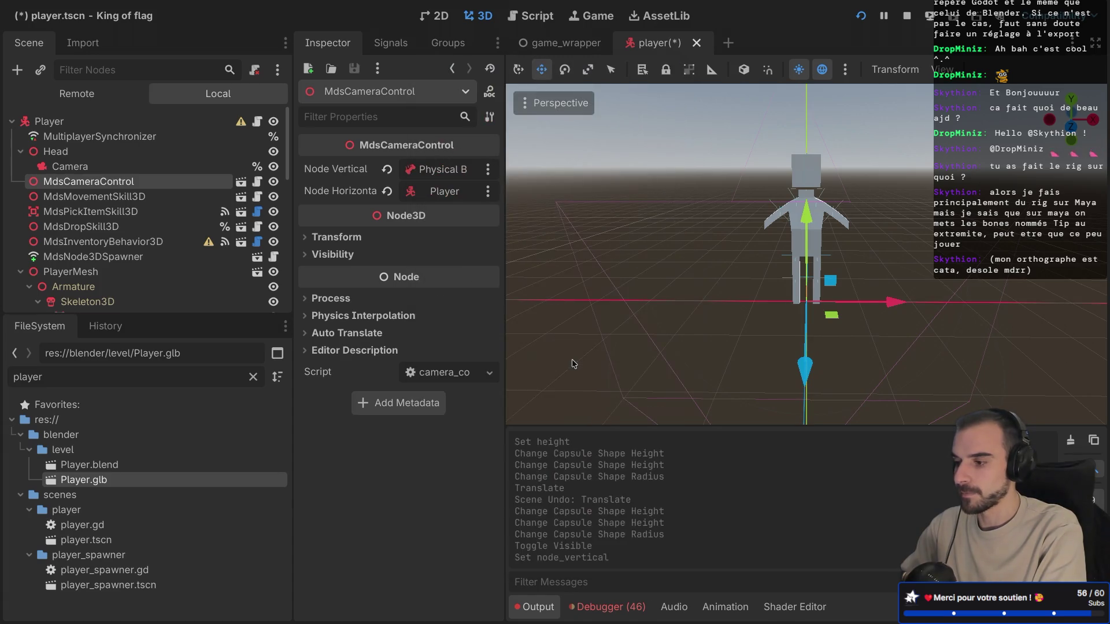
key("ctrl+s")
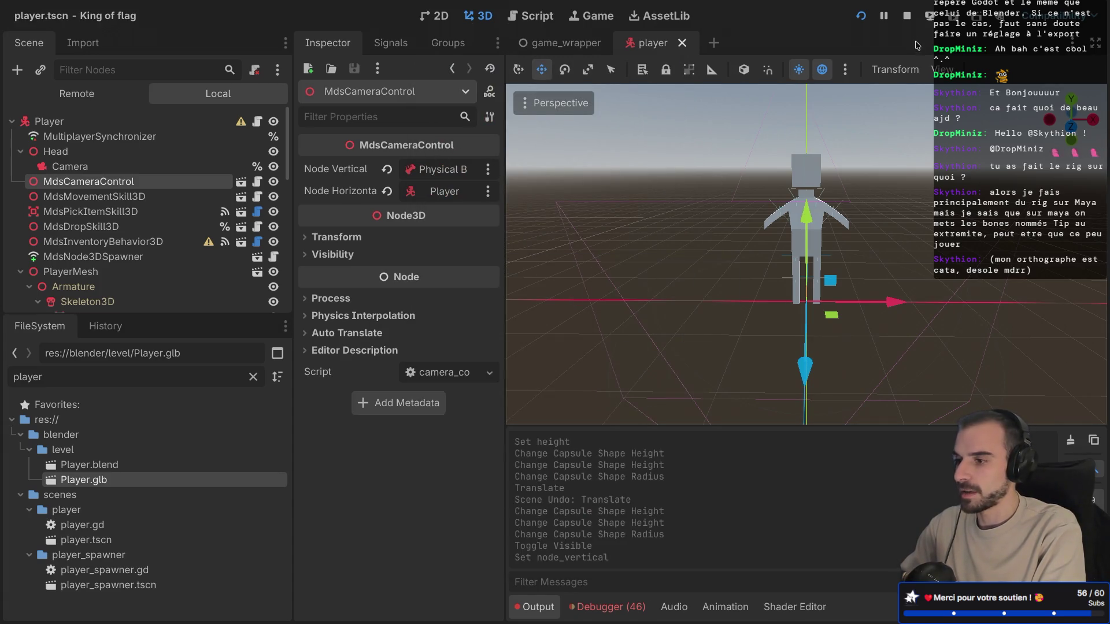
left_click(908, 19)
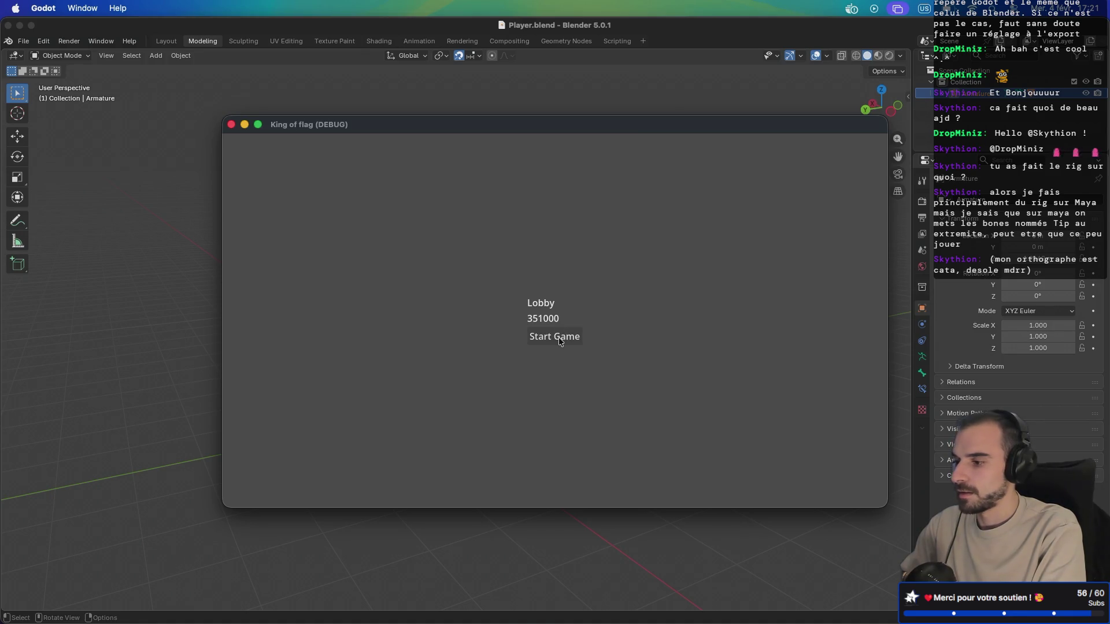
Step: Start a match from the lobby to watch the character, then return to the editor's Scene tree
left_click(558, 338)
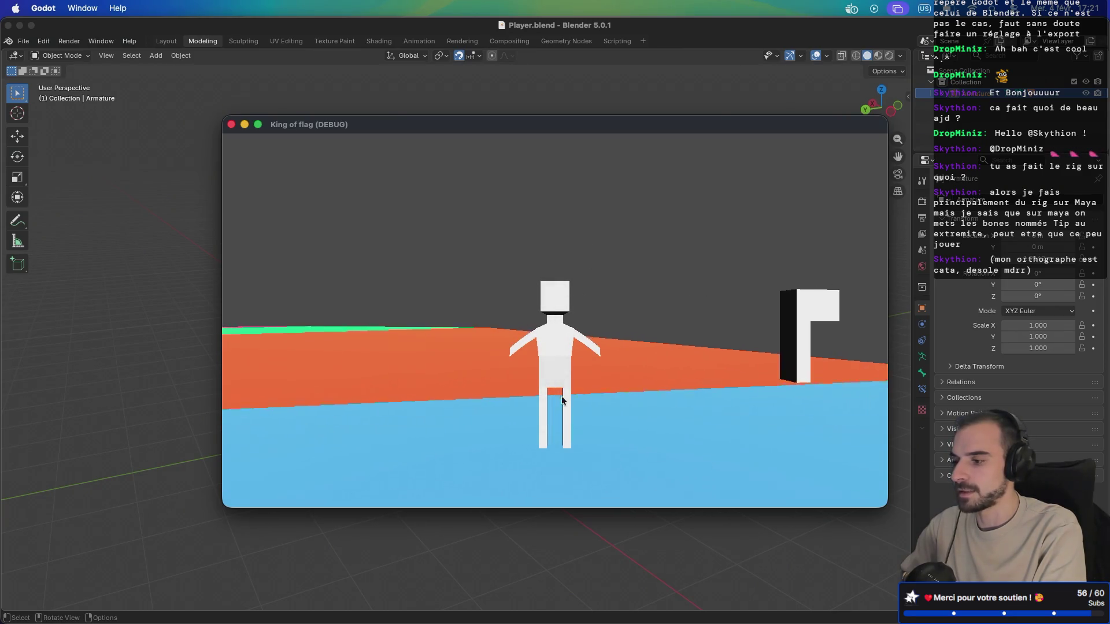
key("super+Tab")
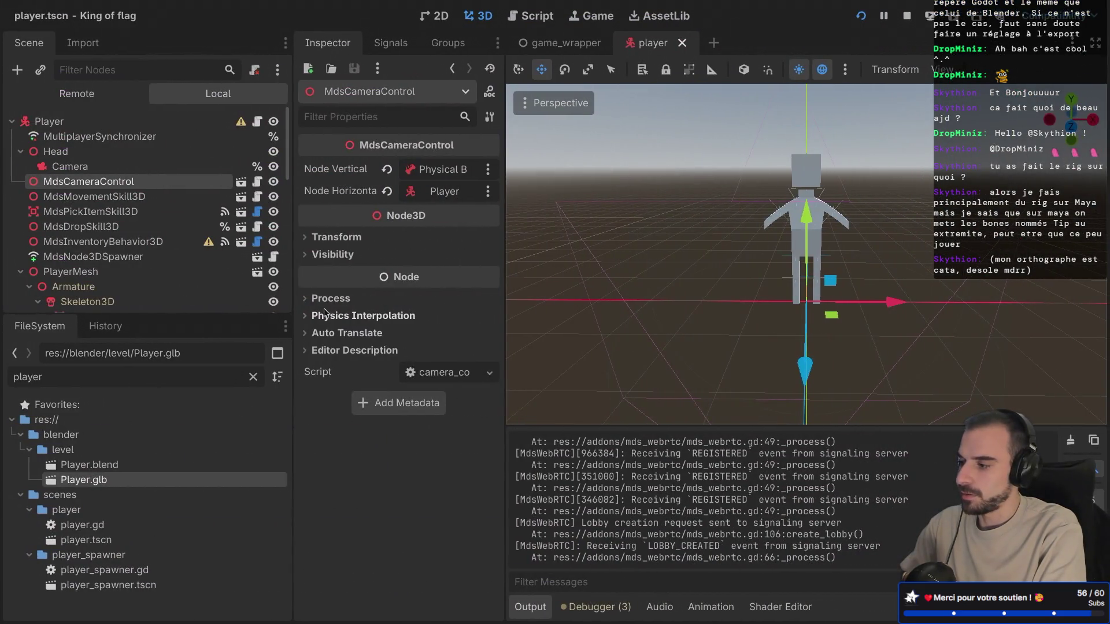
scroll(214, 255, "down", 10)
scroll(214, 255, "down", 2)
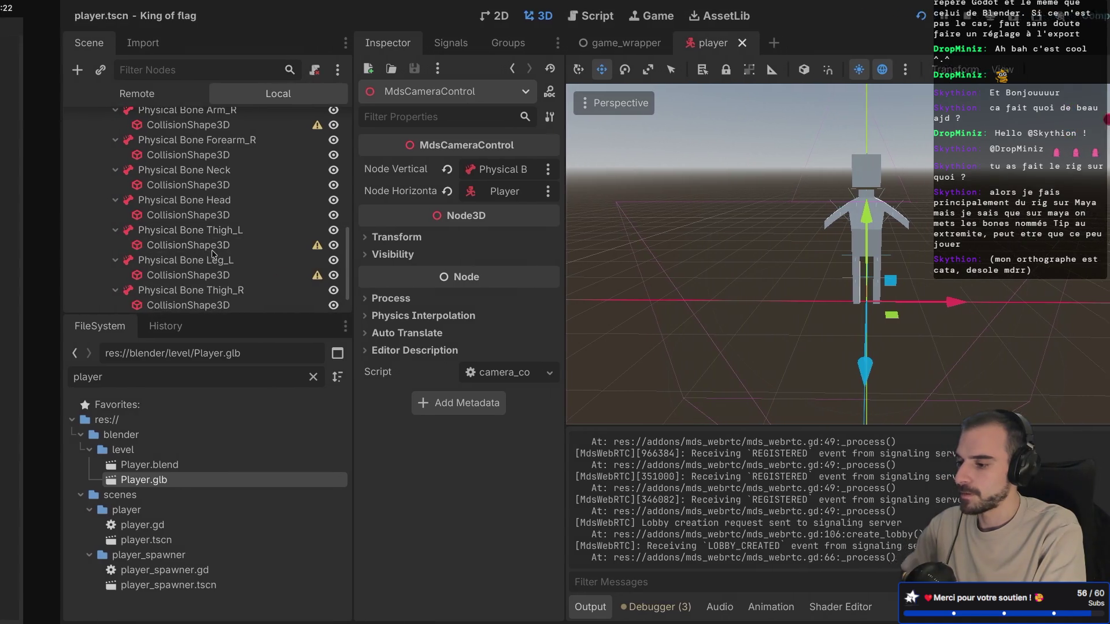
scroll(195, 245, "down", 2)
scroll(174, 237, "up", 10)
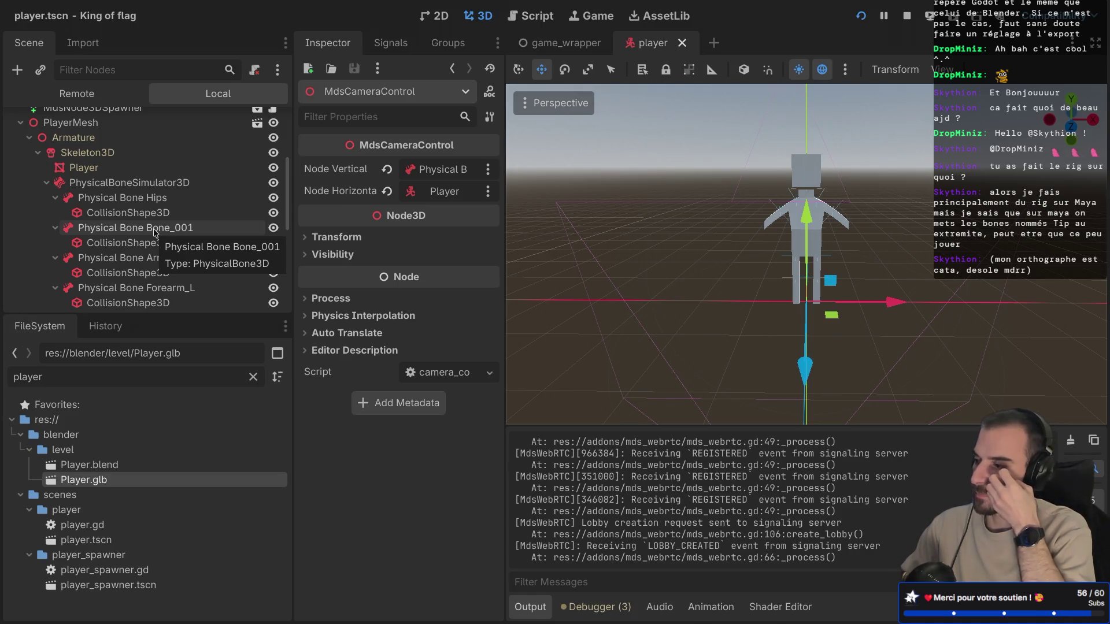
Step: Attach physical_bone_simulator_3d.gd from scenes/player to the PhysicalBoneSimulator3D node
left_click(186, 188)
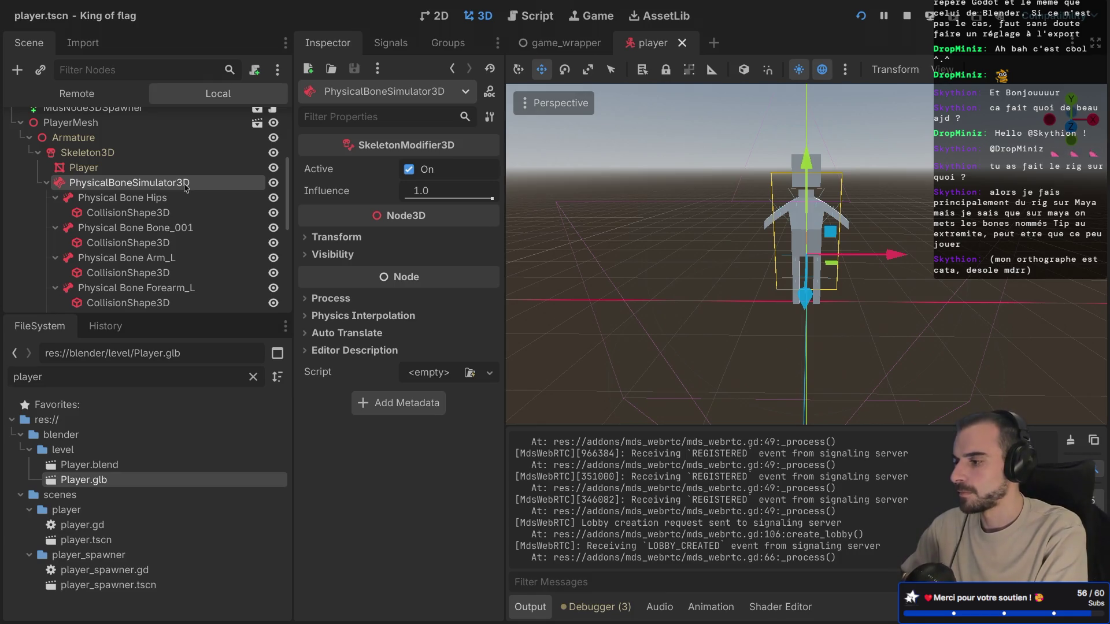
right_click(185, 187)
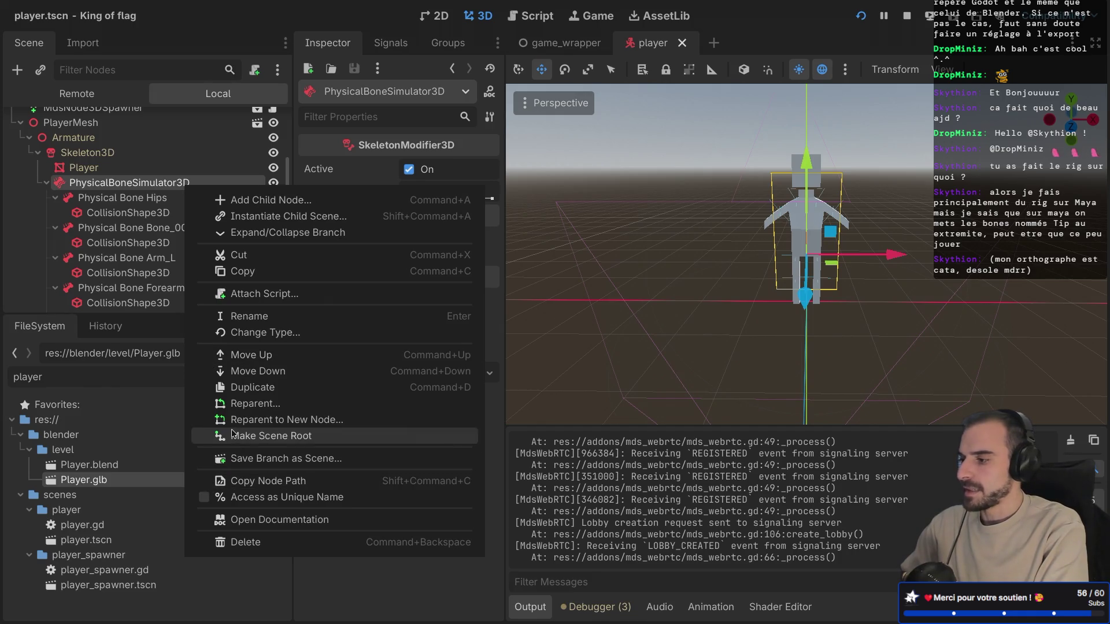
left_click(166, 449)
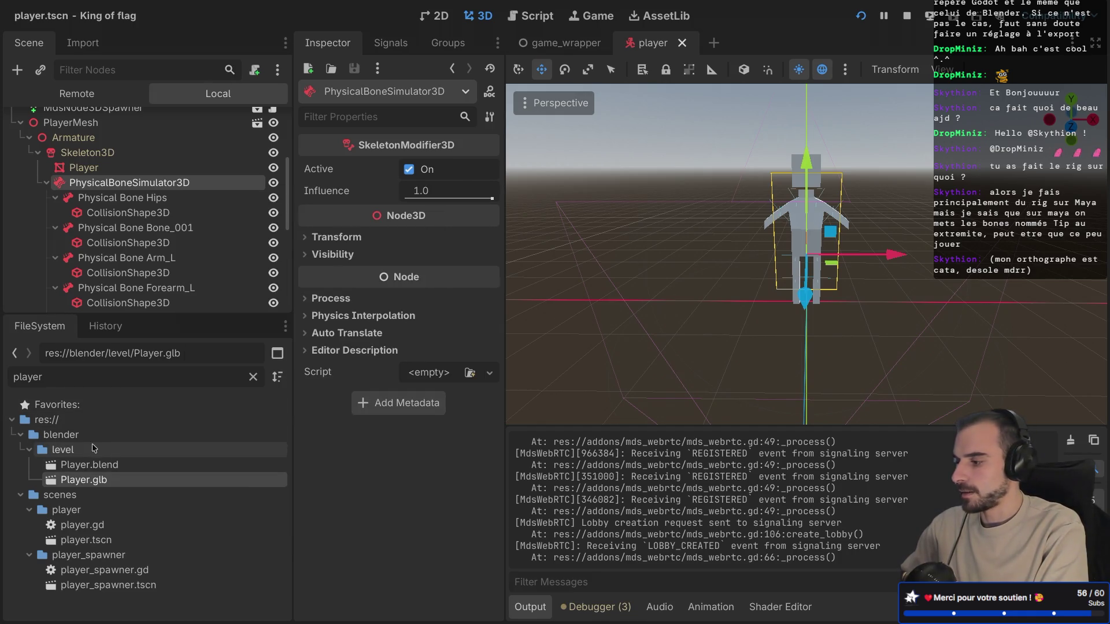
key("BackSpace")
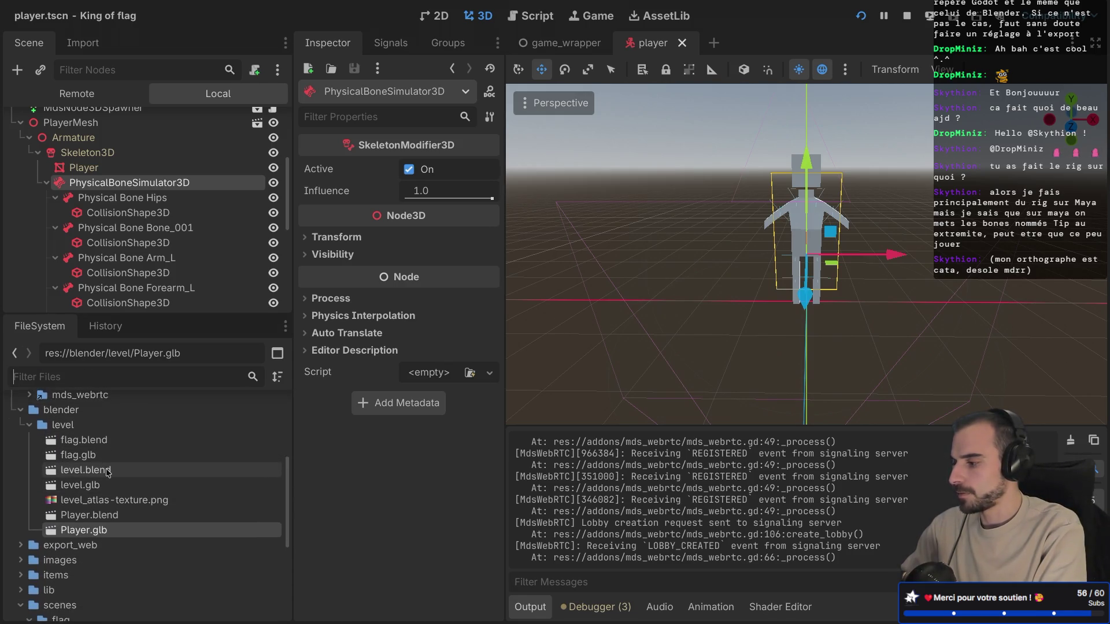
scroll(107, 473, "down", 3)
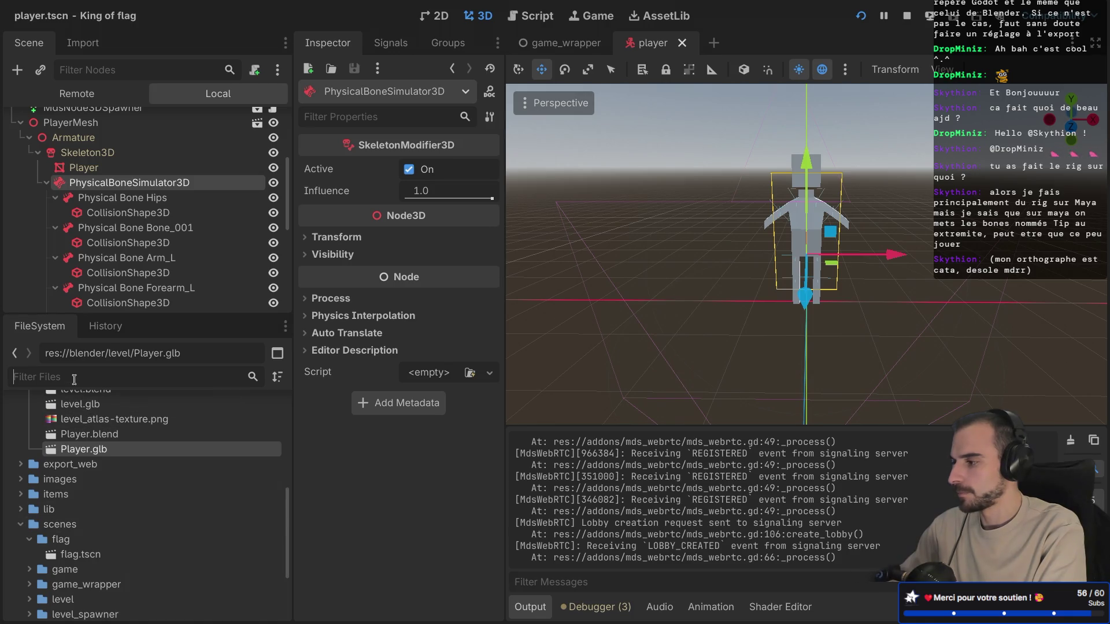
scroll(58, 512, "down", 5)
left_click(40, 517)
left_click(30, 517)
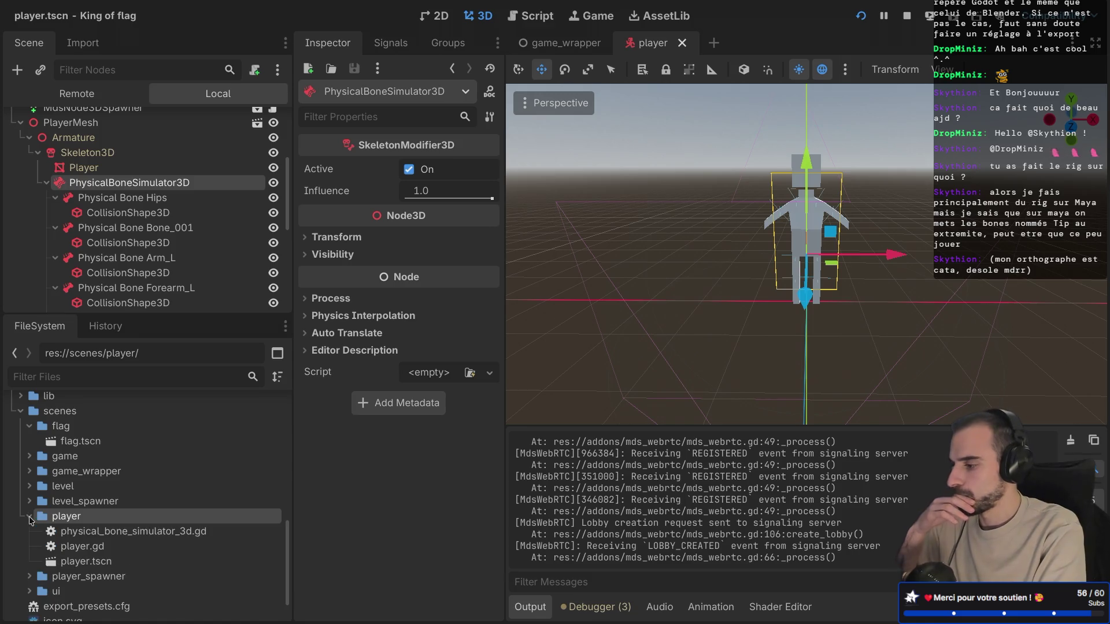
left_click(88, 528)
mouse_move(103, 532)
left_mouse_down()
mouse_move(145, 248)
mouse_move(185, 312)
mouse_move(178, 192)
left_mouse_up()
Step: Uncomment the physical_bones_start_simulation() call on line 4, save, and test it in a lobby match
left_click(257, 185)
left_click(782, 147)
key("ctrl+k")
key("ctrl+s")
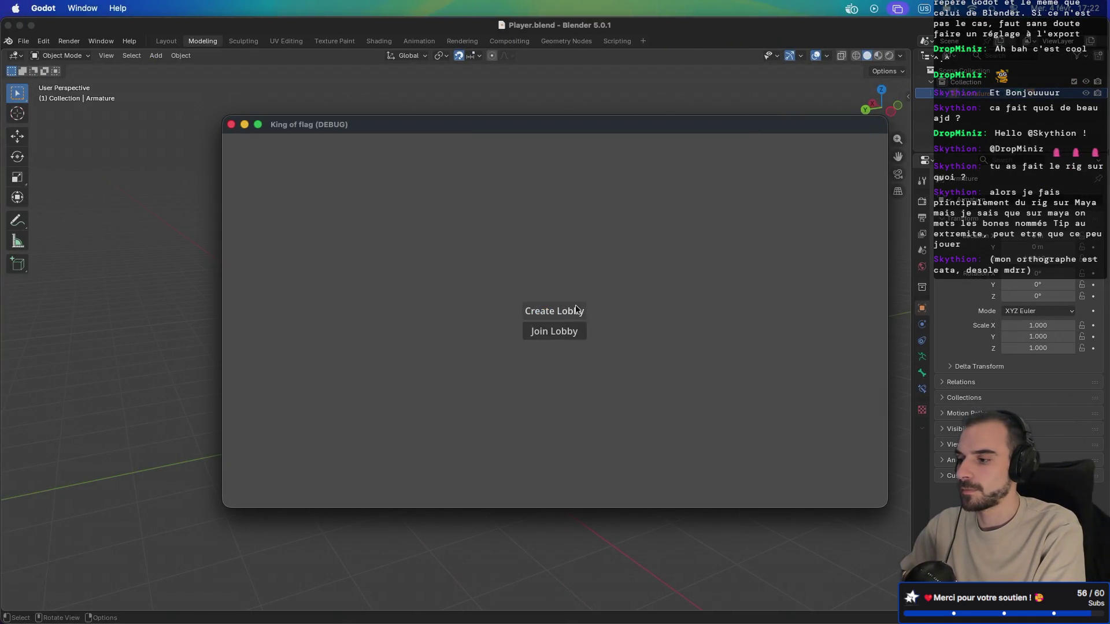
left_click(572, 312)
left_click(556, 338)
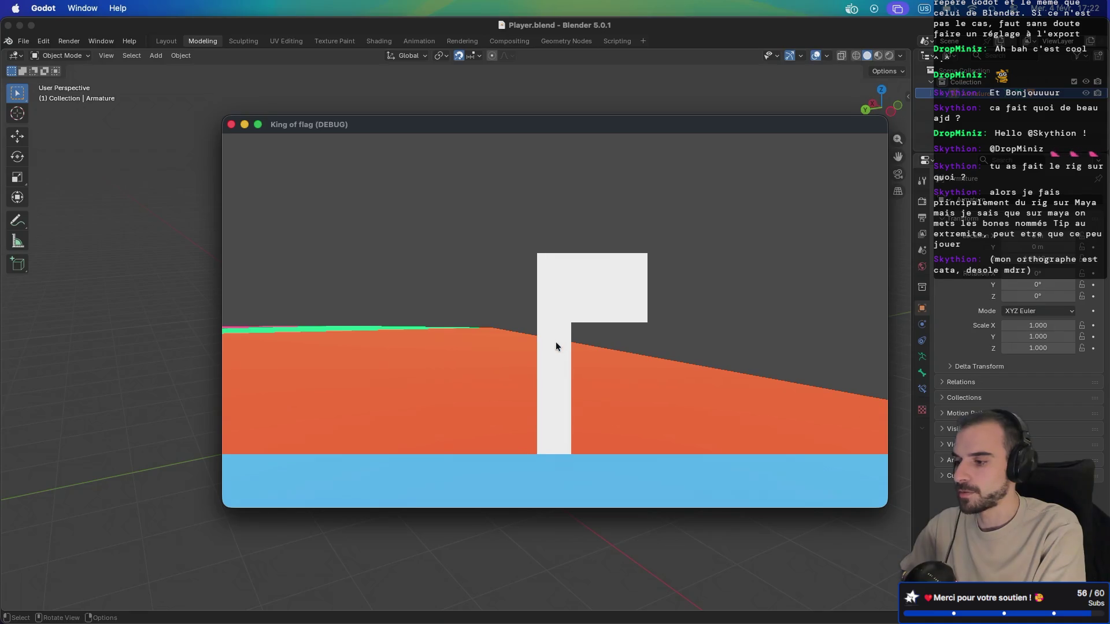
left_click(230, 125)
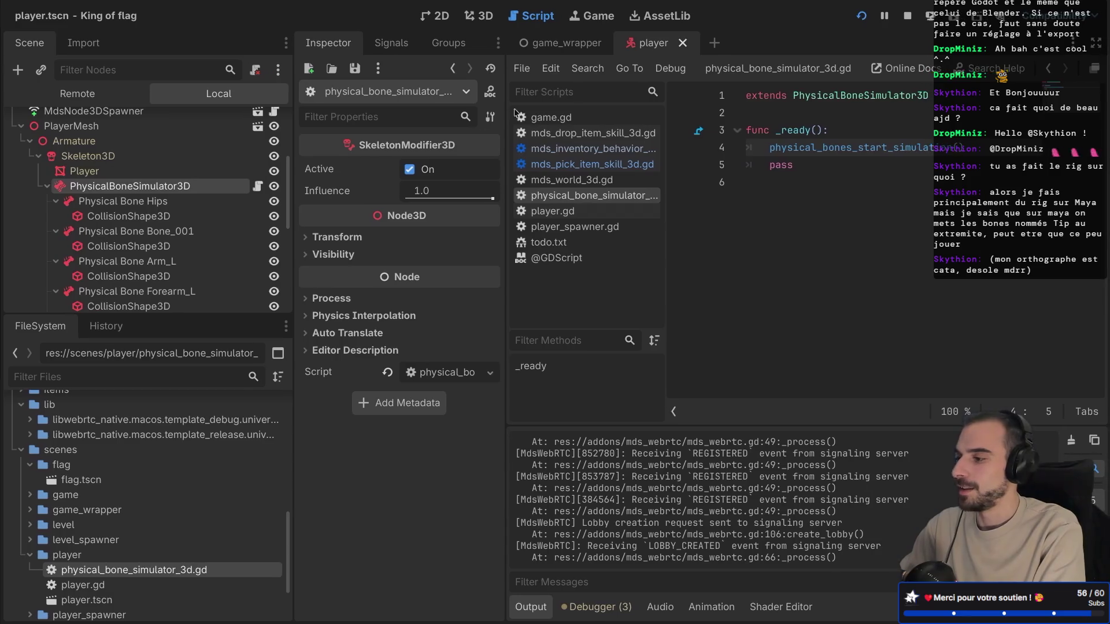
Step: Open level.tscn and show it in the 3D view
left_click(29, 525)
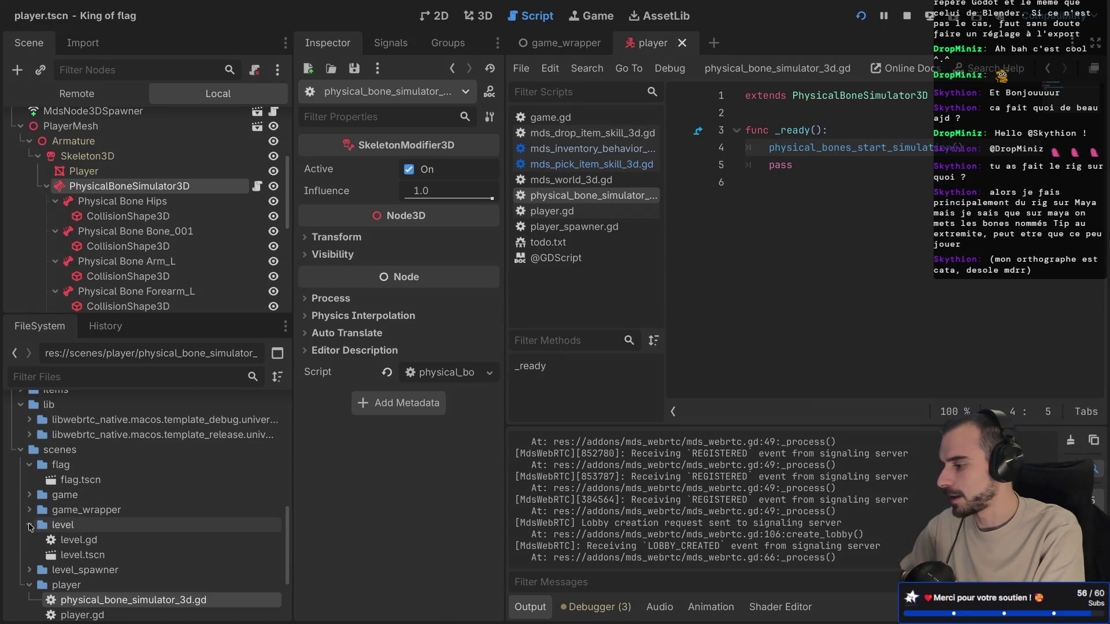
double_click(97, 556)
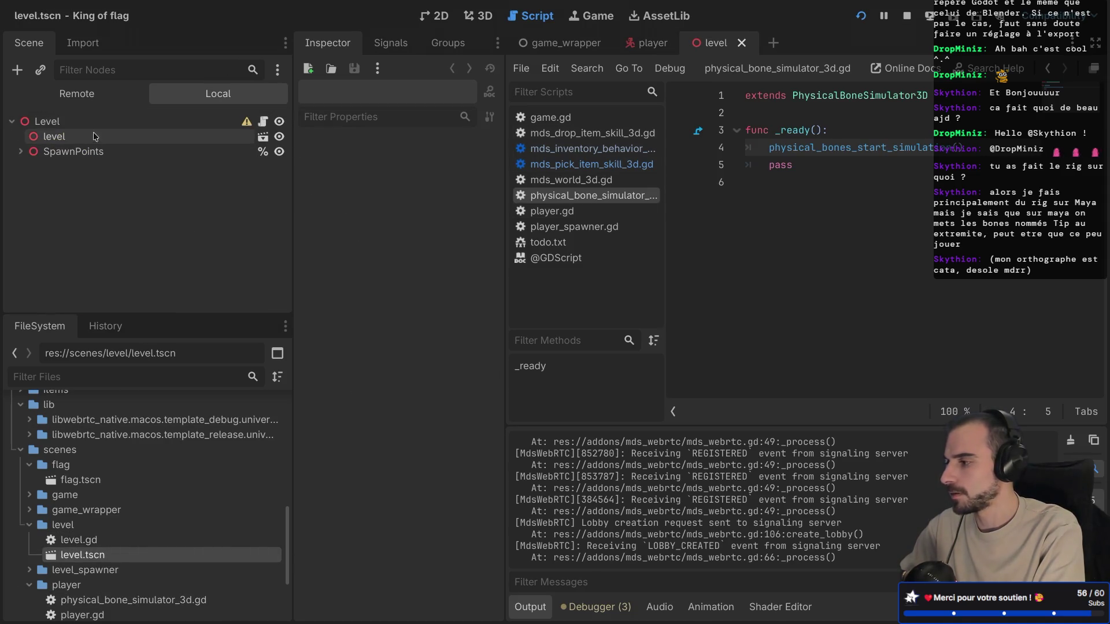
left_click(75, 124)
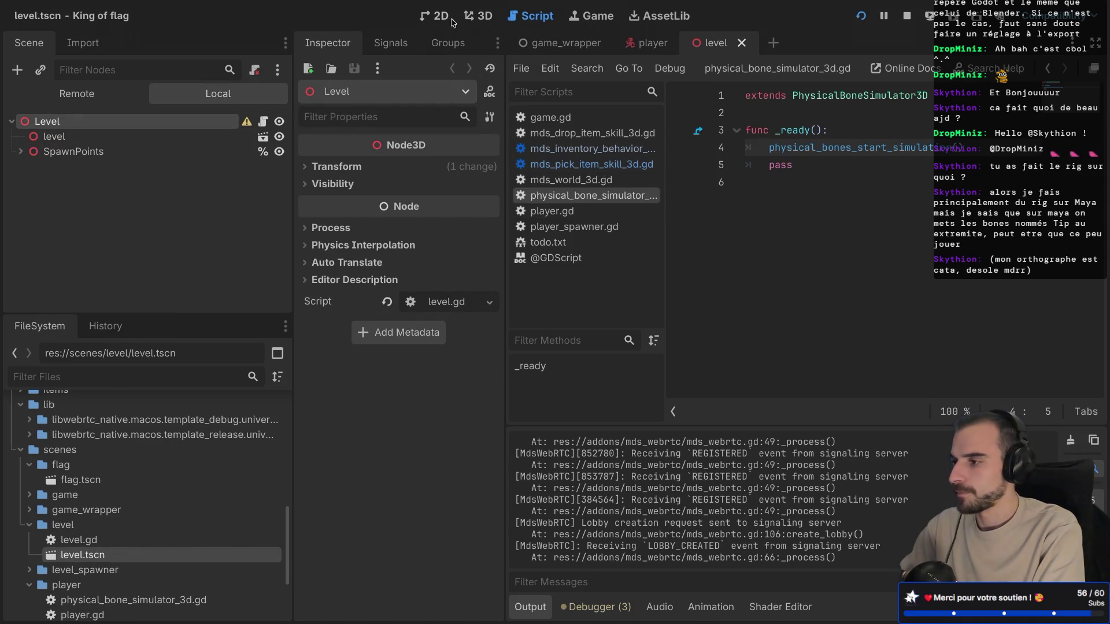
left_click(477, 16)
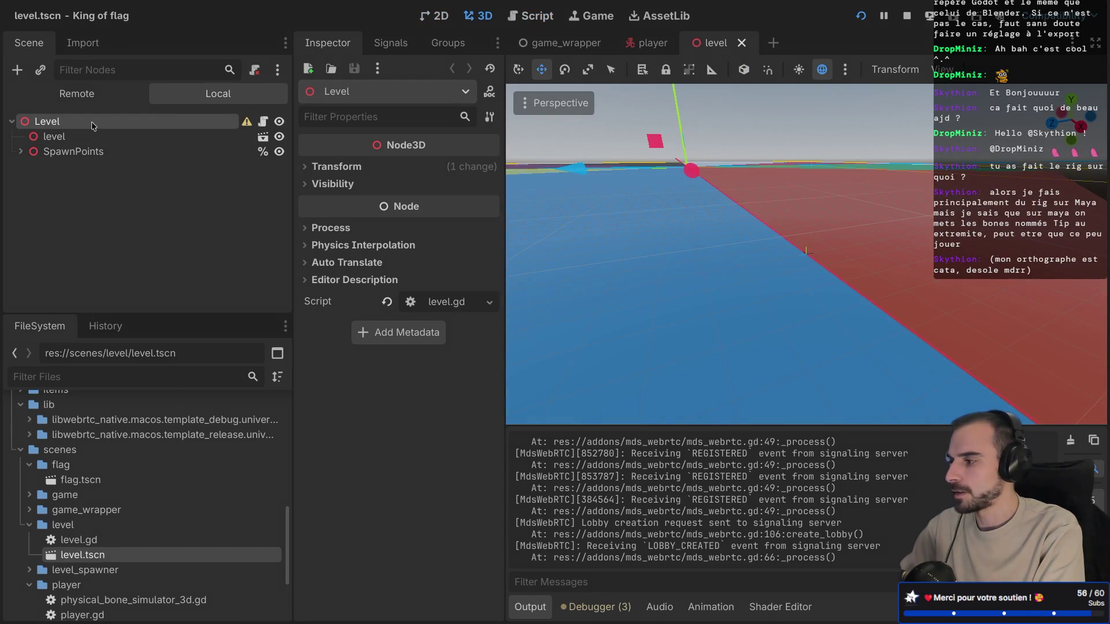
Step: Add a StaticBody3D under Level and expand its Transform values in the Inspector
key("ctrl+a")
type("static")
key("Return")
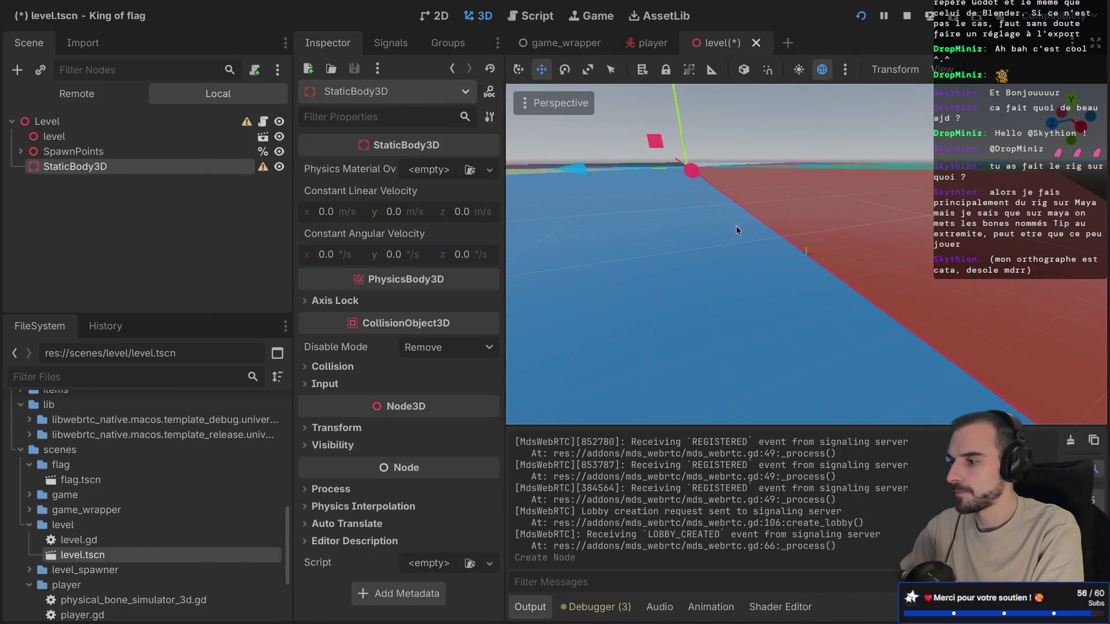
scroll(742, 230, "down", 10)
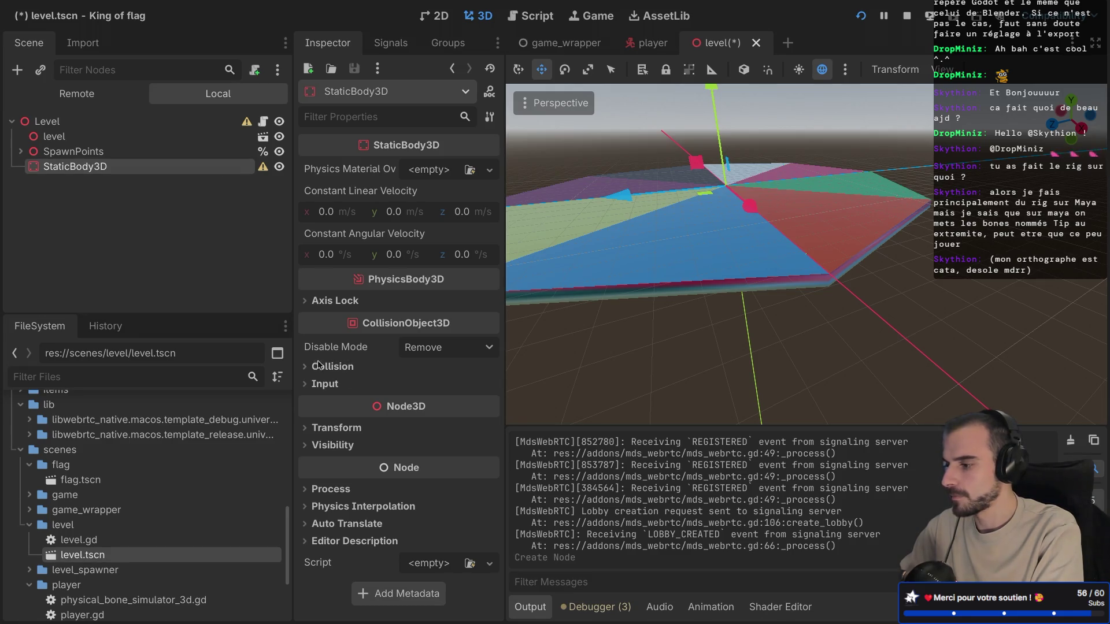
left_click(308, 427)
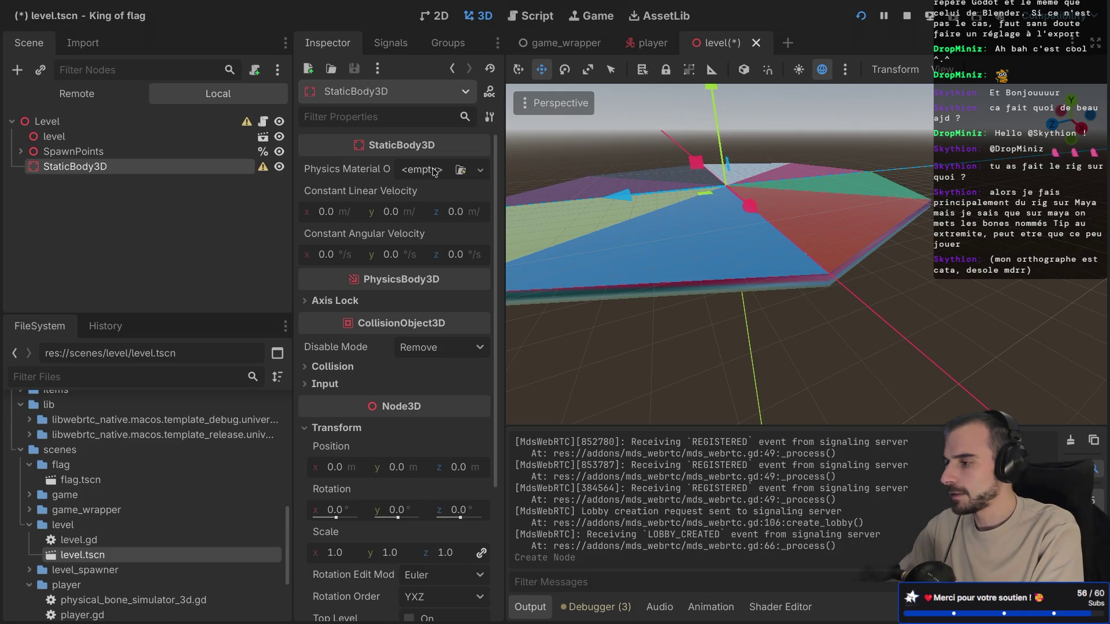
left_click(198, 168)
Step: Add a CollisionShape3D under StaticBody3D and give it a new BoxShape3D
key("ctrl+a")
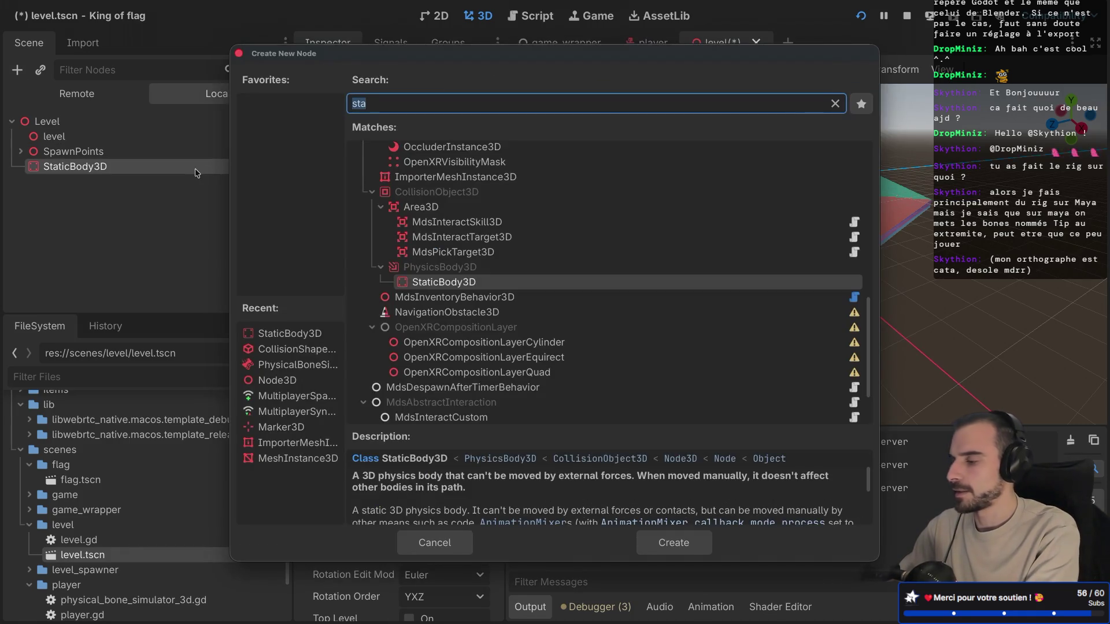
type("colli")
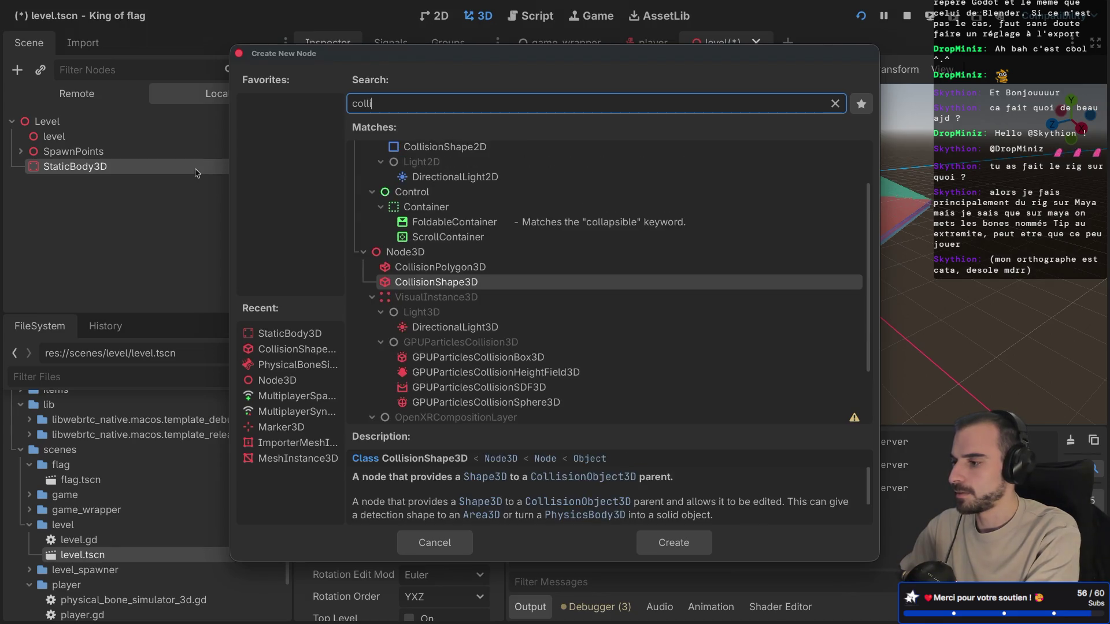
key("Return")
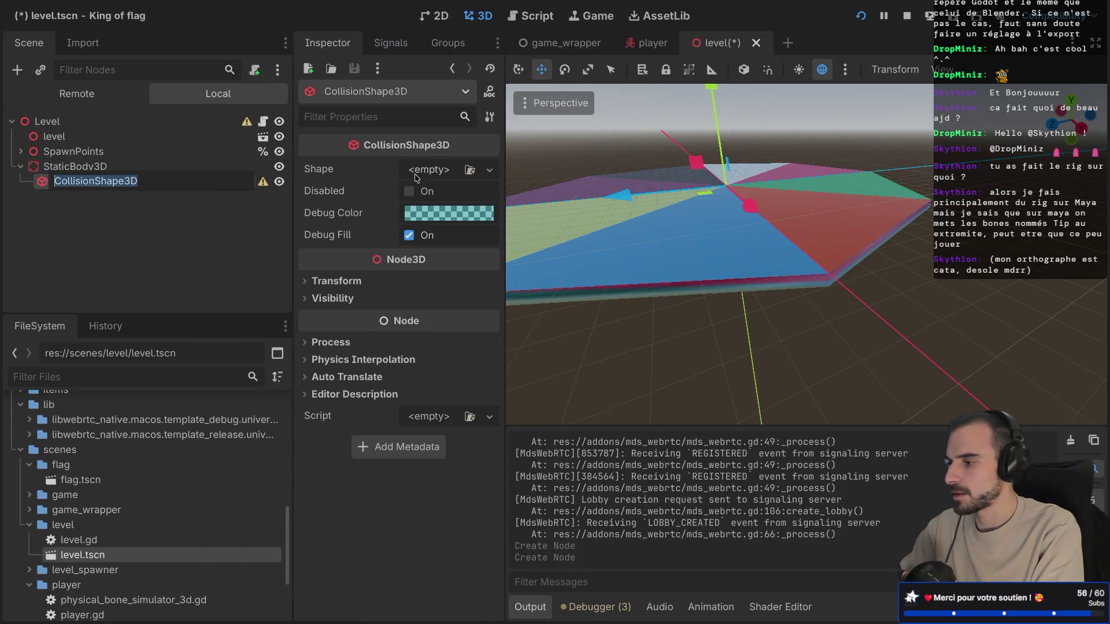
left_click(429, 169)
left_click(428, 171)
left_click(429, 171)
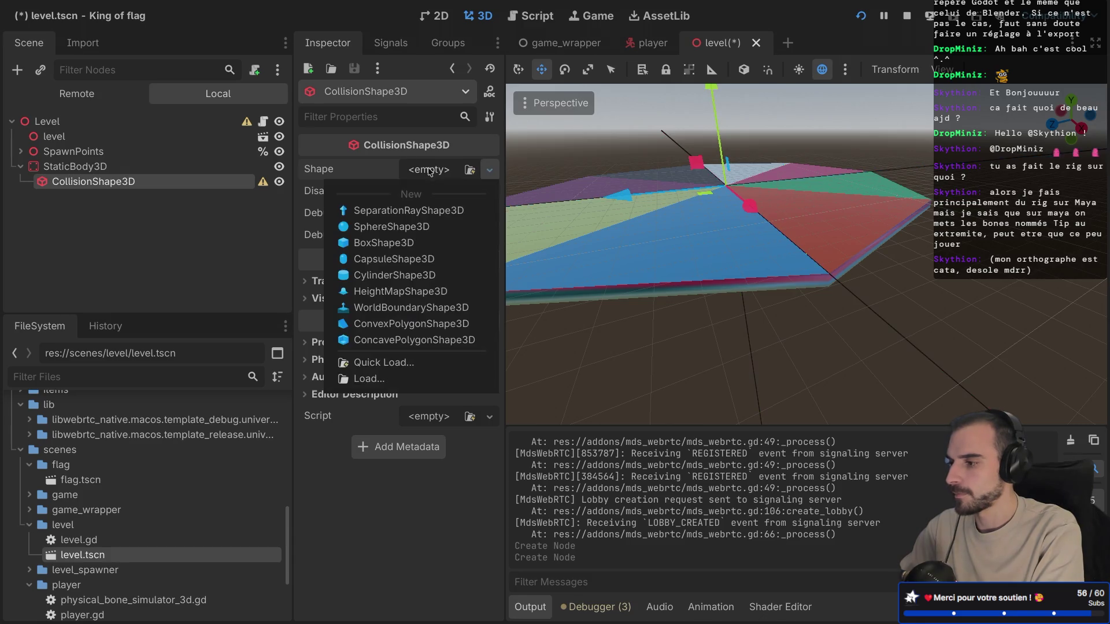
left_click(393, 248)
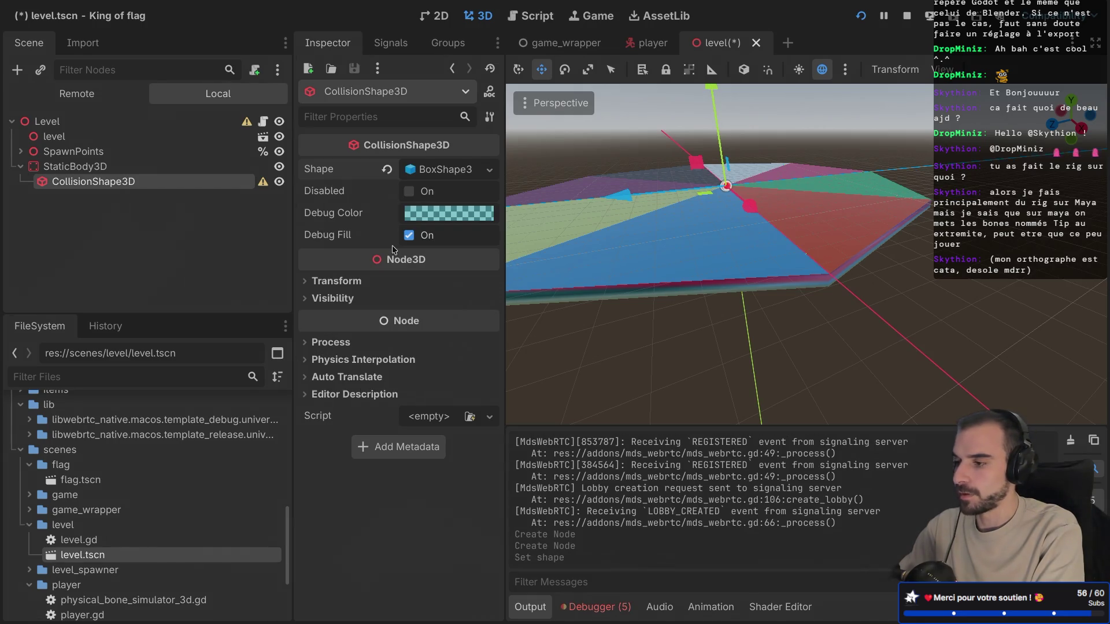
Step: Set the box shape's size to 250 on X and 250 on Z
left_click(451, 174)
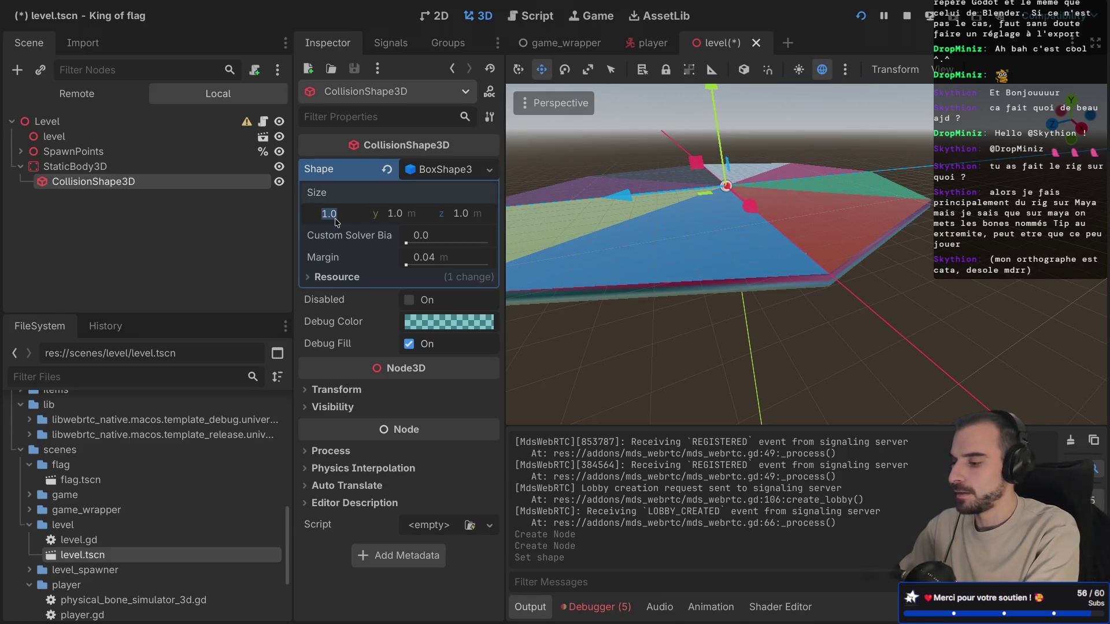
type("100")
key("Return")
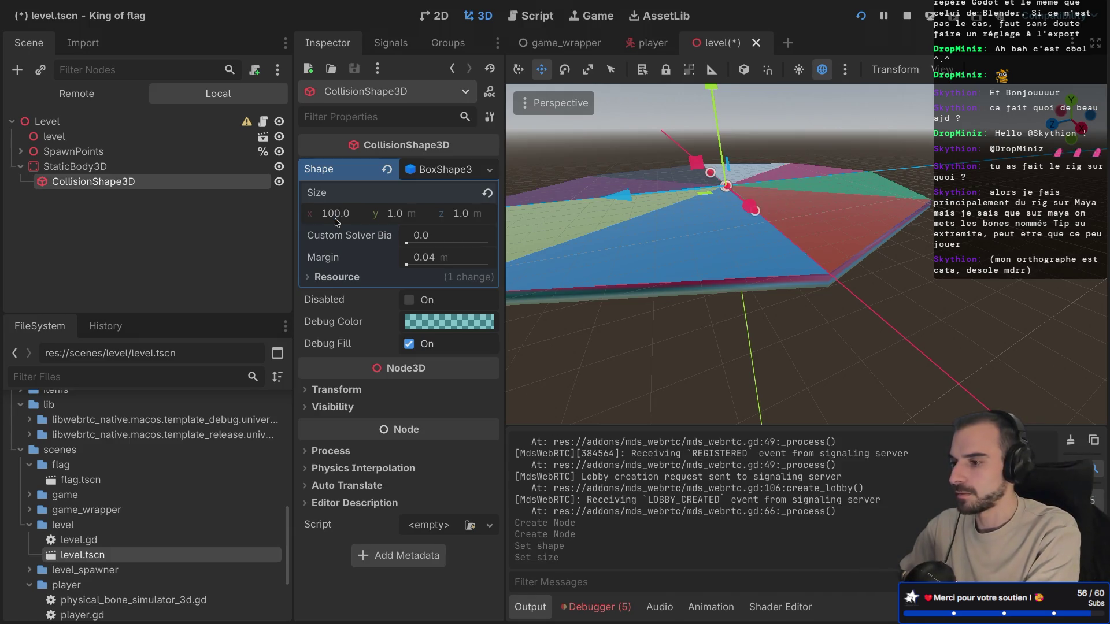
left_click(347, 220)
type("200")
key("Return")
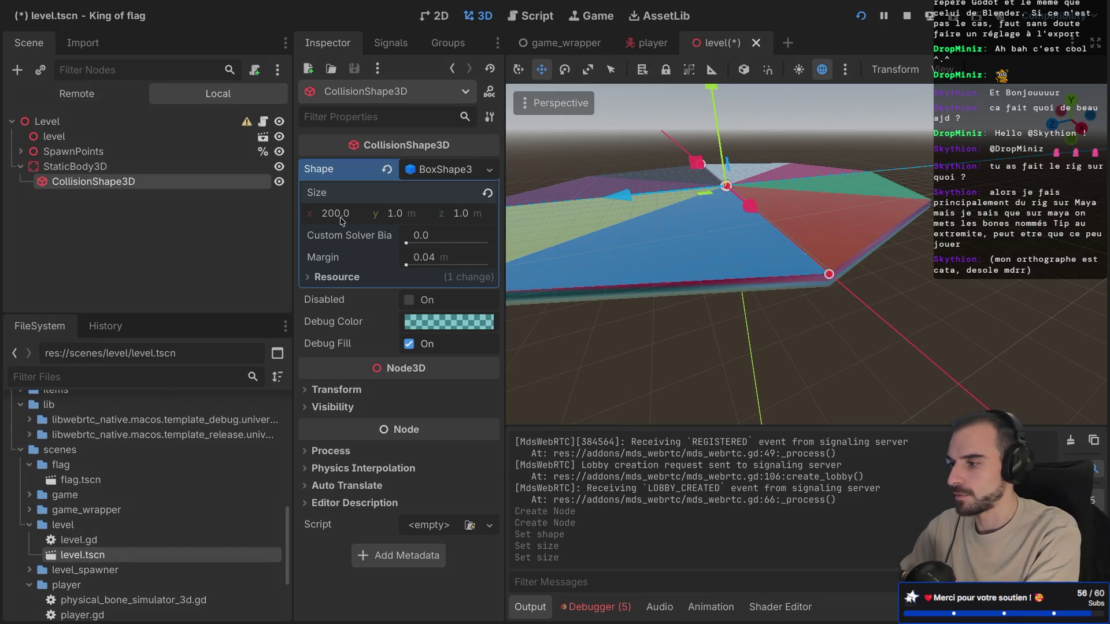
left_click(341, 221)
type("250")
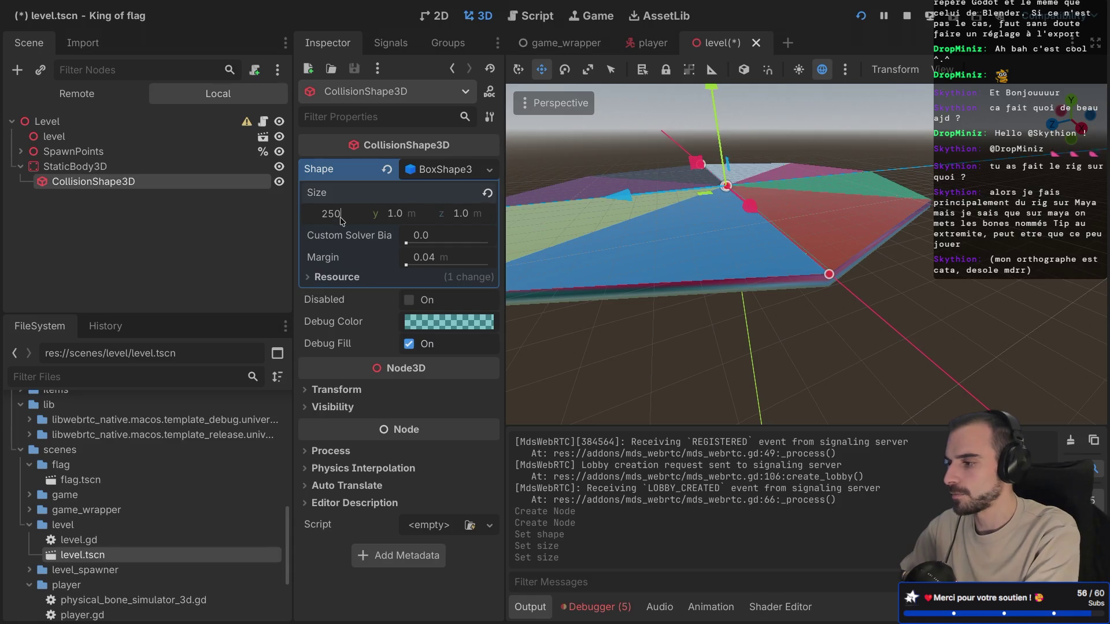
key("Return")
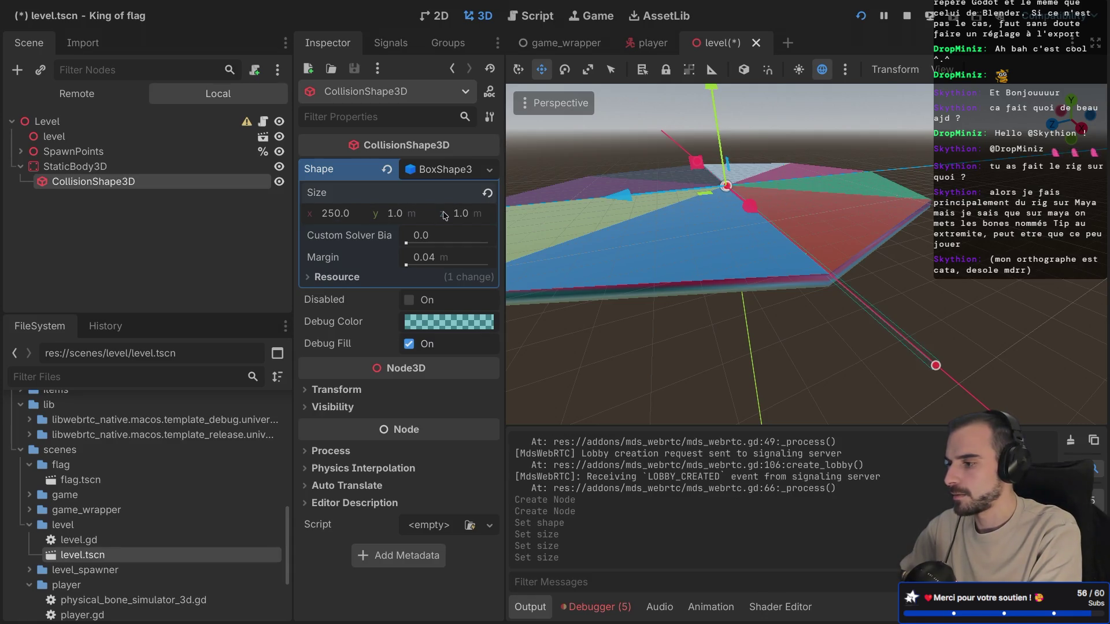
type("250")
key("Return")
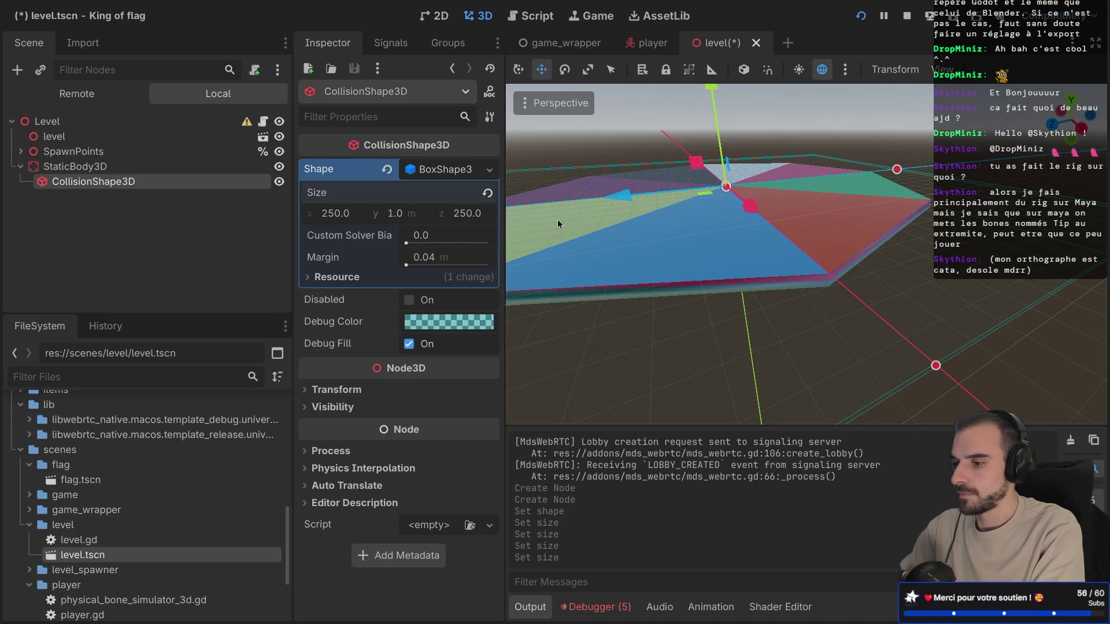
Step: Adjust the collision box's height along Y from a side view, then save the level scene
scroll(604, 251, "up", 5)
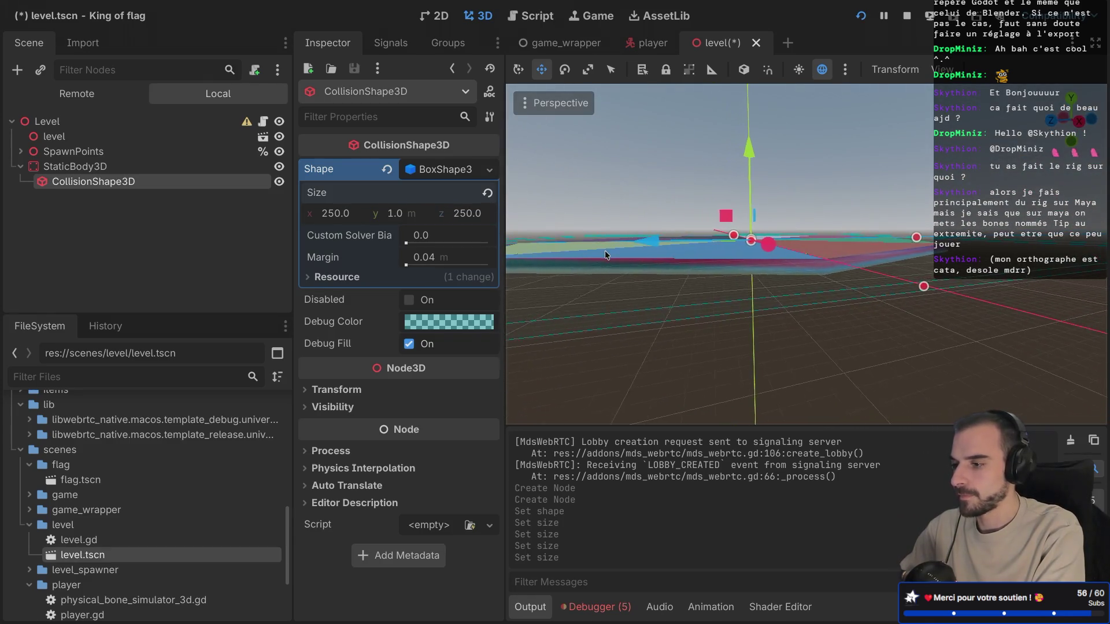
left_click(1083, 118)
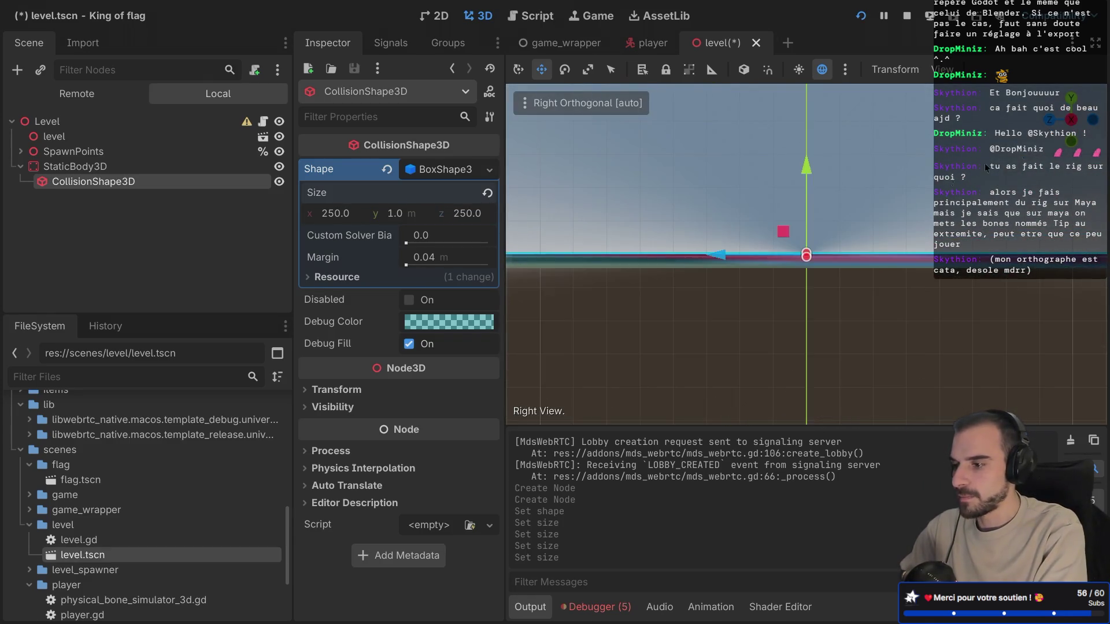
scroll(809, 246, "up", 3)
scroll(809, 246, "down", 5)
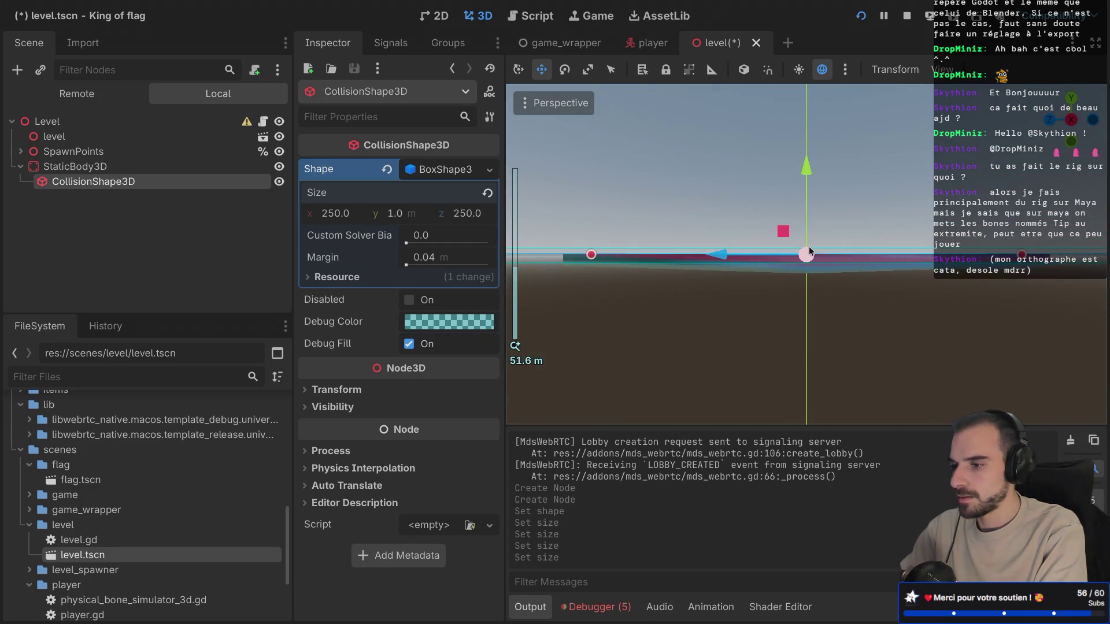
left_click_drag(808, 182, 807, 189)
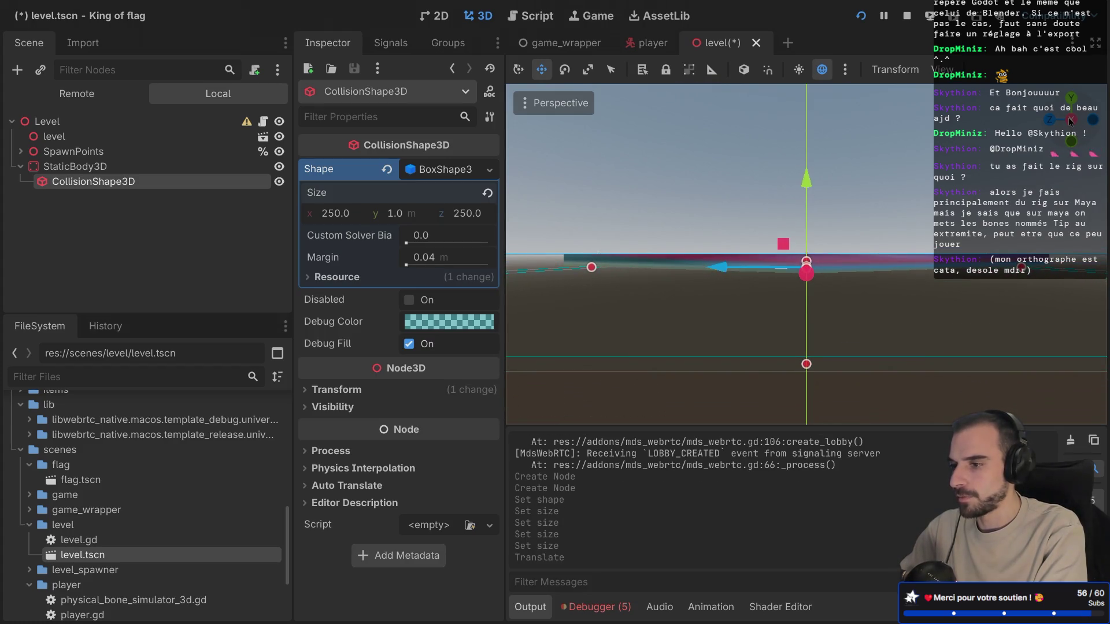
left_click(1068, 117)
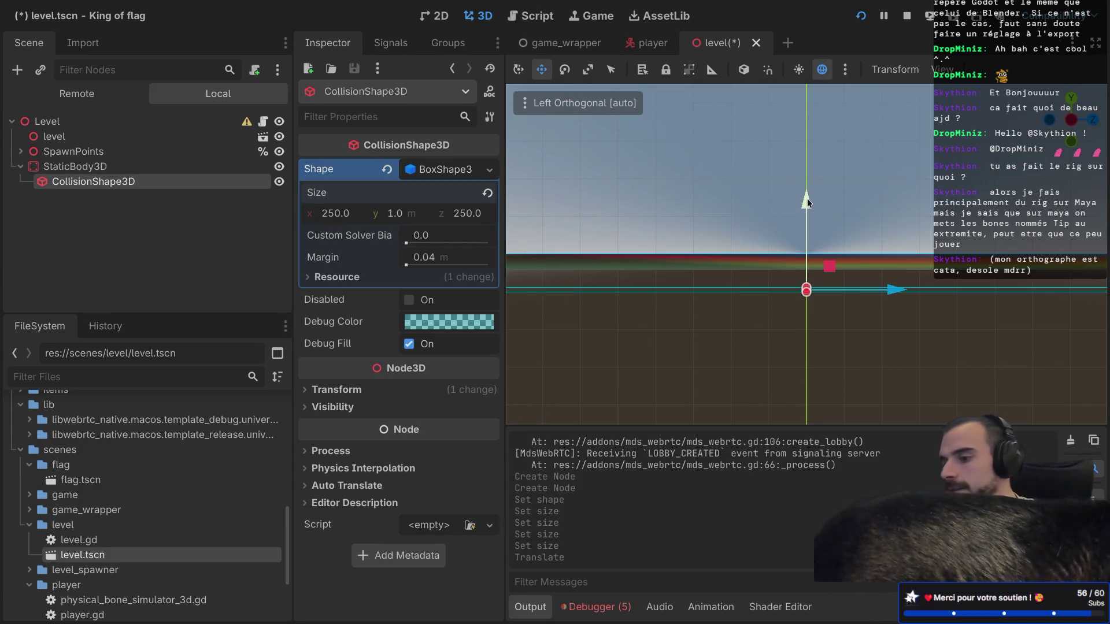
left_click_drag(808, 202, 807, 170)
scroll(797, 207, "up", 2)
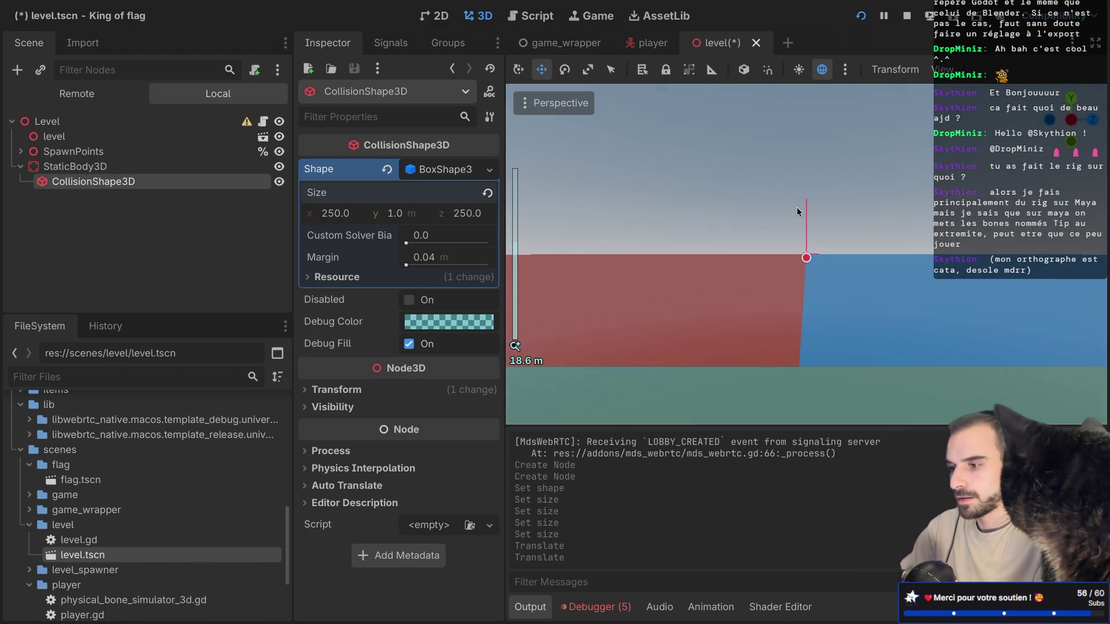
scroll(796, 207, "down", 10)
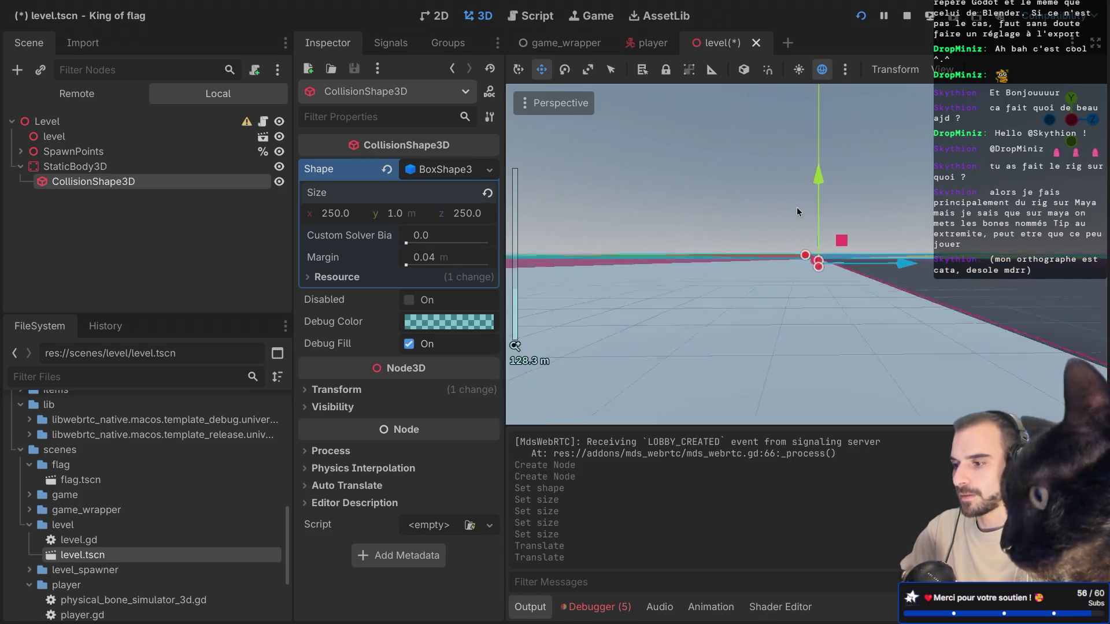
key("ctrl+s")
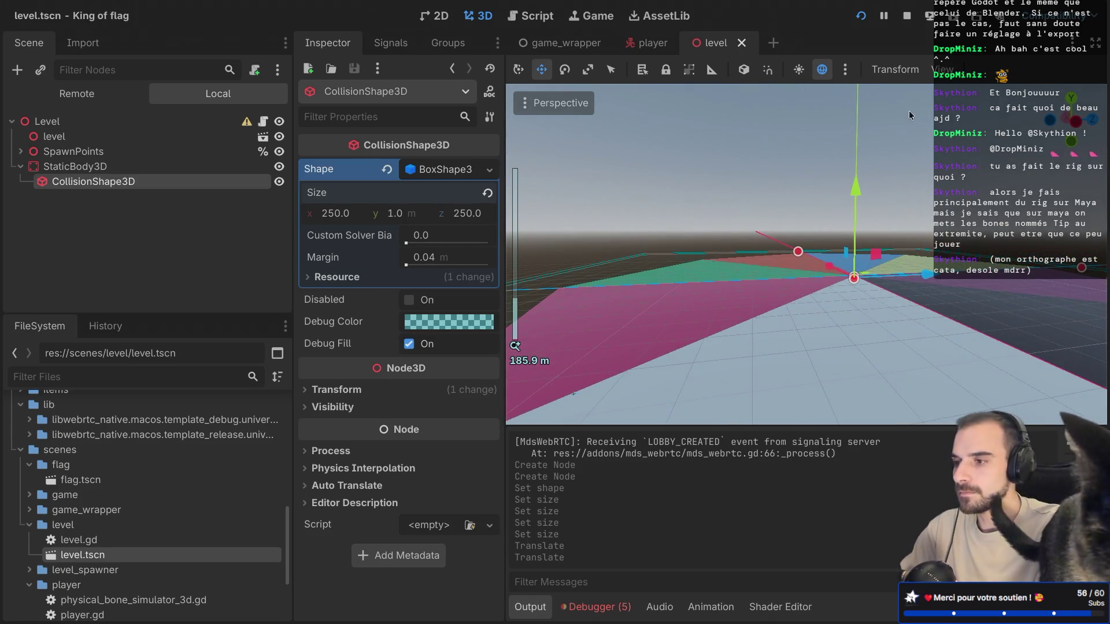
left_click(867, 25)
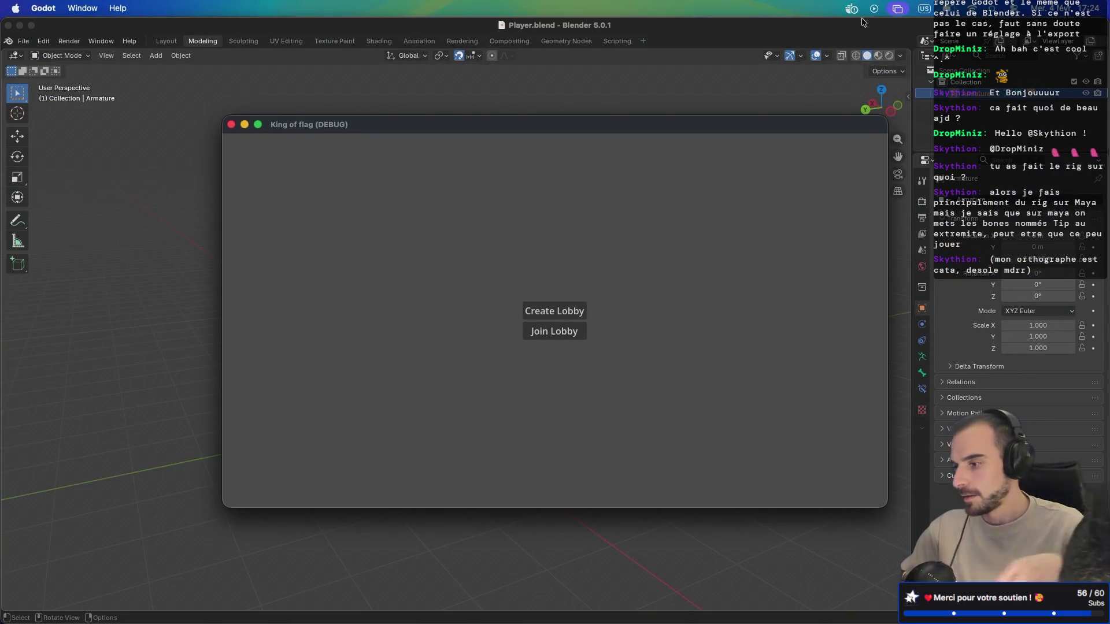
Step: Create a lobby, start a match, leave to the menu and replay, then return to the editor
left_click(559, 313)
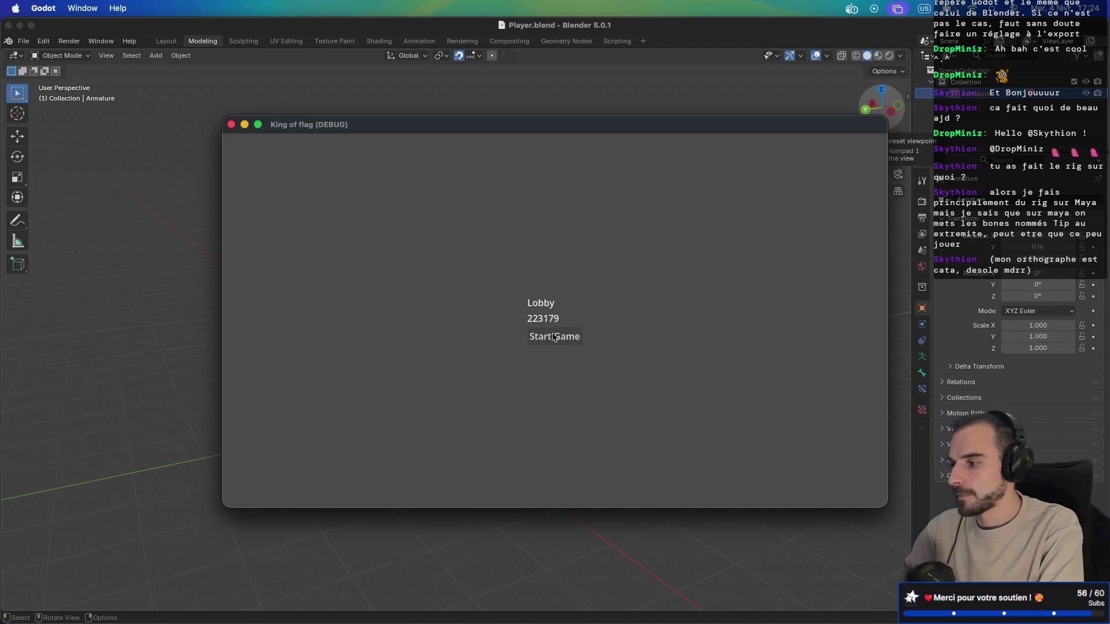
left_click(552, 336)
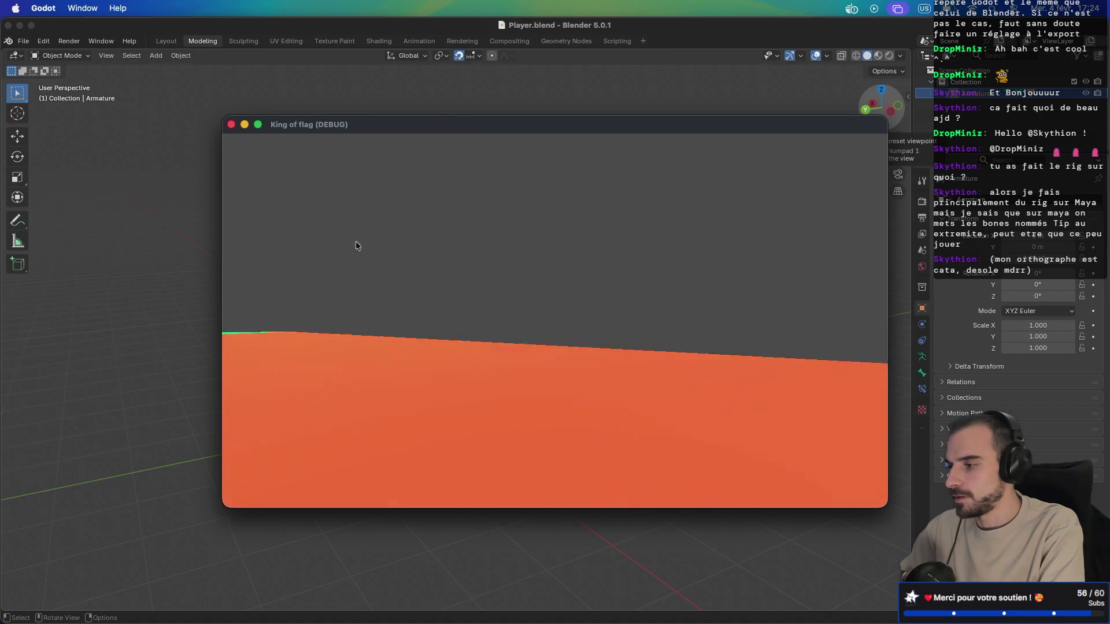
key("Escape")
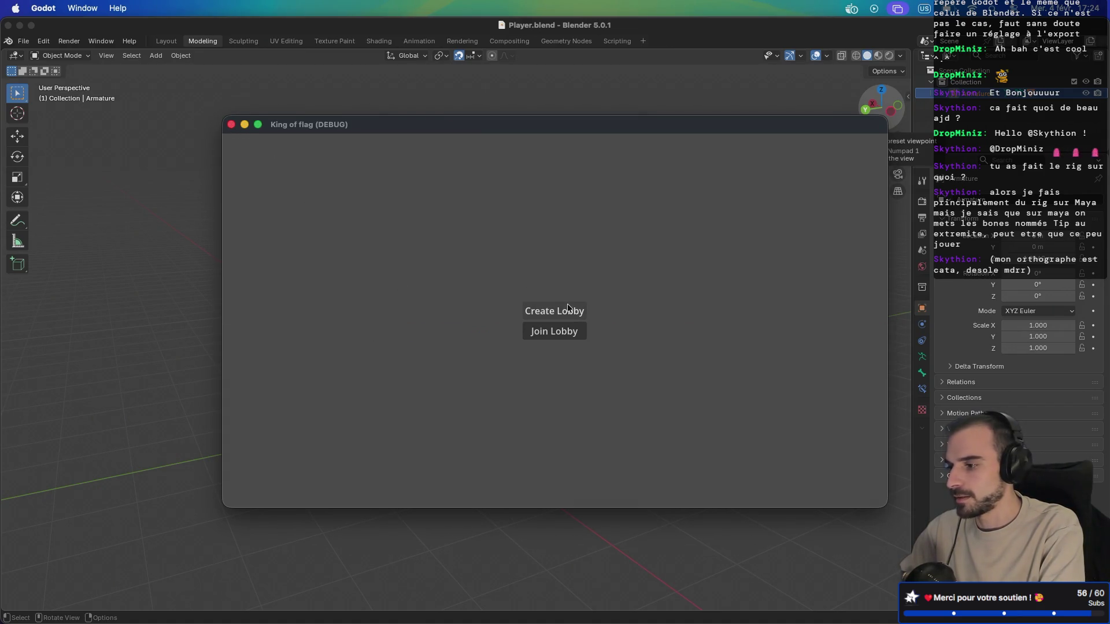
left_click(556, 314)
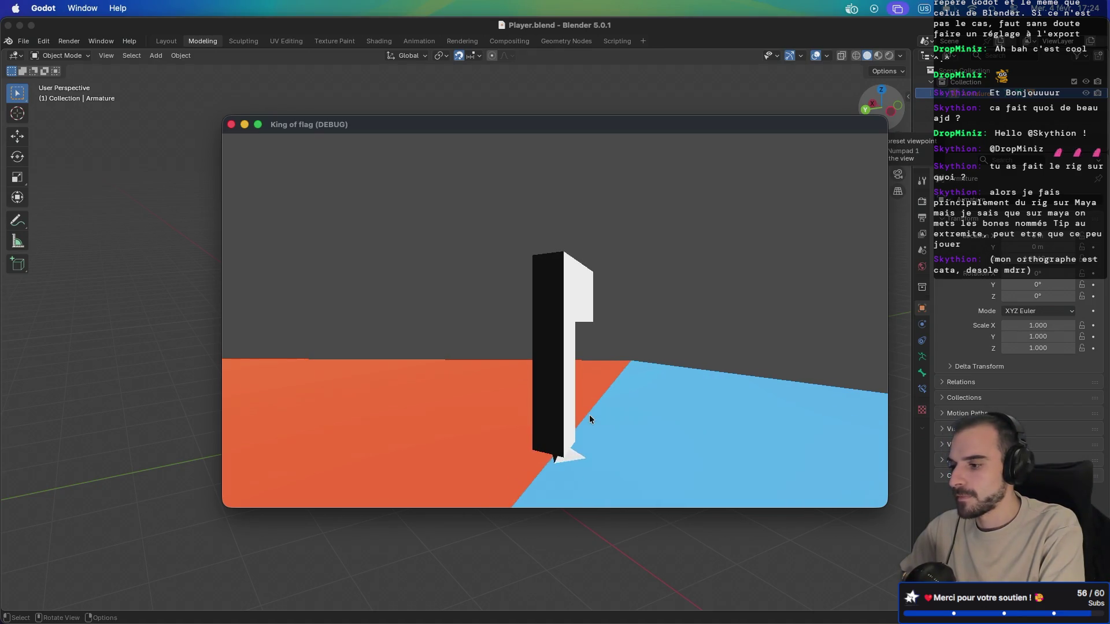
key("super+b")
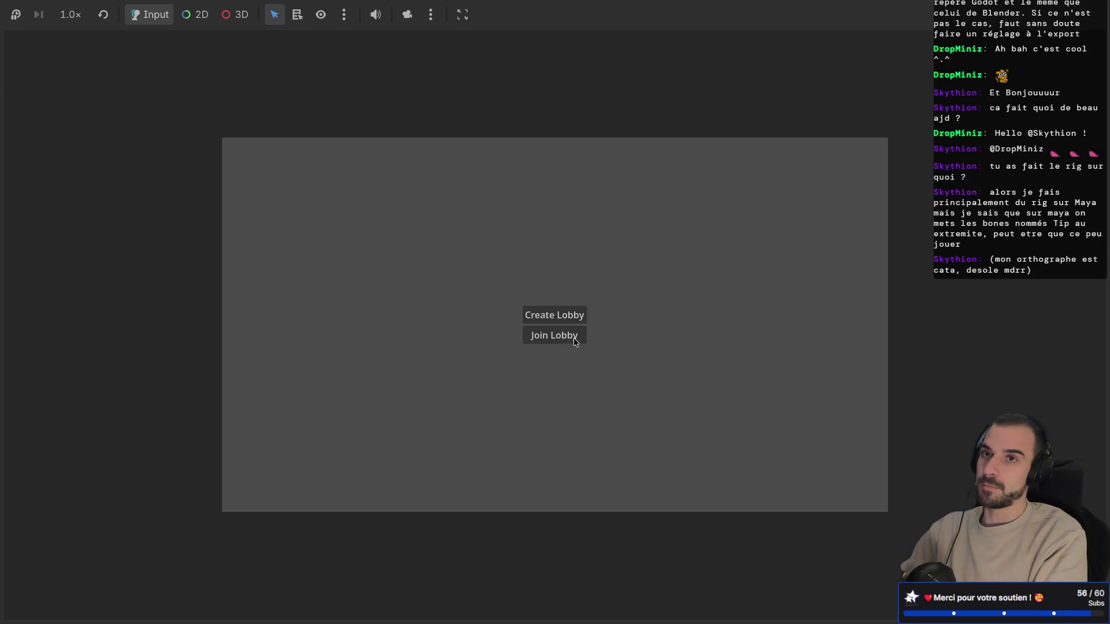
key("super+Tab")
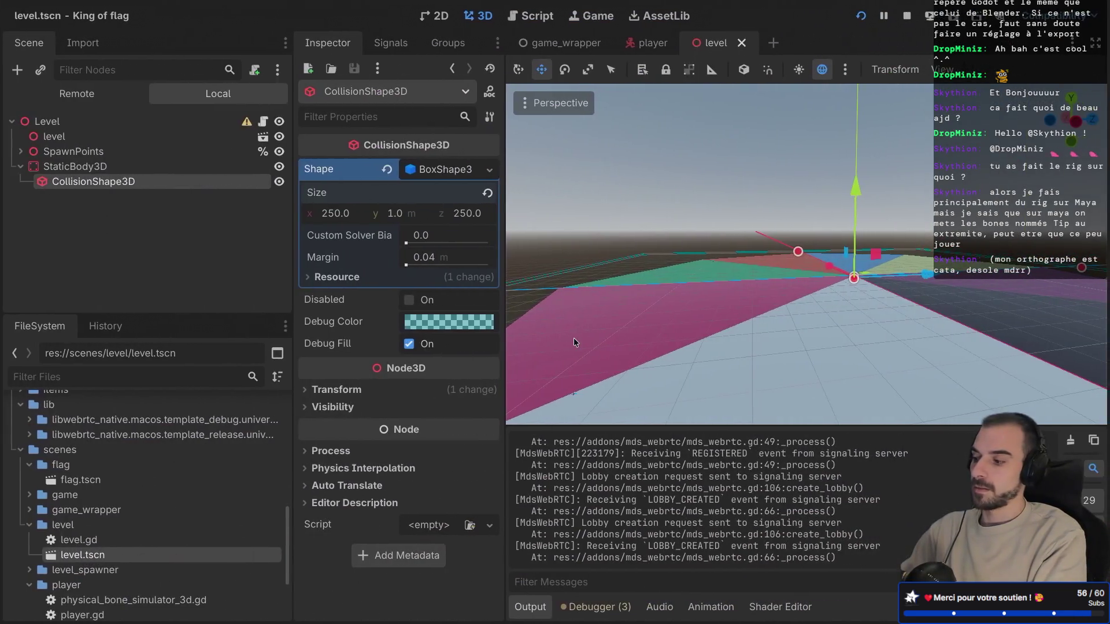
Step: Open the player scene and select Physical Bone Hips, expanding then collapsing its Joint section
scroll(585, 366, "down", 2)
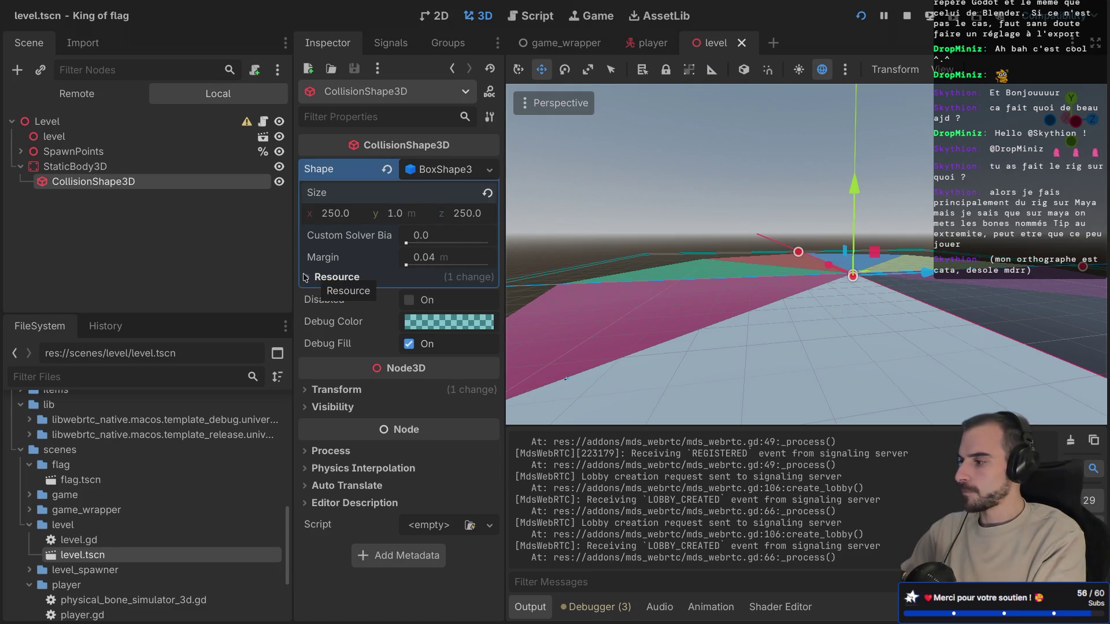
left_click(648, 43)
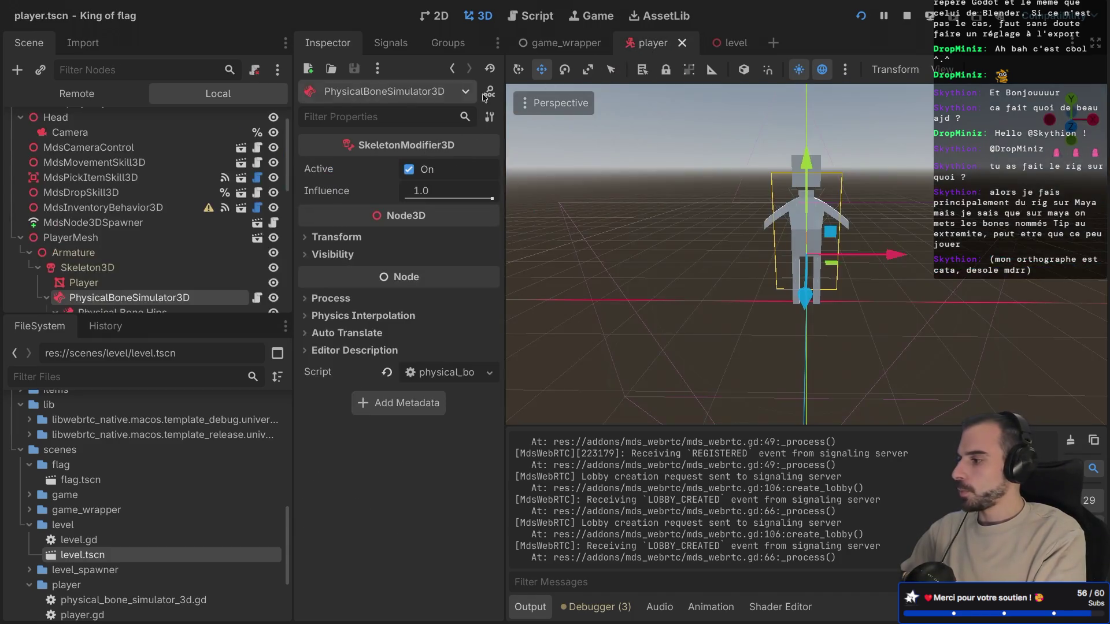
scroll(145, 253, "down", 4)
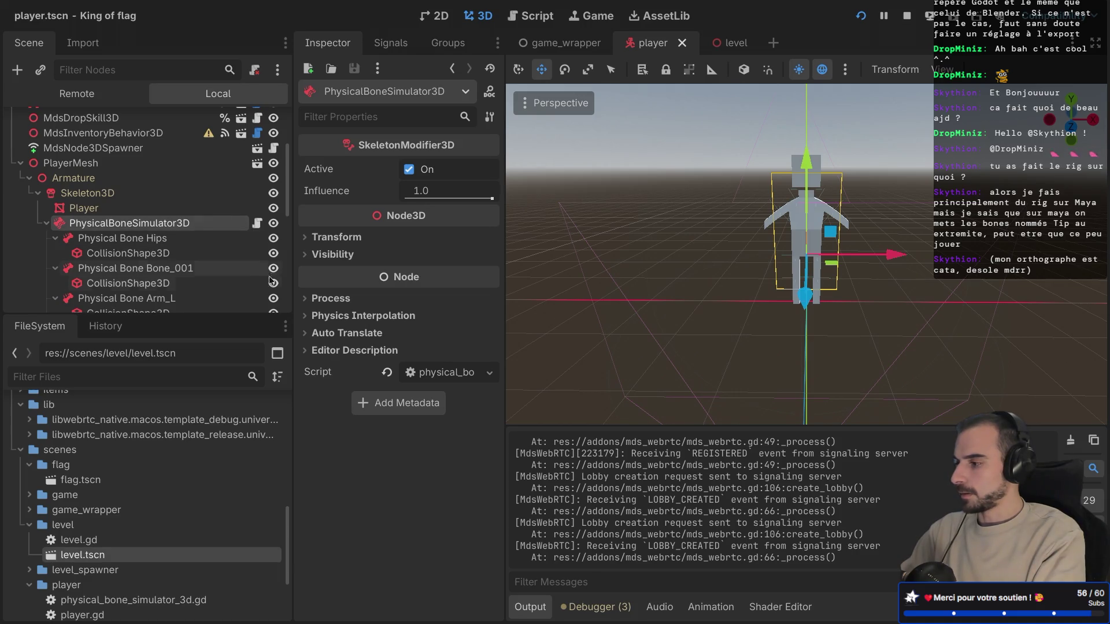
left_click(169, 240)
left_click(164, 253)
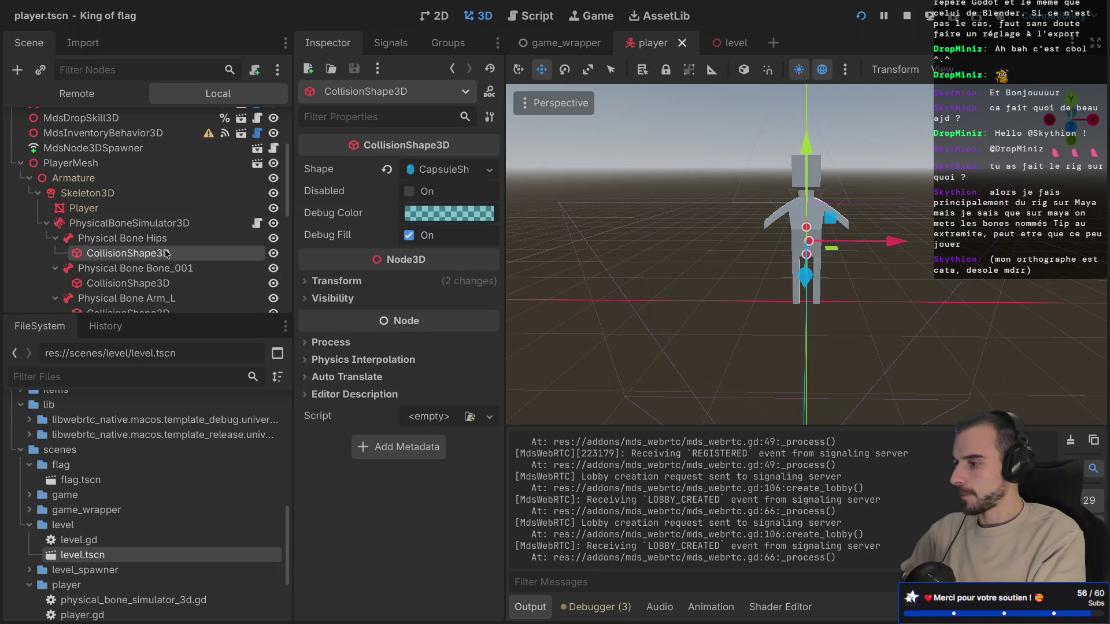
left_click(160, 242)
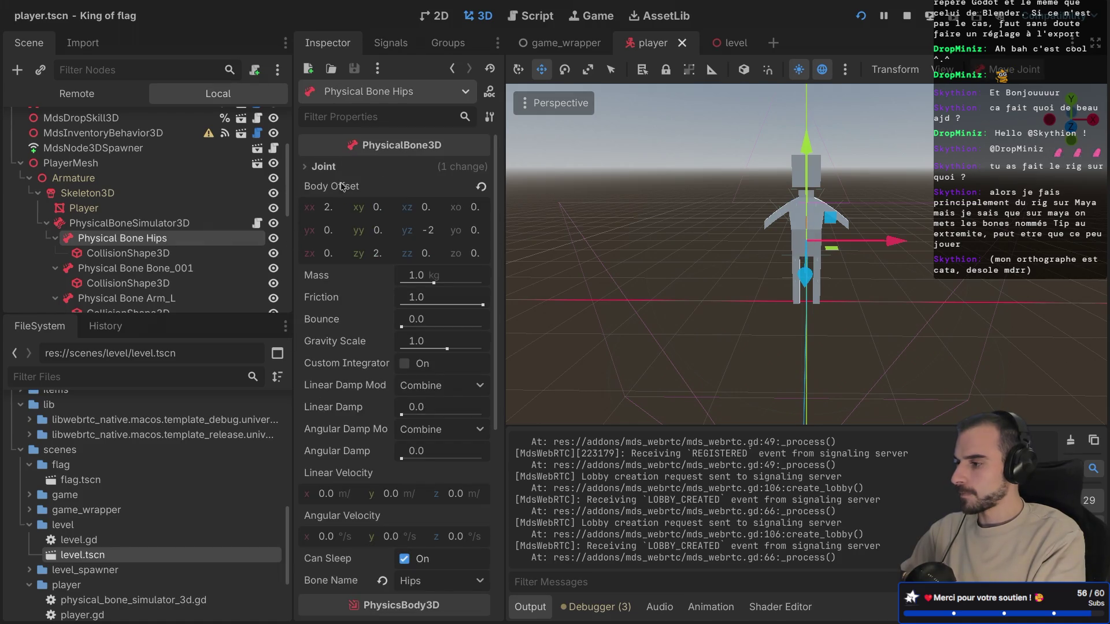
left_click(308, 169)
left_click(307, 169)
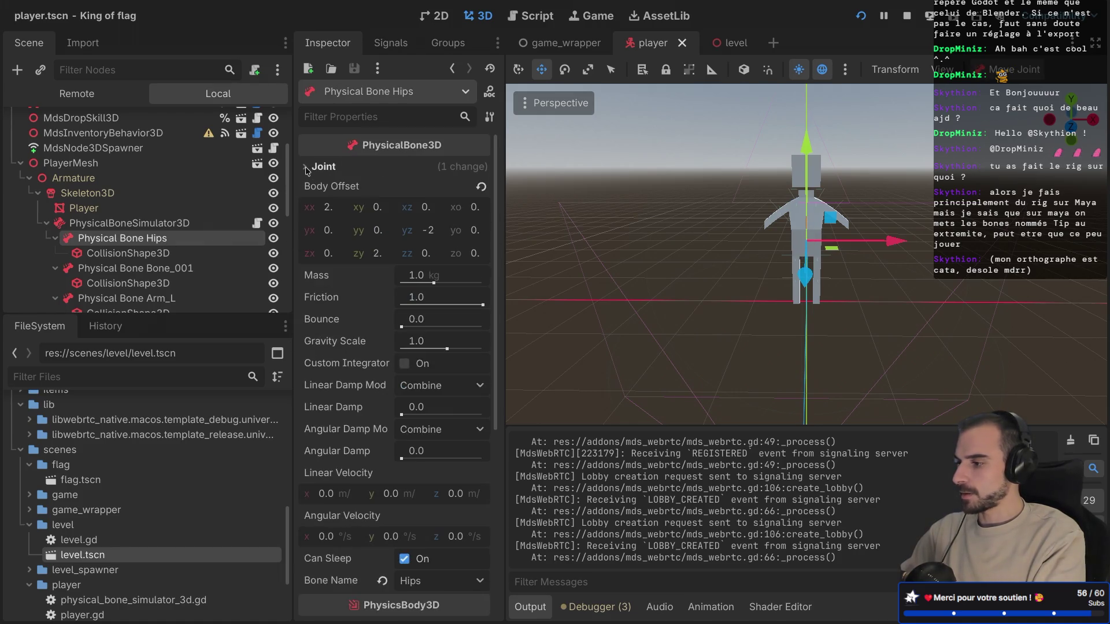
Step: Scroll through the Hips bone's physics properties, then select Physical Bone Head
scroll(346, 295, "down", 5)
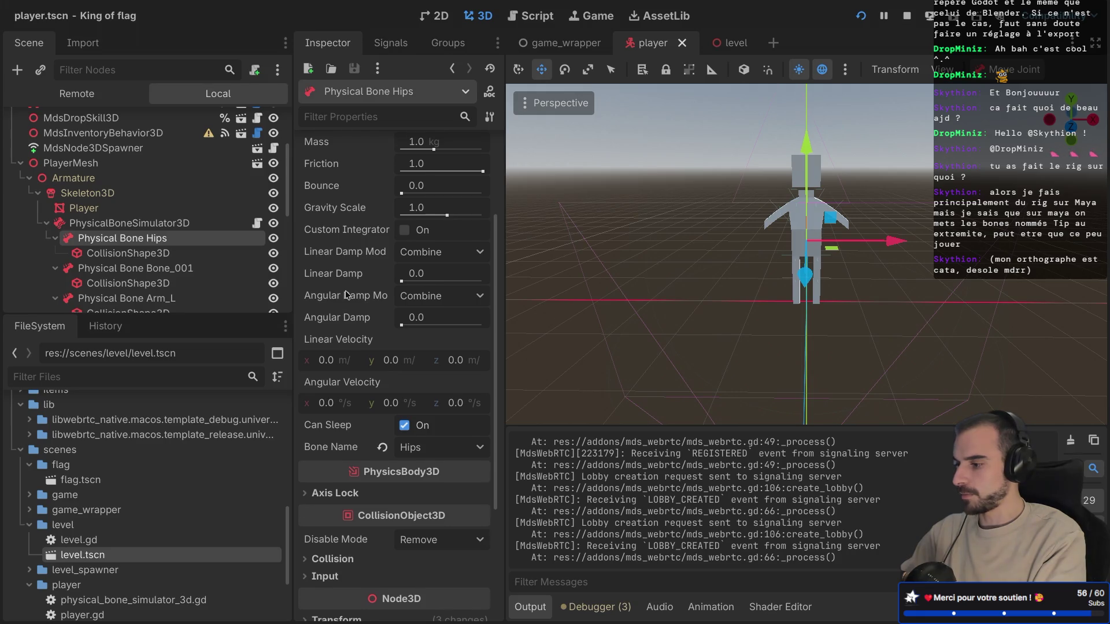
scroll(345, 296, "down", 6)
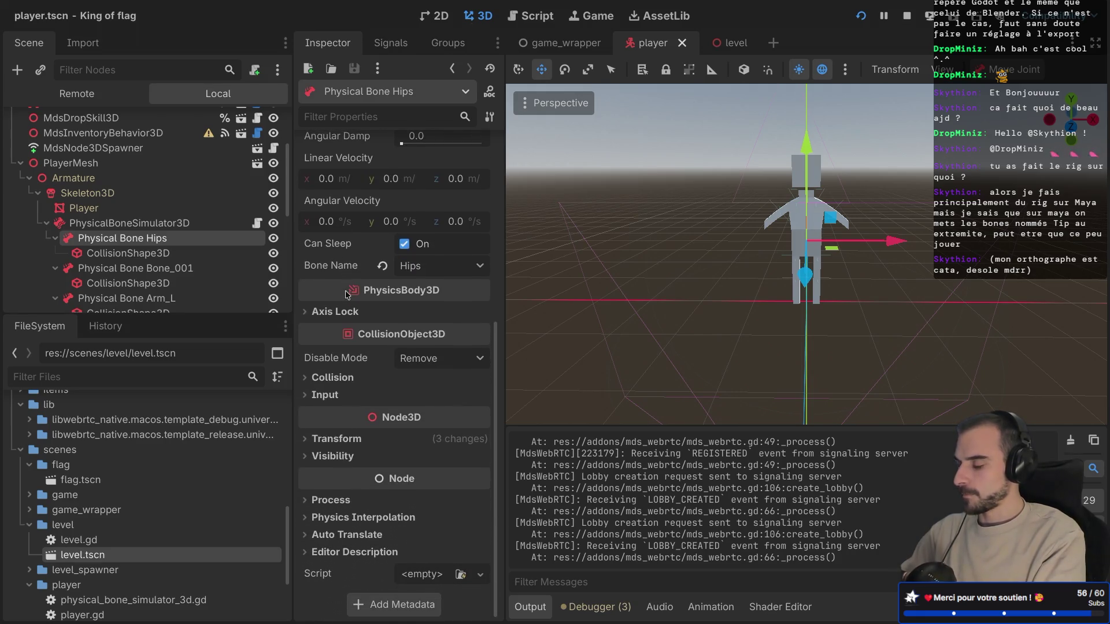
scroll(346, 295, "up", 10)
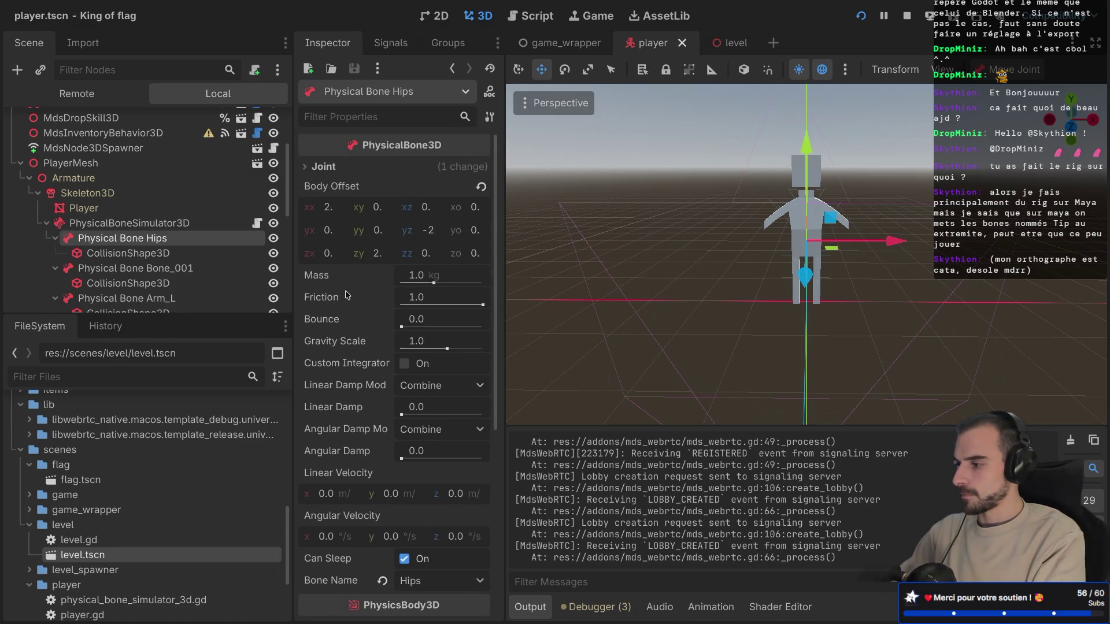
scroll(345, 295, "down", 2)
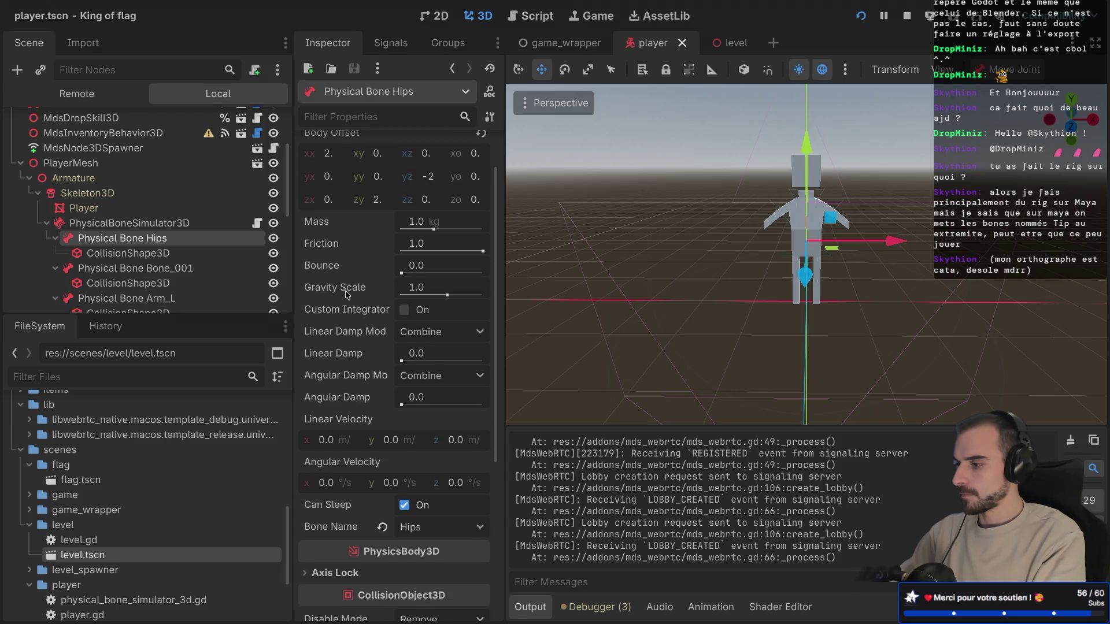
scroll(345, 295, "down", 4)
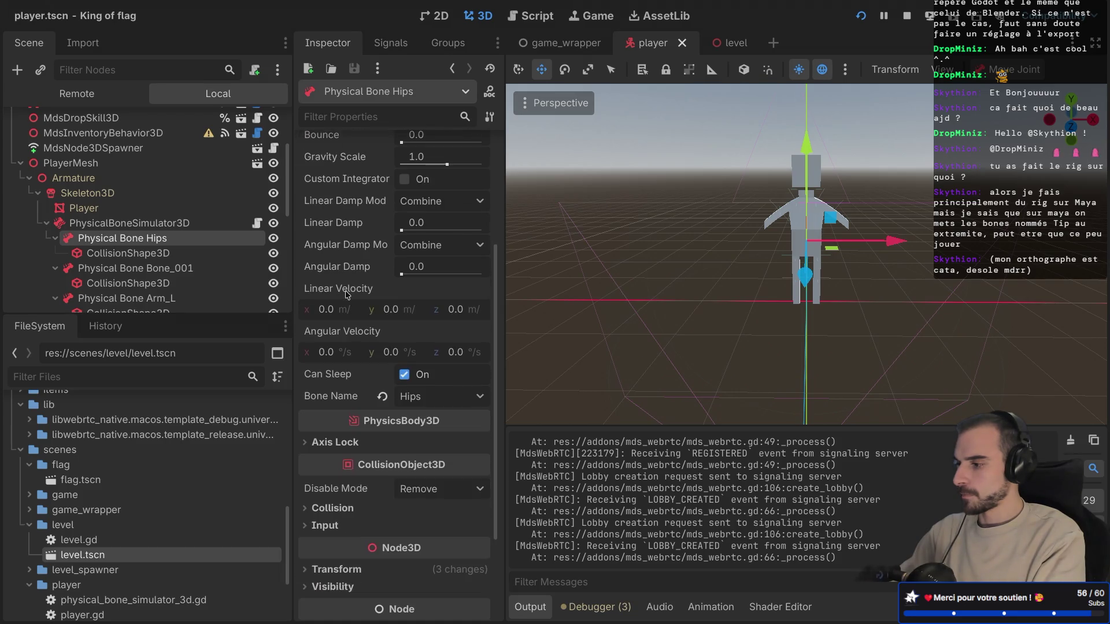
scroll(346, 294, "down", 4)
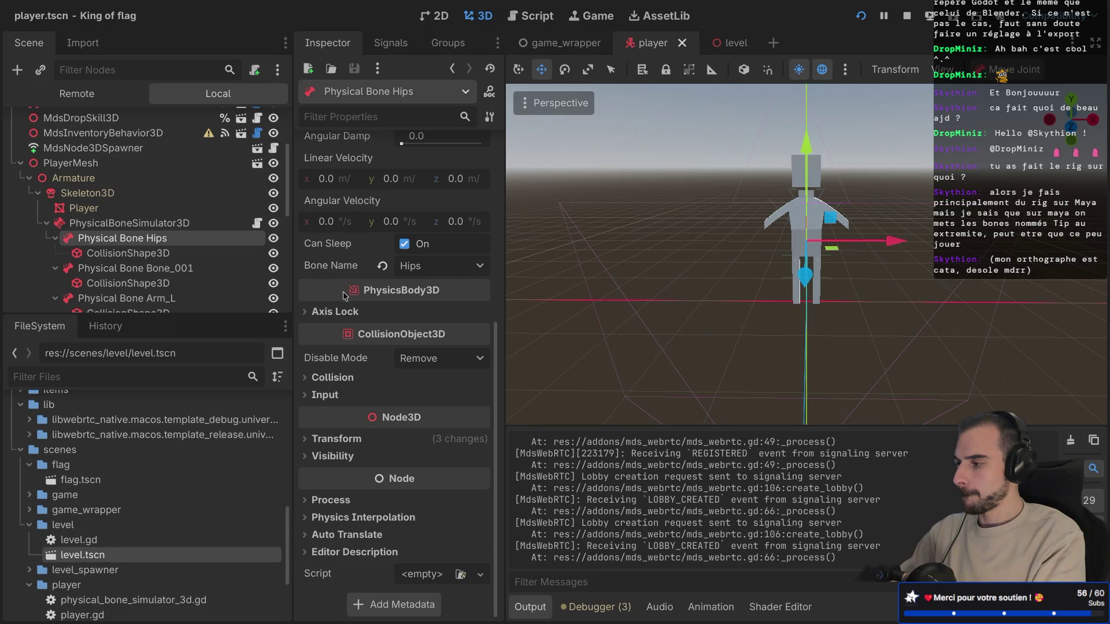
scroll(155, 244, "down", 3)
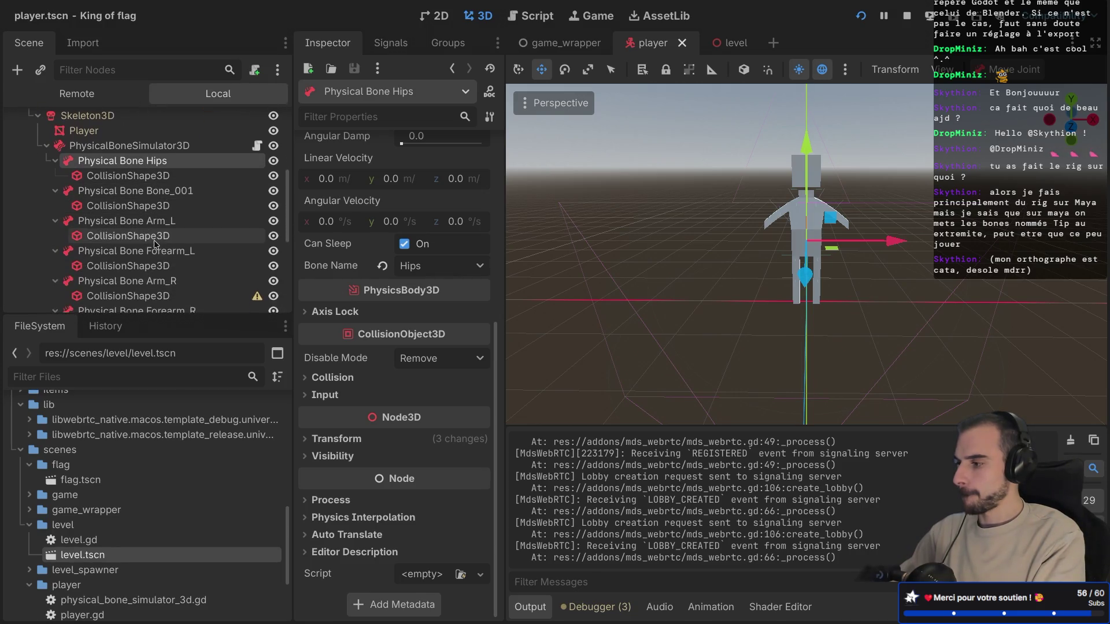
scroll(155, 237, "down", 5)
scroll(155, 231, "down", 2)
left_click(161, 194)
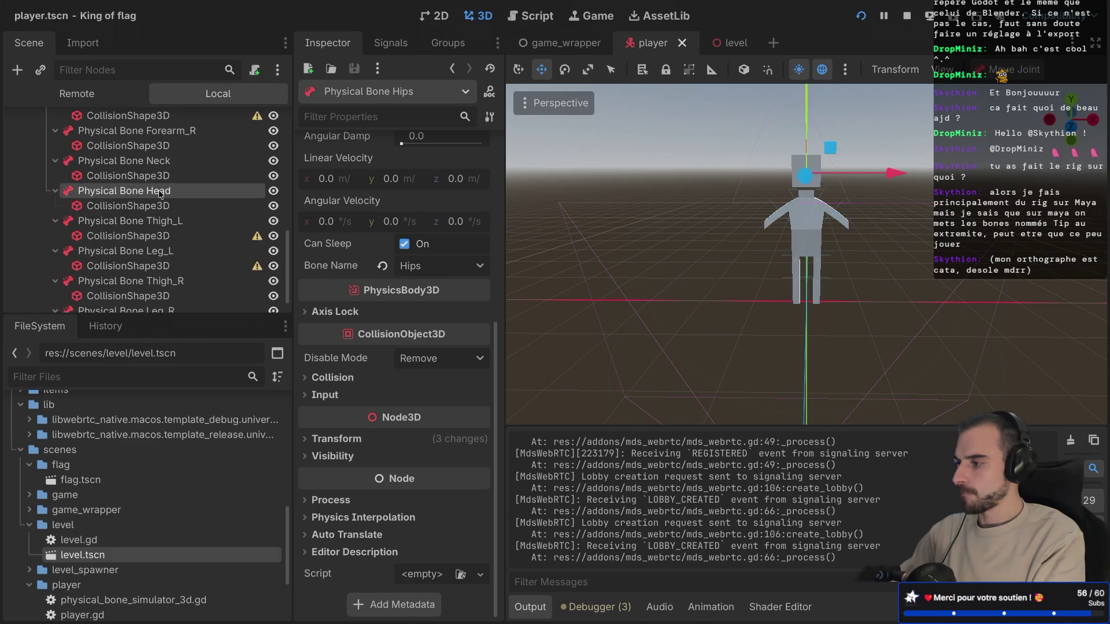
key("ctrl+Right")
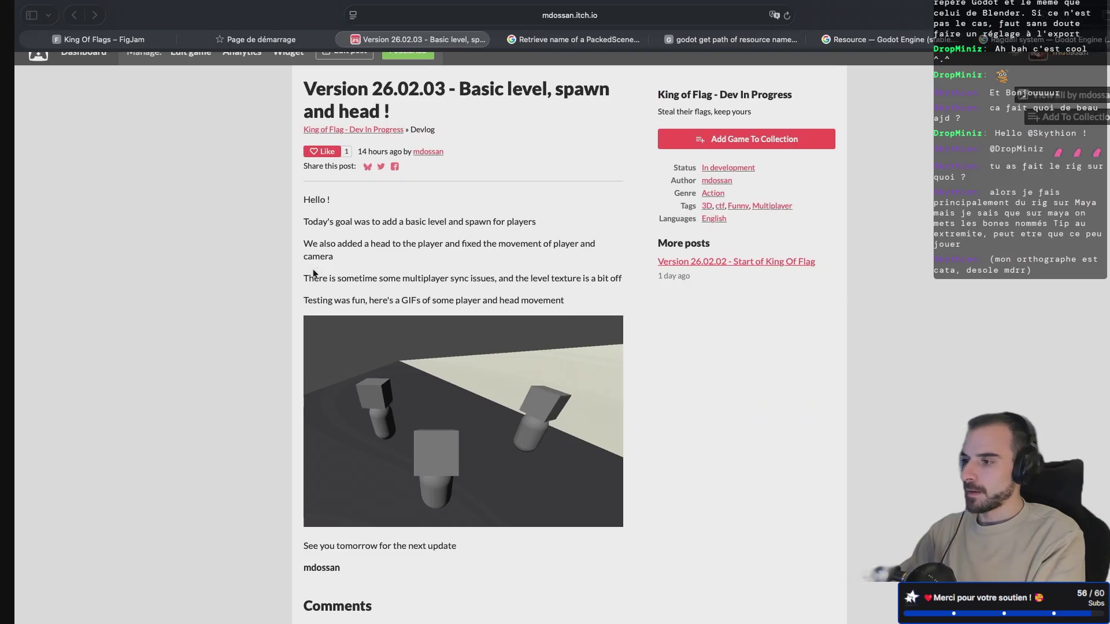
Step: Search the web for 'godot move bone of mesh with deformation'
key("super+9")
left_click(593, 23)
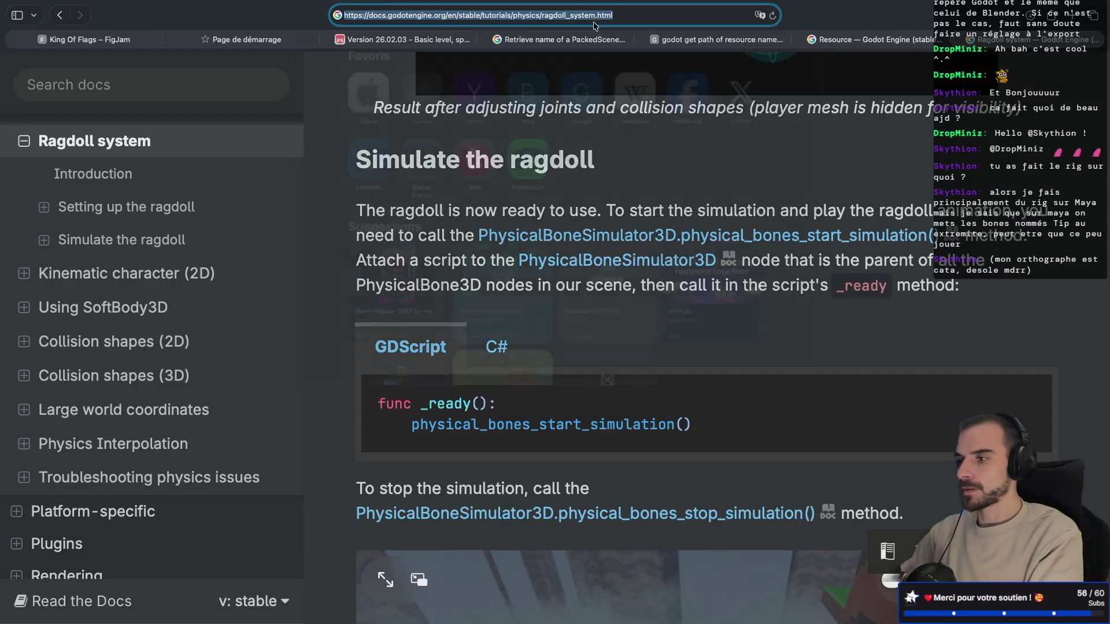
type("godot")
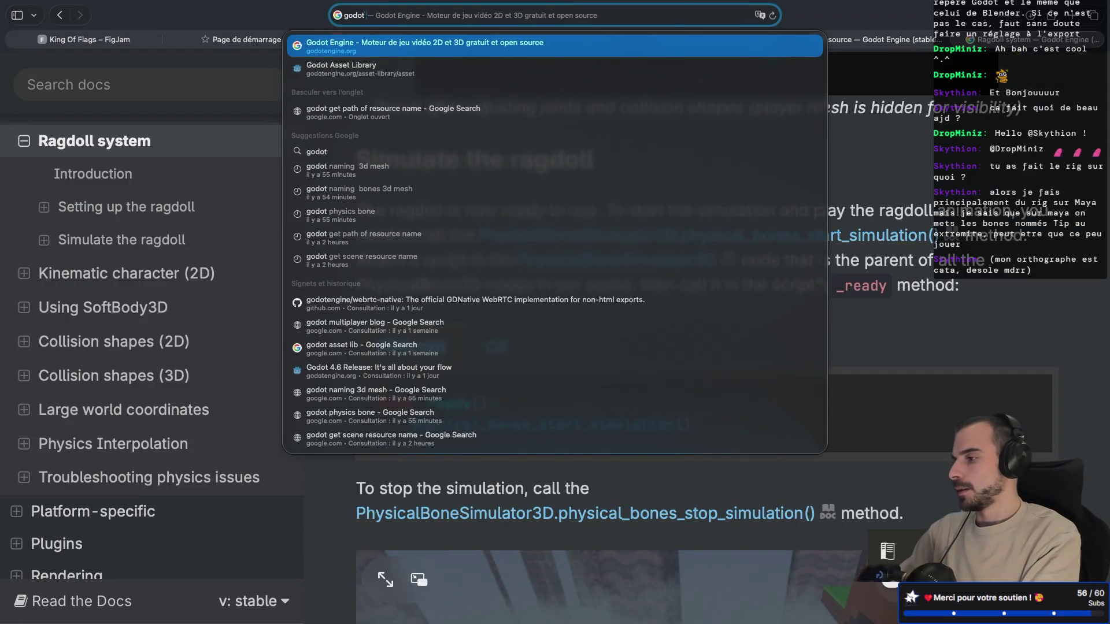
type(" move bone")
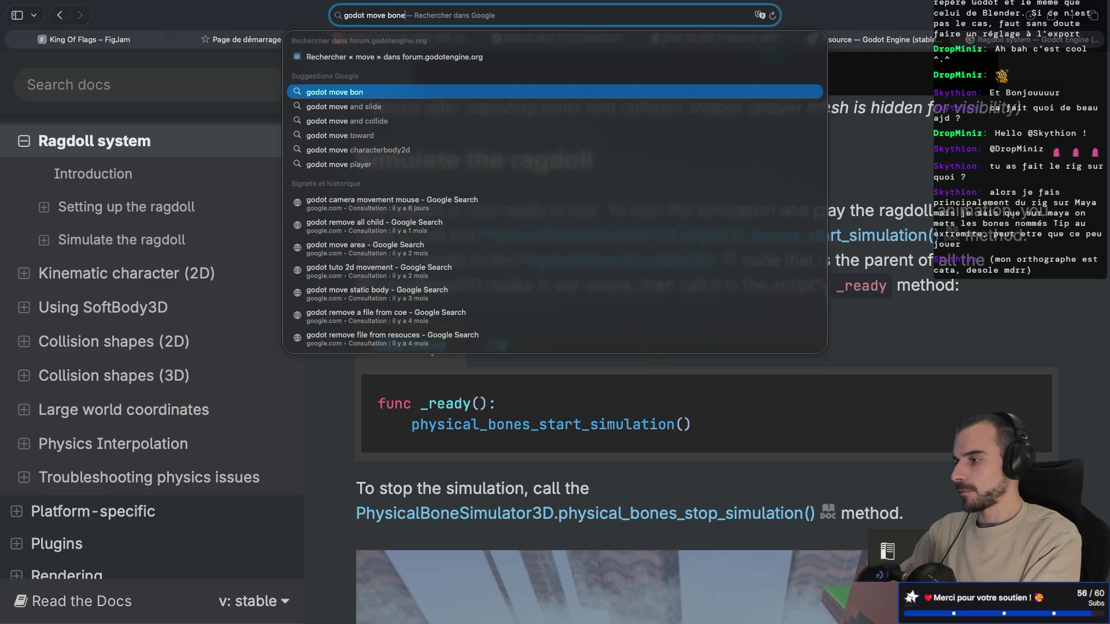
type(" of mesh with deformation")
key("Return")
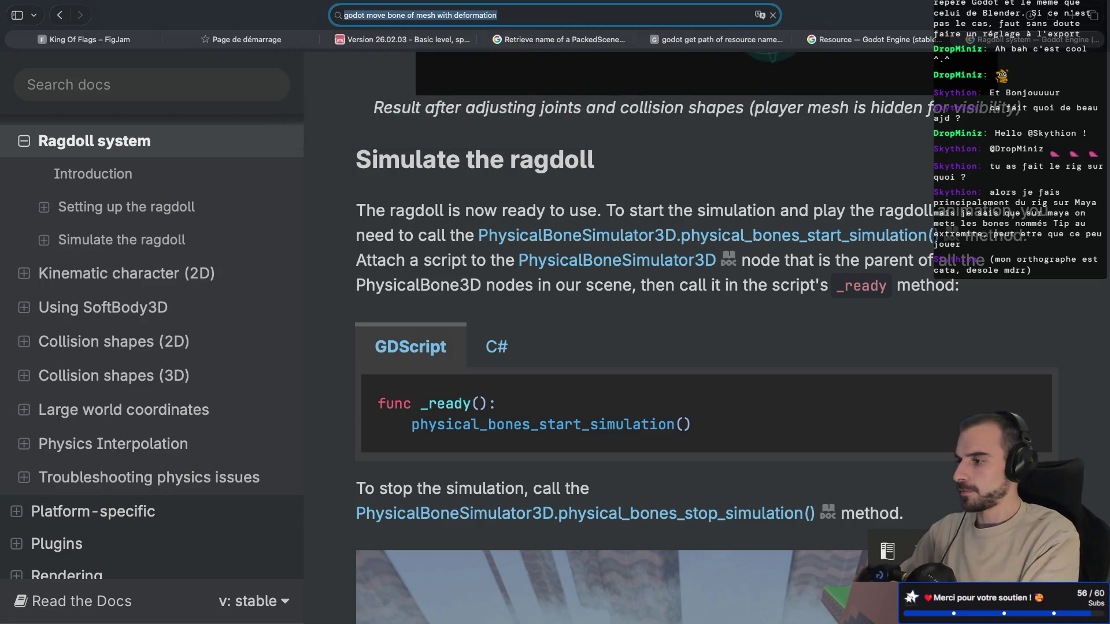
Step: Open the Godot Forums 'Manipulating bones' thread and read through it
scroll(270, 193, "down", 3)
scroll(269, 192, "down", 3)
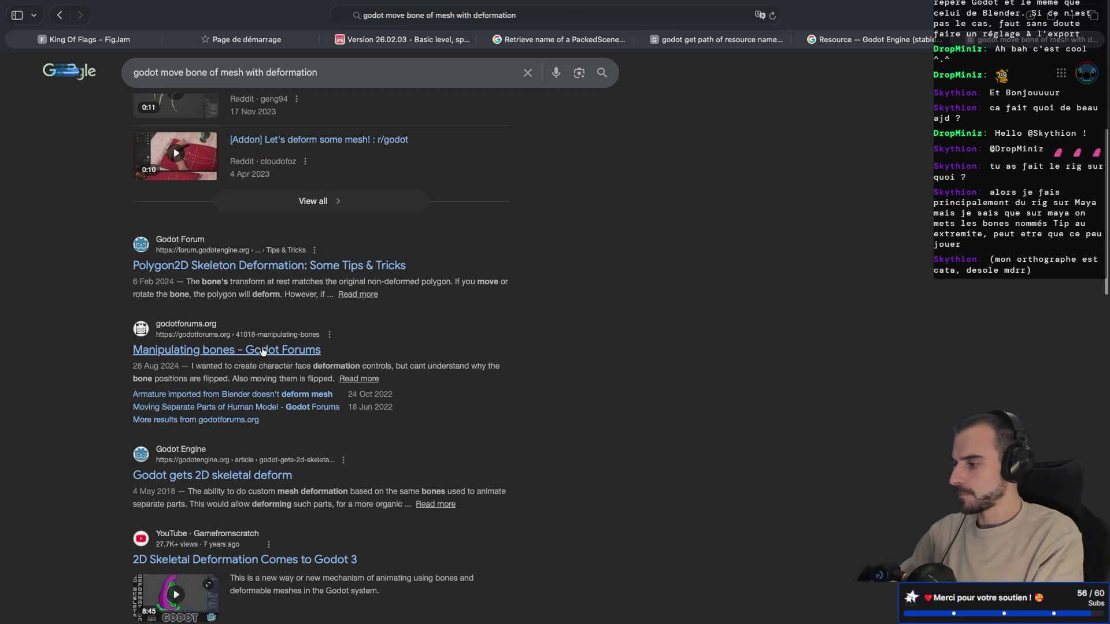
left_click(263, 350)
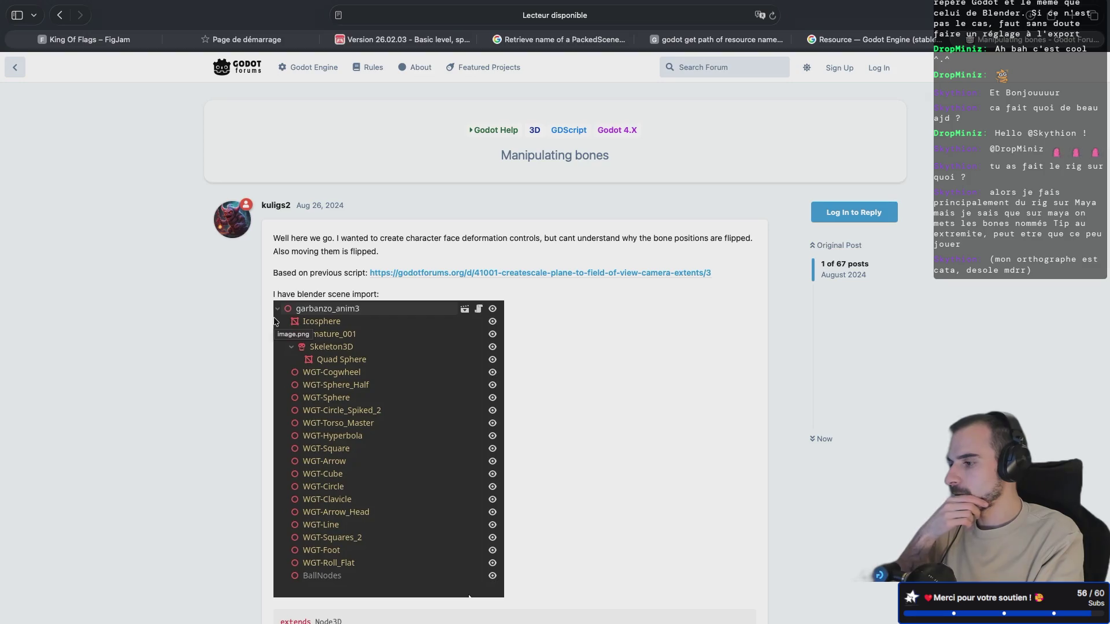
scroll(275, 321, "down", 6)
scroll(273, 321, "down", 10)
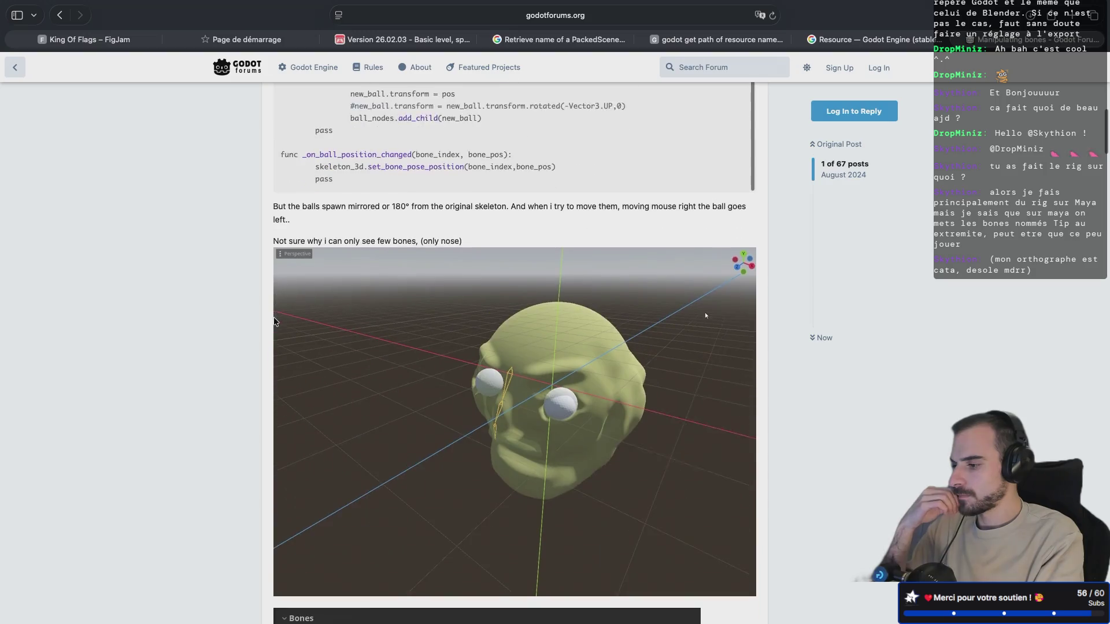
scroll(275, 321, "down", 6)
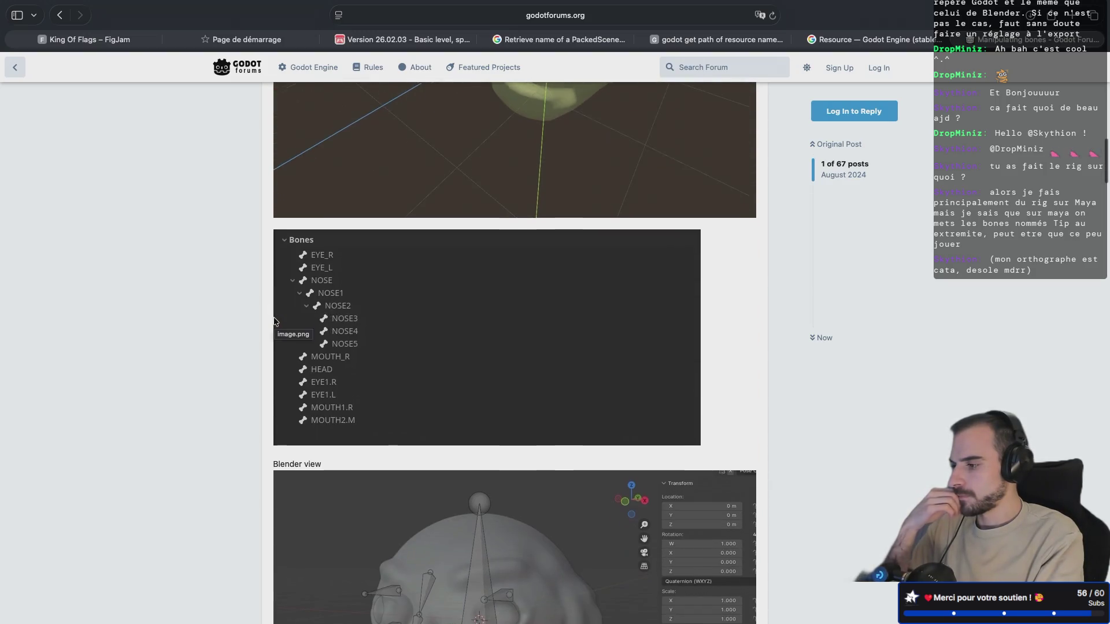
scroll(274, 321, "down", 6)
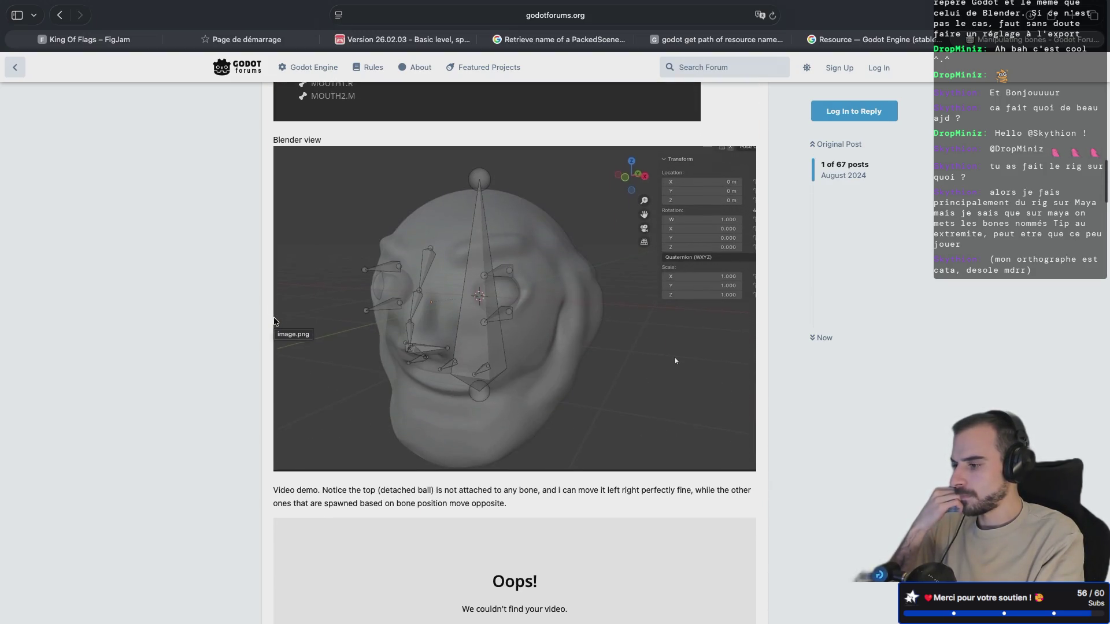
scroll(276, 321, "down", 12)
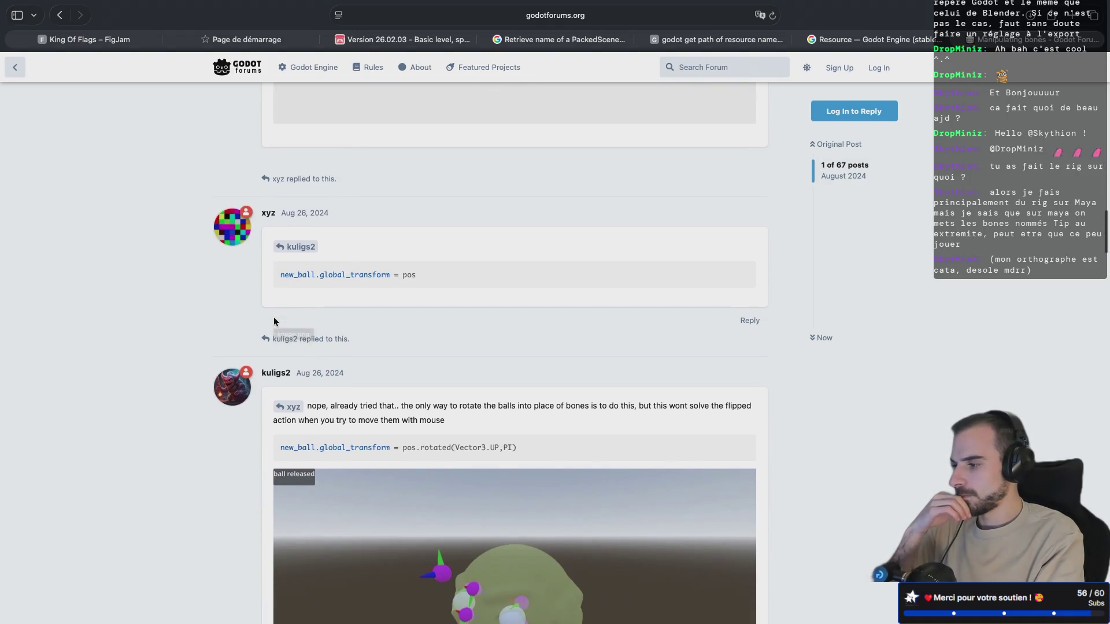
scroll(274, 321, "down", 3)
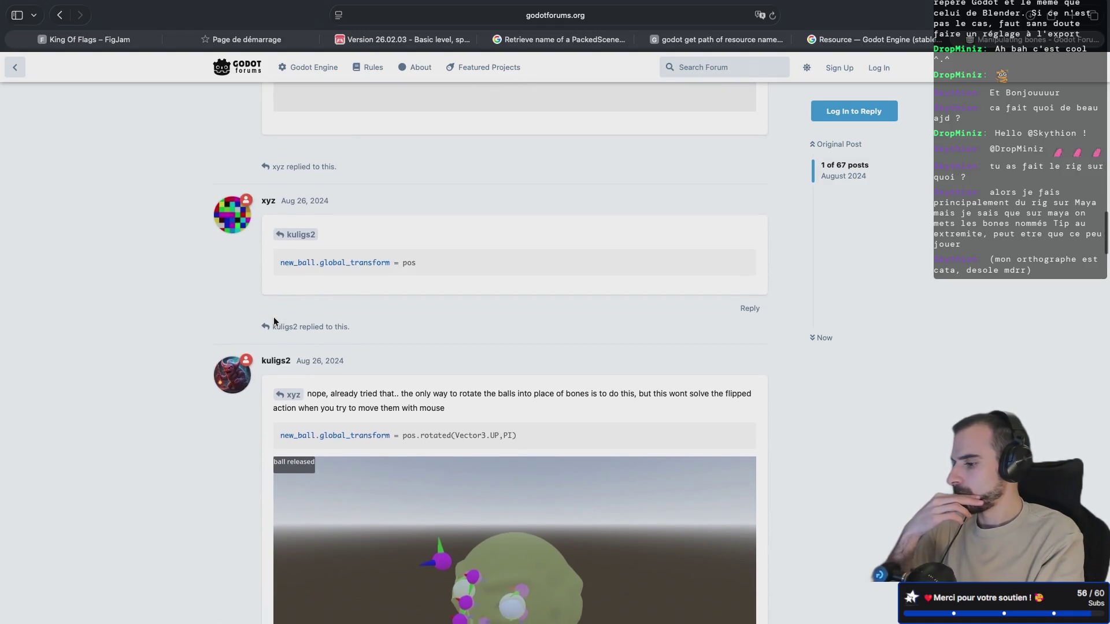
scroll(274, 321, "down", 5)
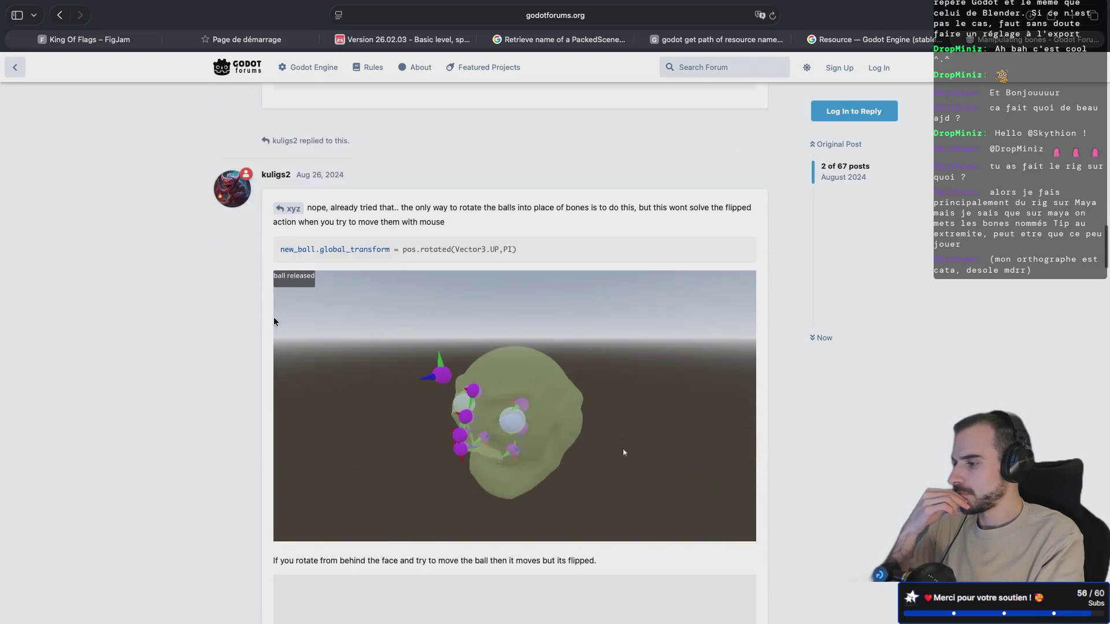
scroll(274, 321, "down", 7)
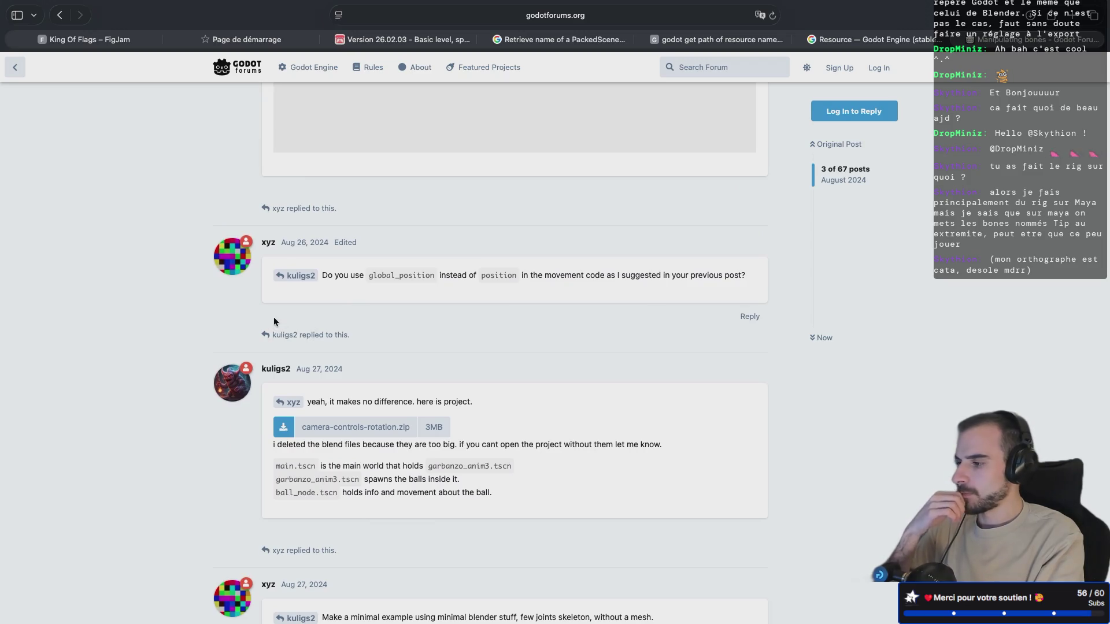
scroll(274, 321, "down", 3)
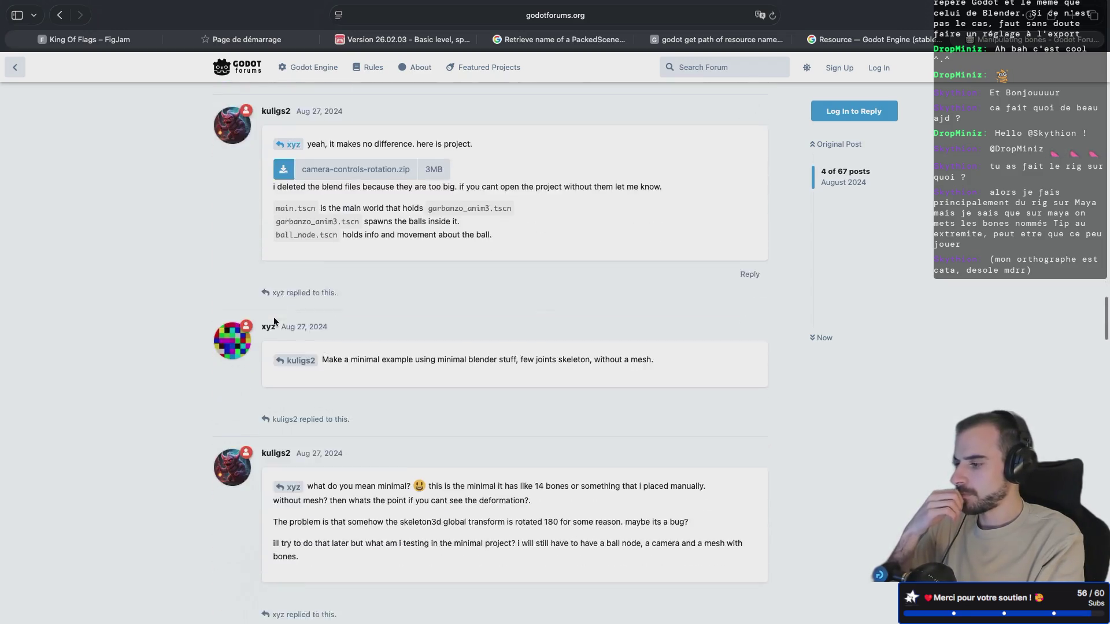
key("super+Tab")
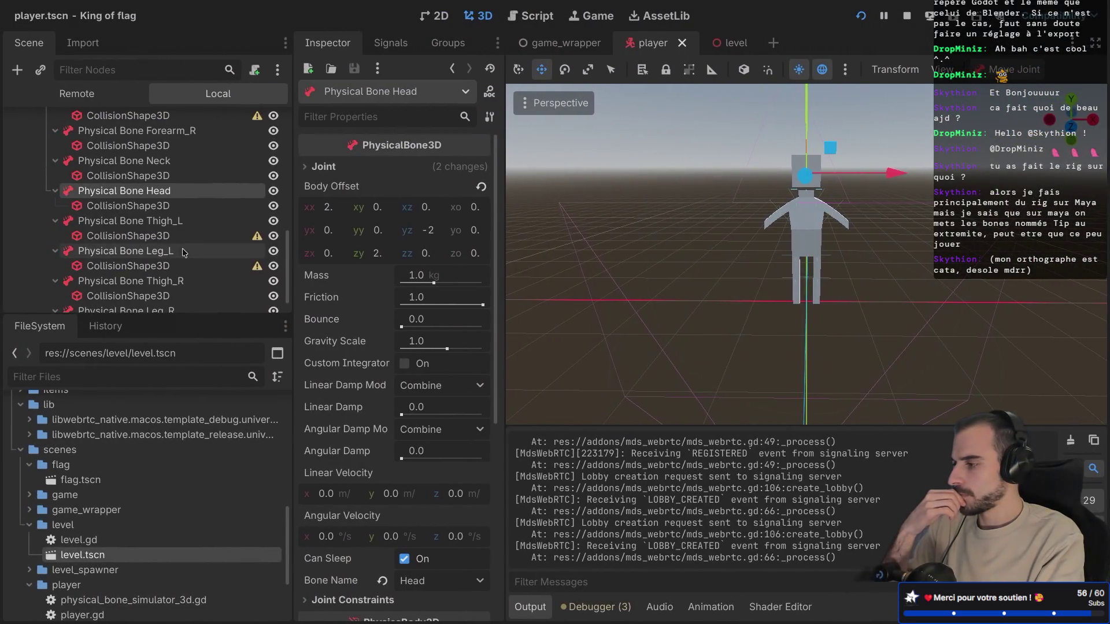
Step: Set MdsCameraControl's Node Vertical to the Head physical bone, then save the player scene and run the game
scroll(156, 260, "up", 10)
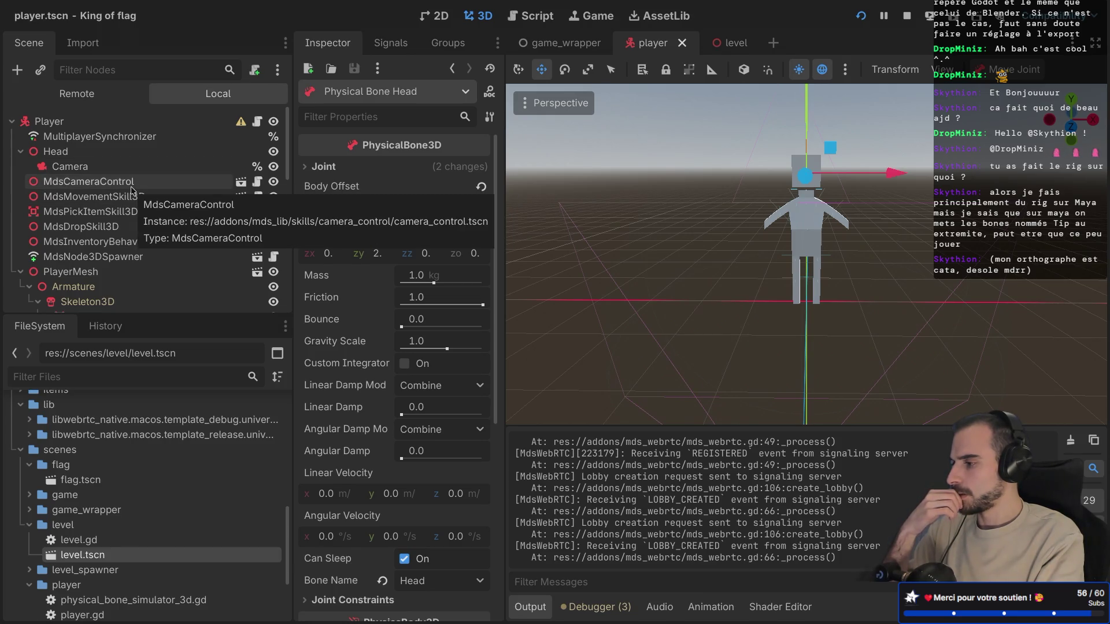
left_click(133, 227)
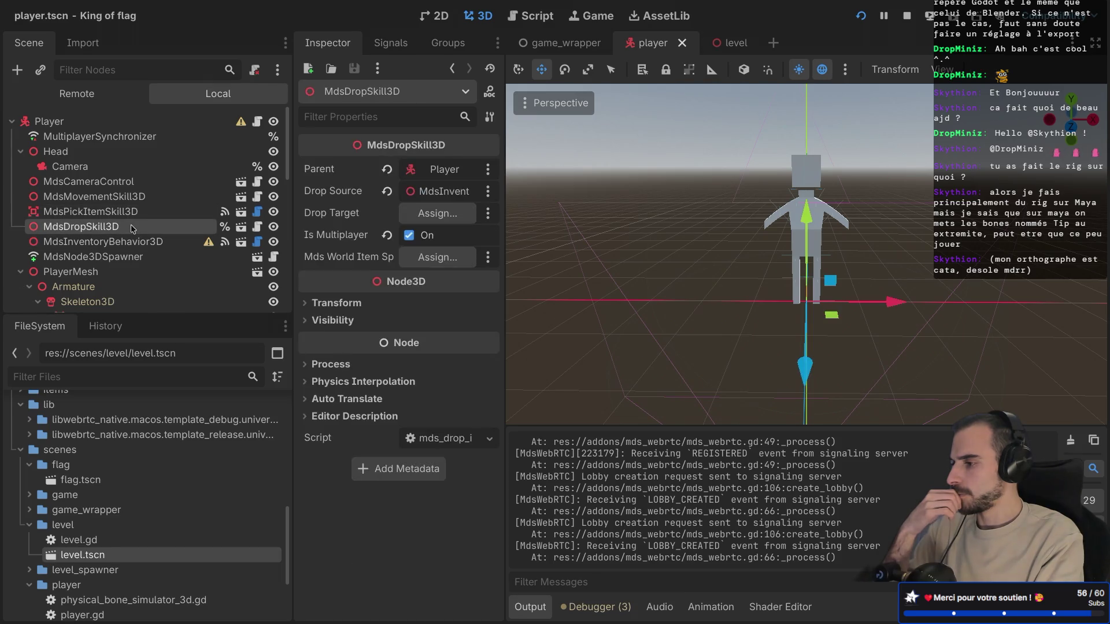
left_click(128, 212)
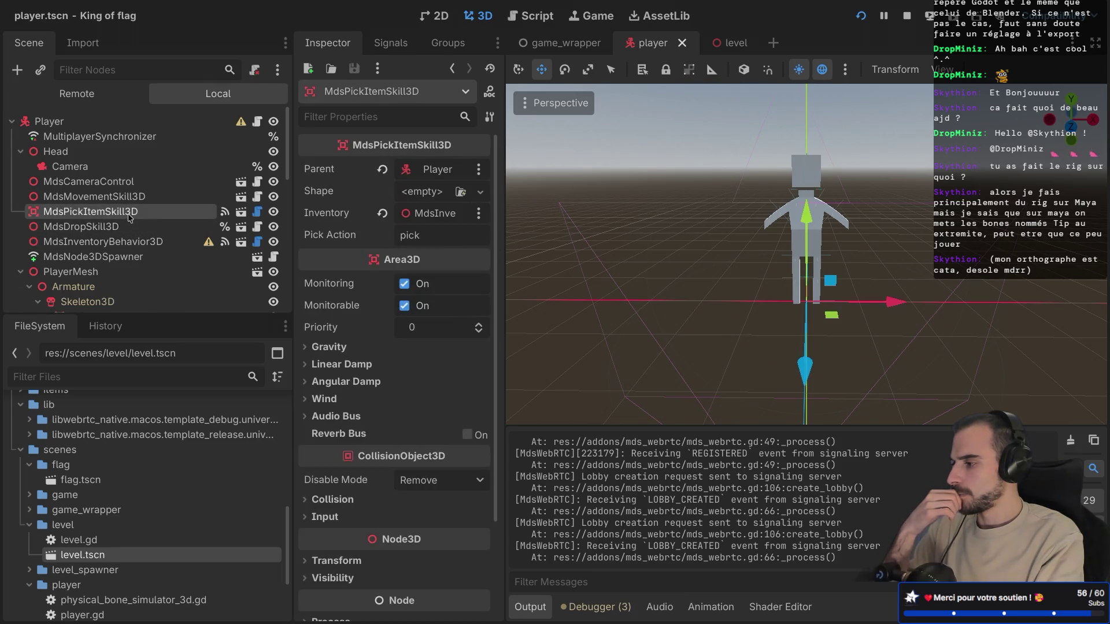
left_click(124, 197)
left_click(122, 183)
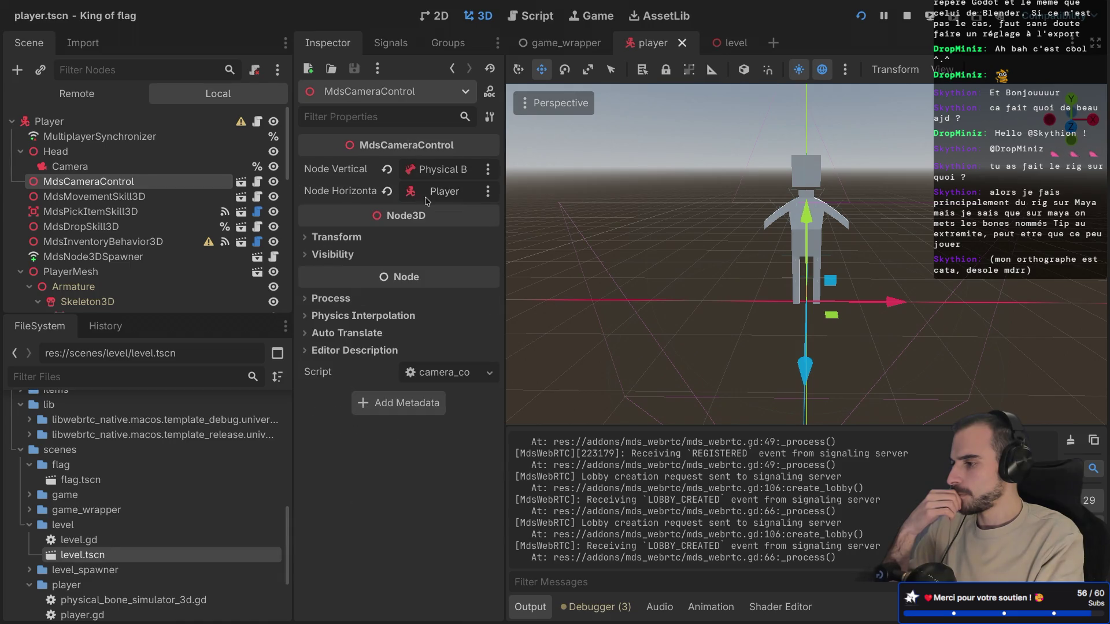
left_click(445, 171)
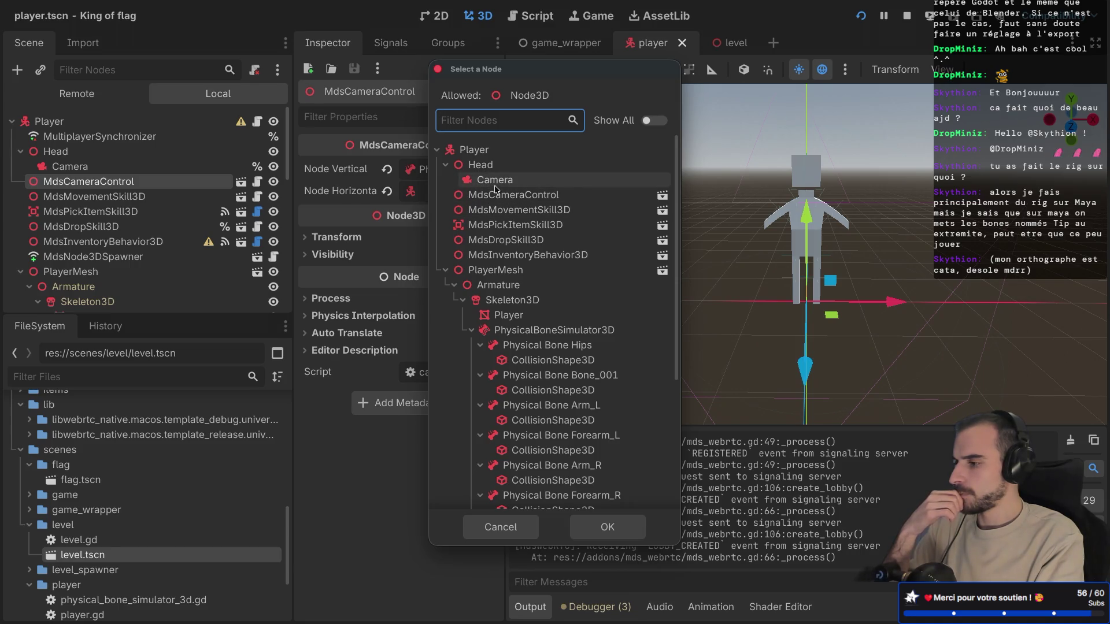
left_click(607, 527)
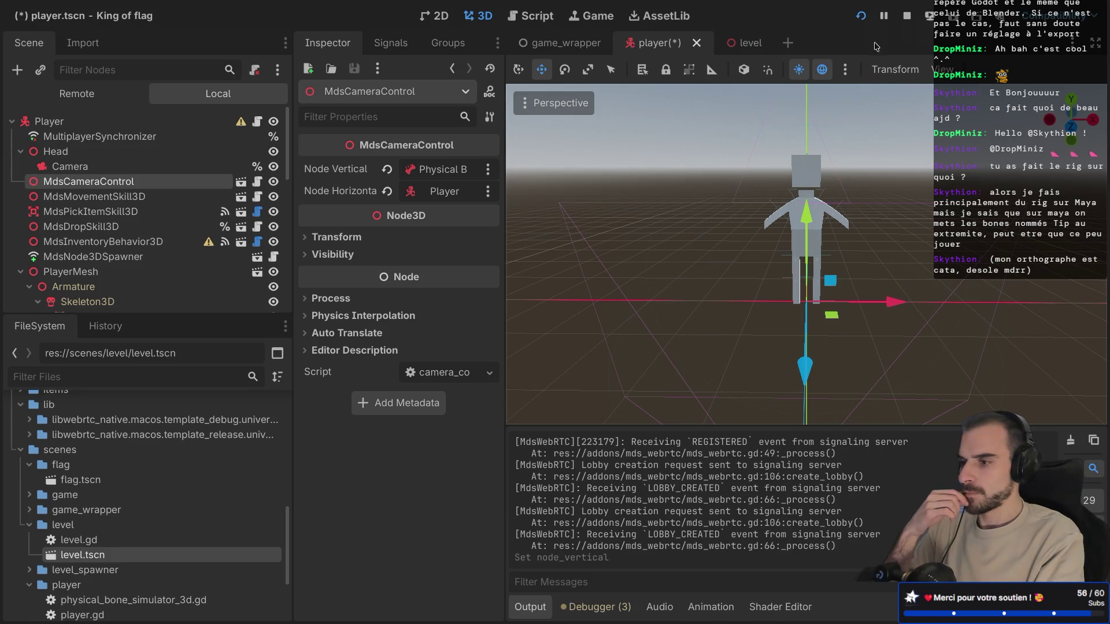
left_click(906, 18)
left_click(929, 16)
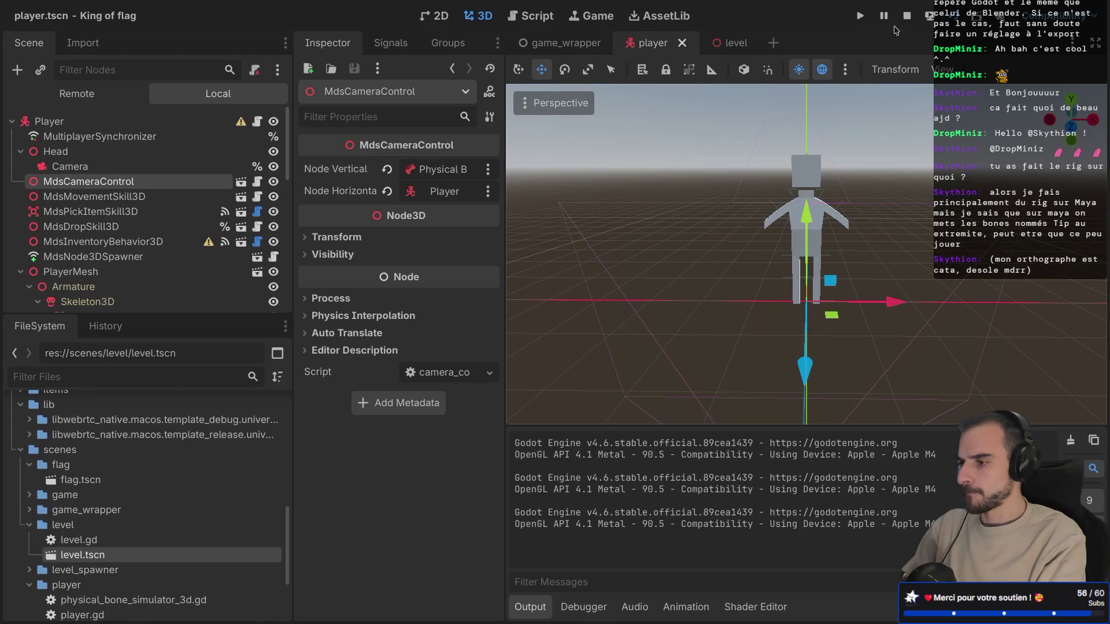
Step: Comment out physical_bones_start_simulation() in the PhysicalBoneSimulator3D script with # and test-run the game
scroll(166, 286, "down", 5)
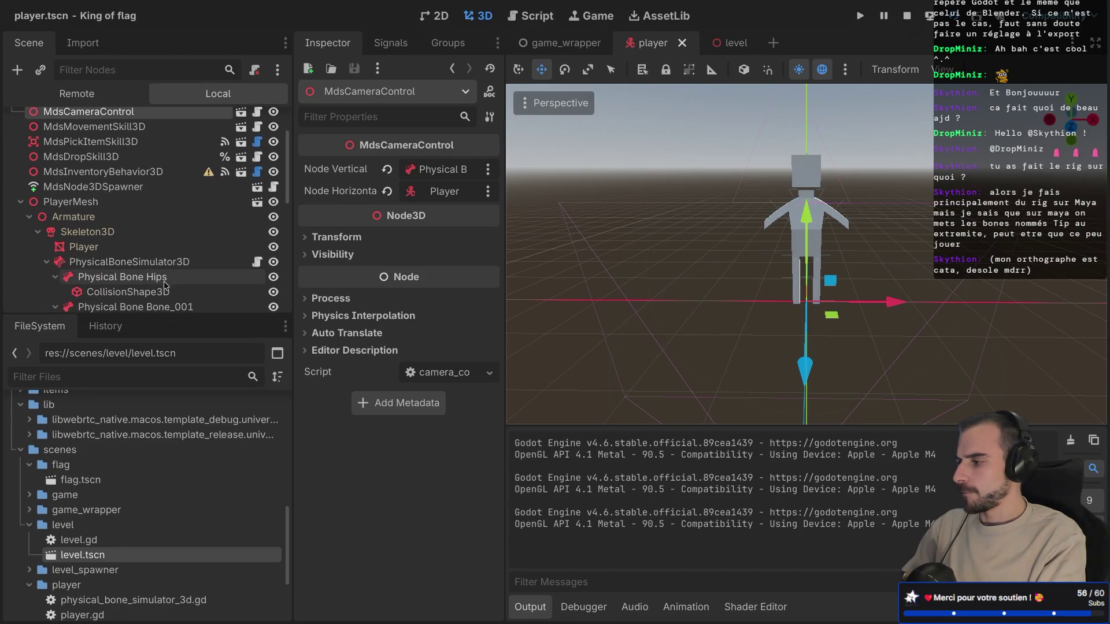
scroll(166, 285, "up", 1)
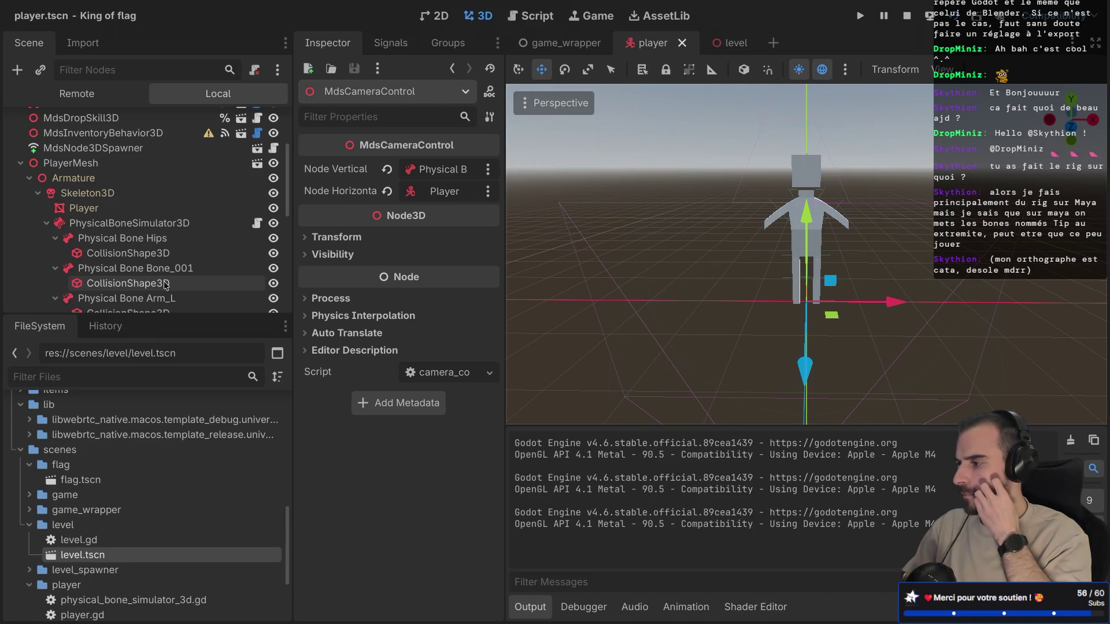
scroll(166, 286, "up", 4)
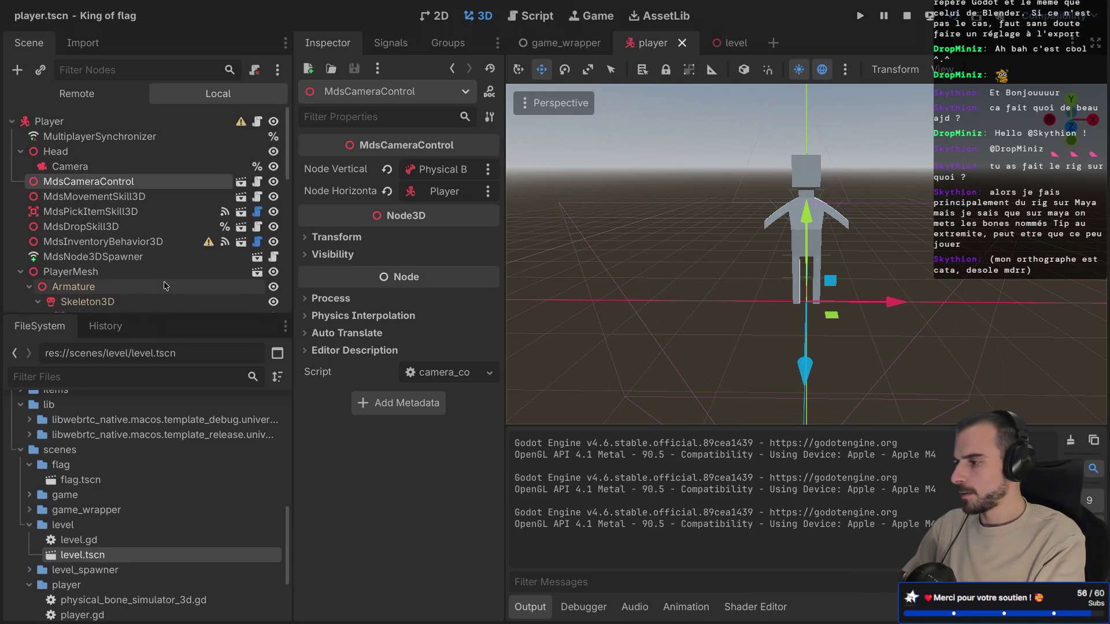
scroll(214, 202, "down", 4)
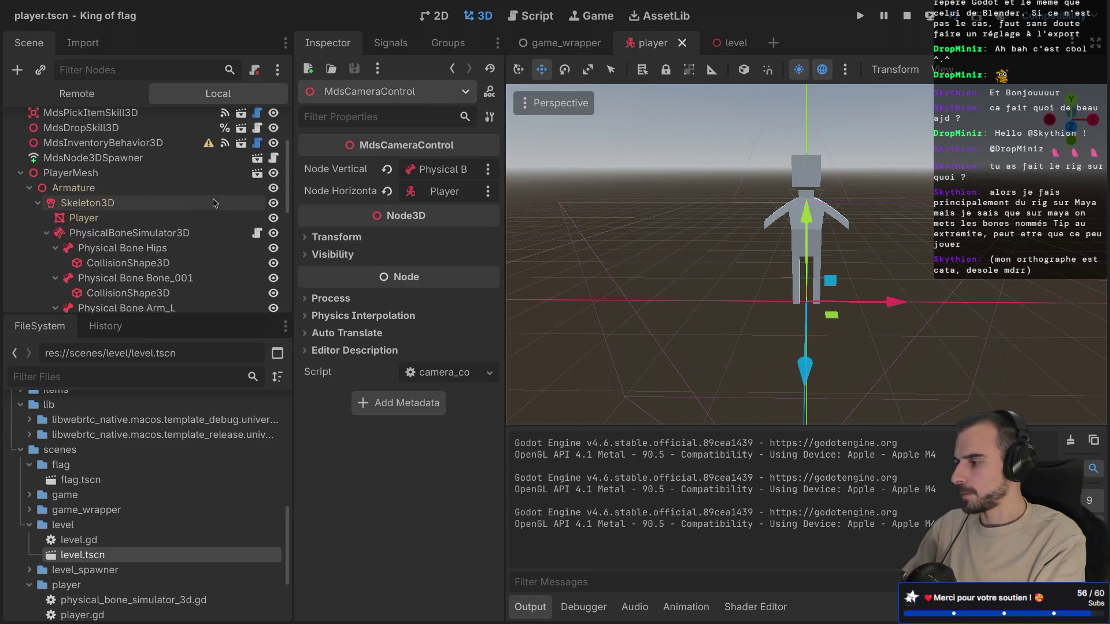
left_click(256, 233)
type("#physical_bones_start_simula")
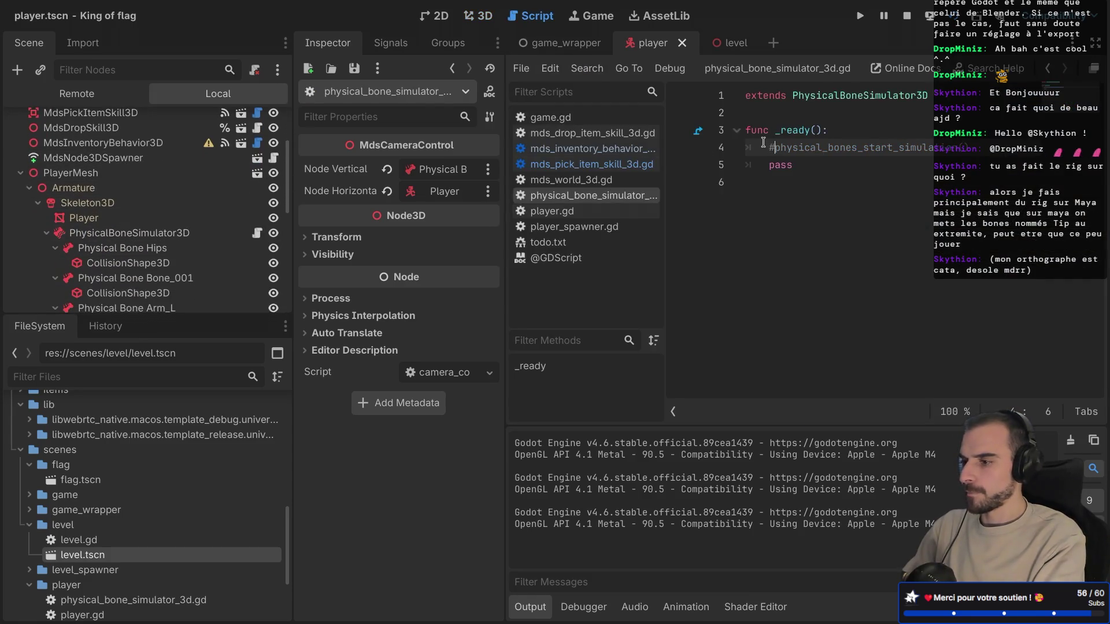
key("super+r")
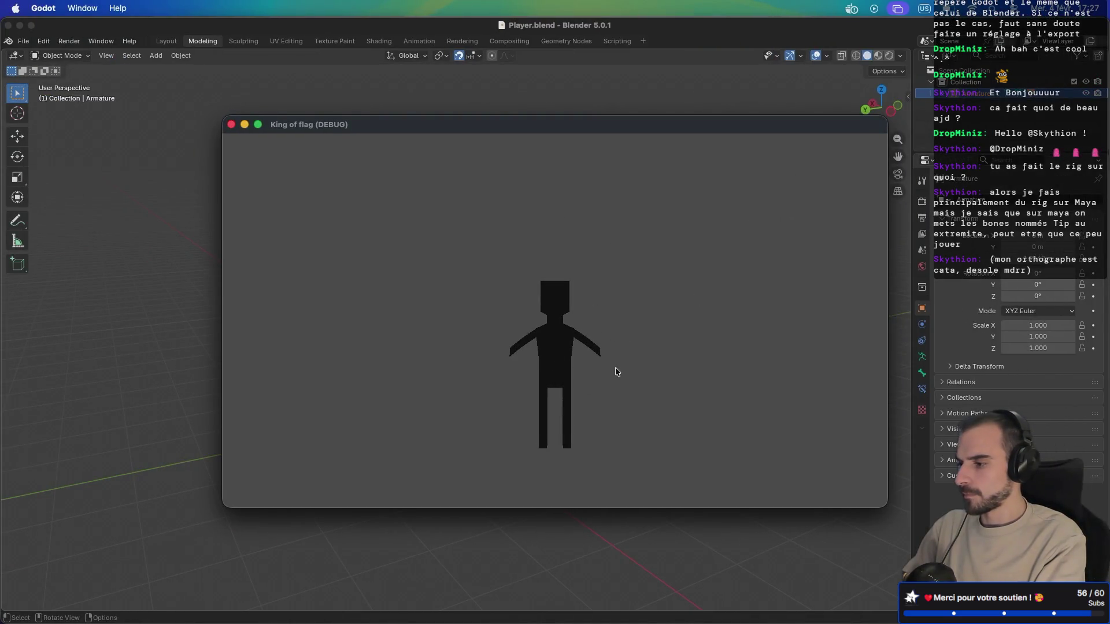
key("super+q")
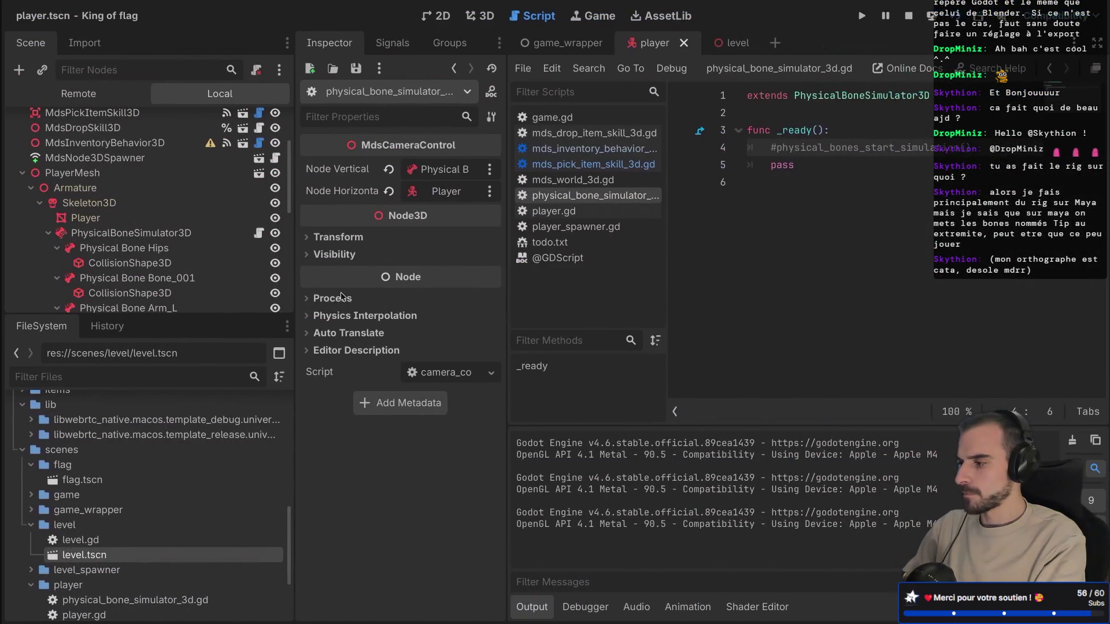
scroll(133, 268, "down", 5)
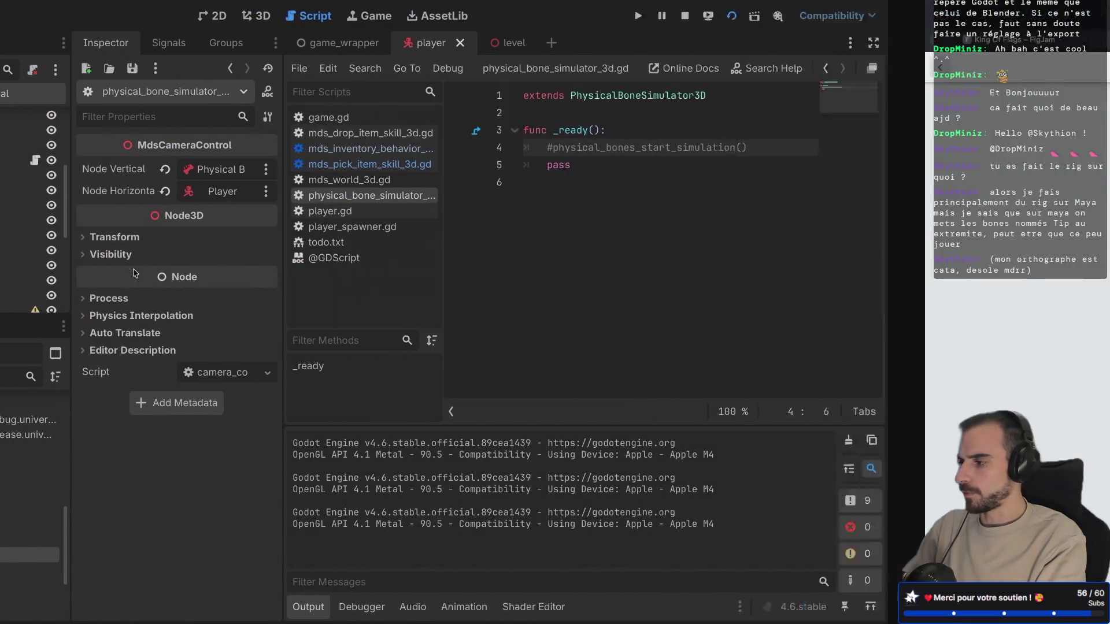
scroll(133, 271, "left", 5)
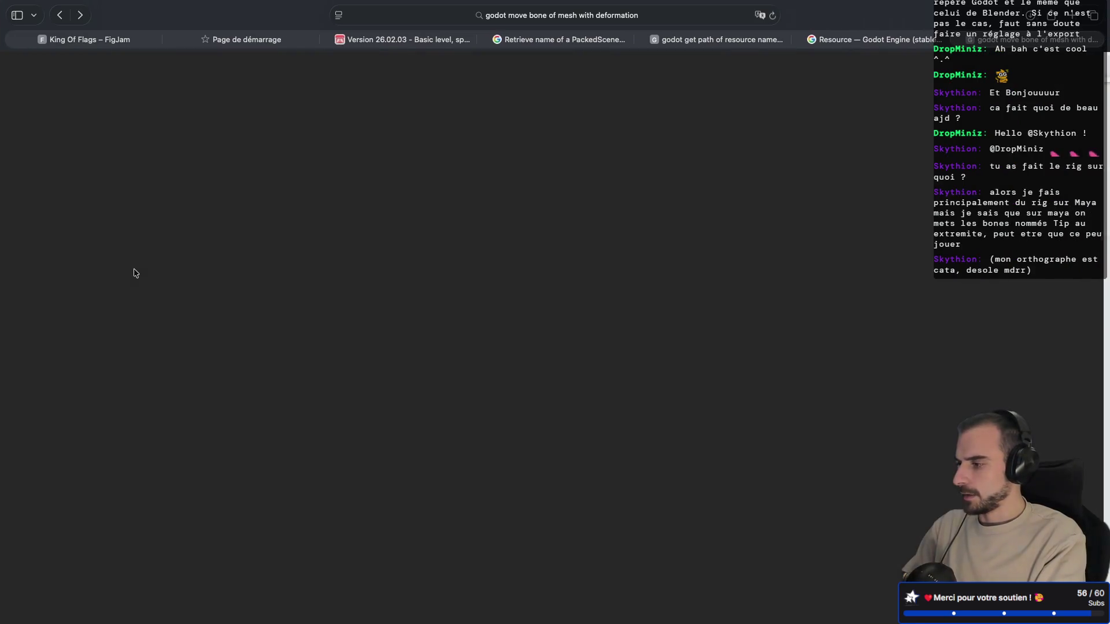
Step: Open the 'Working with 3D skeletons' docs page and read down to its Skeleton class bone-finding examples
scroll(133, 271, "down", 5)
scroll(134, 269, "down", 1)
left_click(239, 450)
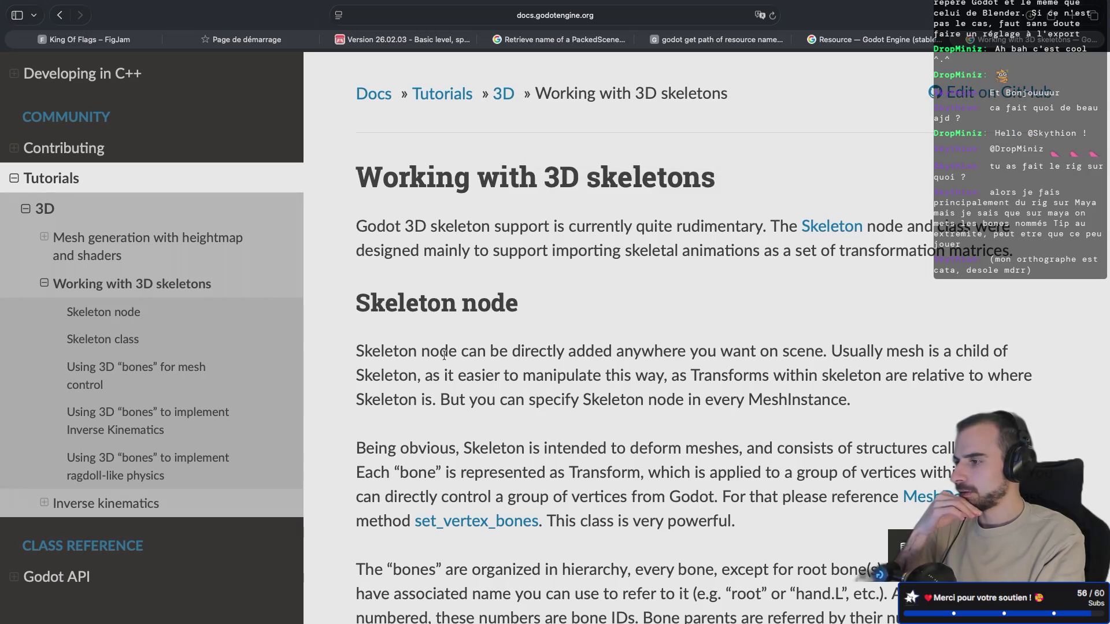
scroll(444, 355, "down", 2)
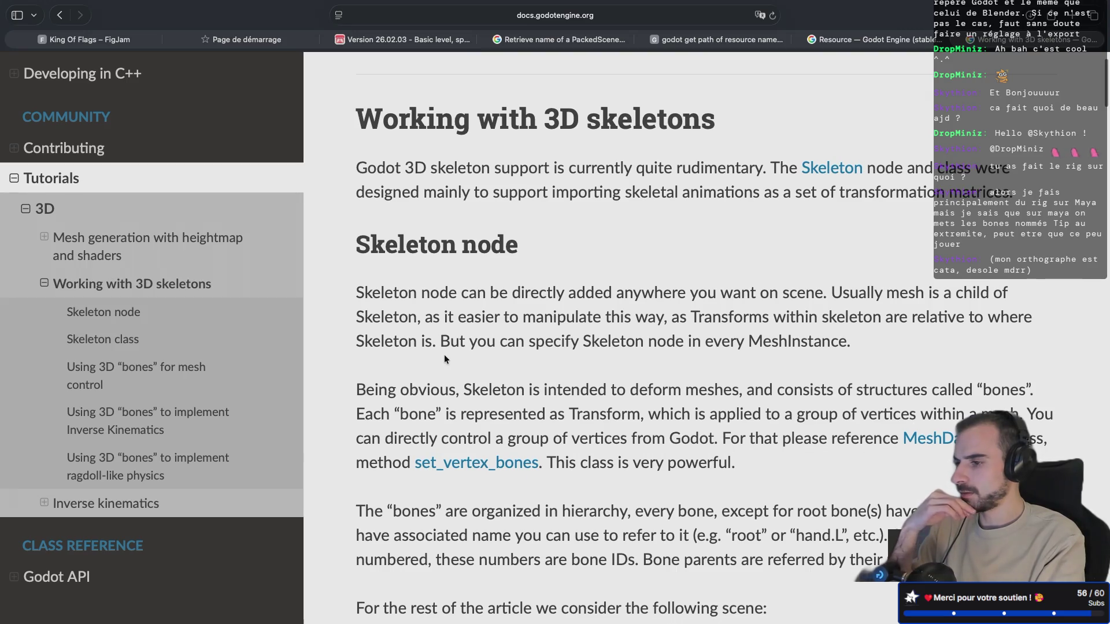
scroll(444, 355, "down", 5)
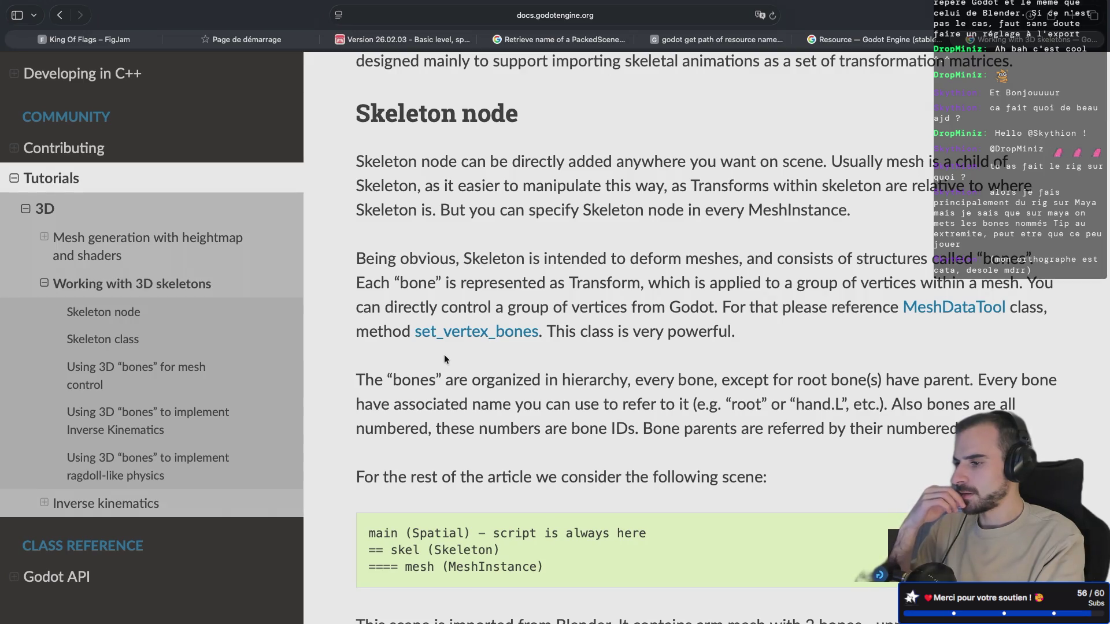
scroll(444, 355, "down", 7)
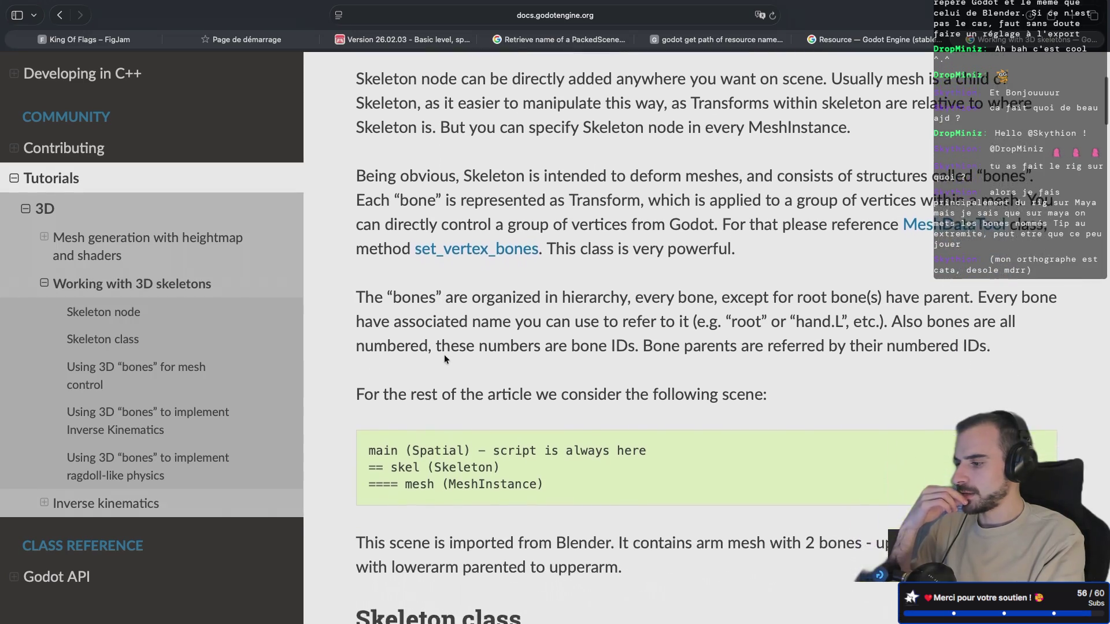
scroll(443, 355, "down", 12)
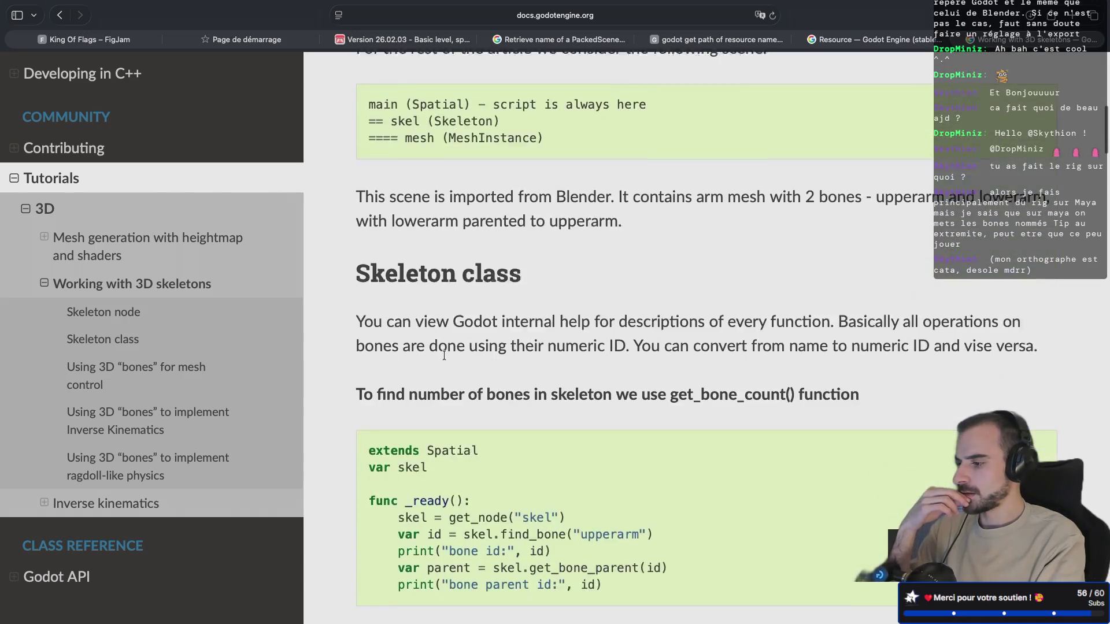
scroll(444, 355, "down", 2)
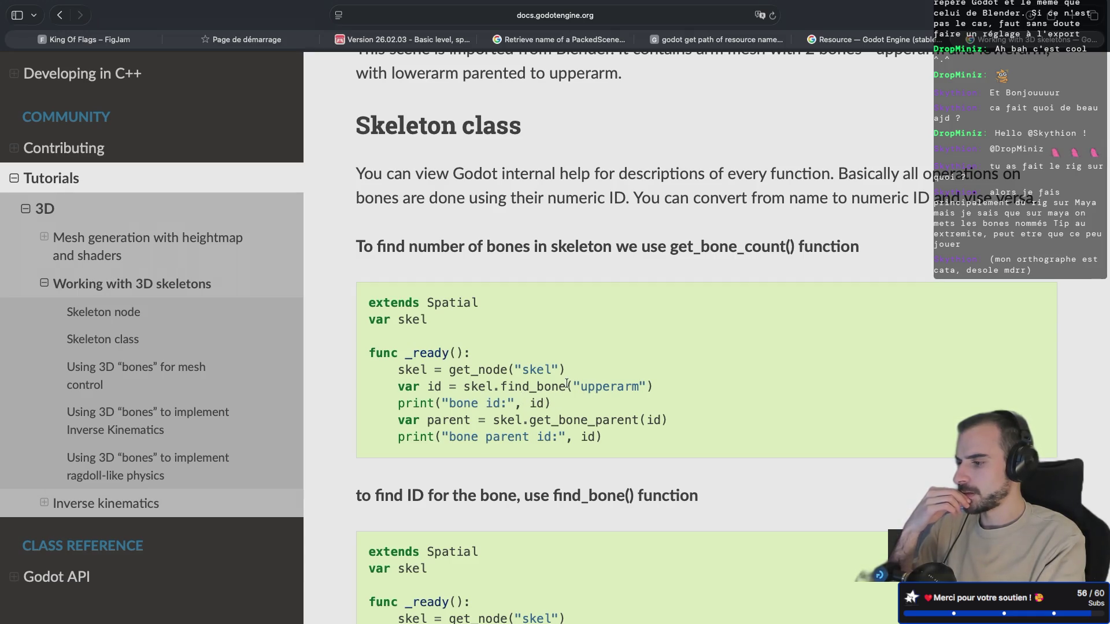
scroll(567, 383, "down", 3)
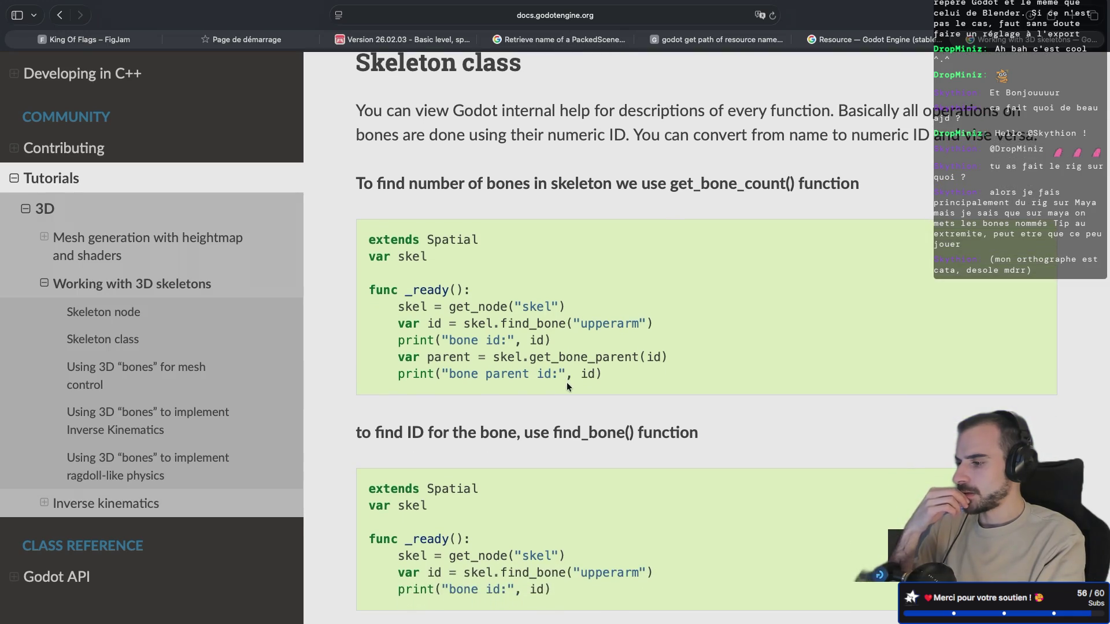
scroll(566, 384, "down", 5)
scroll(567, 384, "down", 5)
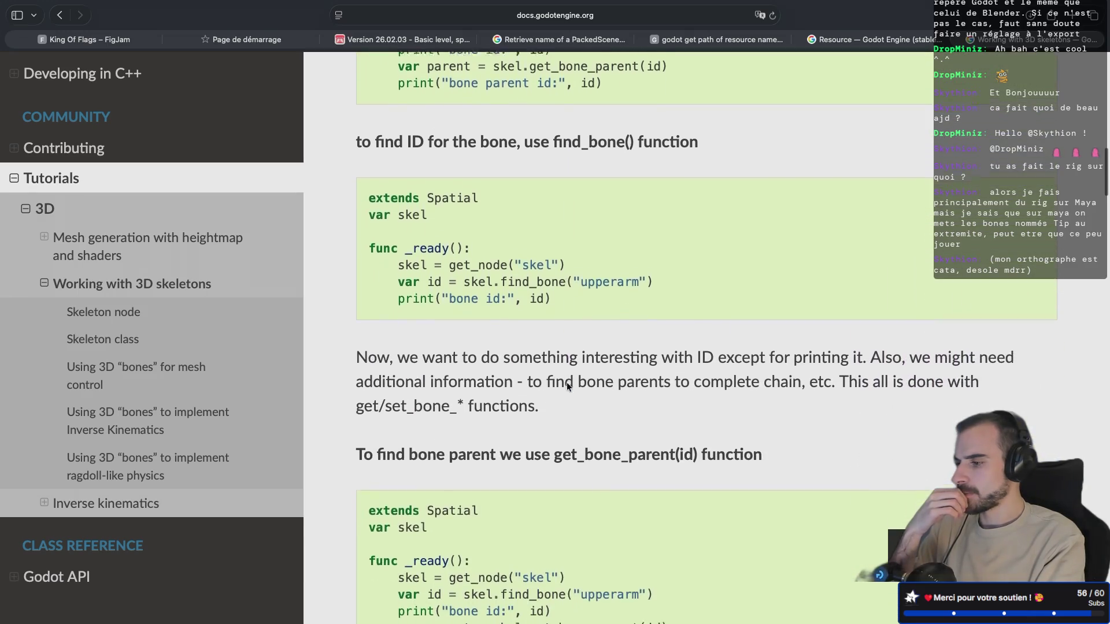
key("ctrl+Left")
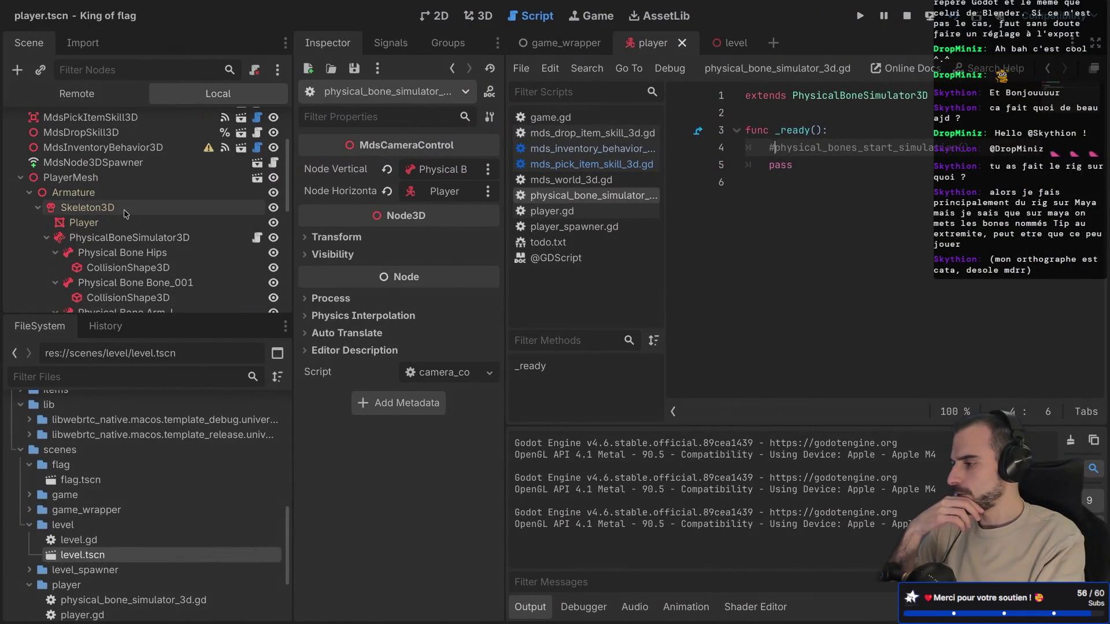
Step: Open the Skeleton3D class documentation, which also duplicates the node, and hide the docks and output log
right_click(126, 209)
left_click(191, 496)
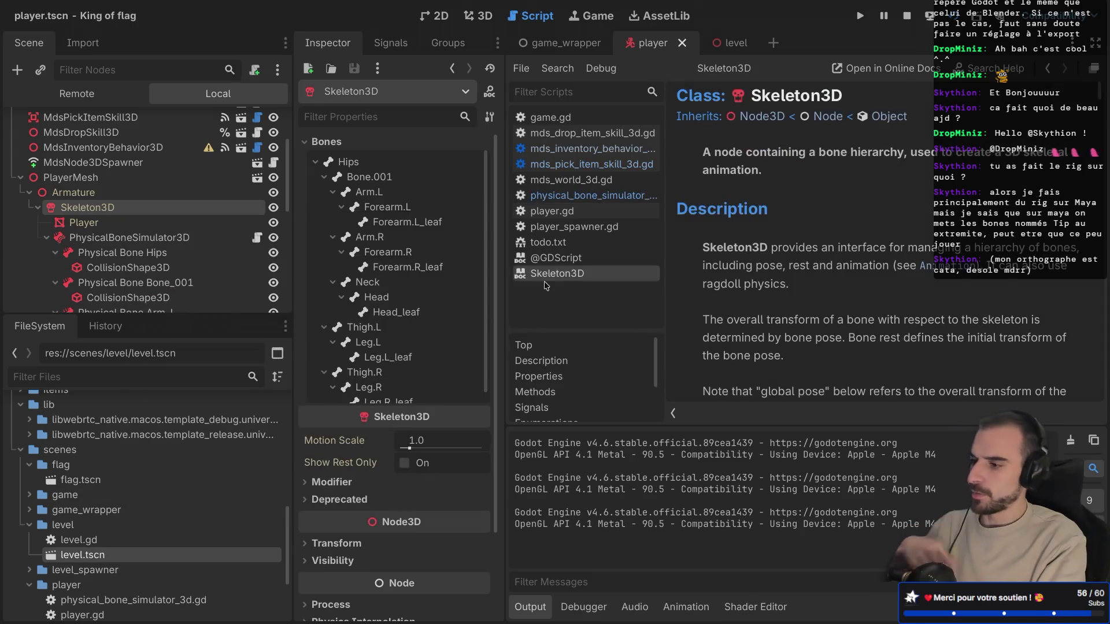
key("super+d")
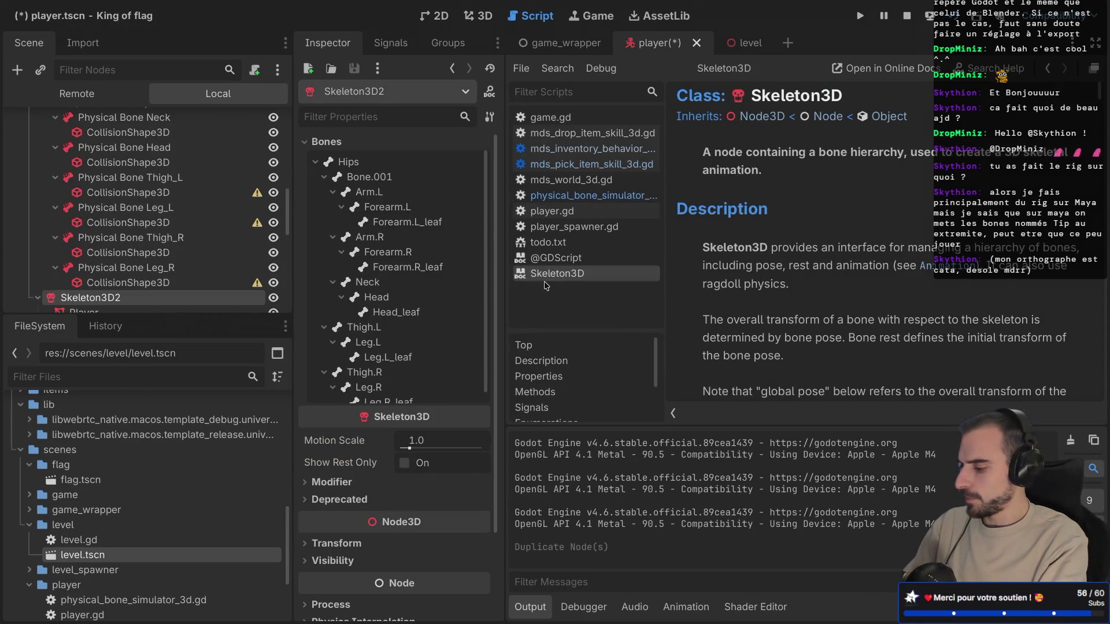
key("ctrl+super+d")
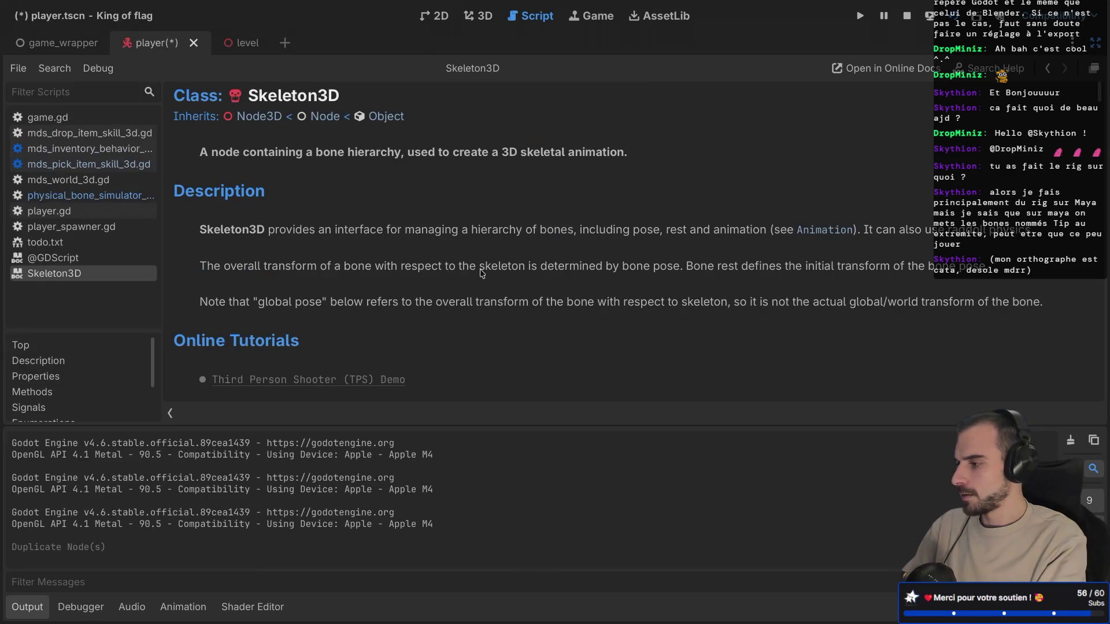
left_click(17, 602)
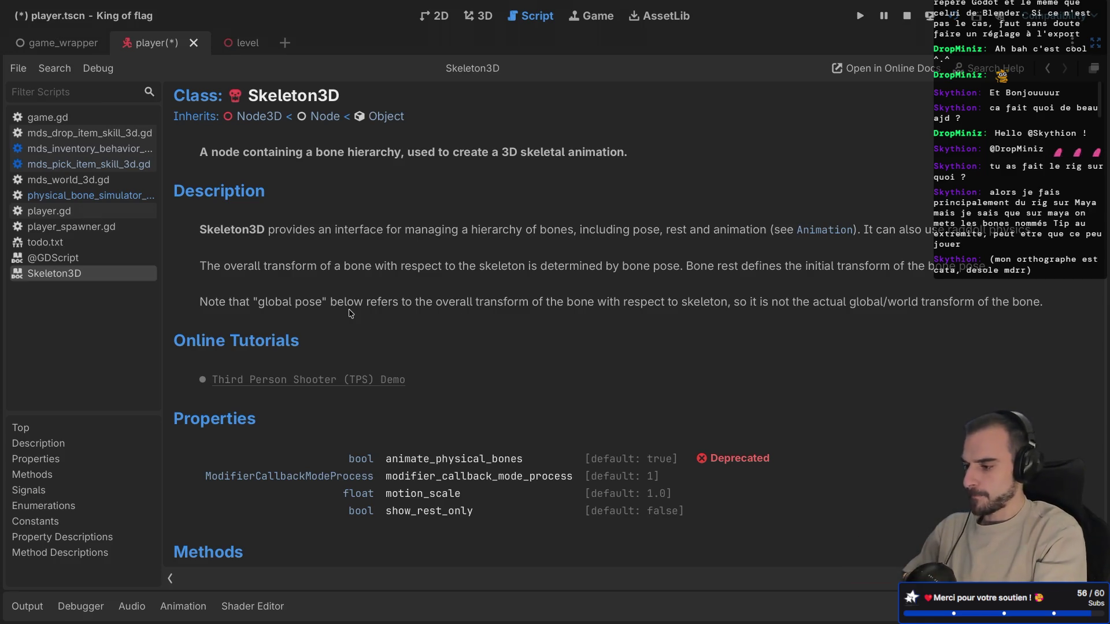
Step: Jump to the find_bone method in the Skeleton3D reference and save the player scene
scroll(351, 314, "down", 3)
scroll(351, 314, "down", 3)
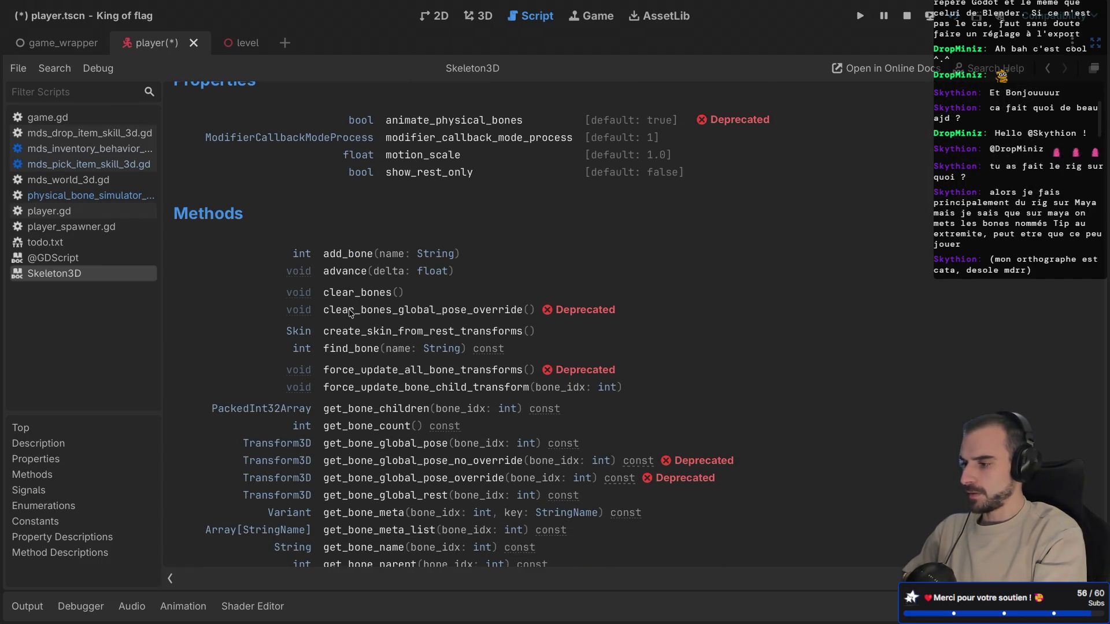
scroll(351, 314, "down", 2)
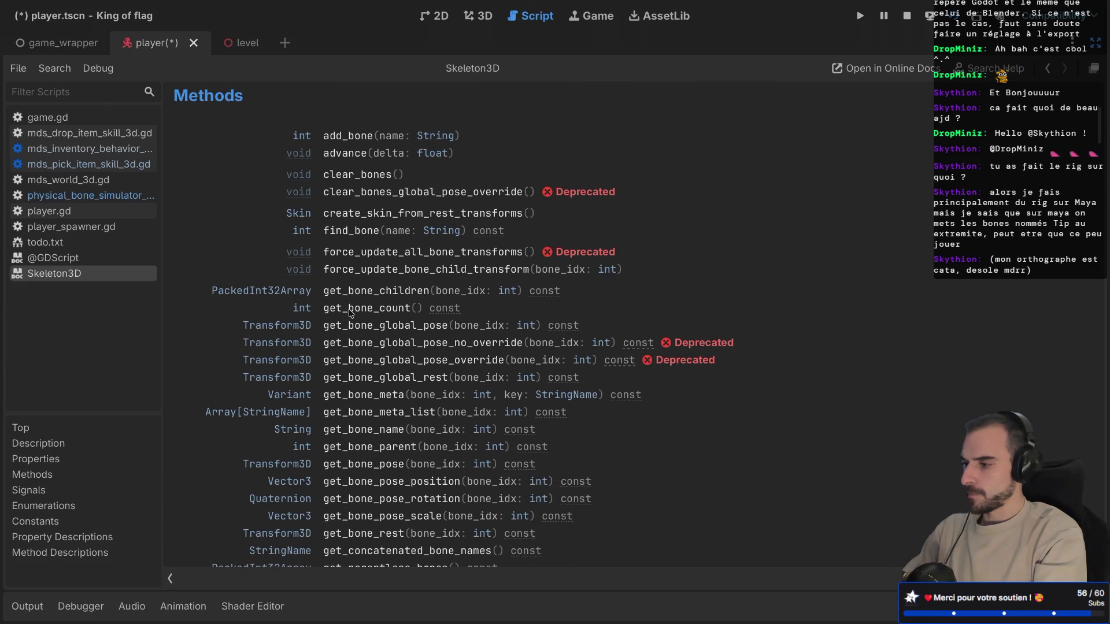
left_click(352, 231)
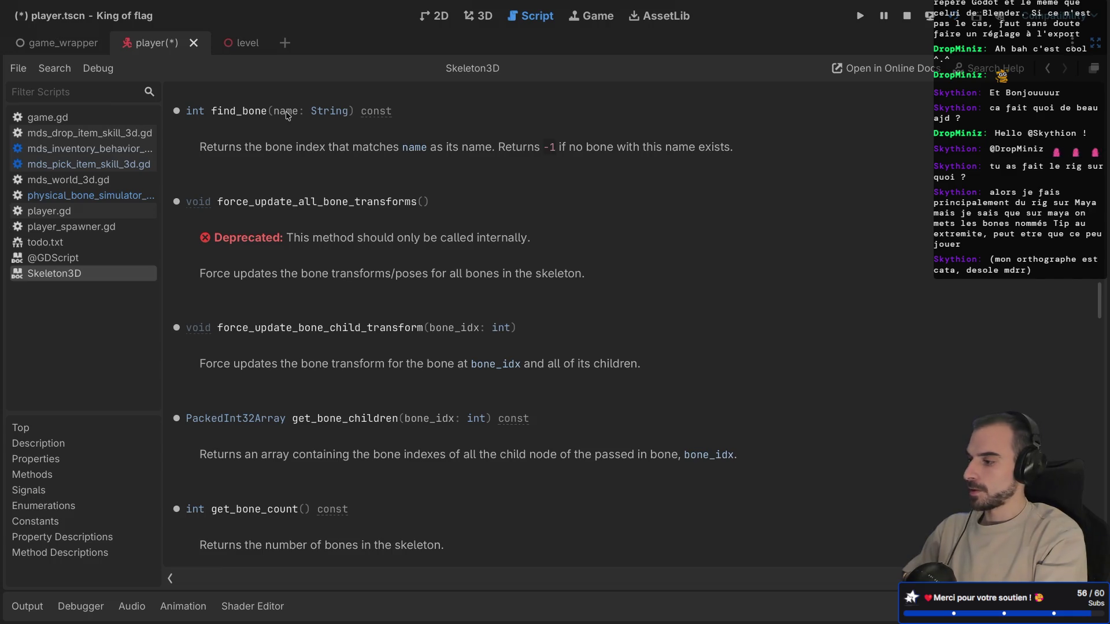
scroll(286, 115, "down", 1)
scroll(287, 116, "up", 2)
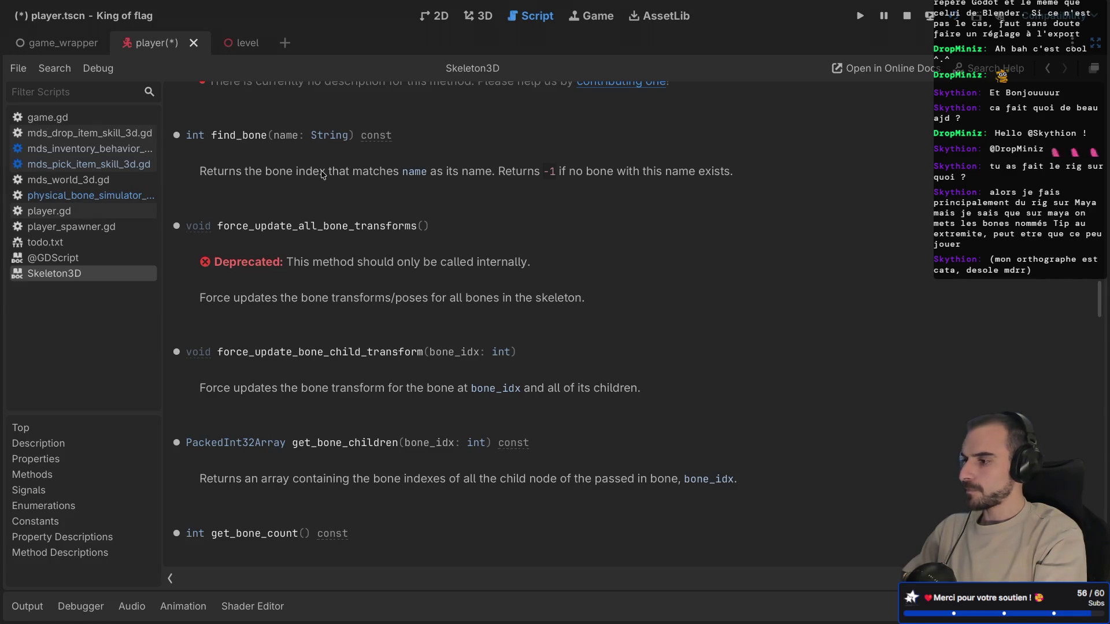
key("ctrl+s")
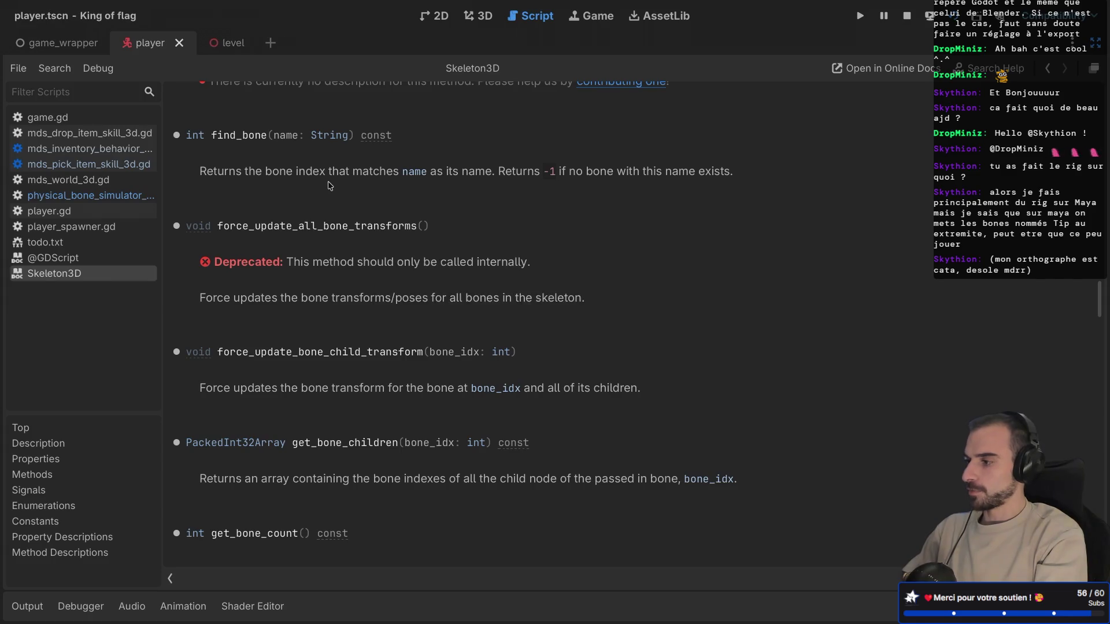
key("ctrl+shift+F11")
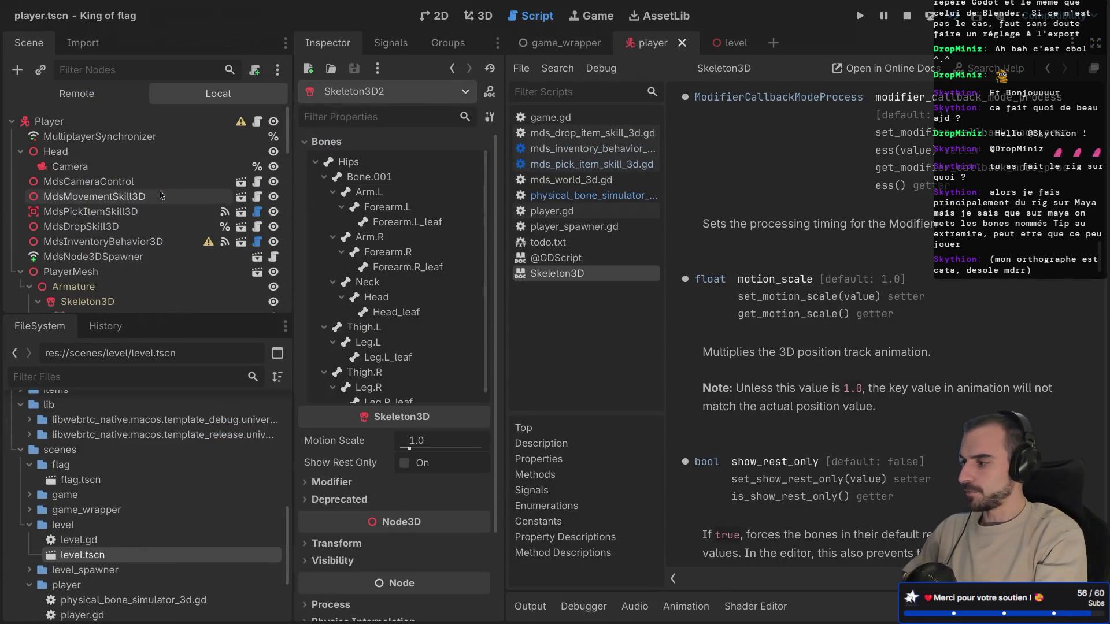
Step: Delete the duplicate Skeleton3D2 node and its children from the scene tree
scroll(161, 194, "down", 15)
scroll(145, 197, "up", 10)
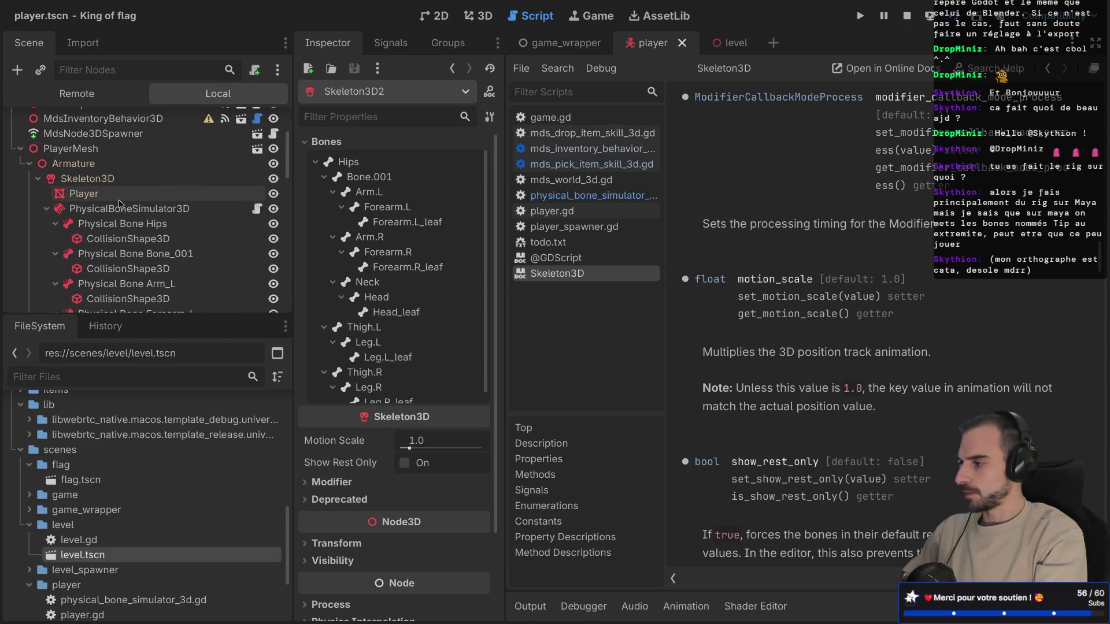
left_click(46, 208)
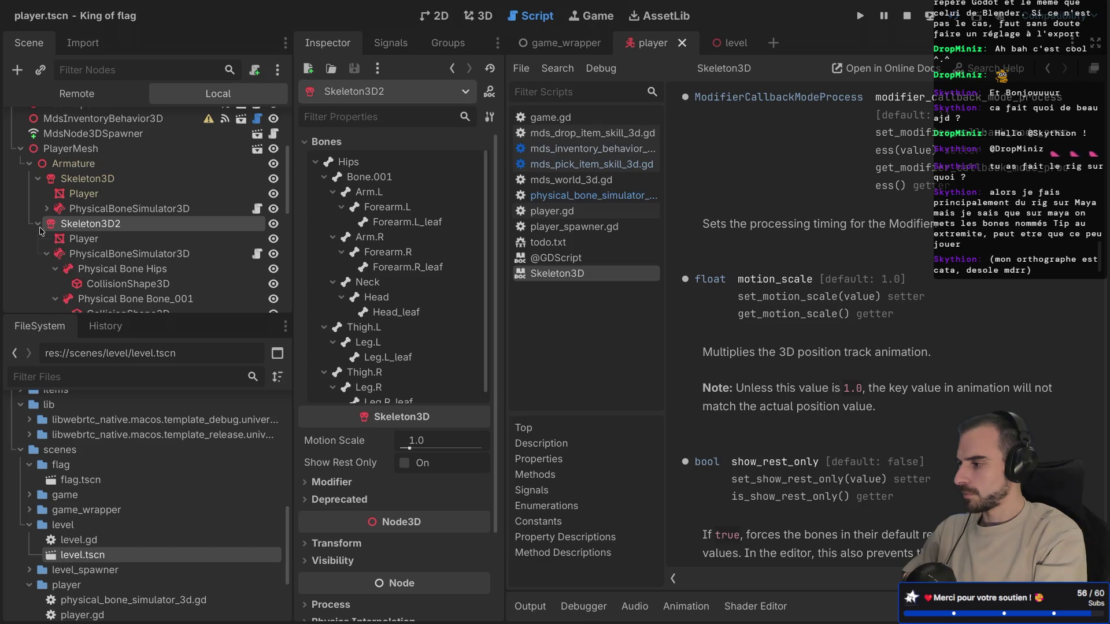
right_click(80, 227)
left_click(144, 581)
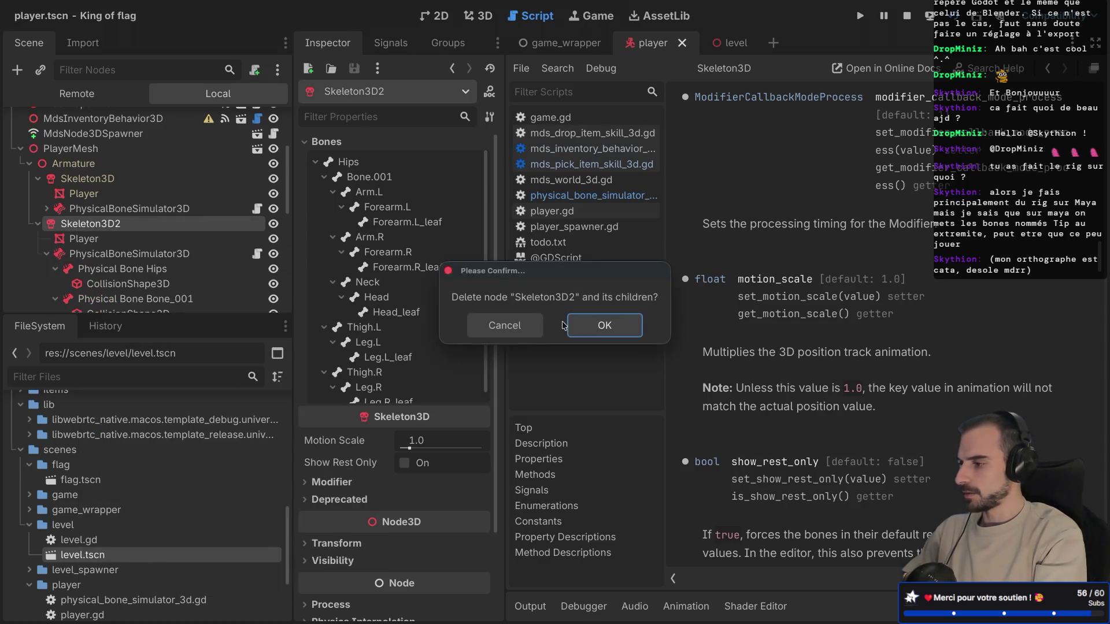
key("Return")
Step: Select the remaining Skeleton3D node, glance at its signals, and show the Head bone's pose properties
left_click(87, 268)
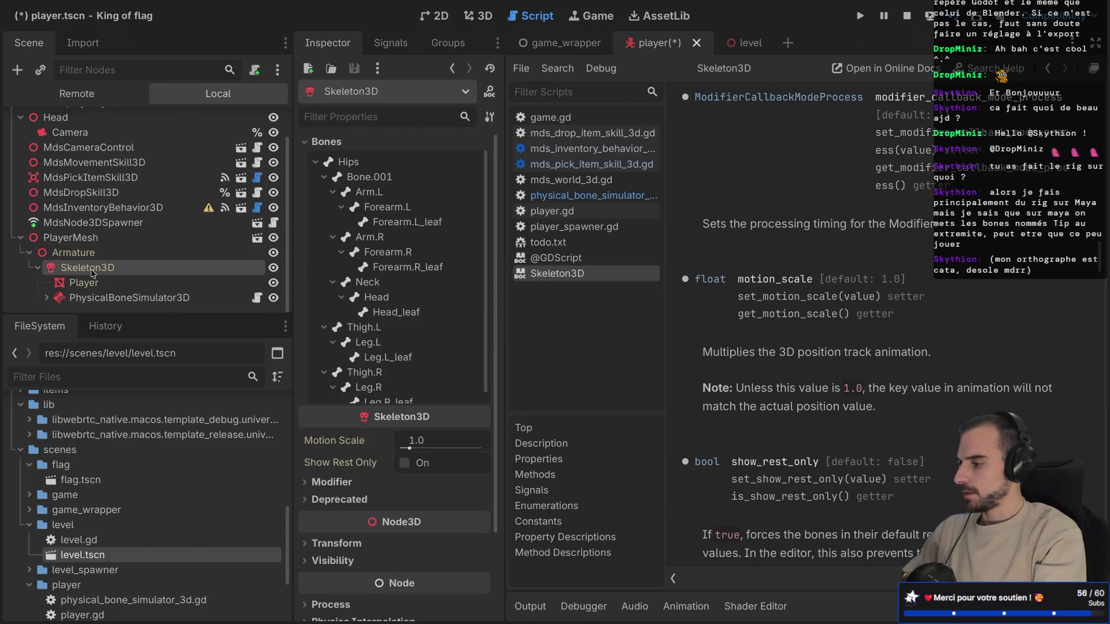
right_click(97, 270)
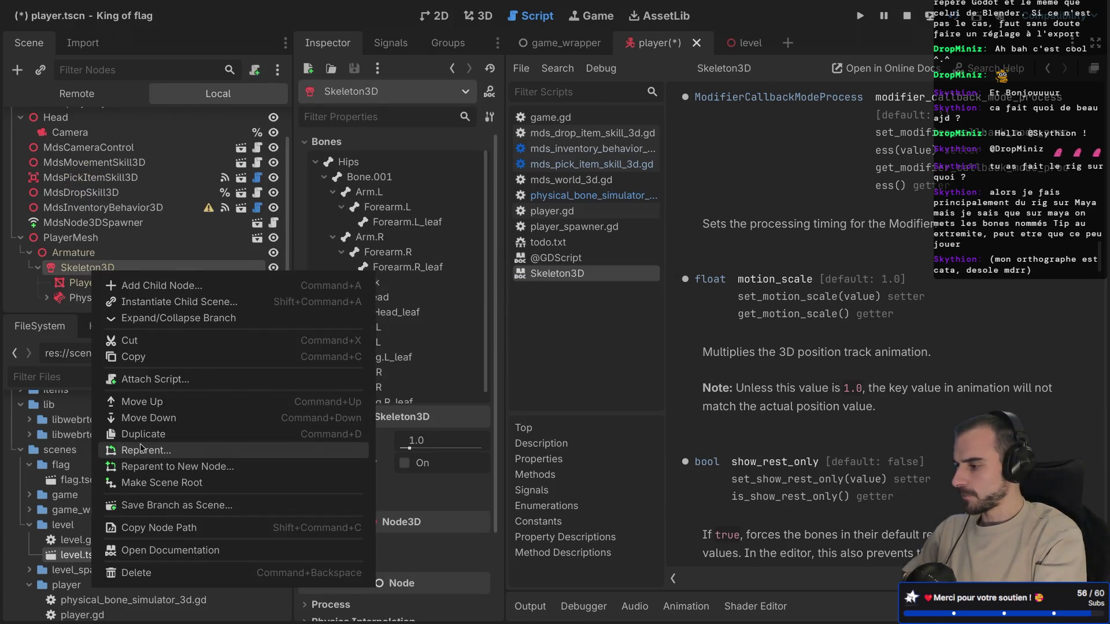
left_click(156, 404)
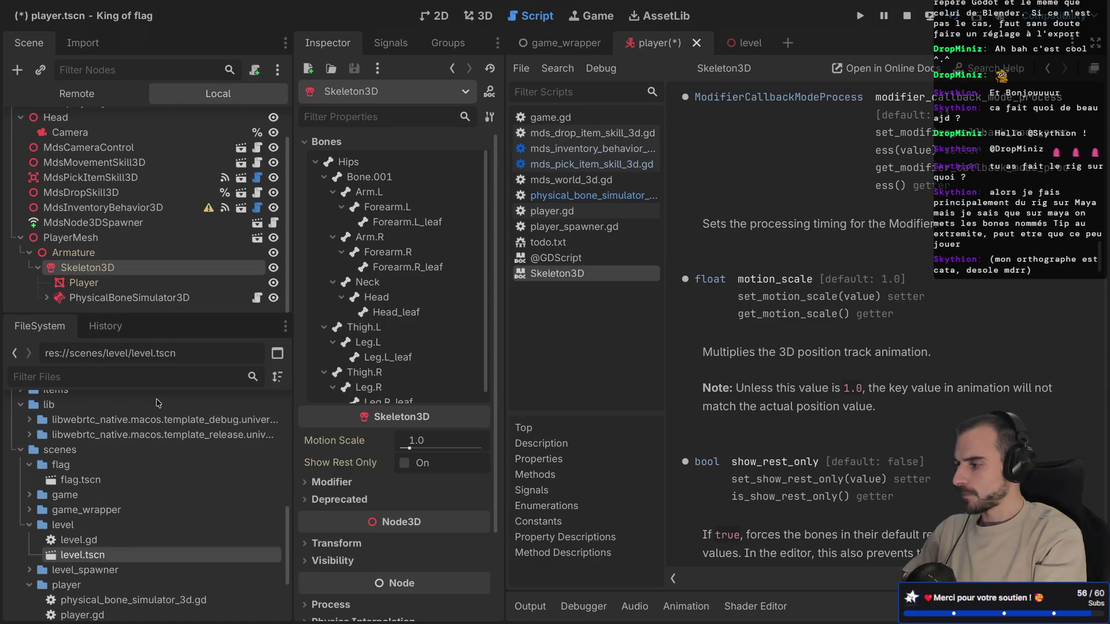
right_click(99, 272)
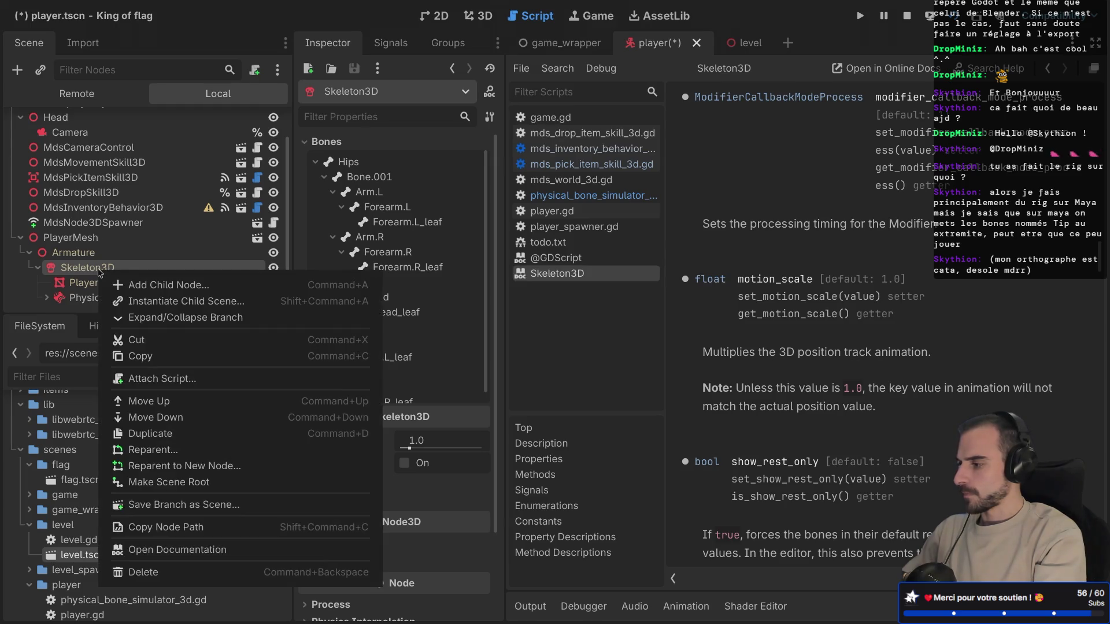
key("Escape")
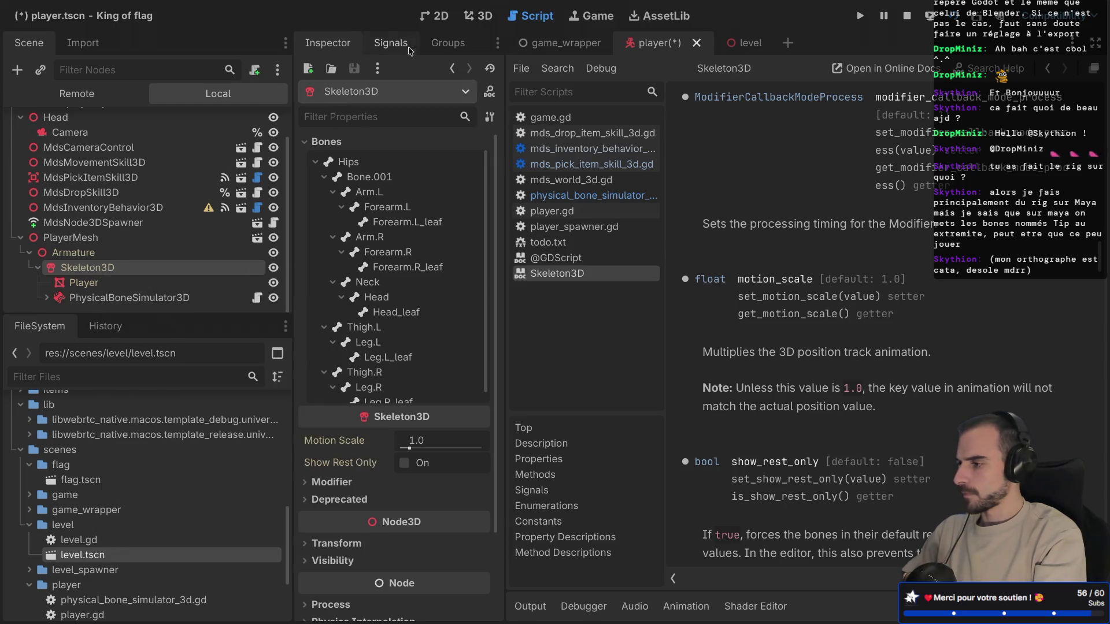
left_click(391, 43)
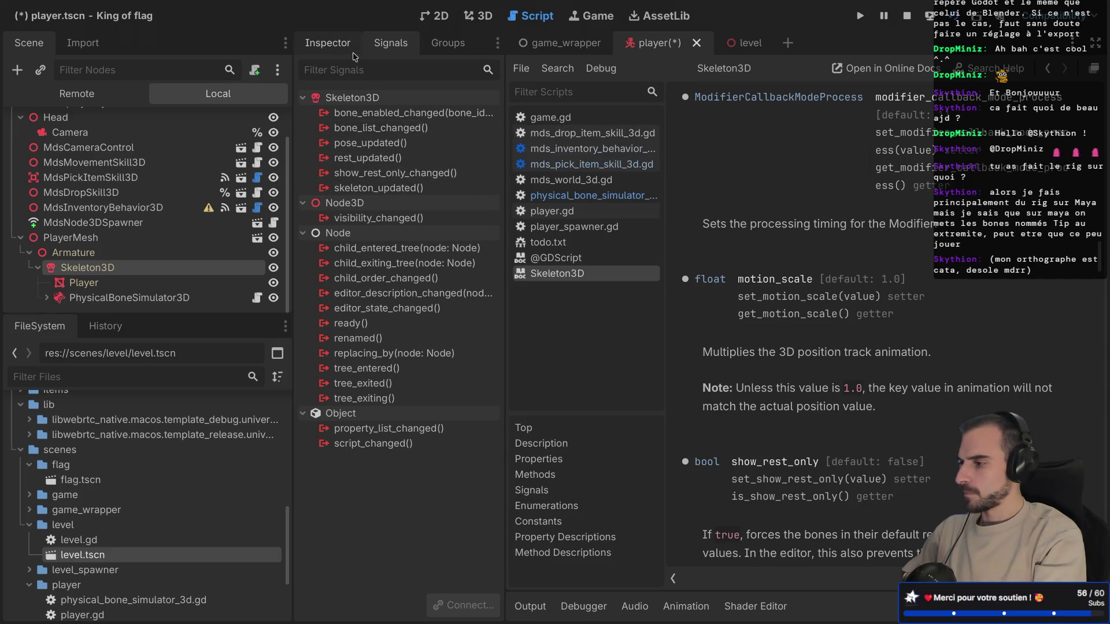
left_click(328, 42)
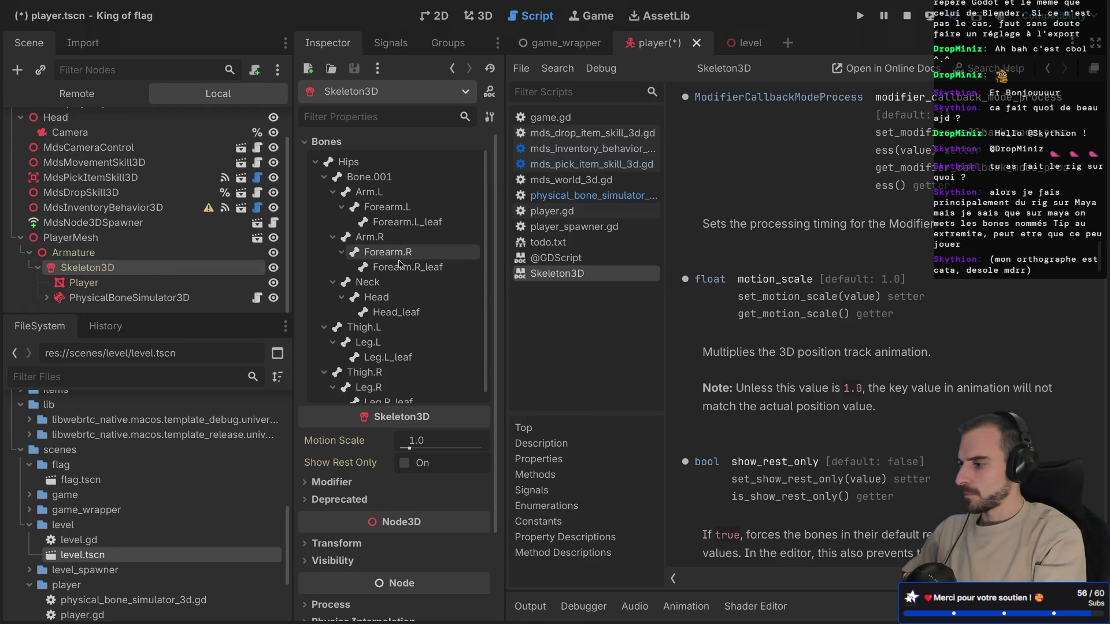
scroll(394, 285, "down", 3)
scroll(395, 285, "down", 1)
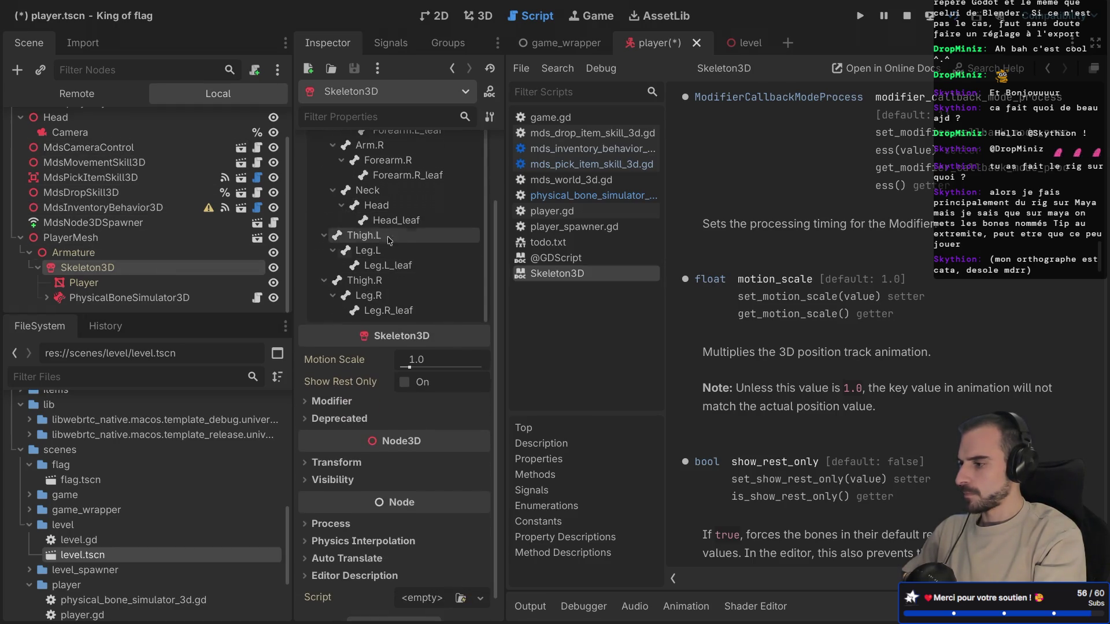
left_click(376, 205)
key("super+Tab")
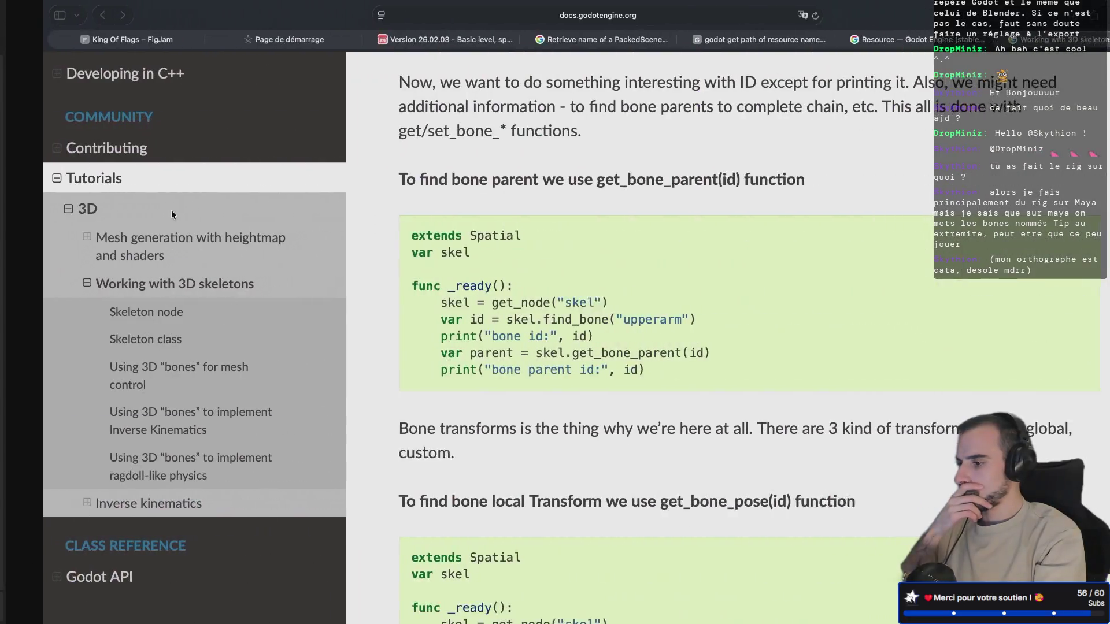
Step: Scroll to the upperarm rotation example and highlight its set_bone_pose call
scroll(384, 286, "down", 3)
scroll(384, 287, "down", 7)
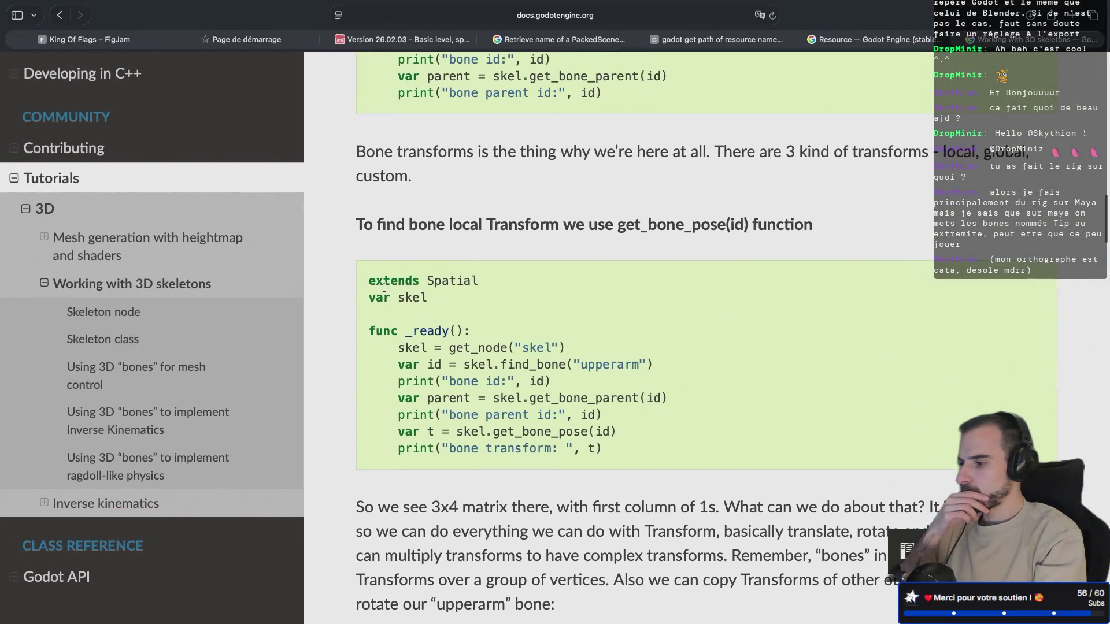
scroll(384, 286, "down", 1)
scroll(384, 286, "down", 1)
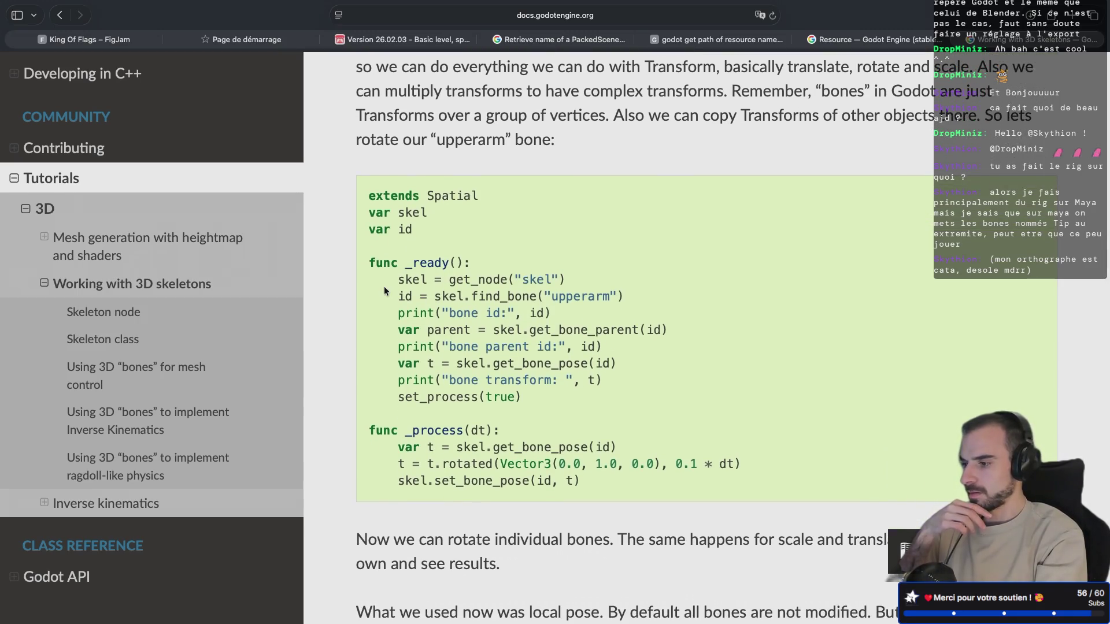
scroll(384, 286, "down", 1)
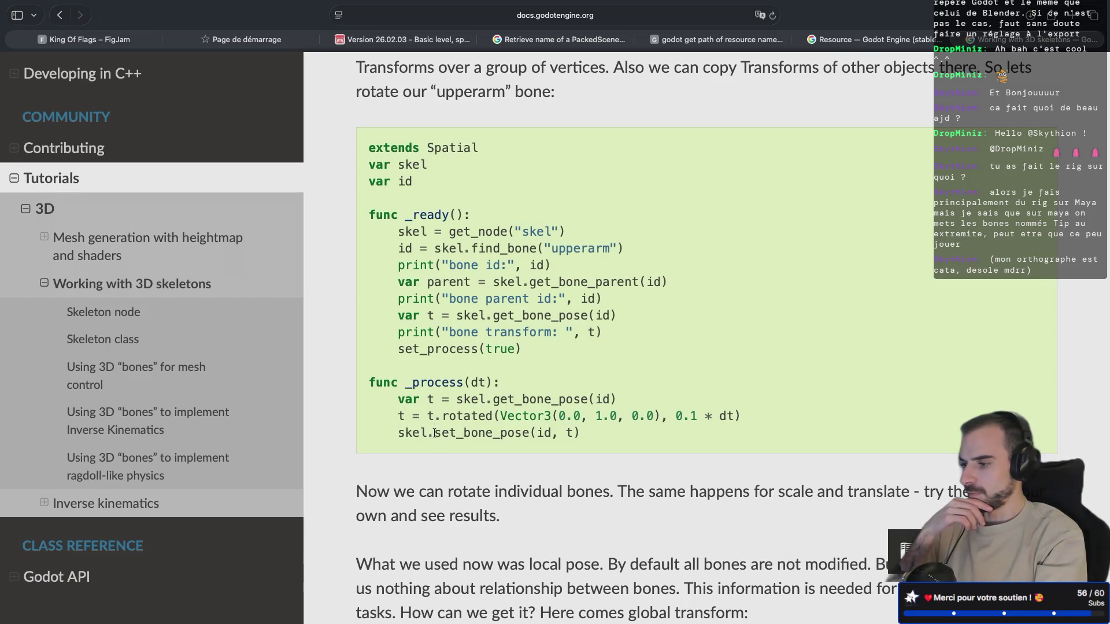
left_click_drag(434, 434, 518, 434)
scroll(525, 433, "down", 2)
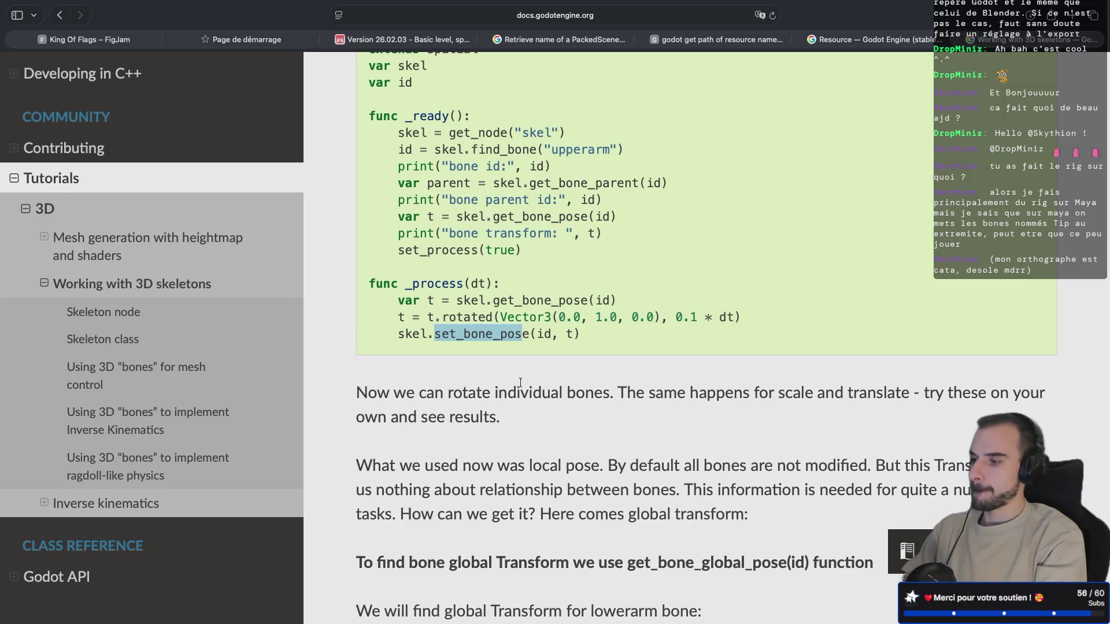
scroll(520, 383, "up", 3)
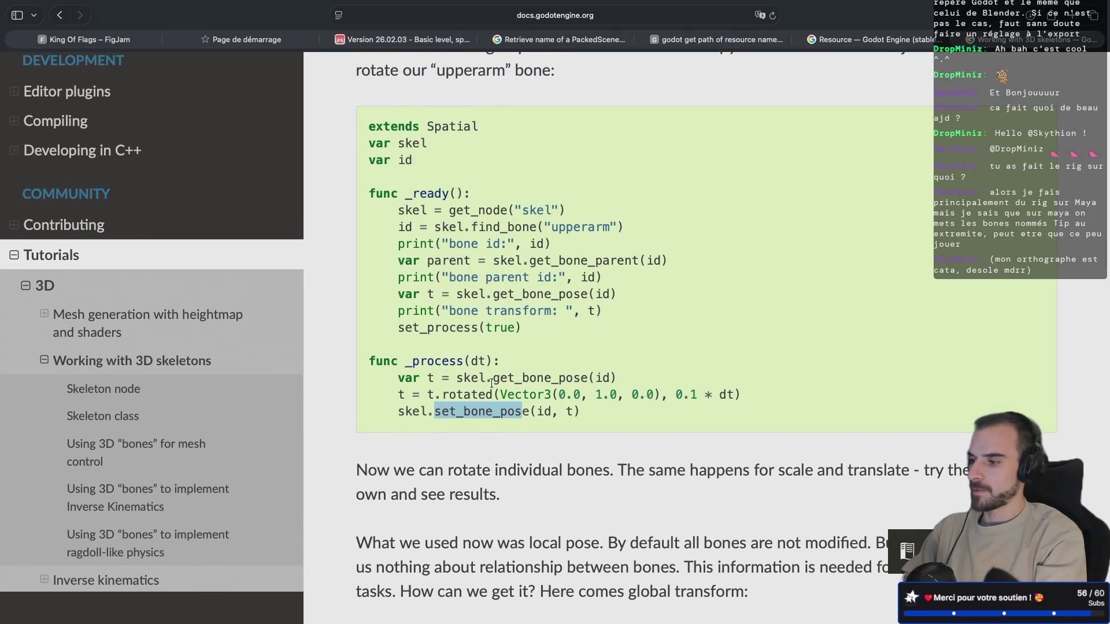
key("ctrl+Left")
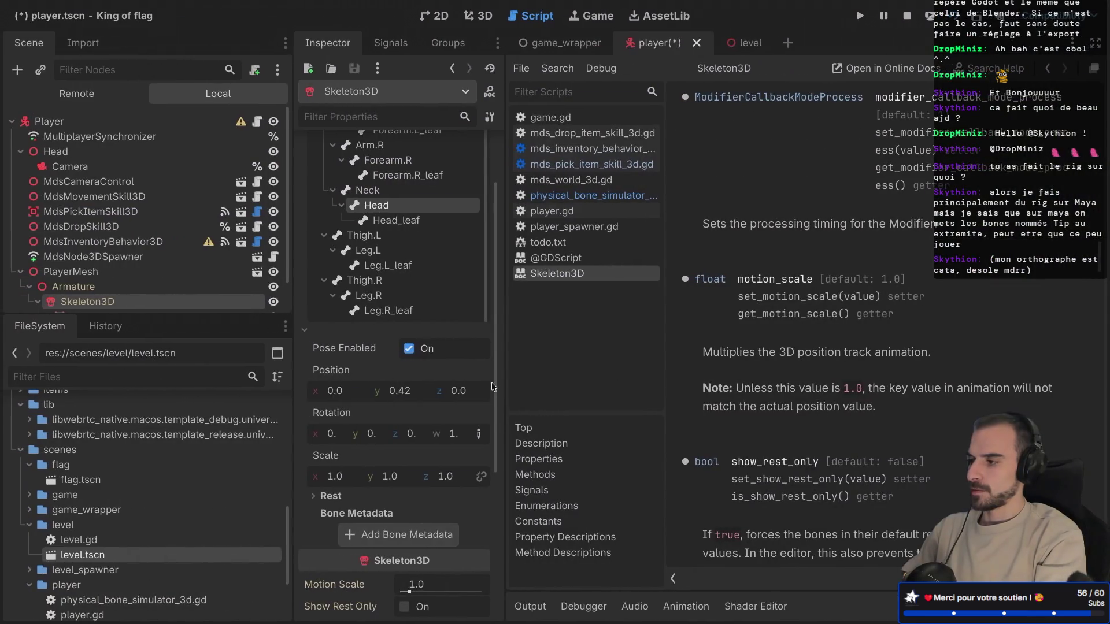
Step: Open player.gd and add a new _ready line declaring var sk
key("ctrl+Right")
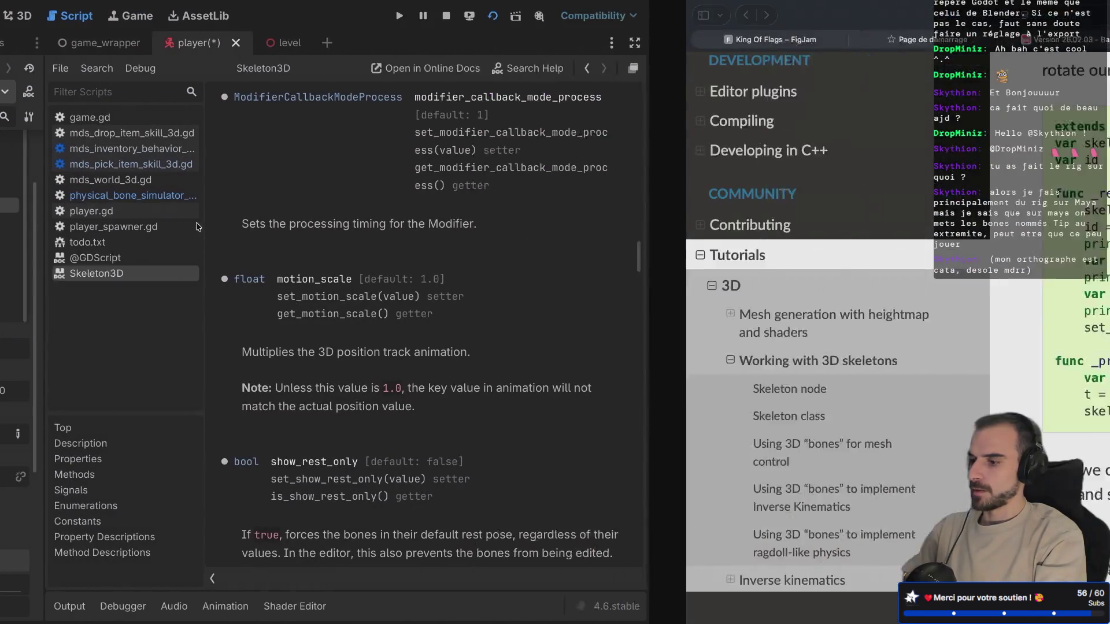
key("ctrl+Left")
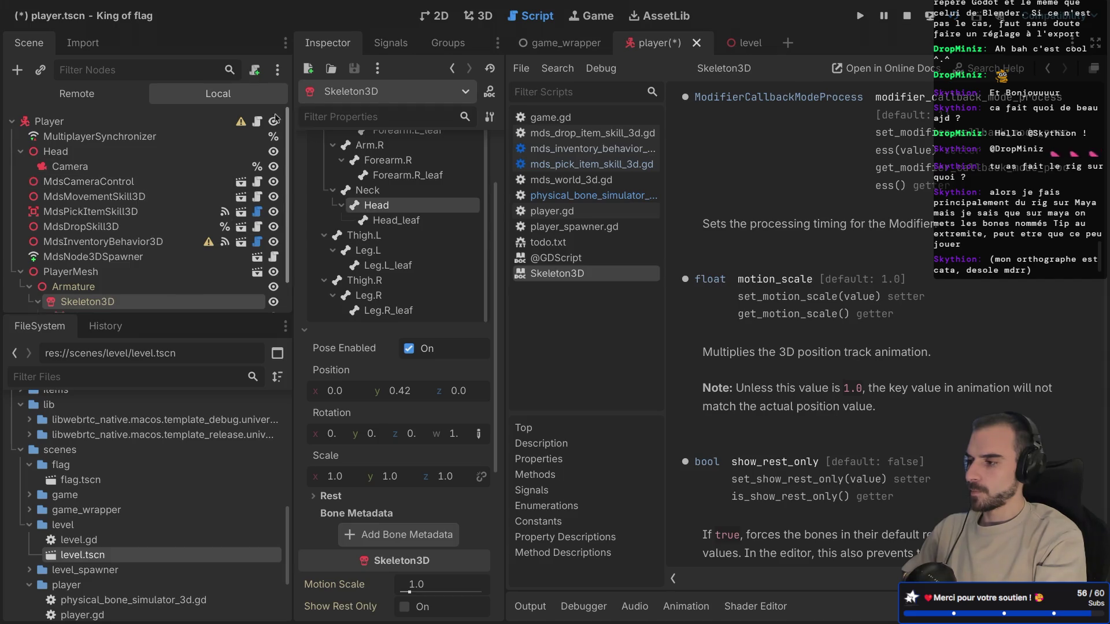
left_click(590, 215)
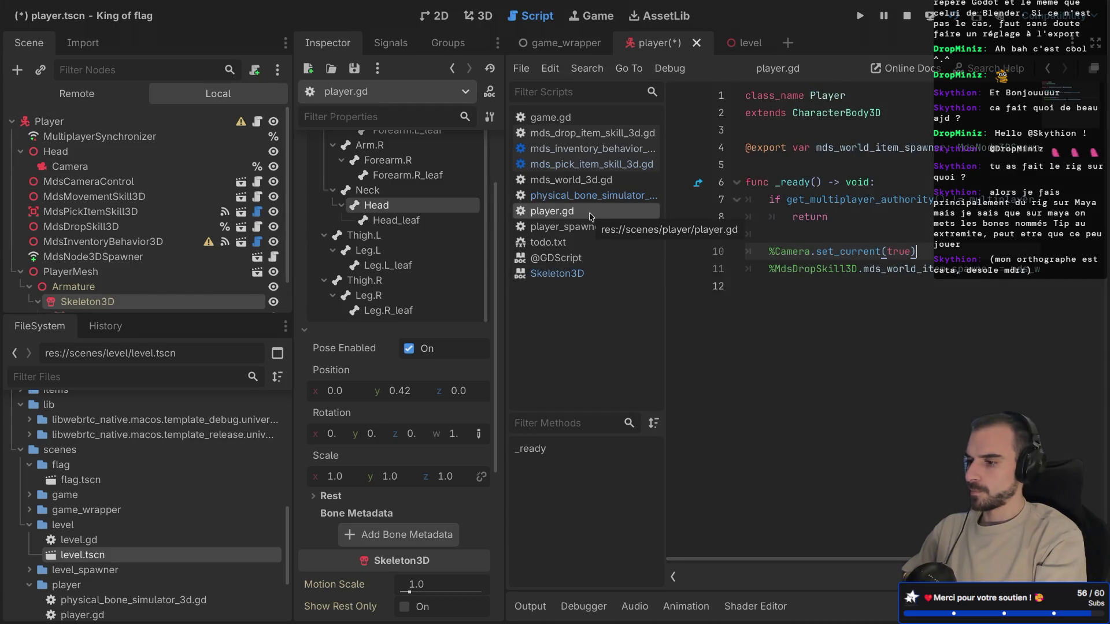
key("ctrl+shift+F11")
left_click(658, 271)
key("Return")
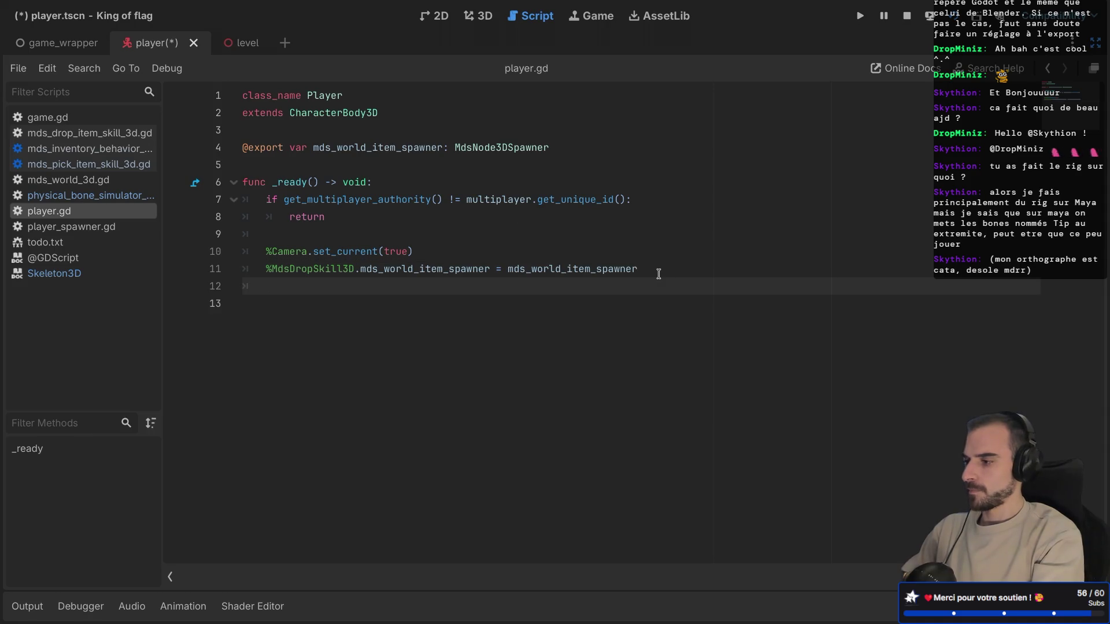
type("var sk =")
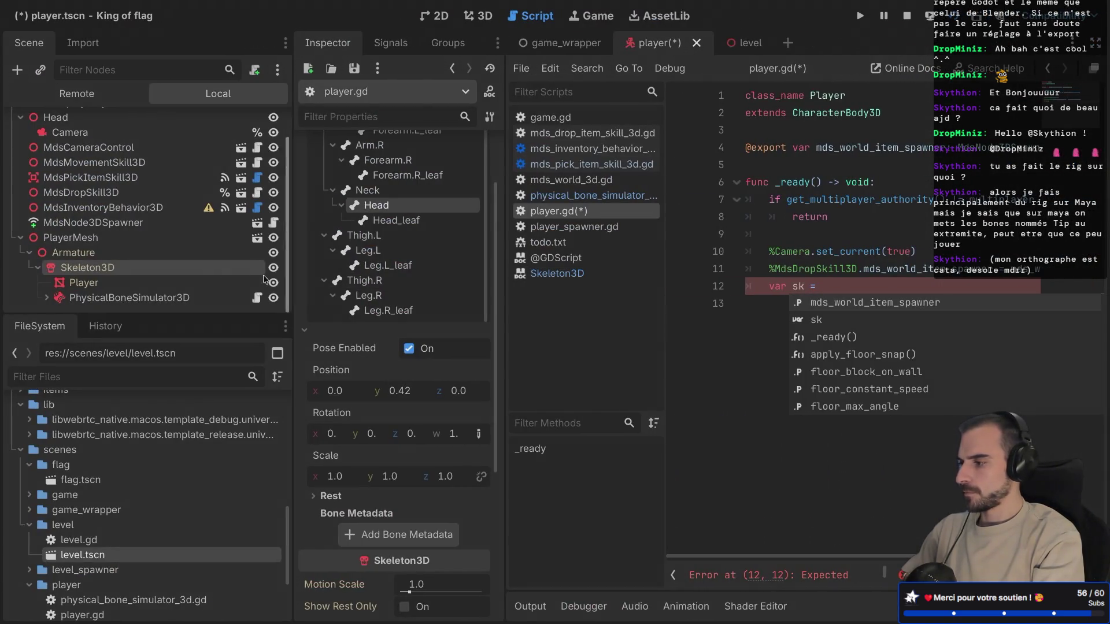
Step: Give PlayerMesh a unique name, assign sk via get_node to its Armature/Skeleton3D, and save
right_click(173, 237)
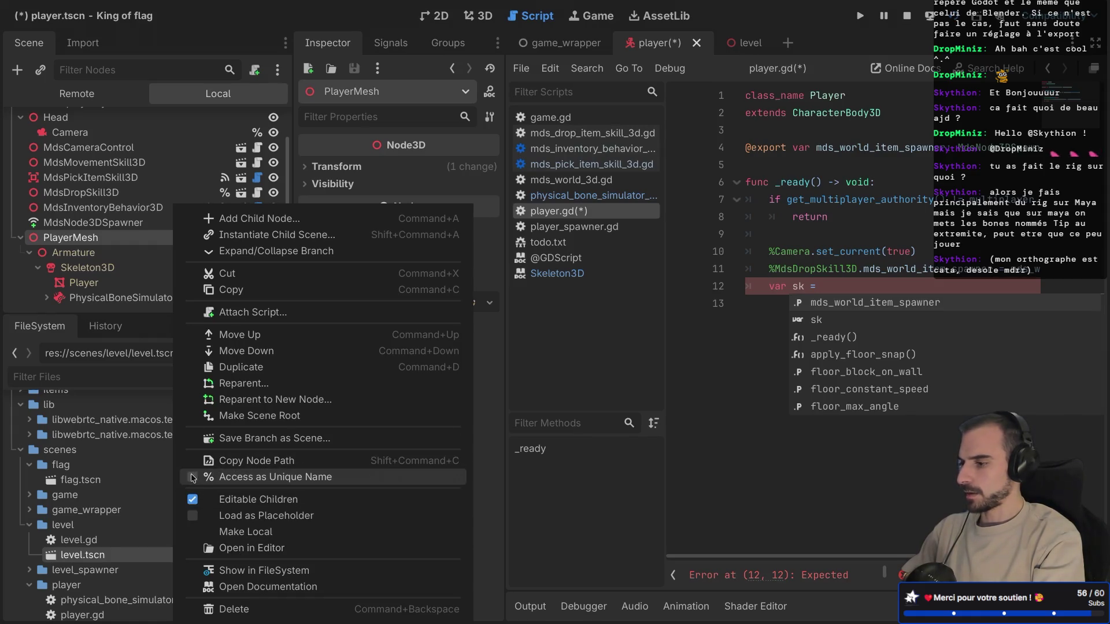
left_click(214, 477)
left_click(831, 289)
type("%Play")
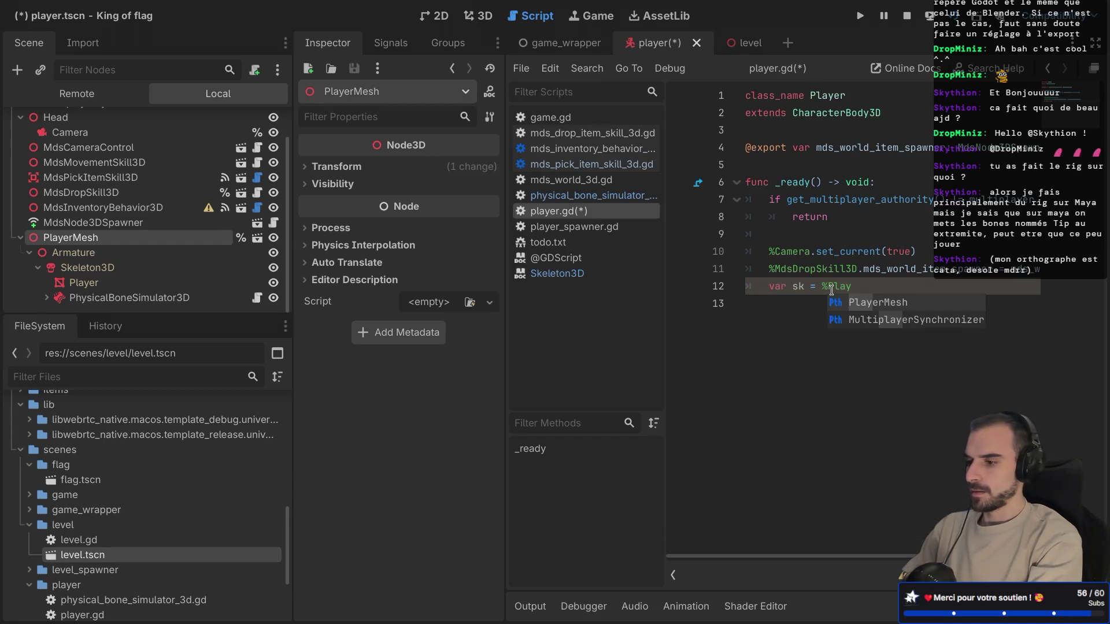
key("Return")
type(".get_")
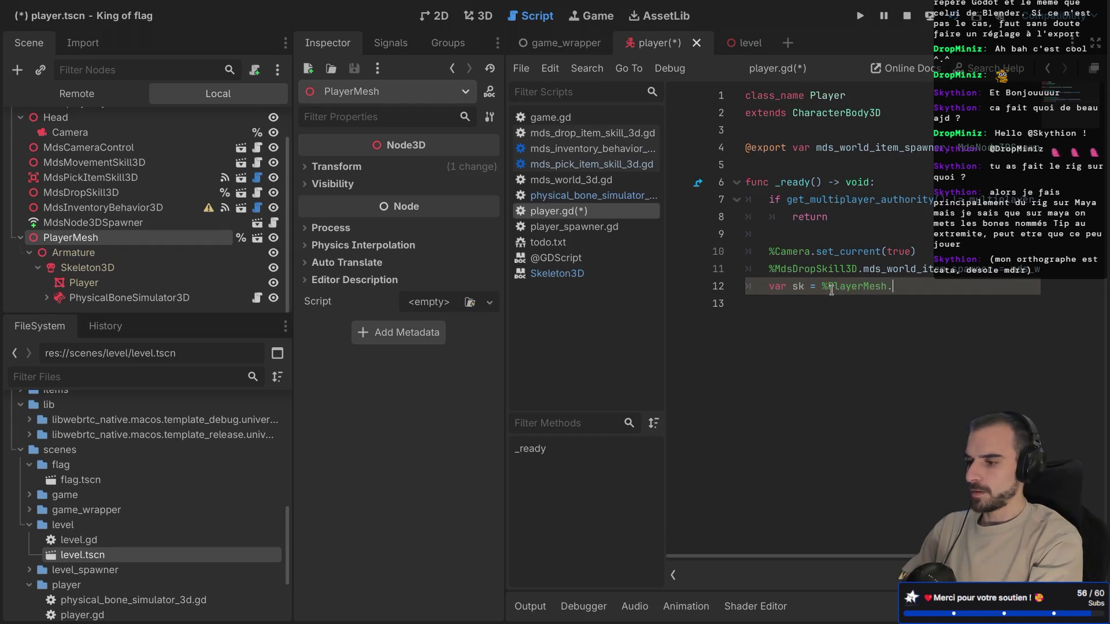
type("no")
key("Return")
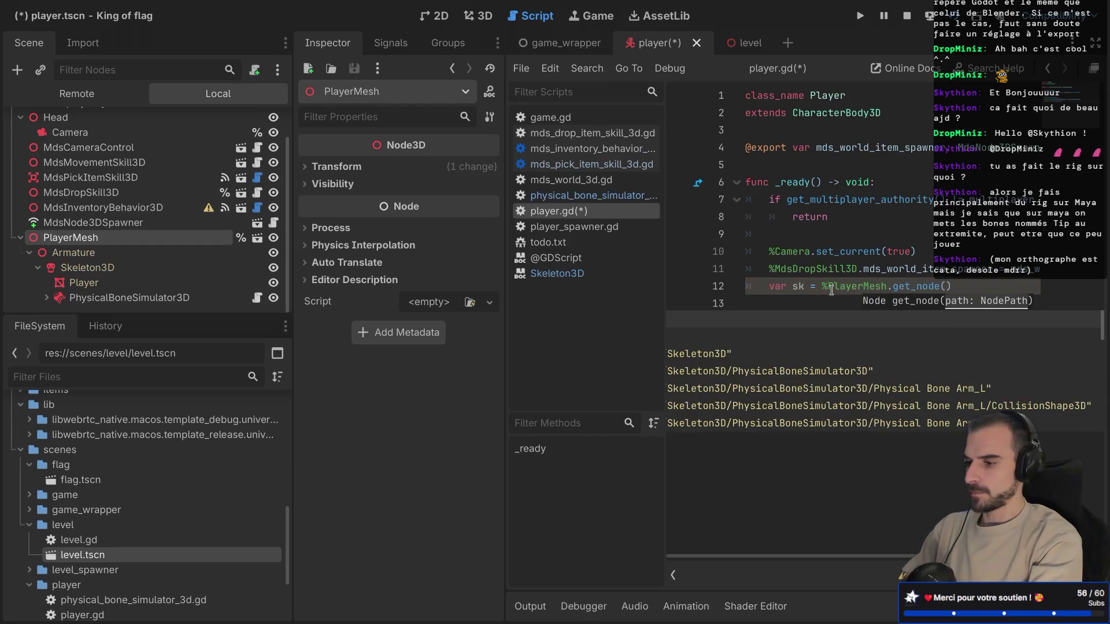
key("Down")
key("Down")
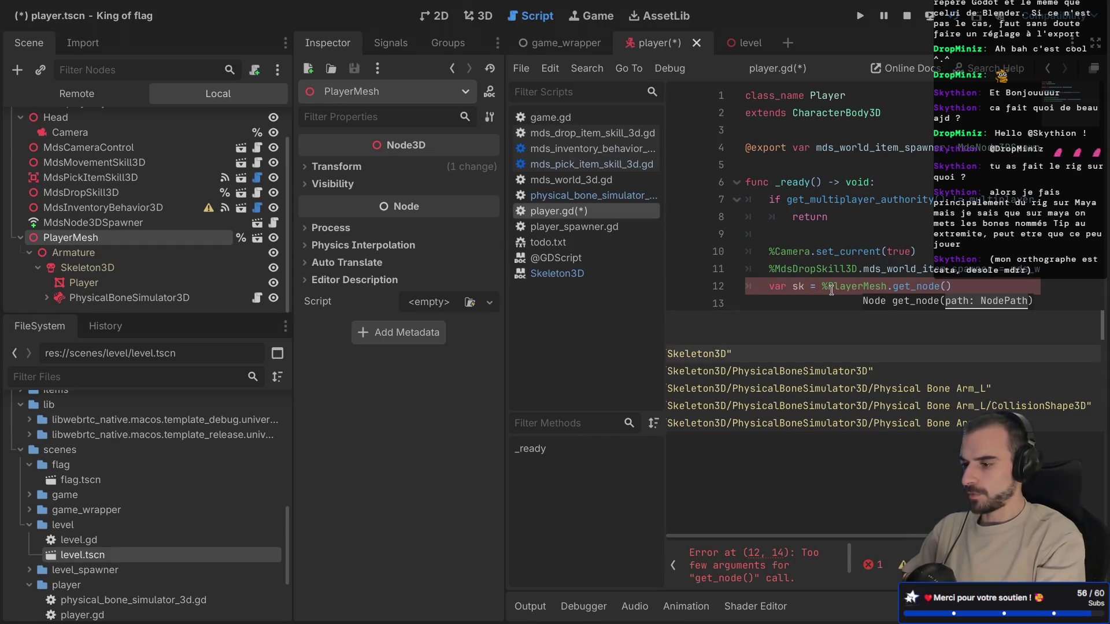
key("Return")
key("ctrl+shift+F11")
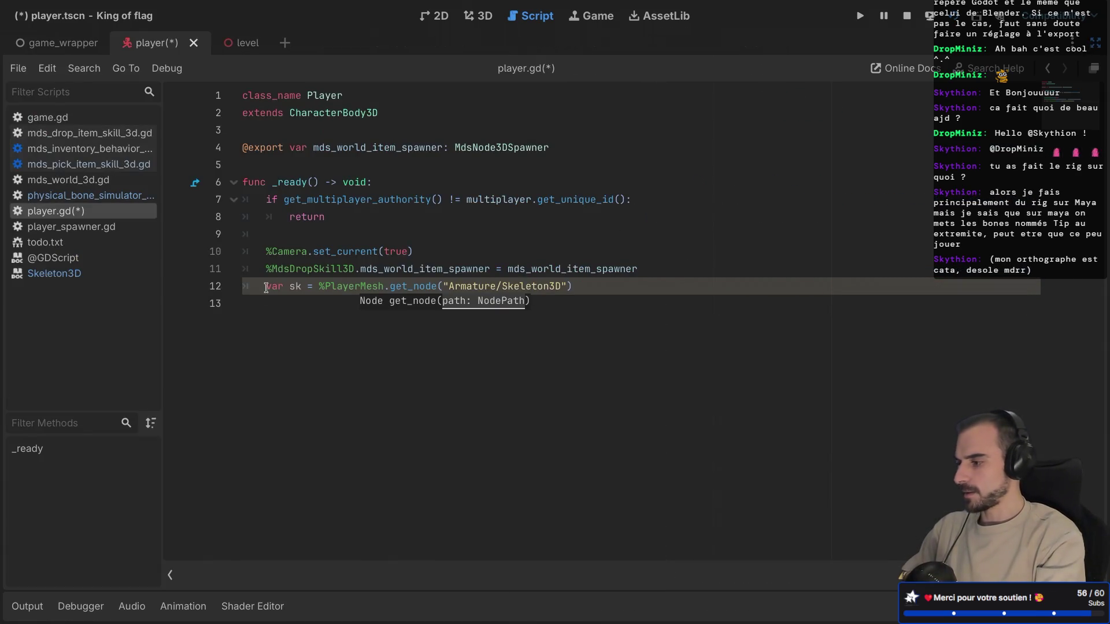
left_click(170, 575)
key("ctrl+shift+F11")
key("ctrl+s")
Step: Start a var head_id = sk line and type sk as Skeleton3D
key("Return")
type("var head_id = ")
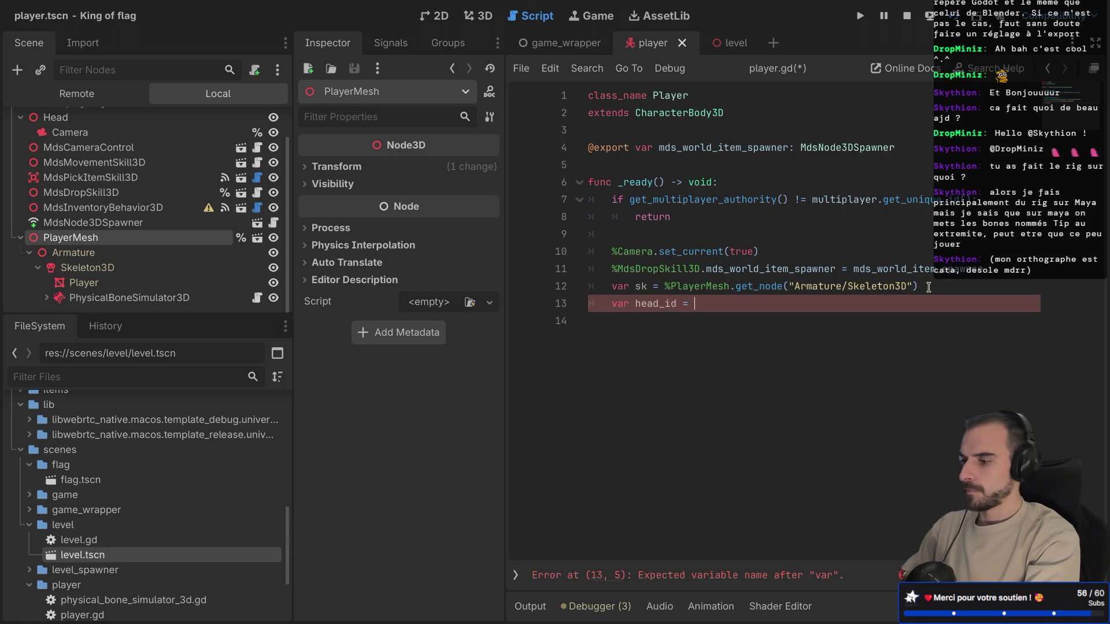
type("sk")
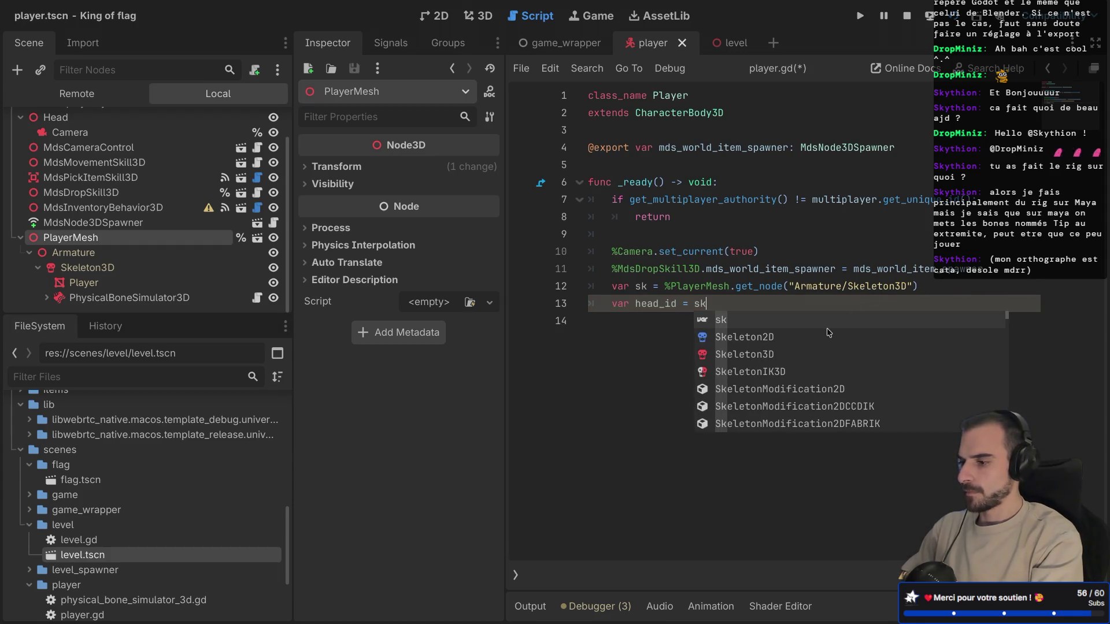
type(".get_bo")
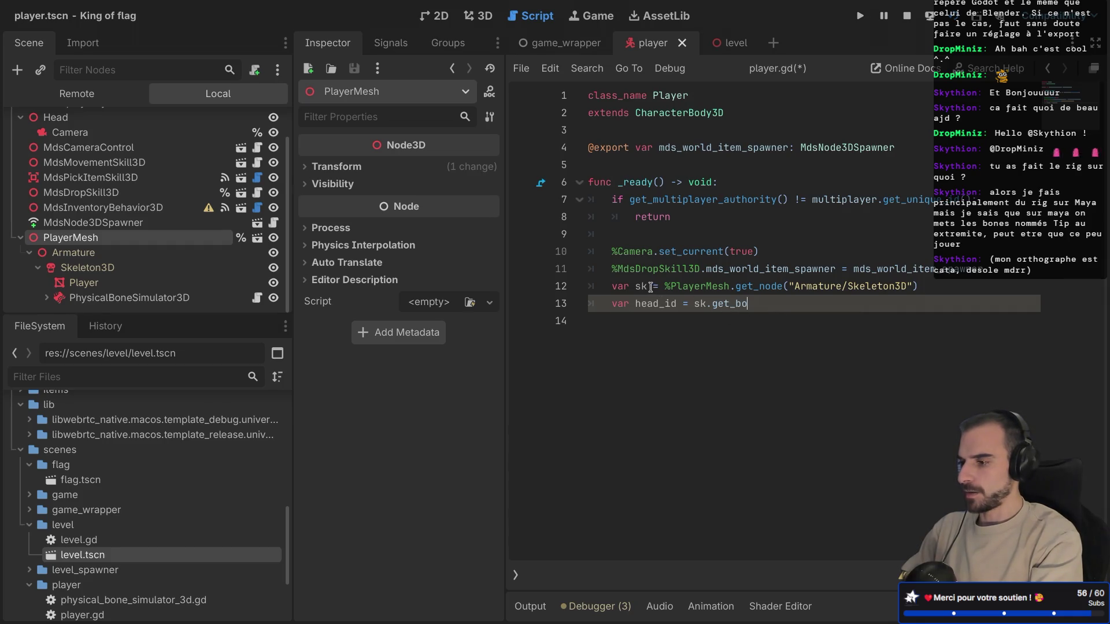
type(": Ske")
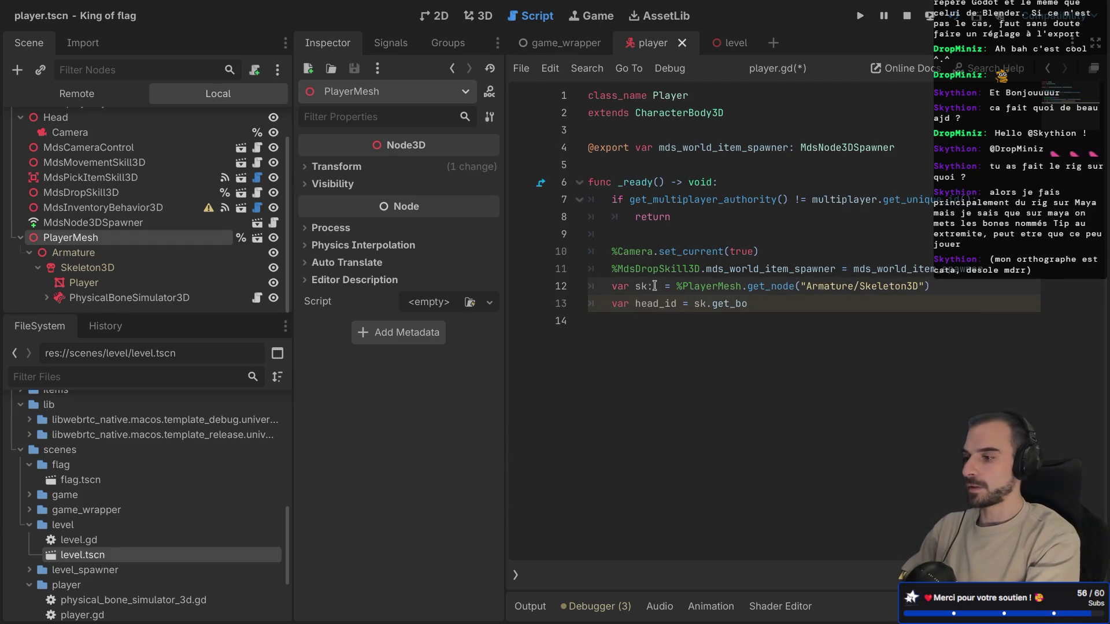
key("Down")
key("Return")
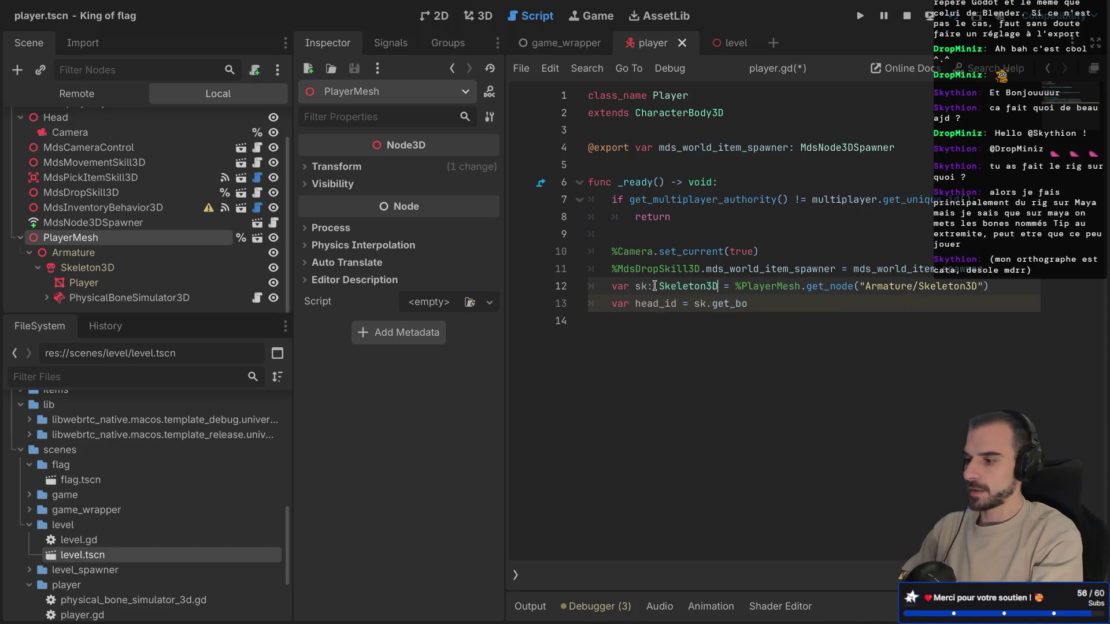
Step: Complete head_id = sk.find_bone("Head"), save the script, and check Skeleton3D's Head bone pose
left_click(766, 301)
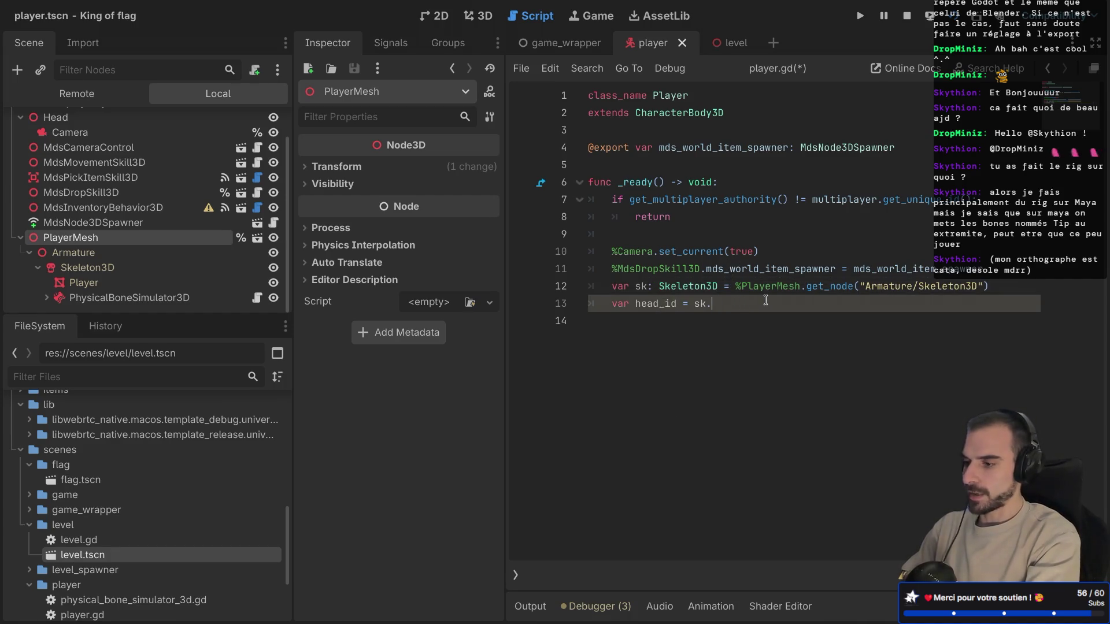
type("get_gon")
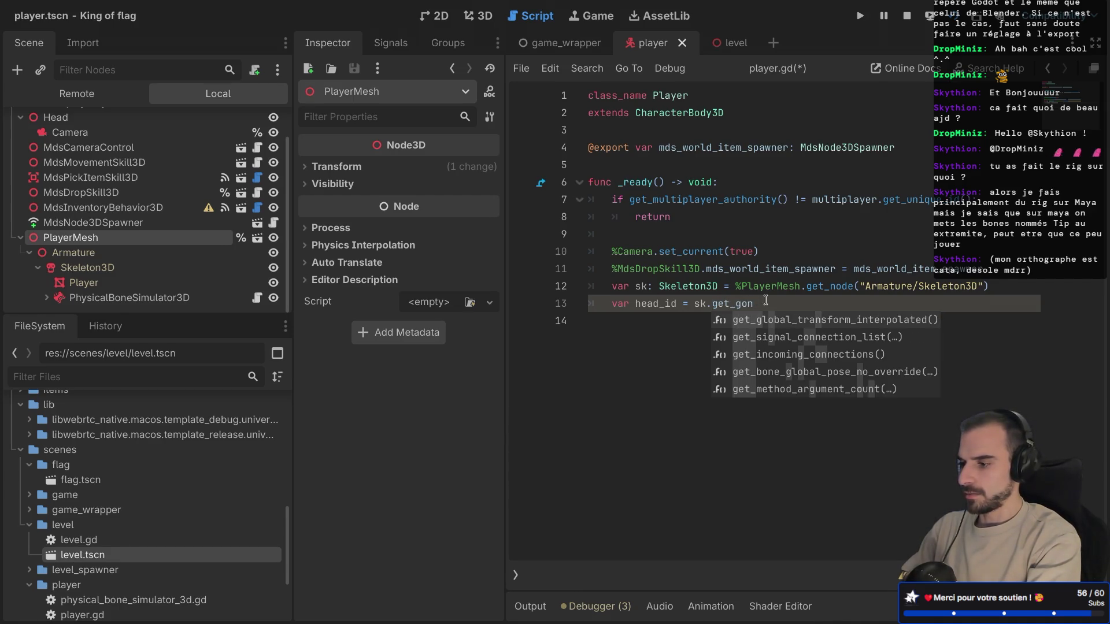
key("BackSpace")
key("BackSpace")
key("BackSpace")
type("bone_id")
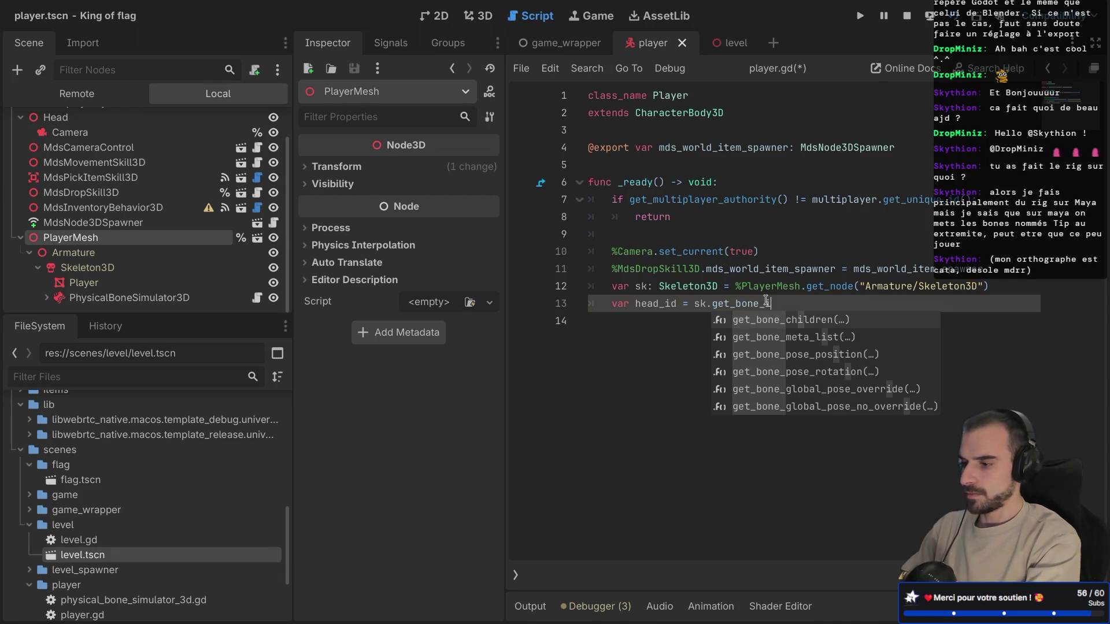
key("BackSpace")
key("BackSpace")
key("BackSpace")
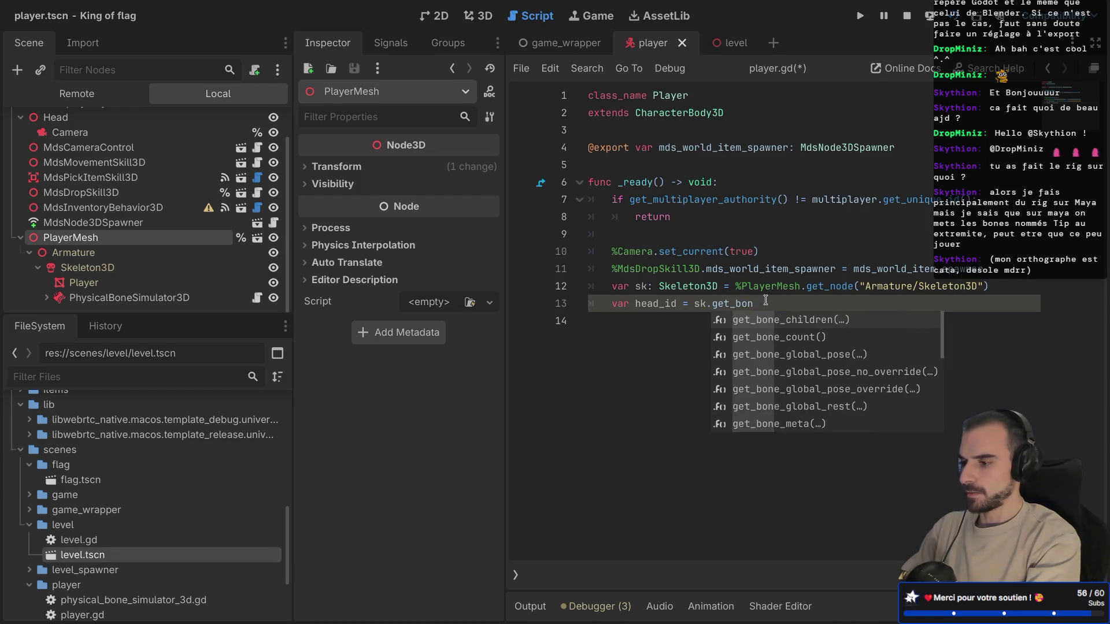
type("fin")
key("Return")
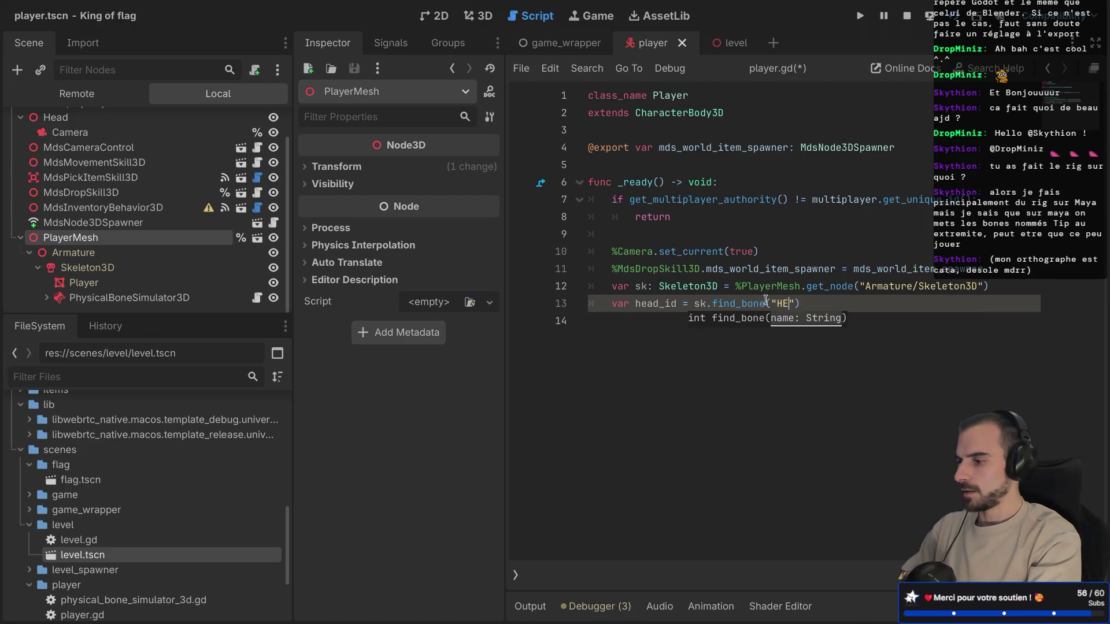
key("ctrl+s")
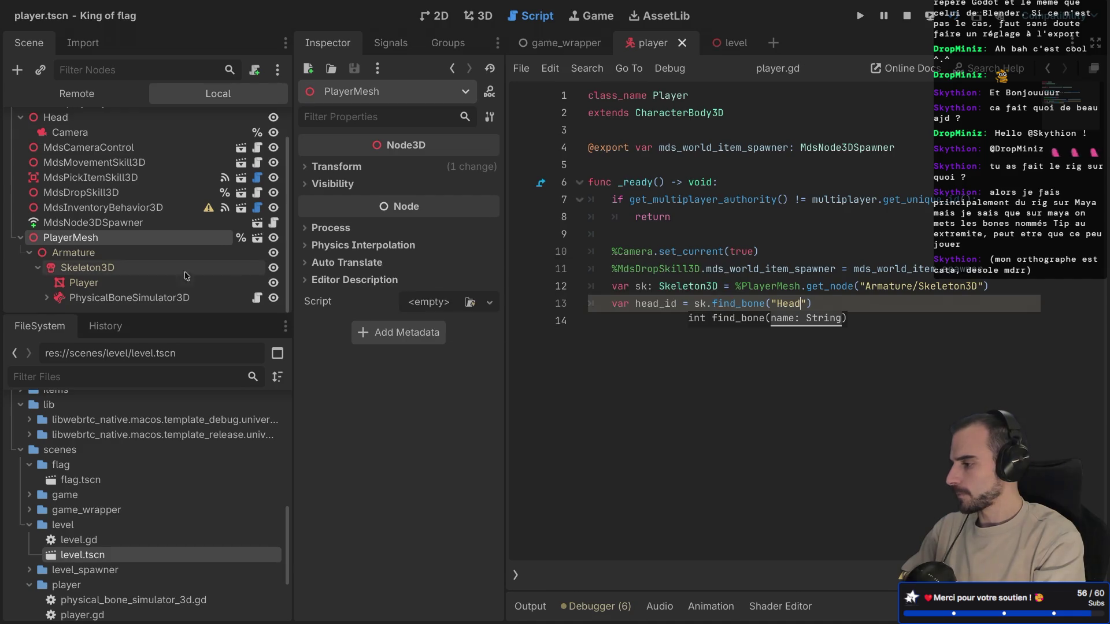
left_click(87, 268)
left_click(381, 217)
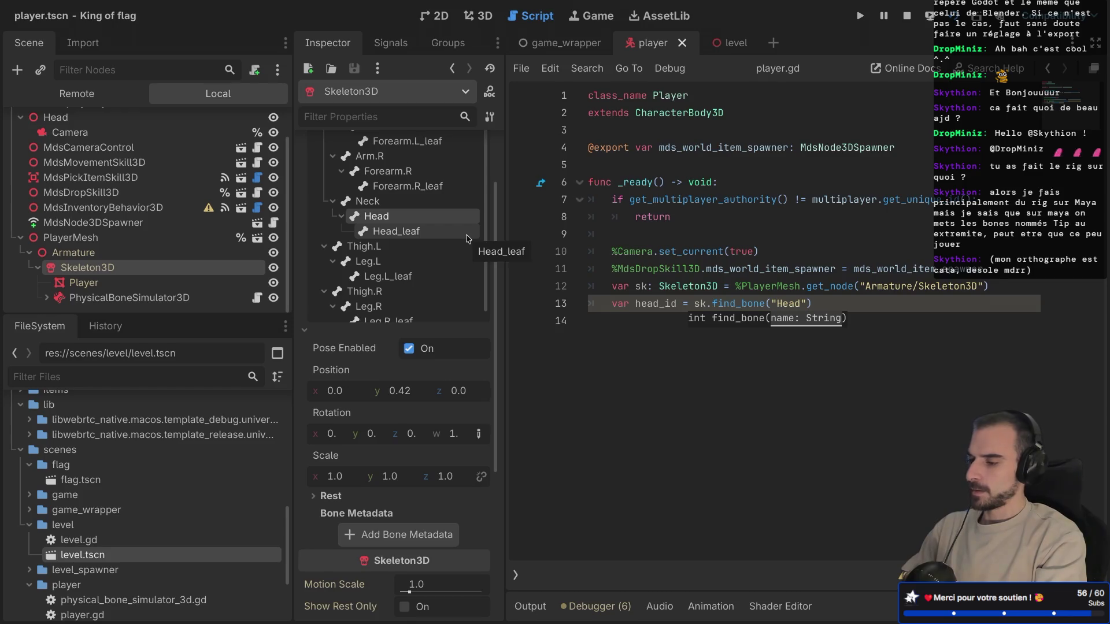
key("ctrl+Right")
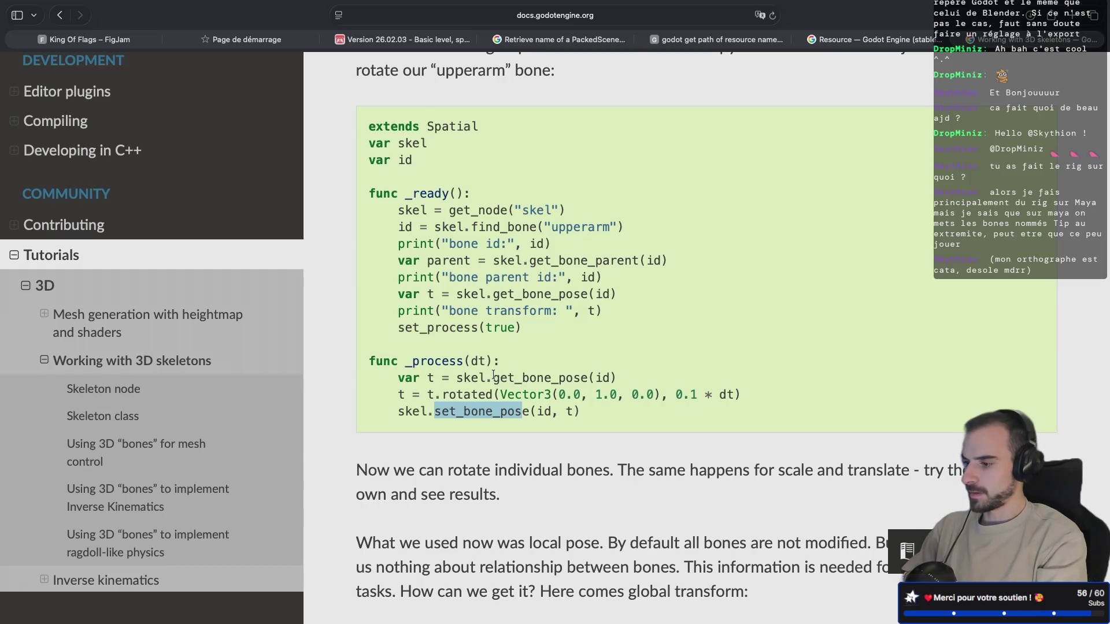
Step: Write sk.get_bone_pose(head_id) on a new line below head_id, checking the docs example
key("ctrl+Left")
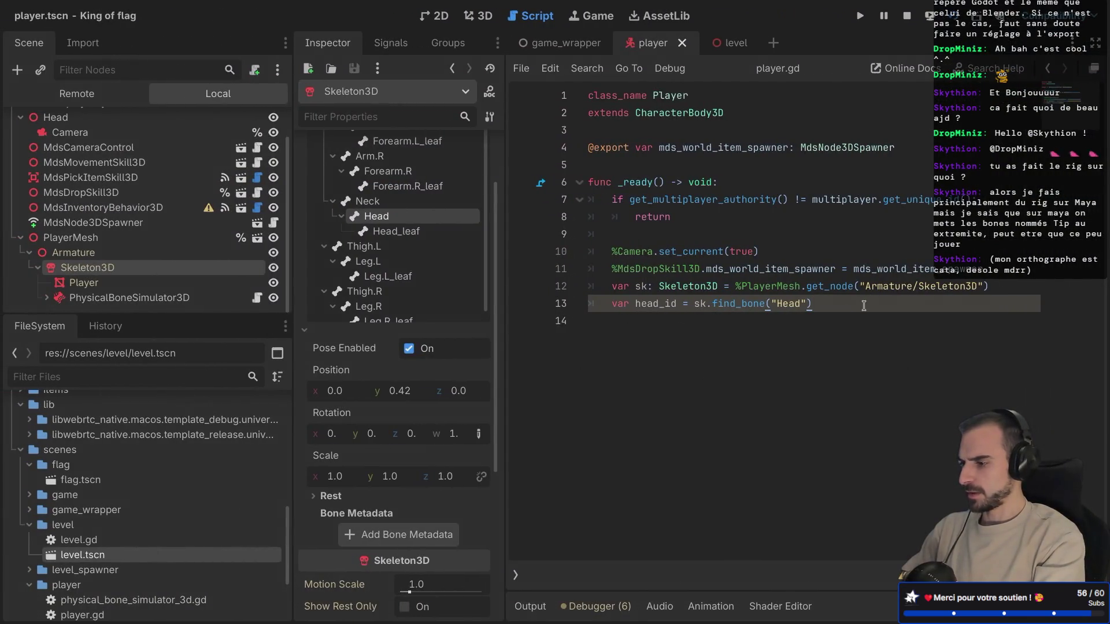
key("Return")
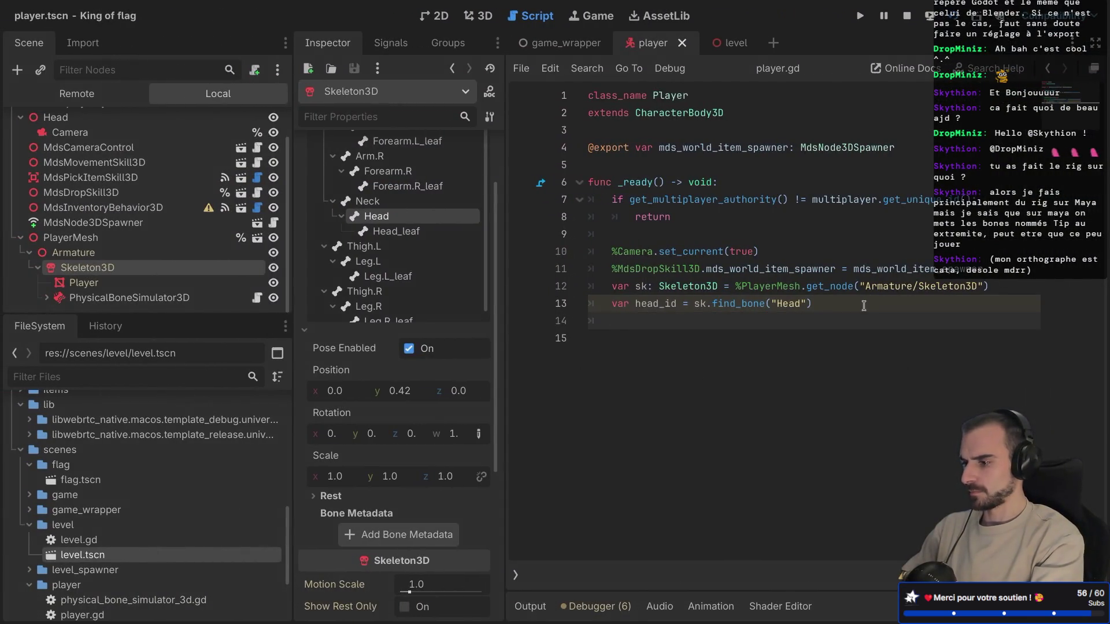
type("sk.get_bone")
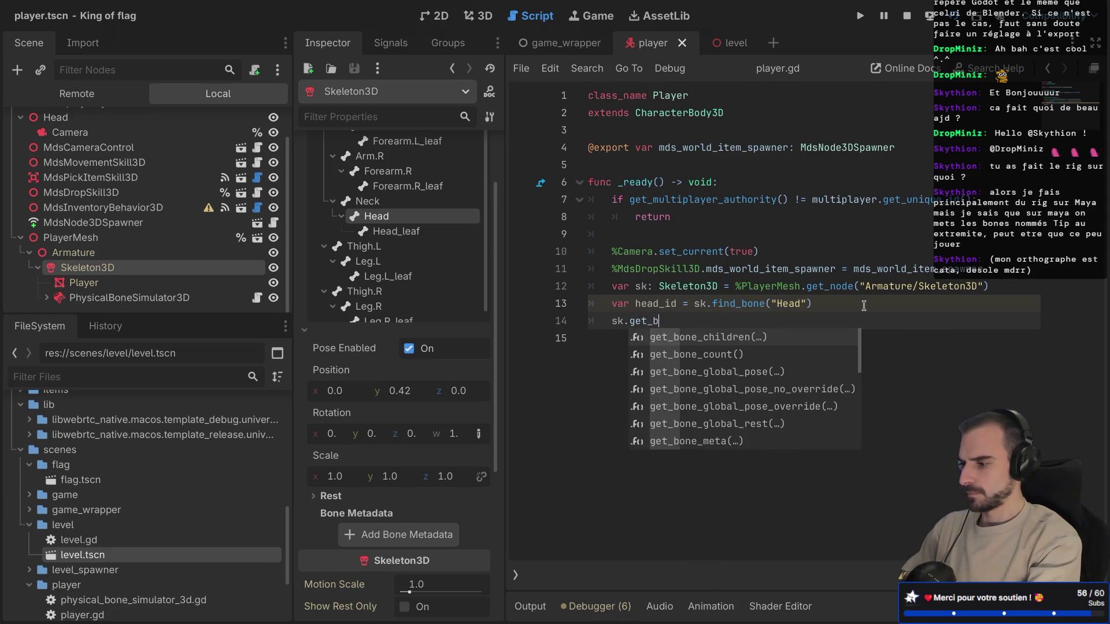
type("_pose")
key("Return")
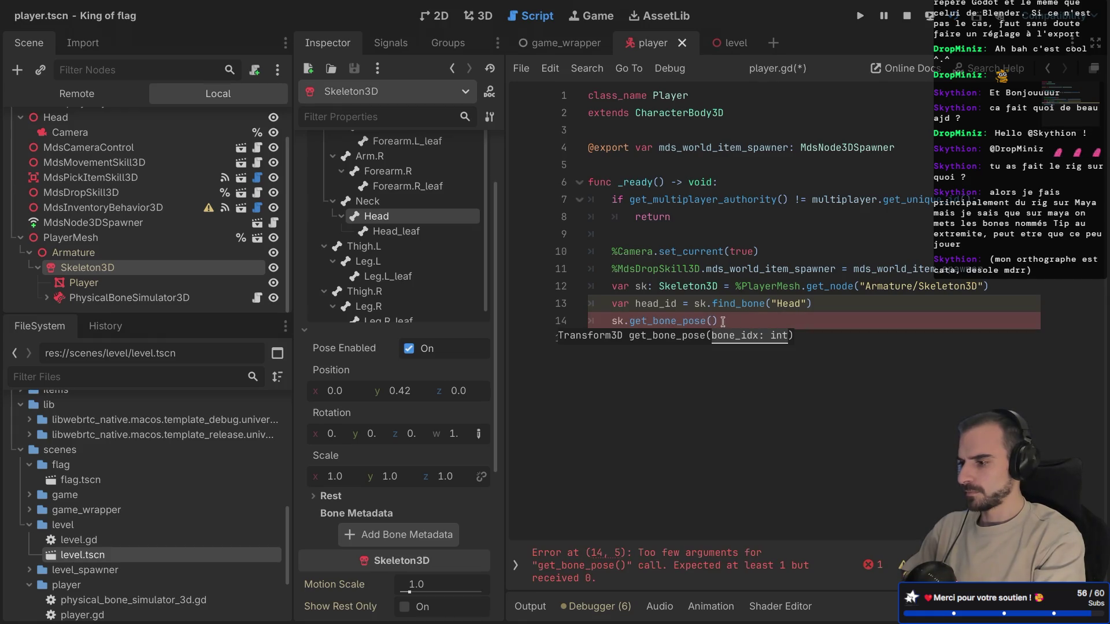
key("super+Tab")
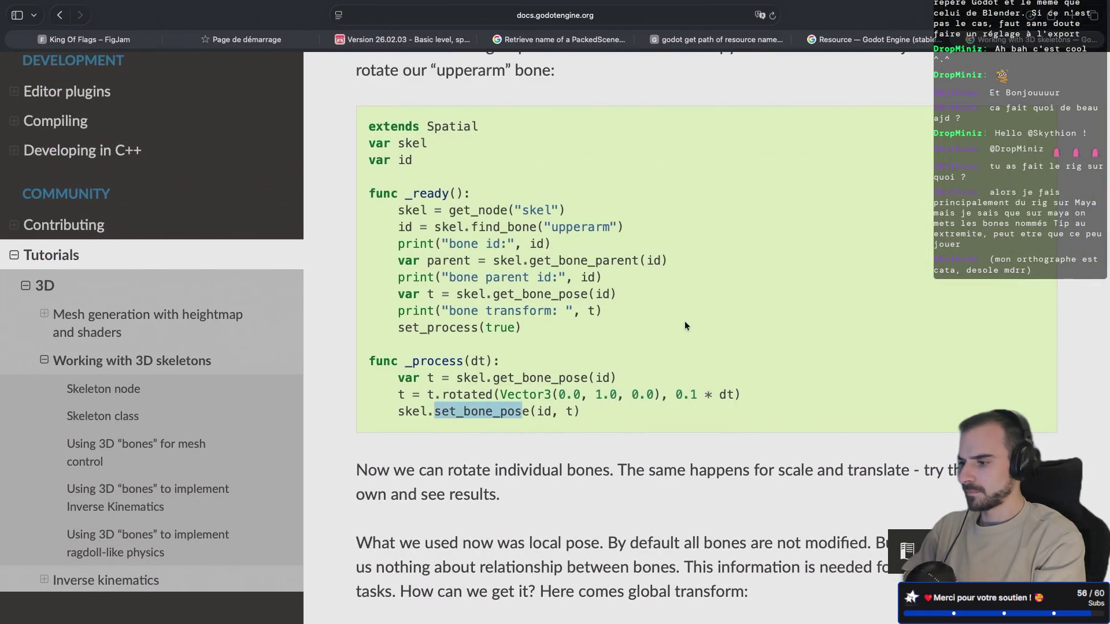
key("super+Tab")
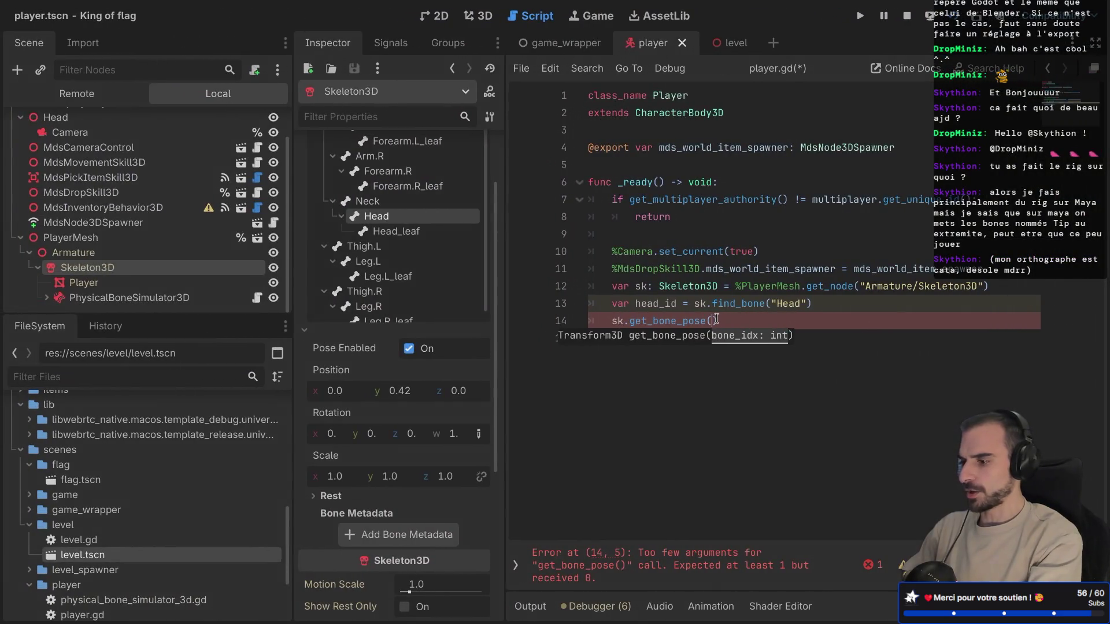
type("head_id")
key("End")
key("Return")
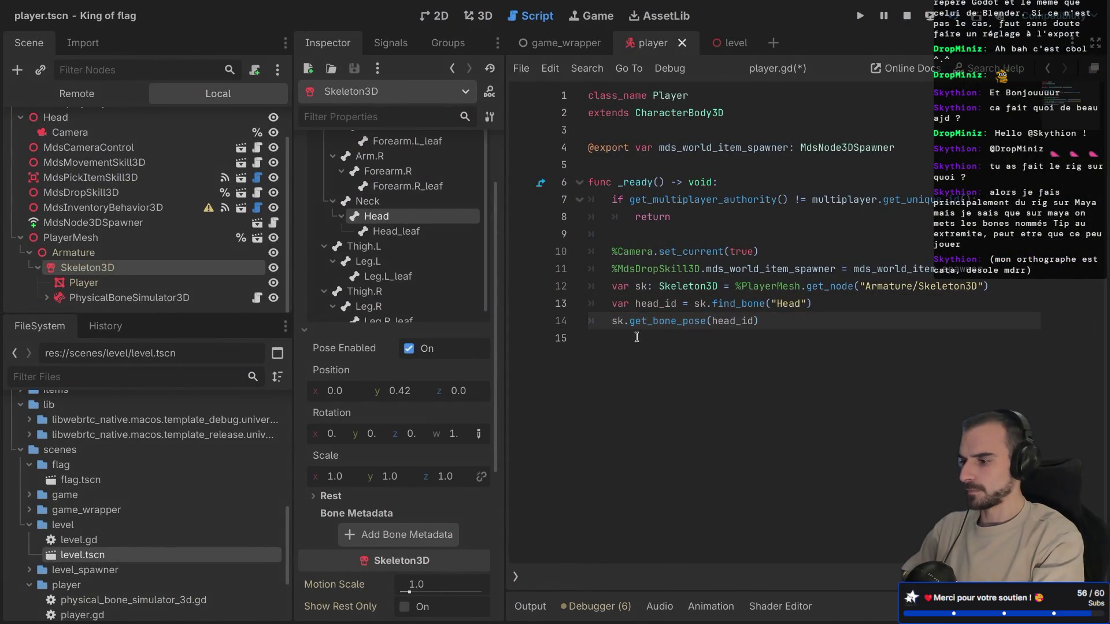
Step: Prefix line 14 with 'var head_pose =' and save player.gd
left_click(610, 320)
type("var ")
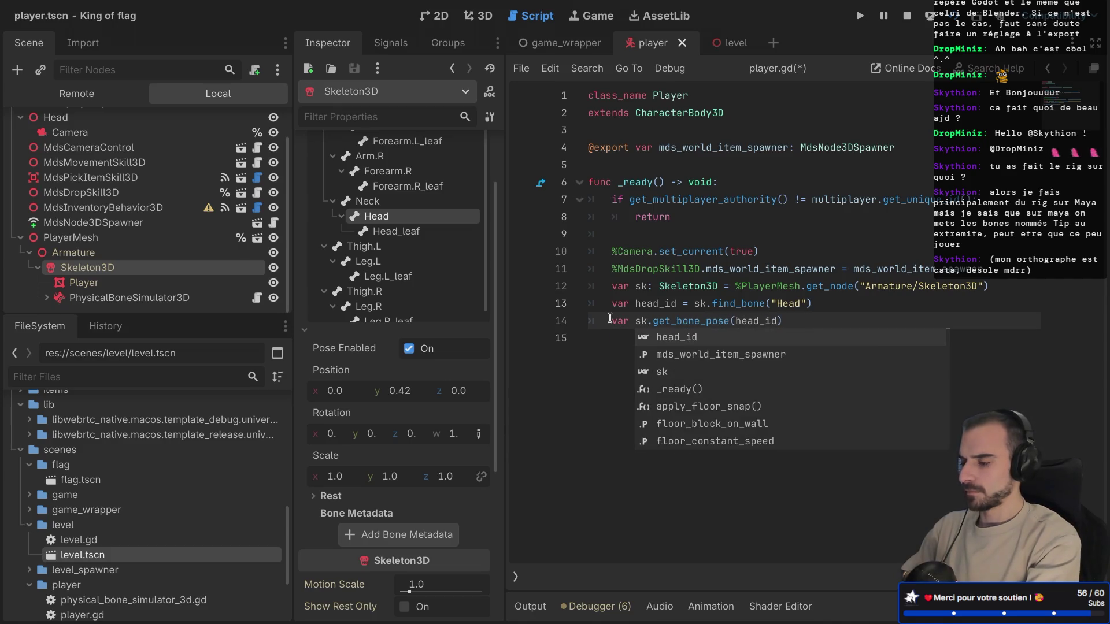
type("hea")
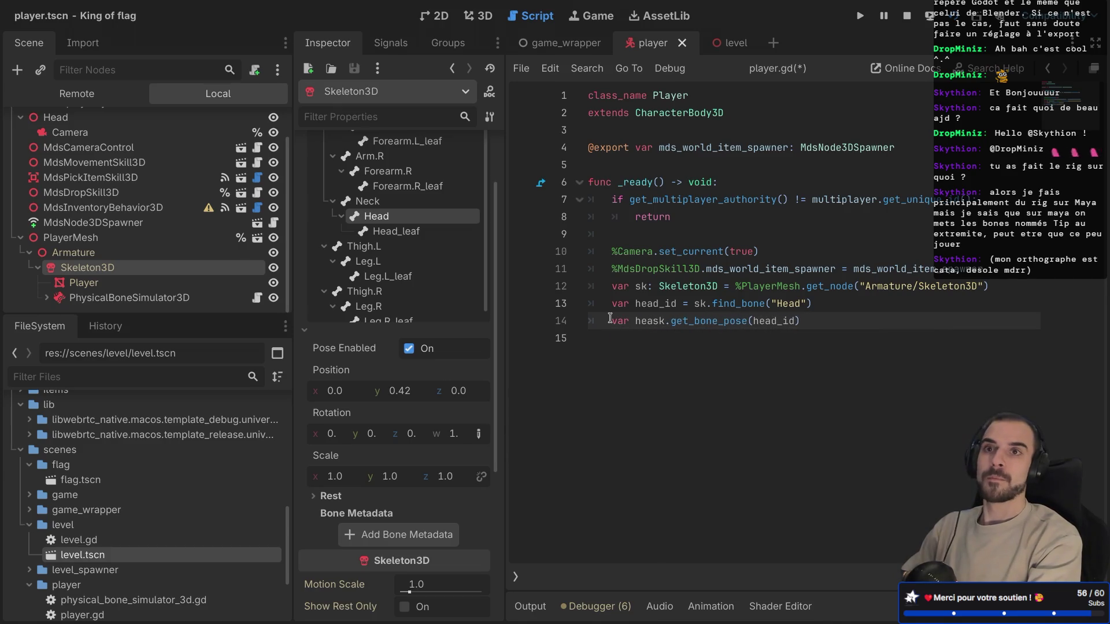
type("d_pose =")
left_click(884, 317)
key("ctrl+s")
Step: Read the Working with 3D skeletons example and highlight the t.rotated(...) pose-rotation line
key("ctrl+Right")
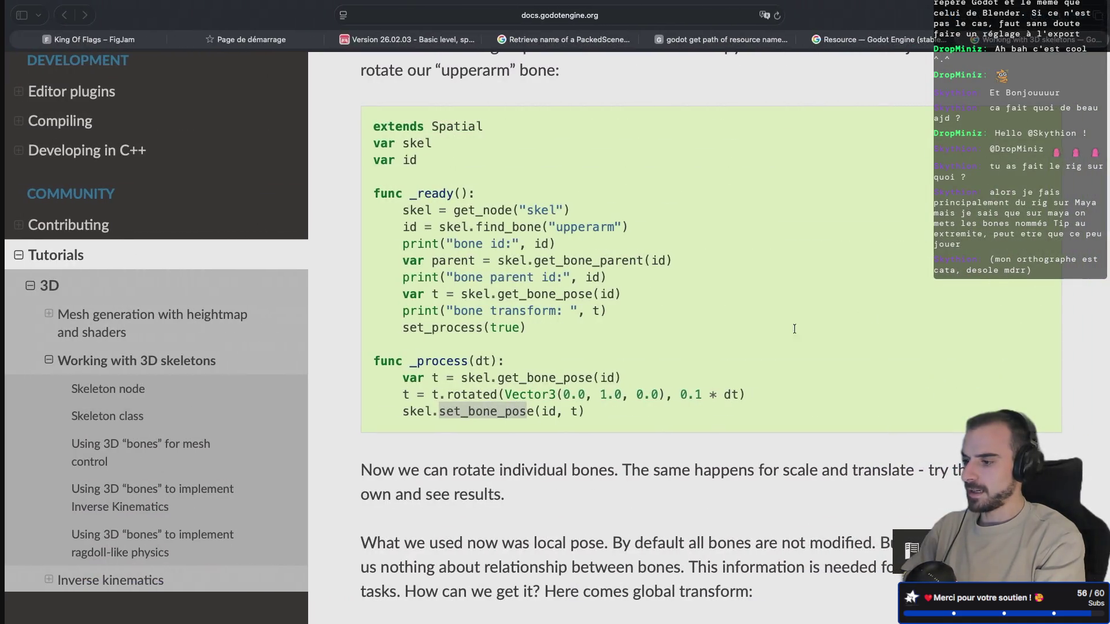
scroll(574, 362, "down", 2)
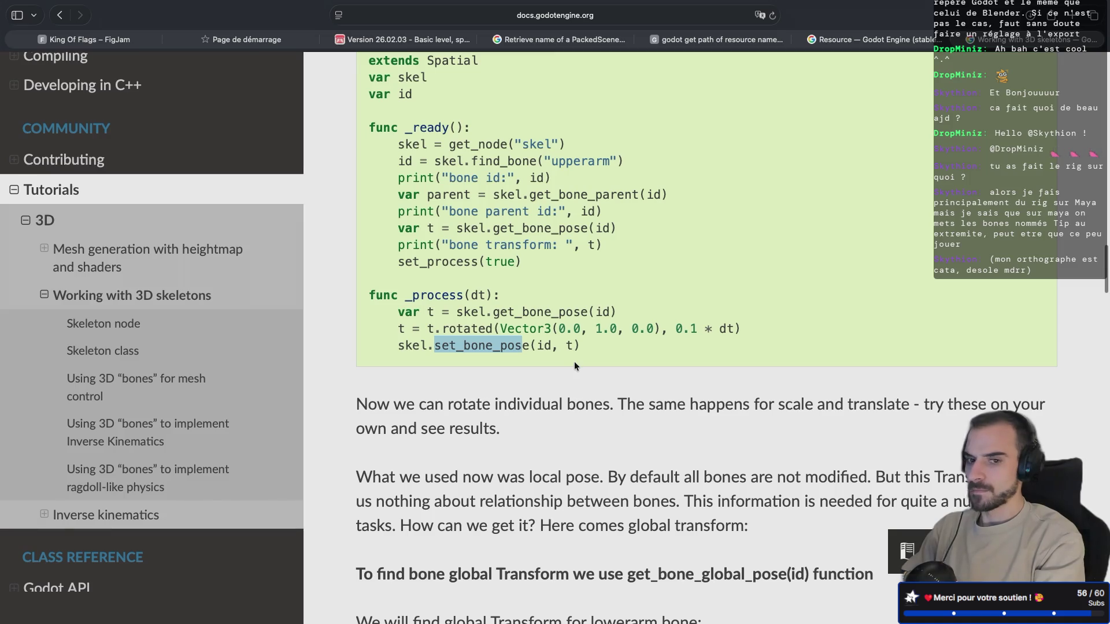
scroll(574, 362, "down", 1)
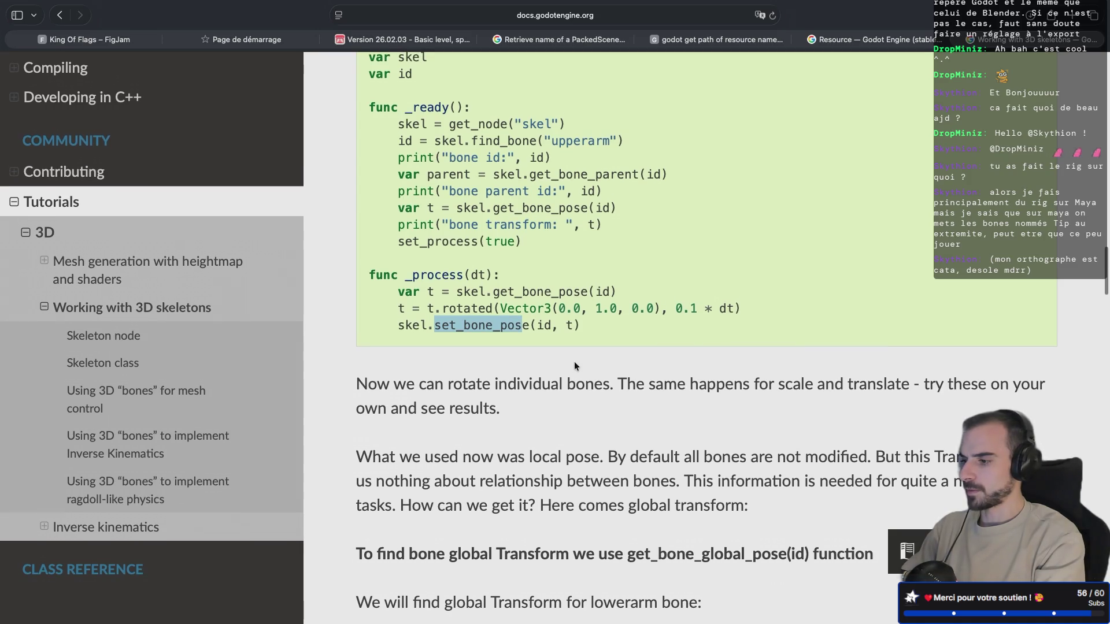
scroll(574, 365, "down", 1)
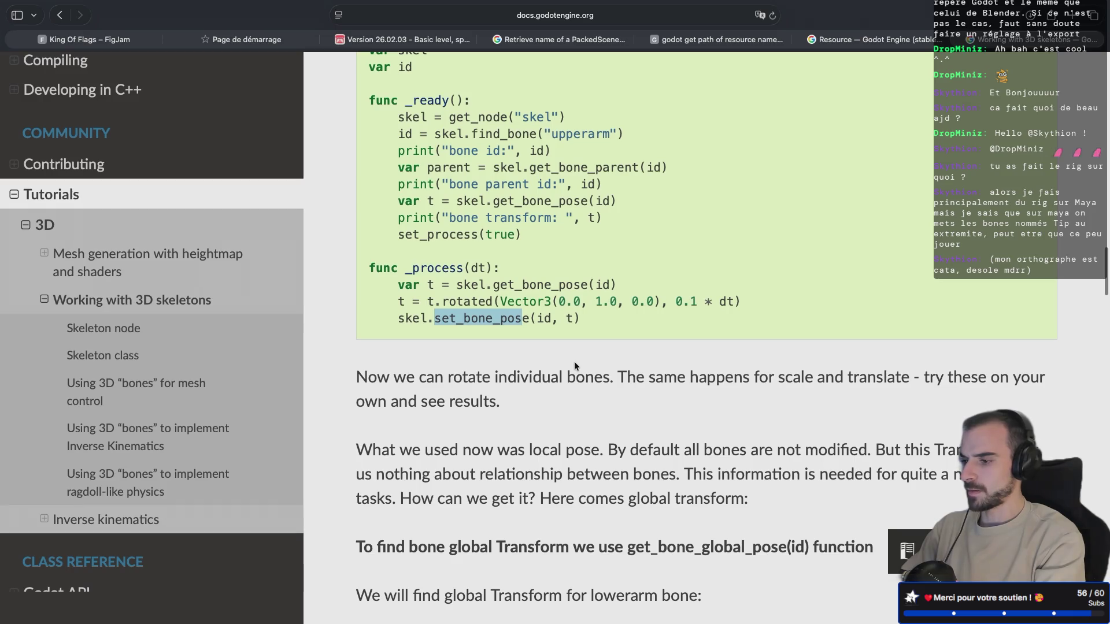
key("super+Tab")
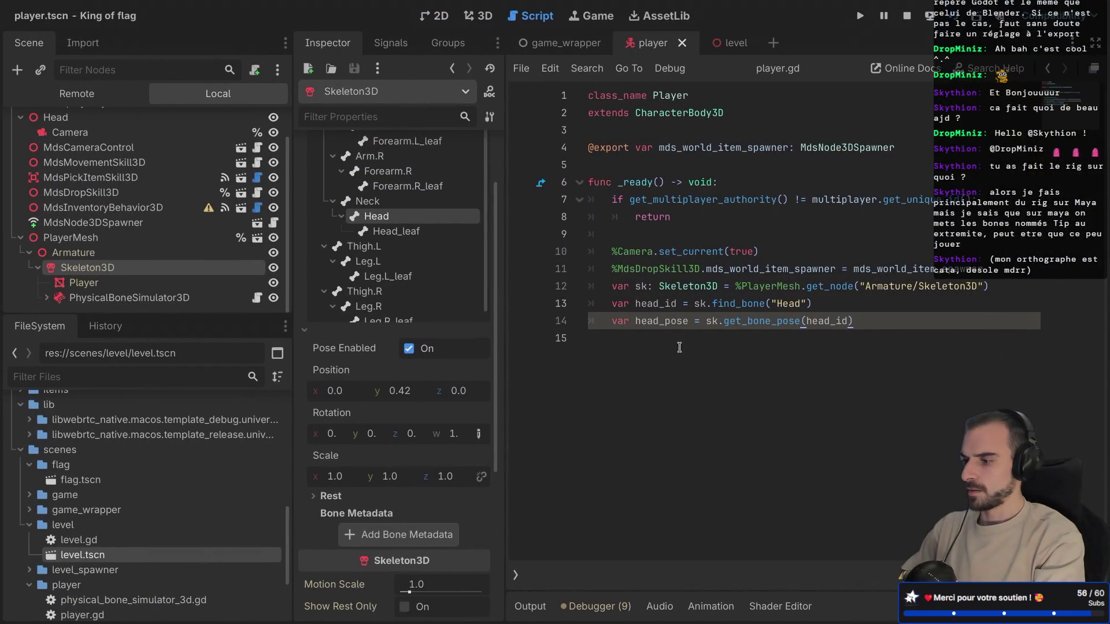
key("super+Tab")
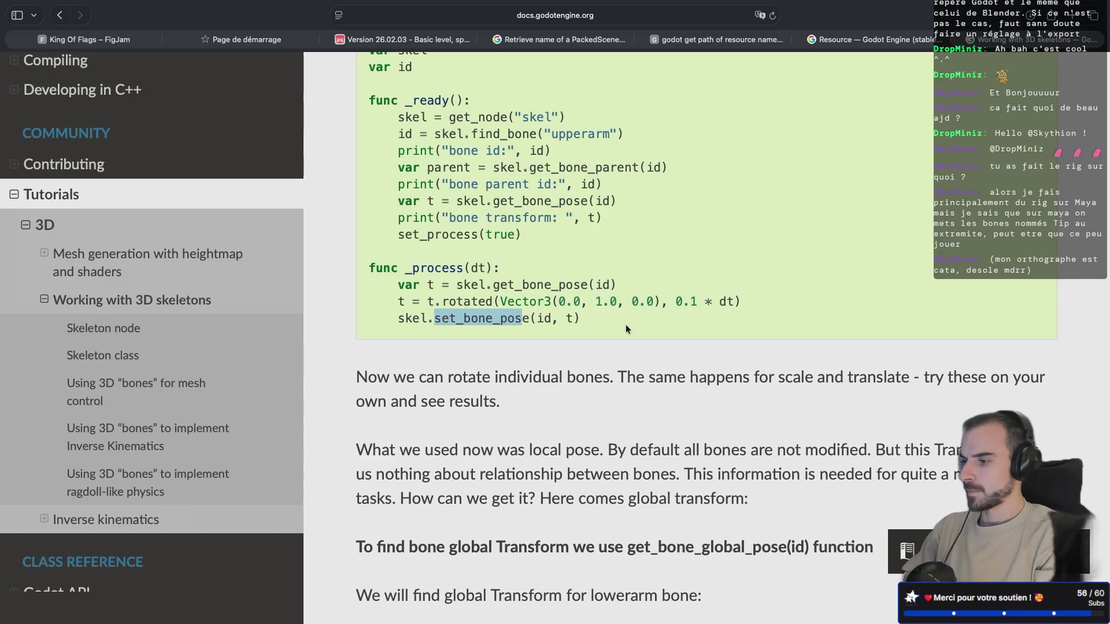
left_click_drag(397, 301, 747, 298)
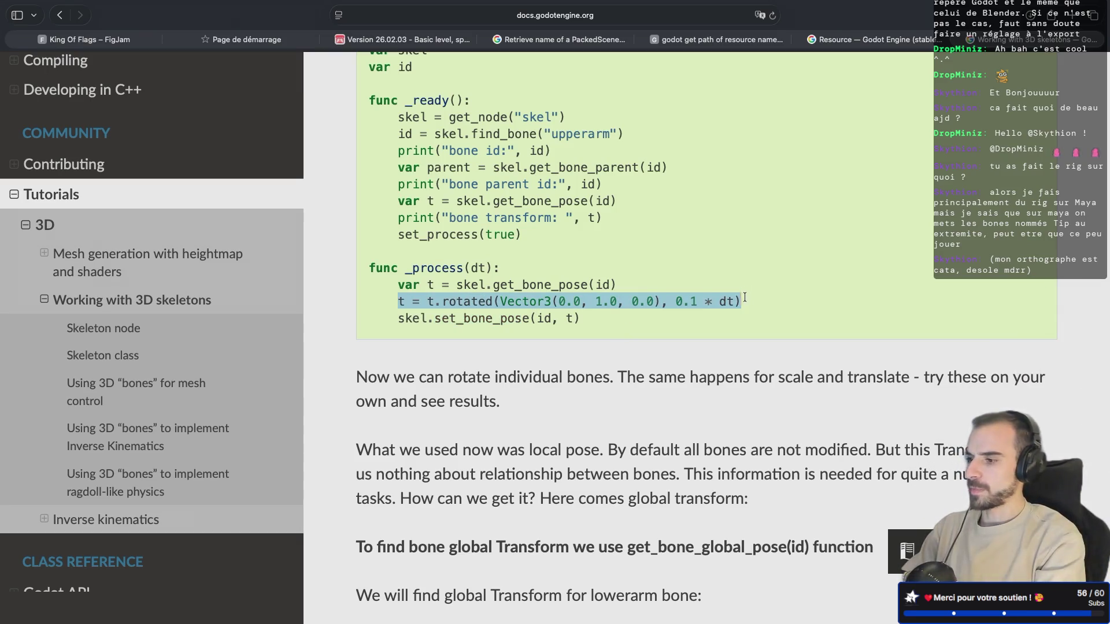
key("ctrl+Right")
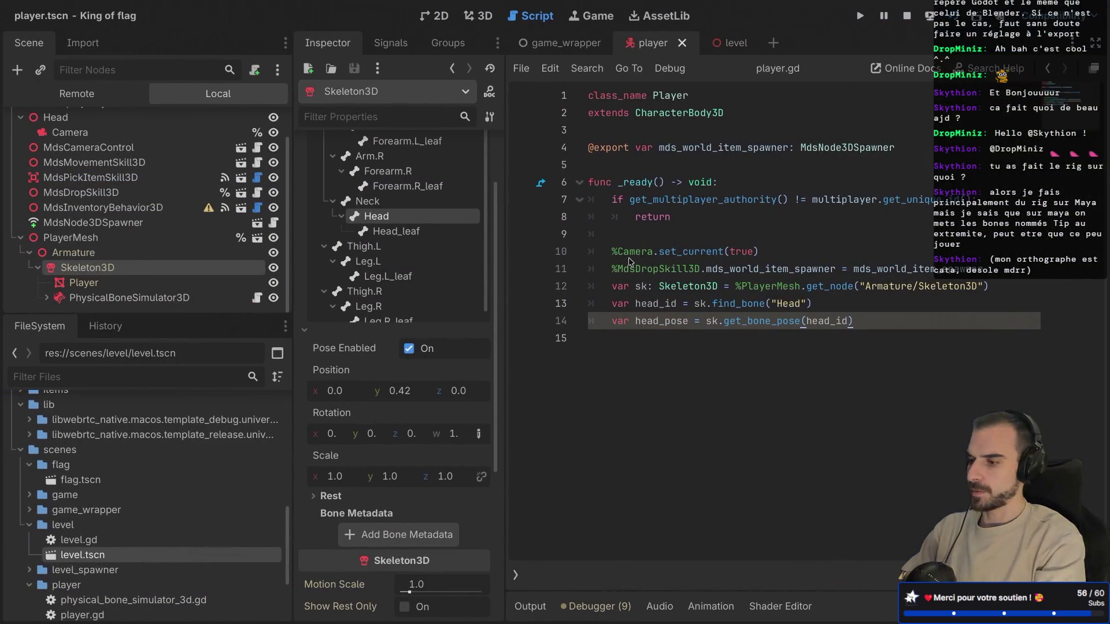
key("ctrl+s")
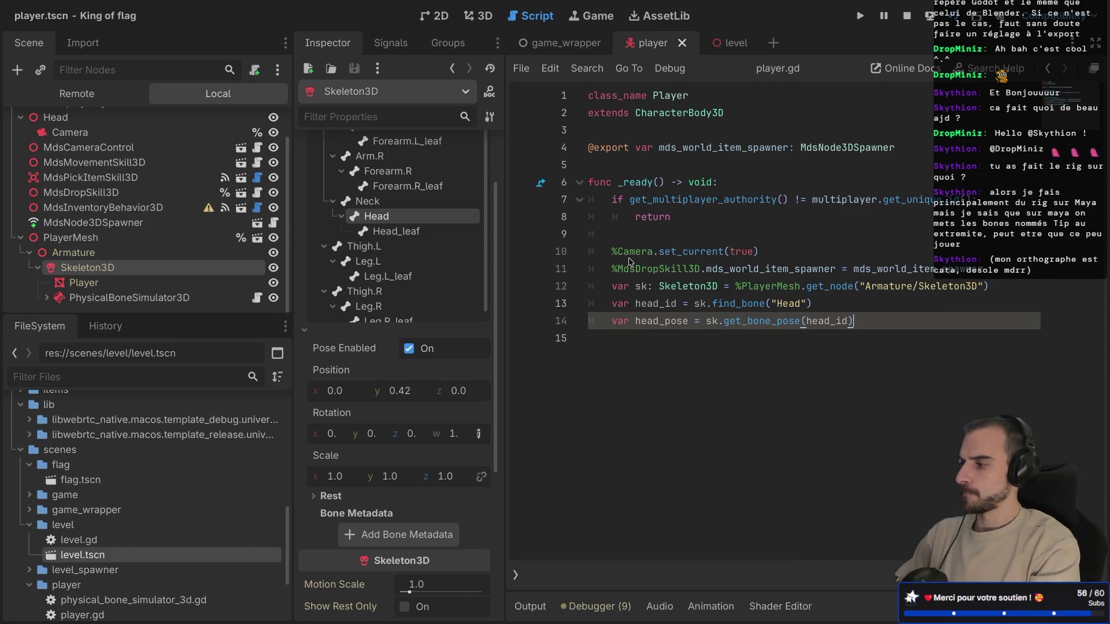
left_click(38, 271)
left_click(37, 294)
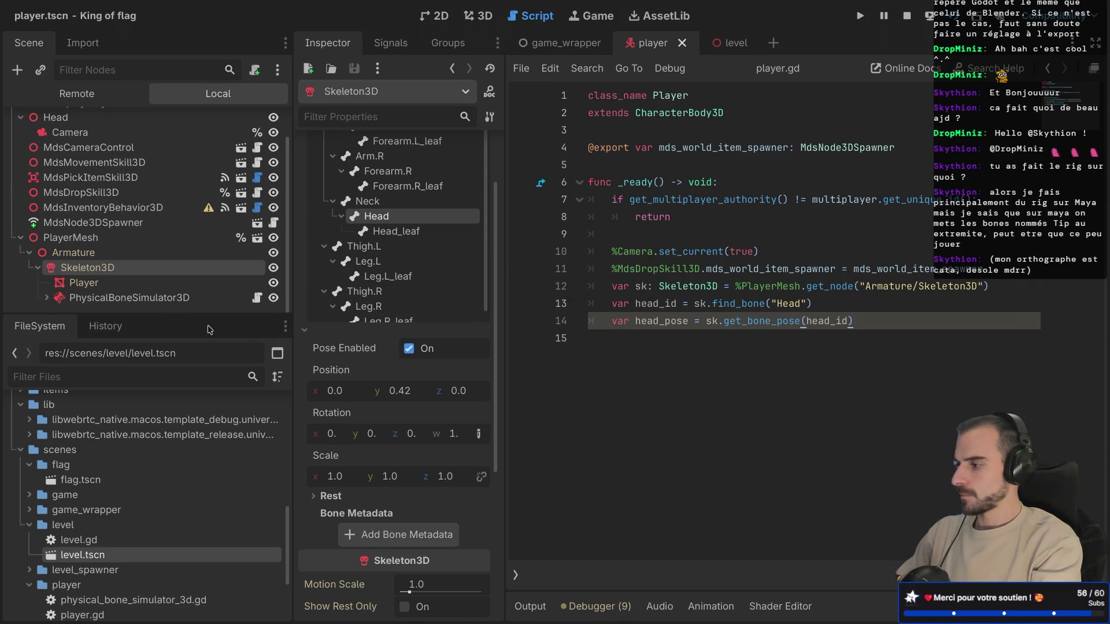
left_click(47, 298)
scroll(68, 277, "down", 5)
scroll(68, 277, "up", 3)
left_click(47, 234)
scroll(43, 216, "up", 2)
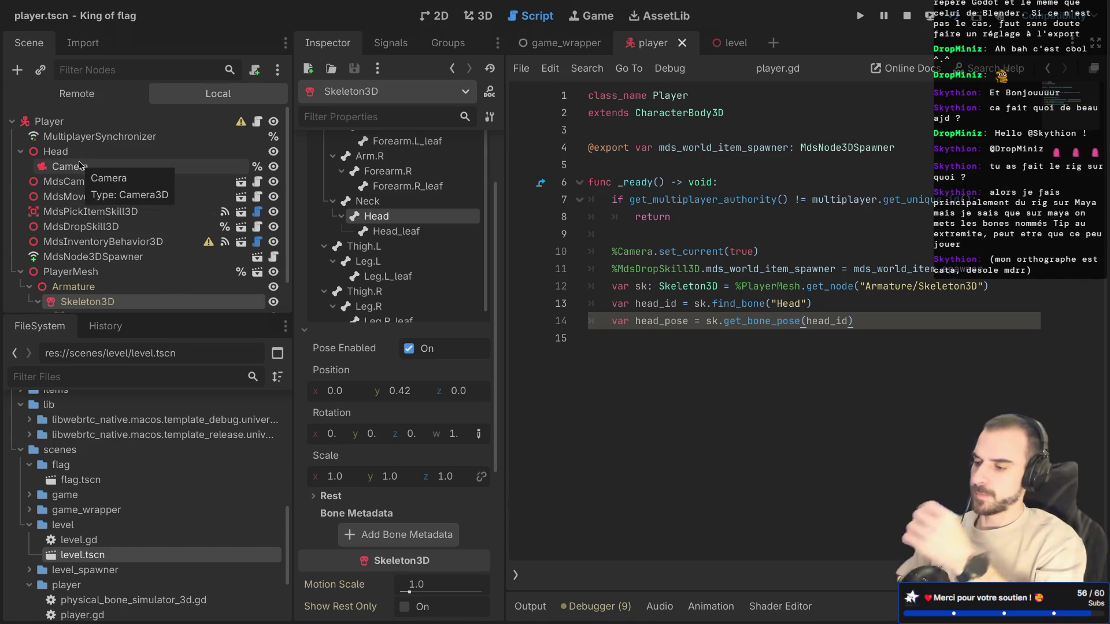
left_click(735, 327, "ctrl")
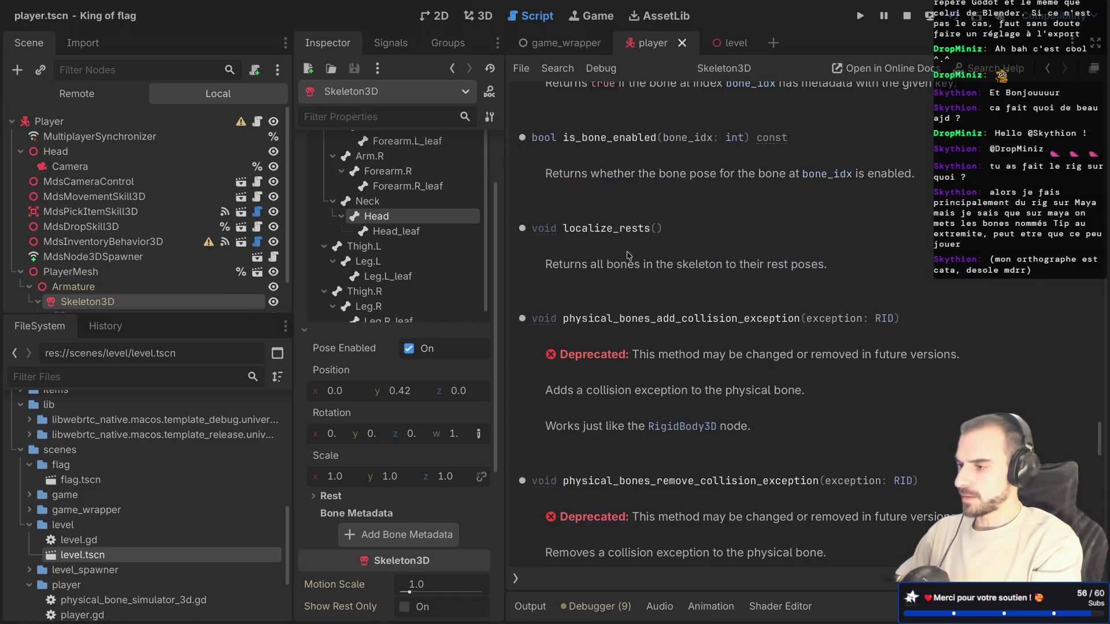
Step: Search the Skeleton3D help for 'trans' and follow the Transform3D link to its reference
scroll(597, 180, "down", 2)
scroll(598, 181, "up", 5)
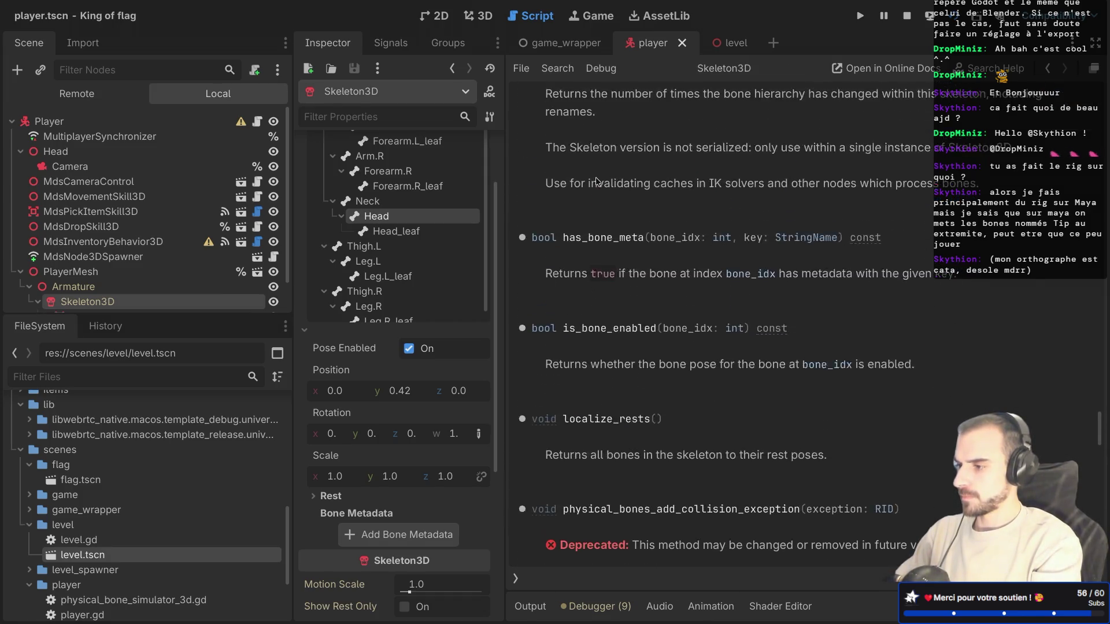
scroll(597, 181, "down", 15)
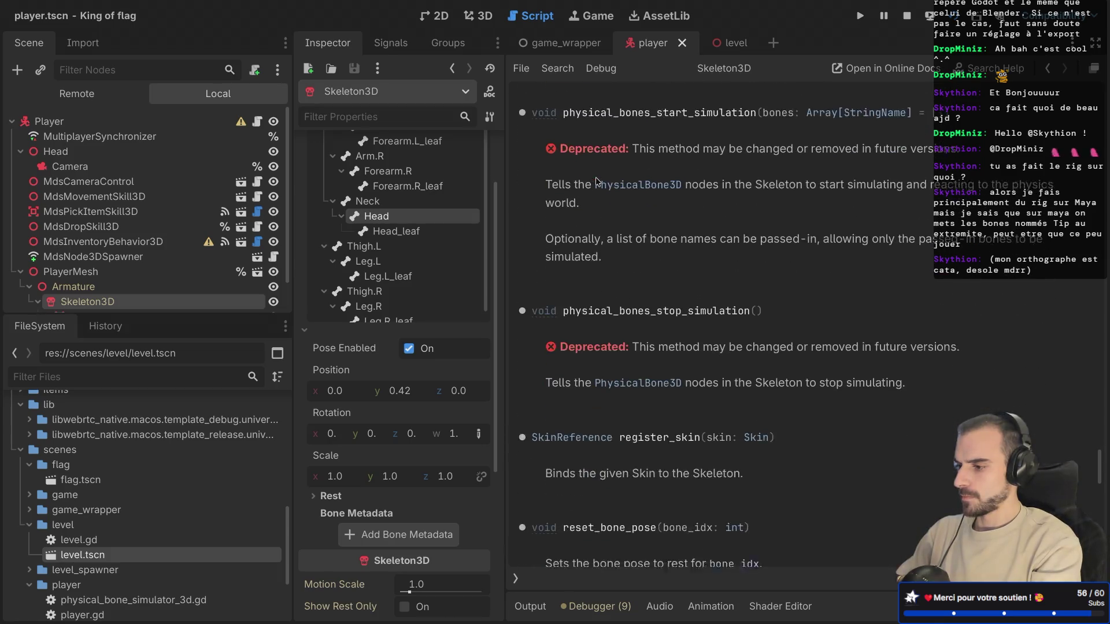
scroll(597, 180, "down", 2)
key("ctrl+f")
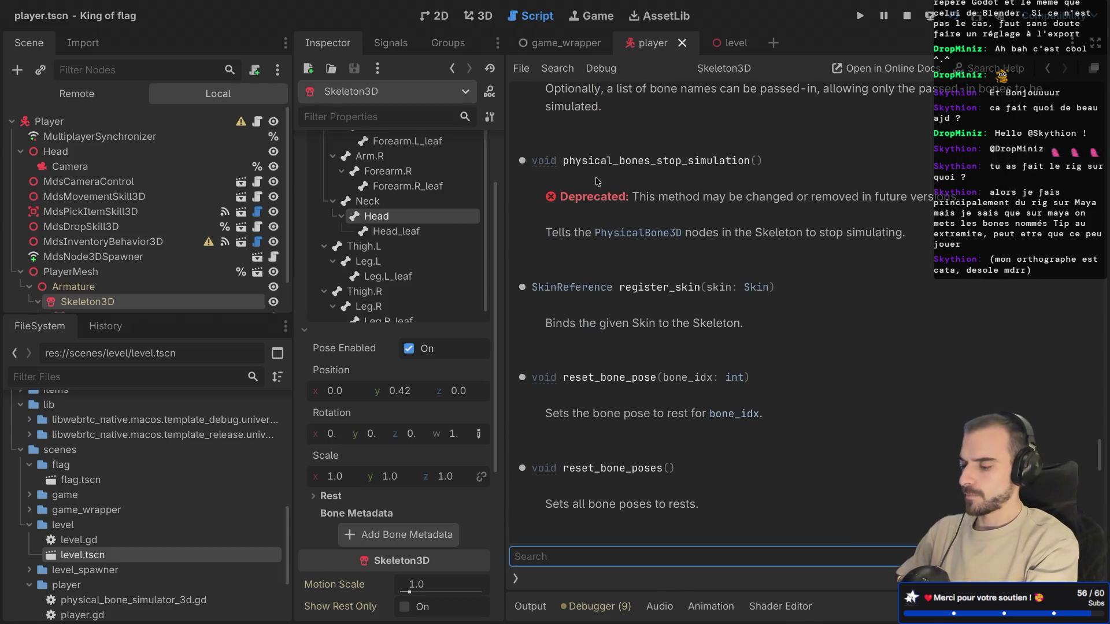
type("trans")
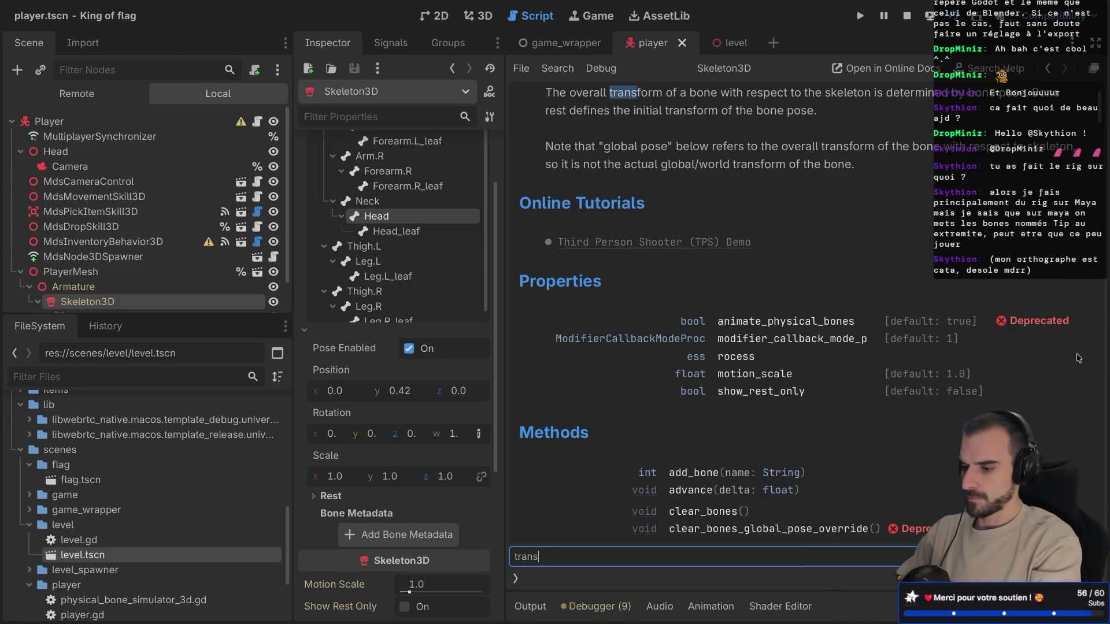
key("Return")
key("Return")
key("Return")
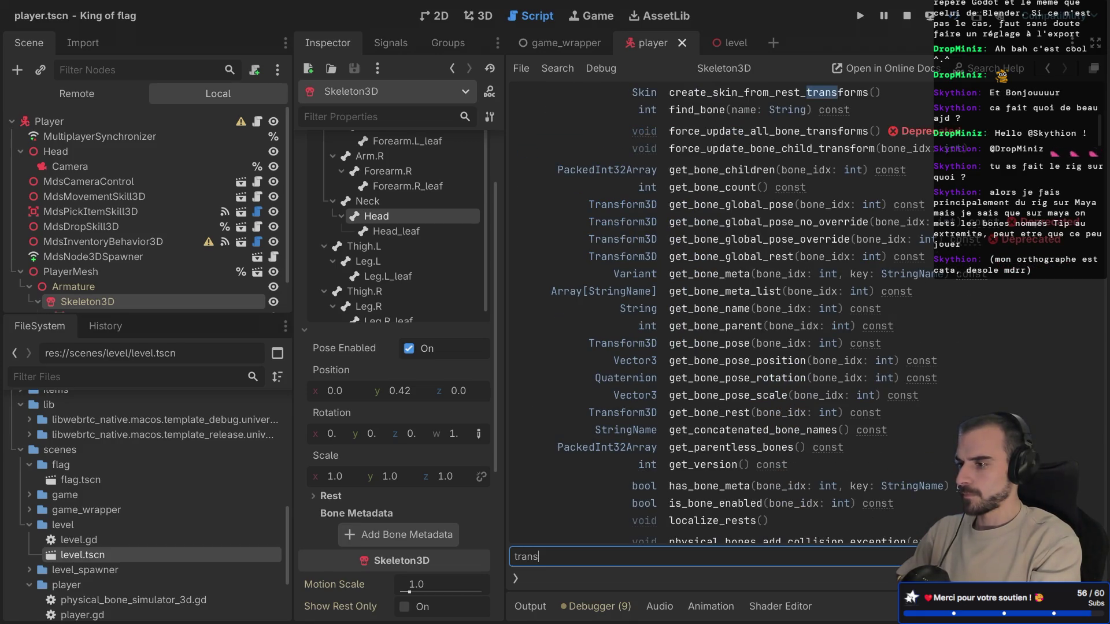
key("Return")
key("Return")
key("Return")
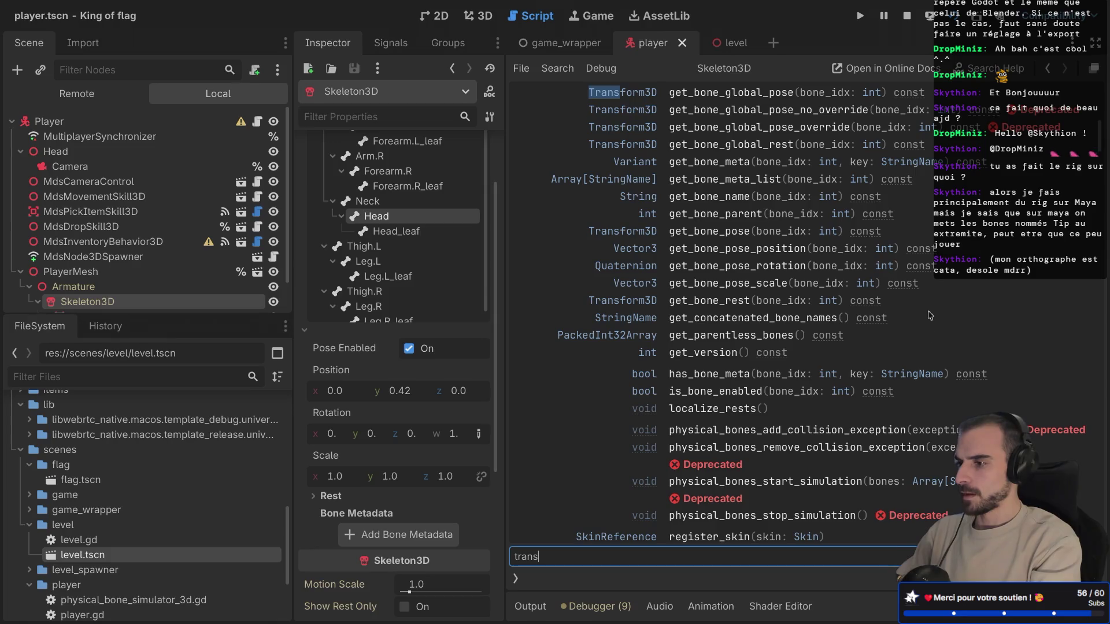
key("Escape")
left_click(632, 91)
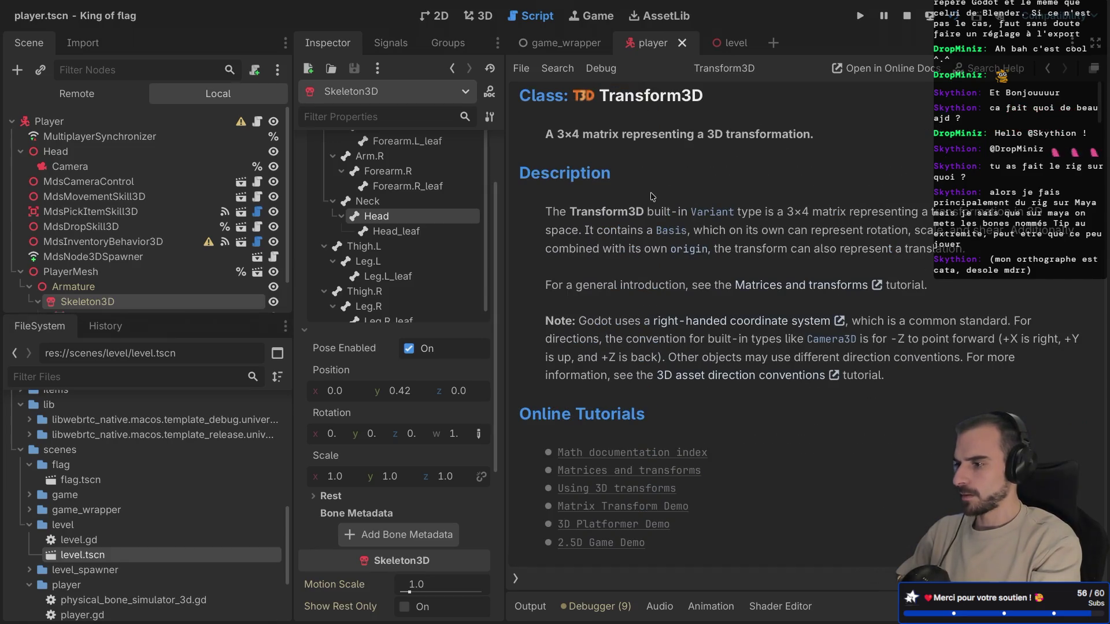
Step: Scroll through the Transform3D class reference to read its description
scroll(651, 197, "down", 1)
scroll(652, 196, "down", 10)
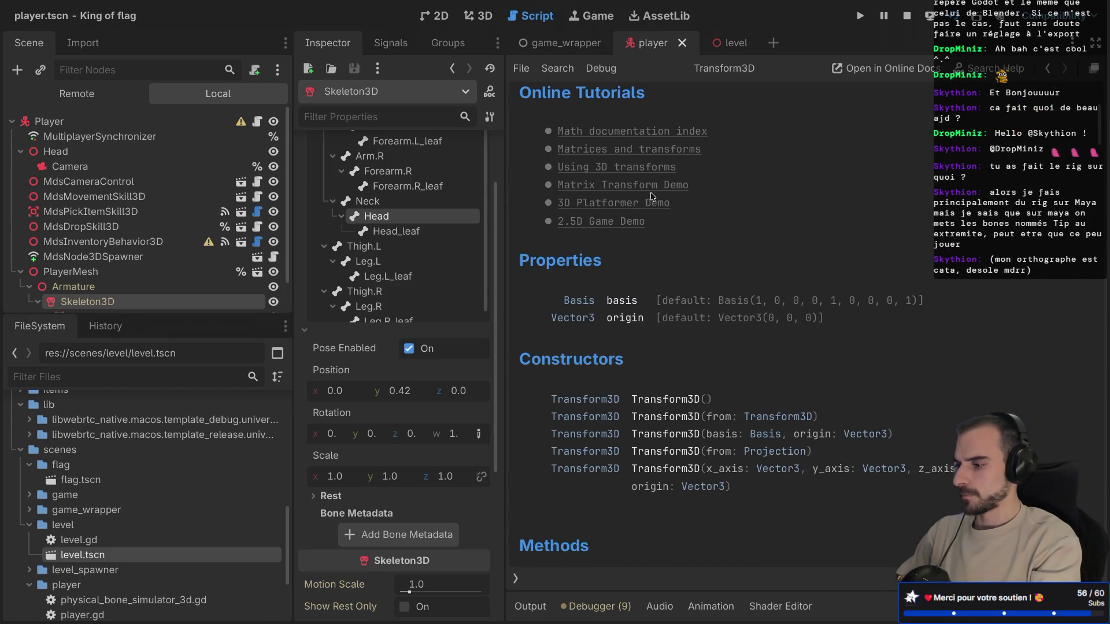
scroll(652, 197, "down", 6)
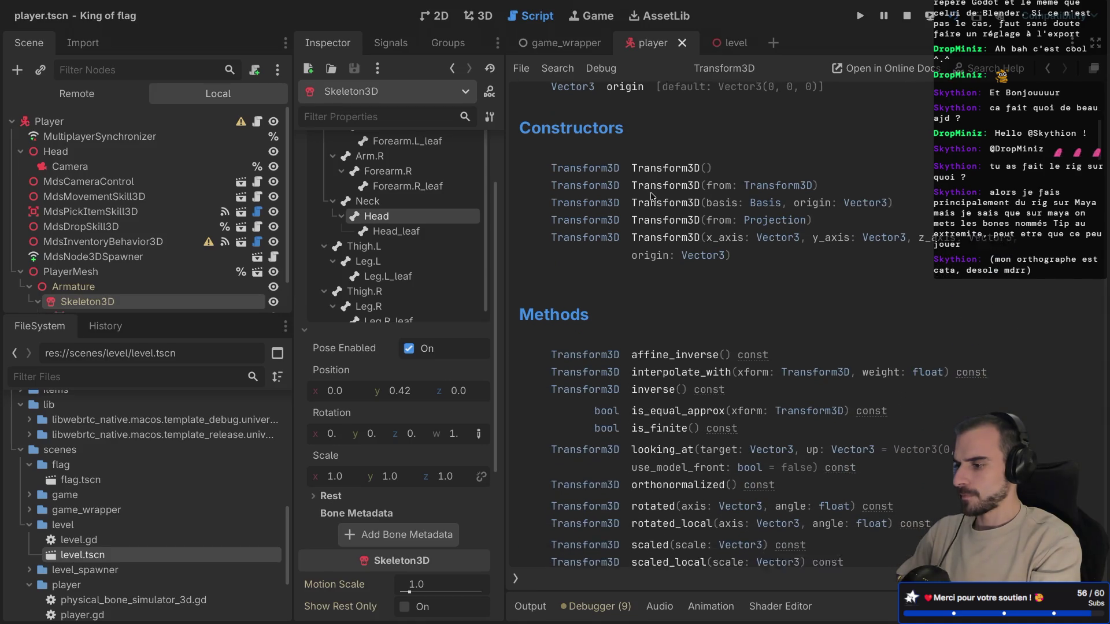
scroll(651, 197, "down", 12)
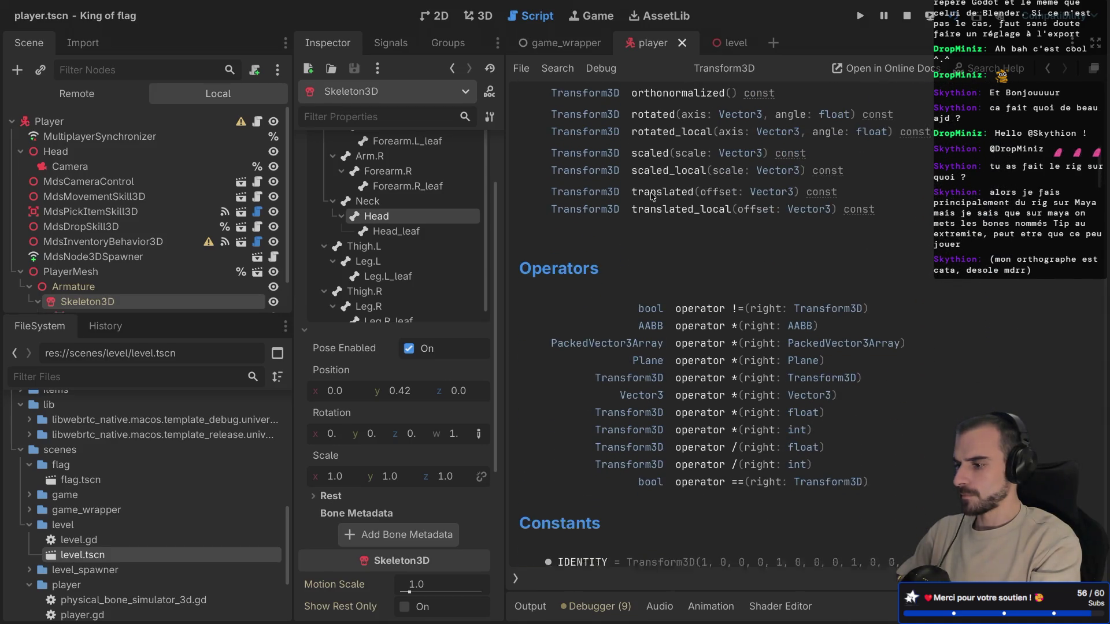
scroll(651, 197, "down", 9)
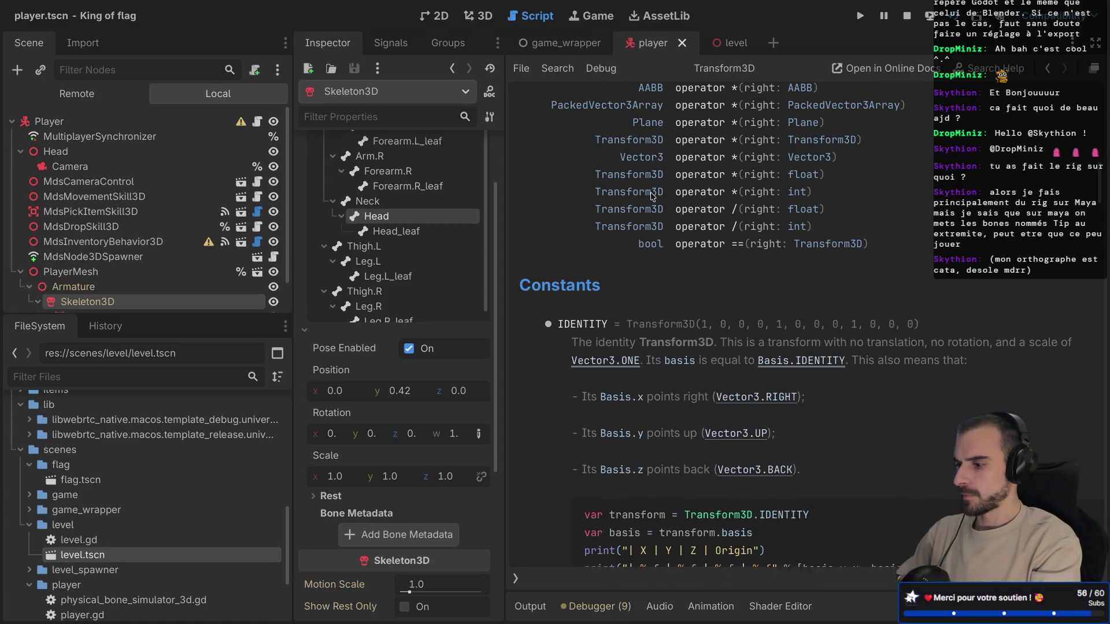
scroll(652, 197, "down", 1)
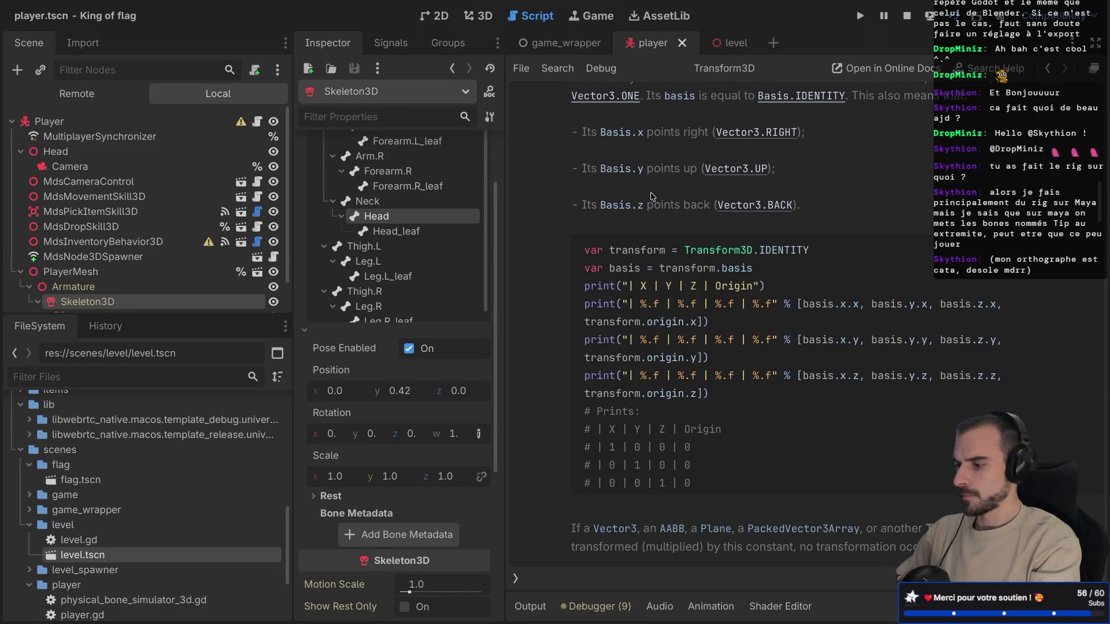
scroll(652, 196, "down", 10)
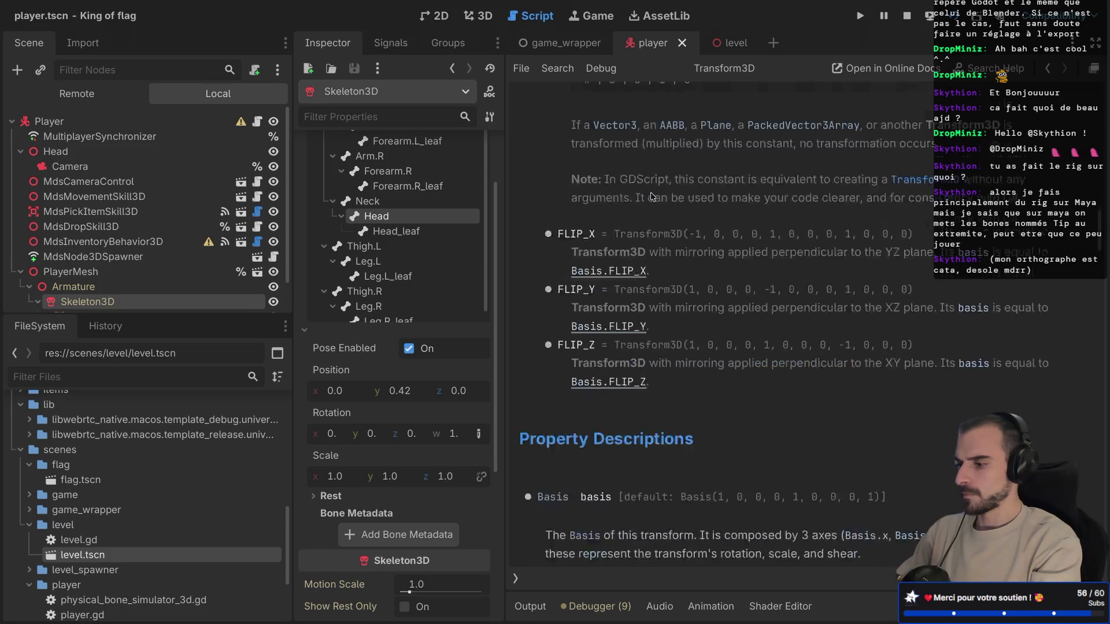
scroll(652, 196, "down", 5)
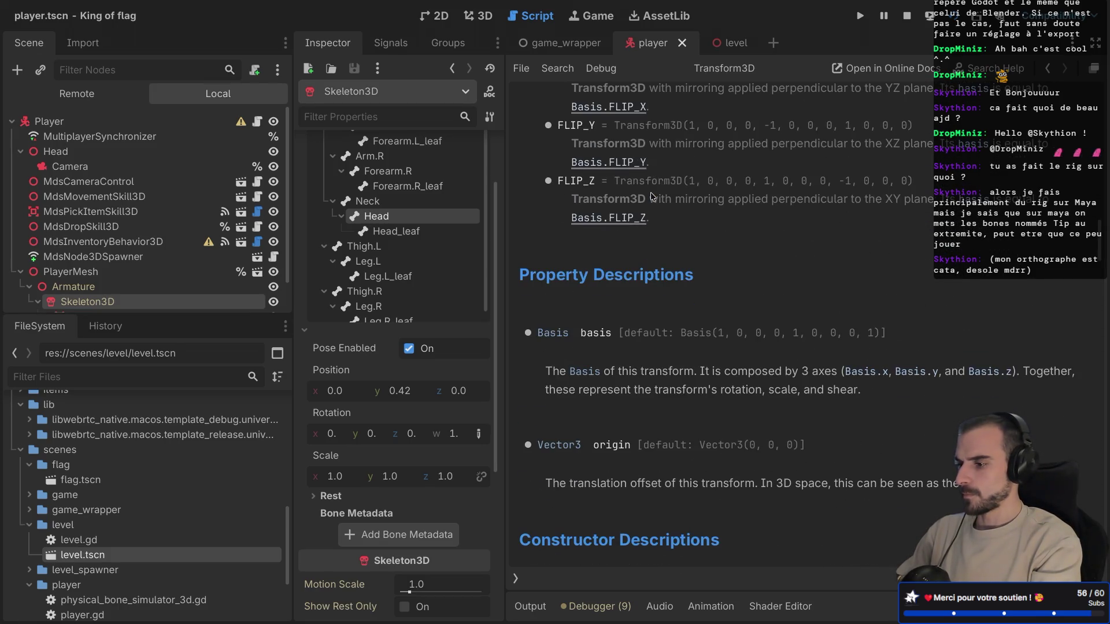
scroll(651, 191, "up", 15)
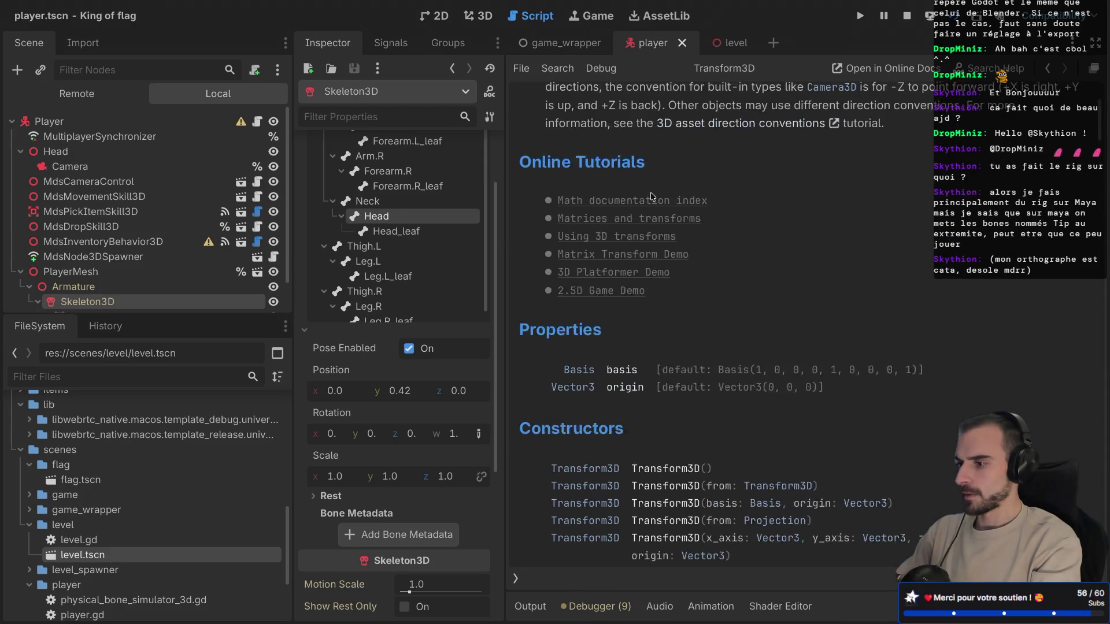
scroll(651, 197, "up", 7)
Step: Return to the Skeleton3D reference, skim it, then bring up the browser's skeleton docs
key("alt+Left")
scroll(676, 300, "down", 5)
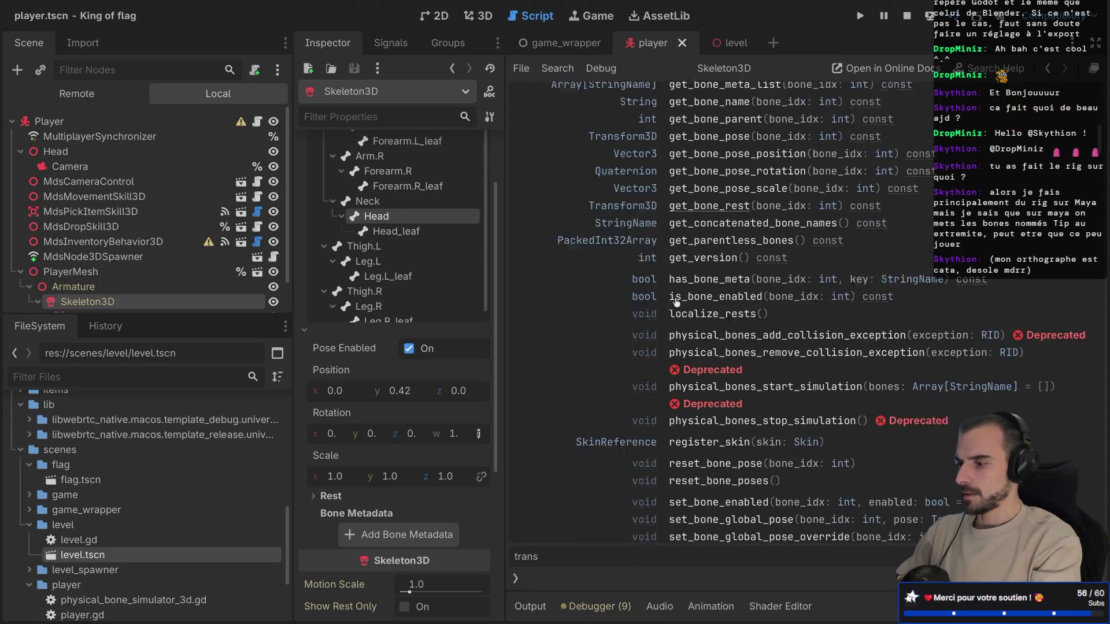
scroll(676, 300, "down", 8)
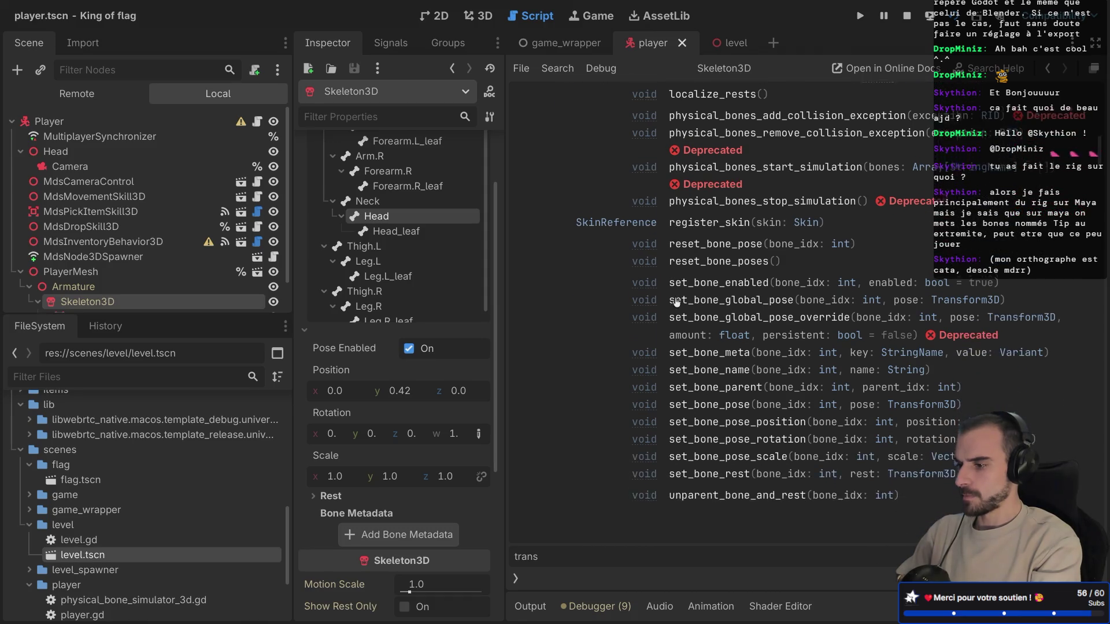
scroll(676, 301, "down", 2)
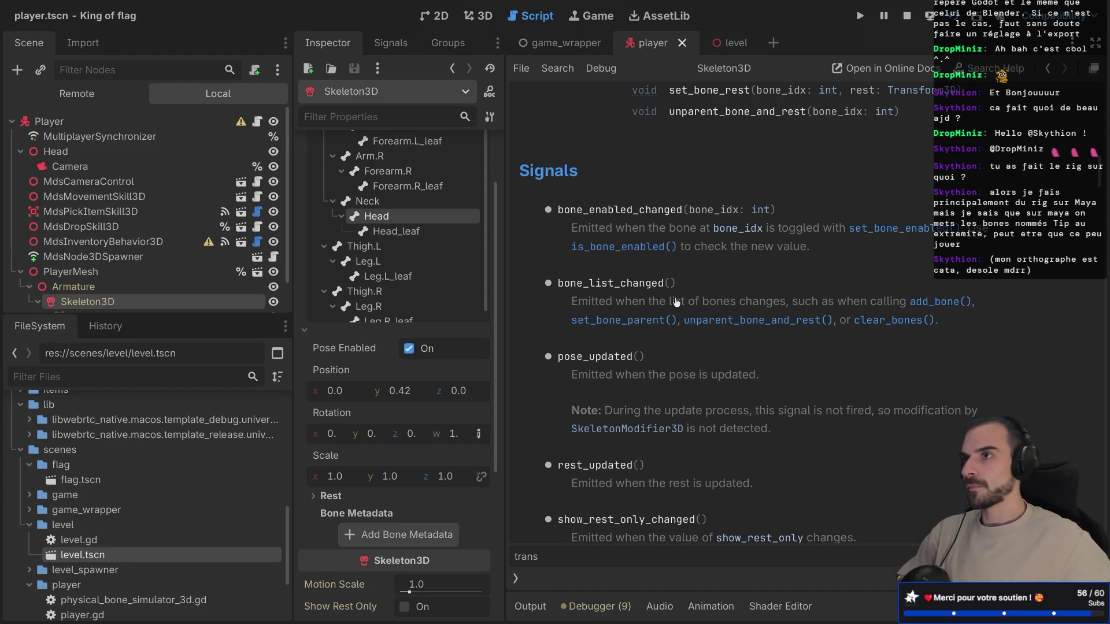
scroll(677, 301, "up", 10)
scroll(677, 300, "up", 10)
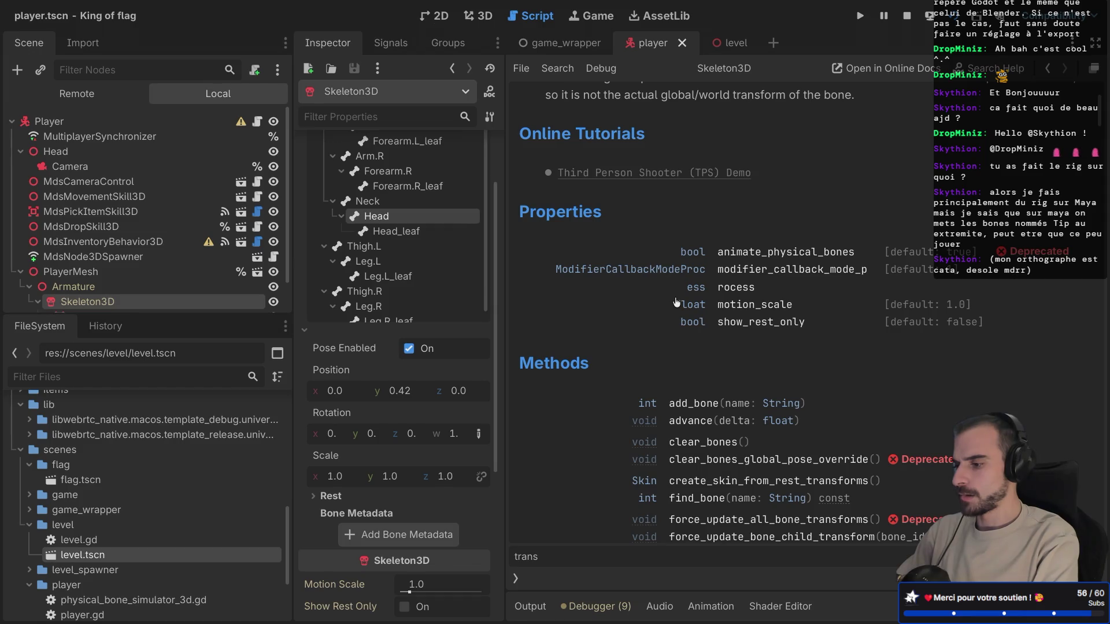
key("ctrl+Right")
key("ctrl+Right")
key("ctrl+Left")
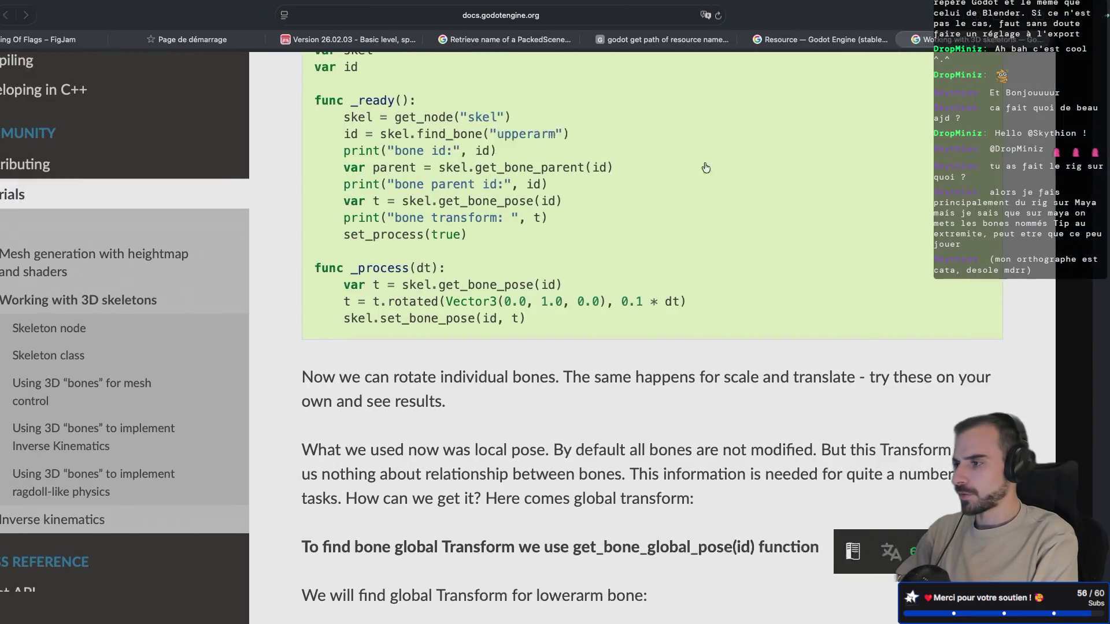
Step: Pan around the King Of Flags Sprint - 1 FigJam board reviewing the sprint cards
left_click(94, 42)
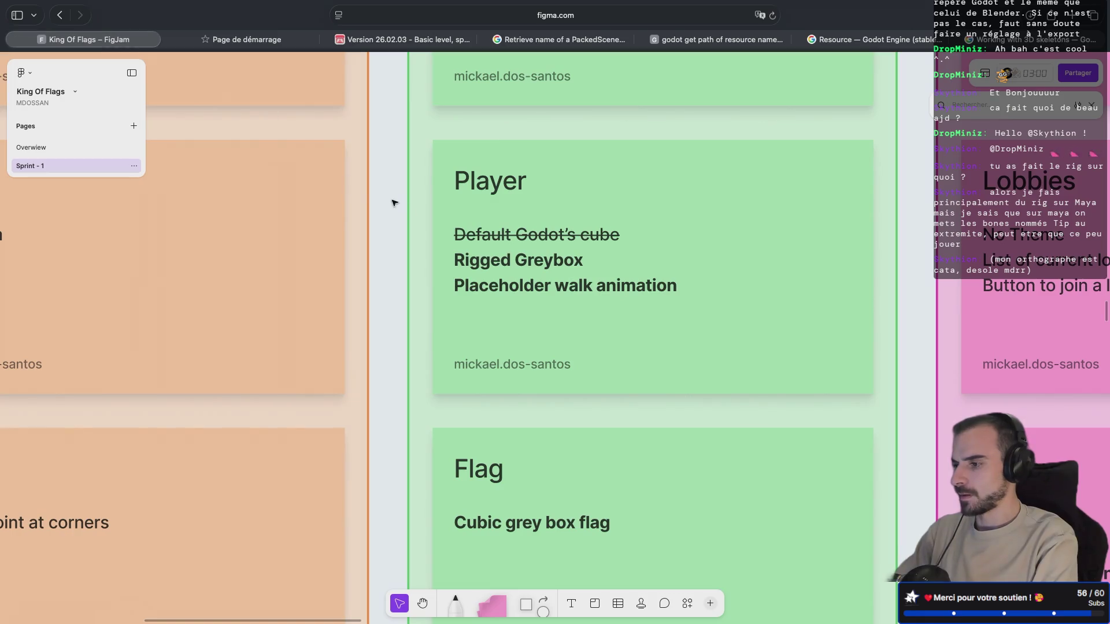
scroll(444, 265, "down", 3)
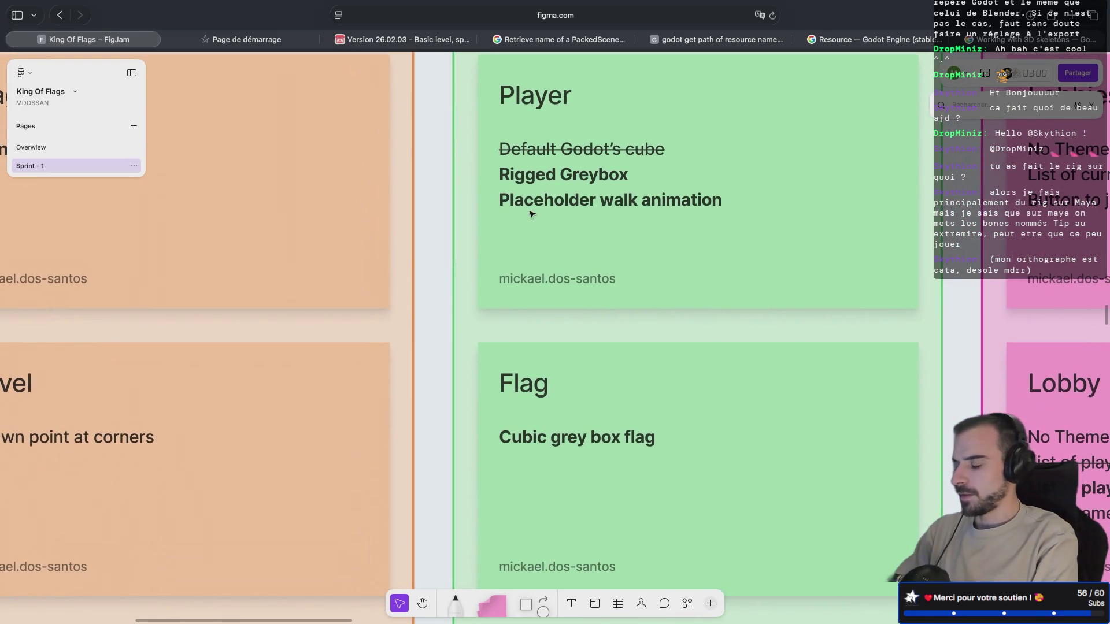
scroll(532, 214, "down", 5)
scroll(532, 214, "left", 3)
scroll(532, 214, "down", 3)
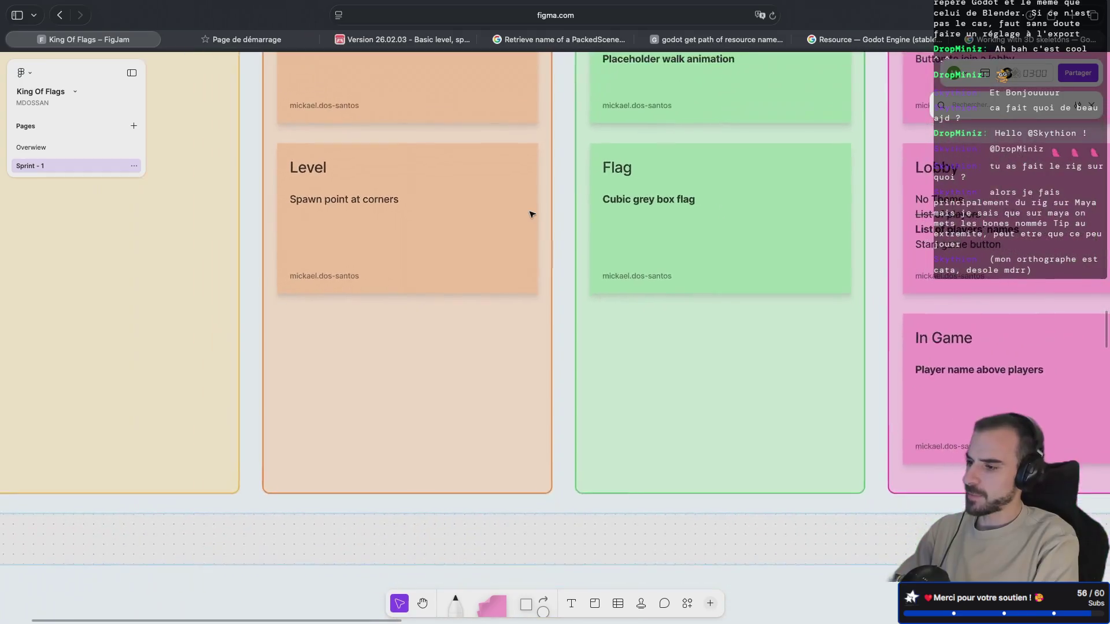
scroll(532, 214, "down", 3)
scroll(532, 214, "down", 5)
scroll(532, 215, "up", 3)
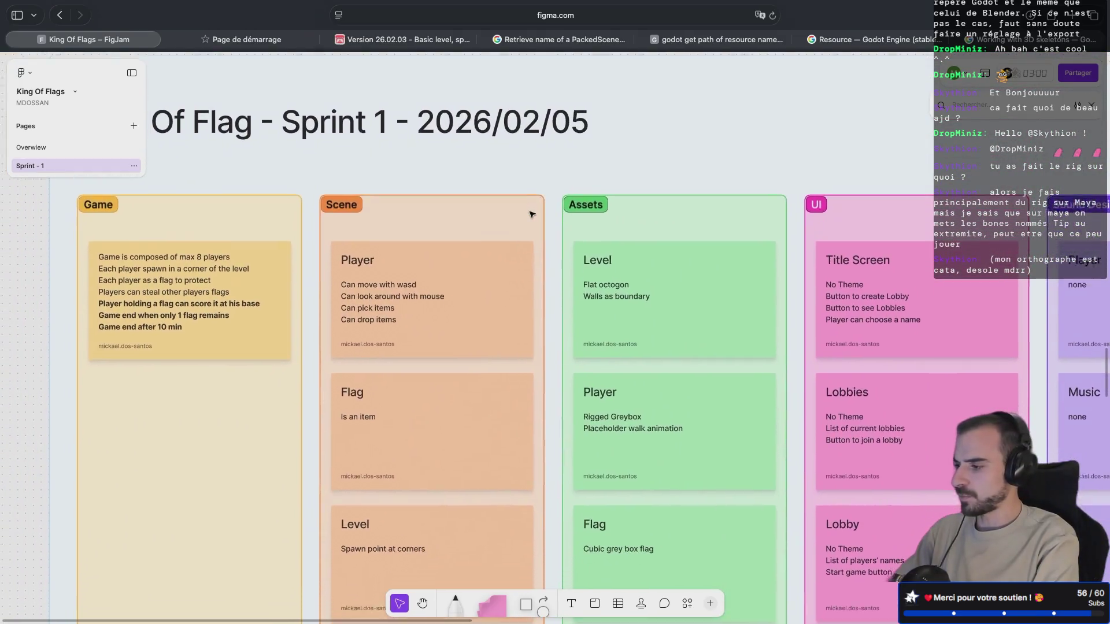
scroll(532, 215, "down", 4)
scroll(274, 224, "left", 3)
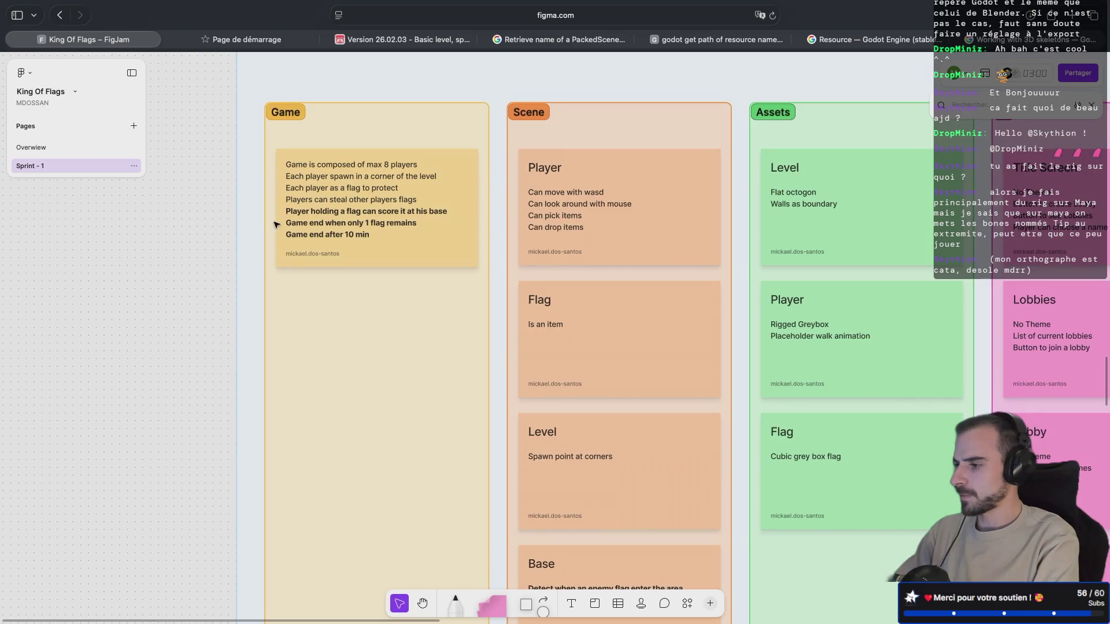
scroll(294, 218, "up", 1)
scroll(295, 218, "up", 5)
scroll(287, 222, "up", 1)
scroll(287, 223, "right", 4)
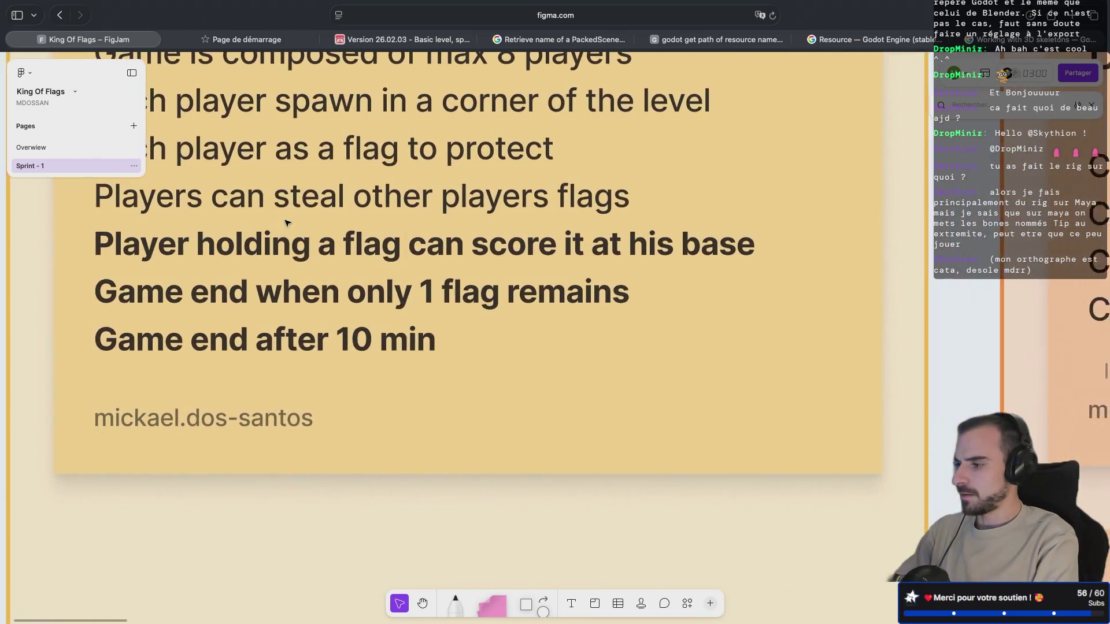
scroll(287, 222, "down", 3)
scroll(288, 223, "down", 2)
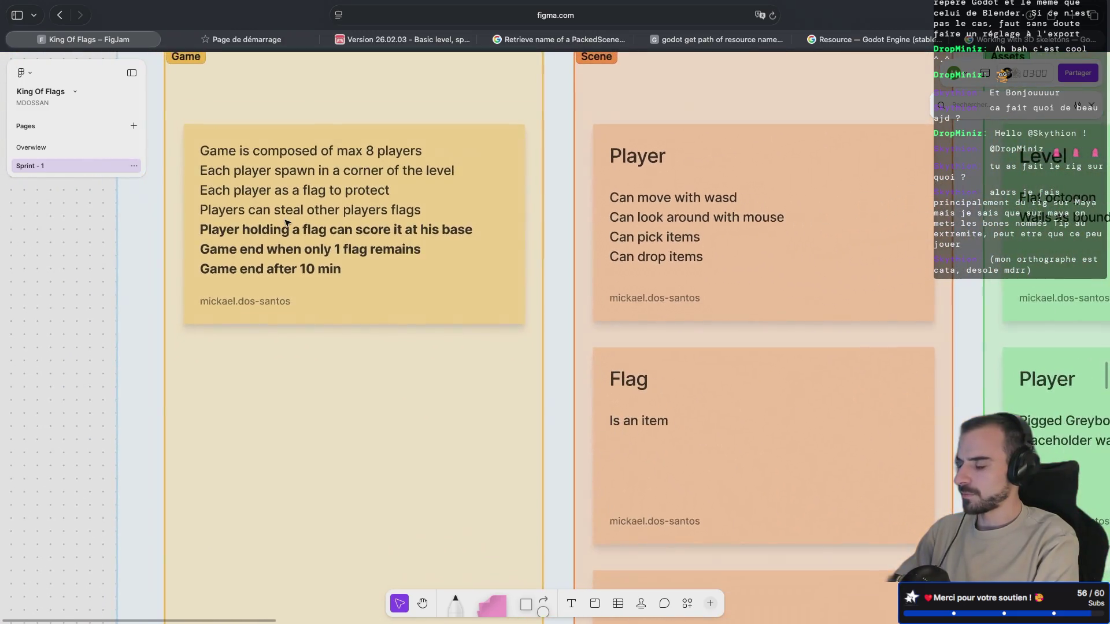
scroll(322, 272, "right", 10)
scroll(322, 273, "down", 2)
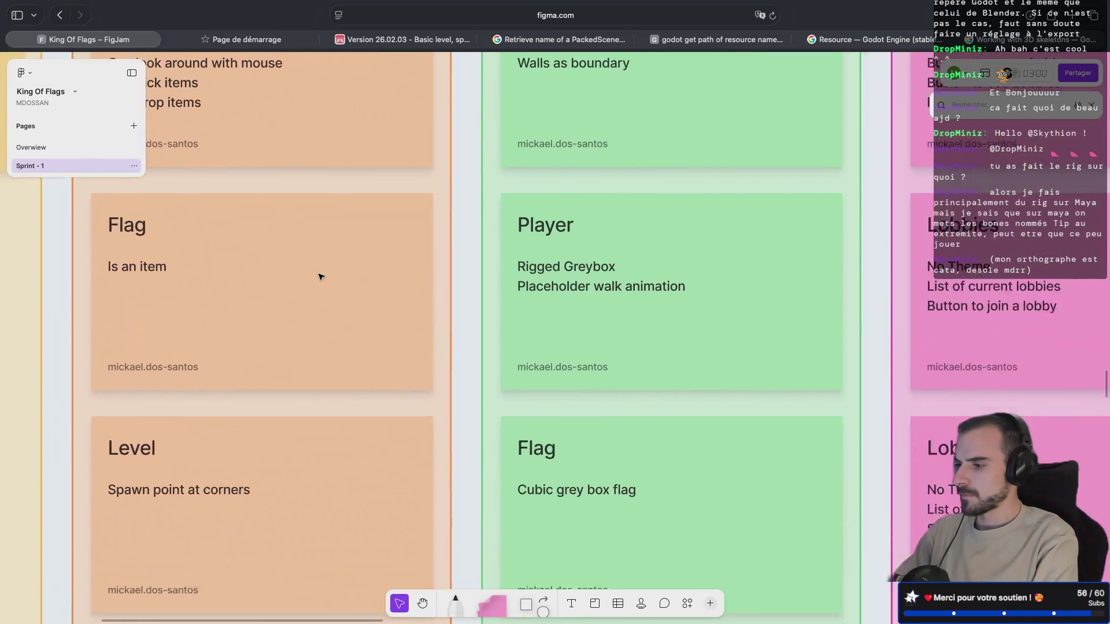
scroll(321, 276, "left", 10)
scroll(321, 276, "up", 3)
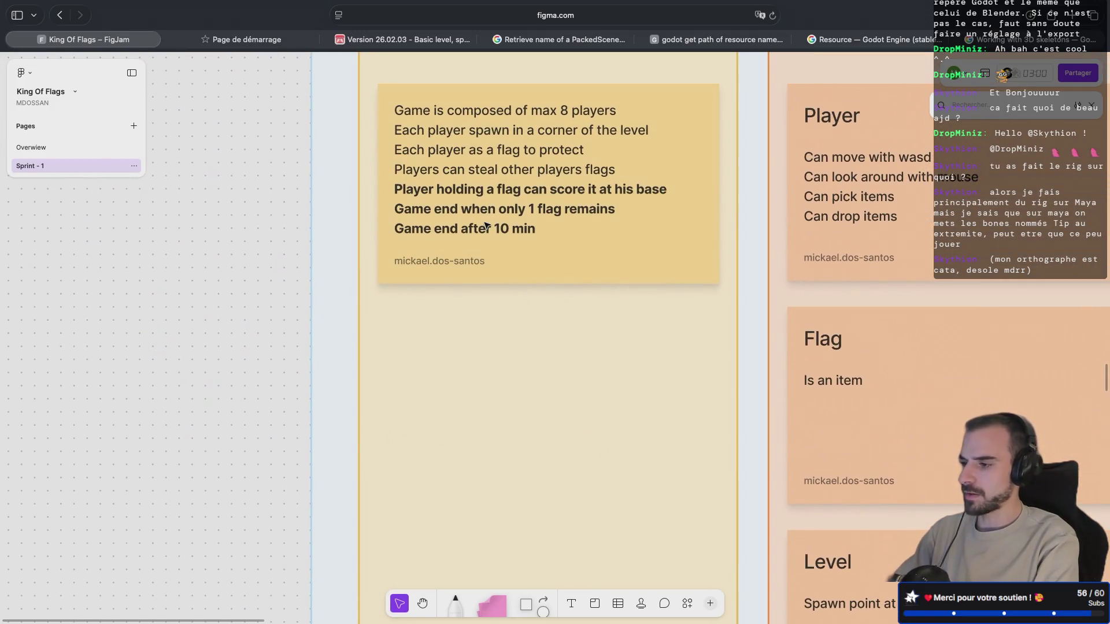
scroll(484, 225, "right", 15)
scroll(485, 225, "down", 4)
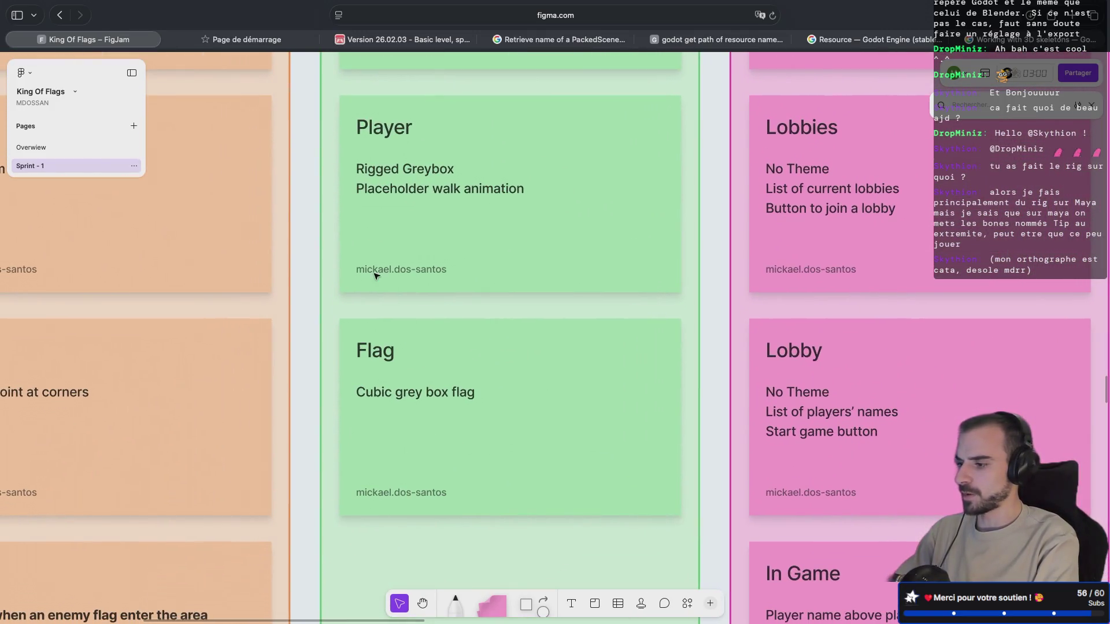
scroll(376, 276, "down", 4)
scroll(376, 276, "left", 2)
scroll(376, 275, "down", 2)
scroll(376, 276, "left", 10)
scroll(375, 276, "up", 6)
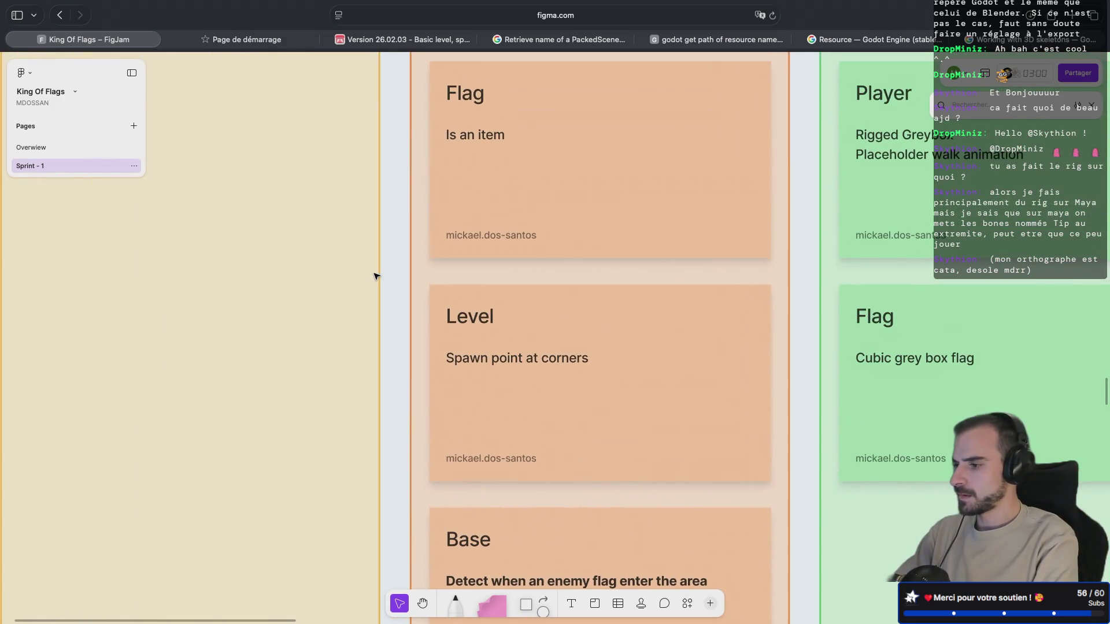
scroll(376, 276, "right", 15)
scroll(375, 275, "down", 10)
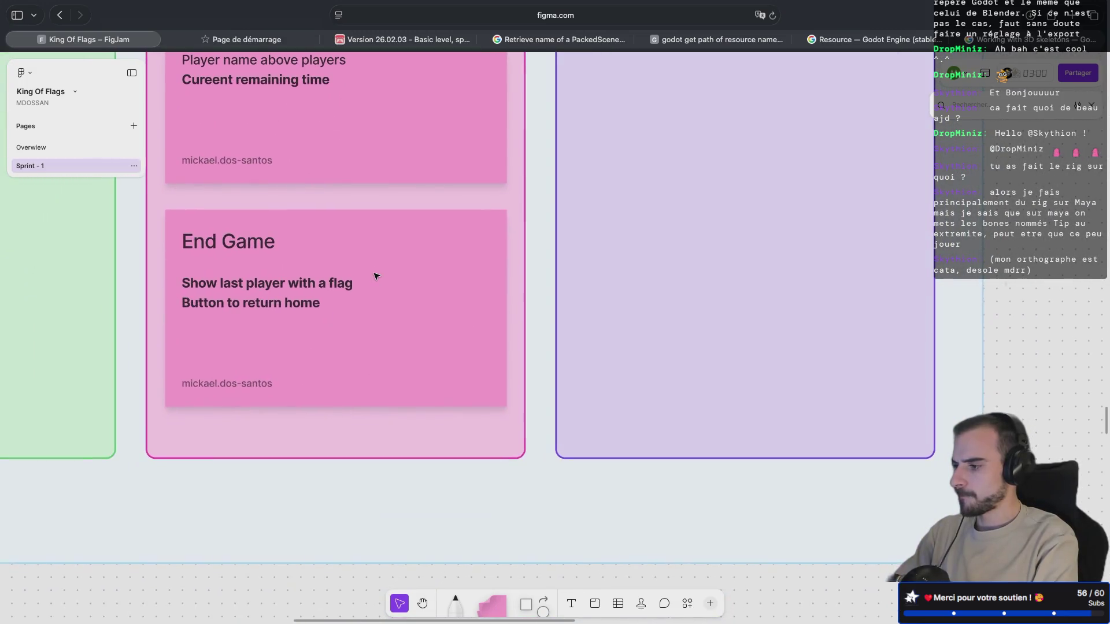
scroll(375, 275, "up", 5)
scroll(379, 276, "left", 3)
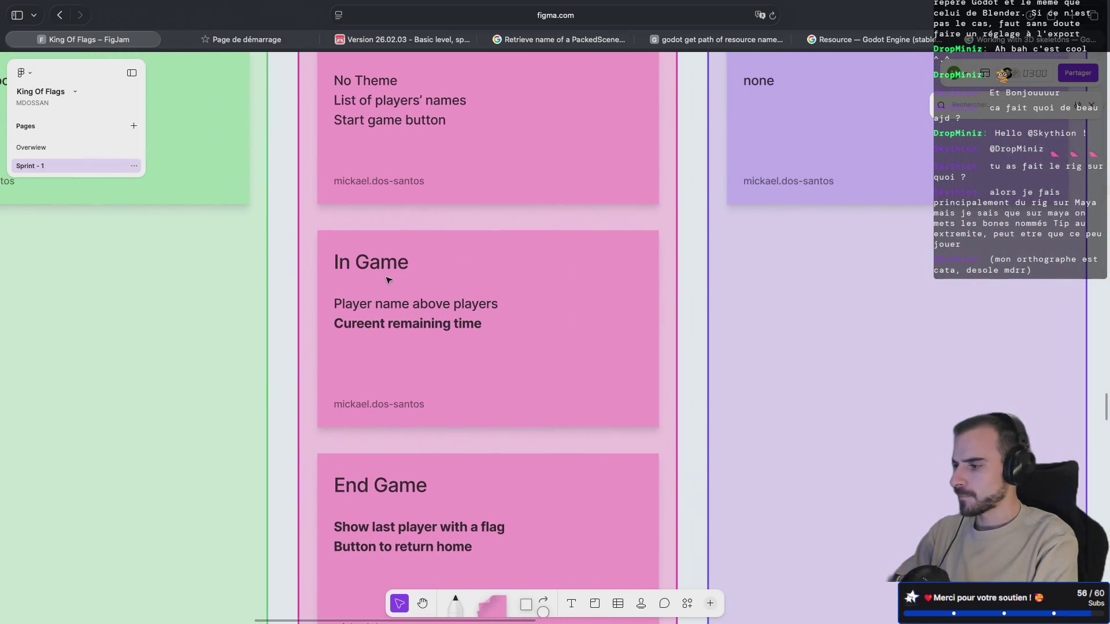
scroll(440, 334, "up", 15)
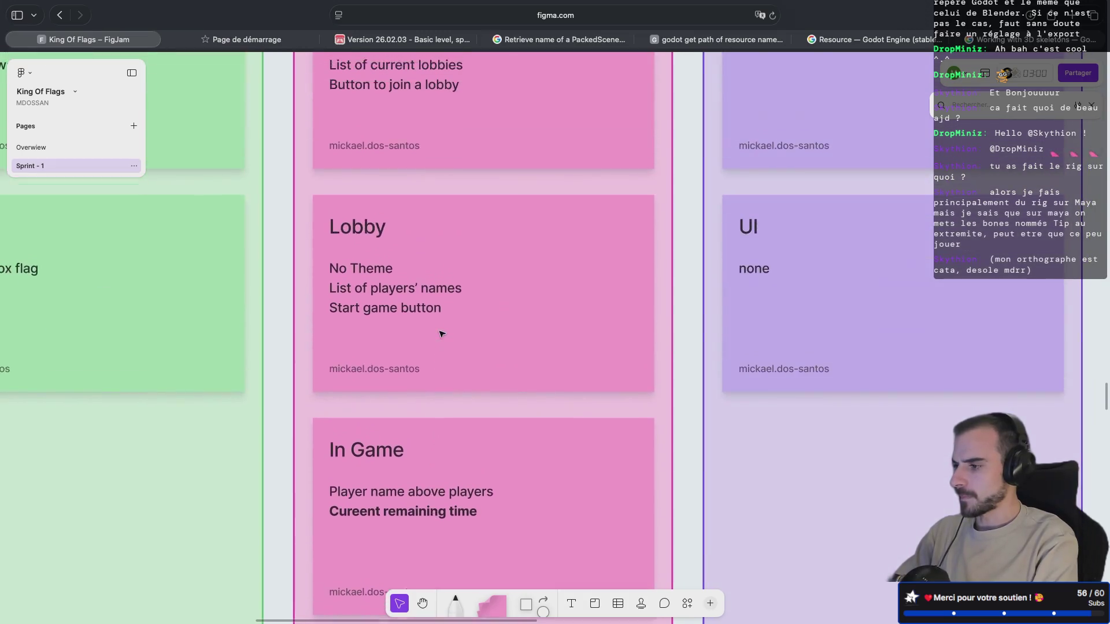
scroll(440, 334, "left", 4)
scroll(441, 333, "down", 10)
scroll(481, 300, "left", 2)
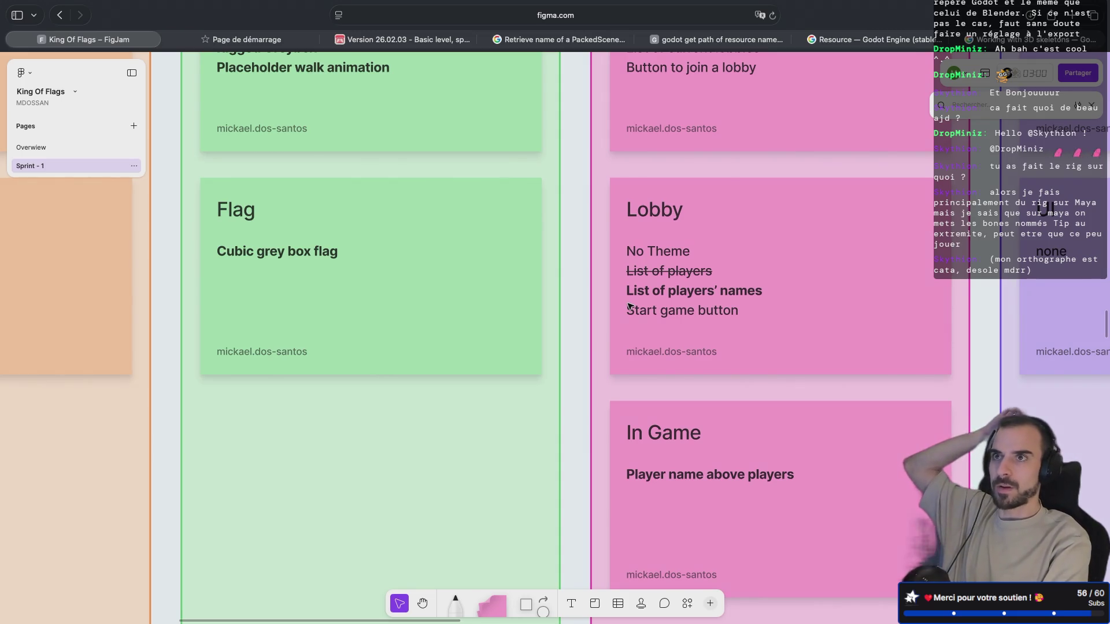
scroll(630, 306, "left", 20)
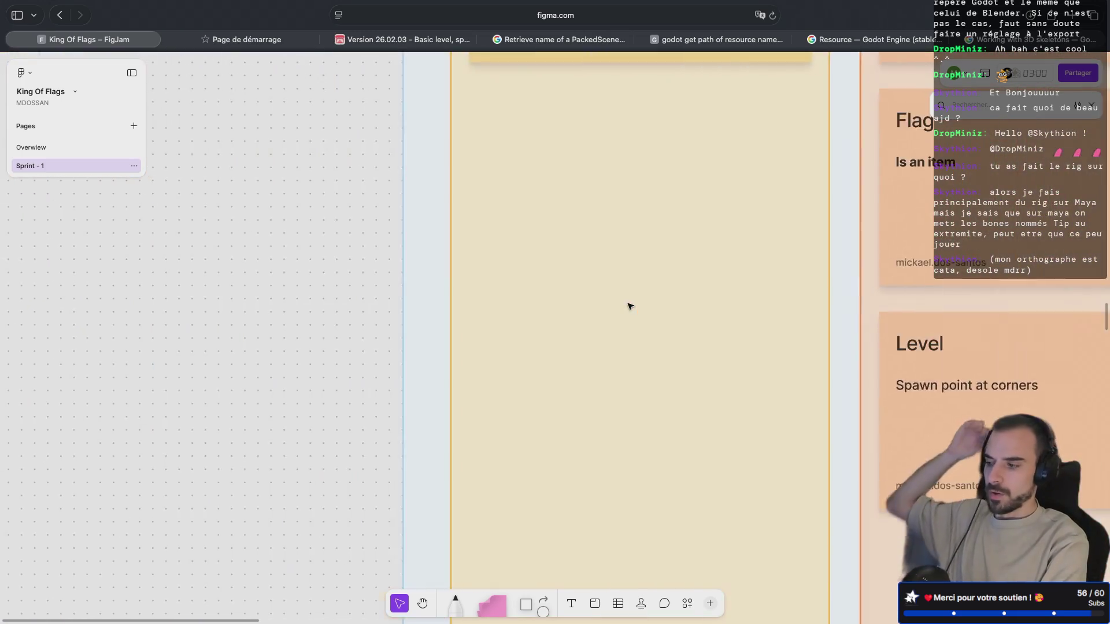
scroll(630, 306, "right", 20)
scroll(627, 308, "up", 5)
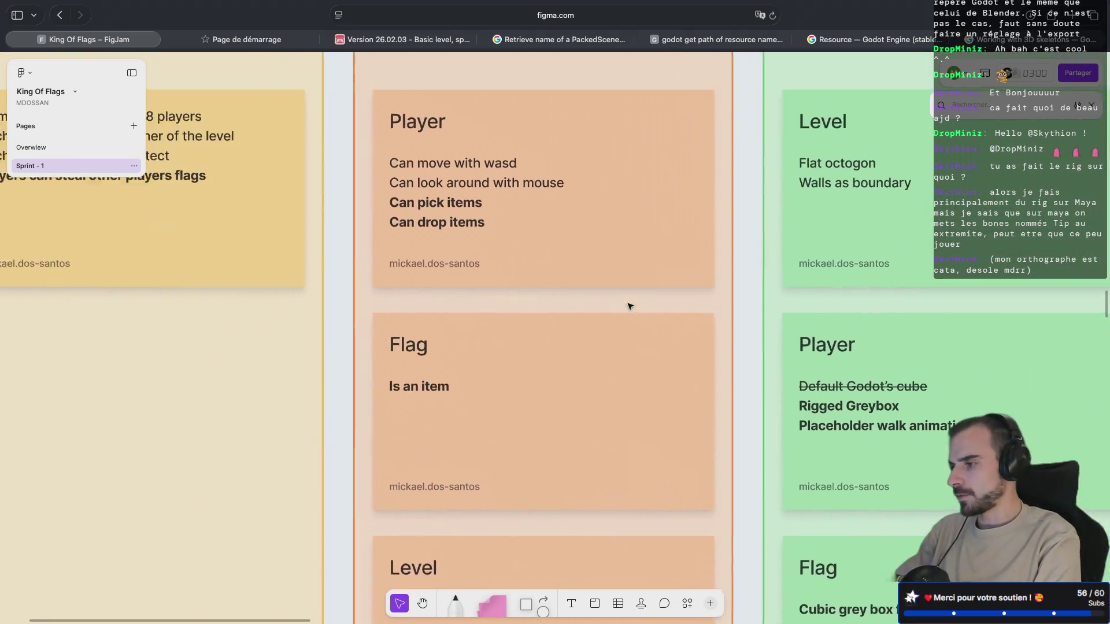
key("ctrl+Left")
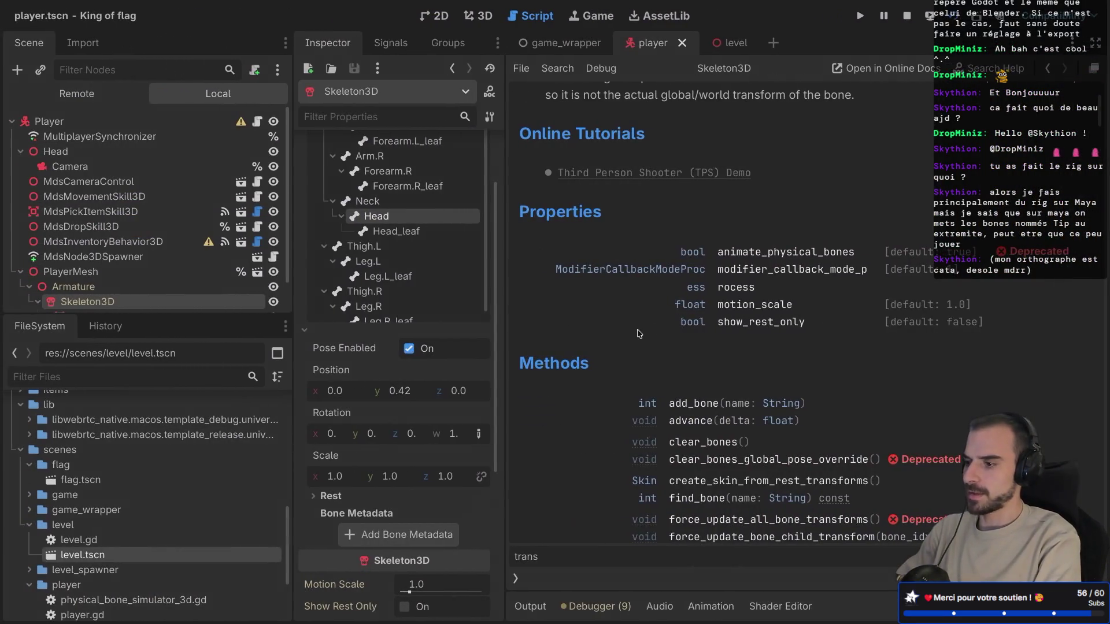
Step: Follow the Quaternion type link in the Skeleton3D docs and collapse the Armature tree branch
scroll(637, 331, "down", 5)
scroll(638, 332, "down", 5)
scroll(637, 333, "down", 6)
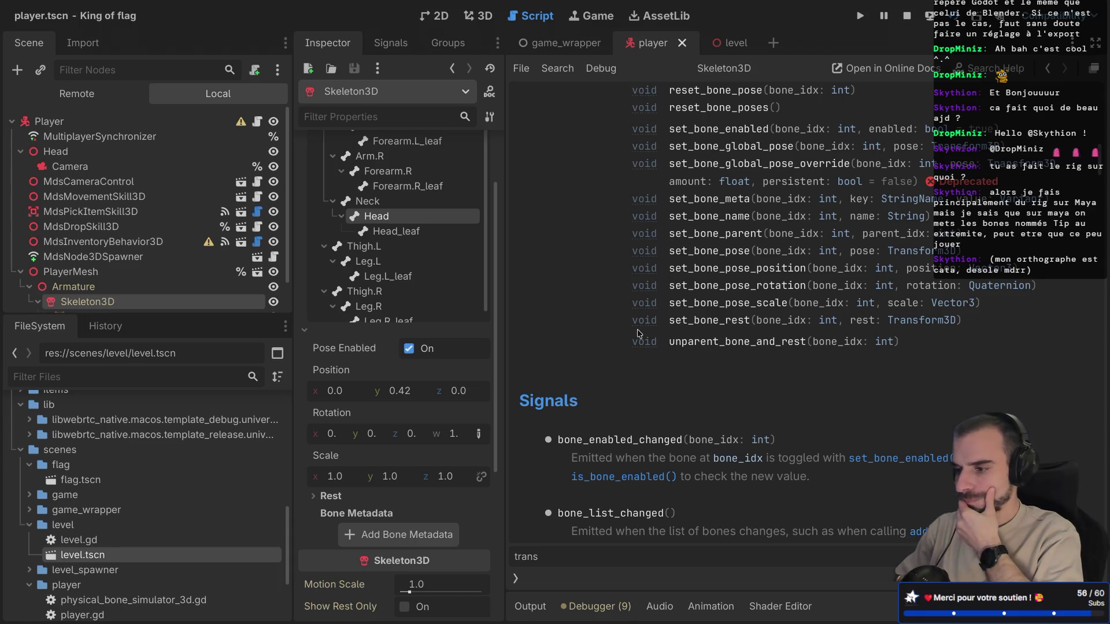
left_click(985, 287)
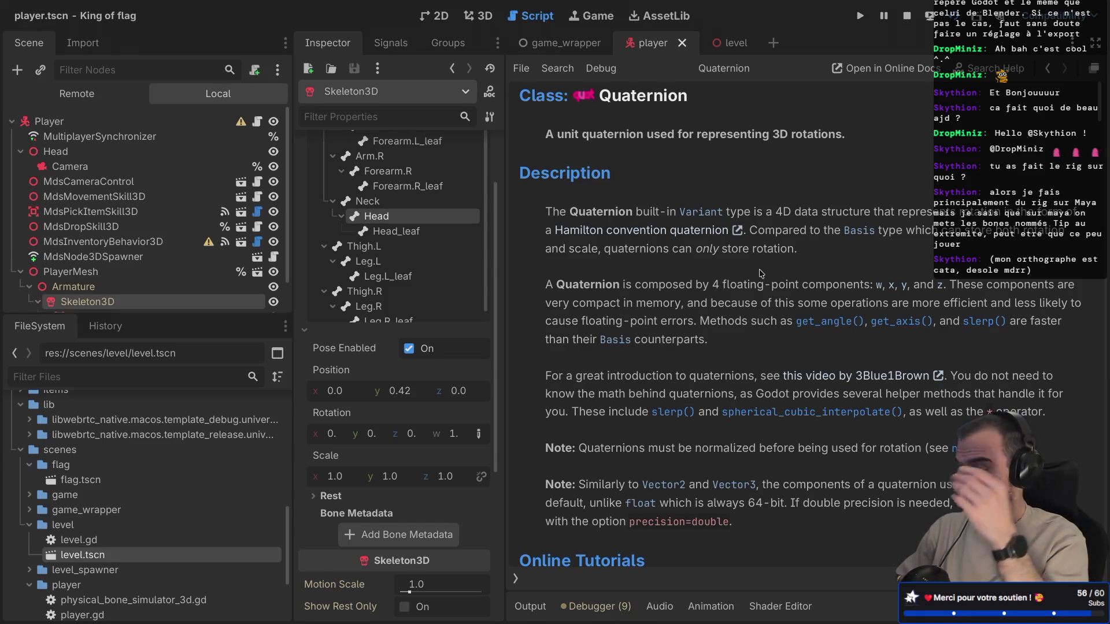
scroll(760, 273, "down", 5)
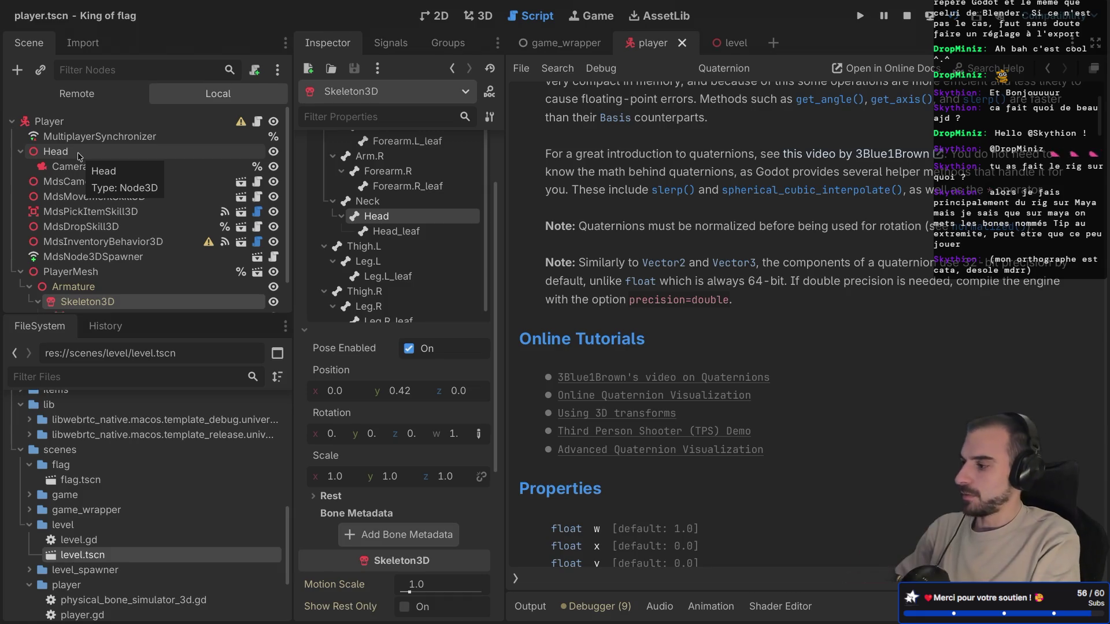
left_click(30, 287)
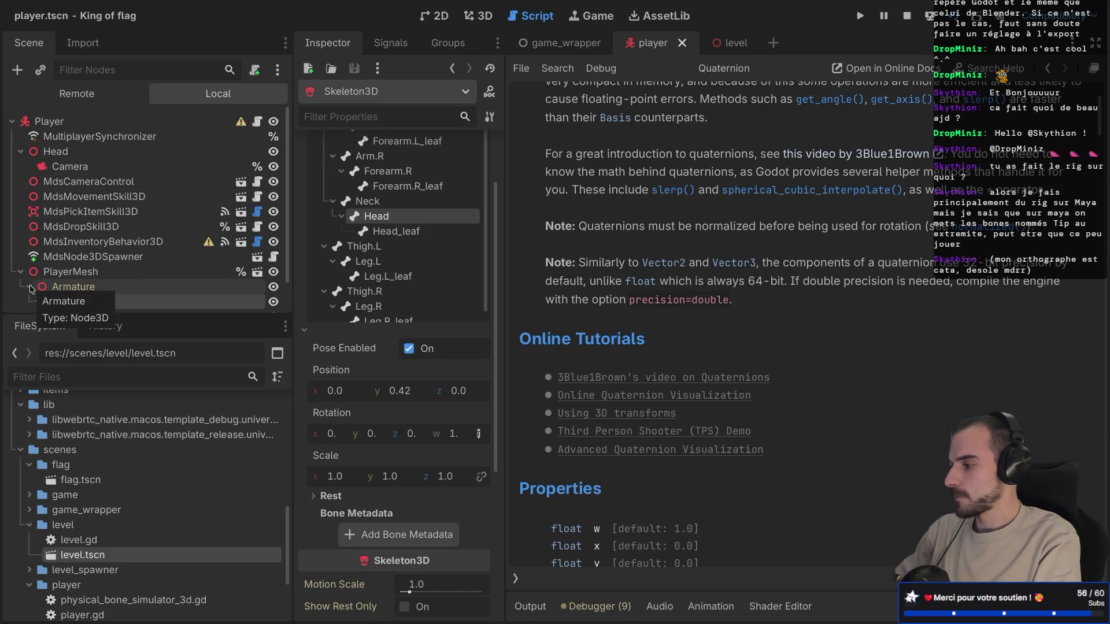
Step: Add a MeshInstance3D child under the Head node in the 3D view
left_click(78, 155)
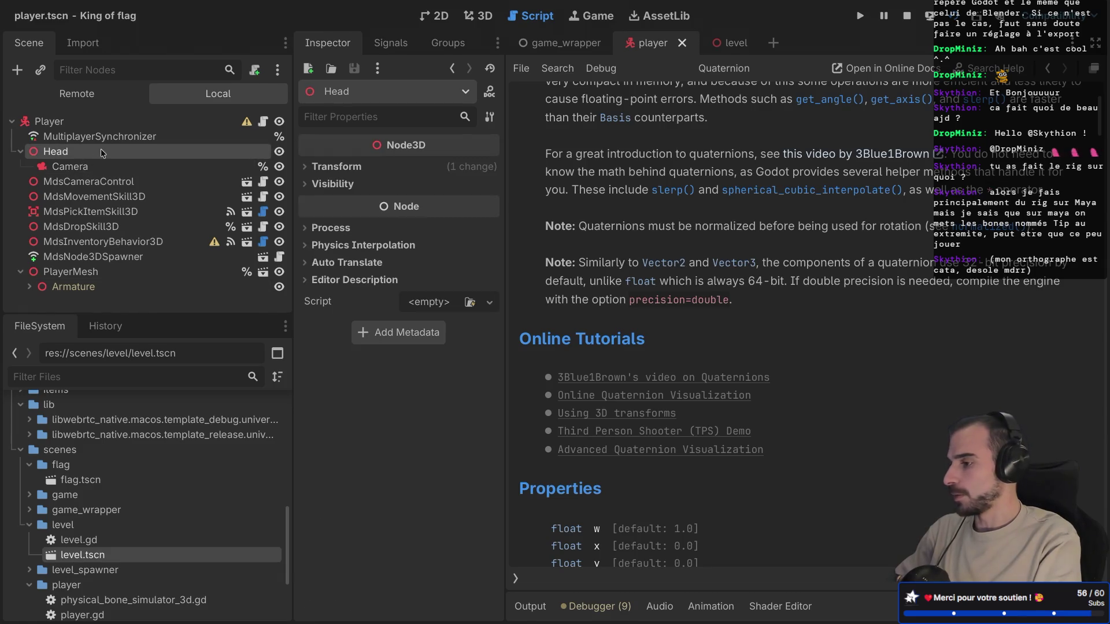
left_click(479, 17)
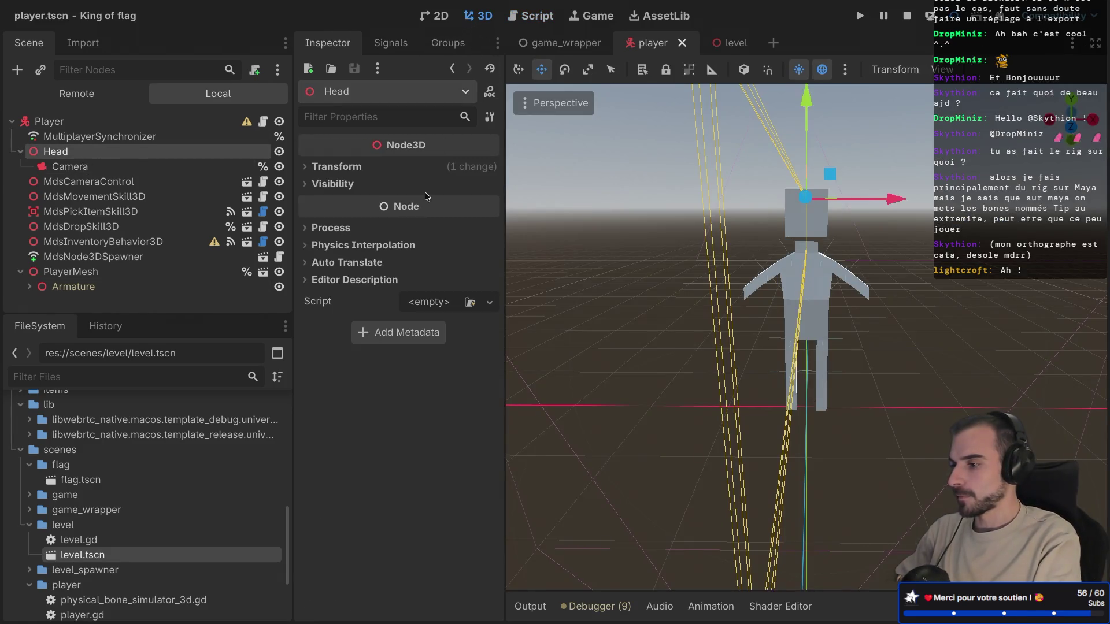
right_click(81, 152)
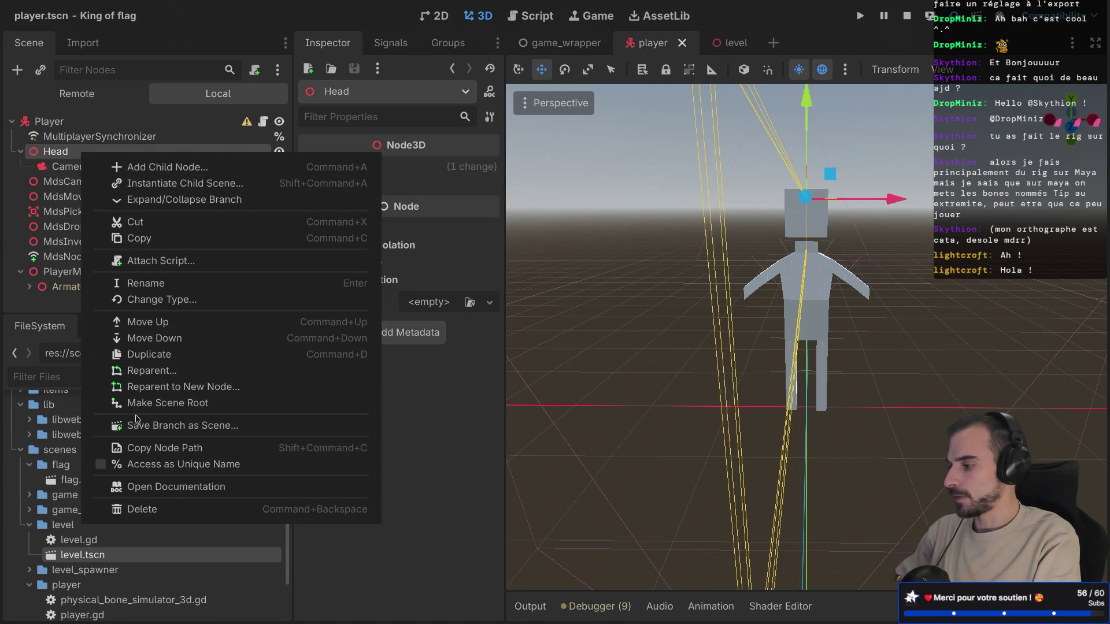
key("Escape")
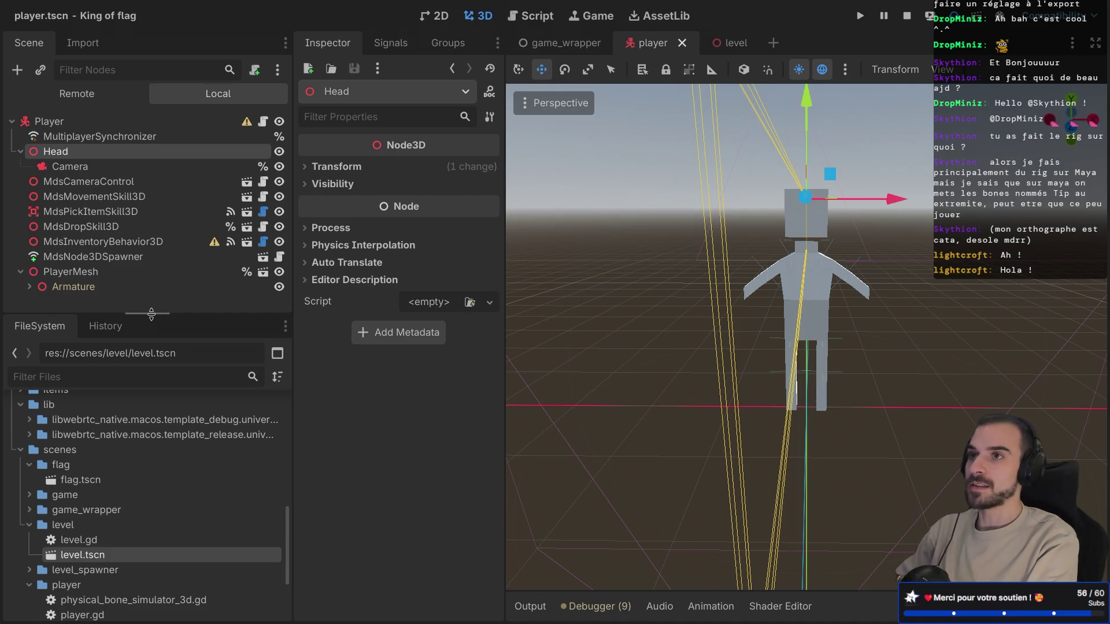
key("ctrl+a")
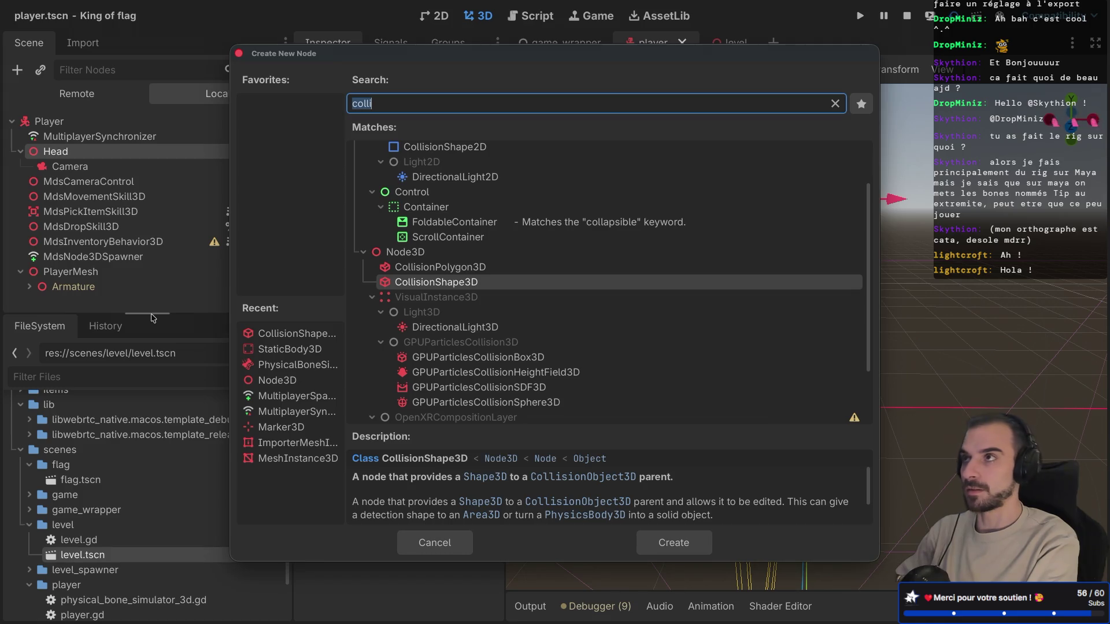
type("mesh")
key("Return")
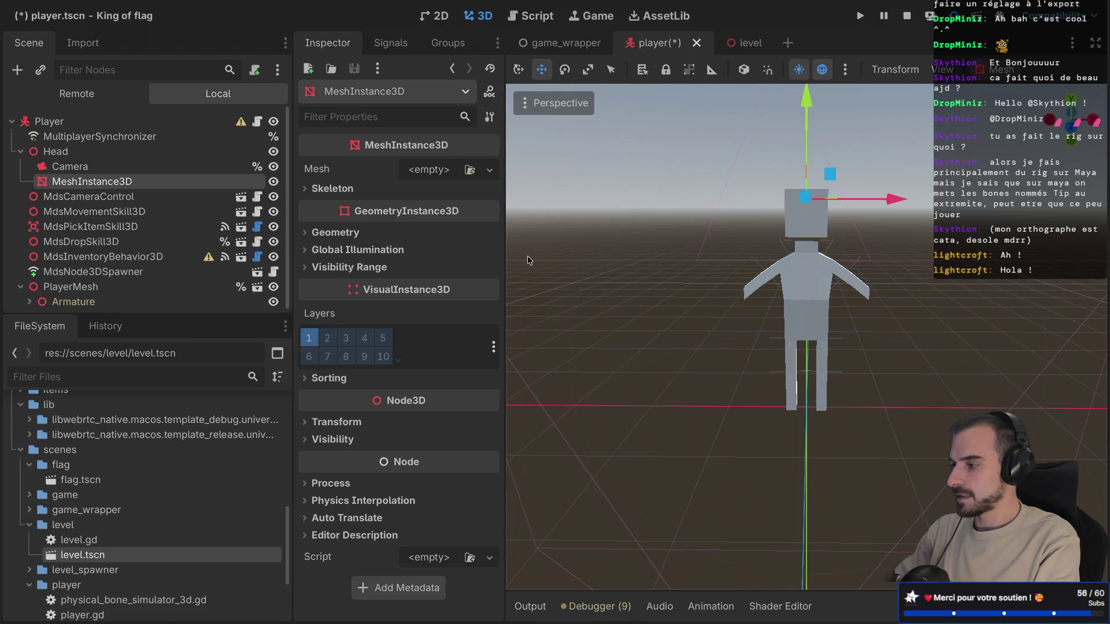
Step: Give the MeshInstance3D a new BoxMesh and save the player scene
left_click(489, 169)
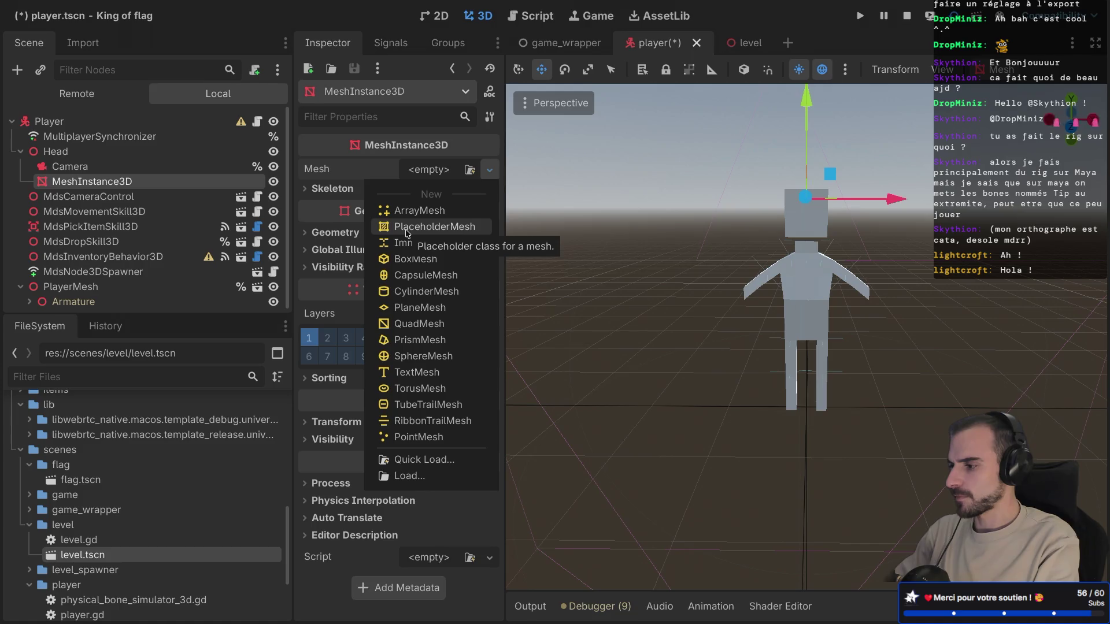
left_click(410, 260)
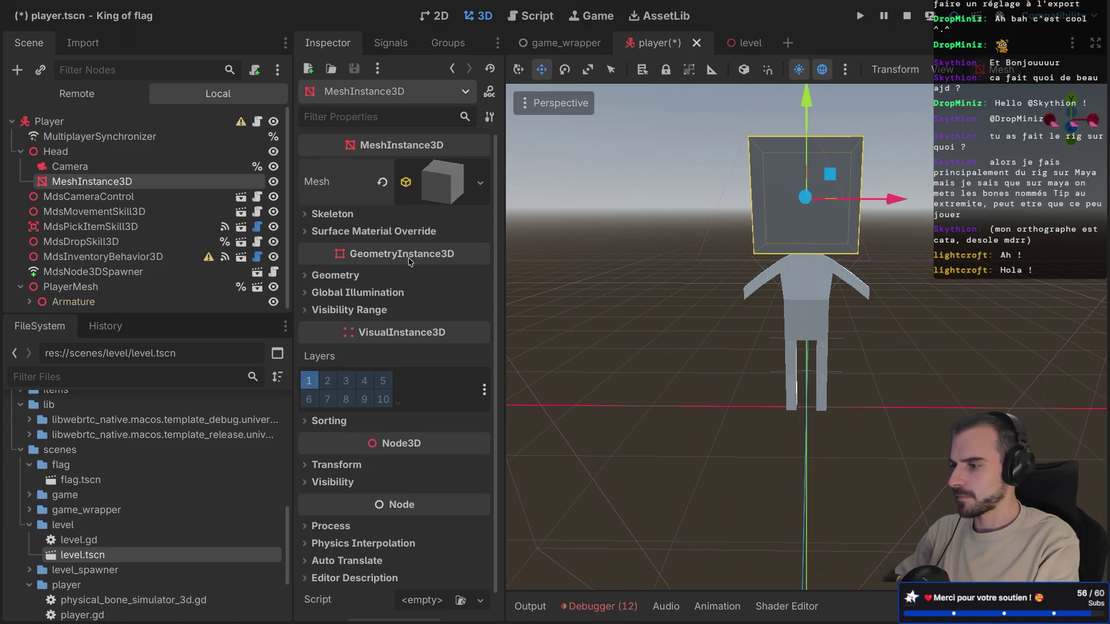
scroll(705, 277, "left", 10)
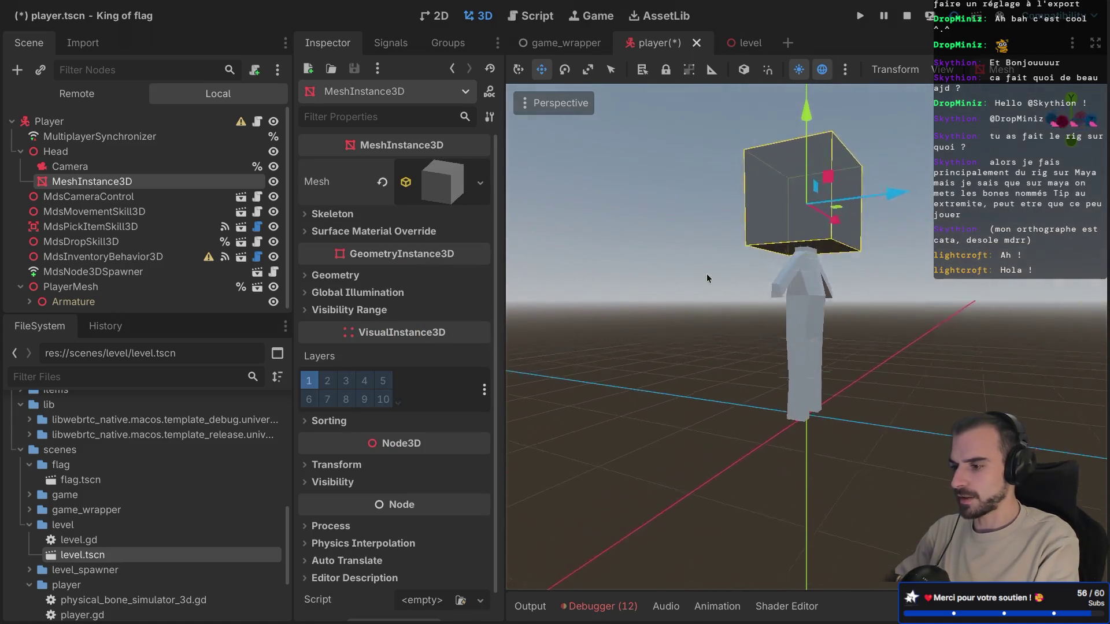
scroll(706, 273, "up", 3)
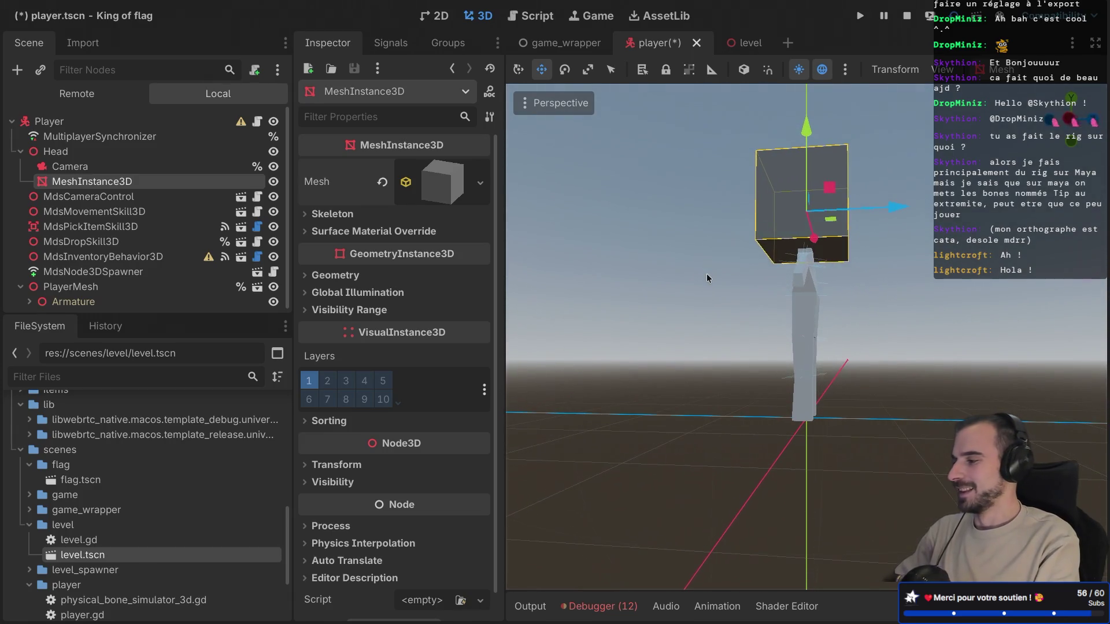
key("ctrl+s")
left_click(127, 196)
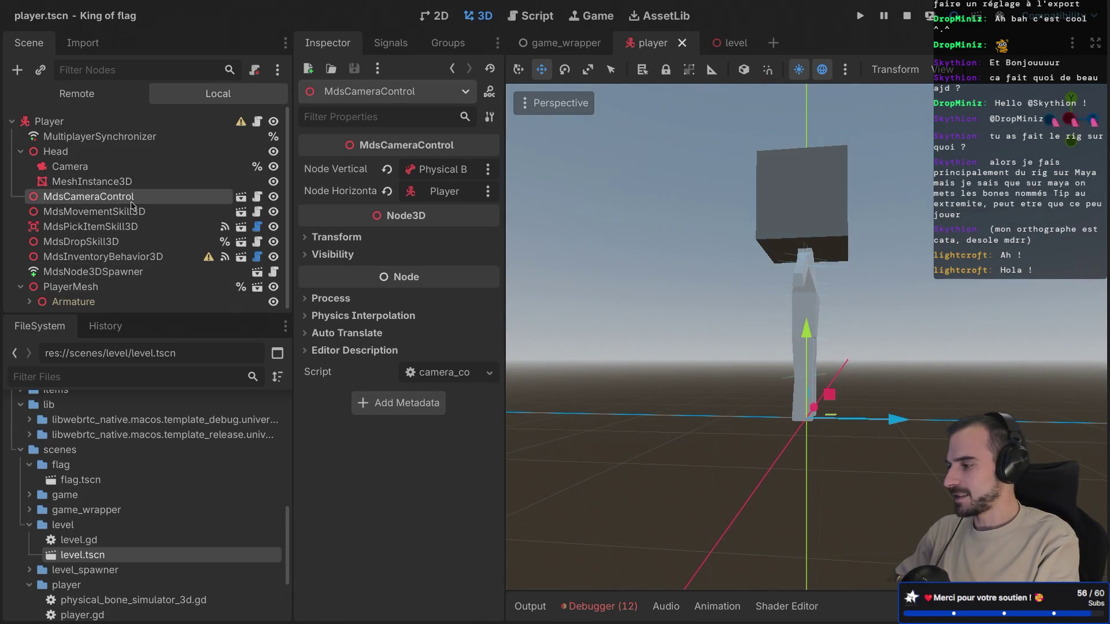
Step: Clear MdsCameraControl's Node Vertical, assign Head in Select a Node, and save
left_click(456, 173)
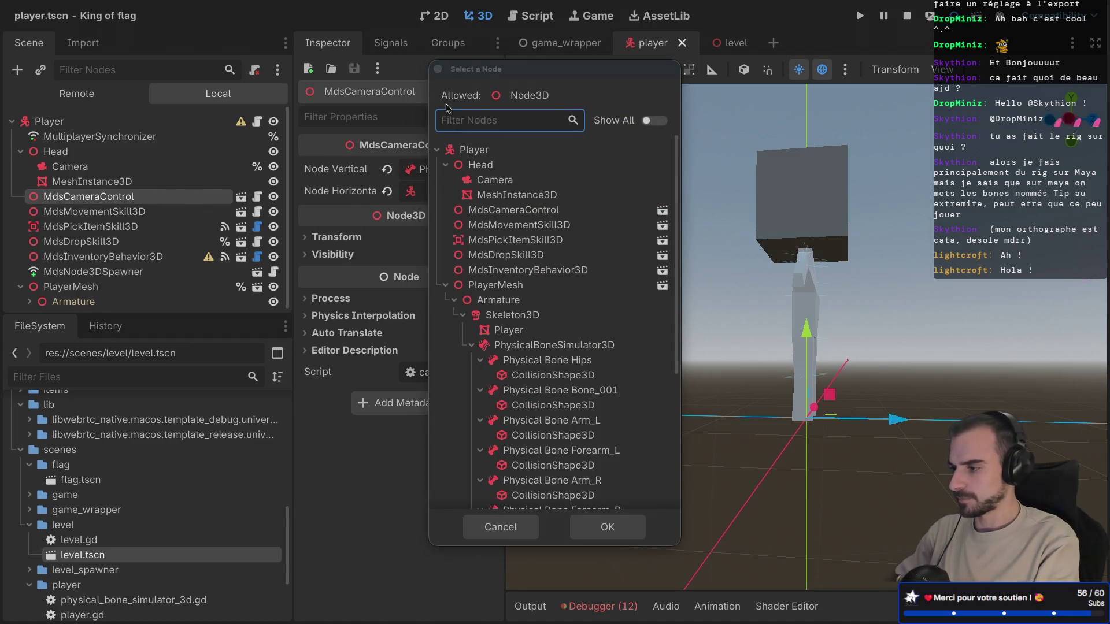
left_click(510, 518)
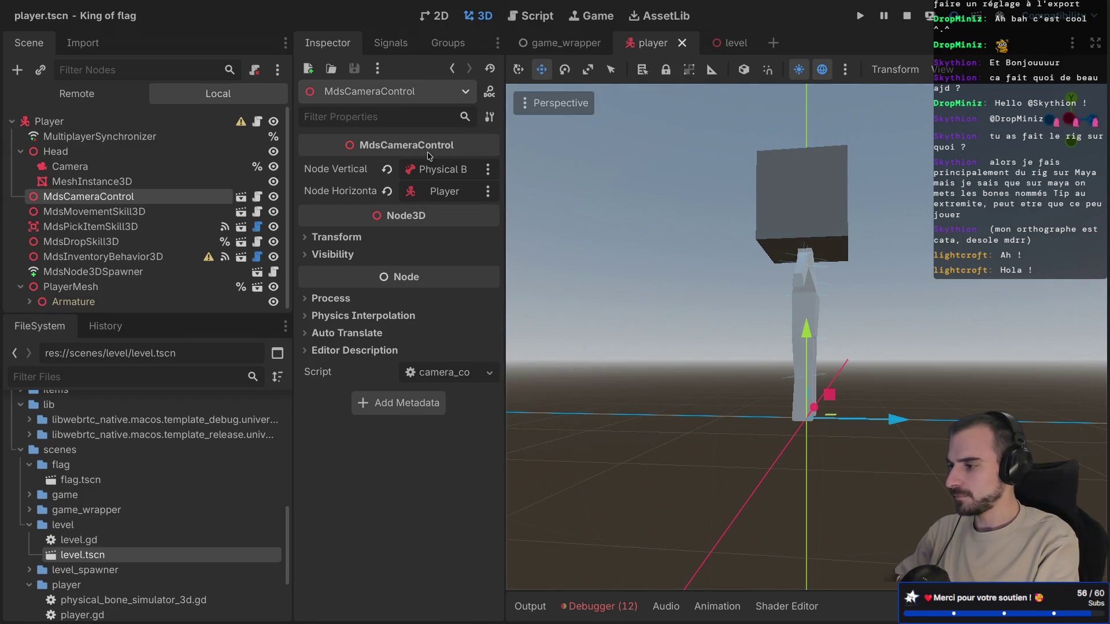
left_click(387, 168)
left_click(439, 169)
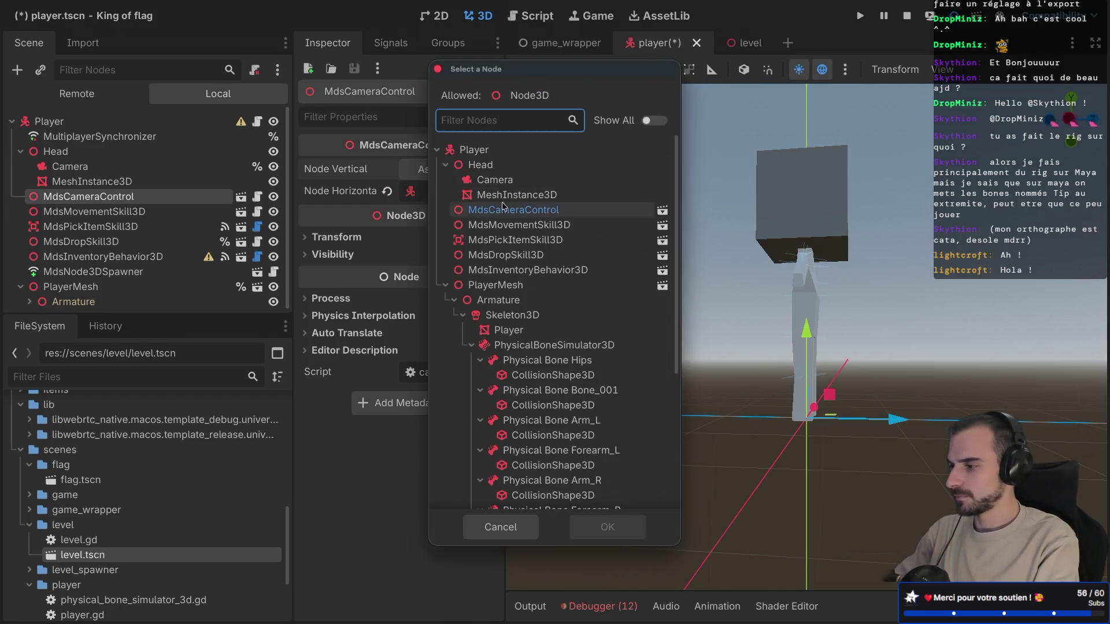
double_click(485, 168)
key("ctrl+s")
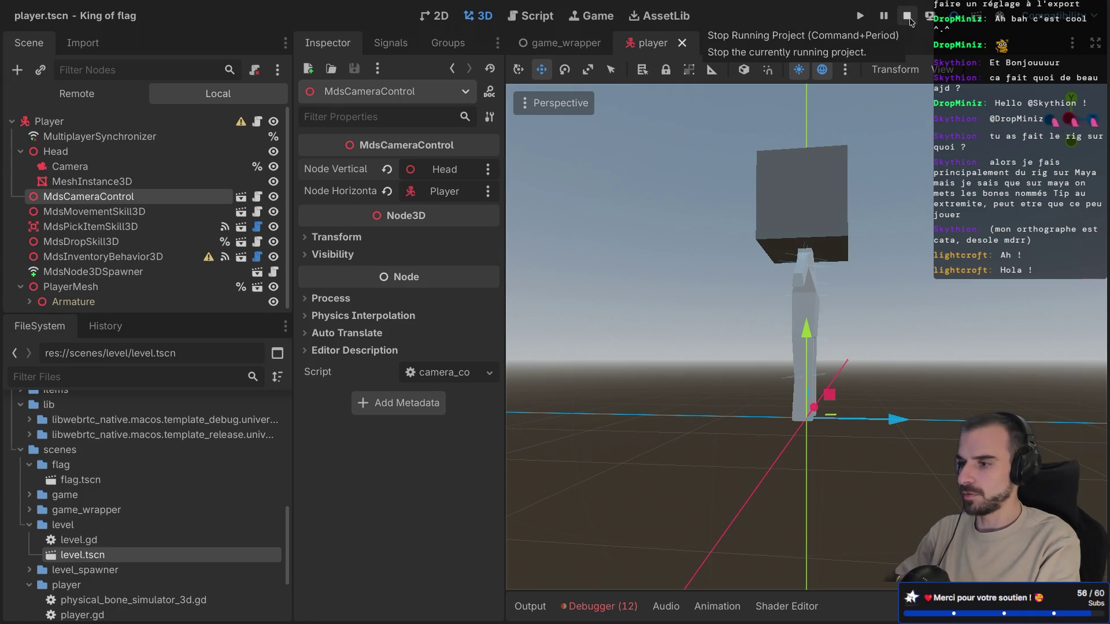
Step: Run the project, close the game window, and return to the editor
left_click(947, 24)
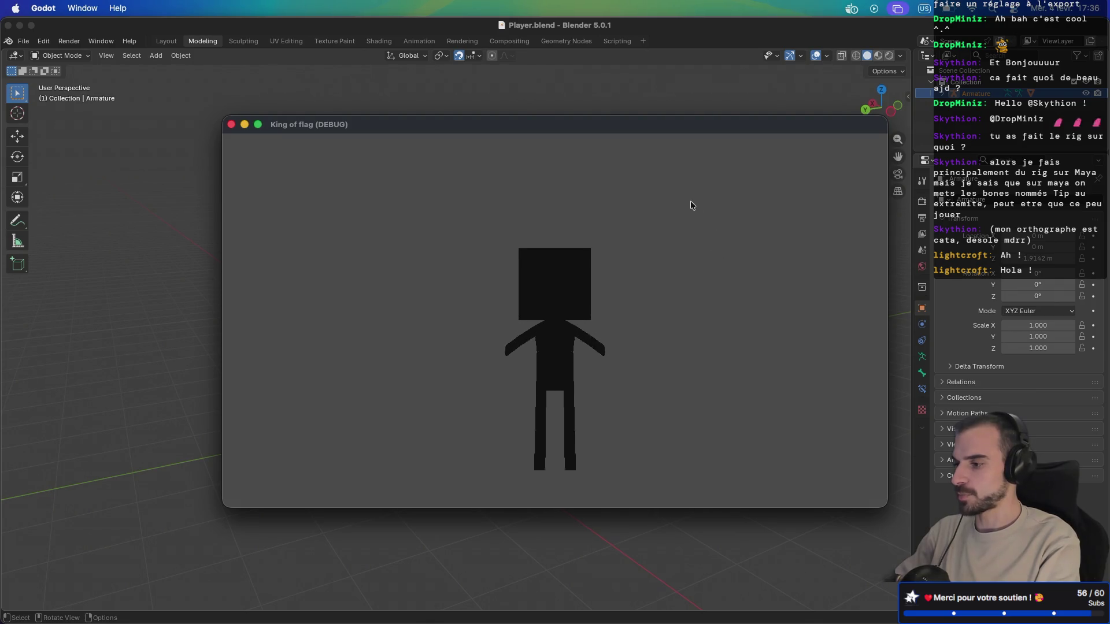
left_click(231, 124)
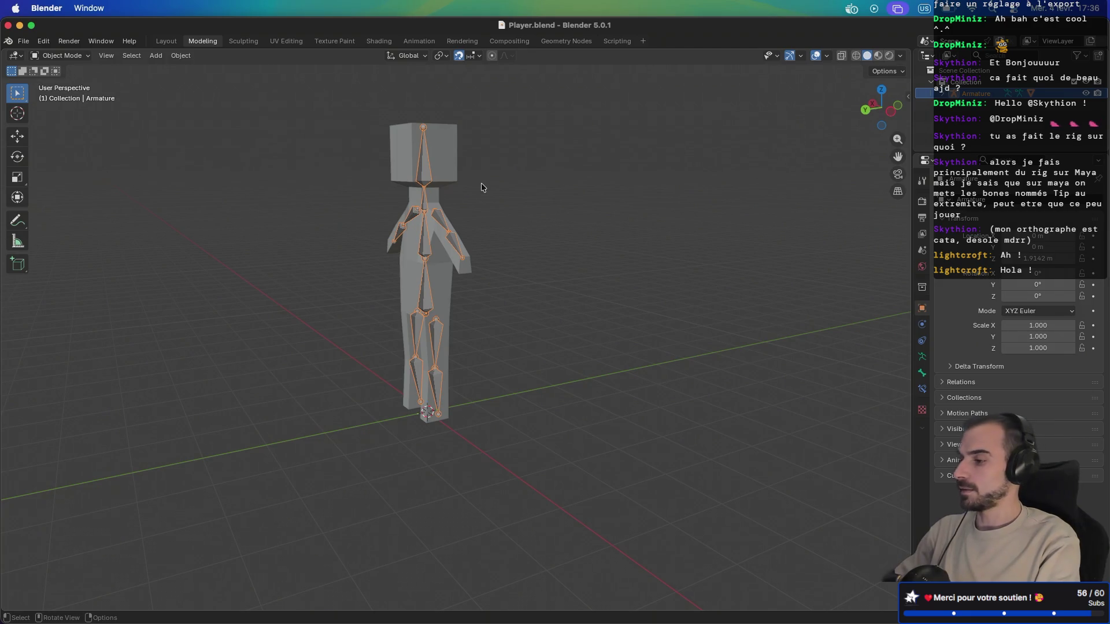
key("super+Tab")
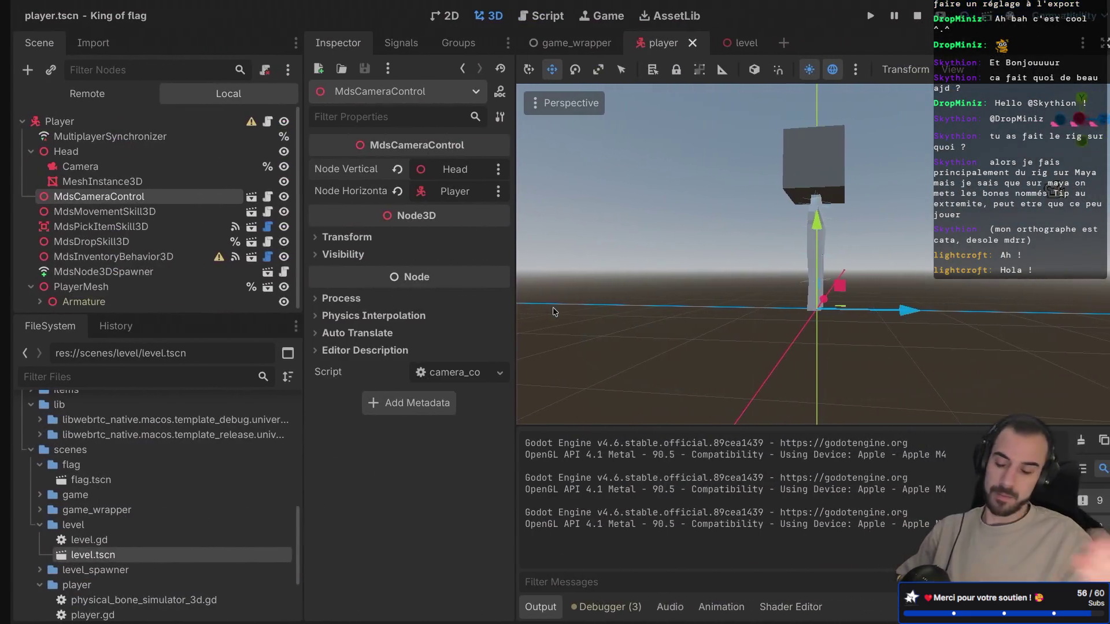
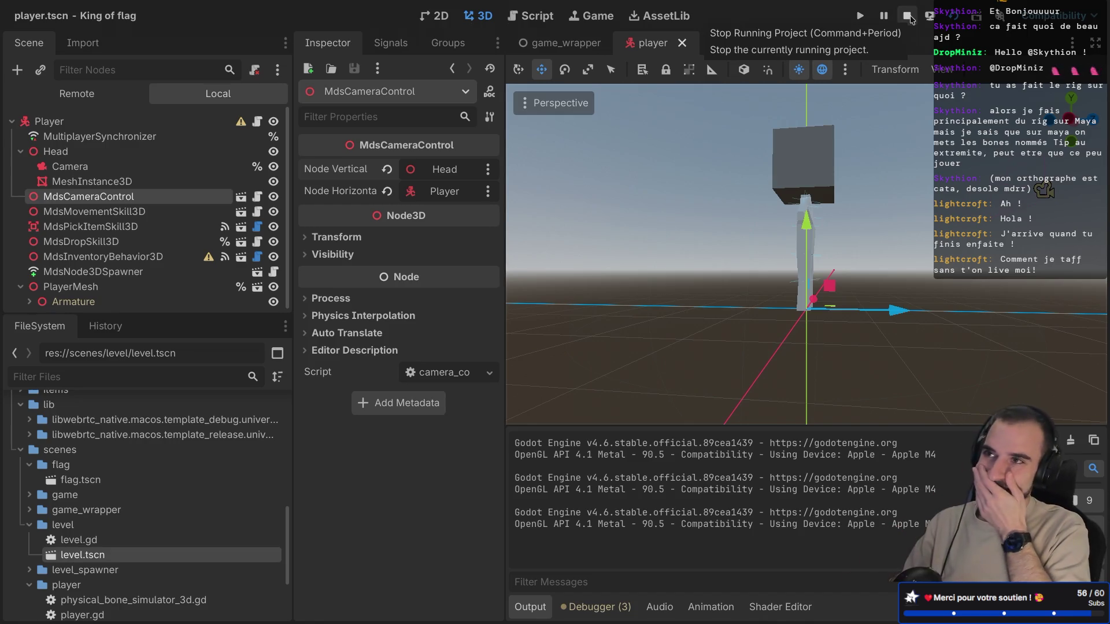
Step: Stop the running game and arrange the debug windows, making the host window fill the screen
left_click(909, 19)
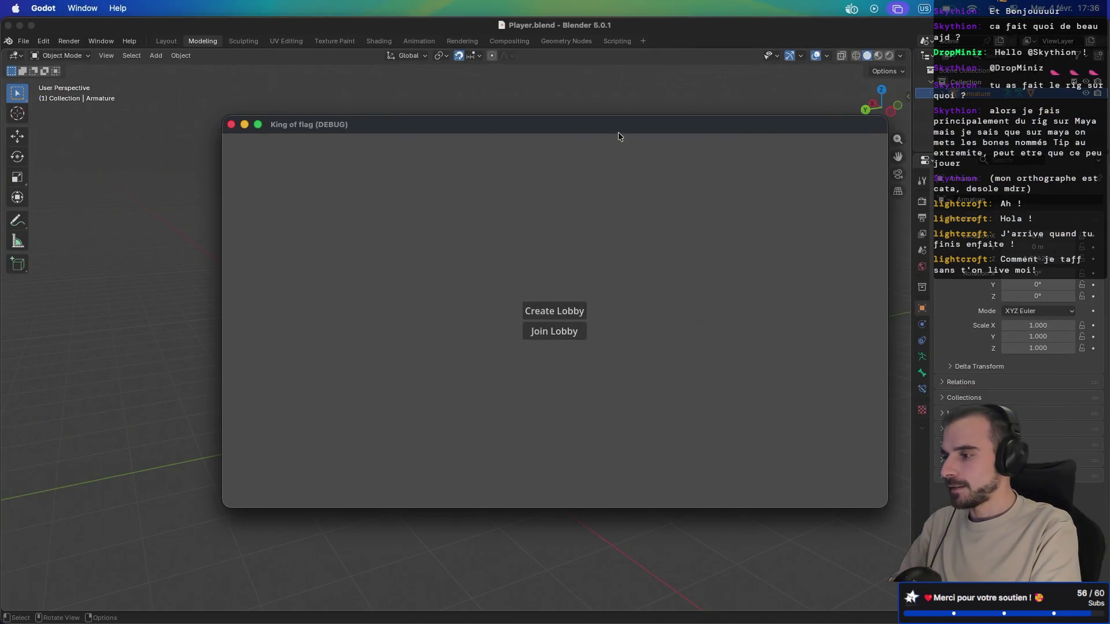
mouse_move(618, 133)
left_mouse_down()
mouse_move(472, 80)
mouse_move(443, 40)
mouse_move(412, 40)
left_mouse_up()
left_click(782, 225)
mouse_move(675, 126)
left_mouse_down()
mouse_move(924, 234)
mouse_move(870, 234)
left_mouse_up()
double_click(869, 237)
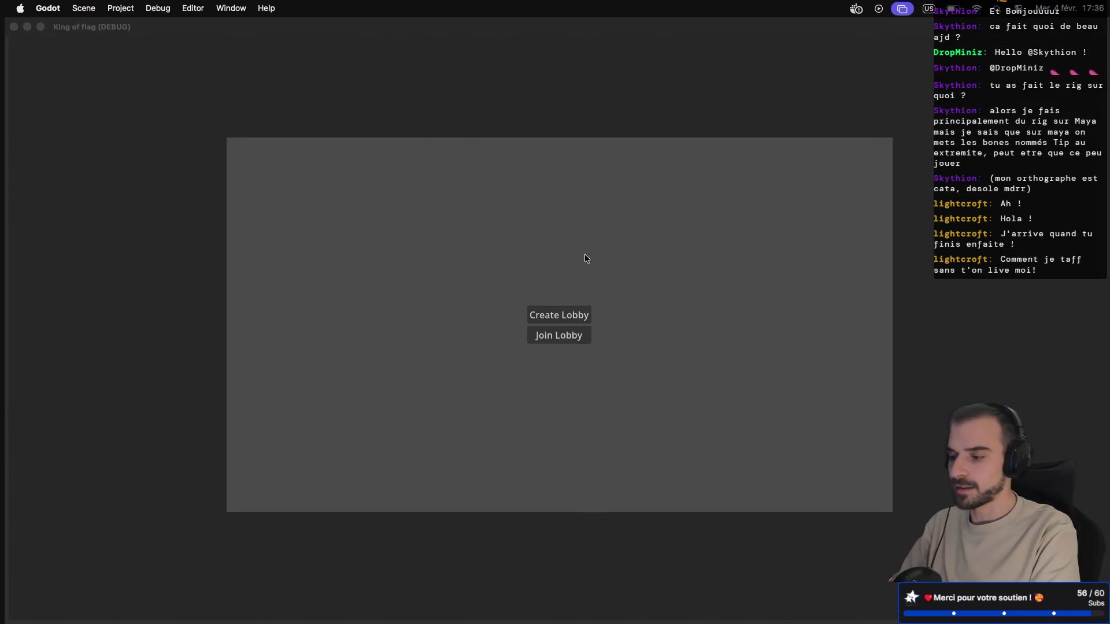
Step: Create a lobby as host, join lobby 190094 from the other two instances, and start the match
left_click(535, 322)
key("ctrl+Left")
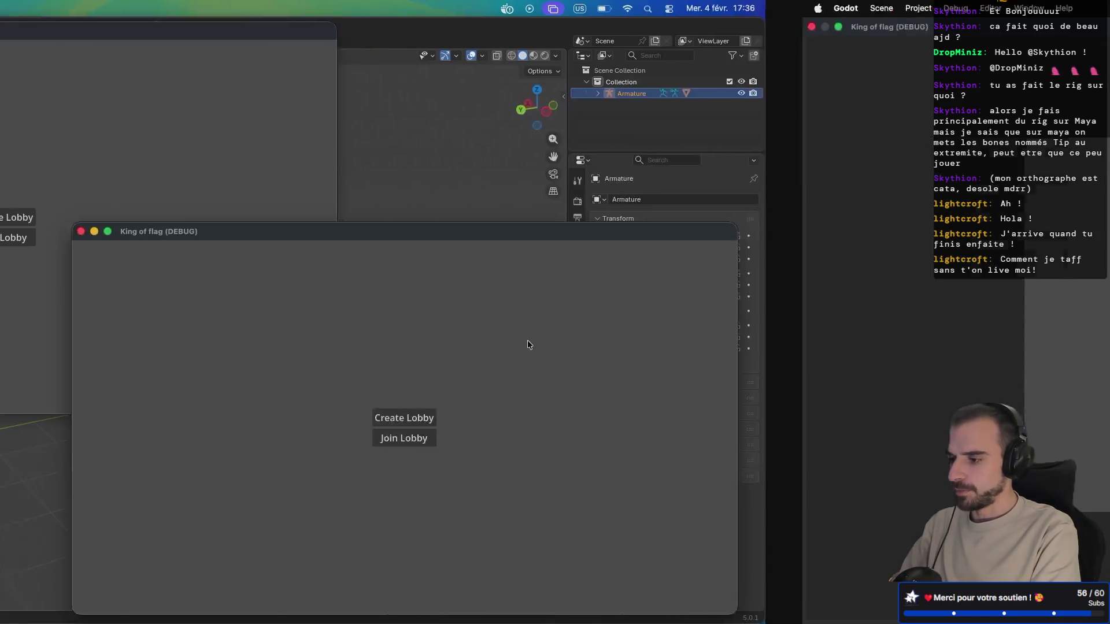
left_click(752, 443)
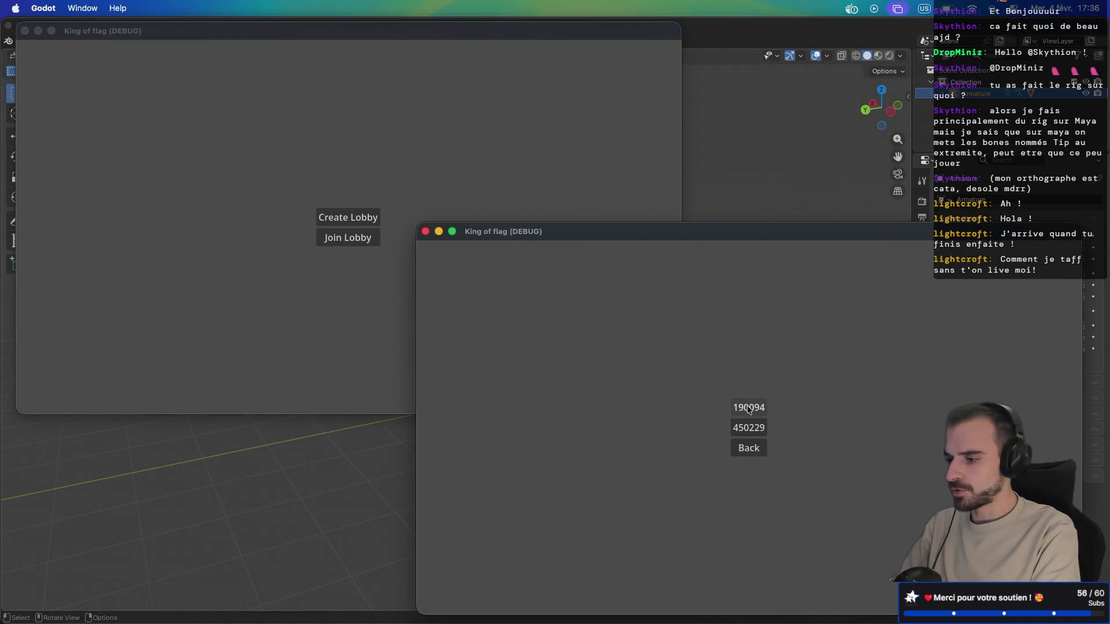
left_click(748, 408)
key("ctrl+Right")
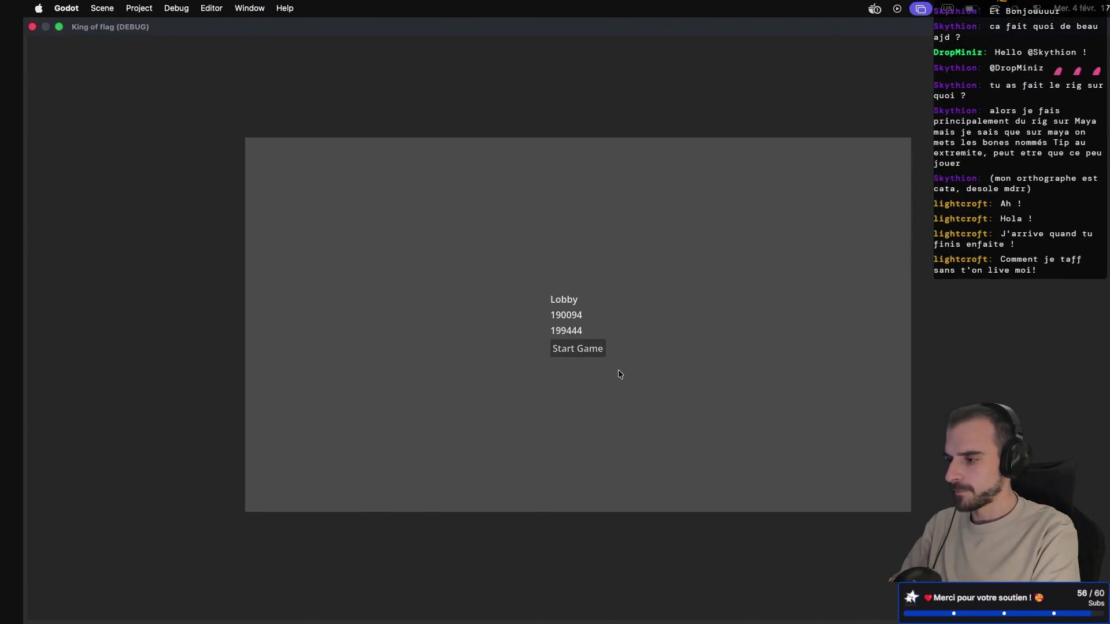
key("ctrl+Left")
left_click(344, 239)
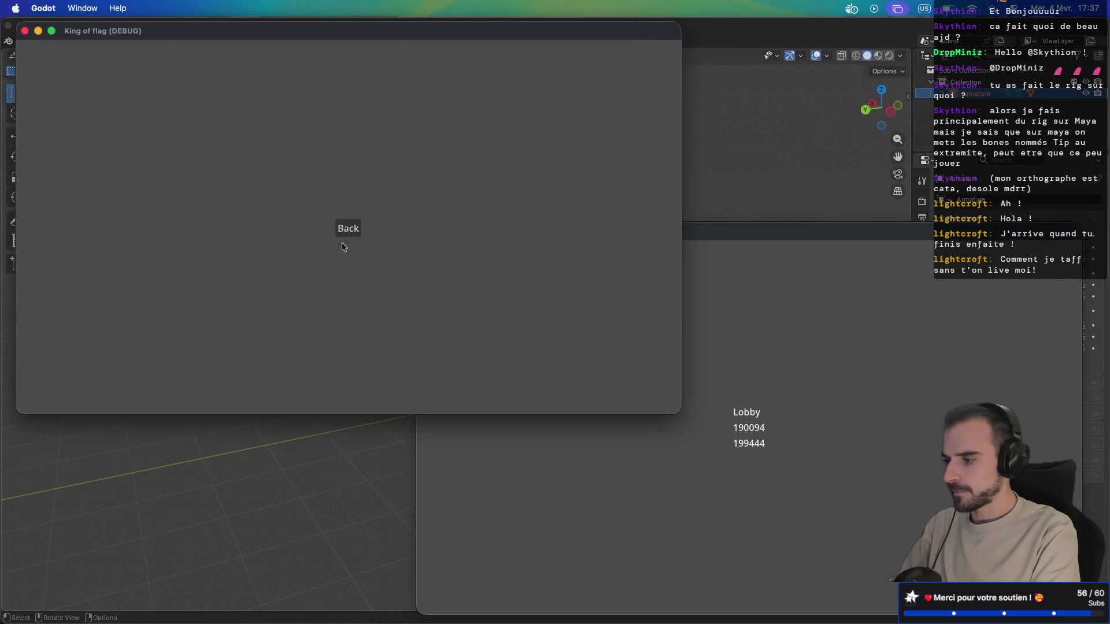
left_click(348, 207)
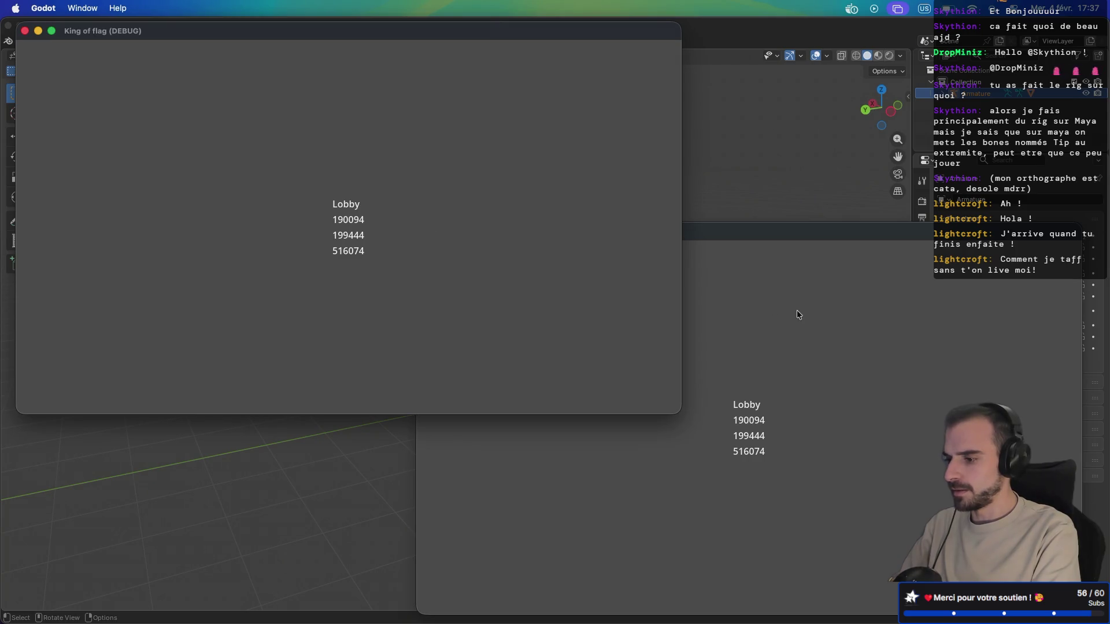
key("ctrl+Right")
left_click(557, 355)
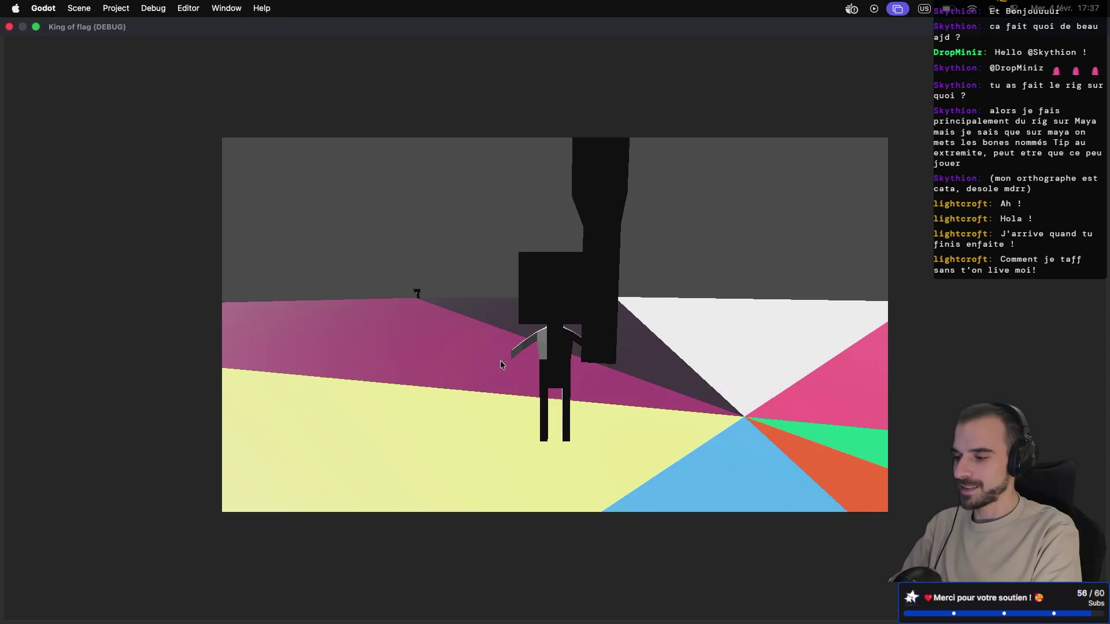
Step: Play across the instances, close the top-left game window, and return to the Godot editor
key("ctrl+super+f")
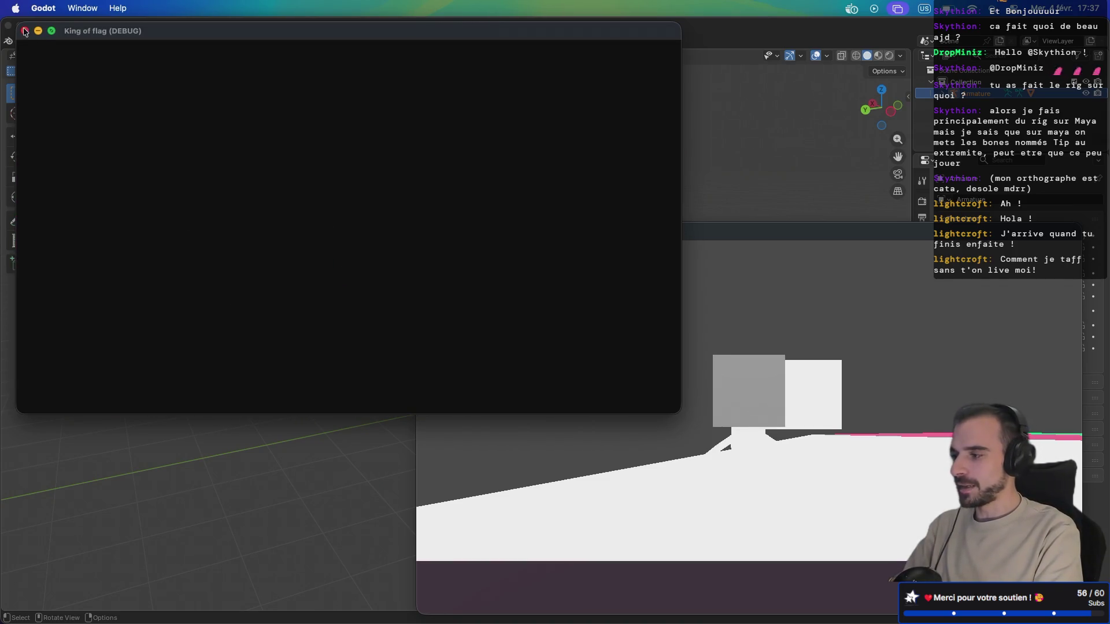
left_click(24, 31)
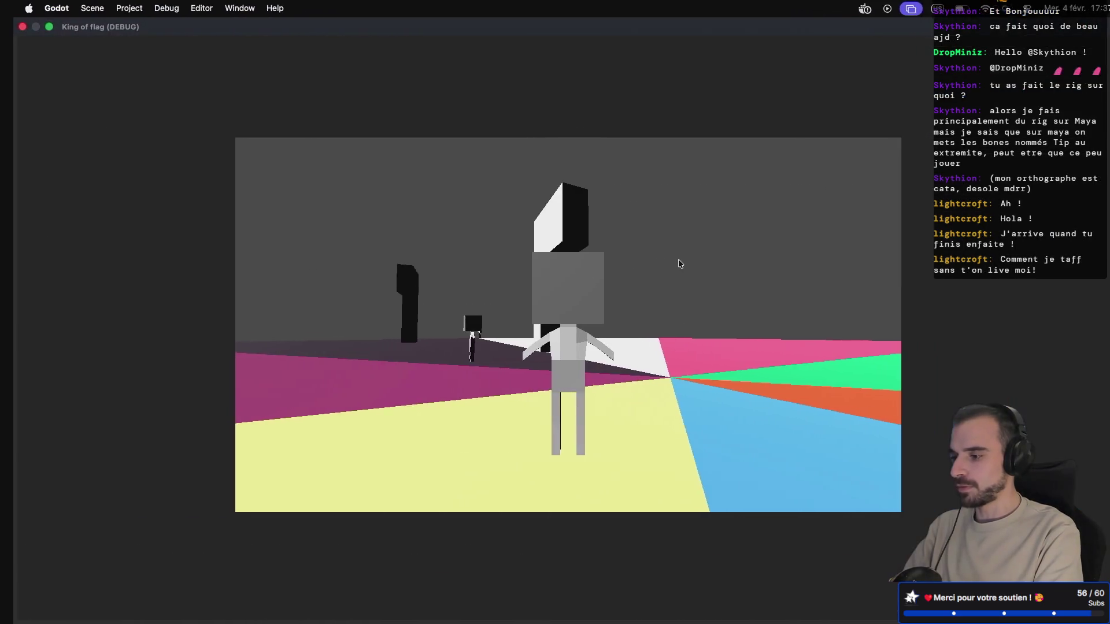
key("ctrl+Left")
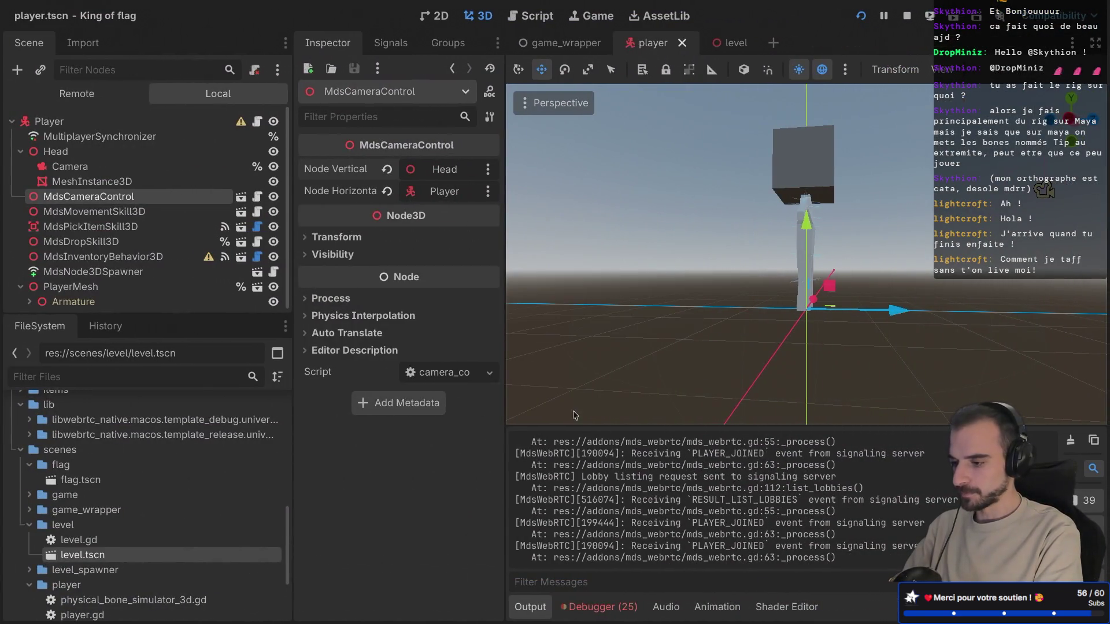
Step: Review the 5 logged errors in the Debugger panel, then stop the running game
left_click(606, 606)
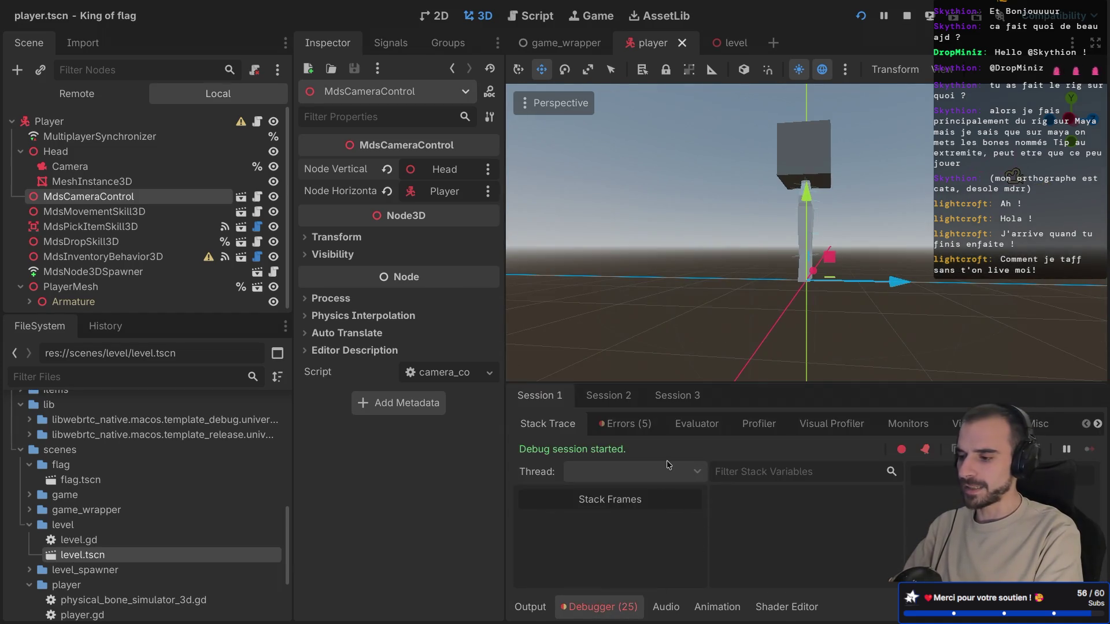
left_click(625, 424)
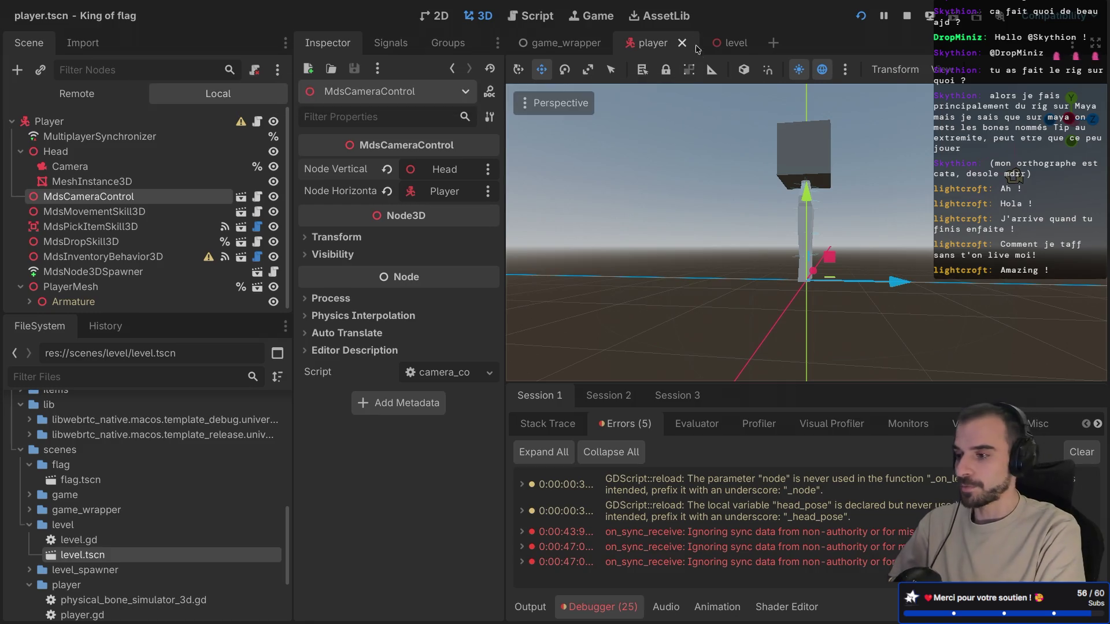
mouse_move(725, 44)
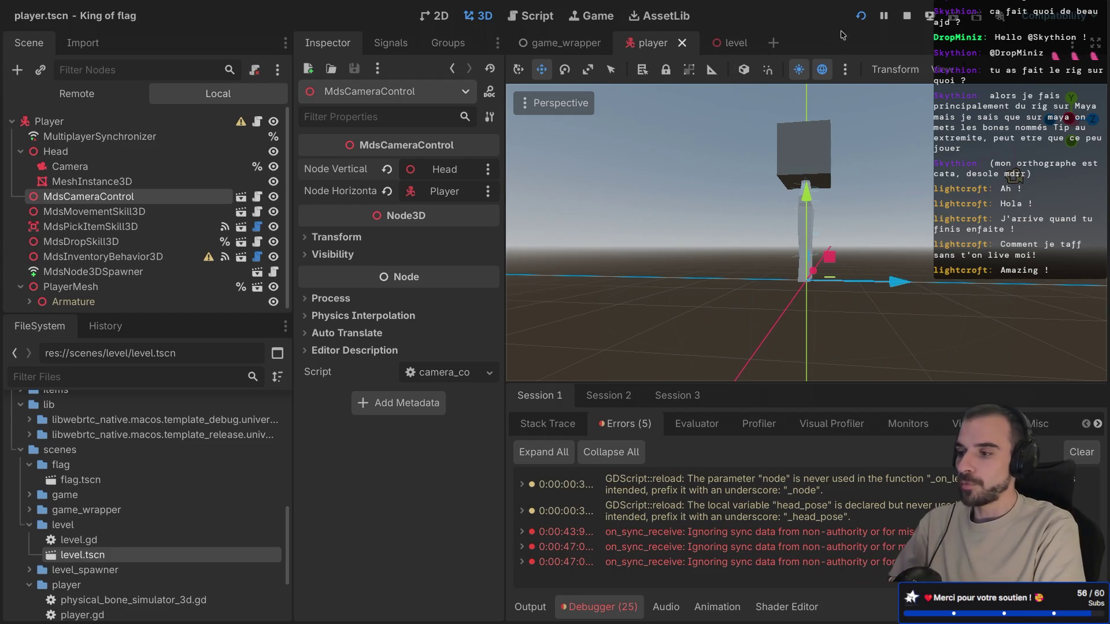
left_click(906, 17)
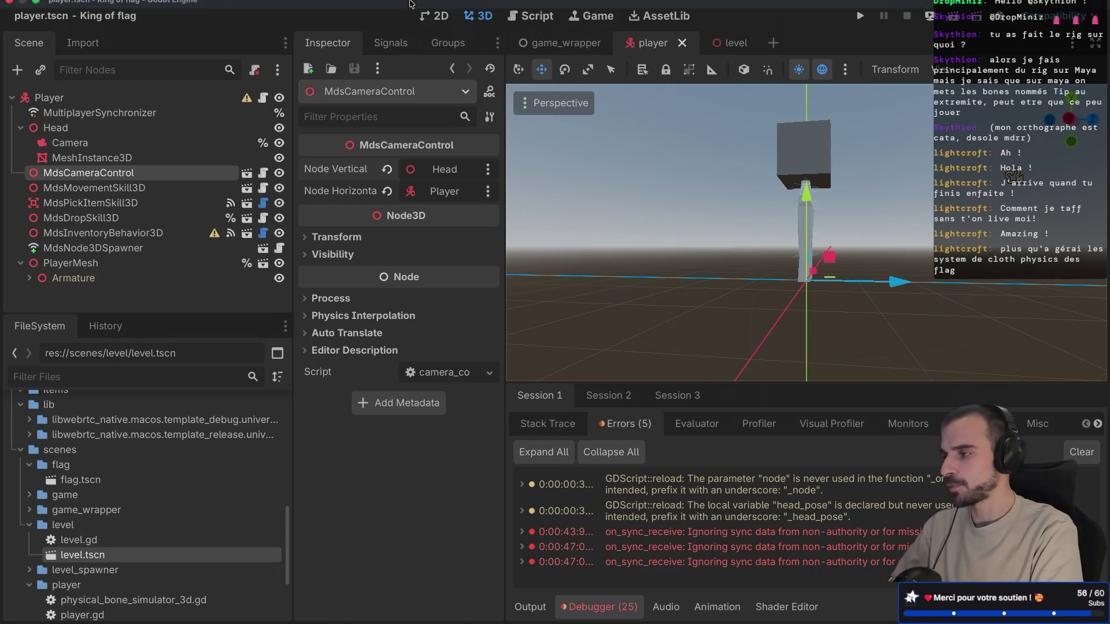
left_click(80, 9)
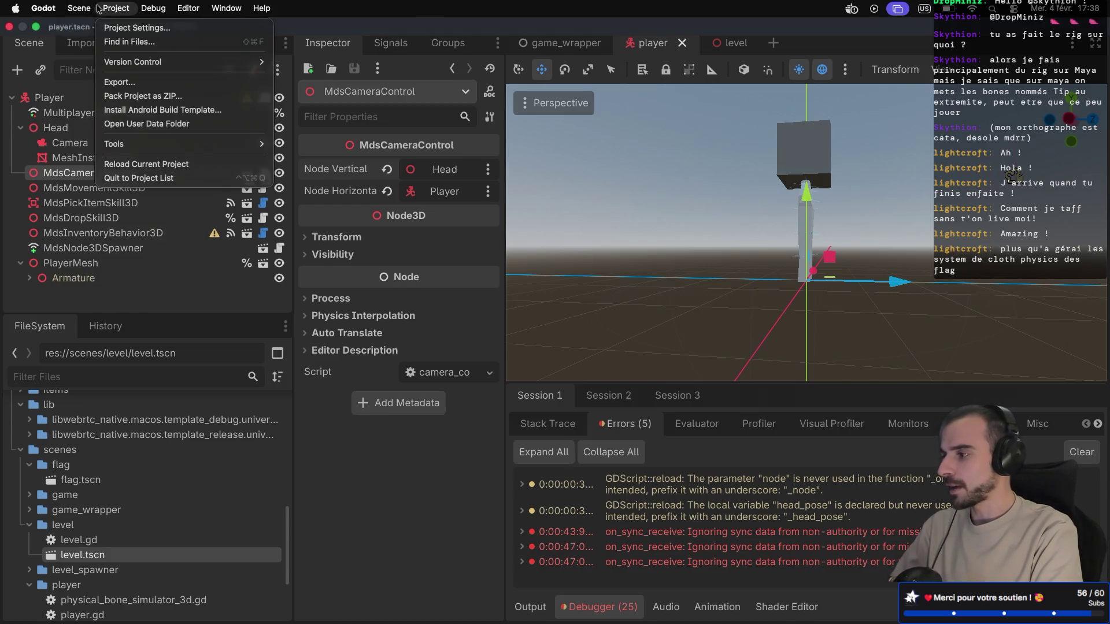
Step: Export the Web preset to export_web/index.html, overwriting the existing file
left_click(121, 82)
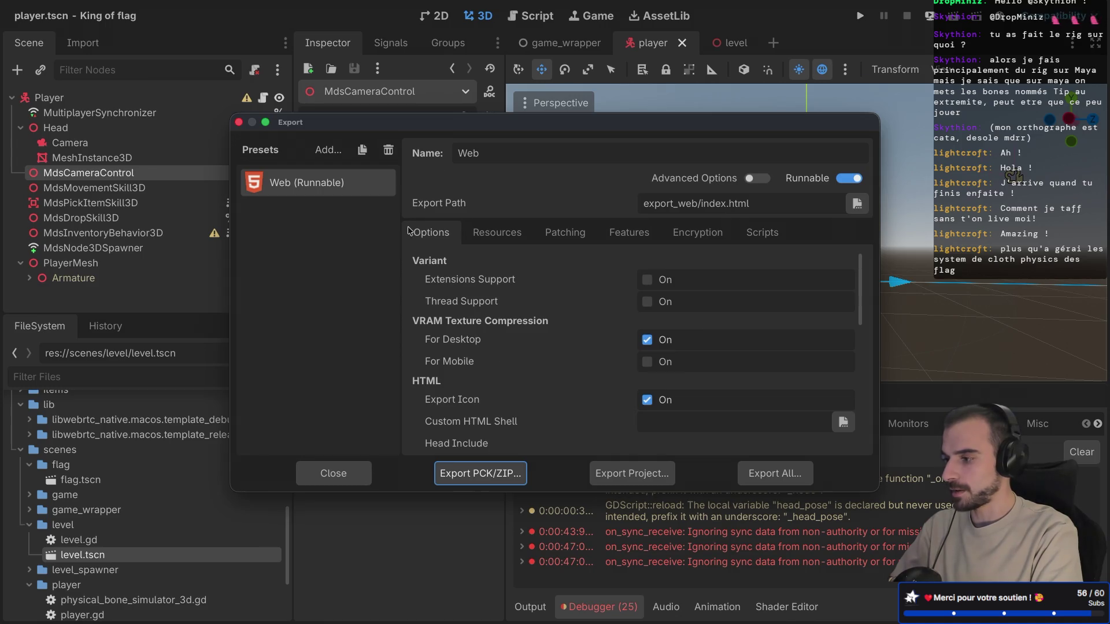
left_click(612, 475)
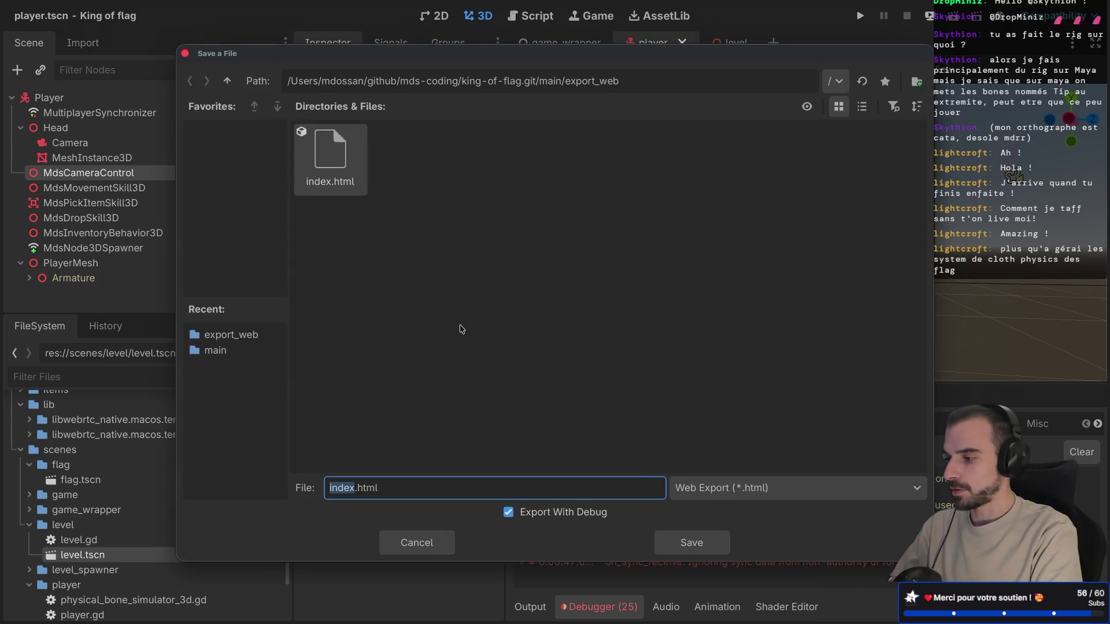
left_click(678, 536)
left_click(649, 334)
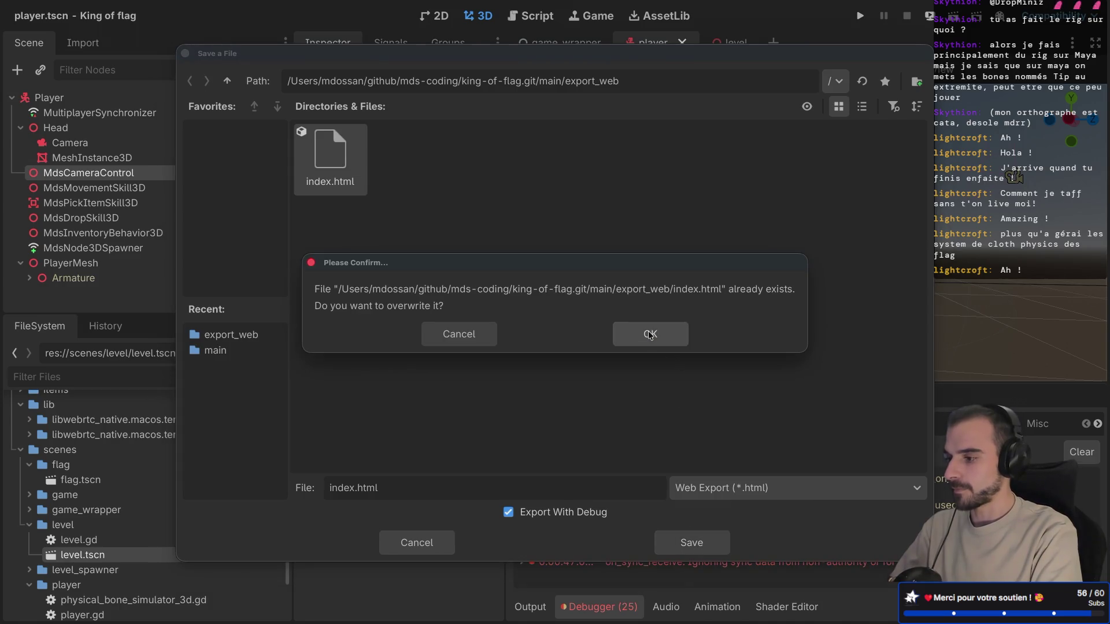
key("Return")
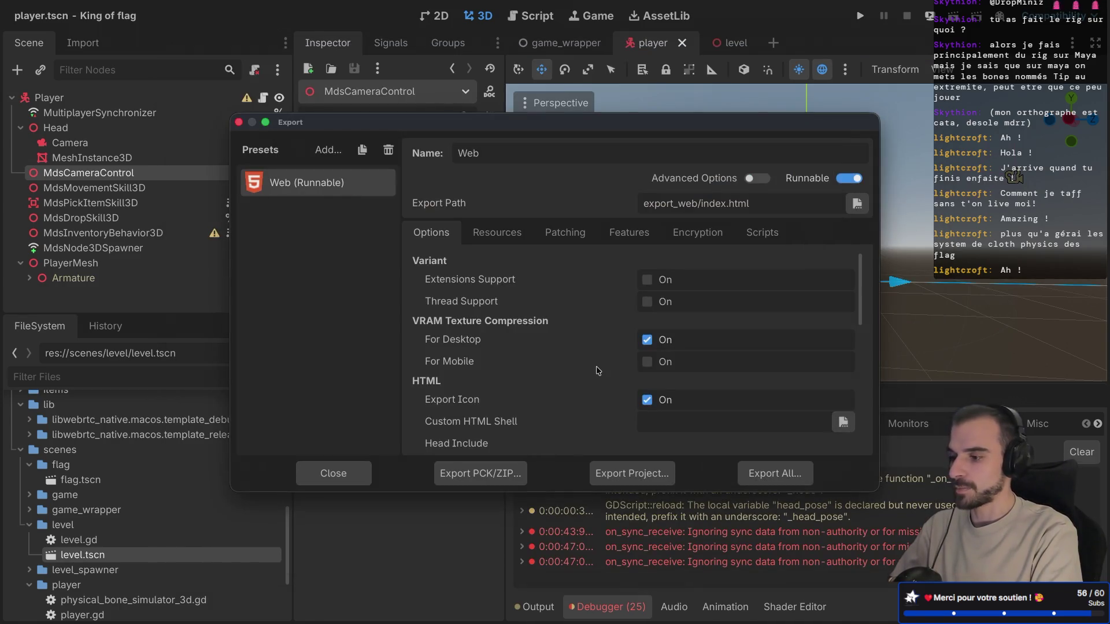
key("ctrl+Right")
key("ctrl+Right")
Step: List the project folder and change into the export_web directory
type("ls")
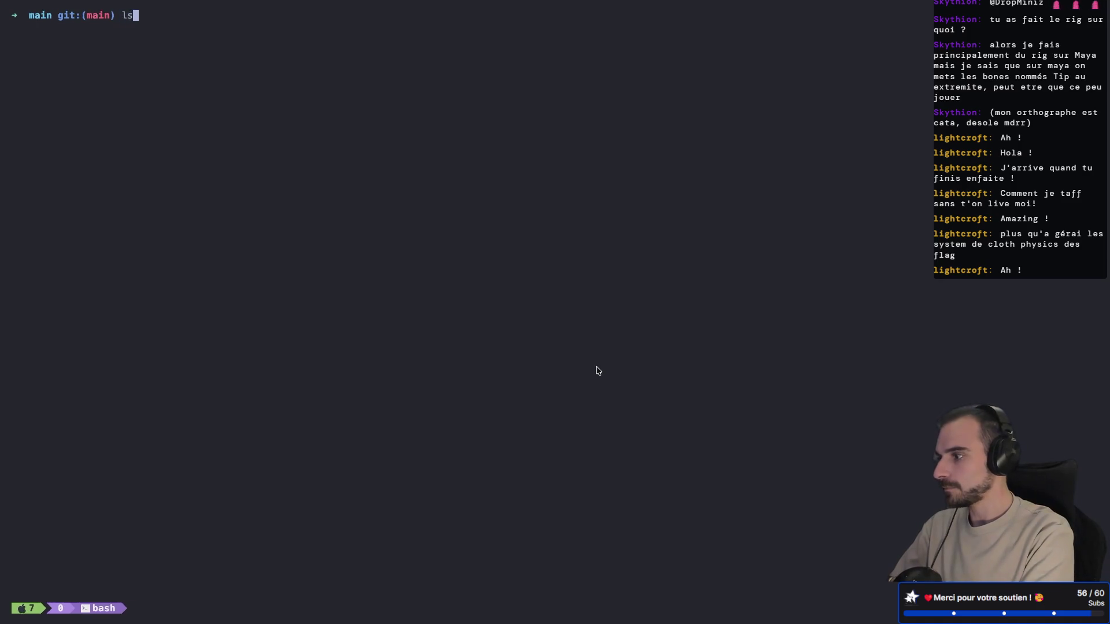
key("Return")
type("c")
key("BackSpace")
key("BackSpace")
key("Tab")
type("w")
key("Tab")
key("Return")
Step: Delete the old game.zip with rm -rf and relist the folder's files
key("Return")
type("rm -rf fa")
key("BackSpace")
key("BackSpace")
type("g")
key("Tab")
key("Return")
type("ls")
Step: Rerun 'zip game.zip *' from command history to rebuild the archive, then bring up the browser
key("Return")
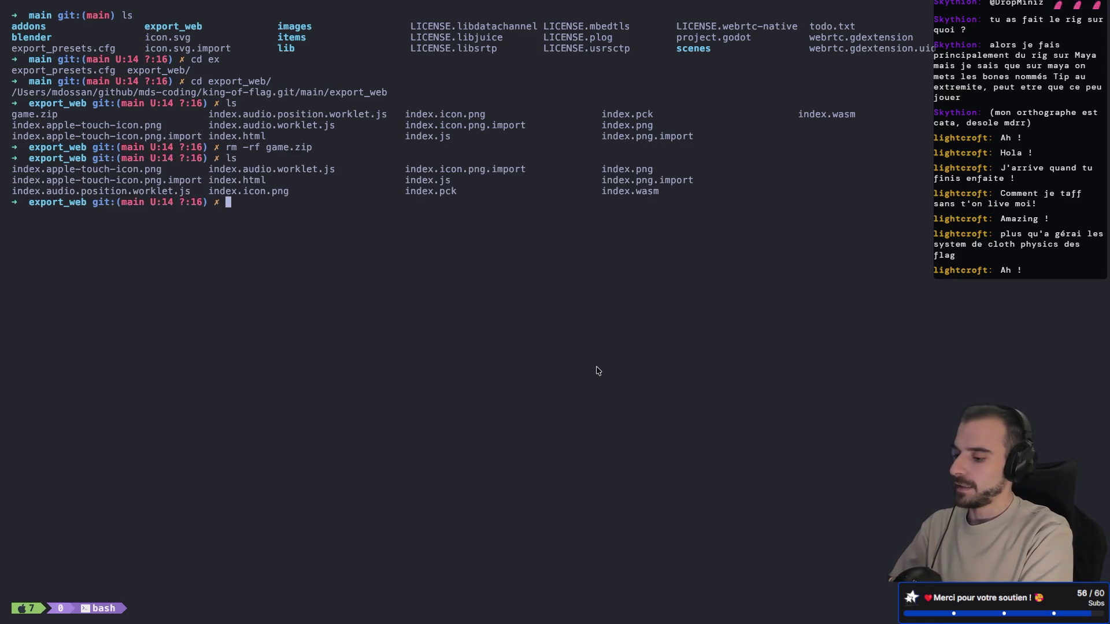
key("ctrl+r")
type("zip")
key("ctrl+r")
key("Return")
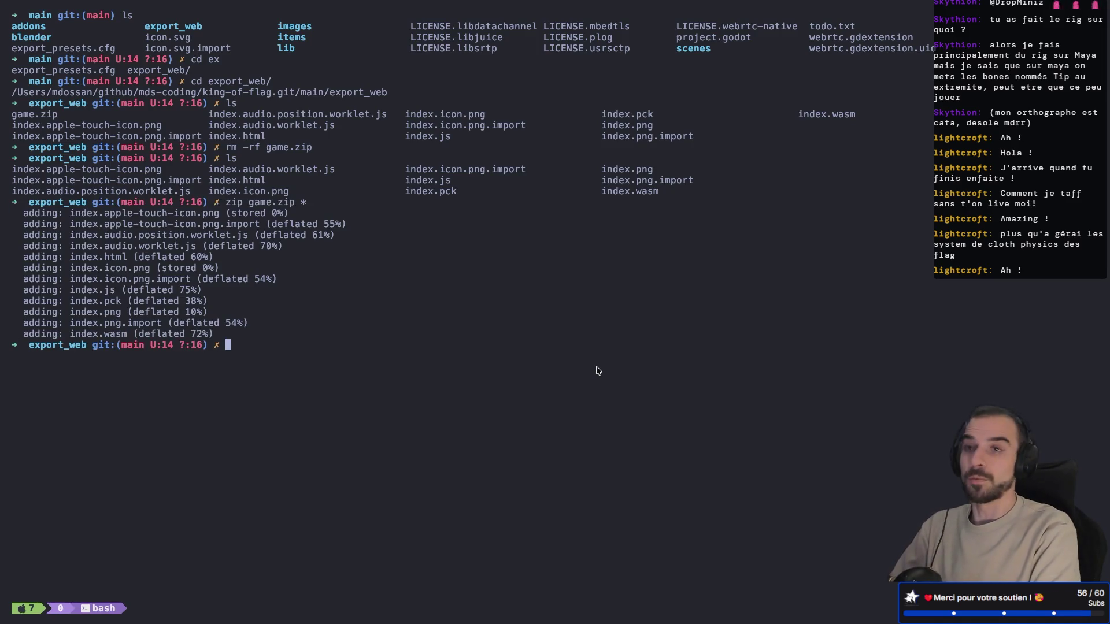
key("super+Tab")
left_click(206, 40)
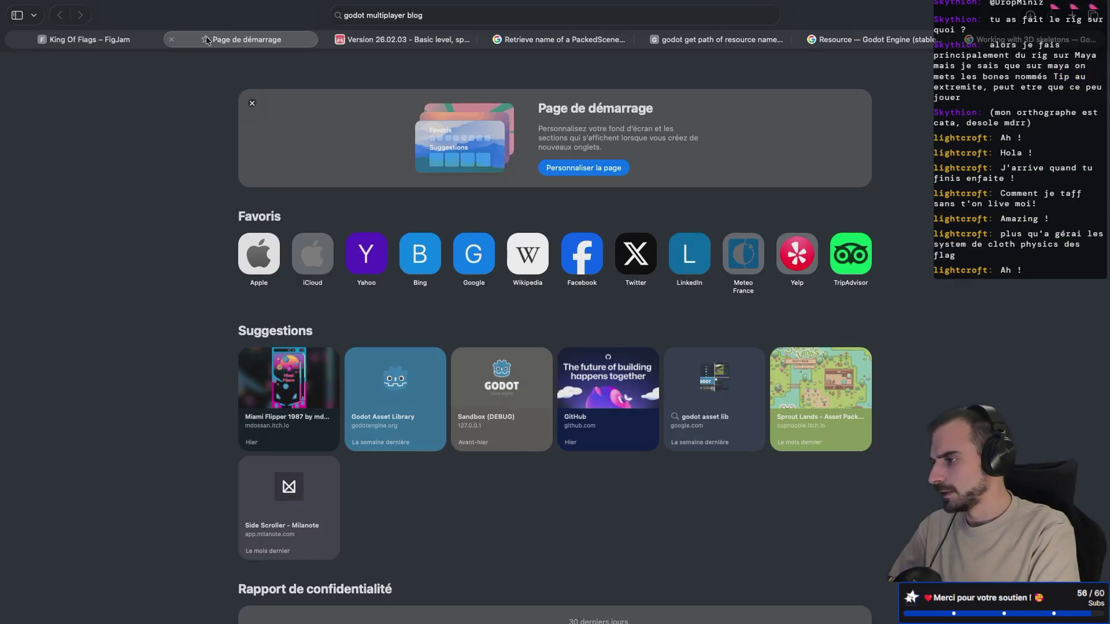
Step: Close the empty start page tab and go from the King of Flag devlog post to Edit game
left_click(172, 39)
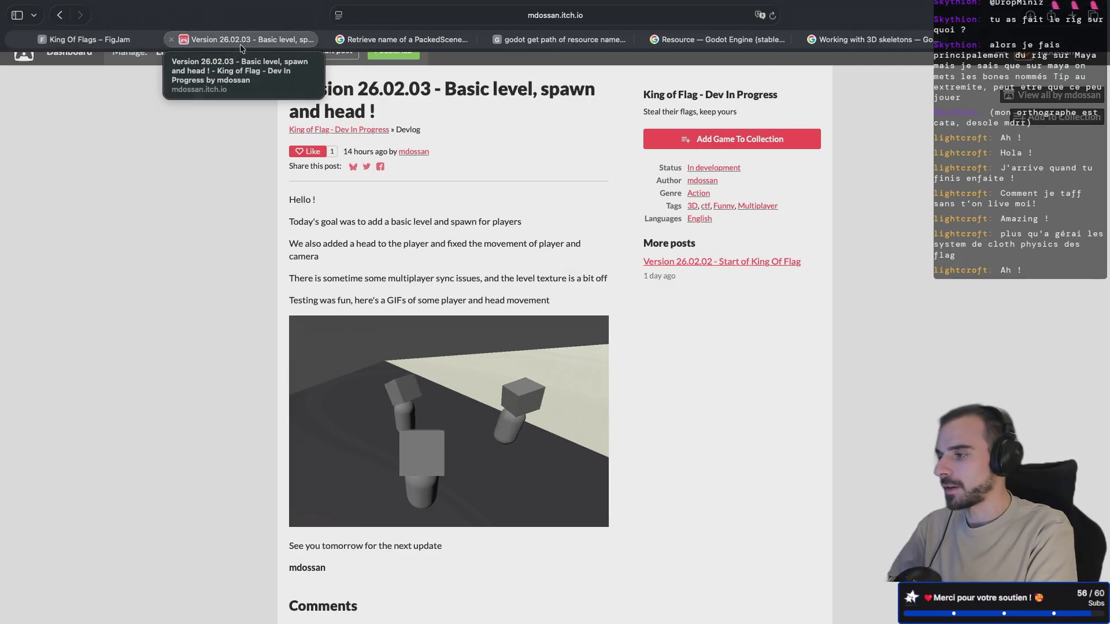
scroll(240, 205, "up", 1)
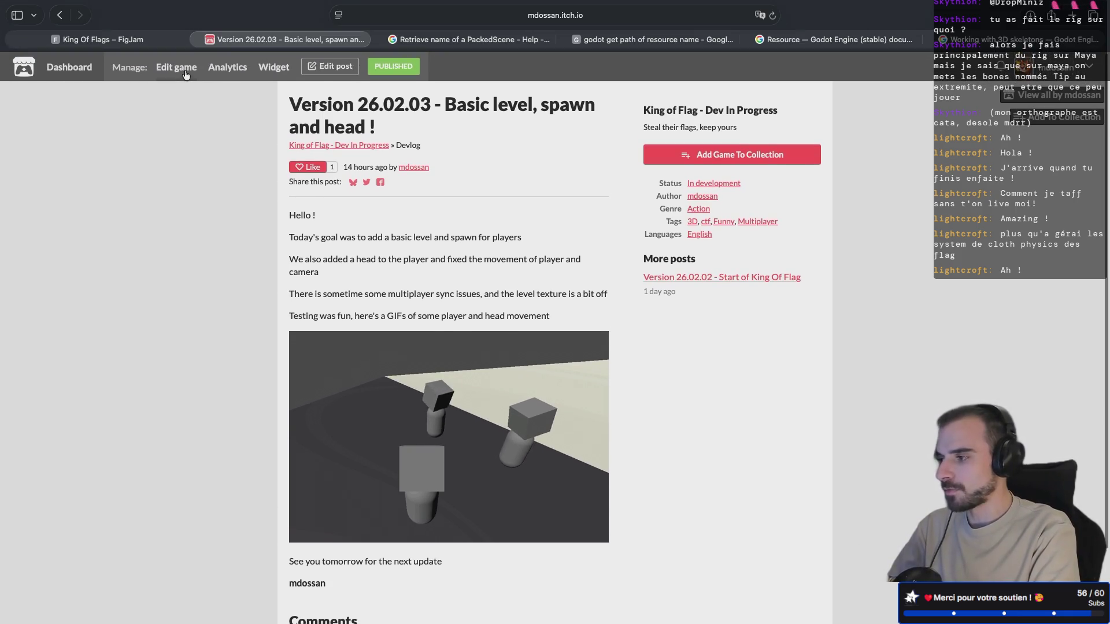
left_click(185, 72)
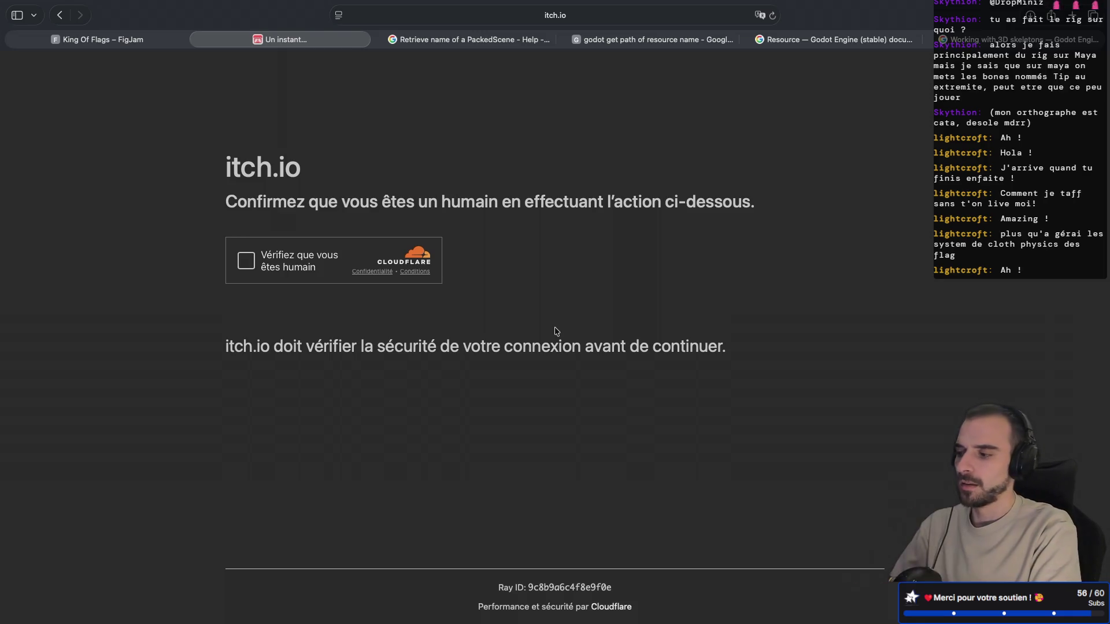
Step: Pass the Cloudflare human check and start a new file upload under Uploads
left_click(245, 269)
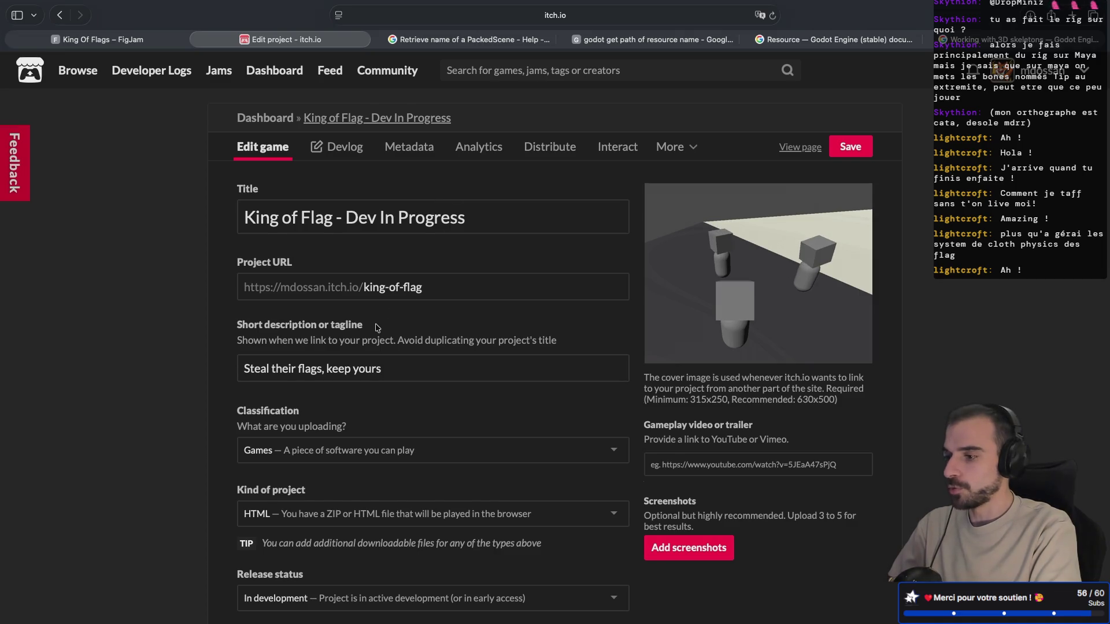
scroll(379, 327, "down", 10)
scroll(376, 328, "up", 15)
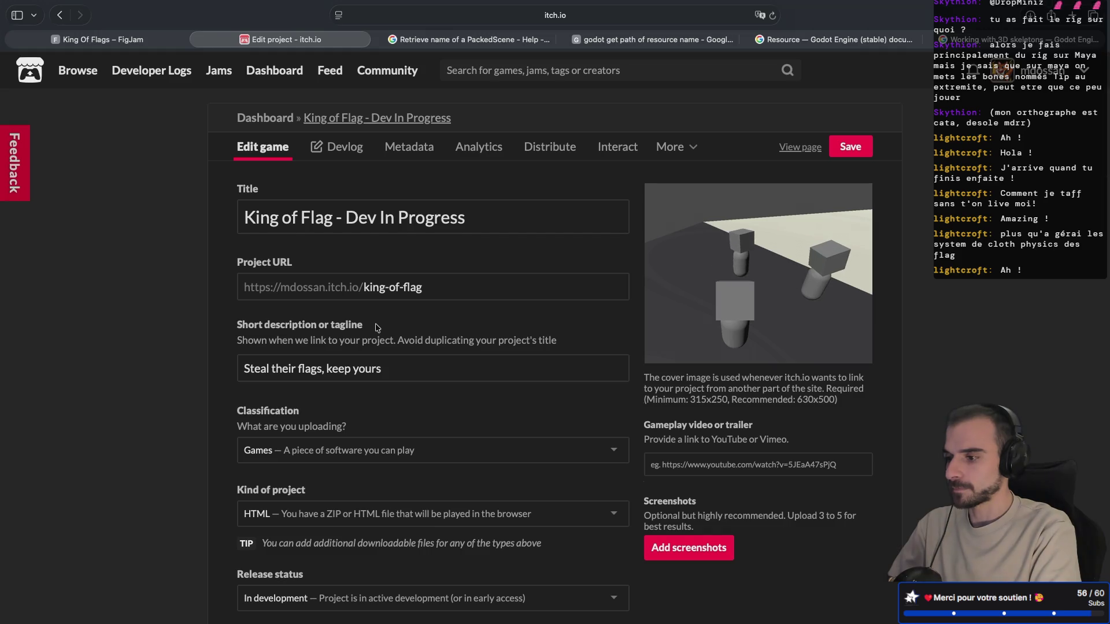
scroll(376, 327, "down", 10)
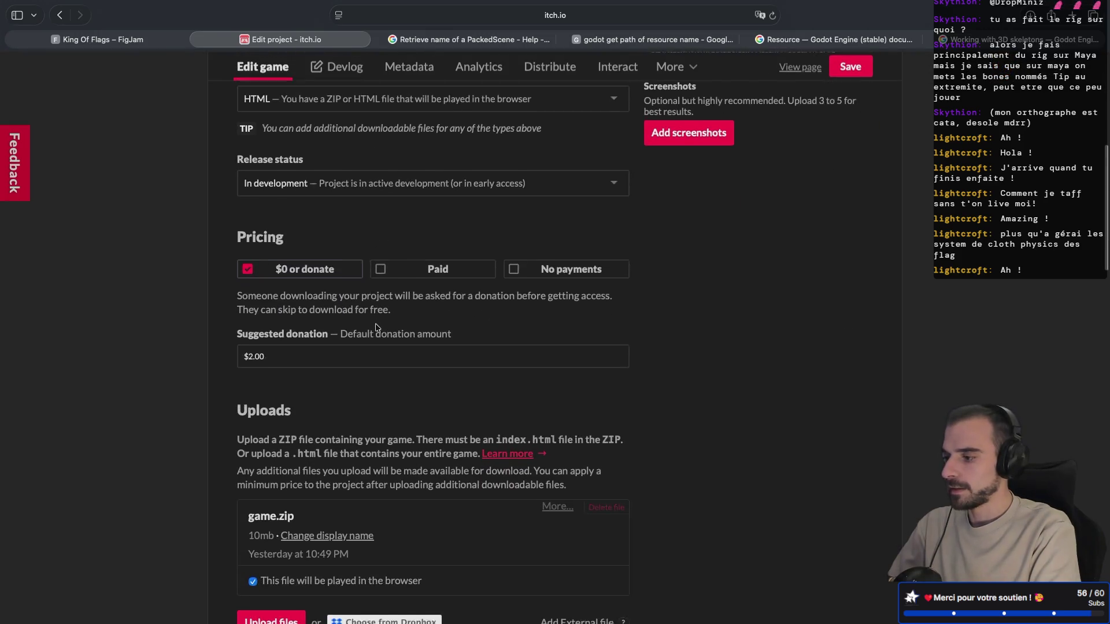
scroll(376, 328, "down", 4)
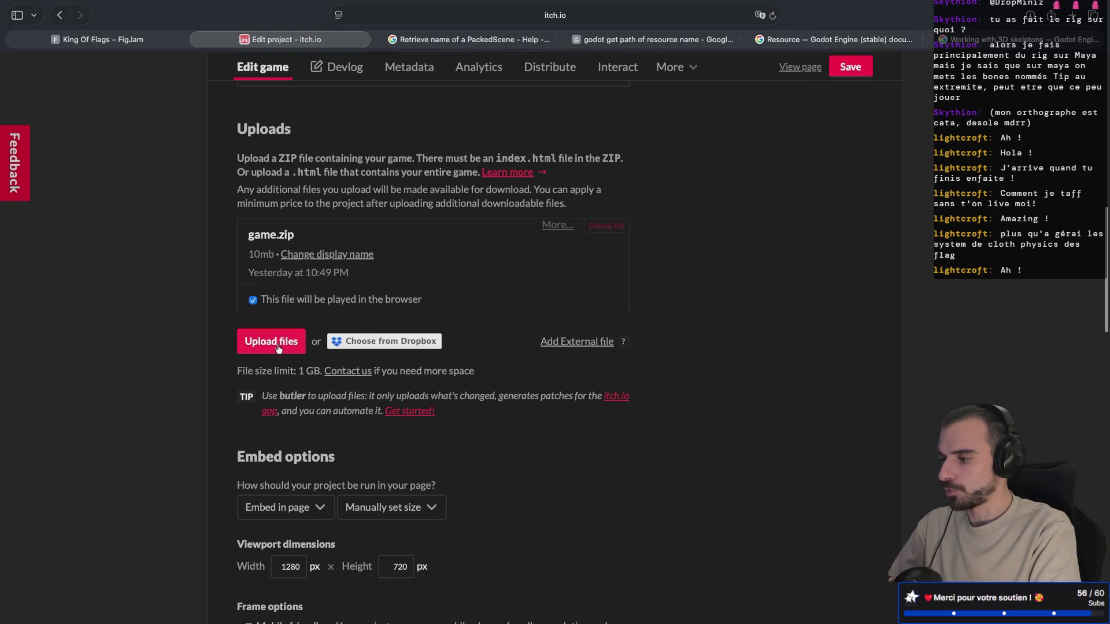
left_click(275, 342)
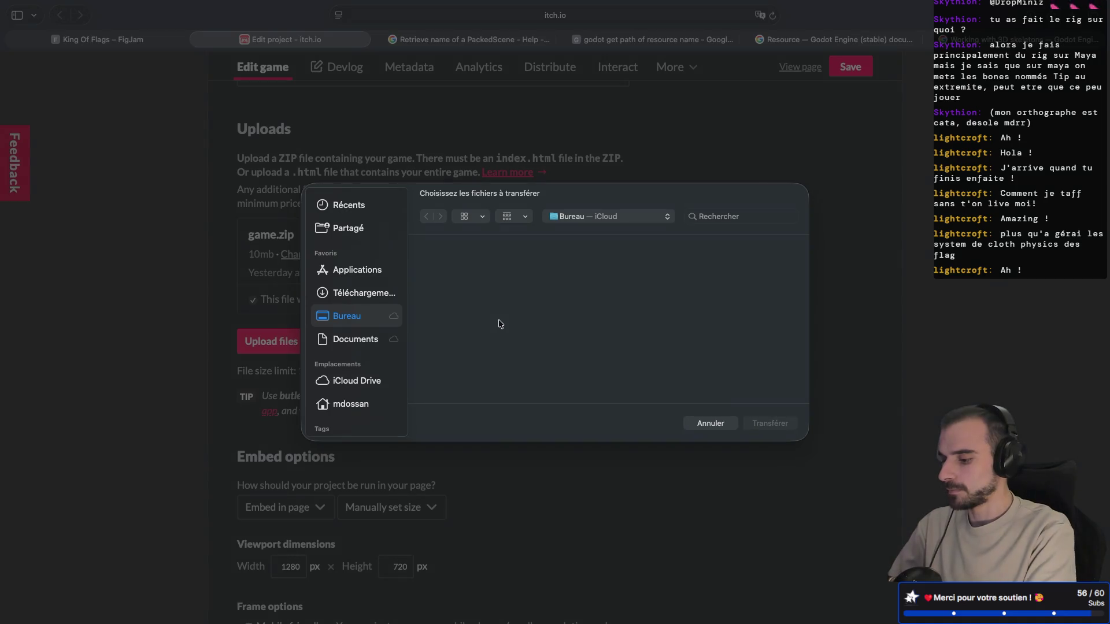
Step: Upload game.zip from github/mds-coding/king-of-flag.git/main/export_web
key("super+shift+h")
double_click(643, 349)
double_click(508, 269)
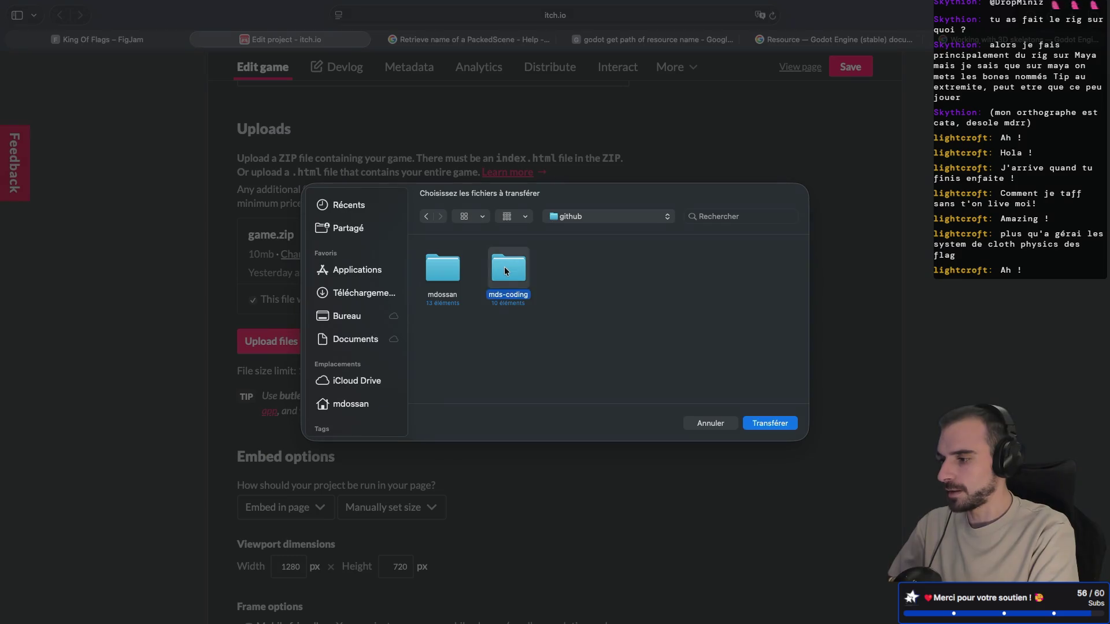
double_click(642, 274)
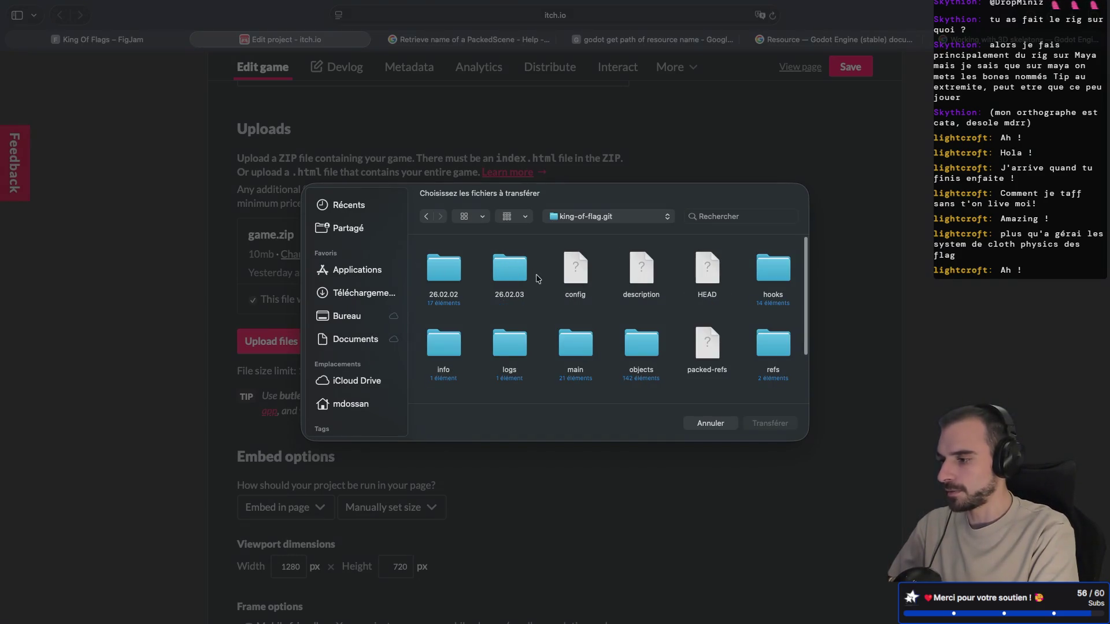
double_click(568, 345)
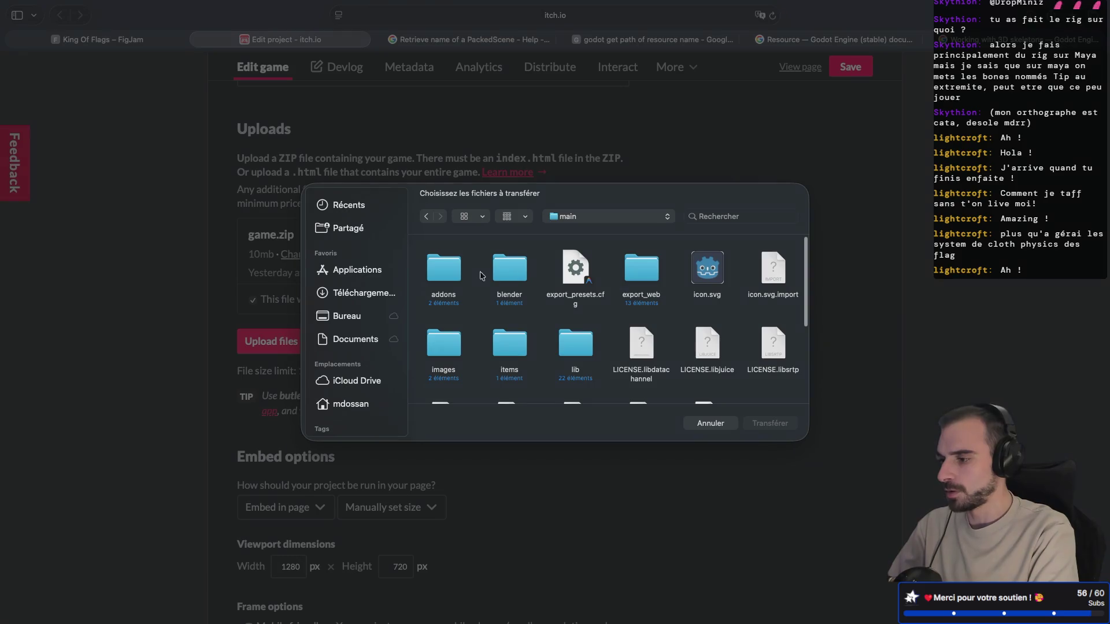
scroll(487, 328, "down", 3)
scroll(578, 289, "up", 1)
double_click(643, 244)
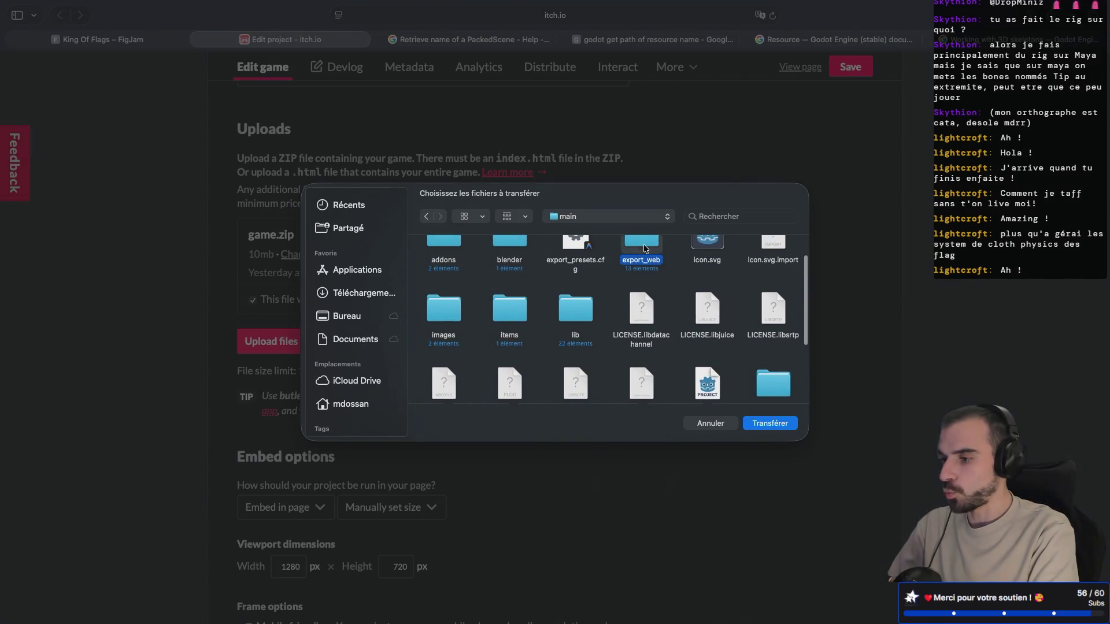
left_click(449, 266)
double_click(448, 266)
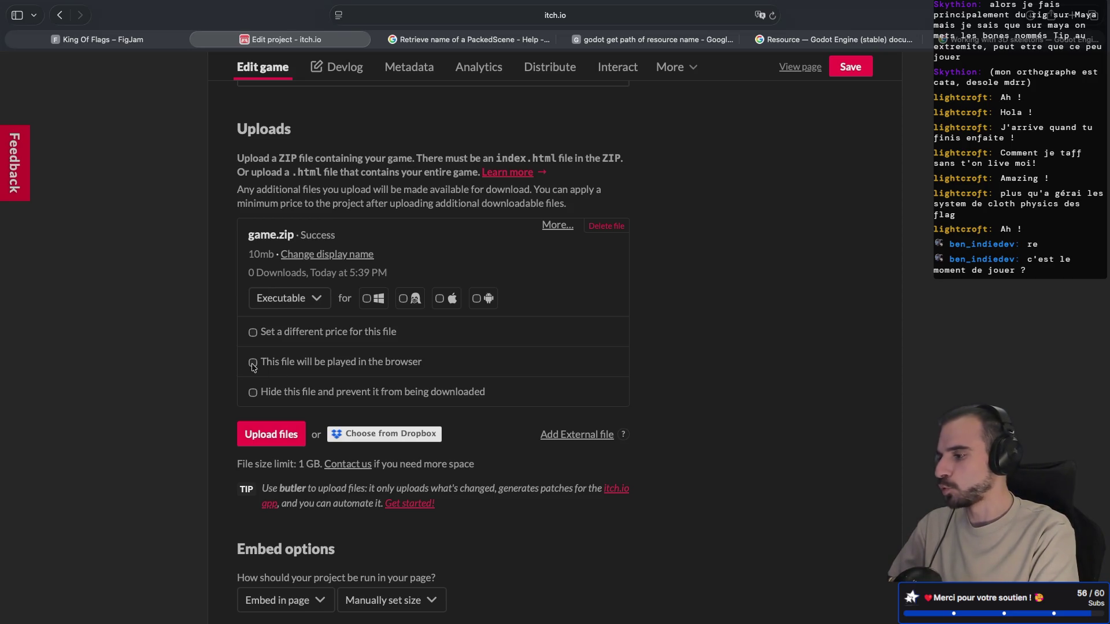
Step: Mark game.zip as the file played in the browser and save the King of Flag project
left_click(253, 363)
scroll(226, 362, "down", 1)
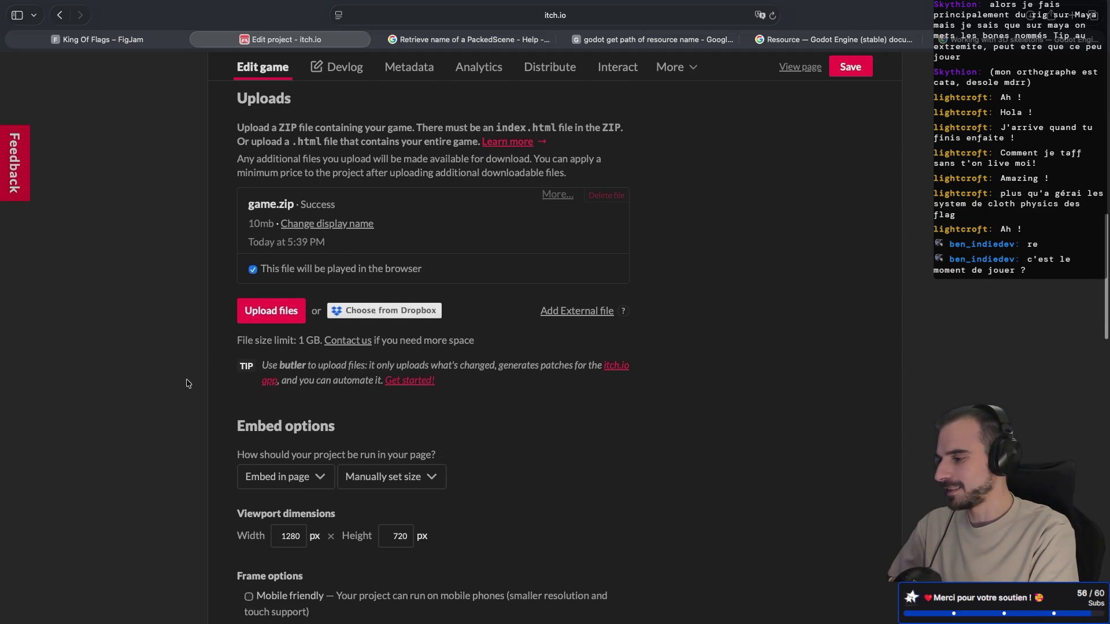
scroll(219, 374, "down", 15)
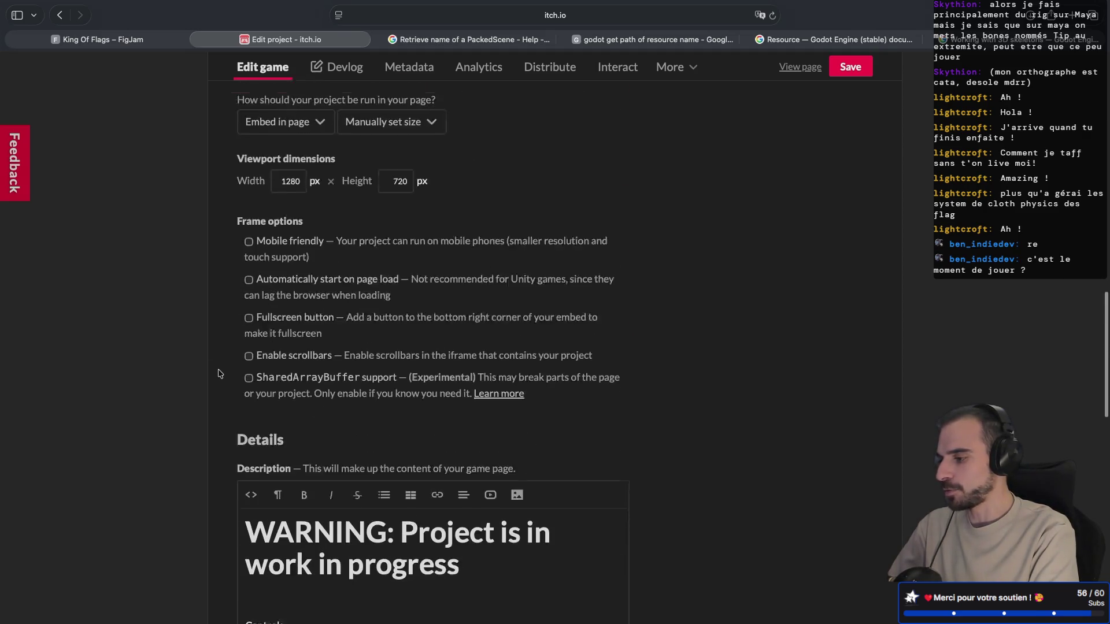
scroll(220, 373, "up", 2)
scroll(220, 374, "down", 10)
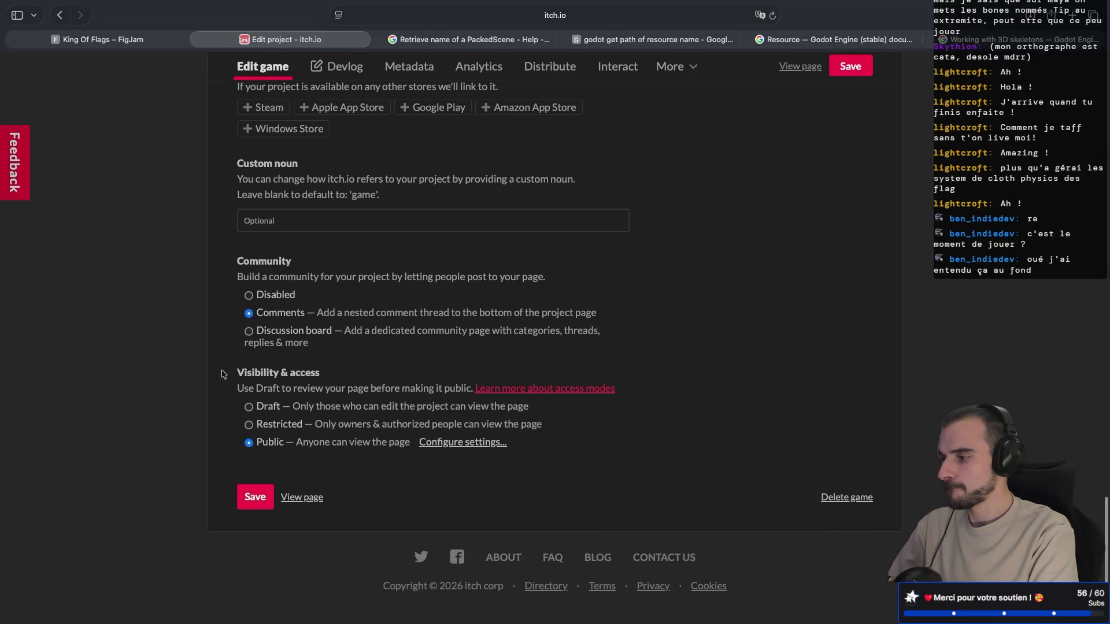
left_click(247, 504)
scroll(231, 327, "up", 5)
scroll(231, 327, "up", 8)
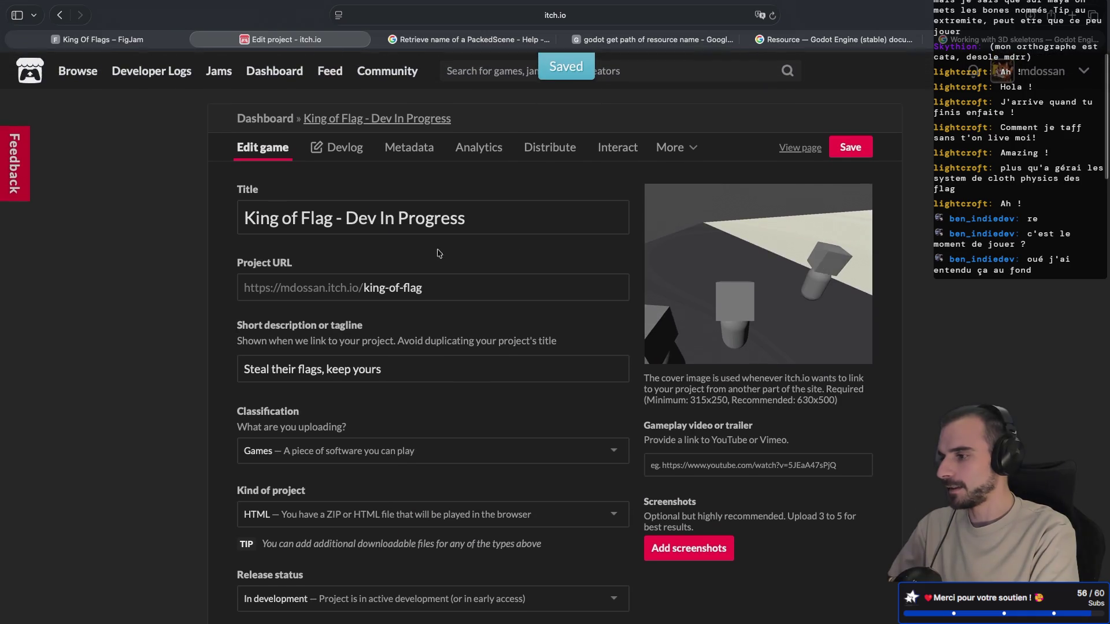
left_click(800, 148)
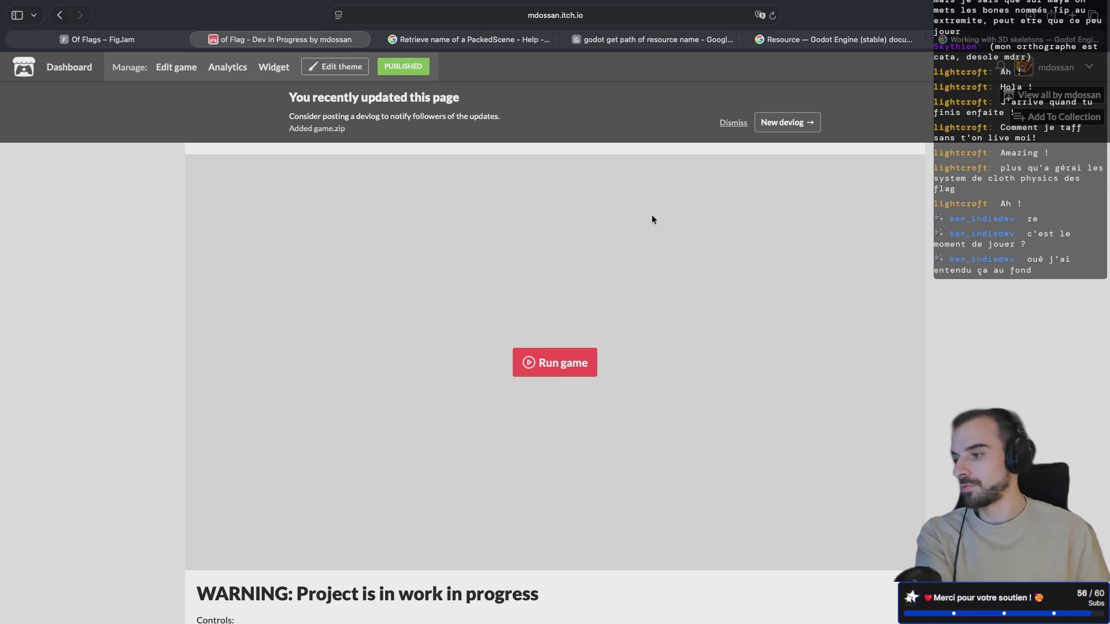
Step: Run the embedded web build and create a new multiplayer lobby
left_click(552, 370)
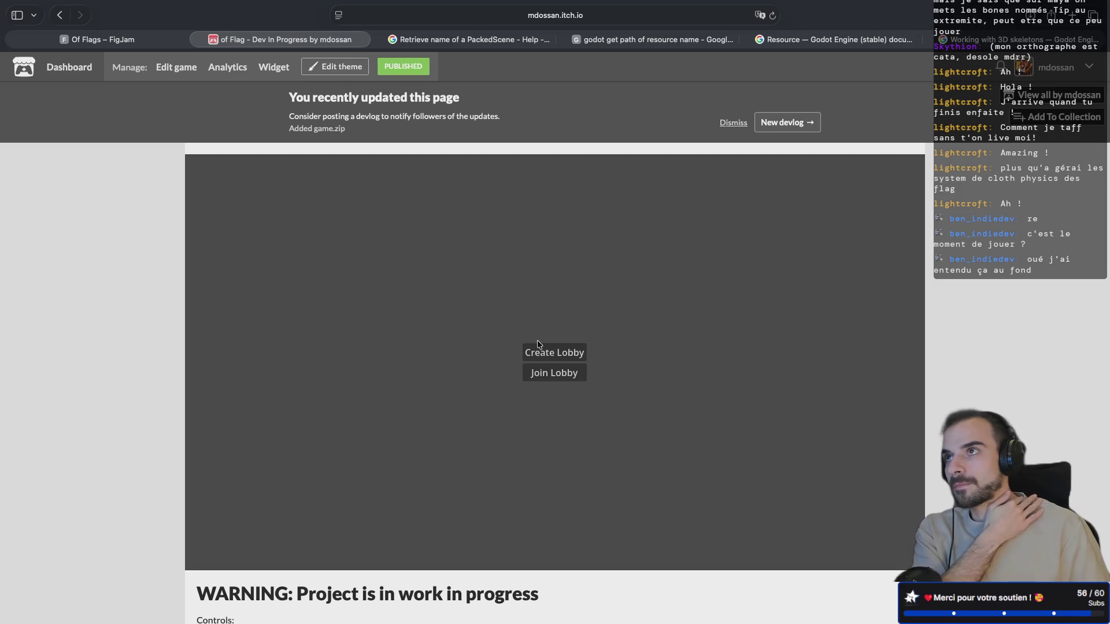
left_click(549, 352)
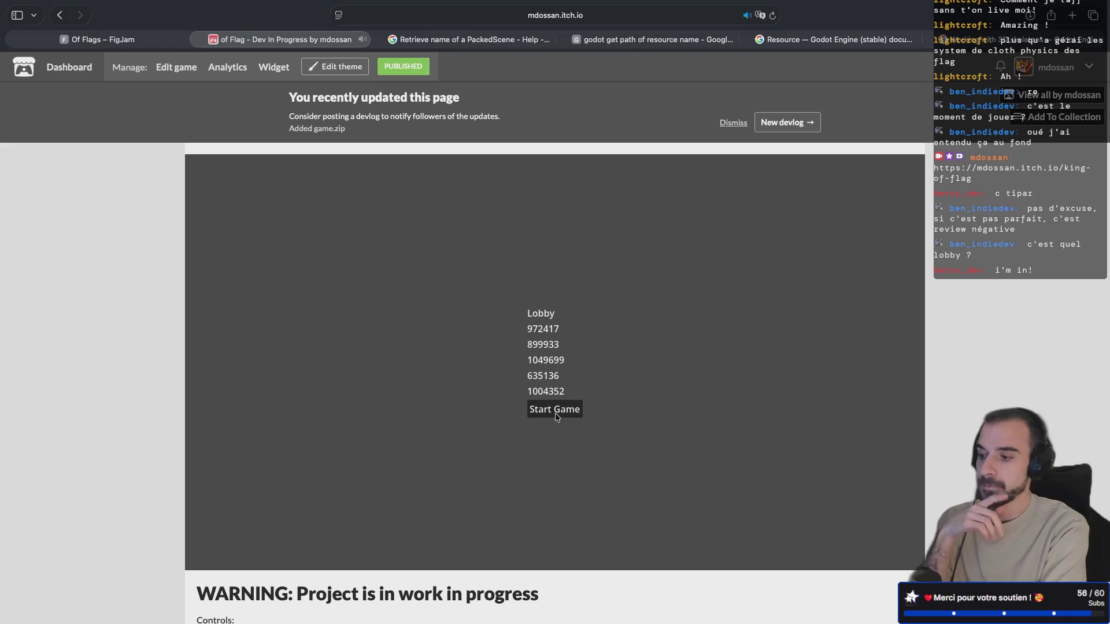
Step: Start the match, steer the character with A and W, swing the camera around, then exit full screen
left_click(554, 412)
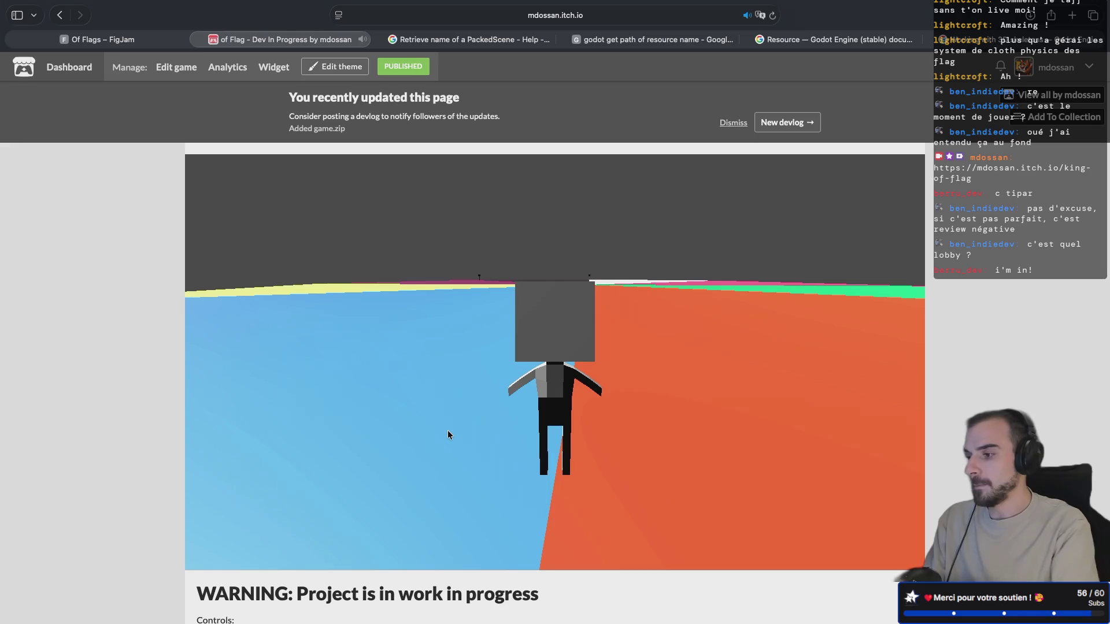
key("a")
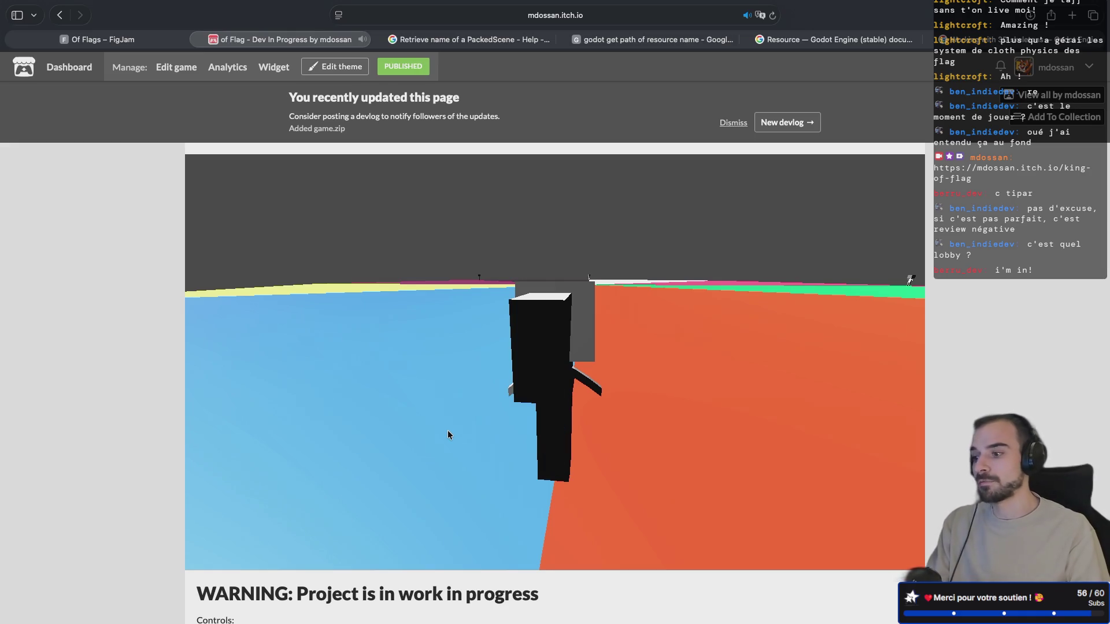
key("w")
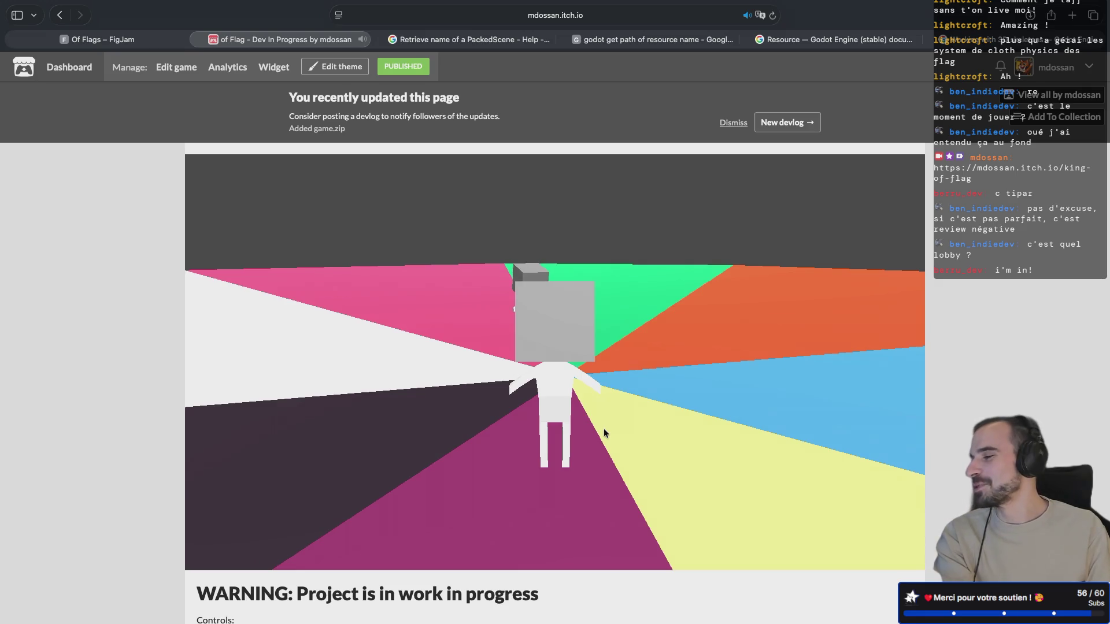
left_click_drag(604, 428, 243, 438)
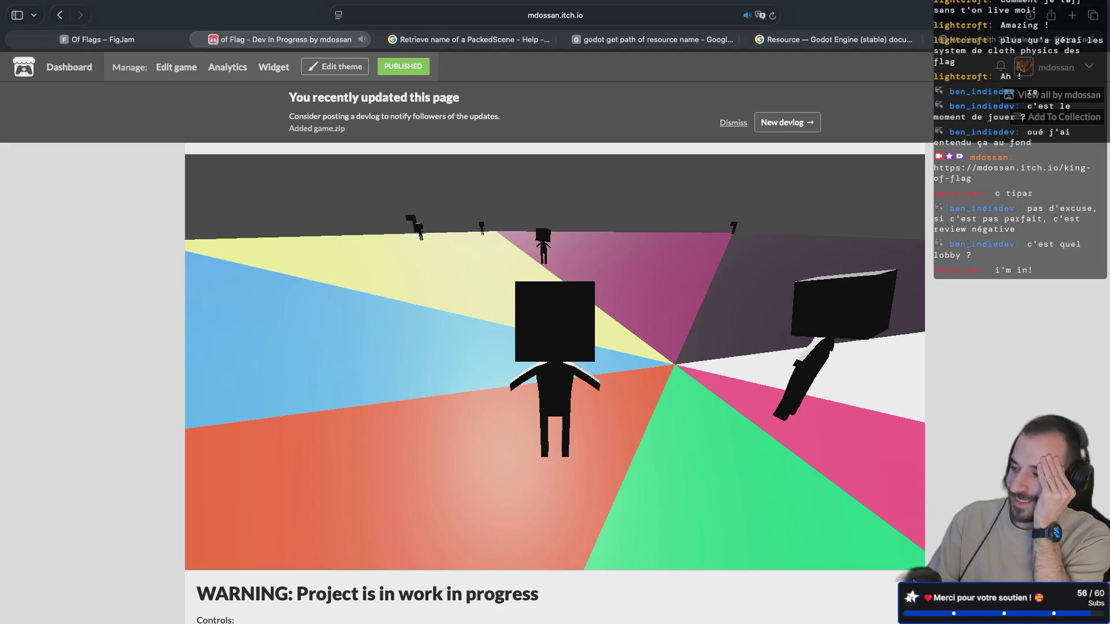
mouse_move(243, 437)
left_mouse_down()
mouse_move(419, 438)
mouse_move(439, 422)
mouse_move(584, 431)
mouse_move(519, 290)
mouse_move(283, 3)
left_mouse_up()
left_click(42, 32)
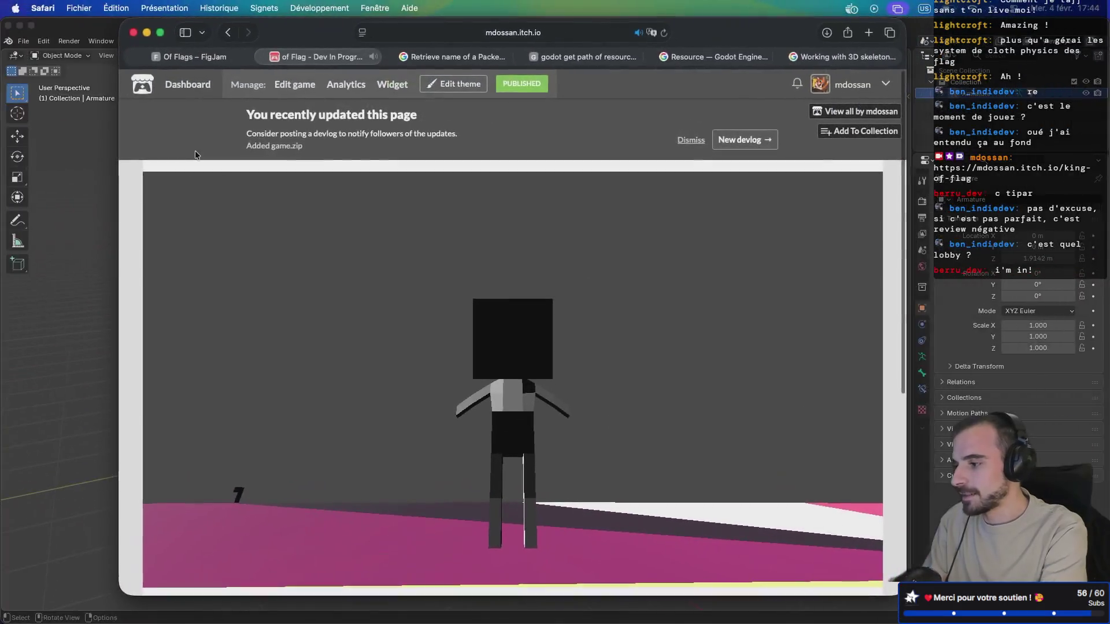
Step: Launch GIPHY Capture from a Spotlight search for 'gif'
key("super+space")
type("gif")
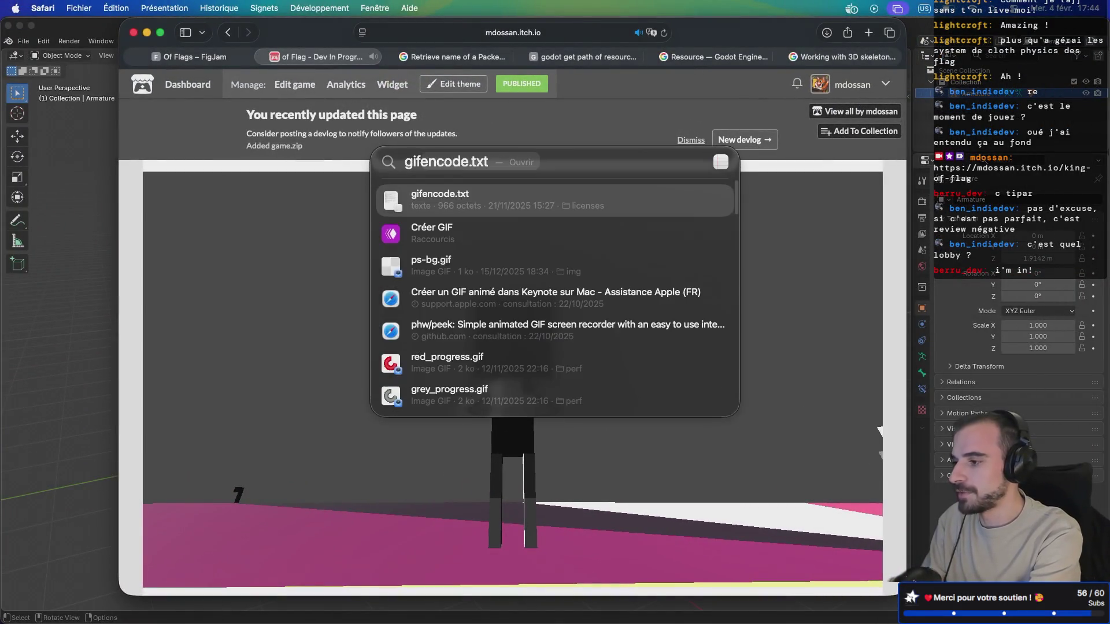
type("y")
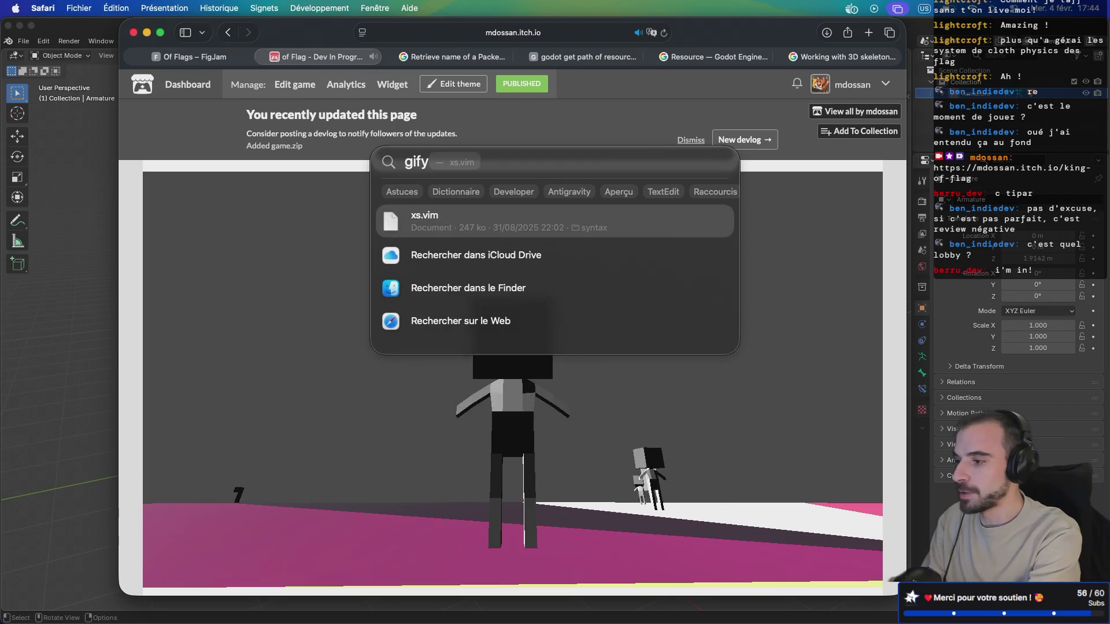
key("BackSpace")
key("BackSpace")
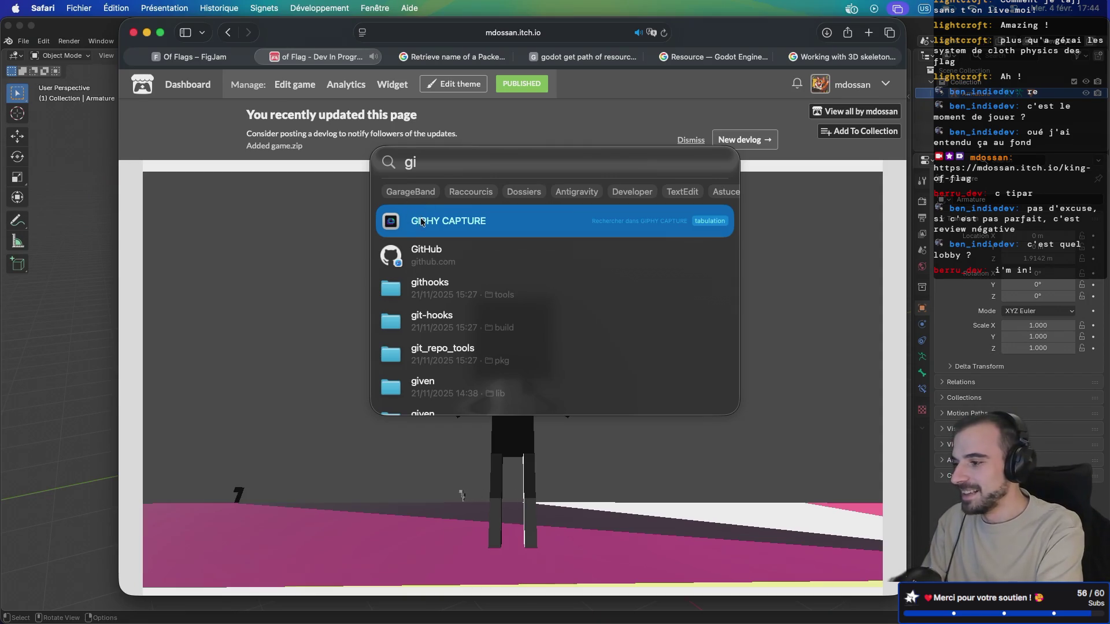
key("Escape")
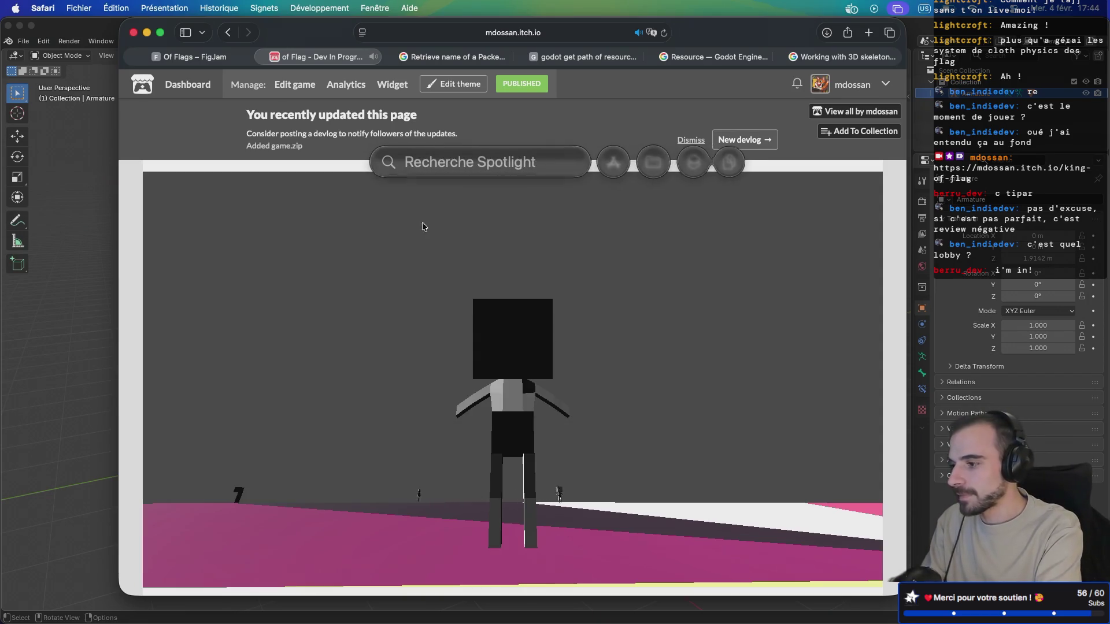
type("gif")
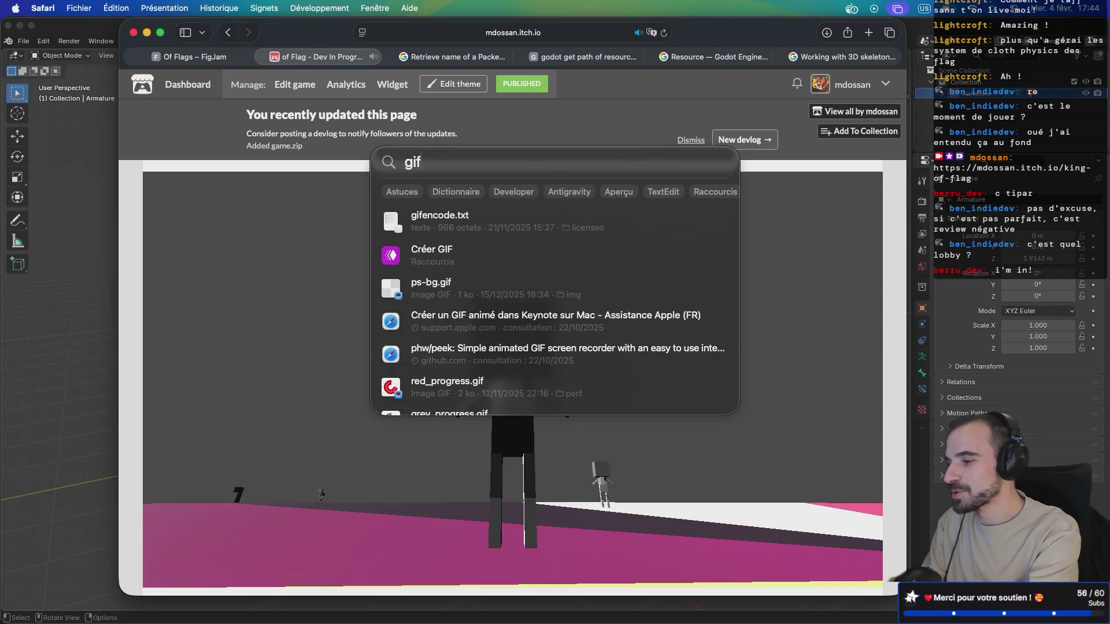
type("e")
key("BackSpace")
key("BackSpace")
key("BackSpace")
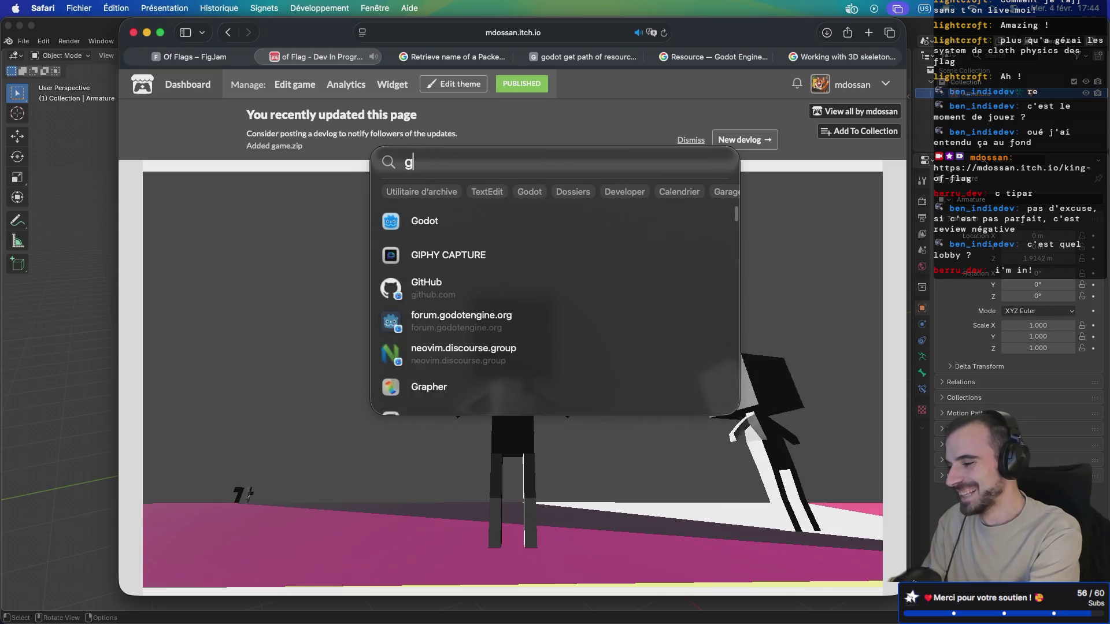
key("Escape")
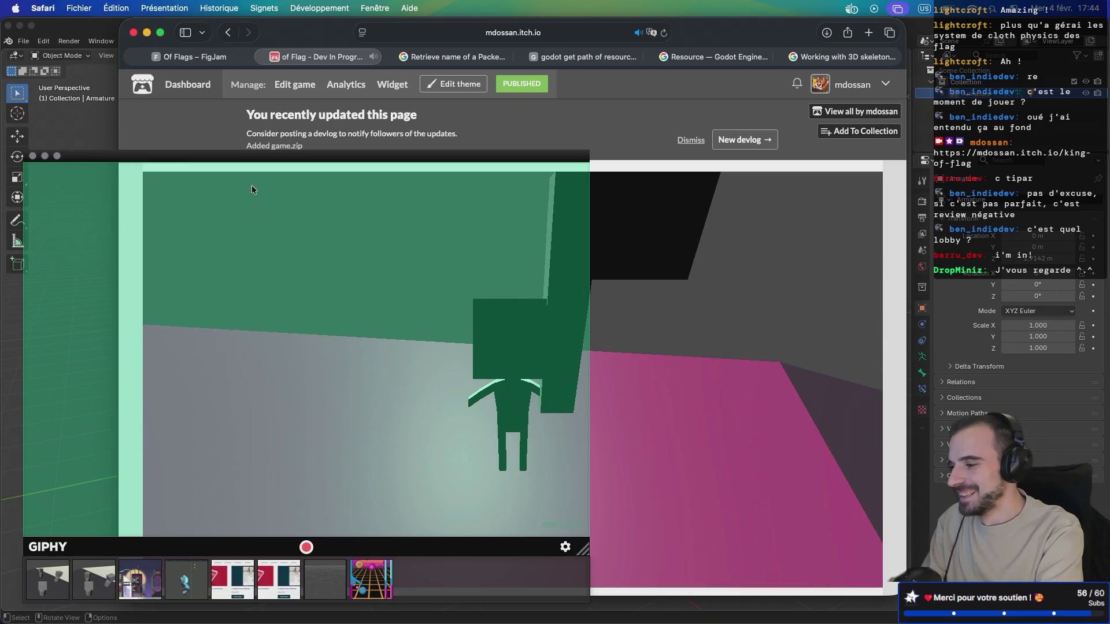
Step: Place the GIPHY capture frame over the King of Flag view with the character on the fan
mouse_move(46, 157)
left_mouse_down()
mouse_move(6, 218)
mouse_move(2, 309)
left_mouse_up()
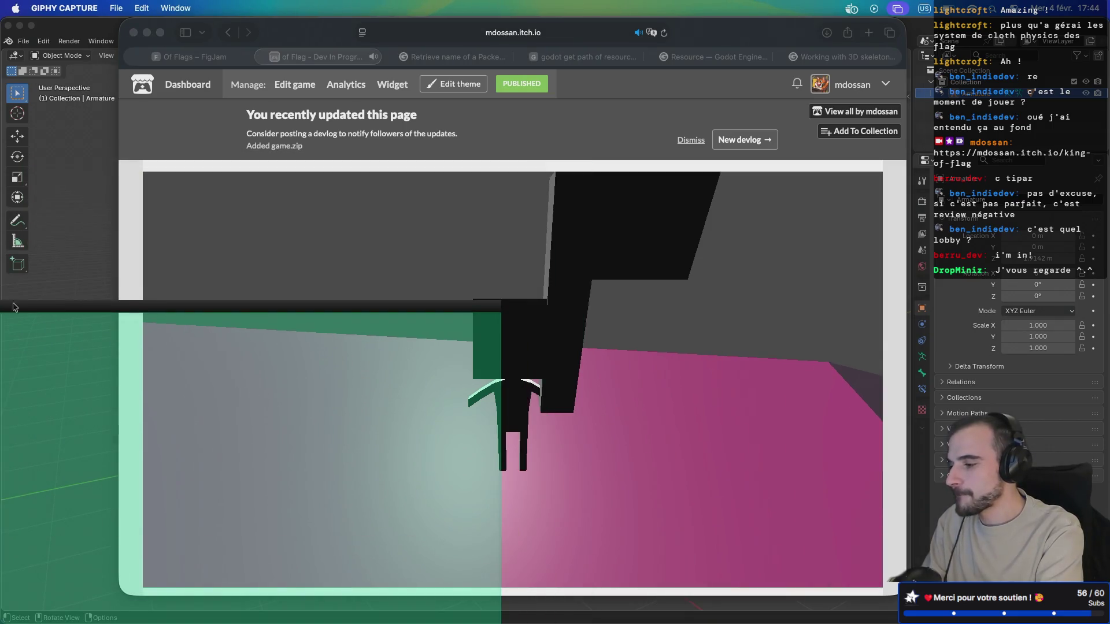
left_click_drag(432, 307, 139, 304)
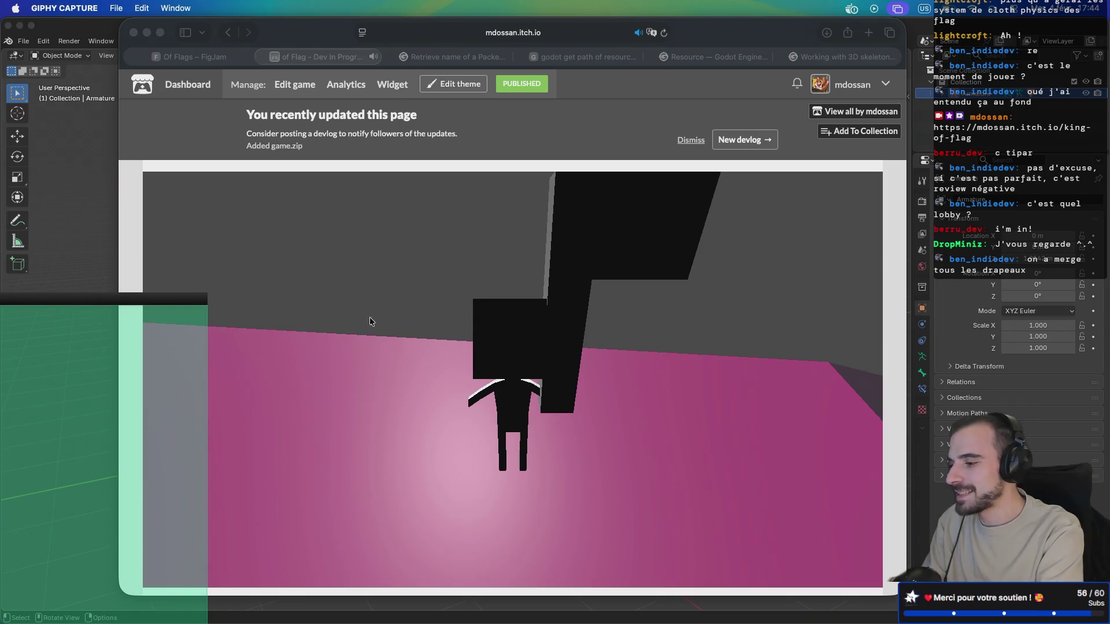
left_click(347, 319)
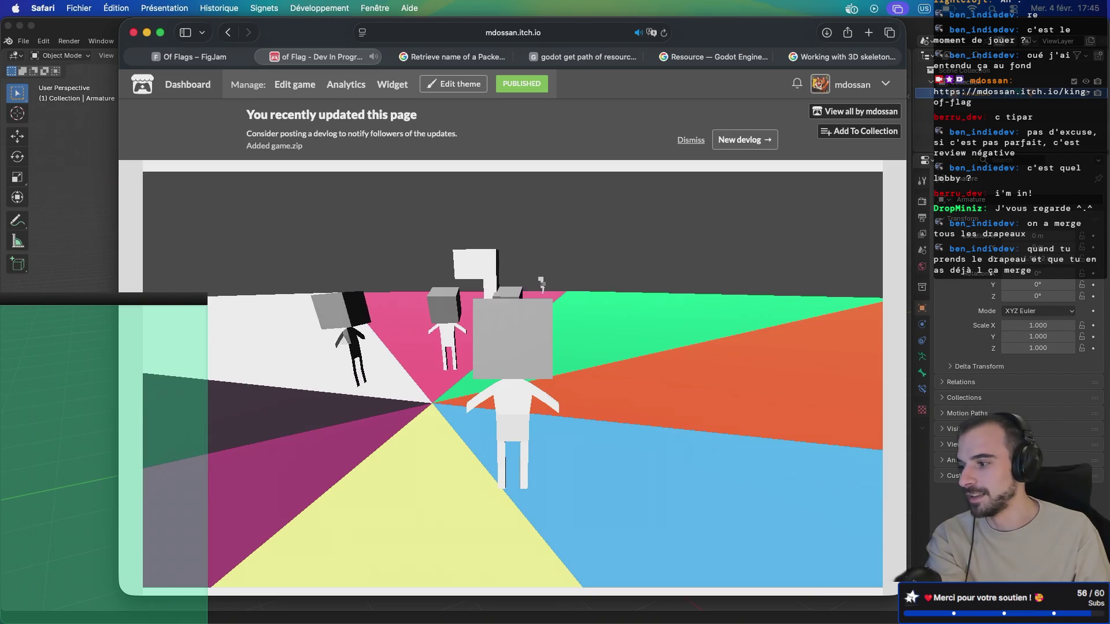
key("a")
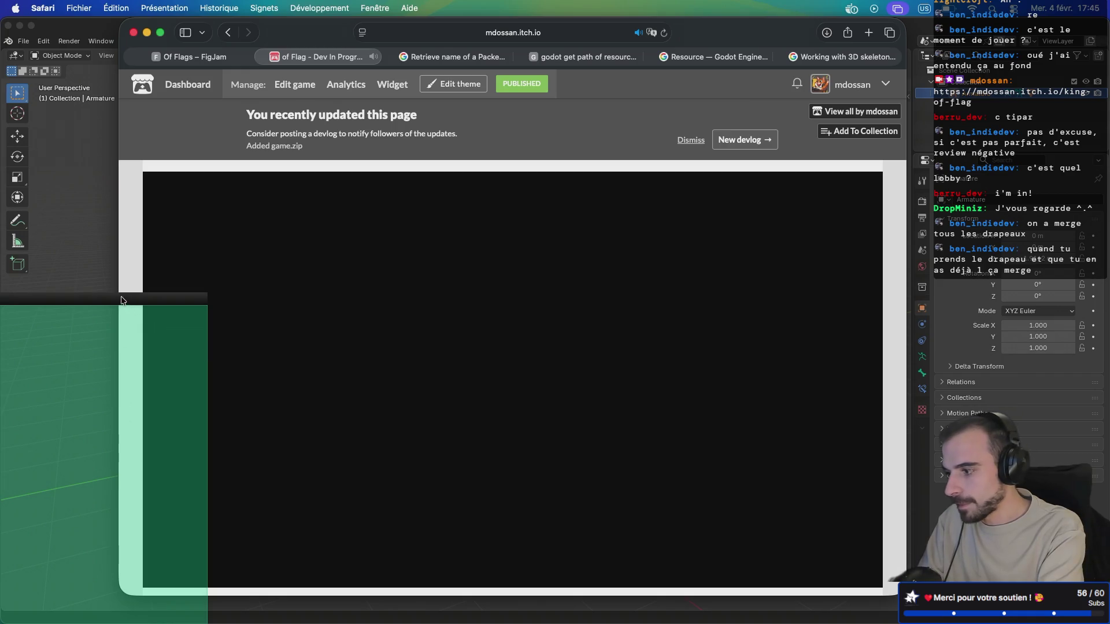
mouse_move(122, 300)
left_mouse_down()
mouse_move(379, 181)
mouse_move(622, 165)
mouse_move(581, 171)
left_mouse_up()
left_click(798, 299)
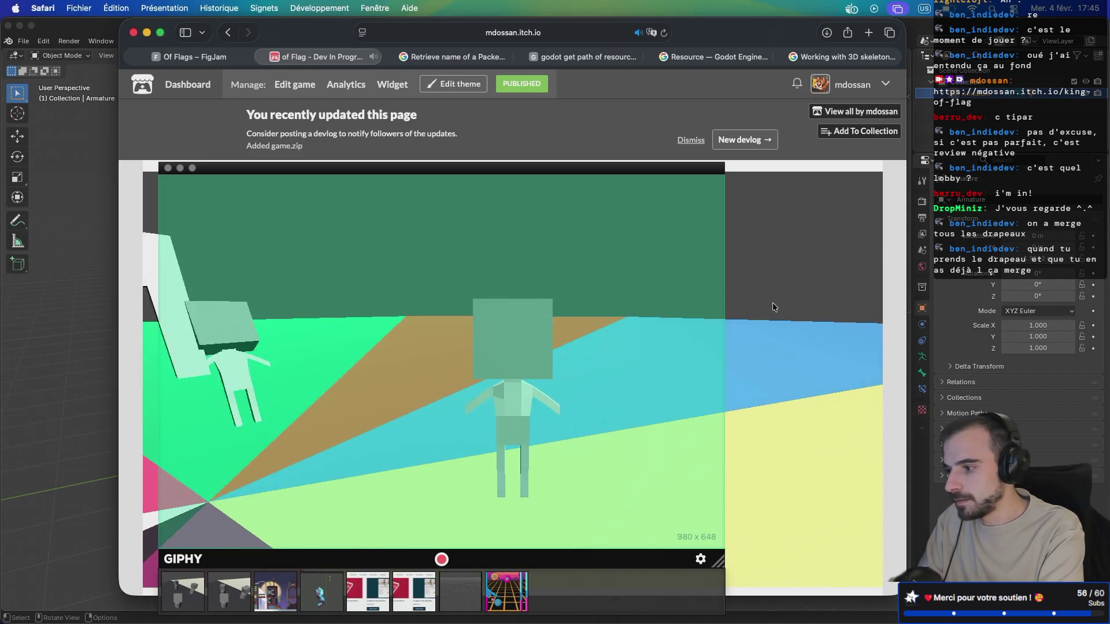
Step: Turn the game camera toward the other players and record an 11.6-second gameplay clip
mouse_move(763, 249)
left_mouse_down()
mouse_move(834, 202)
mouse_move(803, 183)
mouse_move(673, 206)
left_mouse_up()
mouse_move(737, 161)
left_mouse_down()
mouse_move(792, 175)
mouse_move(811, 158)
left_mouse_up()
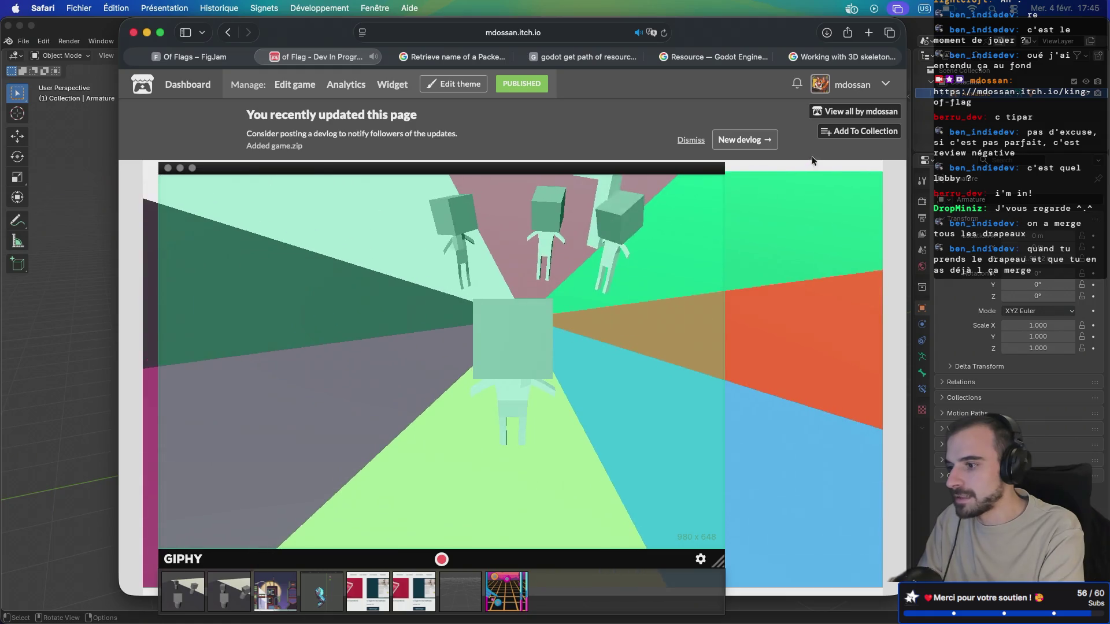
mouse_move(893, 207)
left_mouse_down()
mouse_move(859, 221)
mouse_move(885, 194)
left_mouse_up()
key("super+Tab")
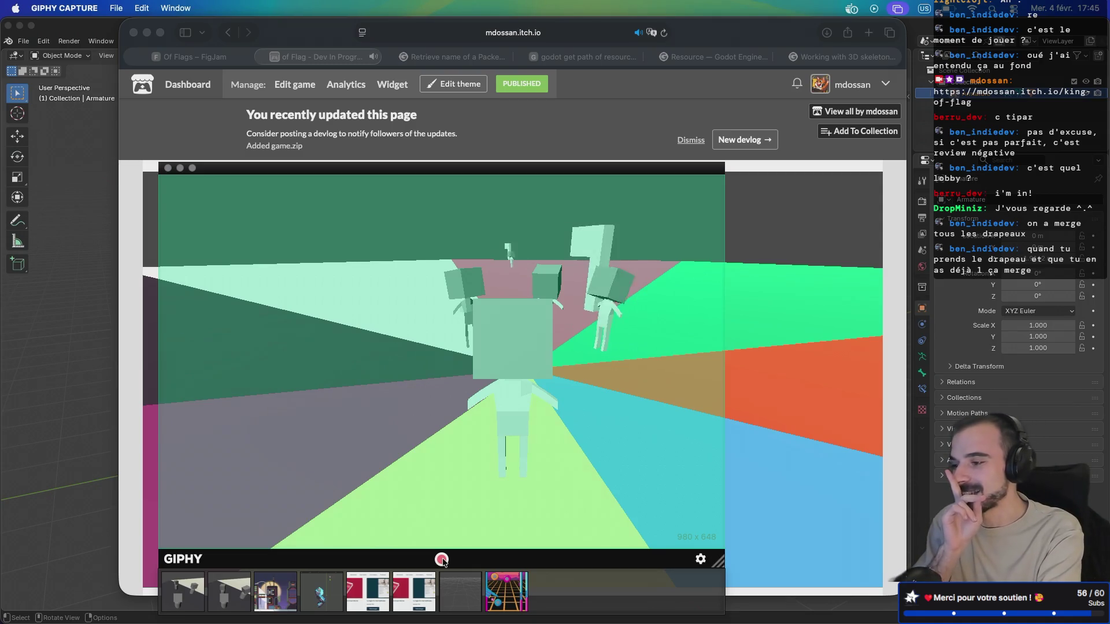
left_click(442, 559)
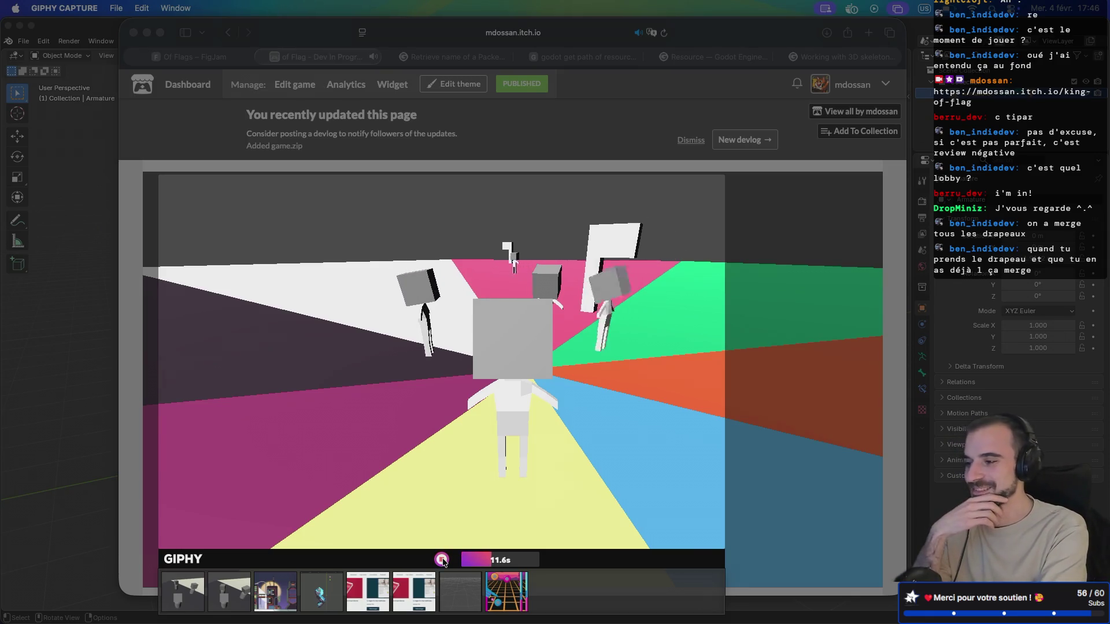
left_click(442, 559)
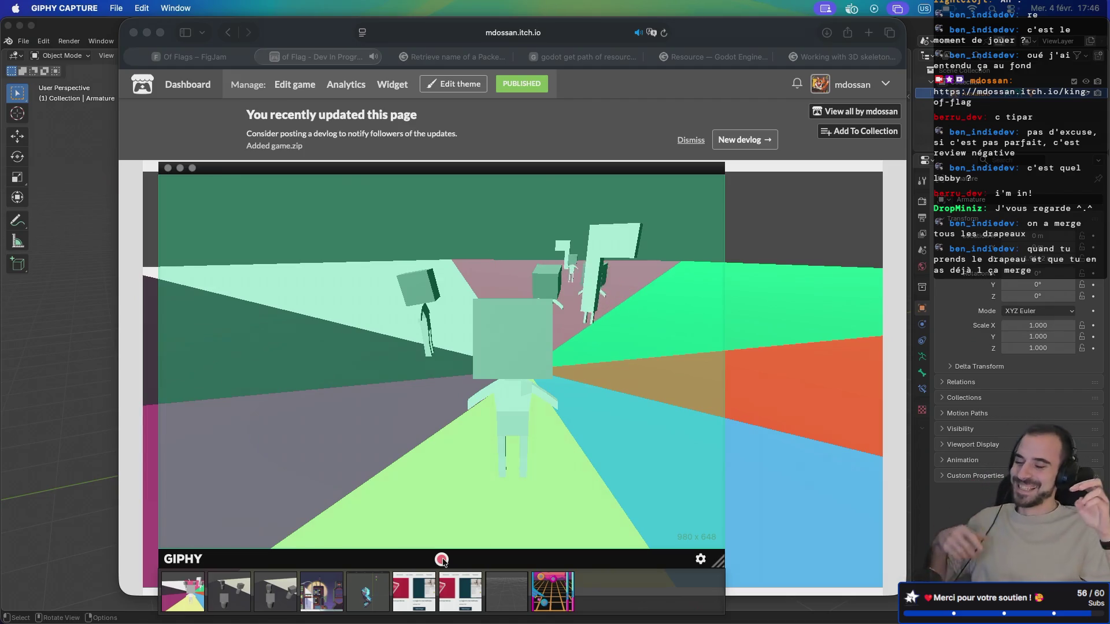